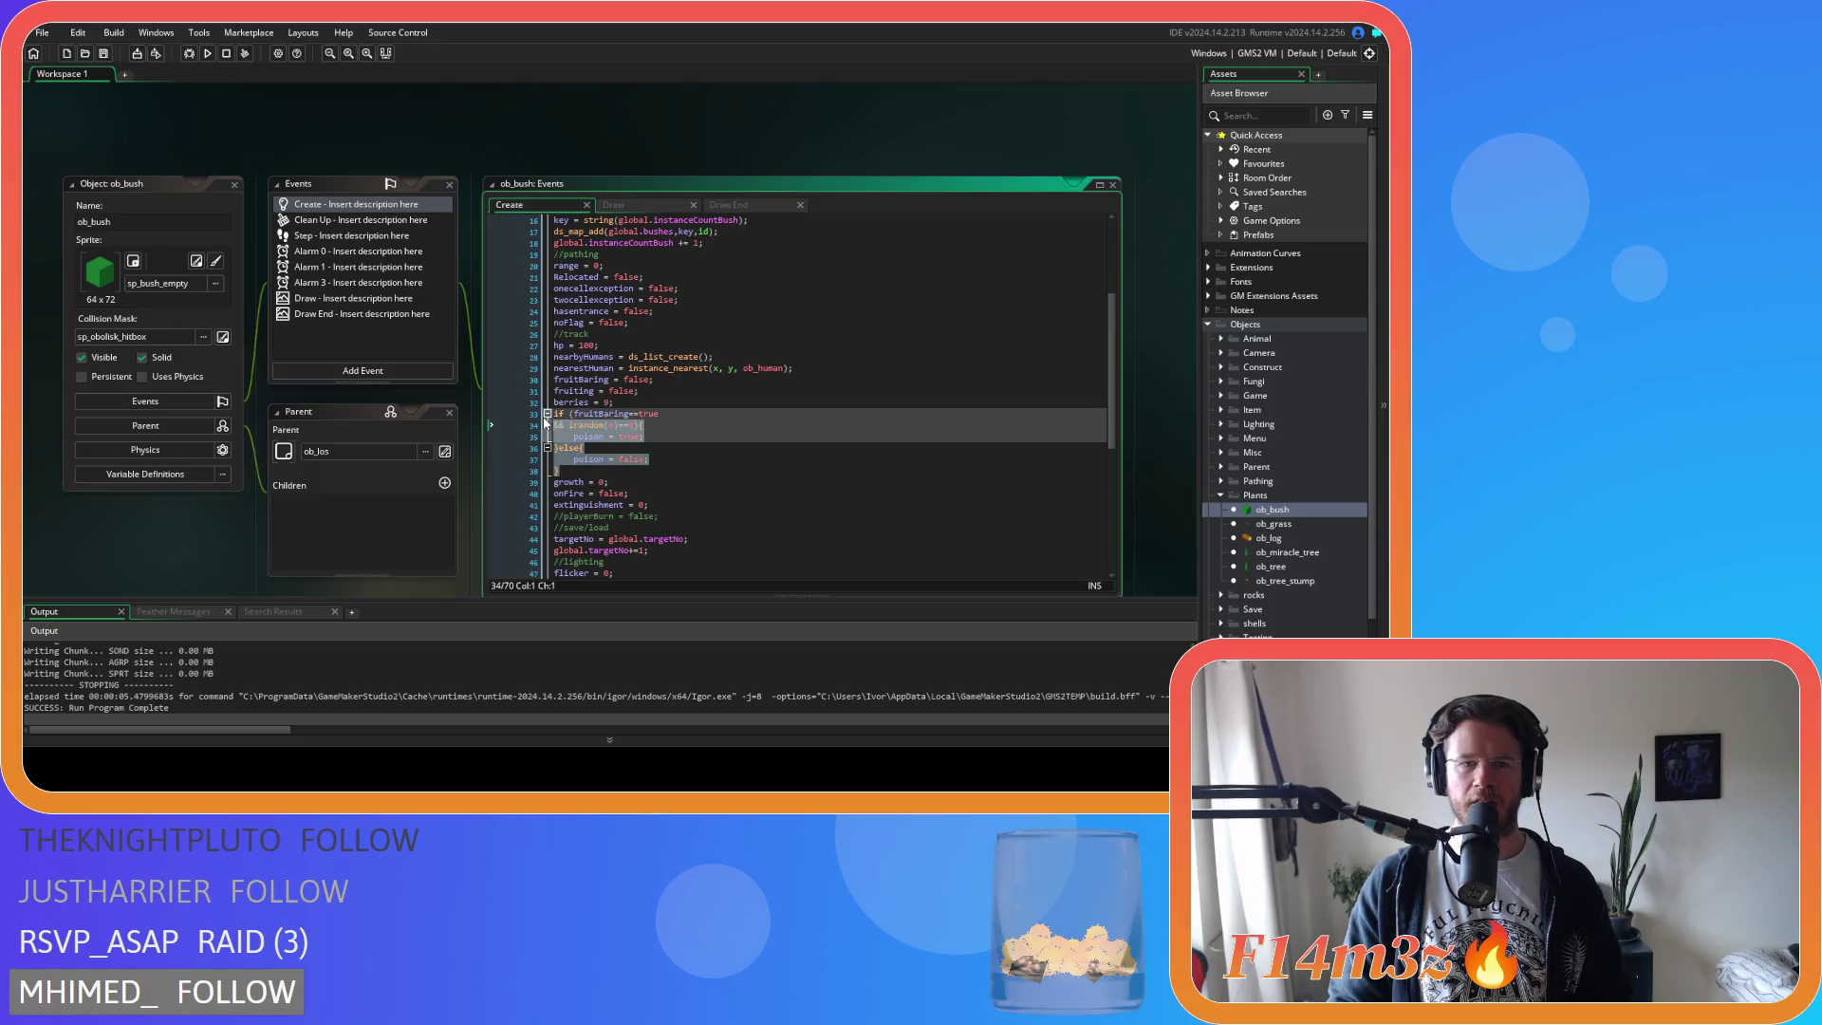
# Replace ob_bush's if/else poison block with poison = false; and save.
pyautogui.press('BackSpace')
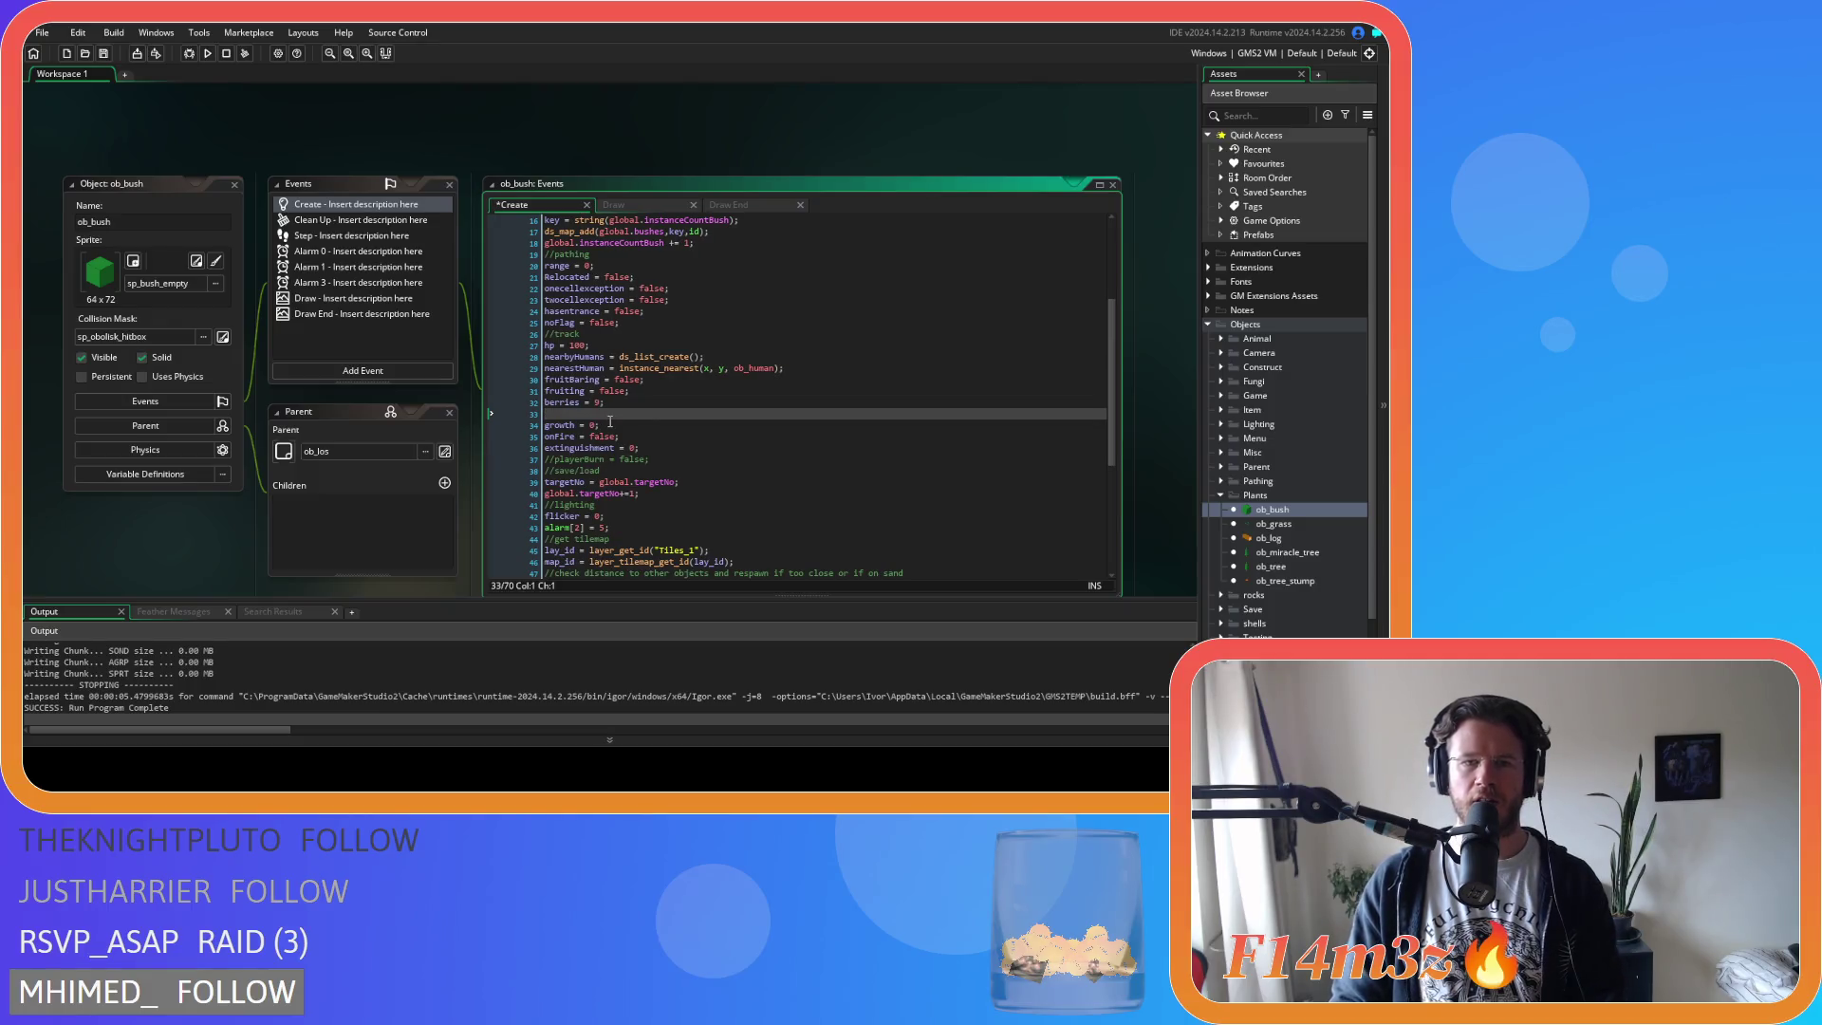
pyautogui.write('poison')
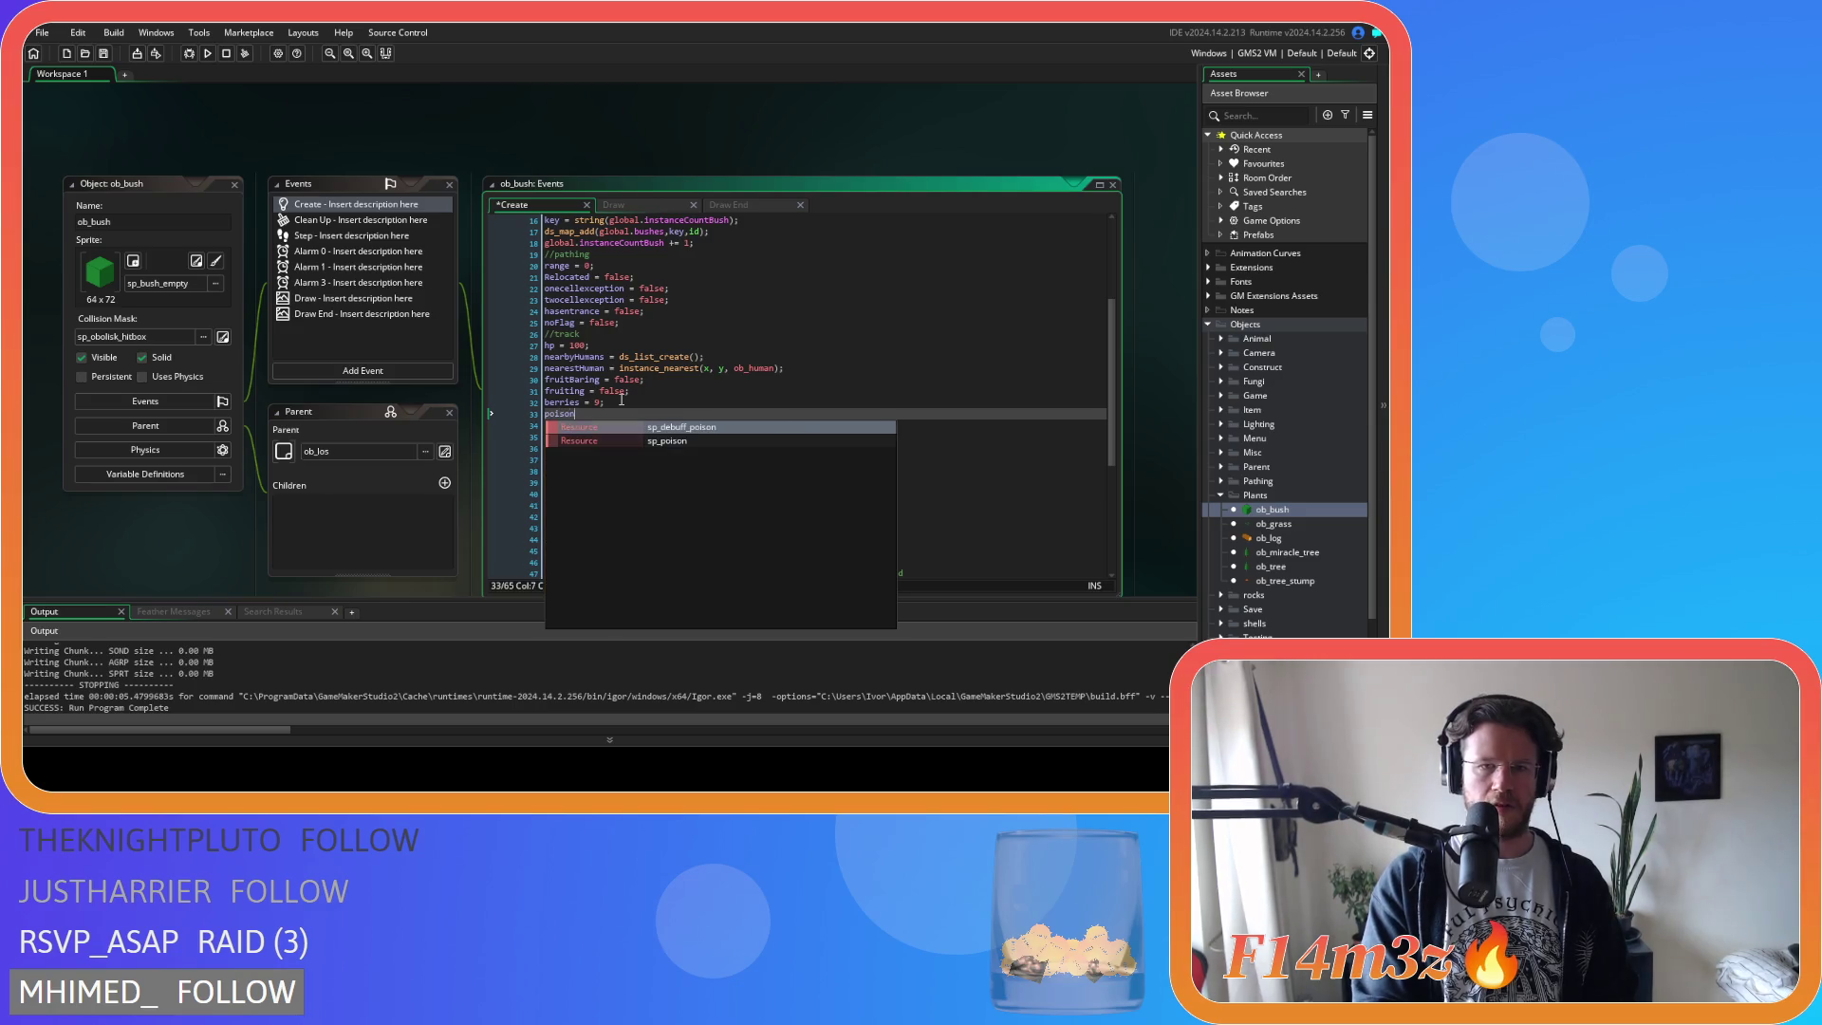
pyautogui.write(' = false;')
pyautogui.hotkey('ctrl', 's')
# Open the sc_spawnPlants script from the Spawn group under Scripts.
pyautogui.scroll(-2, 1254, 541)
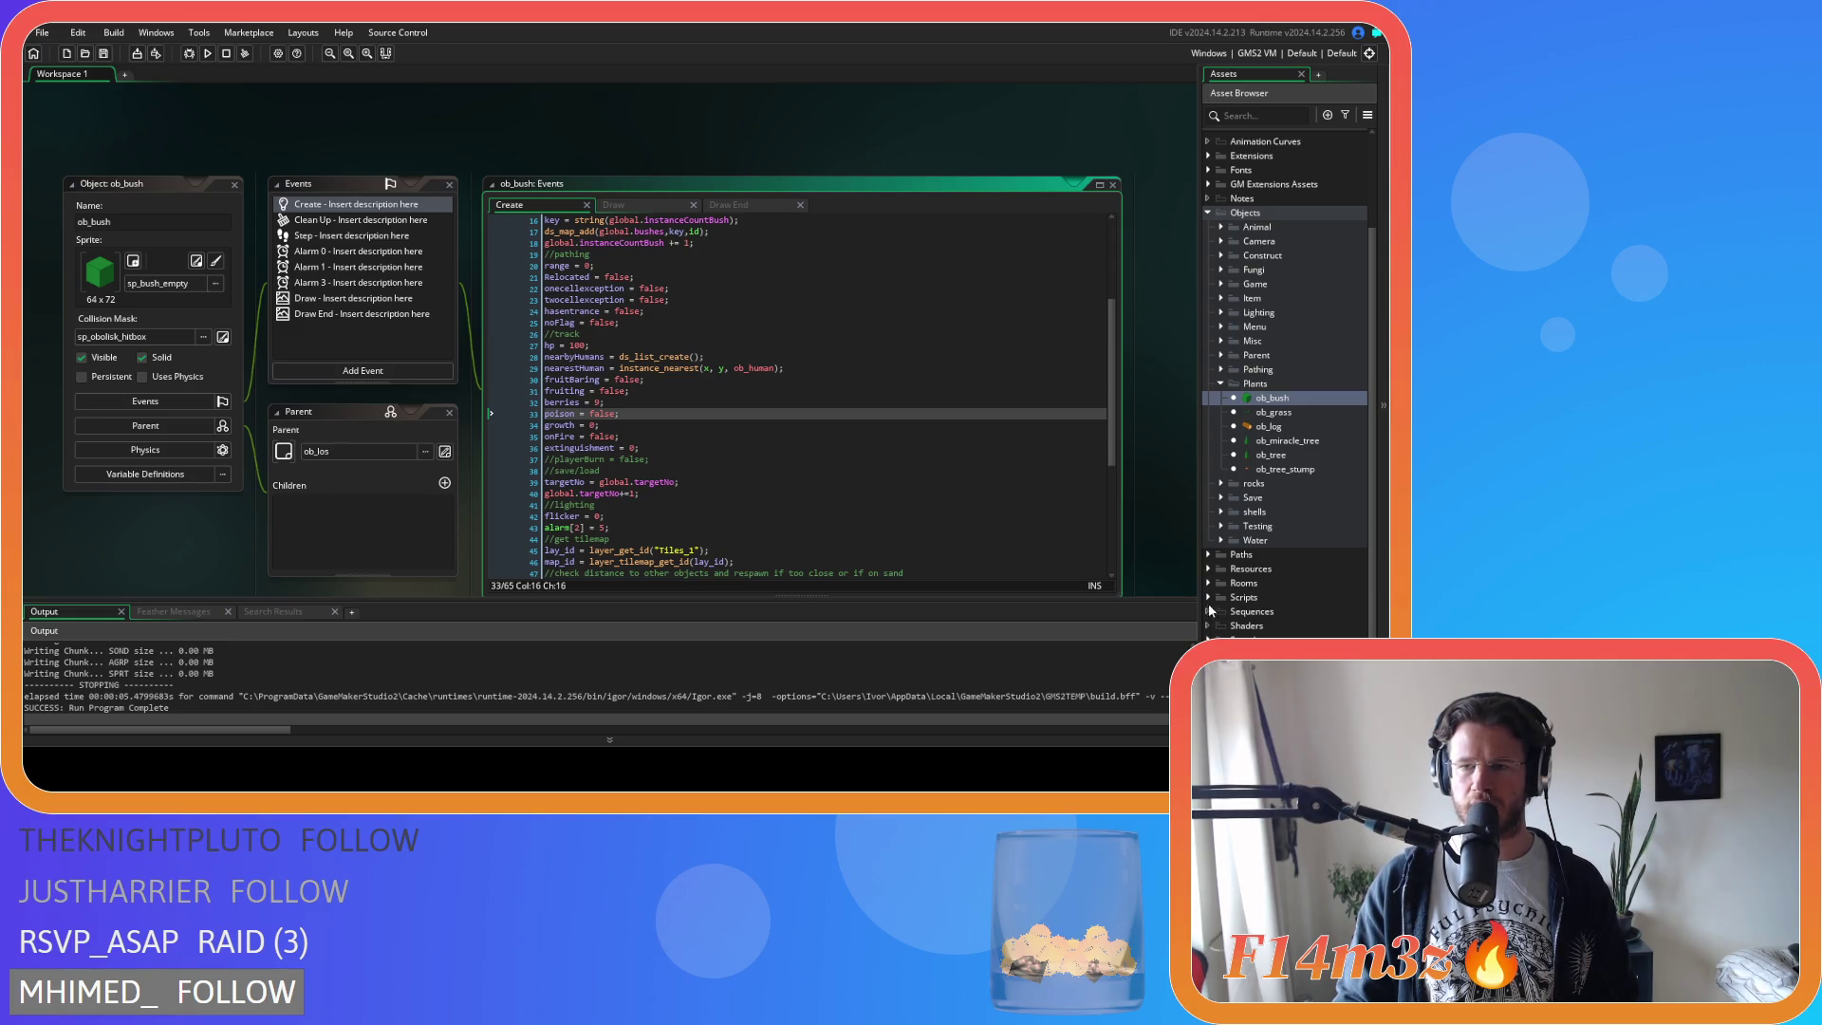
pyautogui.click(1210, 596)
pyautogui.scroll(-8, 1224, 569)
pyautogui.click(1223, 565)
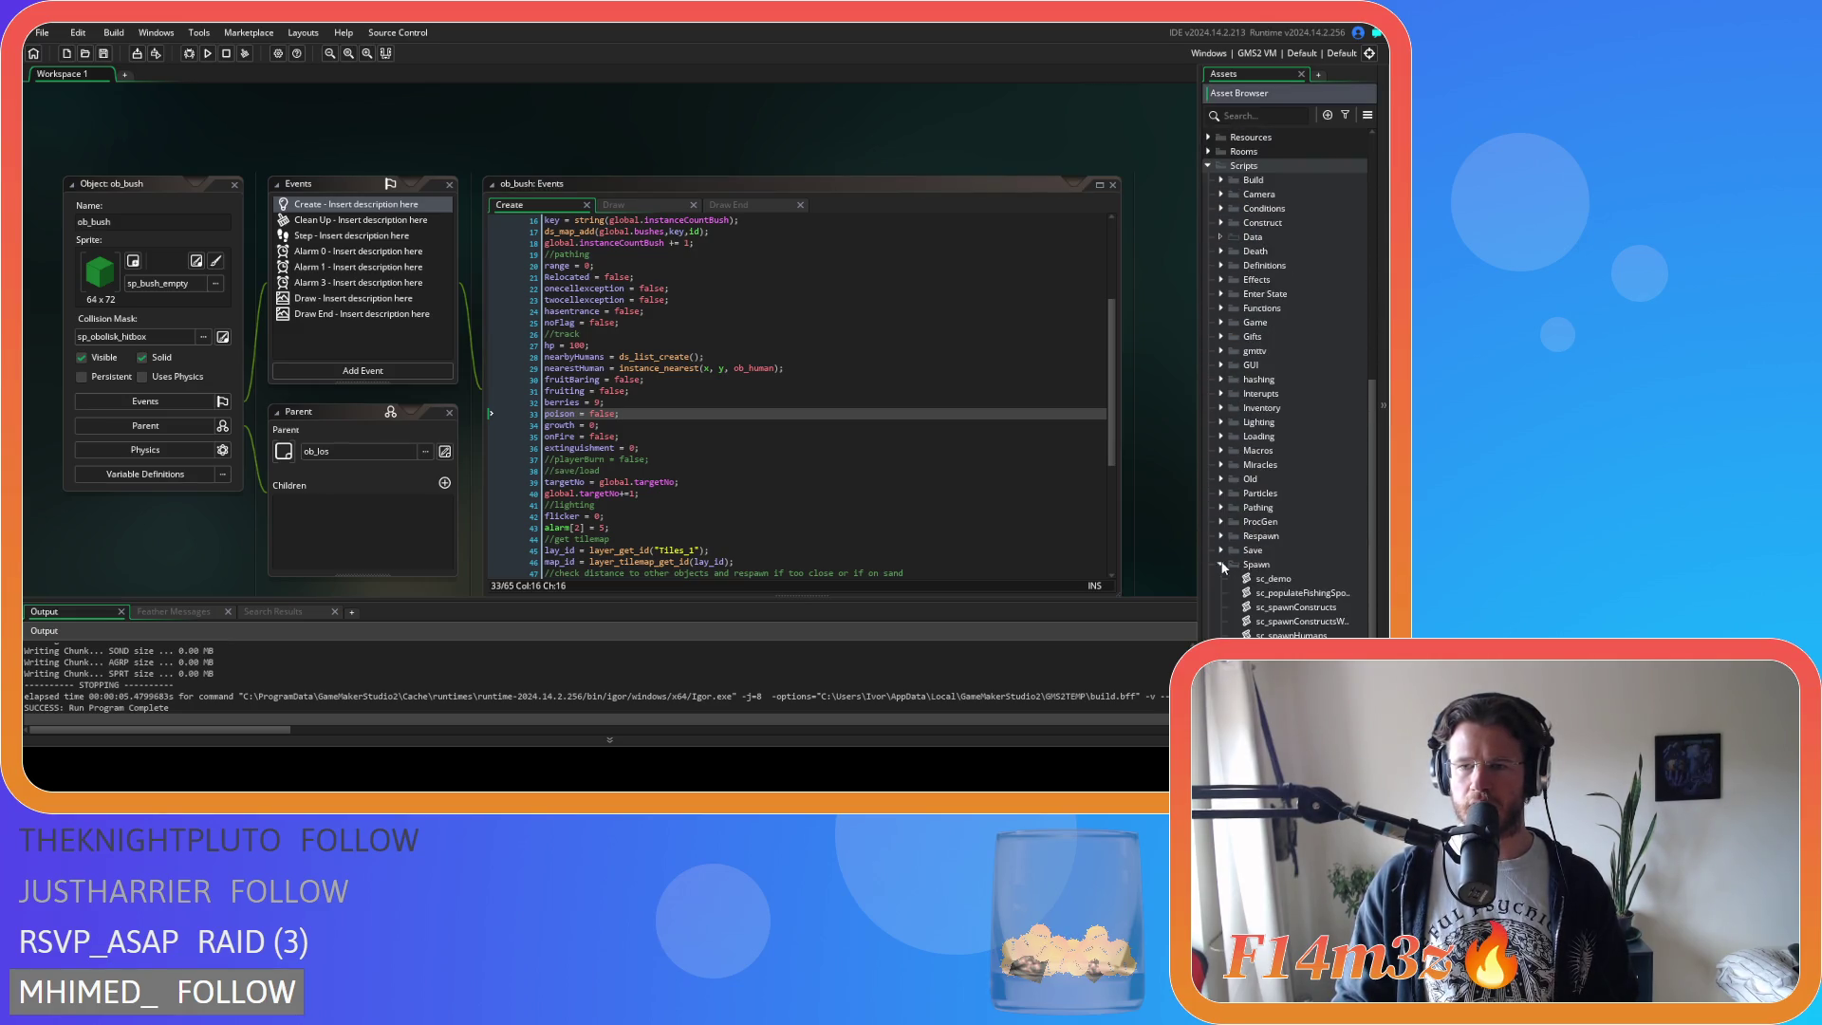
pyautogui.scroll(-3, 1224, 566)
pyautogui.click(1329, 507)
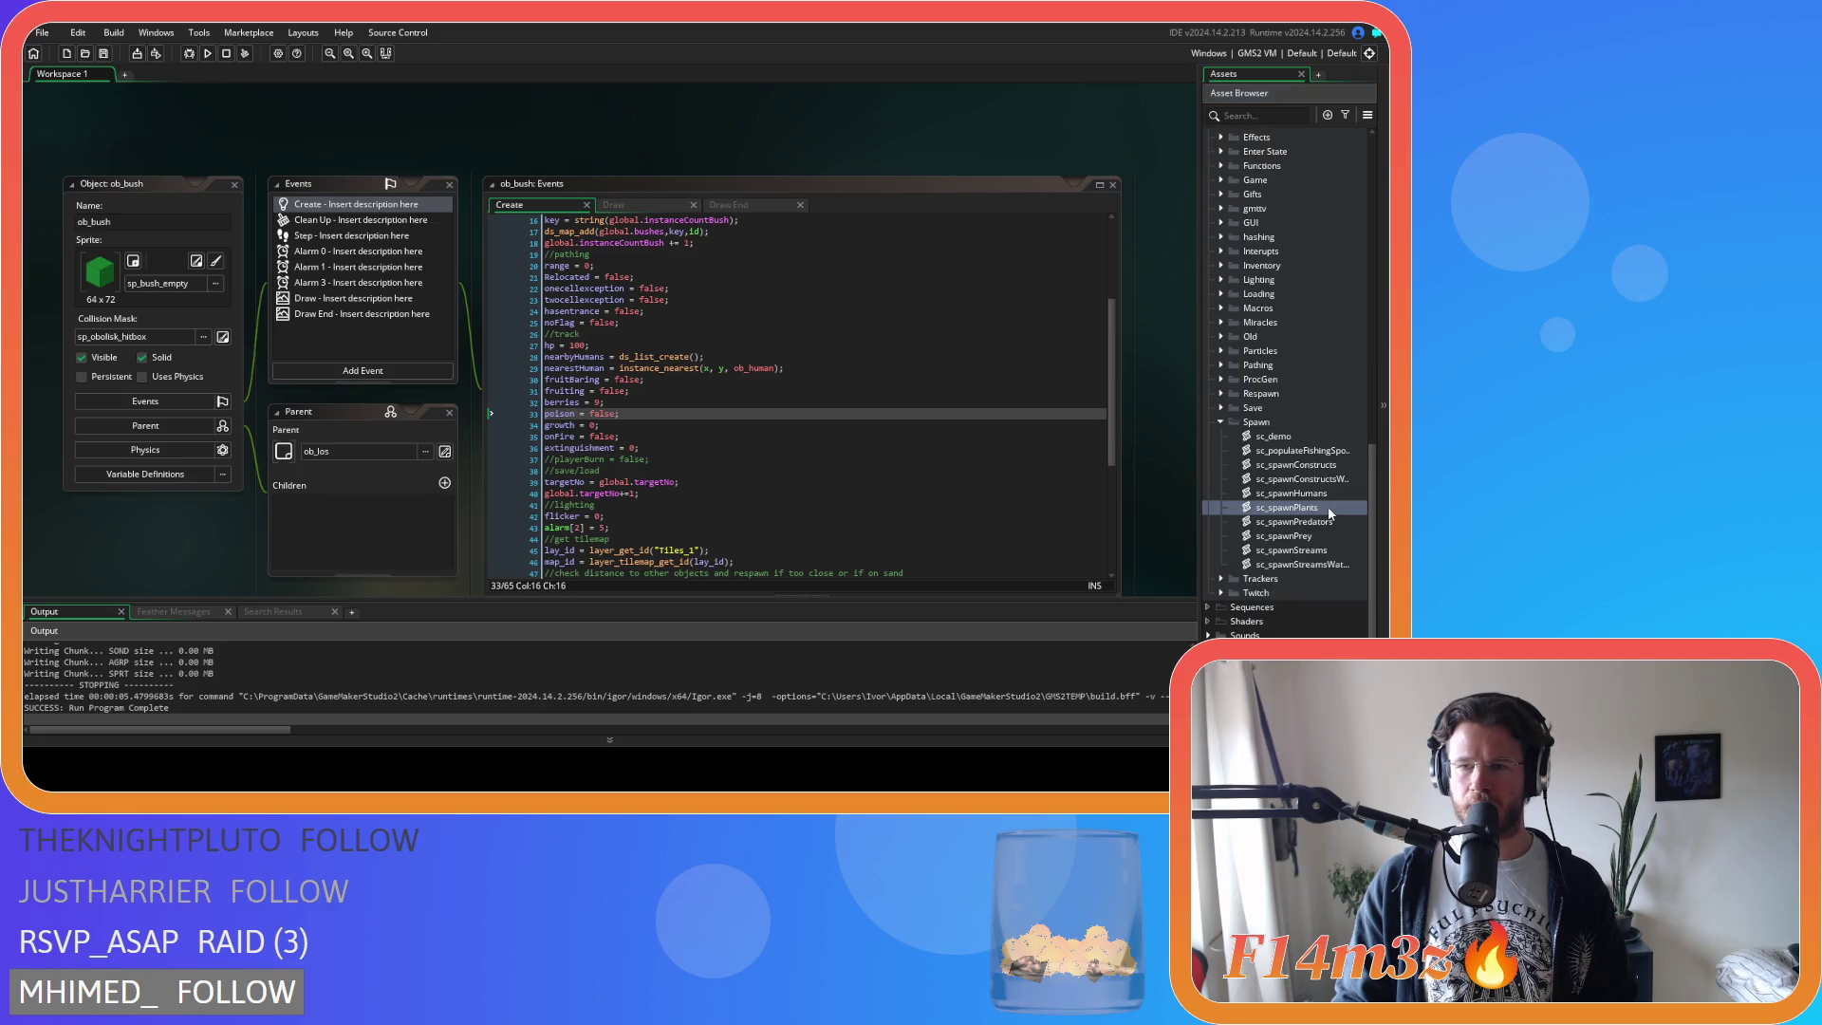
pyautogui.doubleClick(1328, 509)
pyautogui.moveTo(692, 171)
pyautogui.mouseDown()
pyautogui.moveTo(687, 353)
pyautogui.moveTo(687, 305)
pyautogui.moveTo(689, 334)
pyautogui.mouseUp()
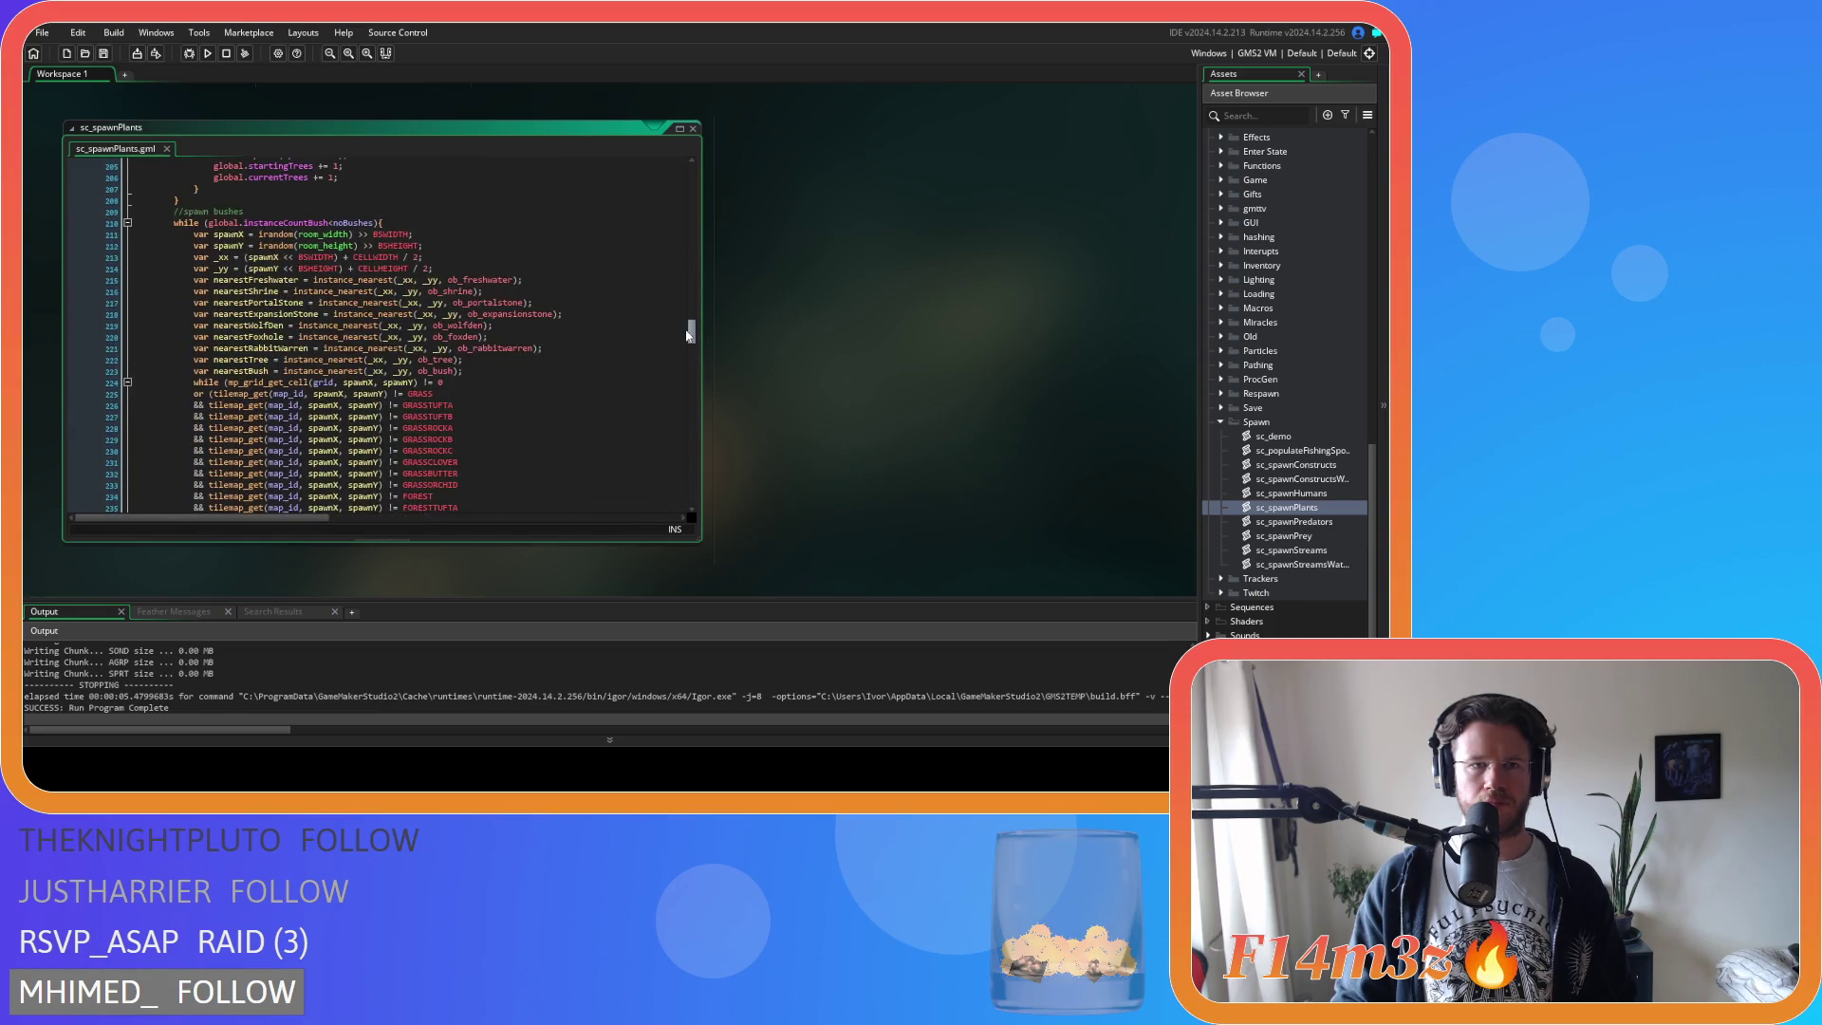
pyautogui.scroll(-20, 476, 316)
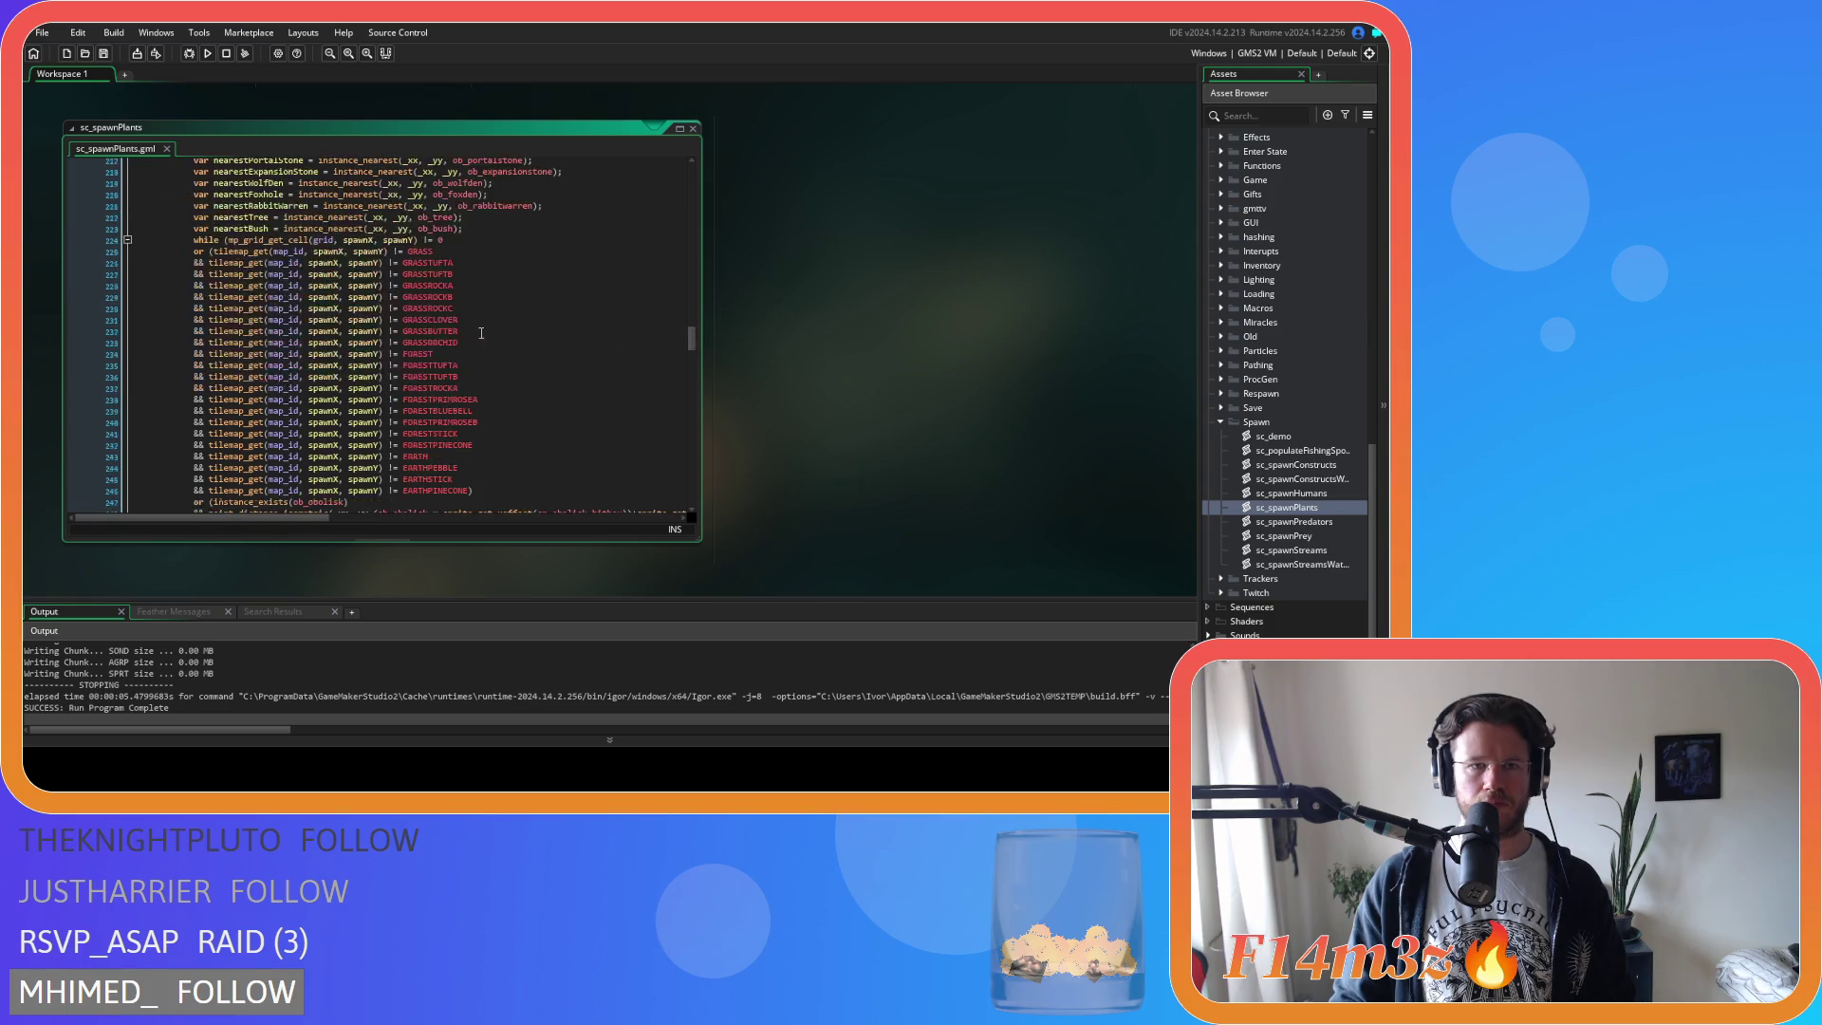
pyautogui.scroll(-10, 476, 316)
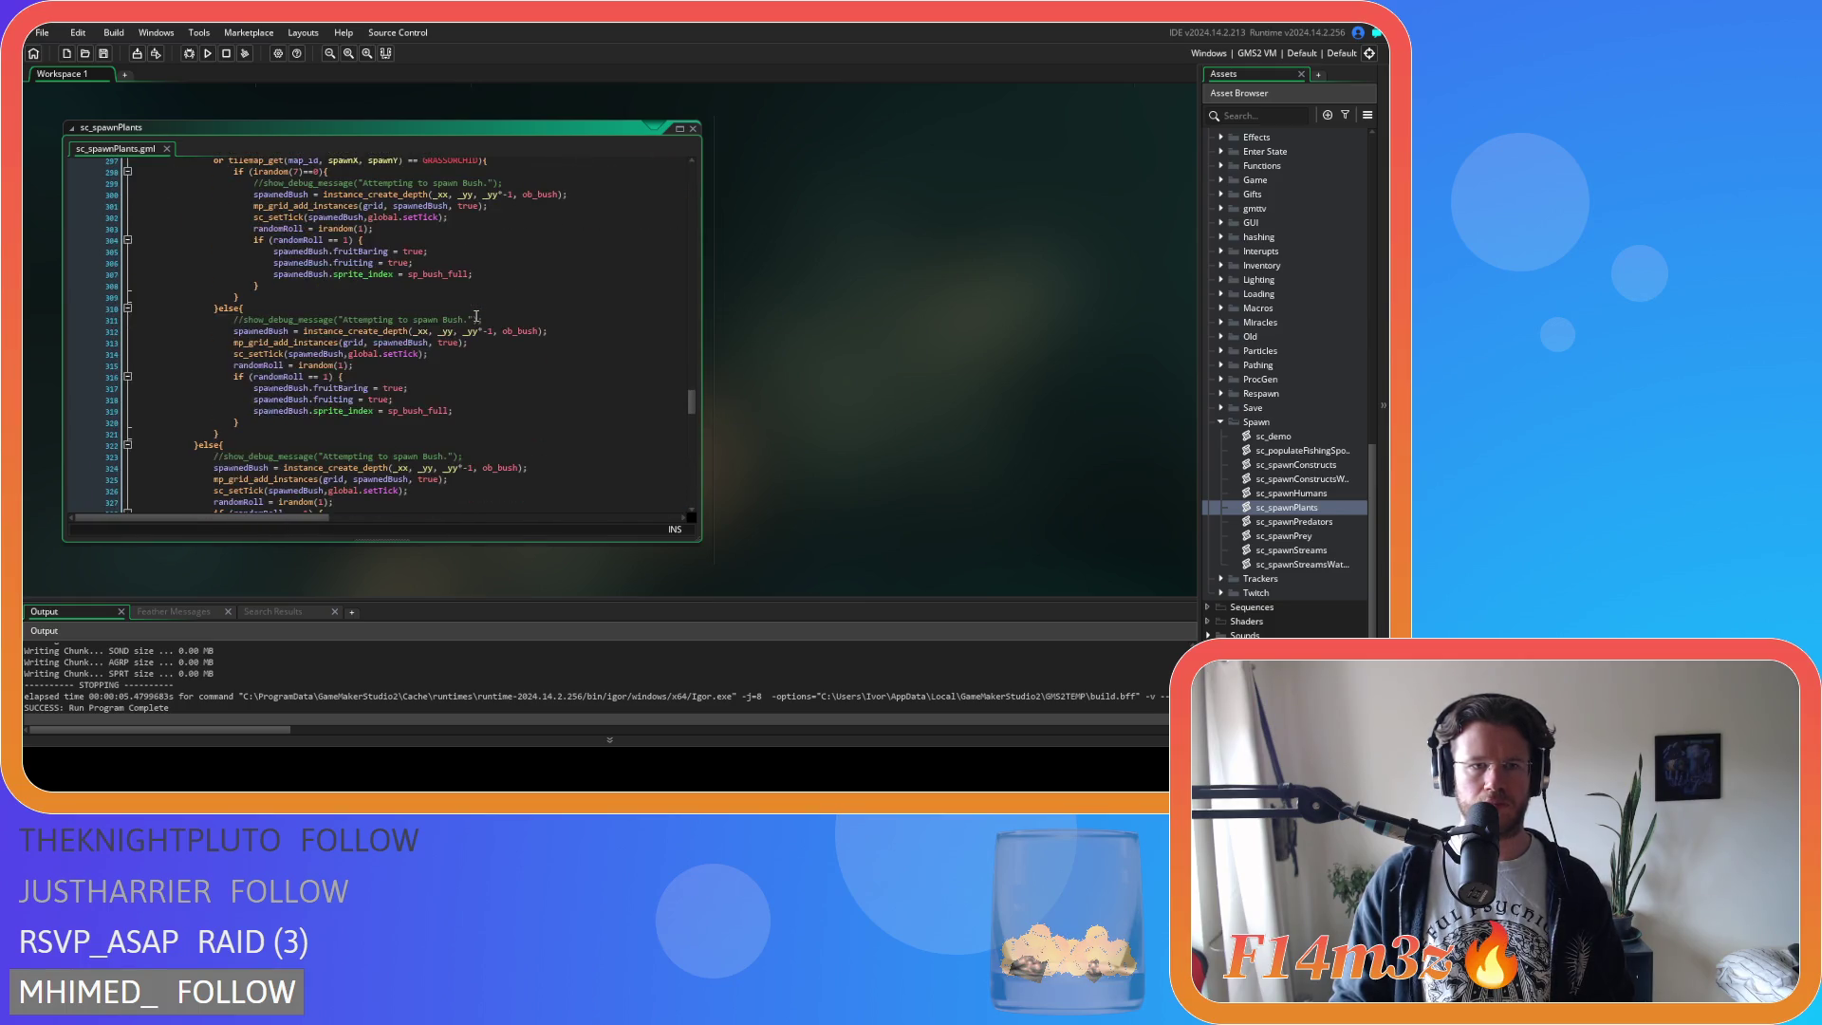
pyautogui.scroll(1, 477, 316)
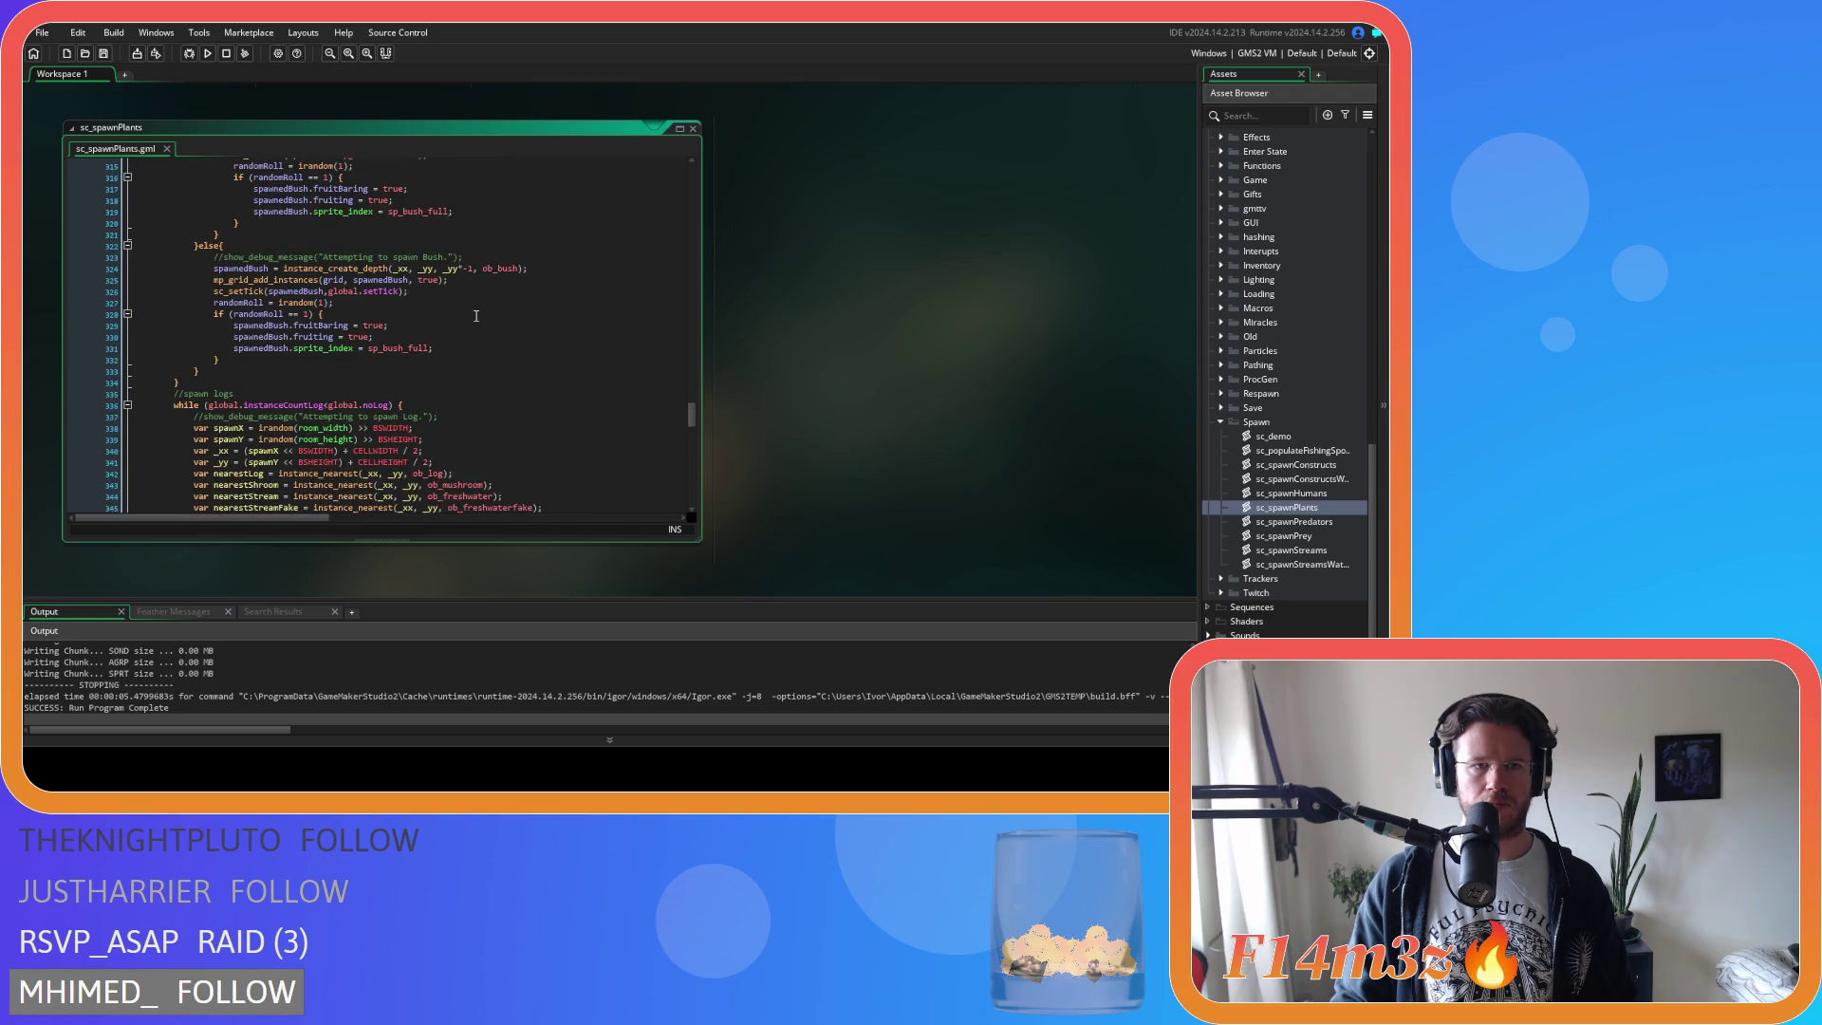
pyautogui.scroll(3, 476, 321)
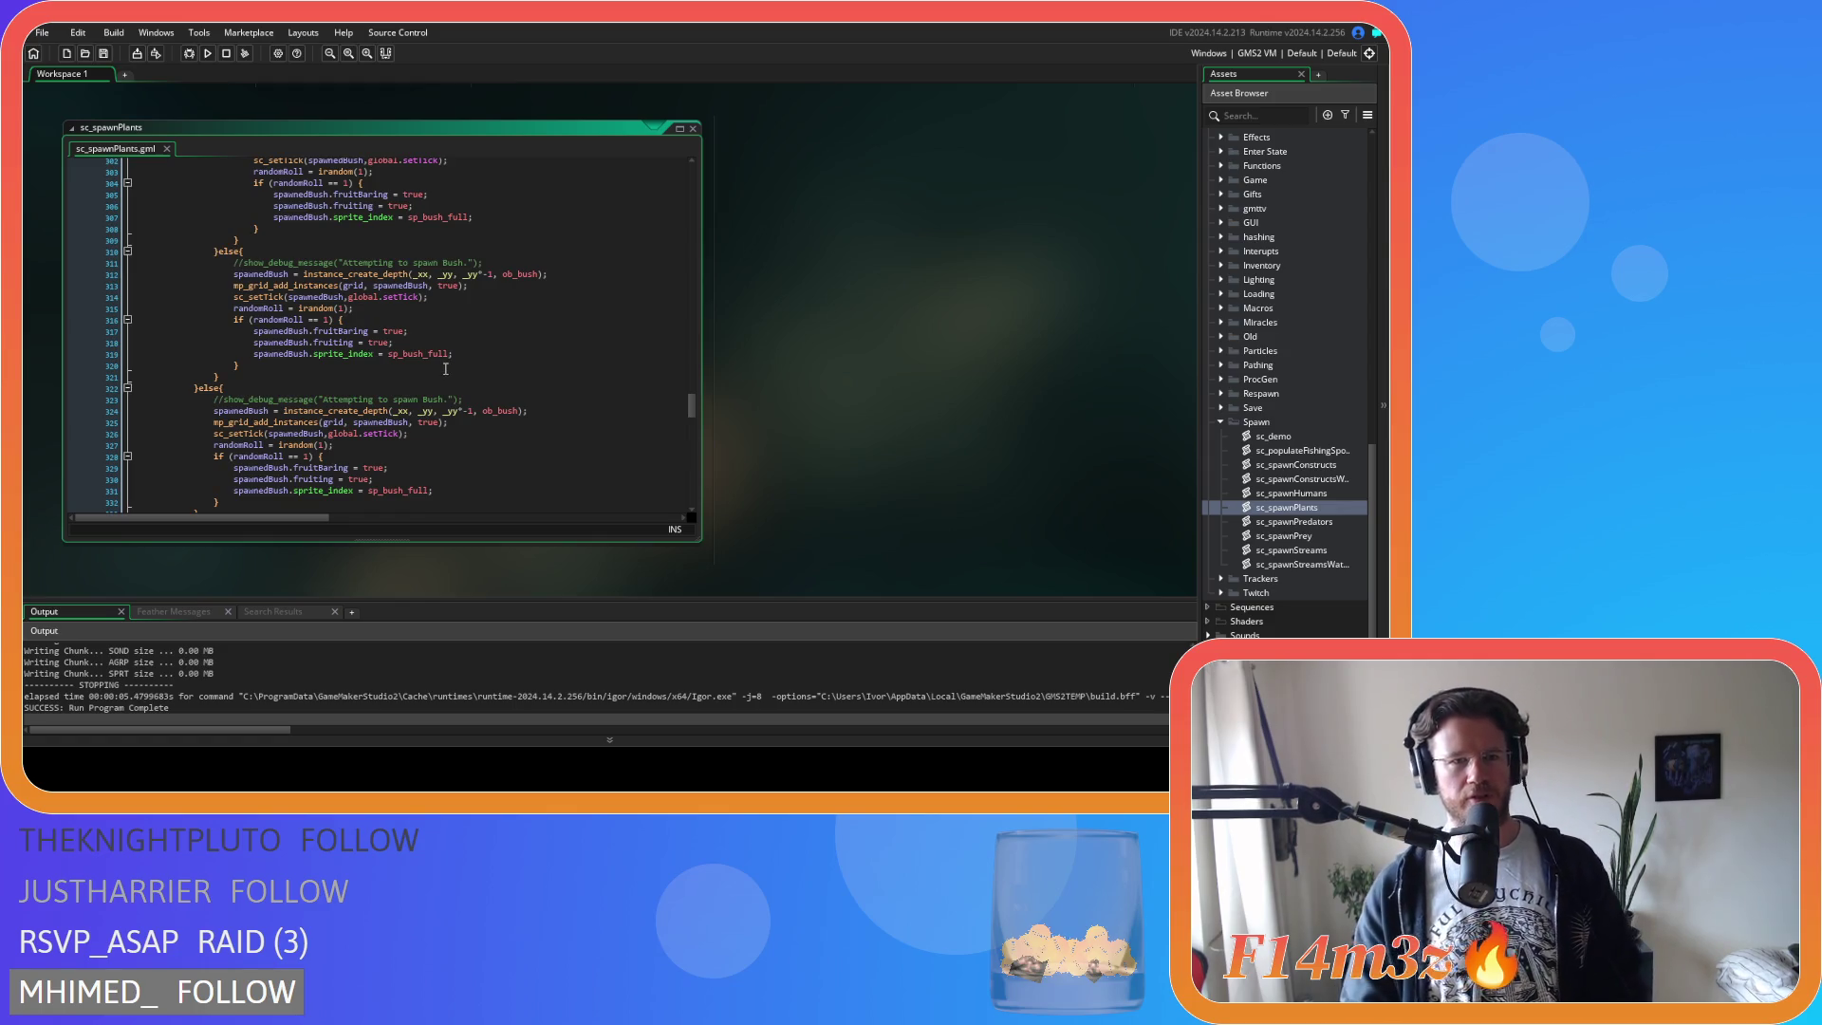
pyautogui.scroll(1, 442, 359)
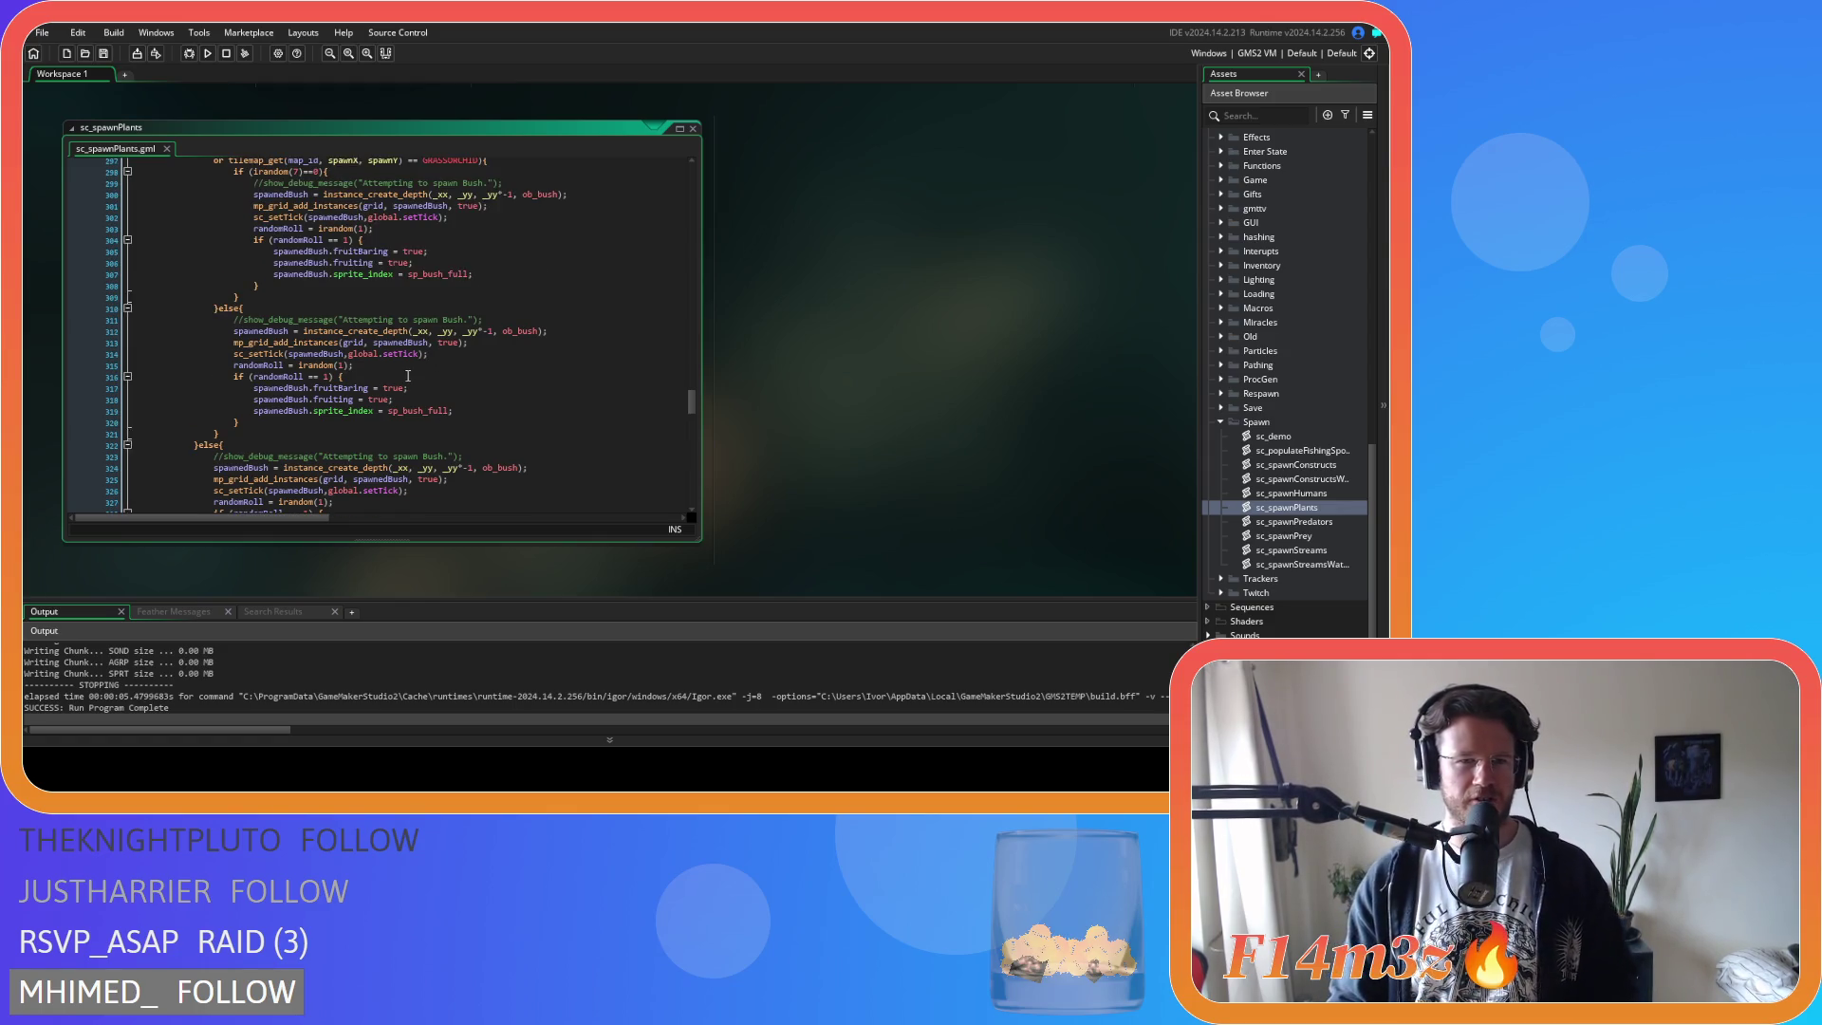
pyautogui.scroll(-2, 425, 449)
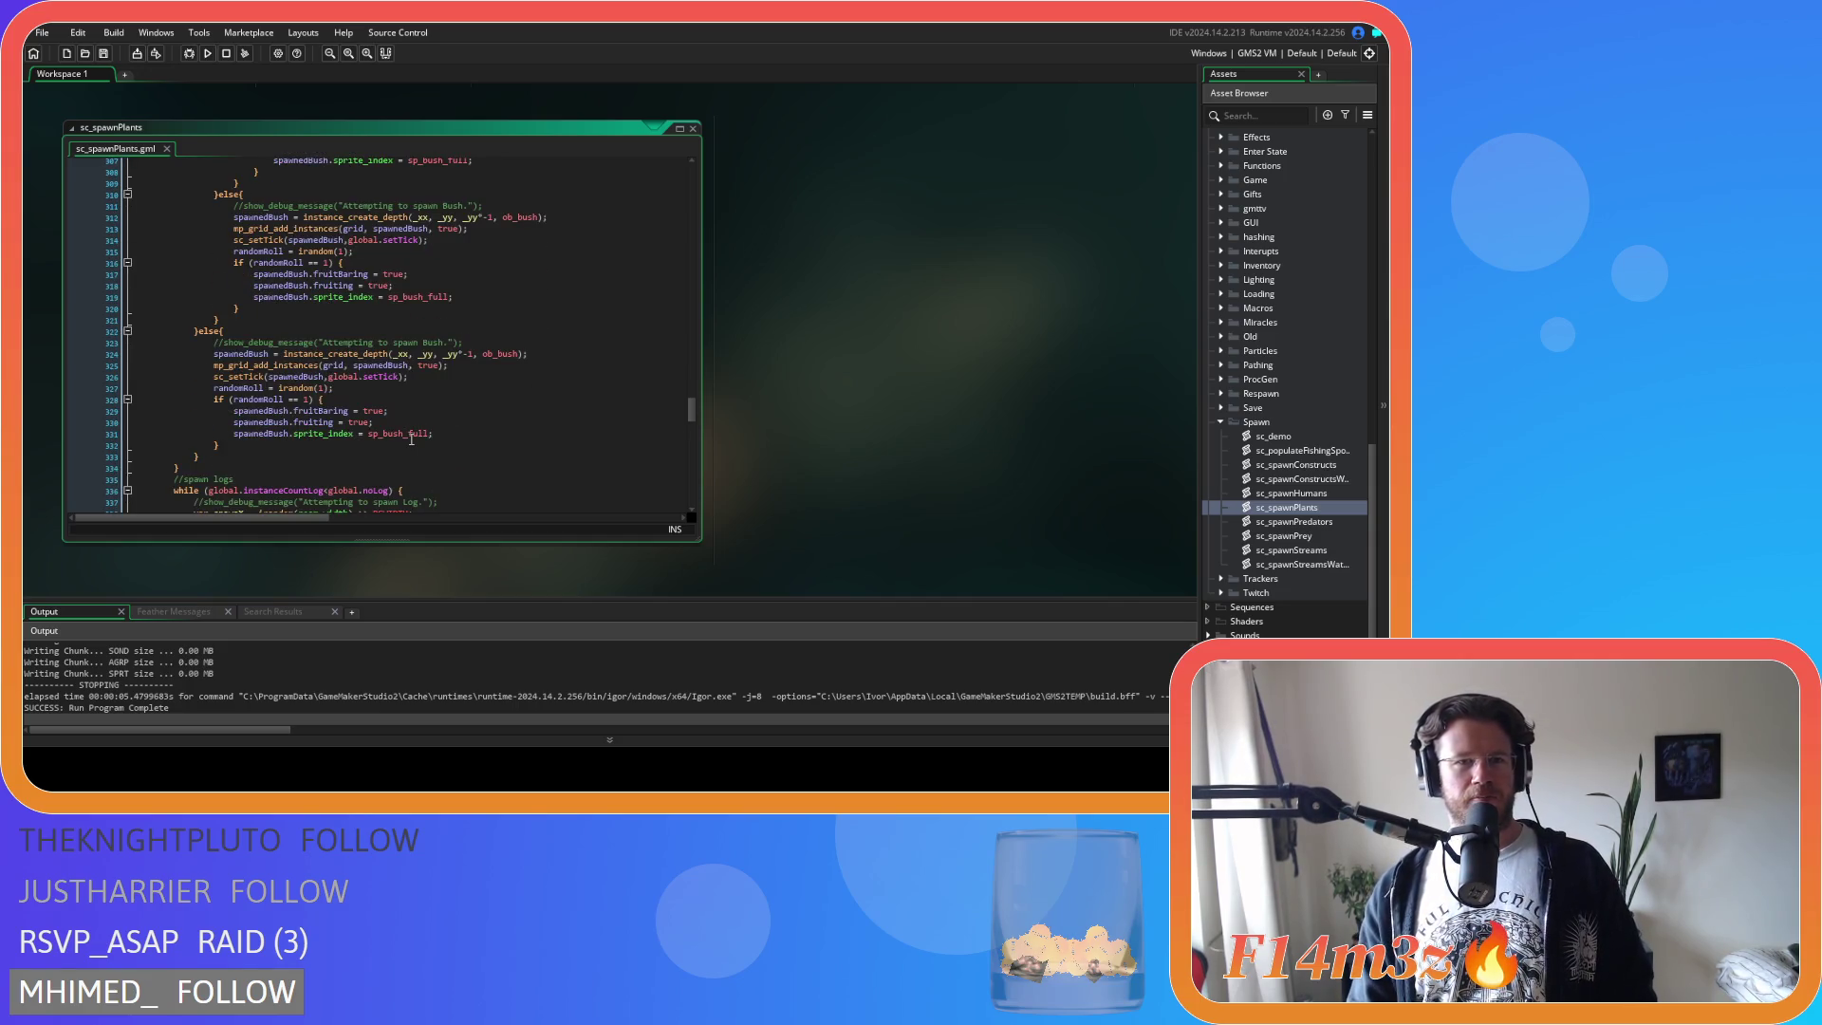
pyautogui.scroll(2, 411, 440)
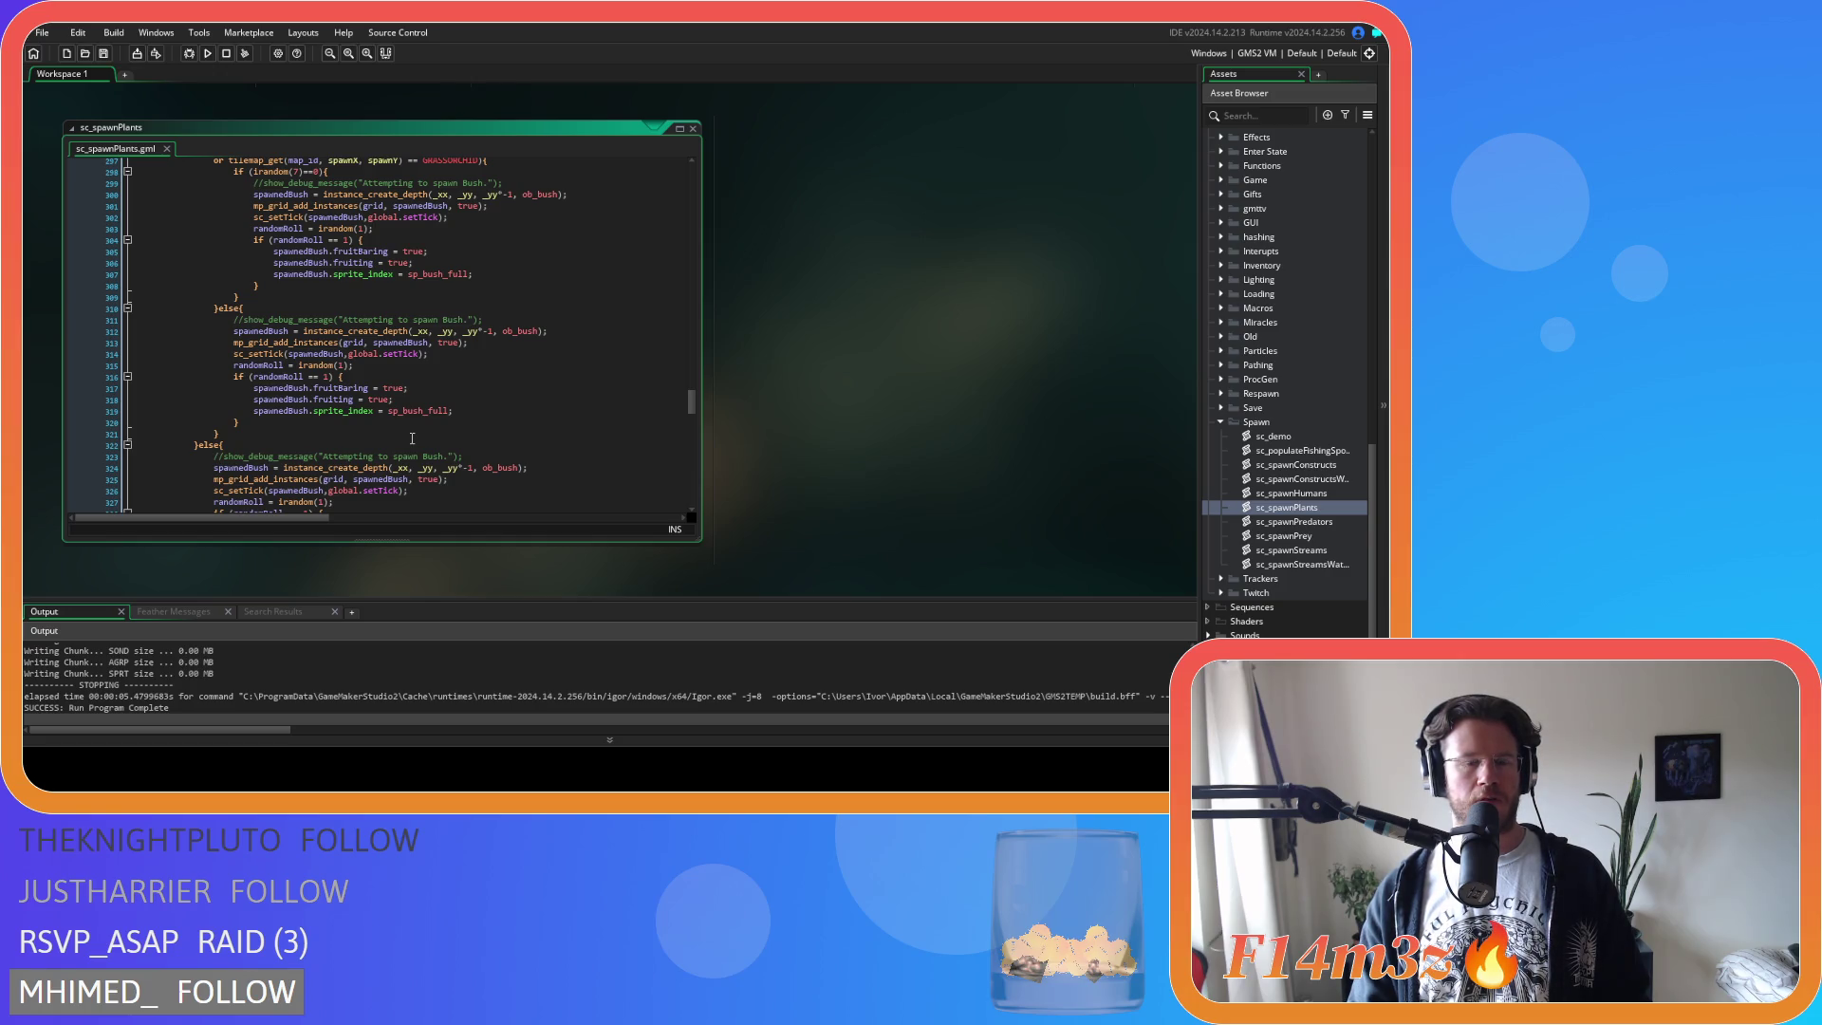
pyautogui.scroll(-4, 412, 437)
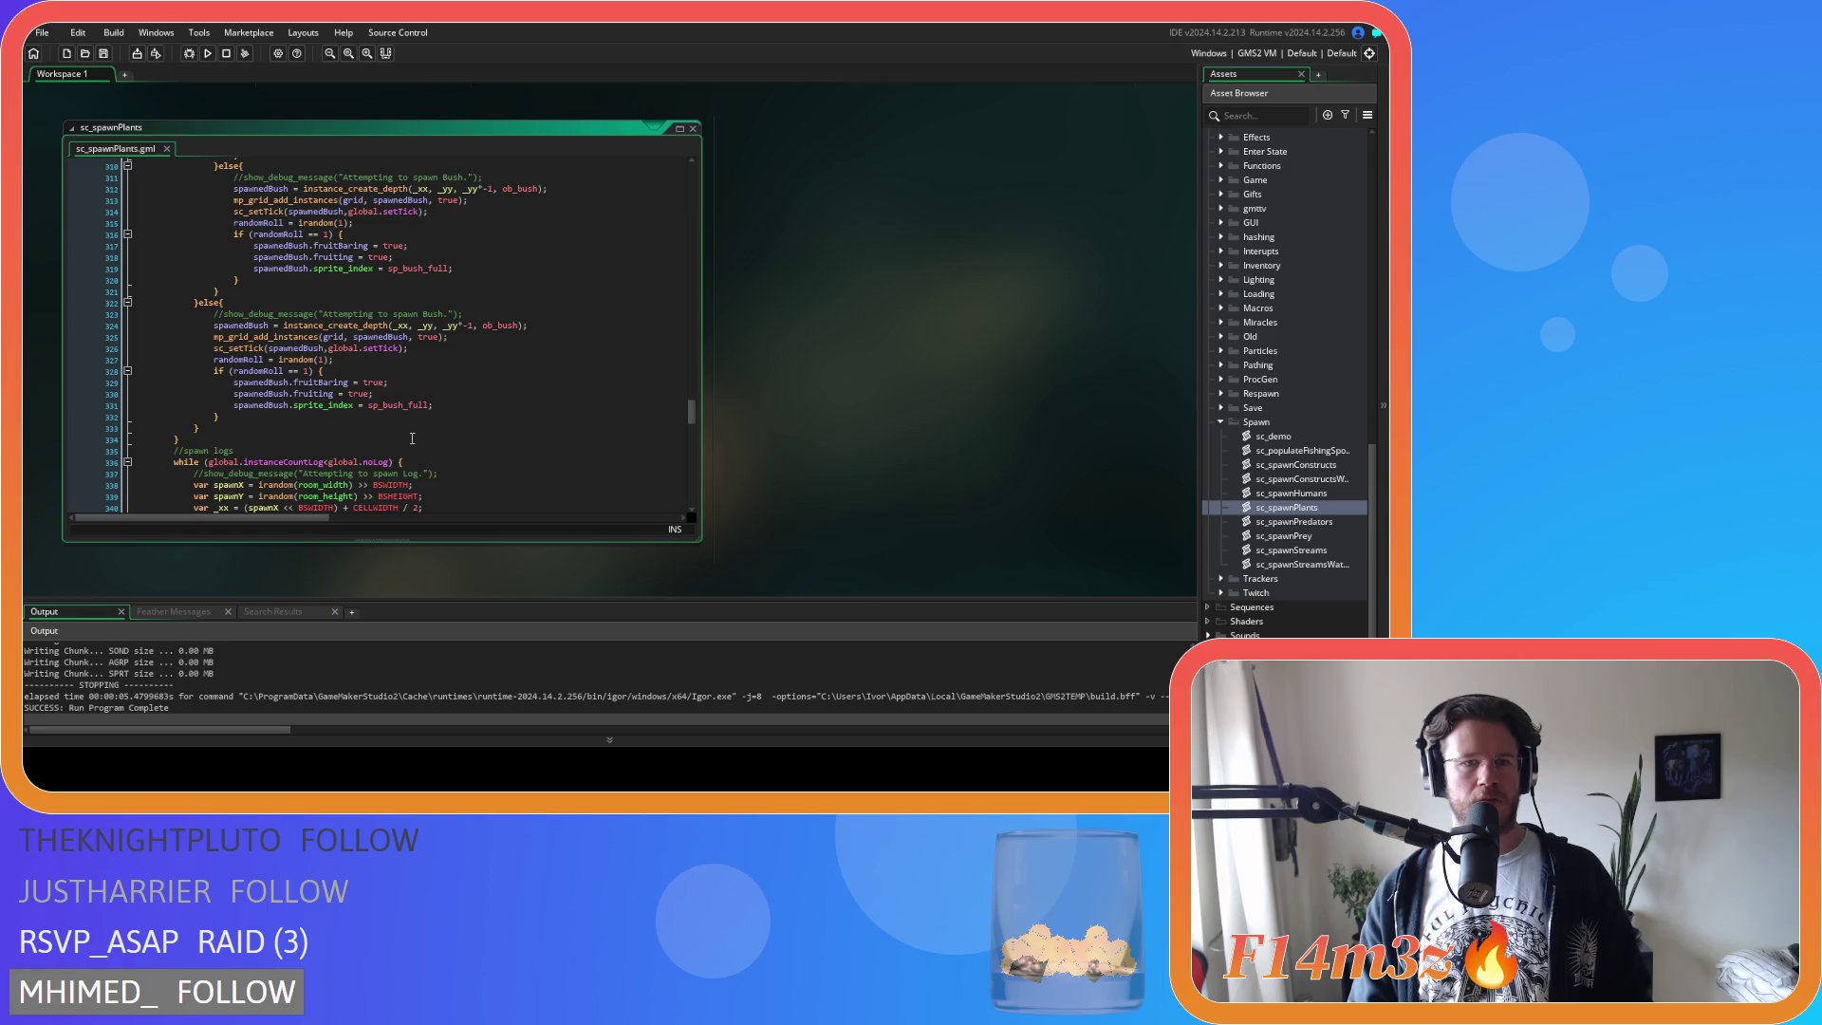
pyautogui.click(358, 374)
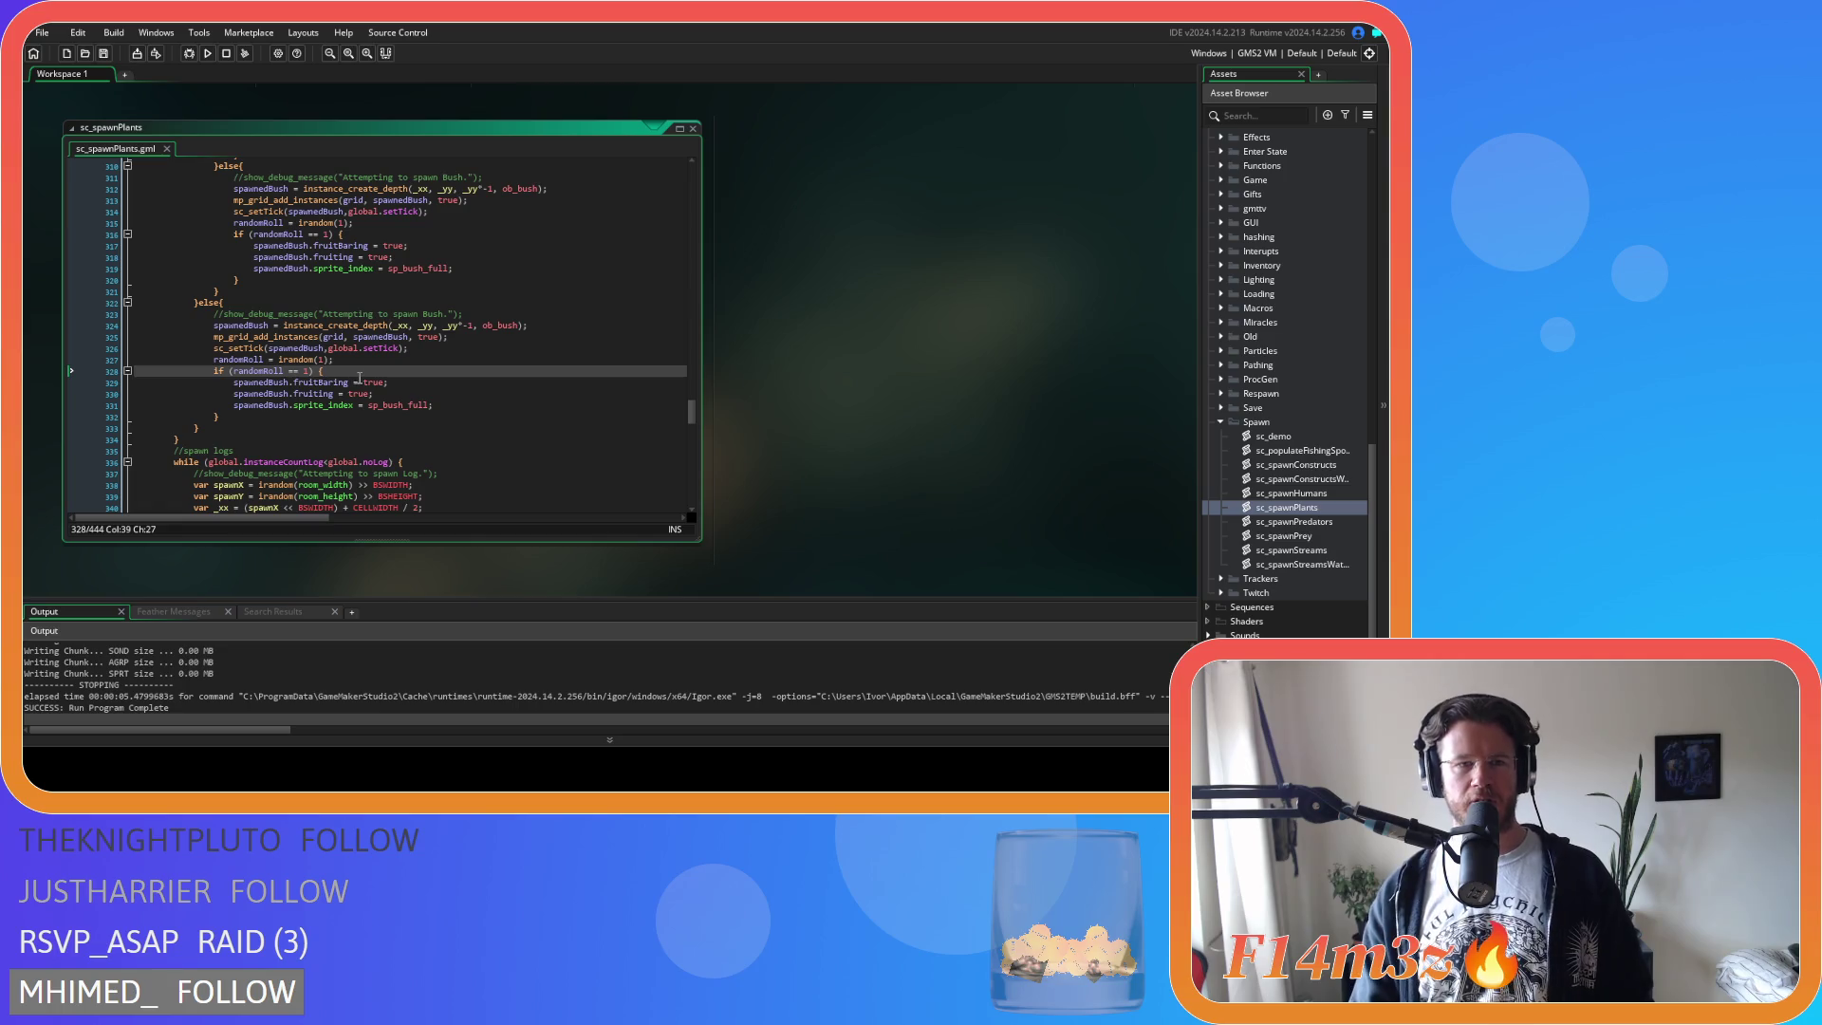
# Paste the poison if/else block below the fruiting line, indent it, and drop the fruitBaring check.
pyautogui.click(376, 394)
pyautogui.press('Return')
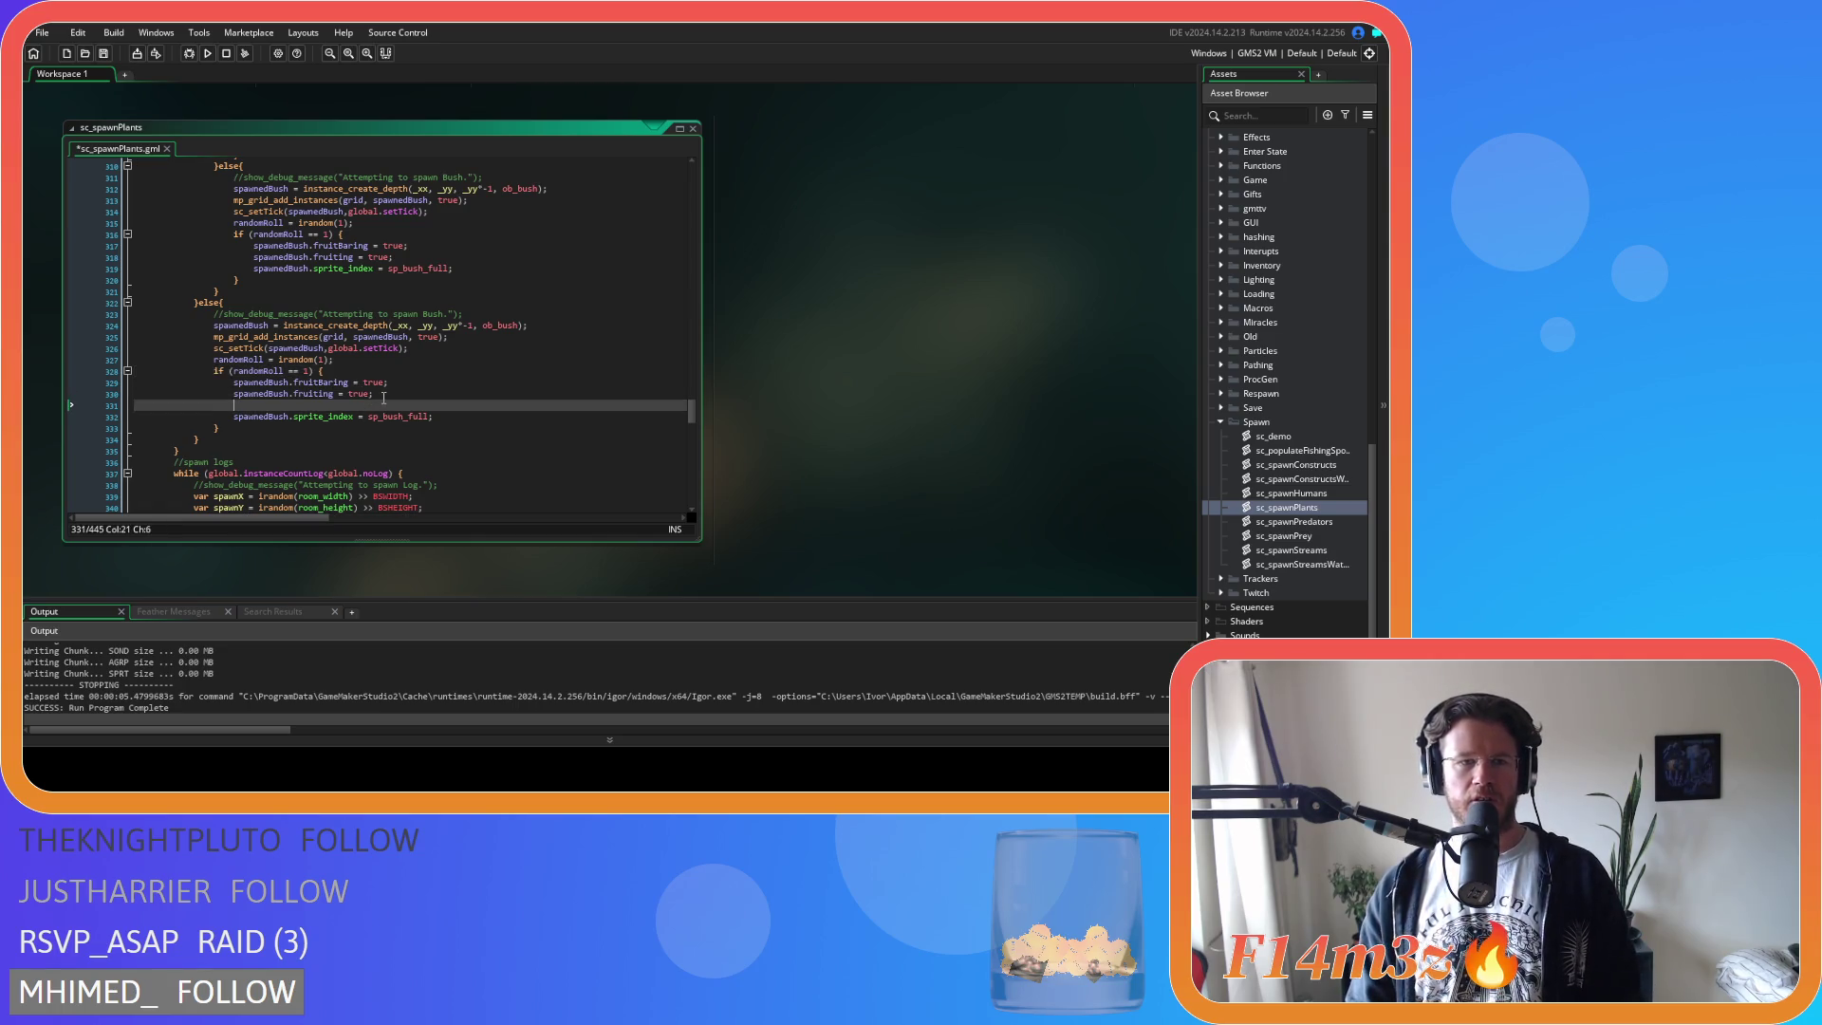
pyautogui.write('if (fruitBaring==true && irandom(9)==0){     poison = true; }else{     poison = false; }')
pyautogui.moveTo(154, 463); pyautogui.dragTo(134, 417)
pyautogui.press('Tab')
pyautogui.press('Tab')
pyautogui.press('Tab')
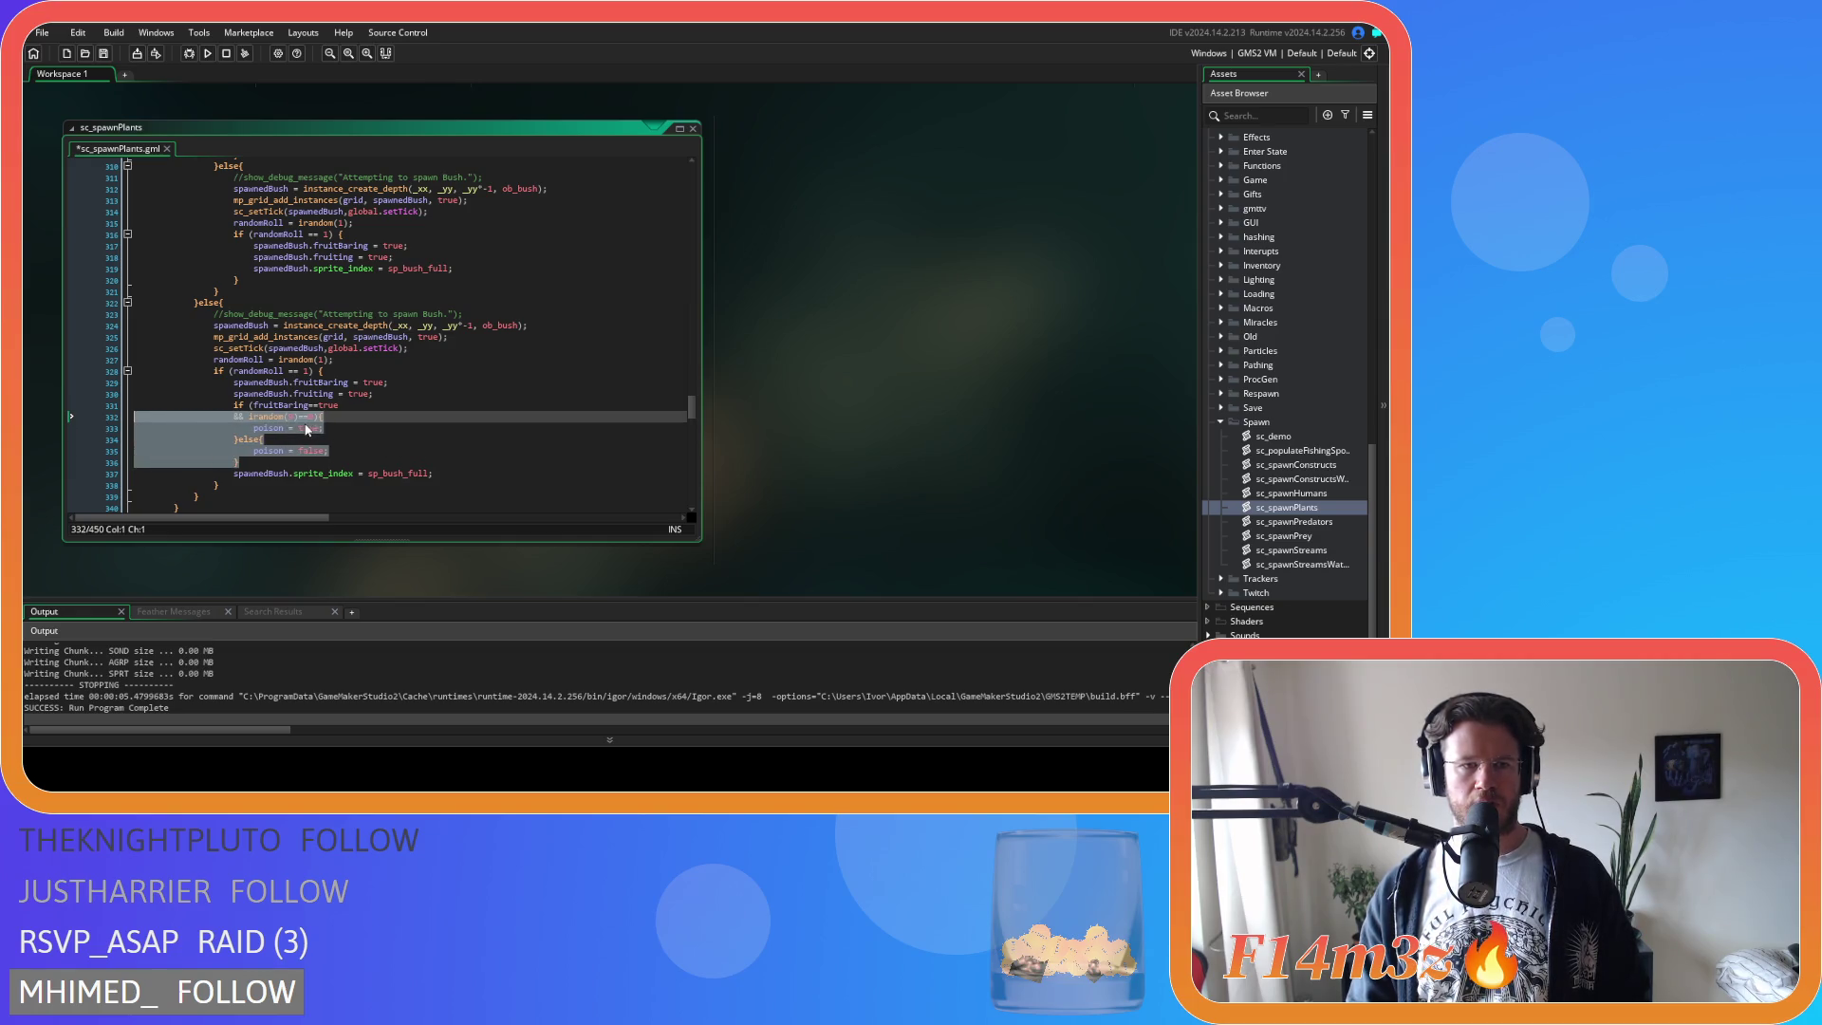
pyautogui.click(249, 417)
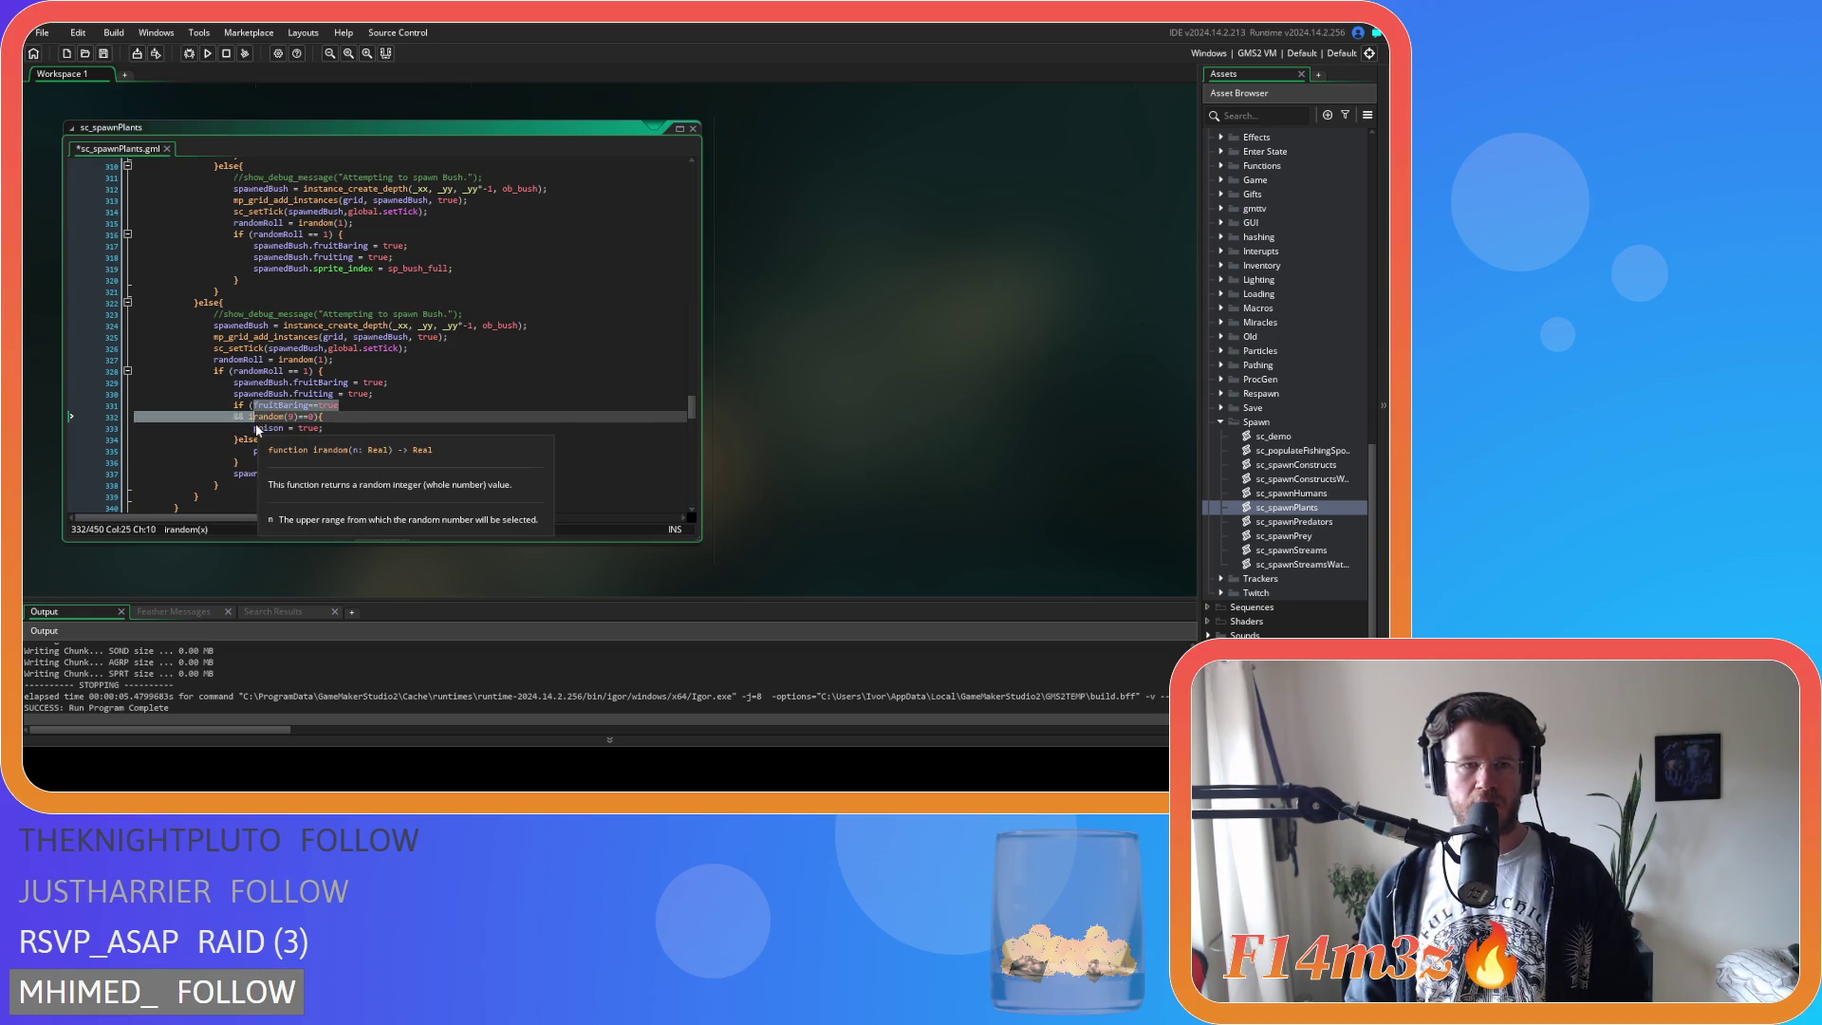
pyautogui.press('Delete')
# Review the irandom poison block's true and false branches, then copy the finished block.
pyautogui.moveTo(252, 417); pyautogui.dragTo(338, 428)
pyautogui.click(338, 428)
pyautogui.press('Down')
pyautogui.press('Down')
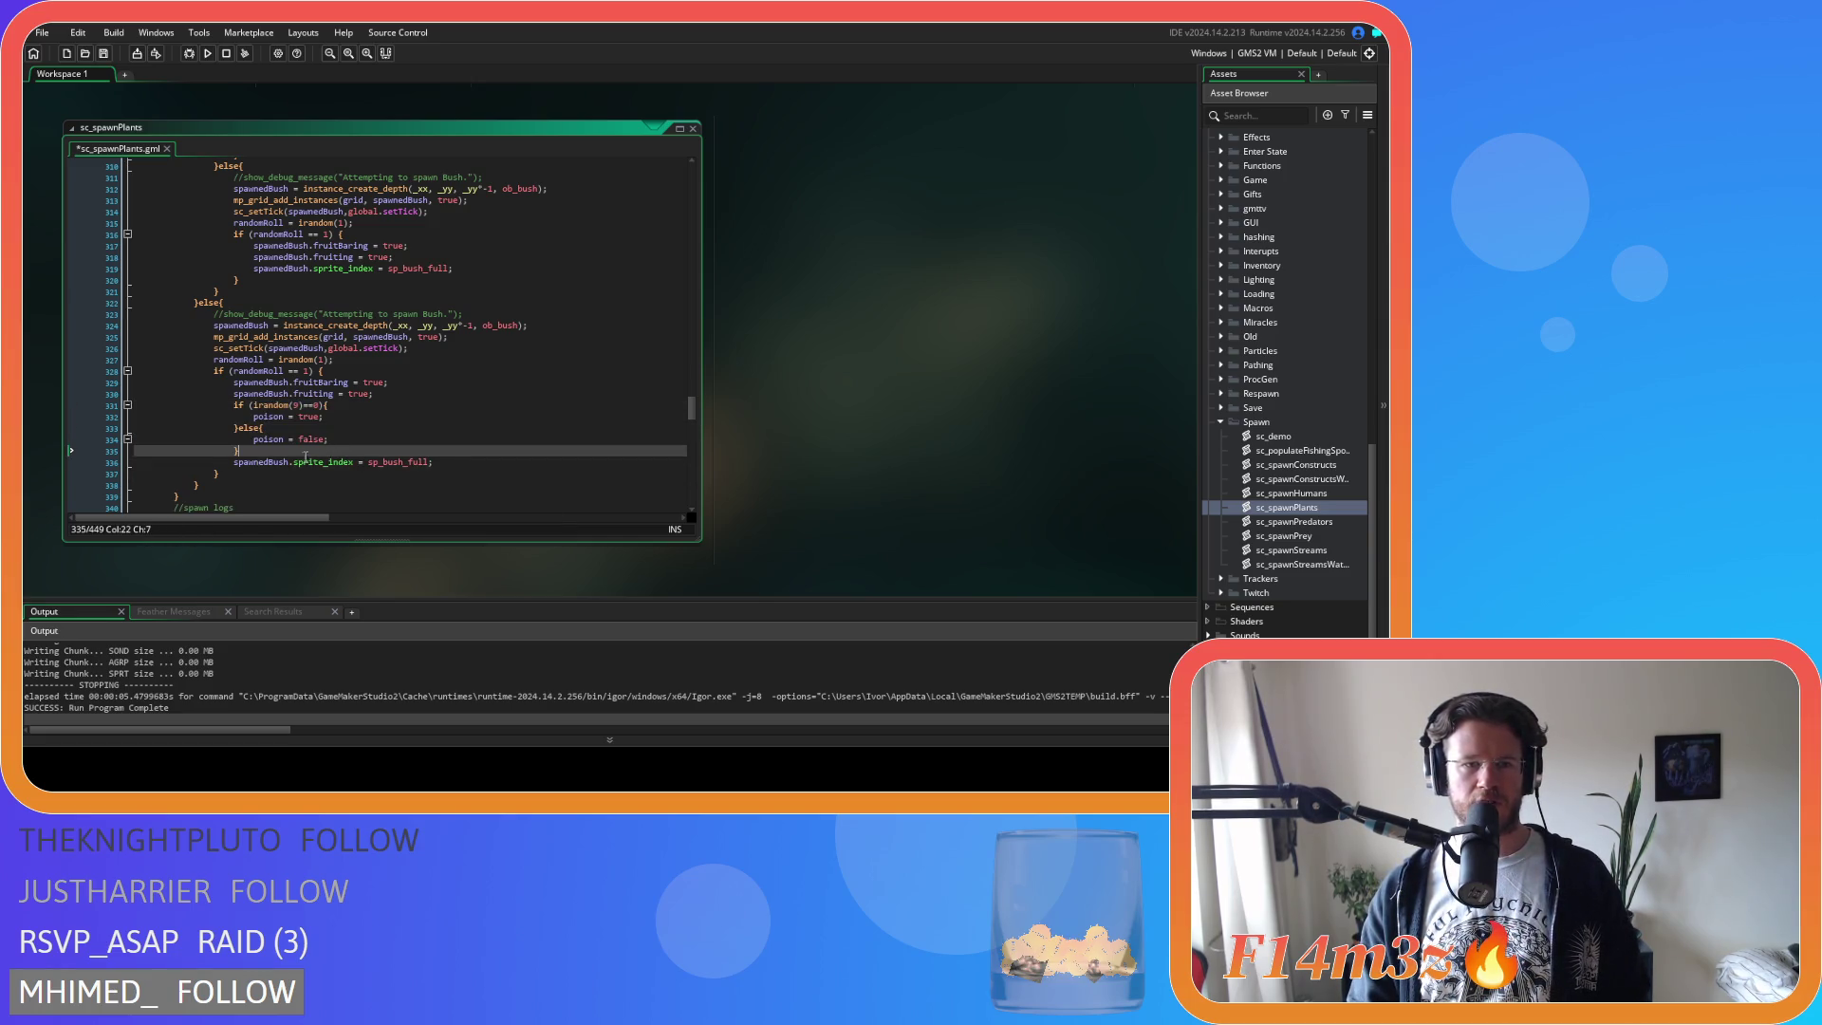
pyautogui.click(271, 384)
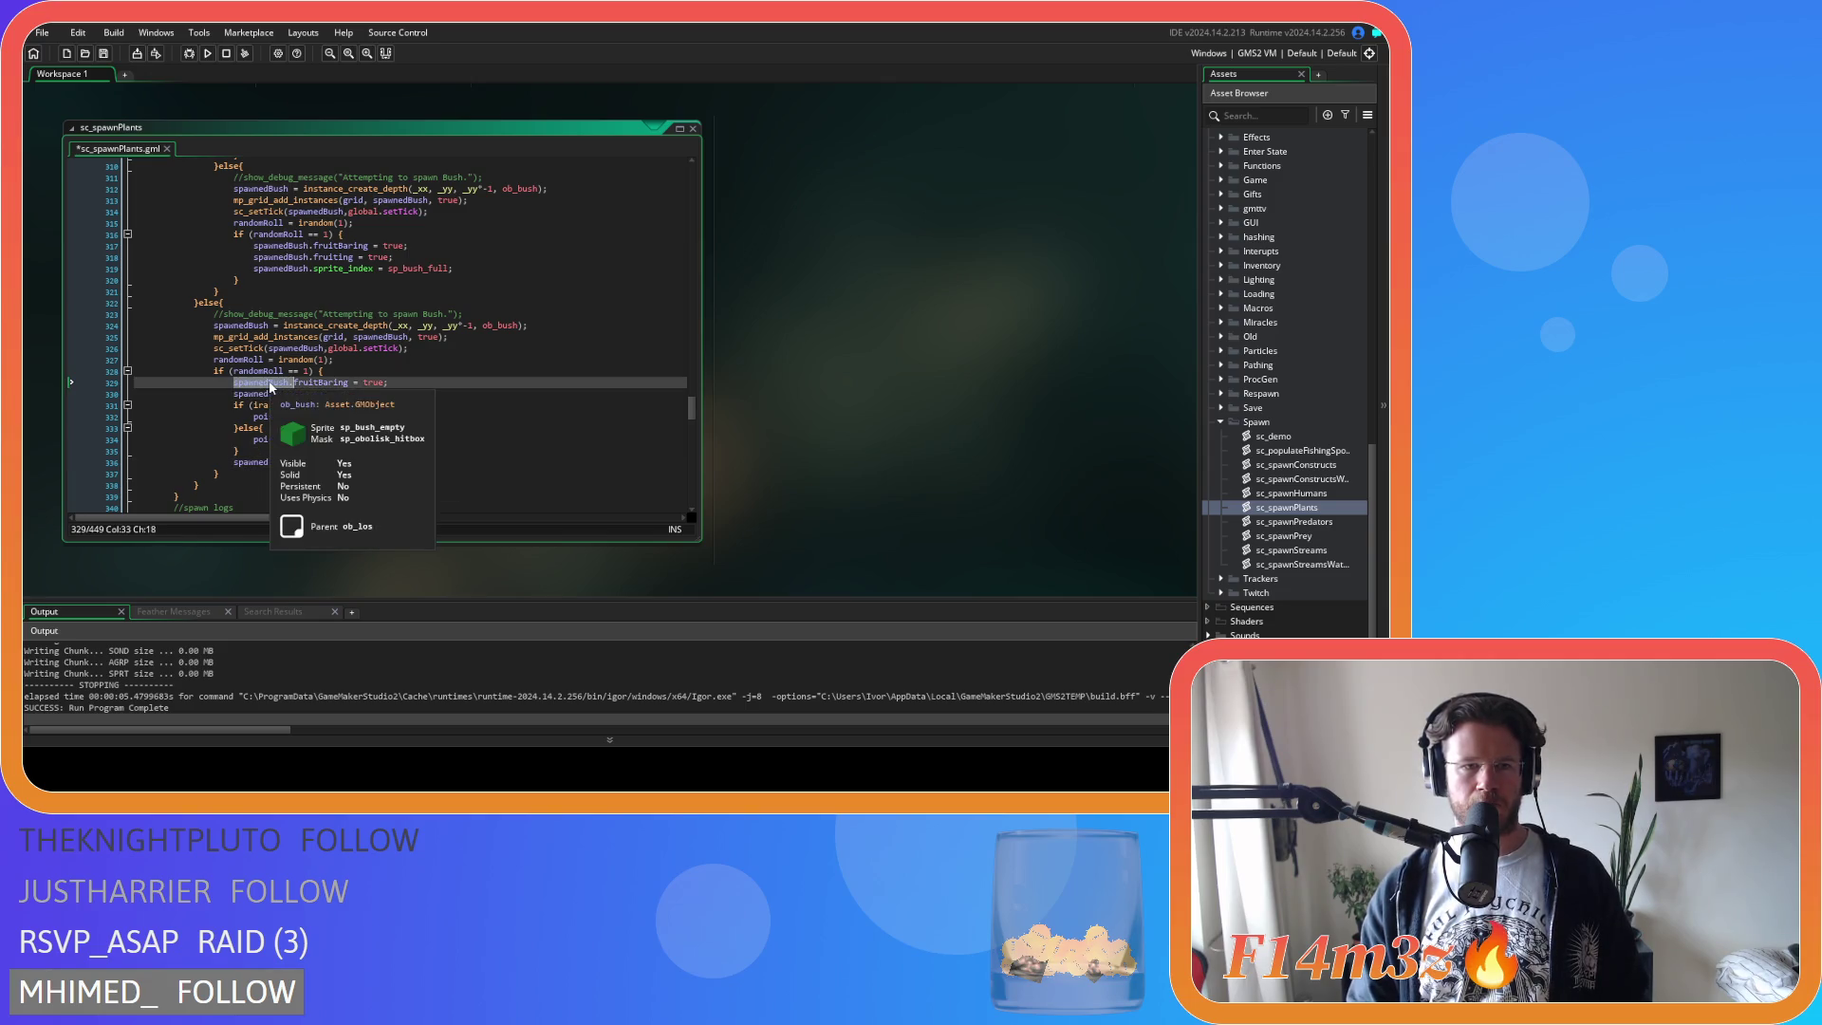
pyautogui.click(313, 417)
pyautogui.click(313, 439)
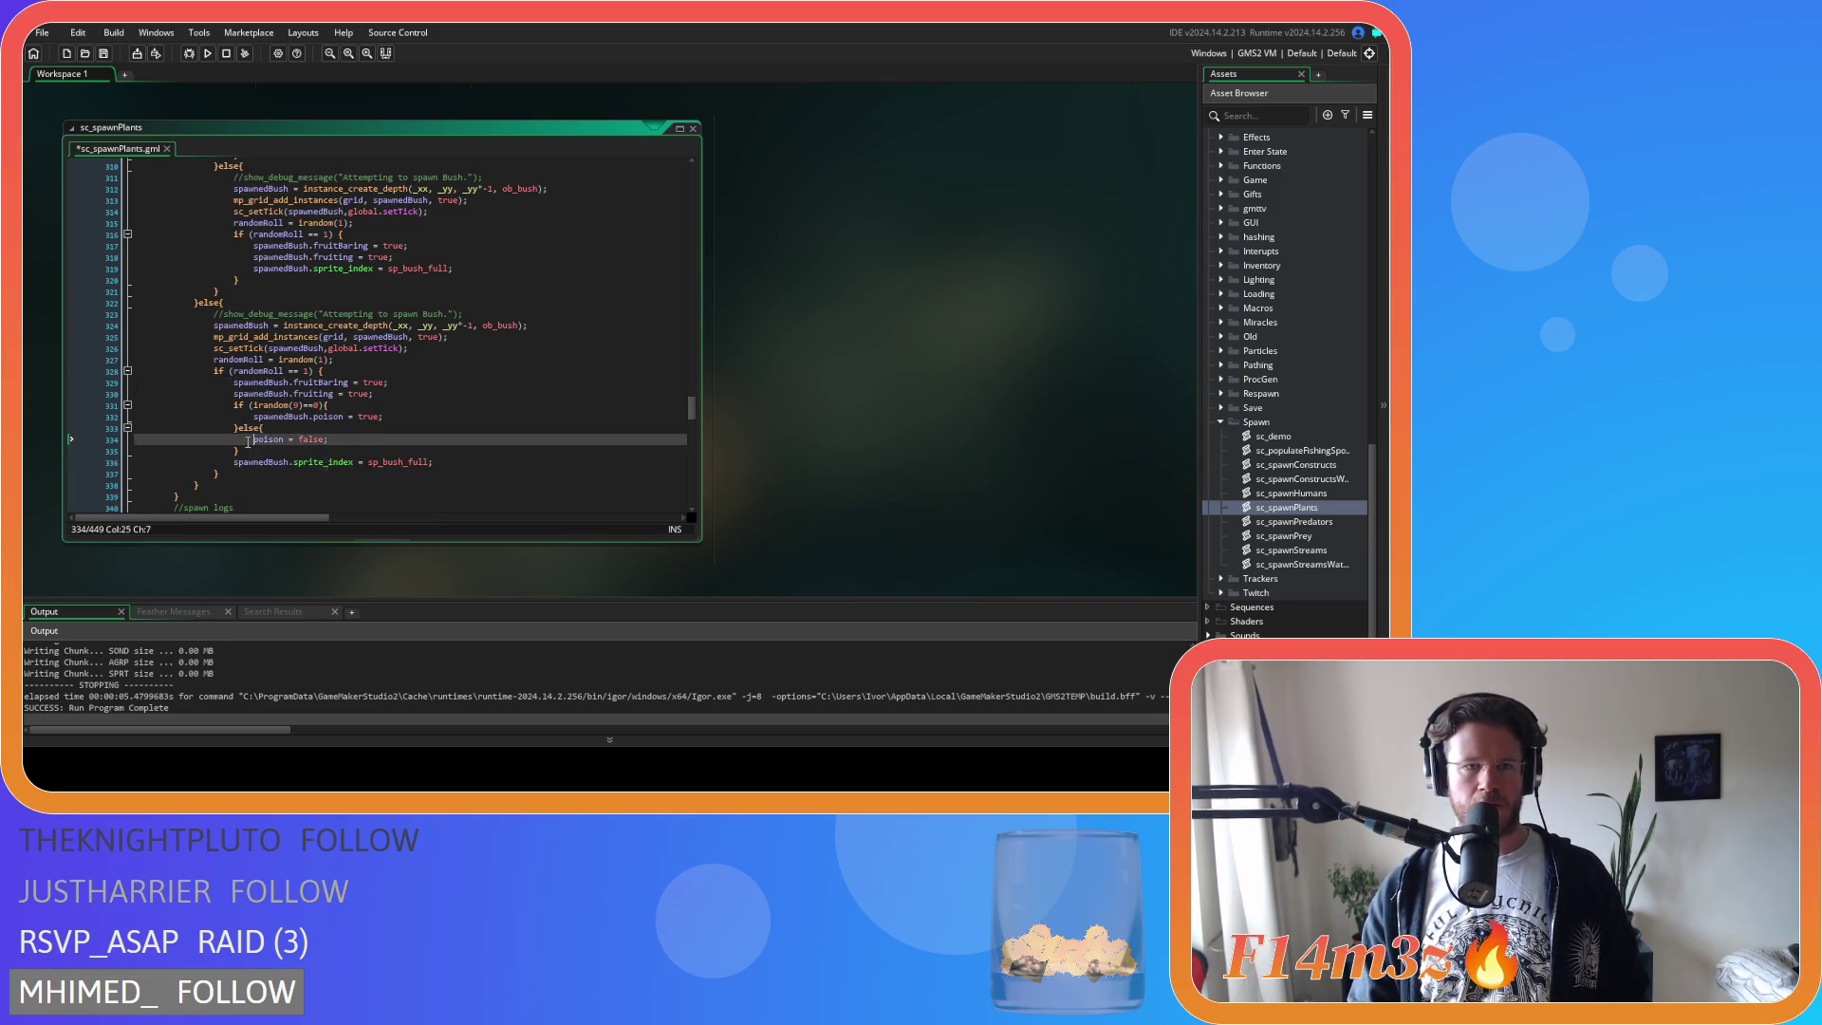
pyautogui.moveTo(247, 451); pyautogui.dragTo(235, 405)
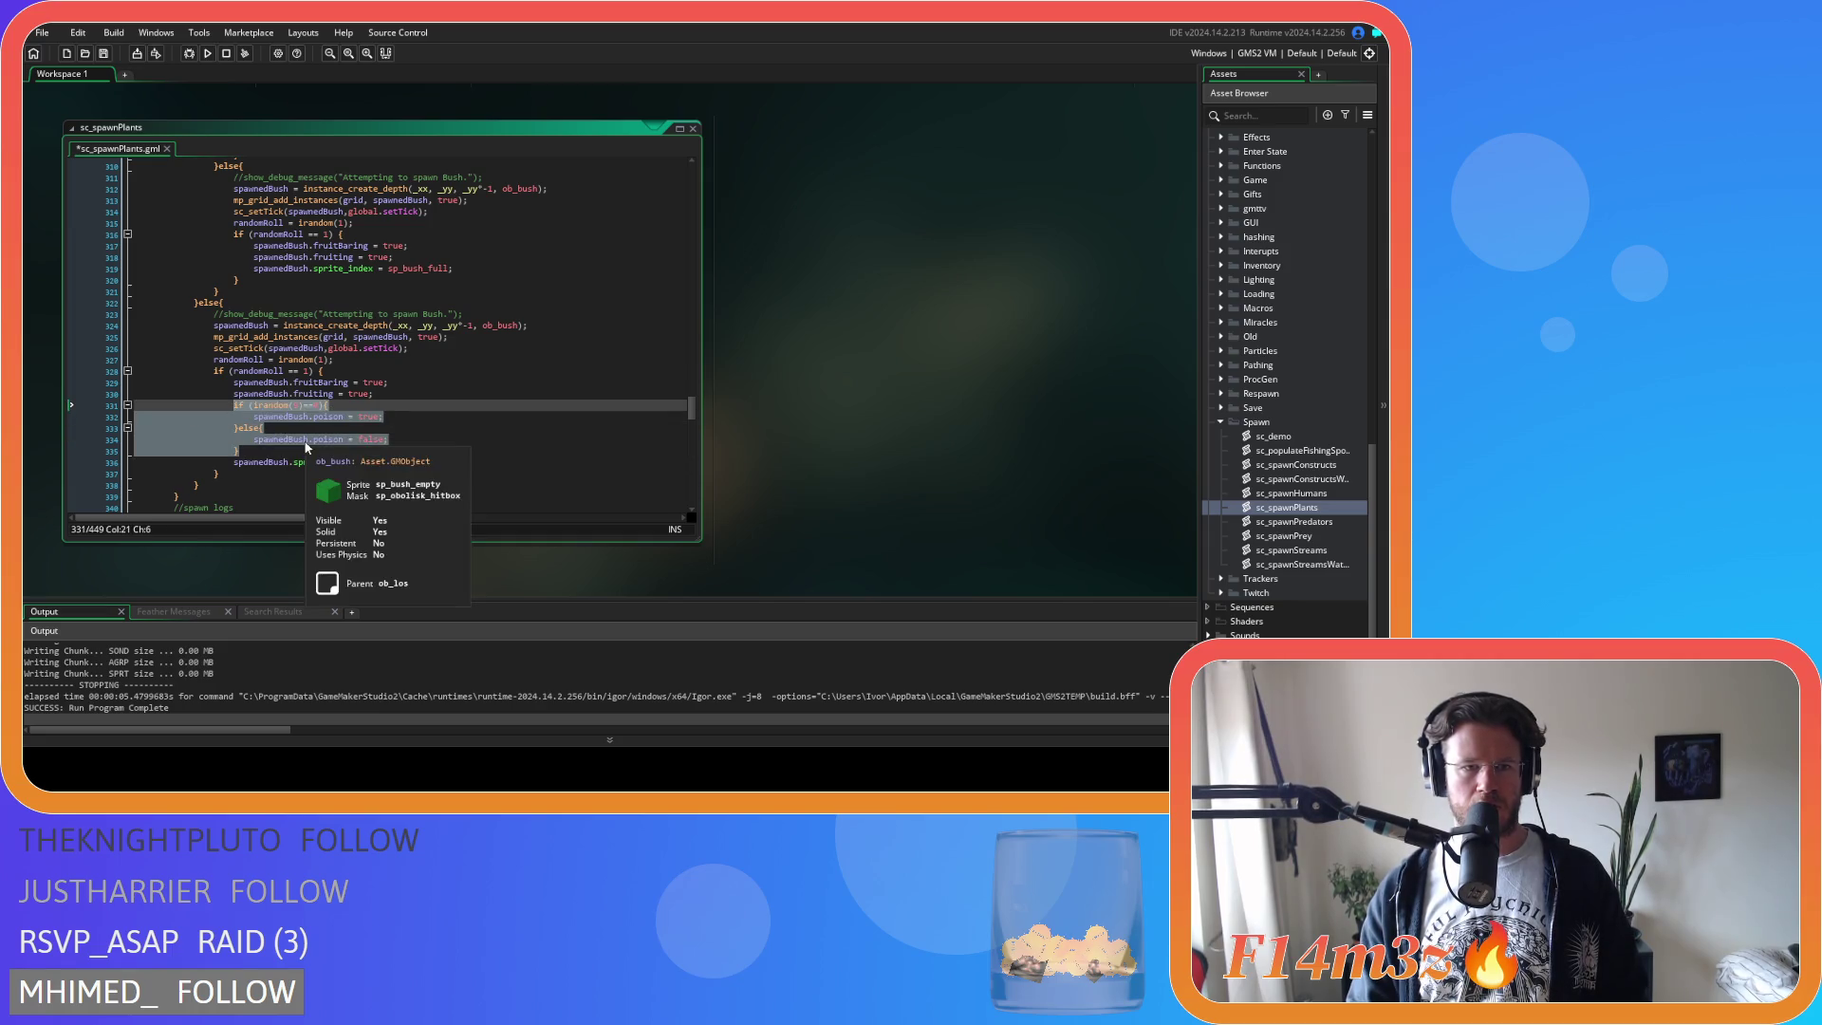
pyautogui.scroll(2, 351, 434)
pyautogui.hotkey('ctrl', 'c')
# Add the indented poison block under the previous bush branch's fruiting line and save.
pyautogui.click(429, 313)
pyautogui.press('Return')
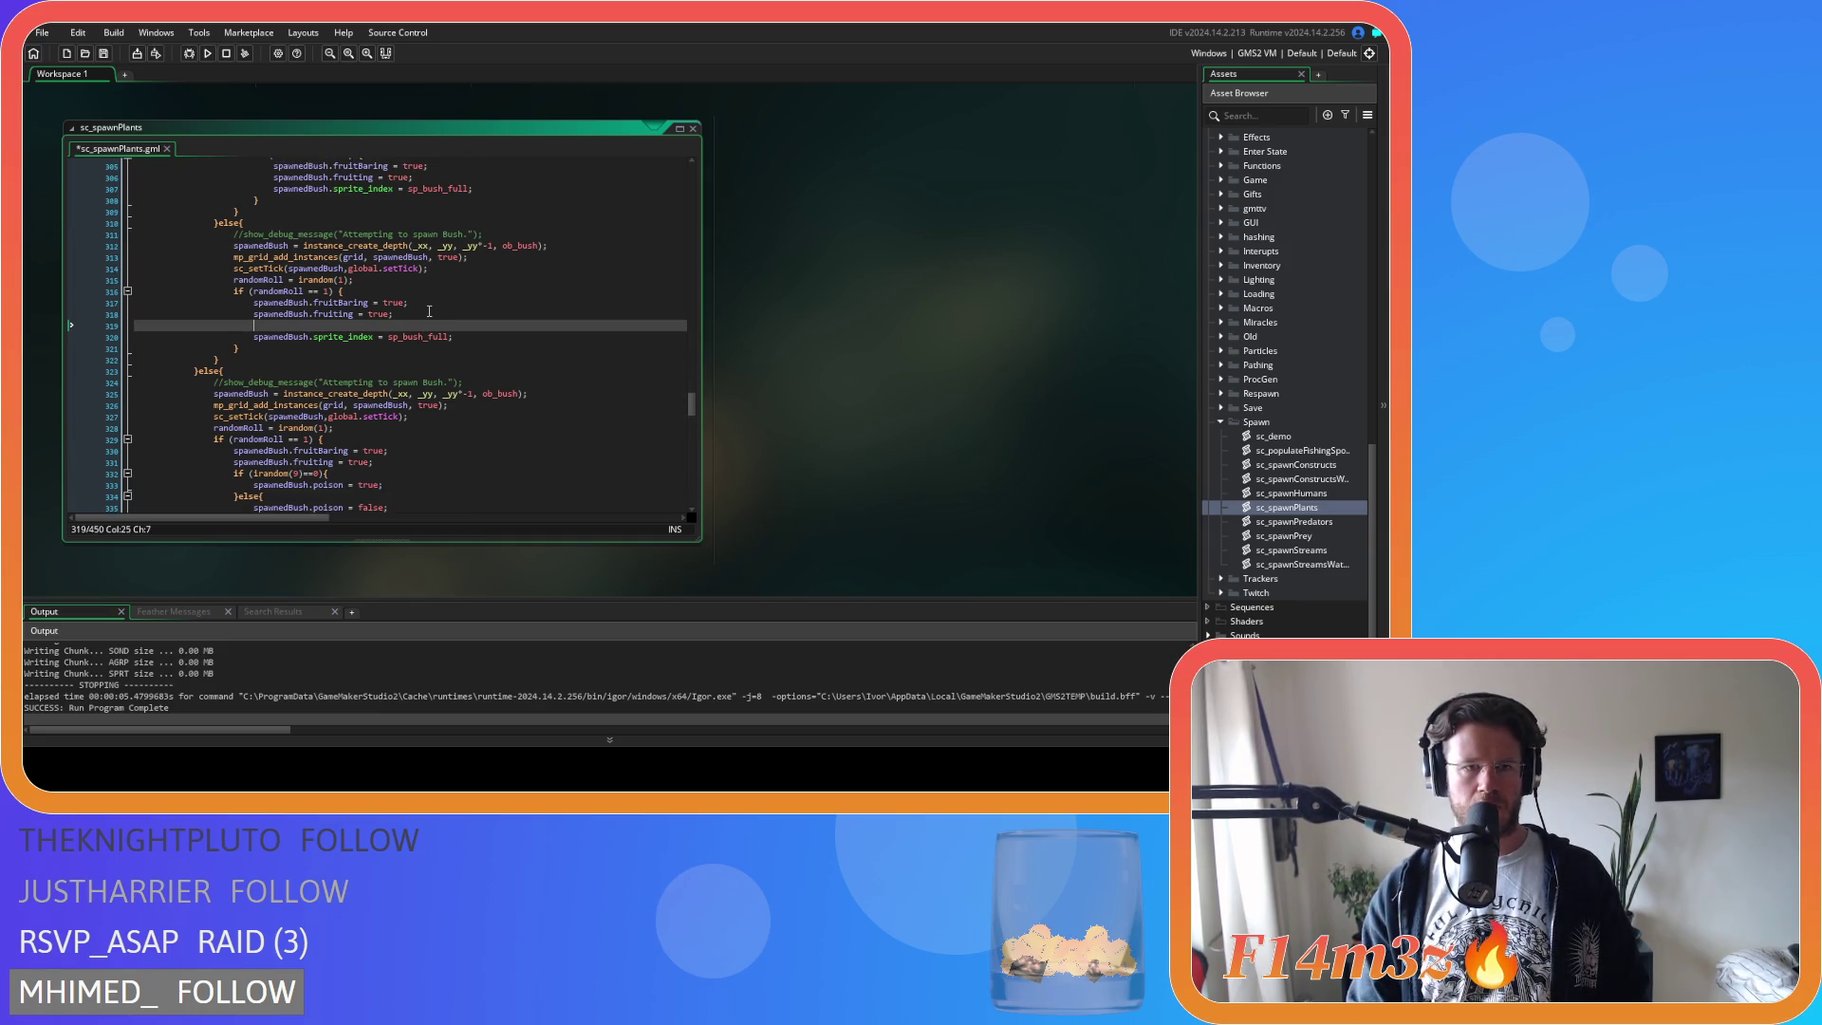
pyautogui.hotkey('ctrl', 'v')
pyautogui.moveTo(240, 370); pyautogui.dragTo(213, 337)
pyautogui.press('Tab')
pyautogui.click(339, 371)
pyautogui.hotkey('ctrl', 's')
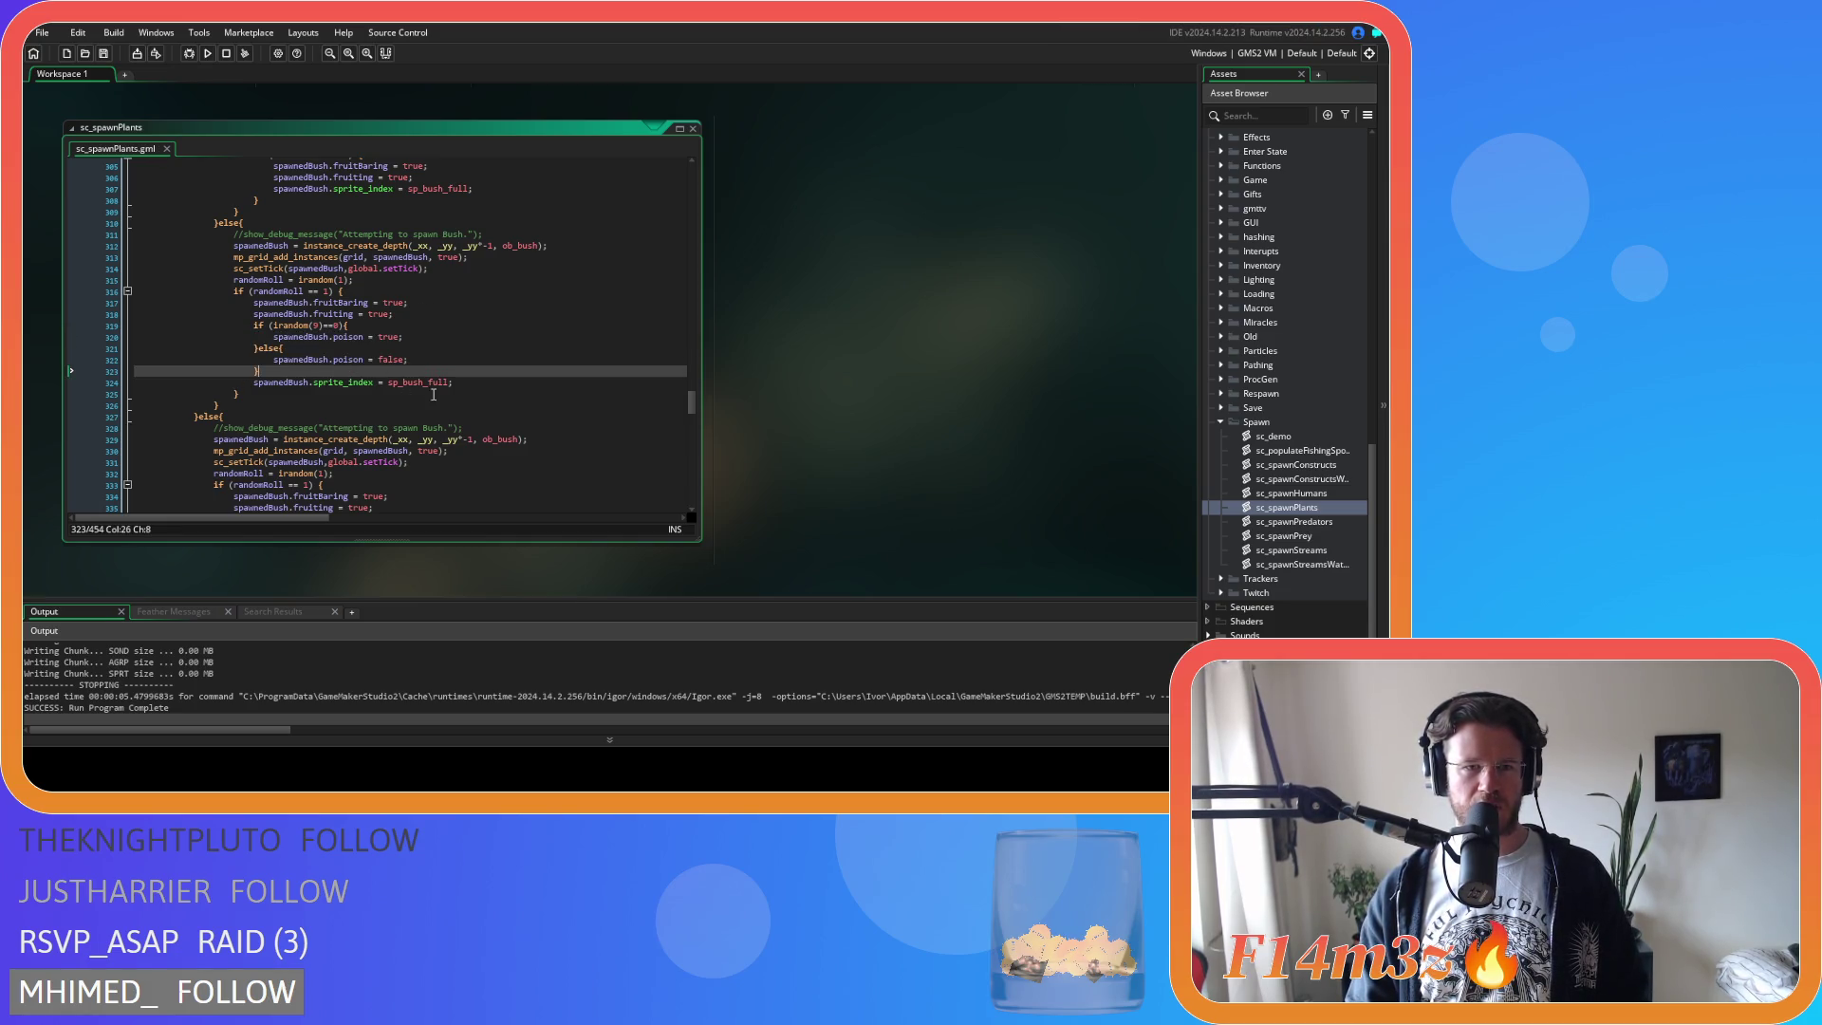
# Add the same indented poison block under the first bush branch's fruiting line.
pyautogui.moveTo(418, 382)
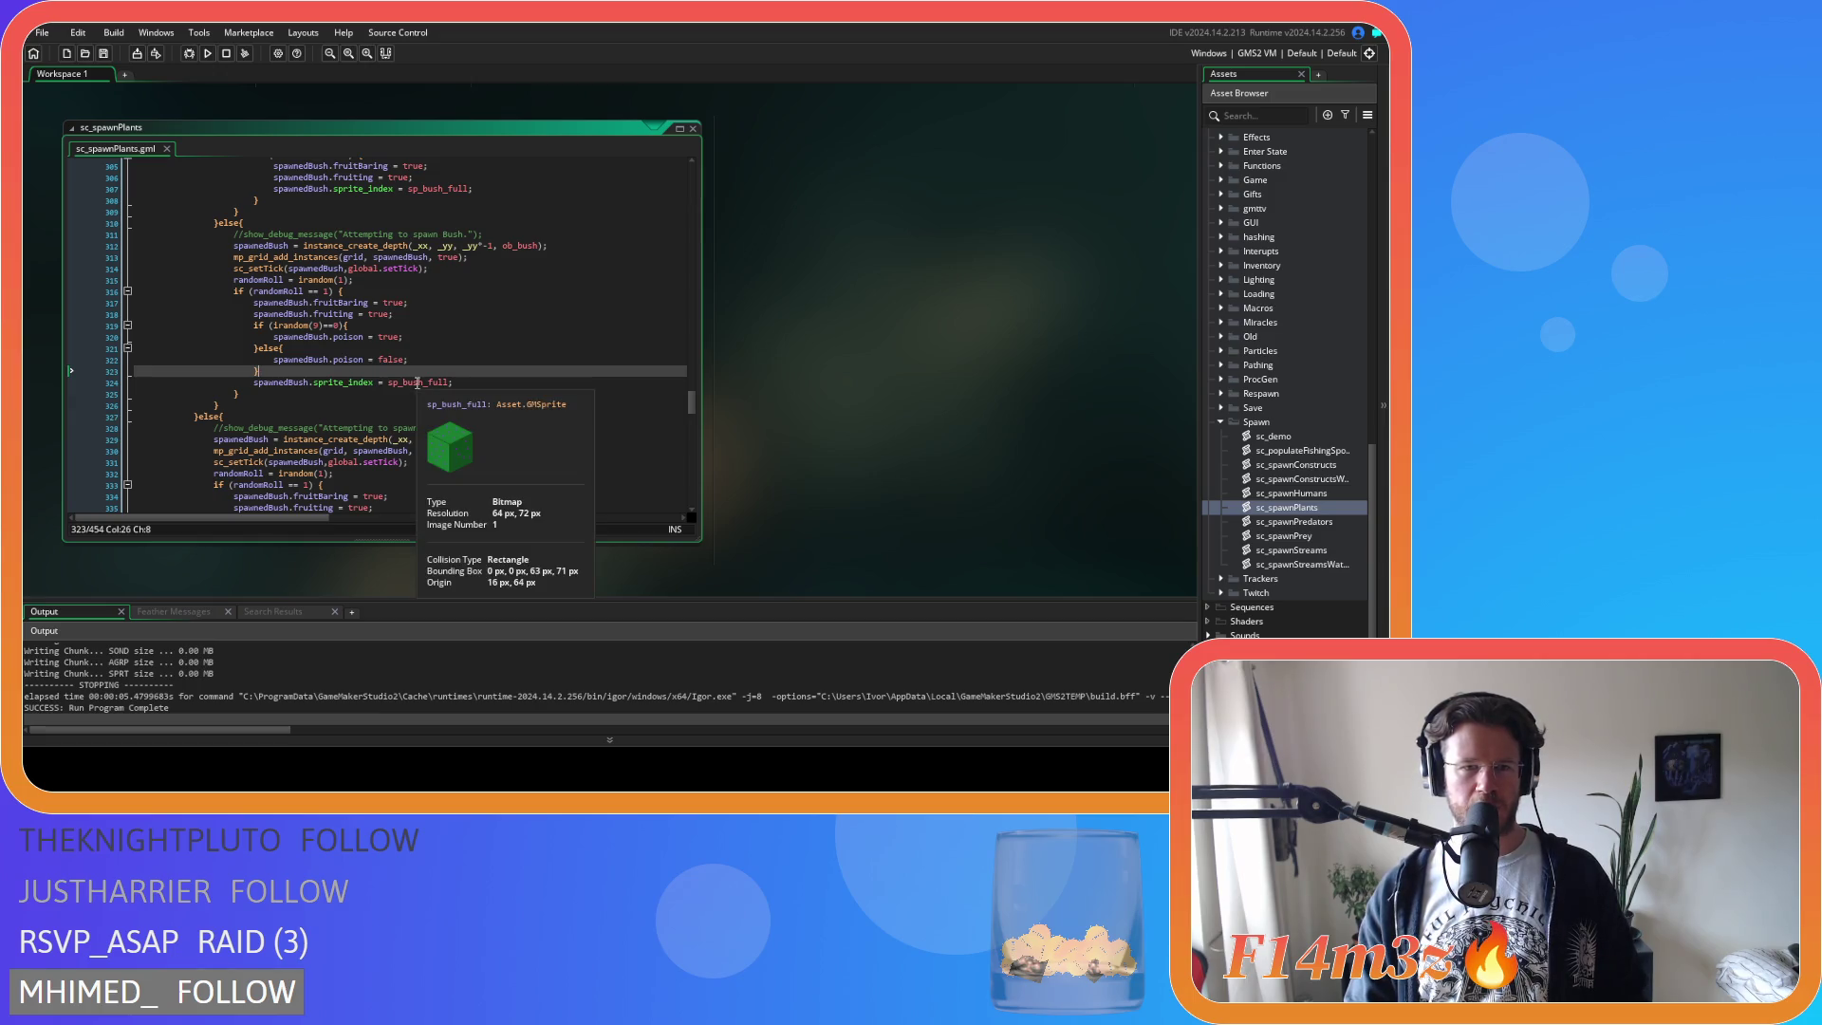
pyautogui.scroll(3, 417, 382)
pyautogui.moveTo(272, 455)
pyautogui.mouseDown()
pyautogui.moveTo(347, 411)
pyautogui.moveTo(255, 414)
pyautogui.mouseUp()
pyautogui.click(451, 263)
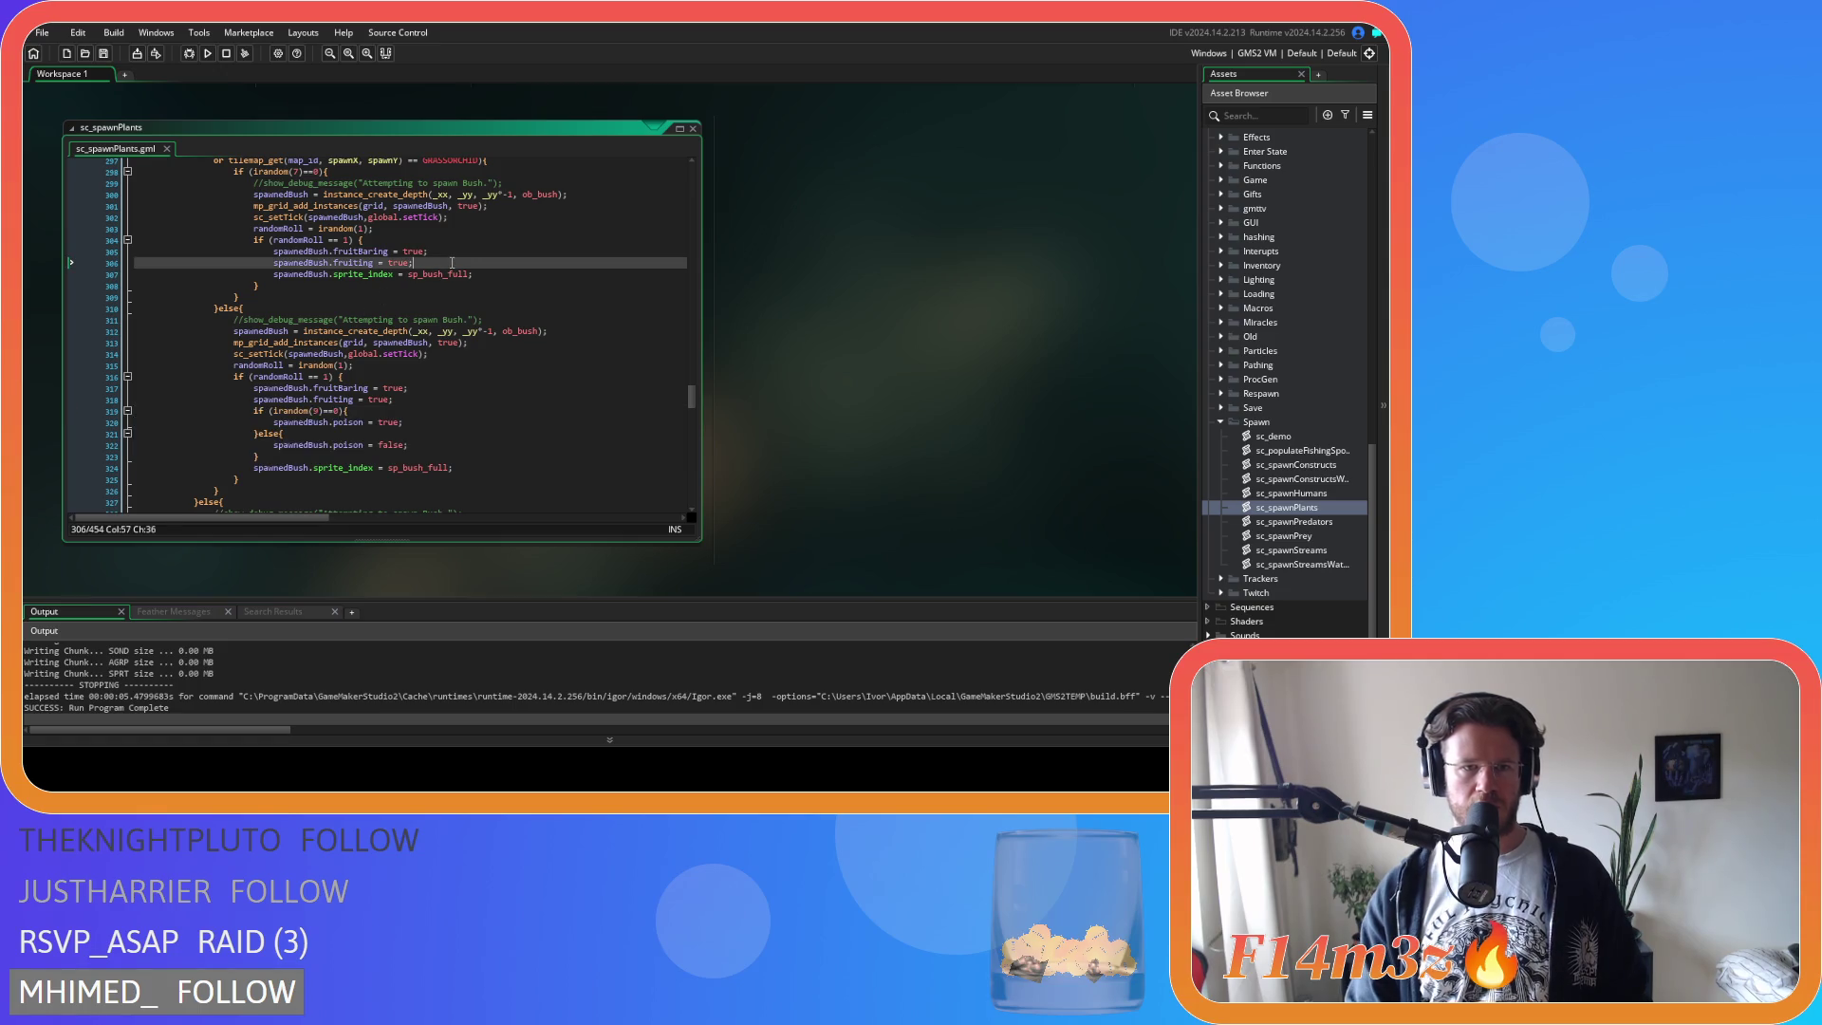
pyautogui.press('Return')
pyautogui.hotkey('ctrl', 'v')
pyautogui.moveTo(267, 320)
pyautogui.mouseDown()
pyautogui.moveTo(226, 295)
pyautogui.moveTo(273, 273)
pyautogui.mouseUp()
pyautogui.press('Tab')
# Save sc_spawnPlants and run the game with F5 to test it.
pyautogui.scroll(4, 376, 363)
pyautogui.scroll(20, 376, 363)
pyautogui.scroll(-20, 424, 422)
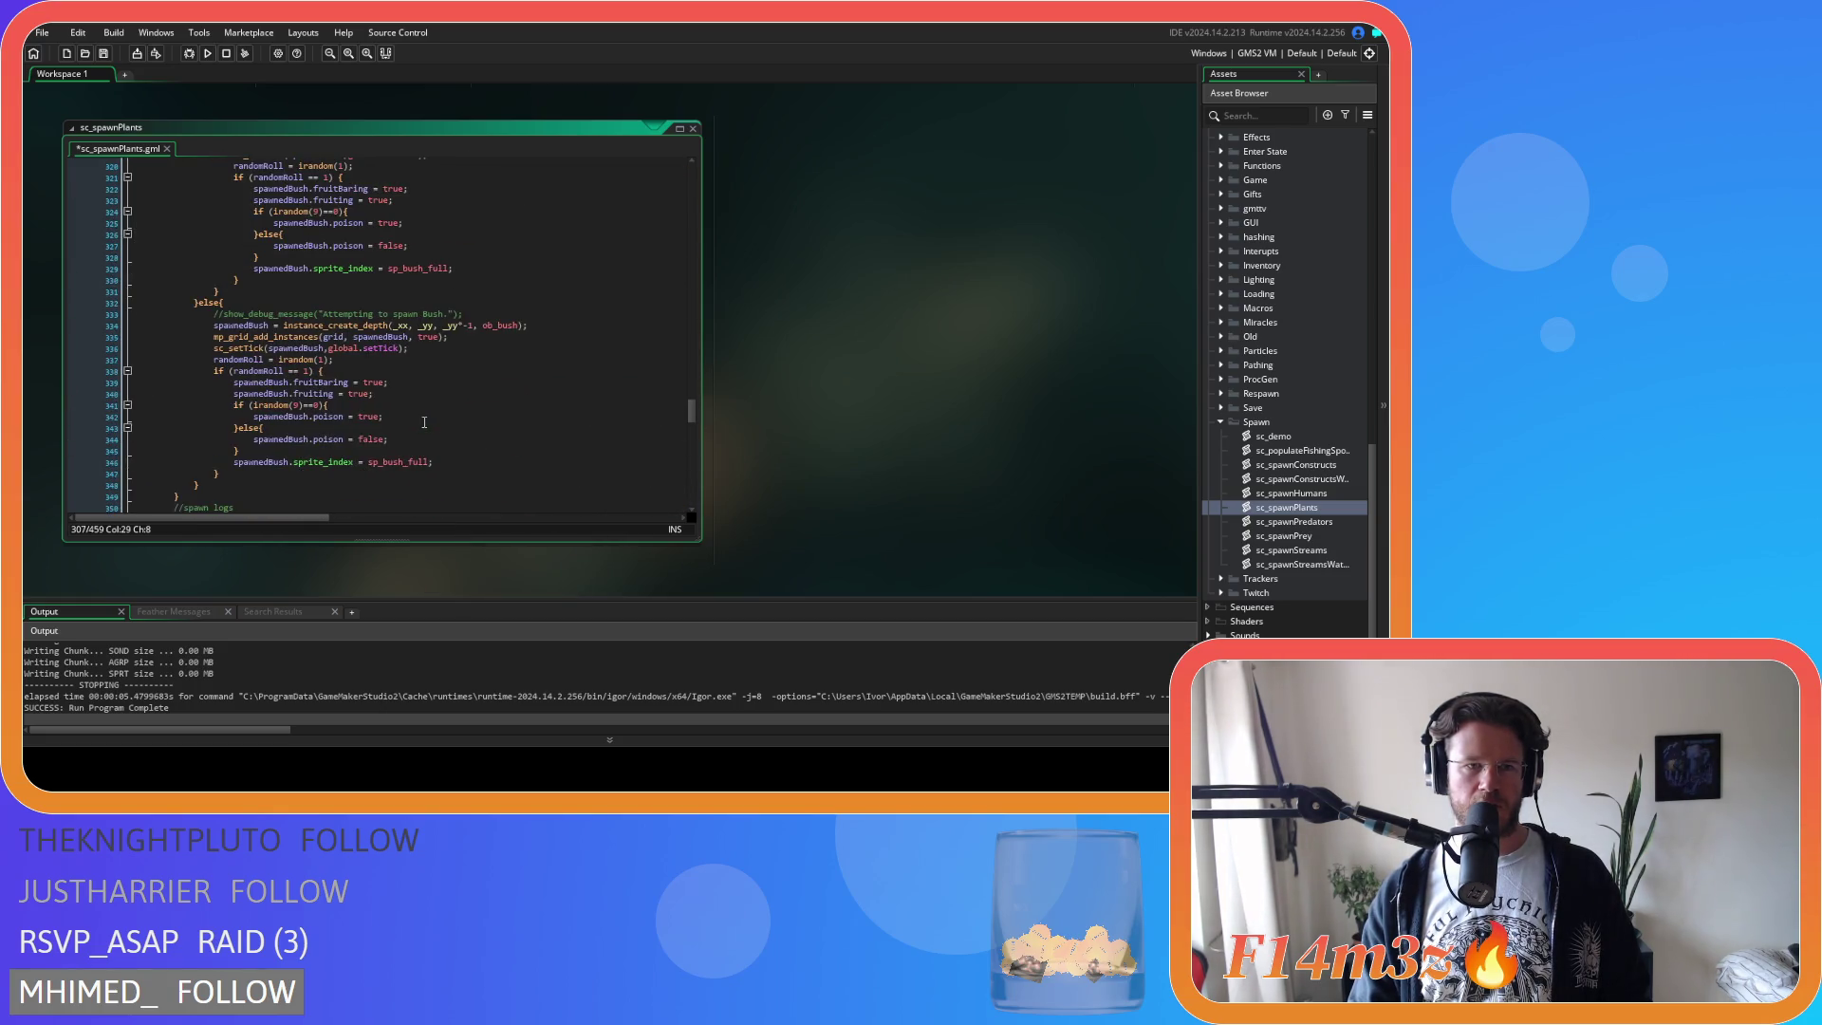
pyautogui.scroll(-1, 425, 422)
pyautogui.click(416, 389)
pyautogui.hotkey('ctrl', 's')
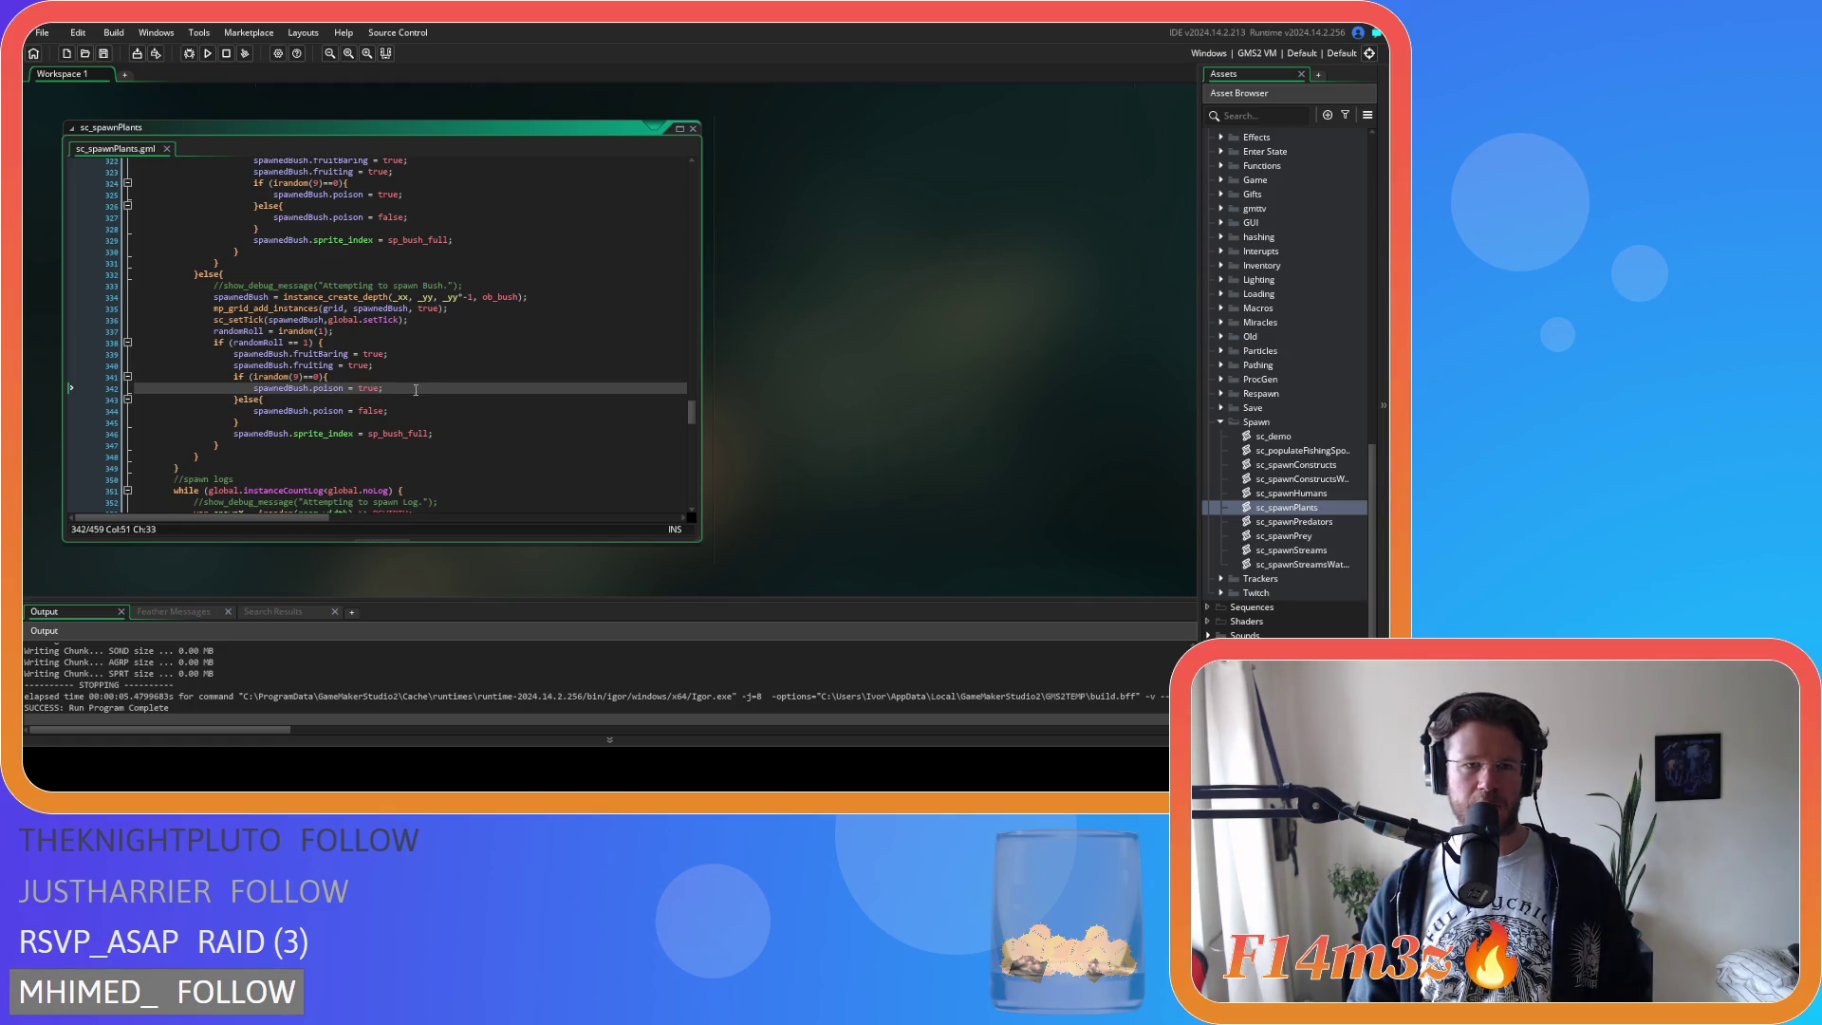
pyautogui.click(441, 418)
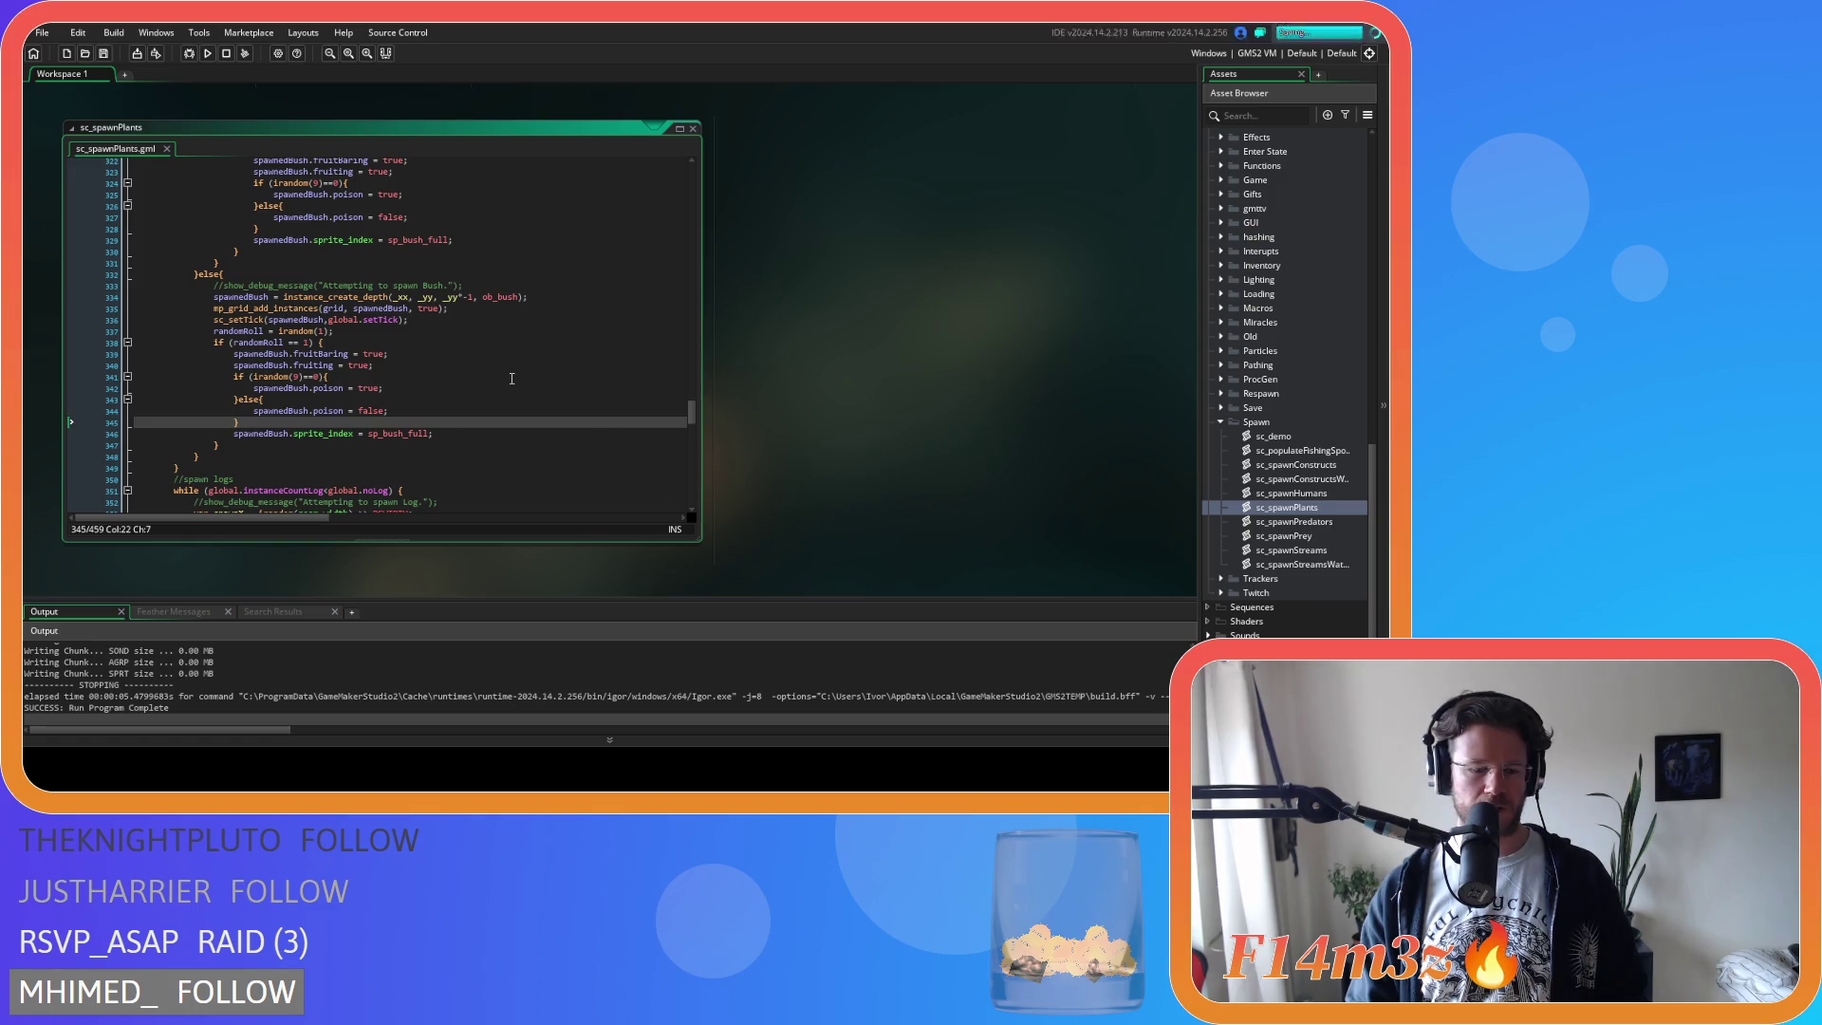
pyautogui.press('F5')
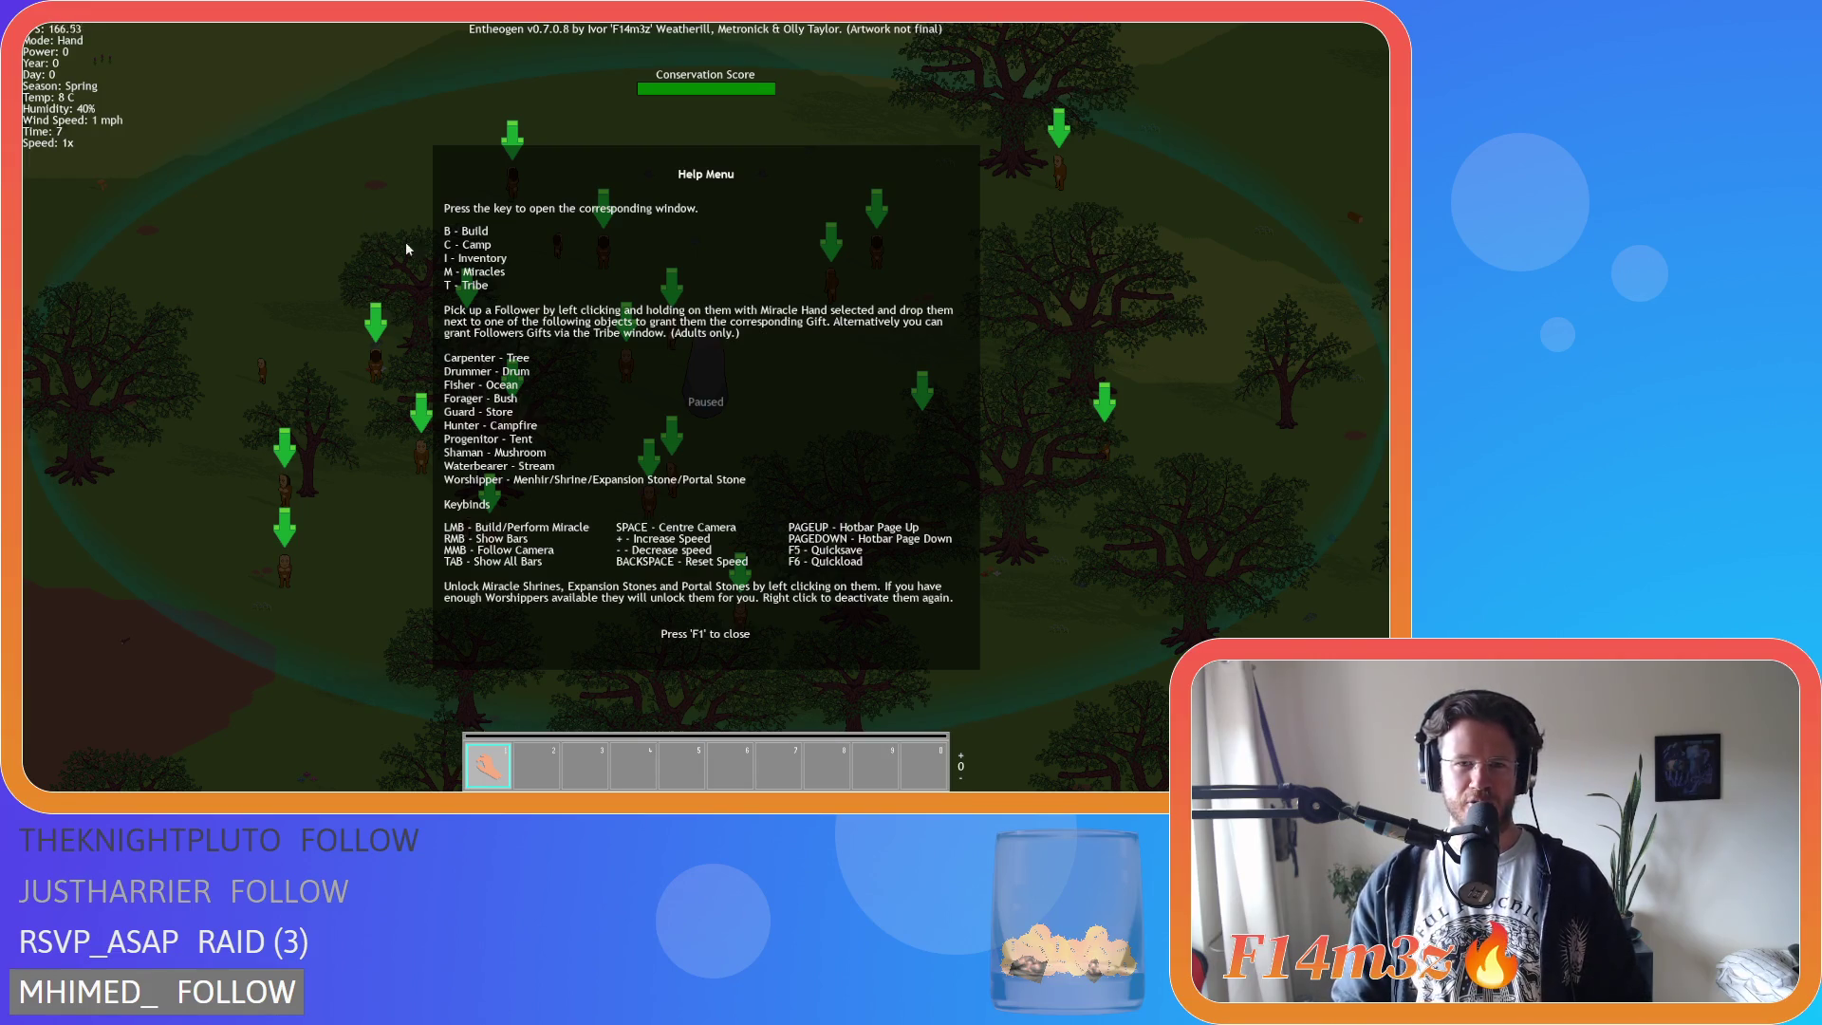
# Close the help overlay with F1, then zoom and pan south over the generated map.
pyautogui.press('F1')
pyautogui.scroll(-5, 678, 312)
pyautogui.scroll(6, 678, 311)
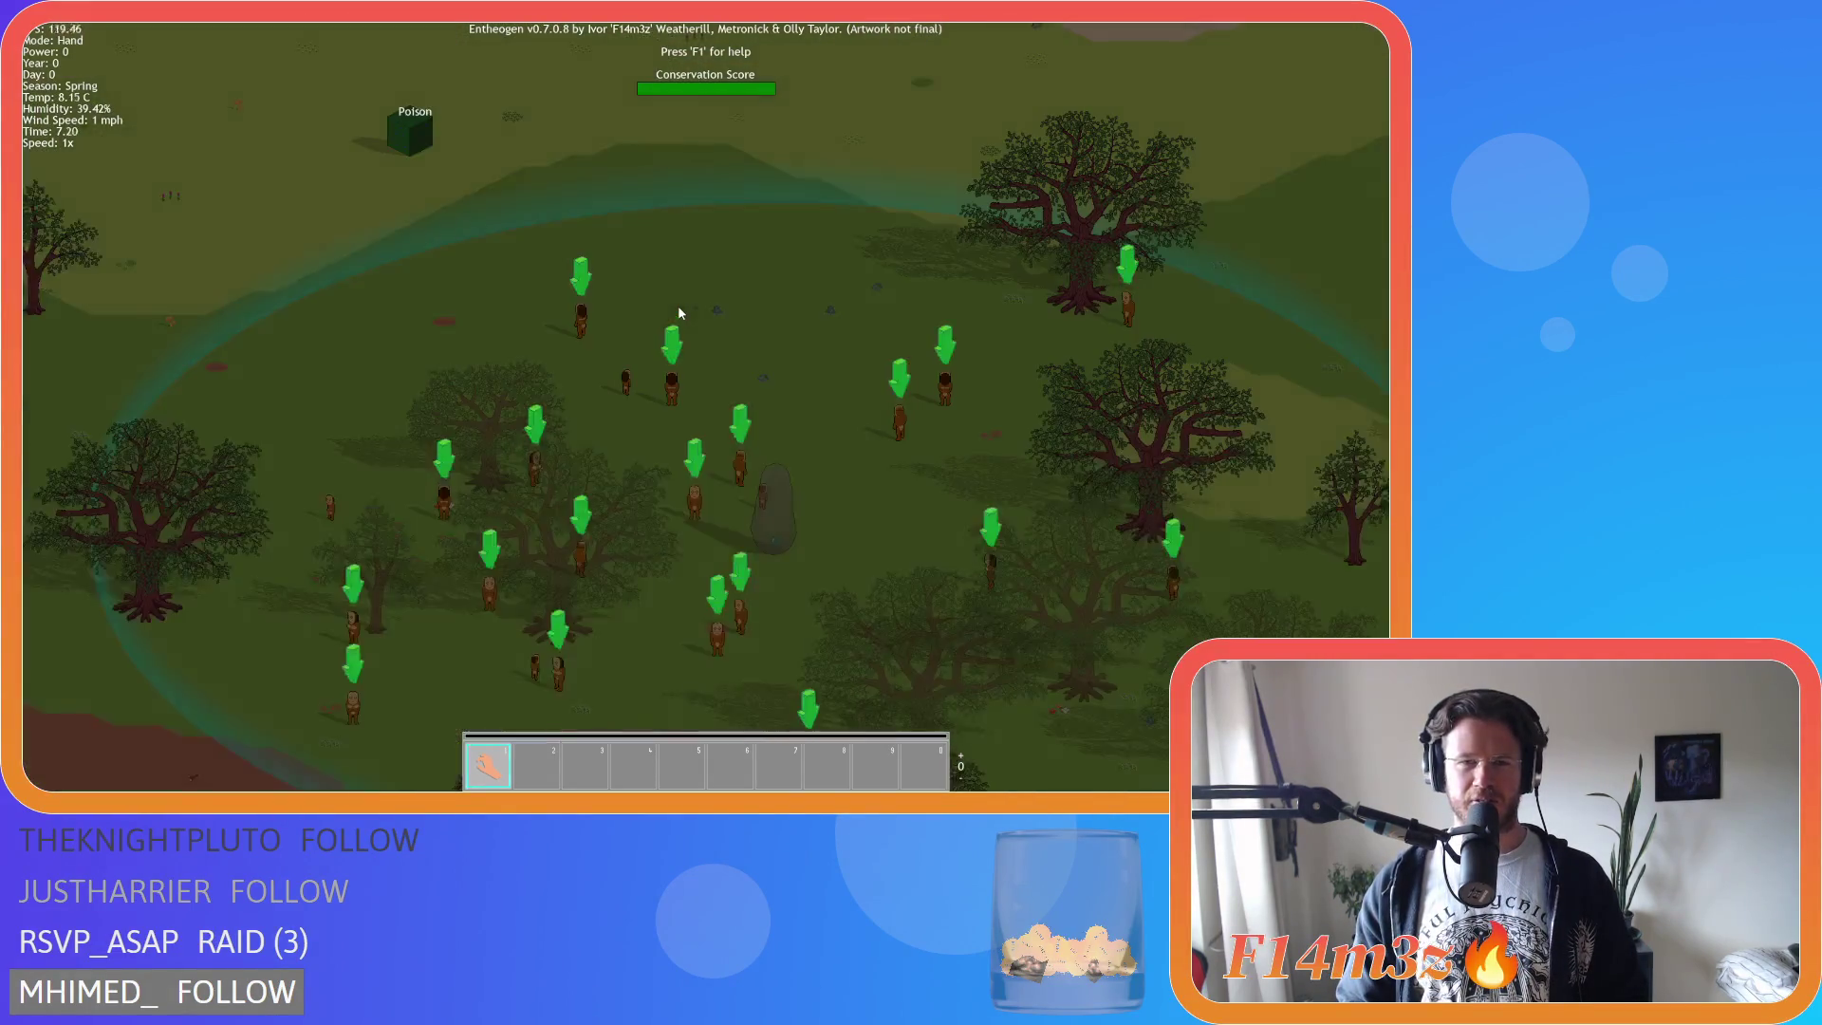
pyautogui.scroll(-3, 678, 305)
pyautogui.scroll(3, 678, 305)
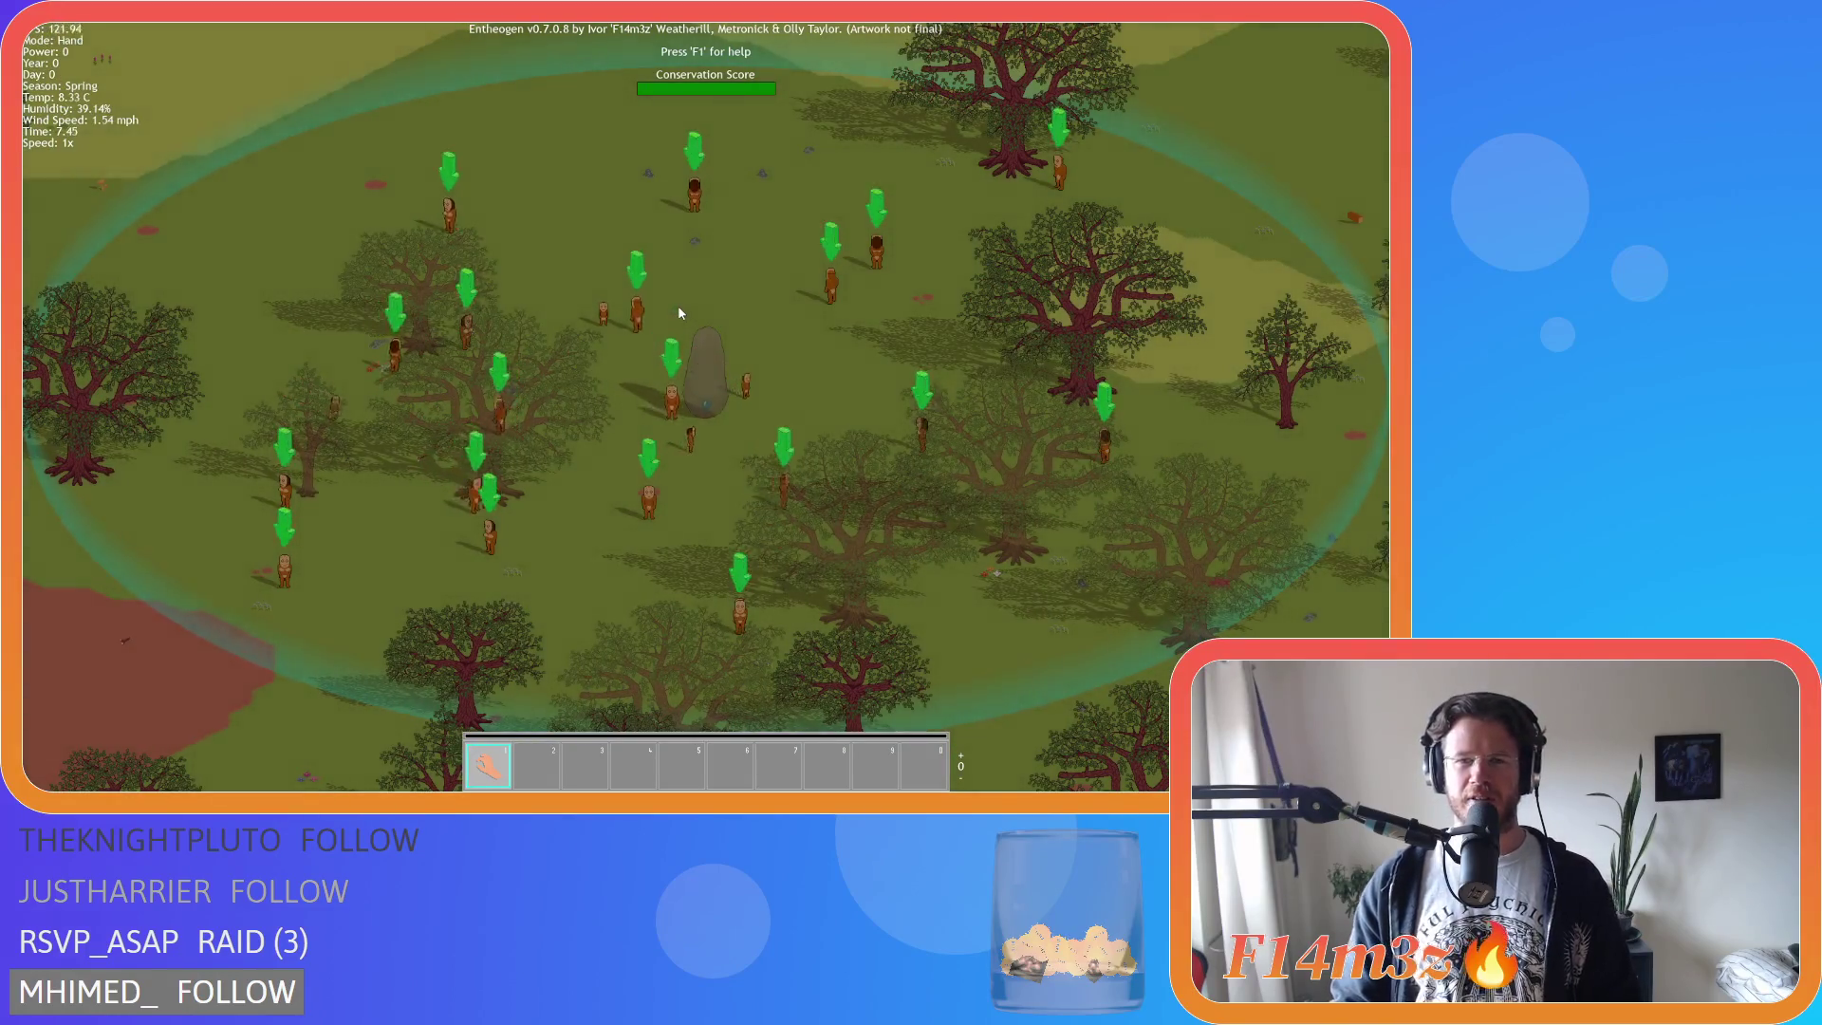
pyautogui.scroll(-2, 678, 304)
pyautogui.scroll(2, 678, 304)
pyautogui.scroll(2, 678, 304)
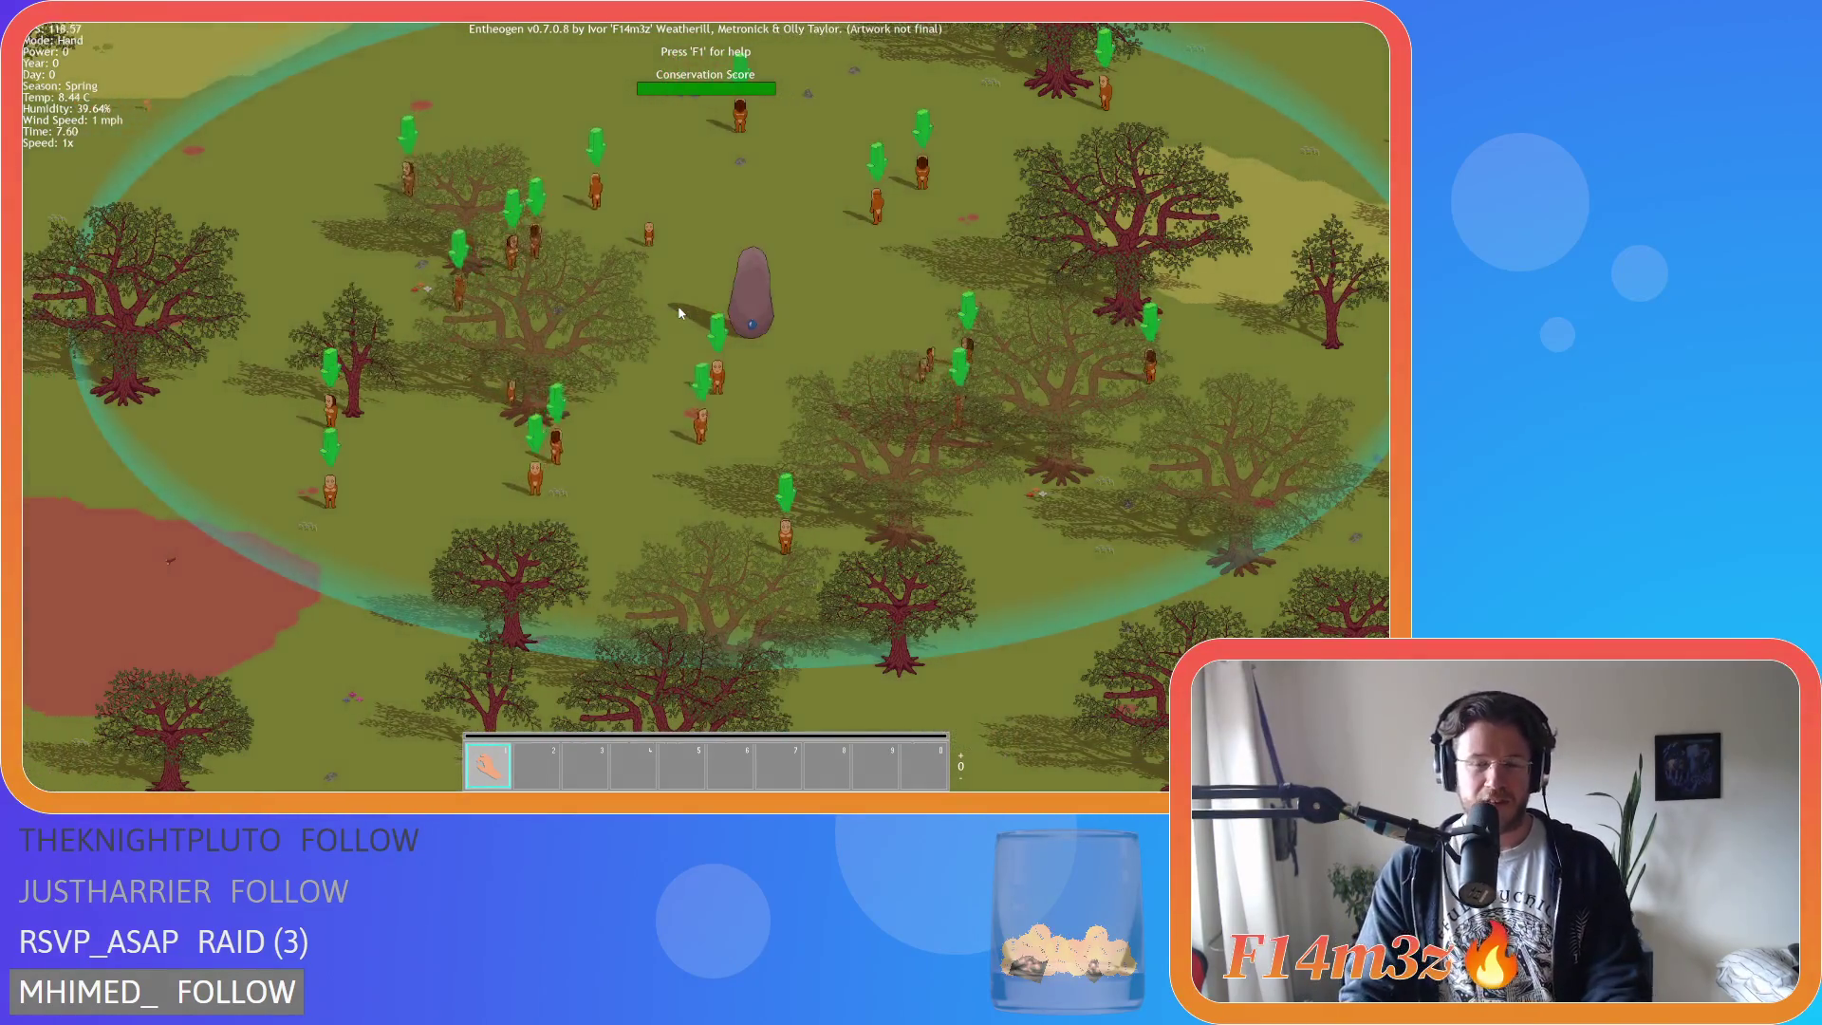
pyautogui.scroll(-2, 677, 304)
pyautogui.press('s')
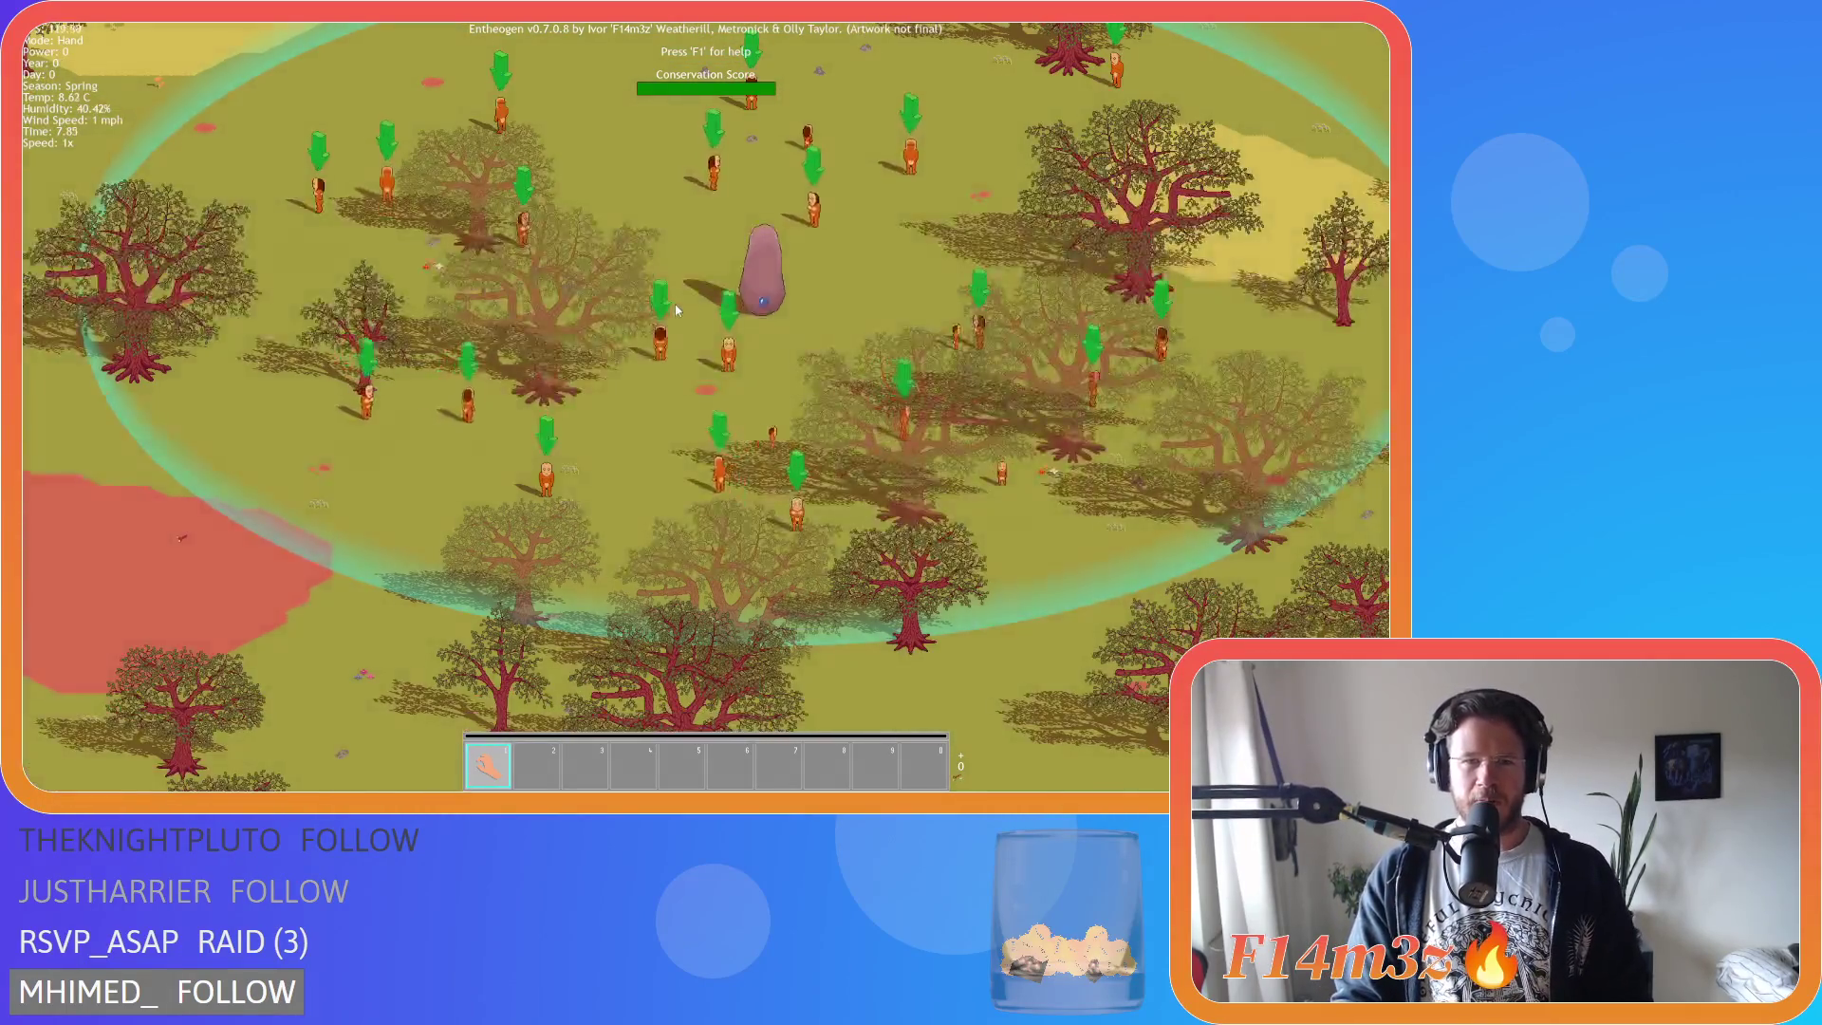
pyautogui.scroll(-3, 674, 304)
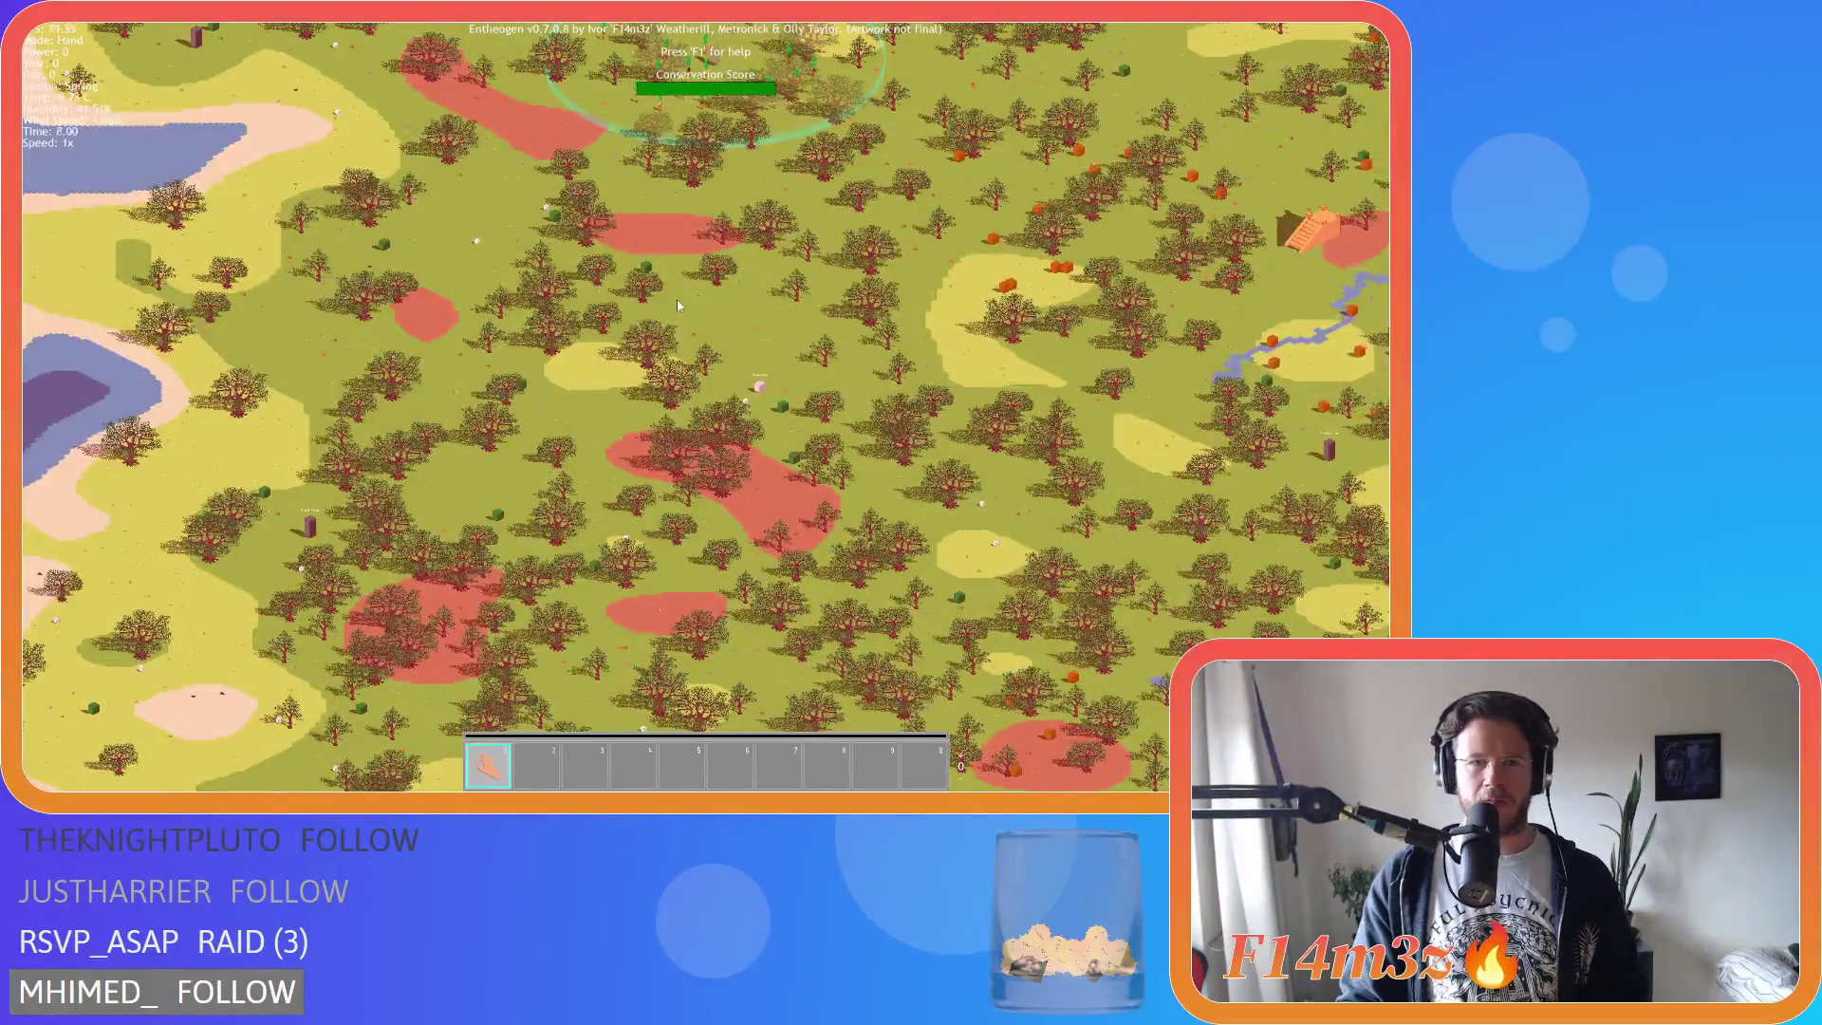
pyautogui.scroll(3, 676, 299)
pyautogui.scroll(-3, 676, 298)
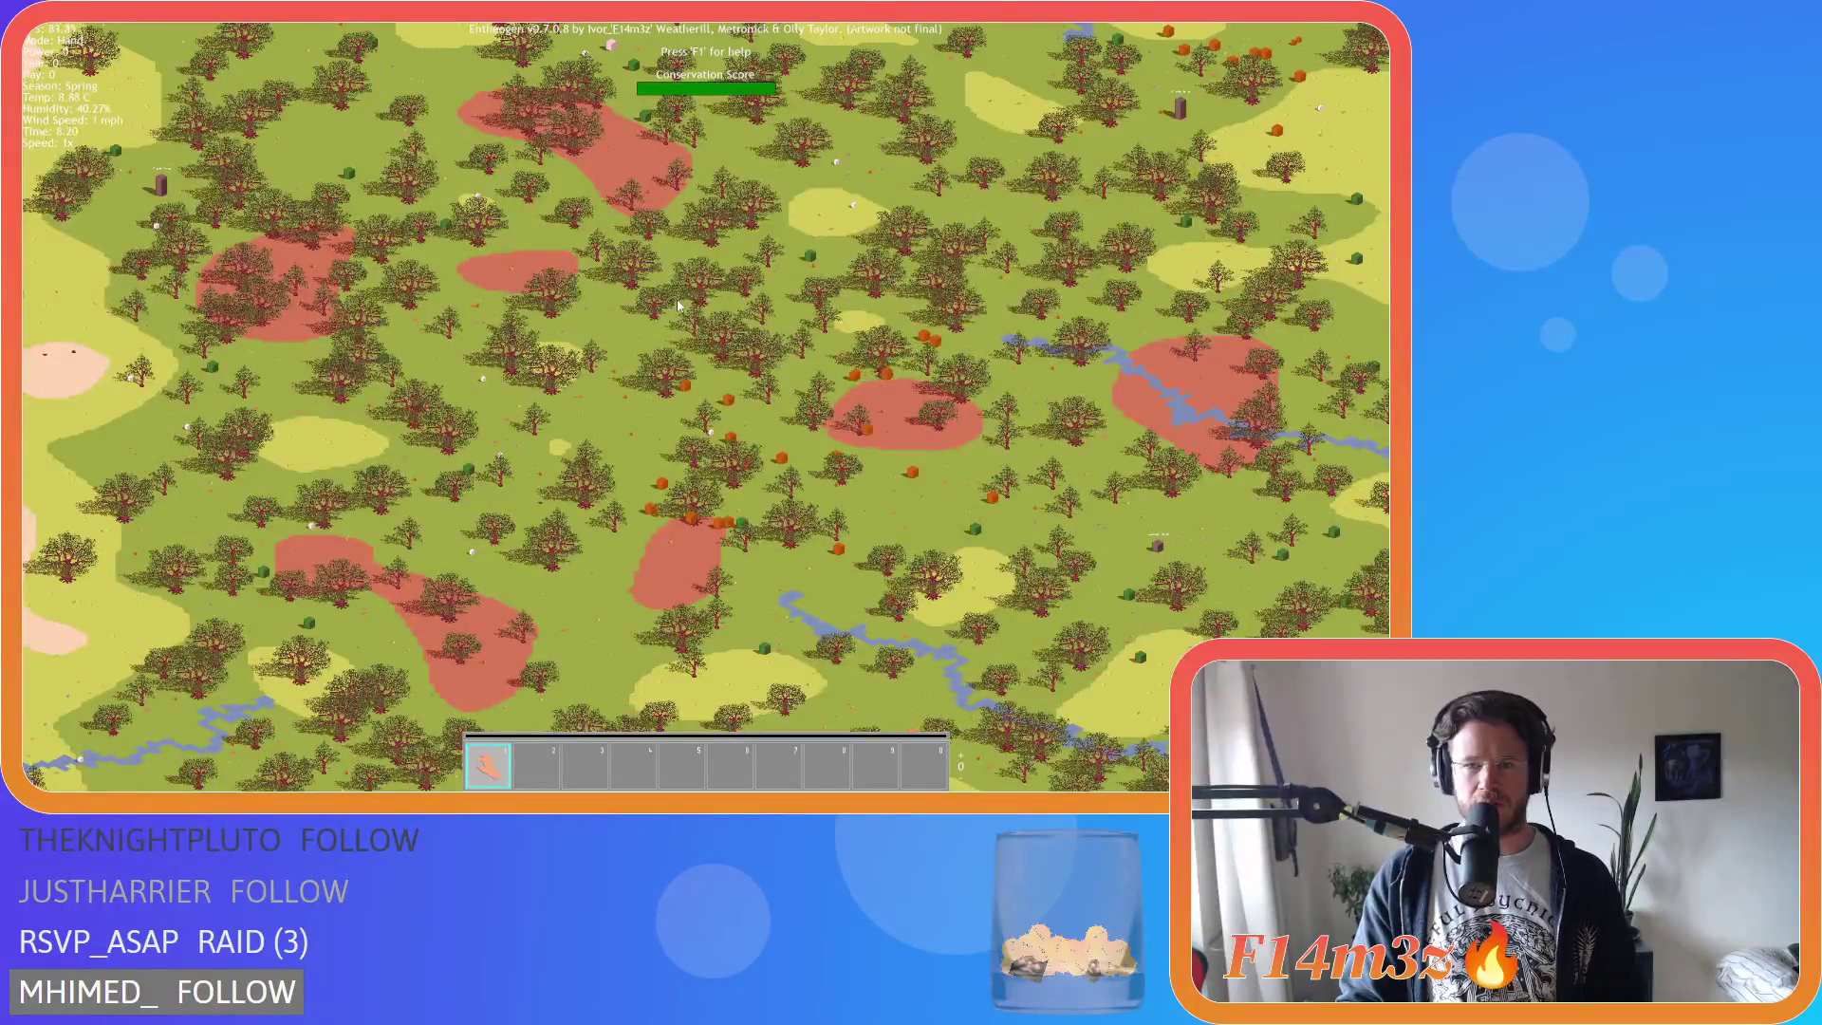
pyautogui.press('s')
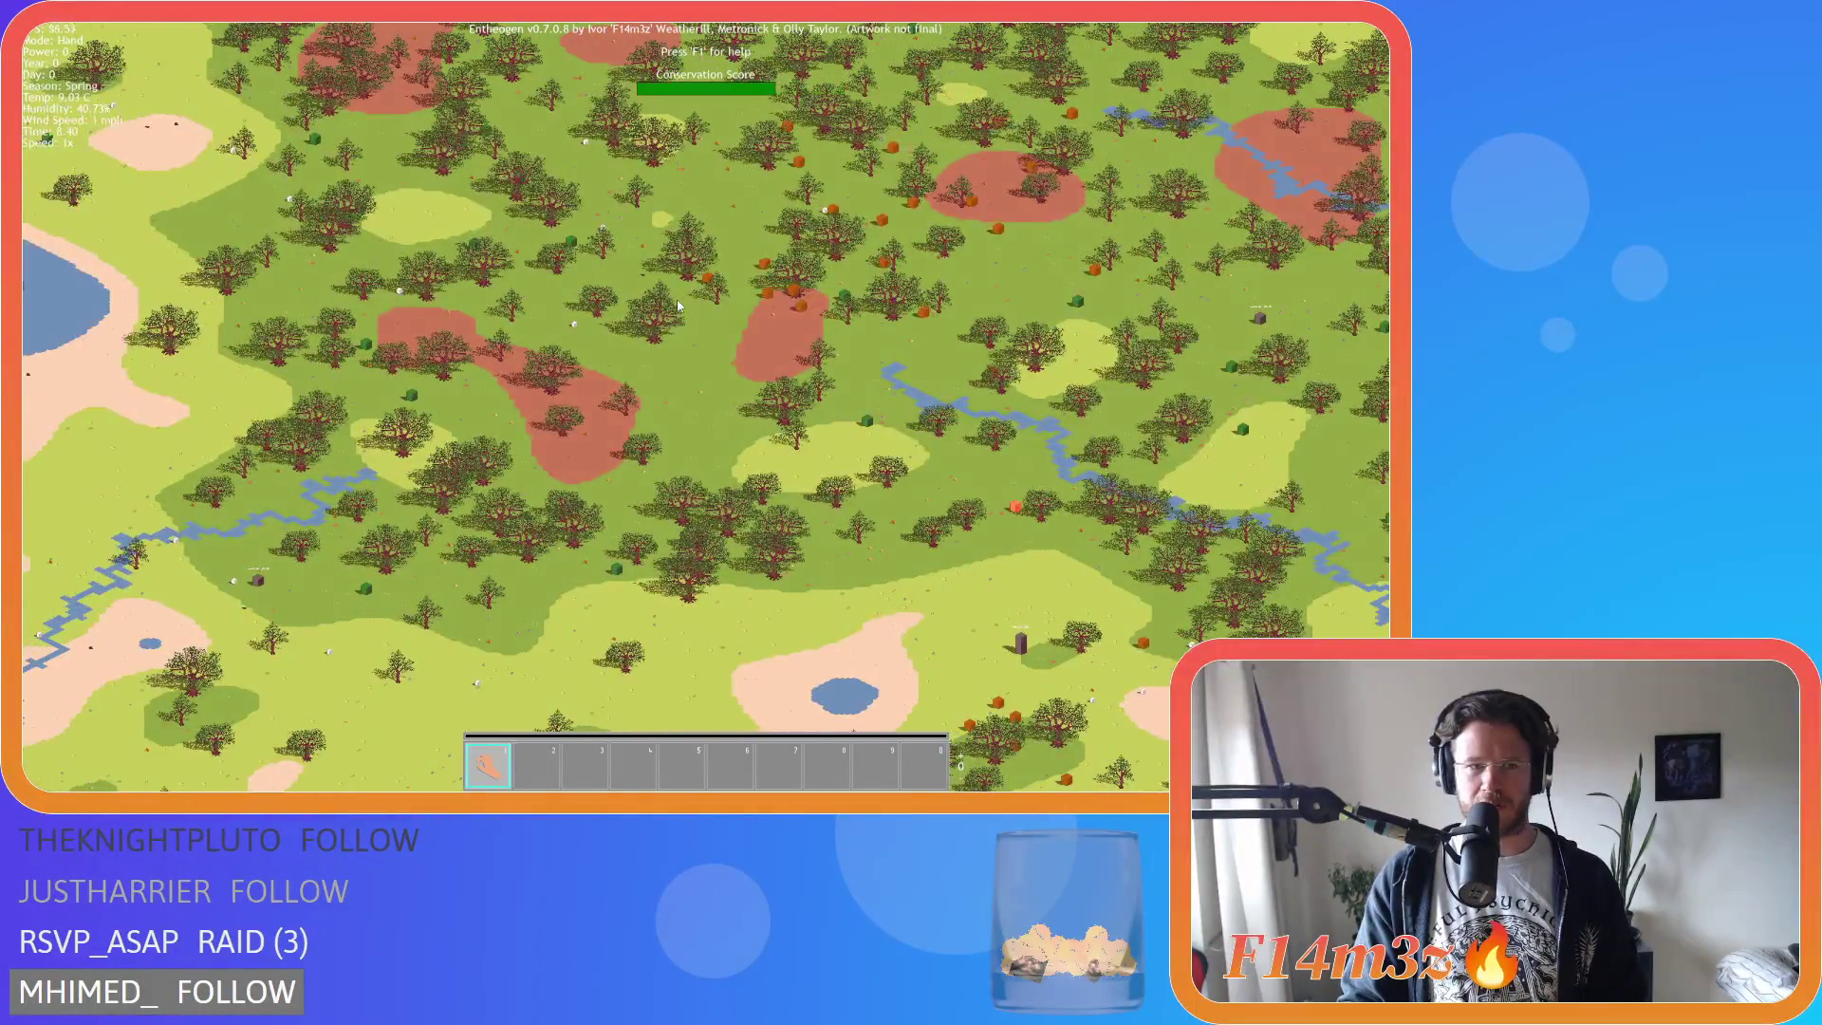
# Pan east, north to the lakes and sand, and across forests checking bush density.
pyautogui.press('d')
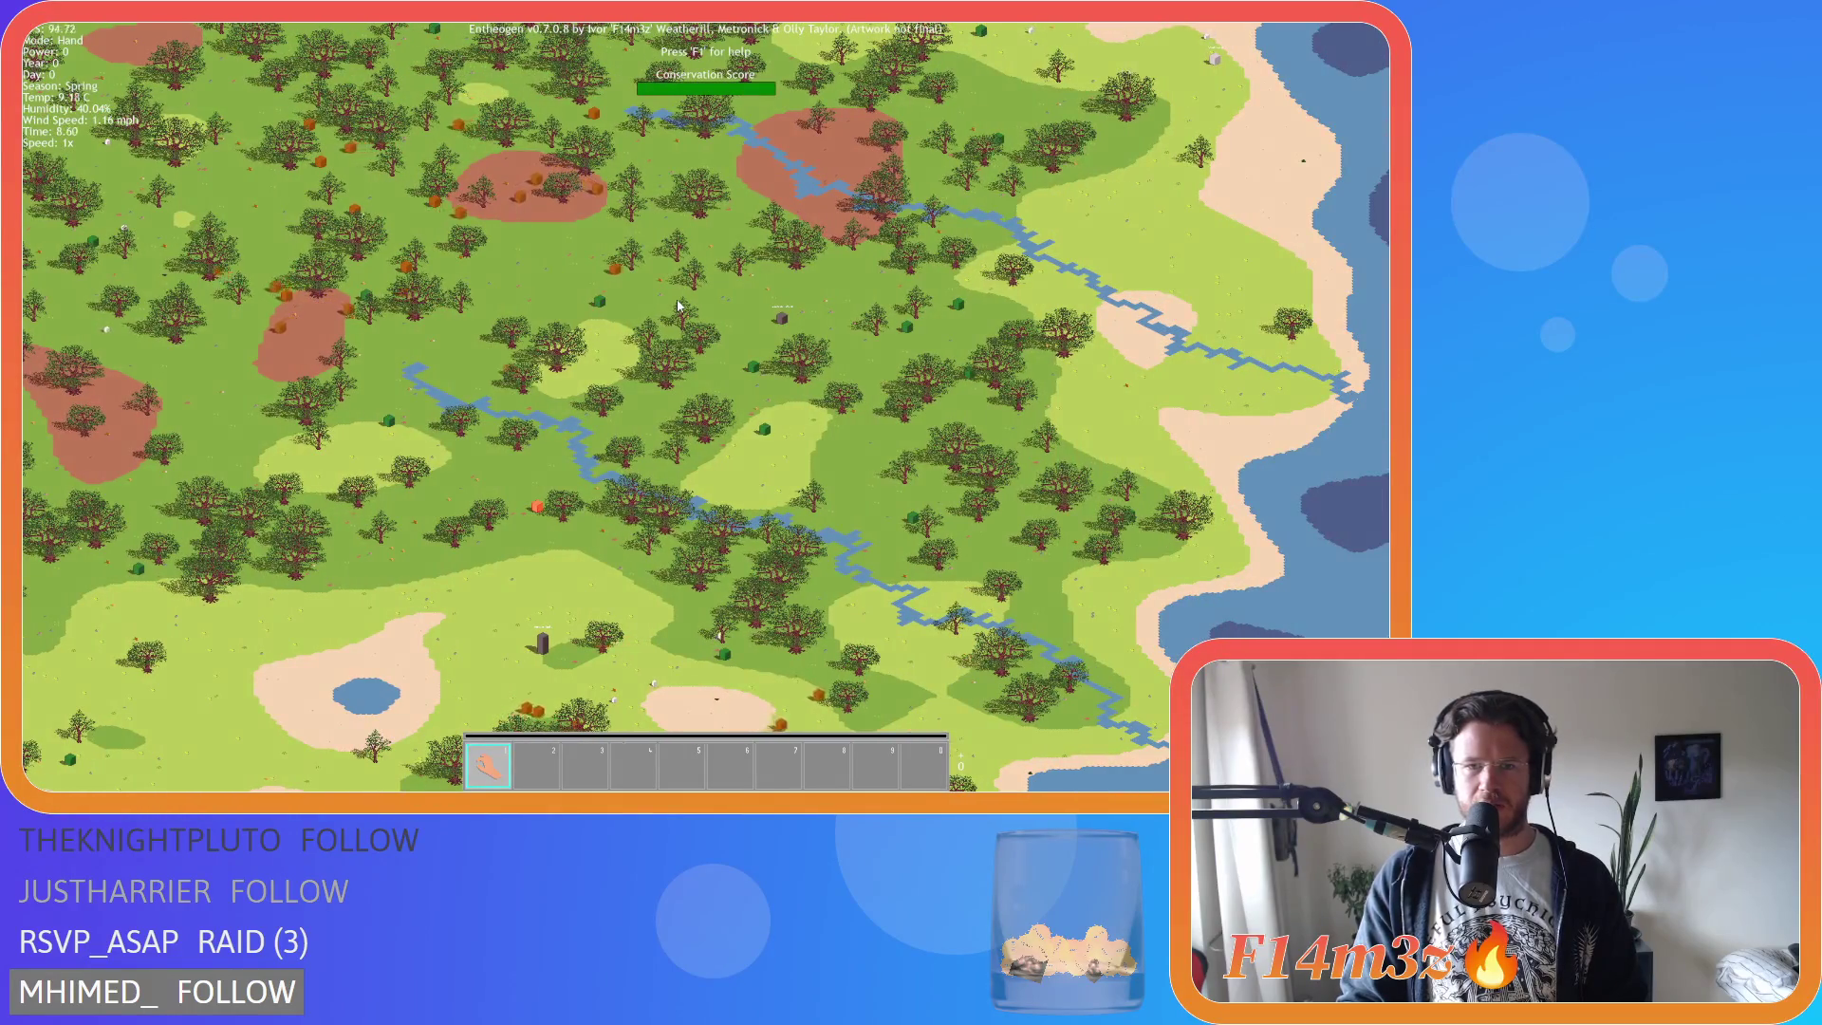
pyautogui.press('w')
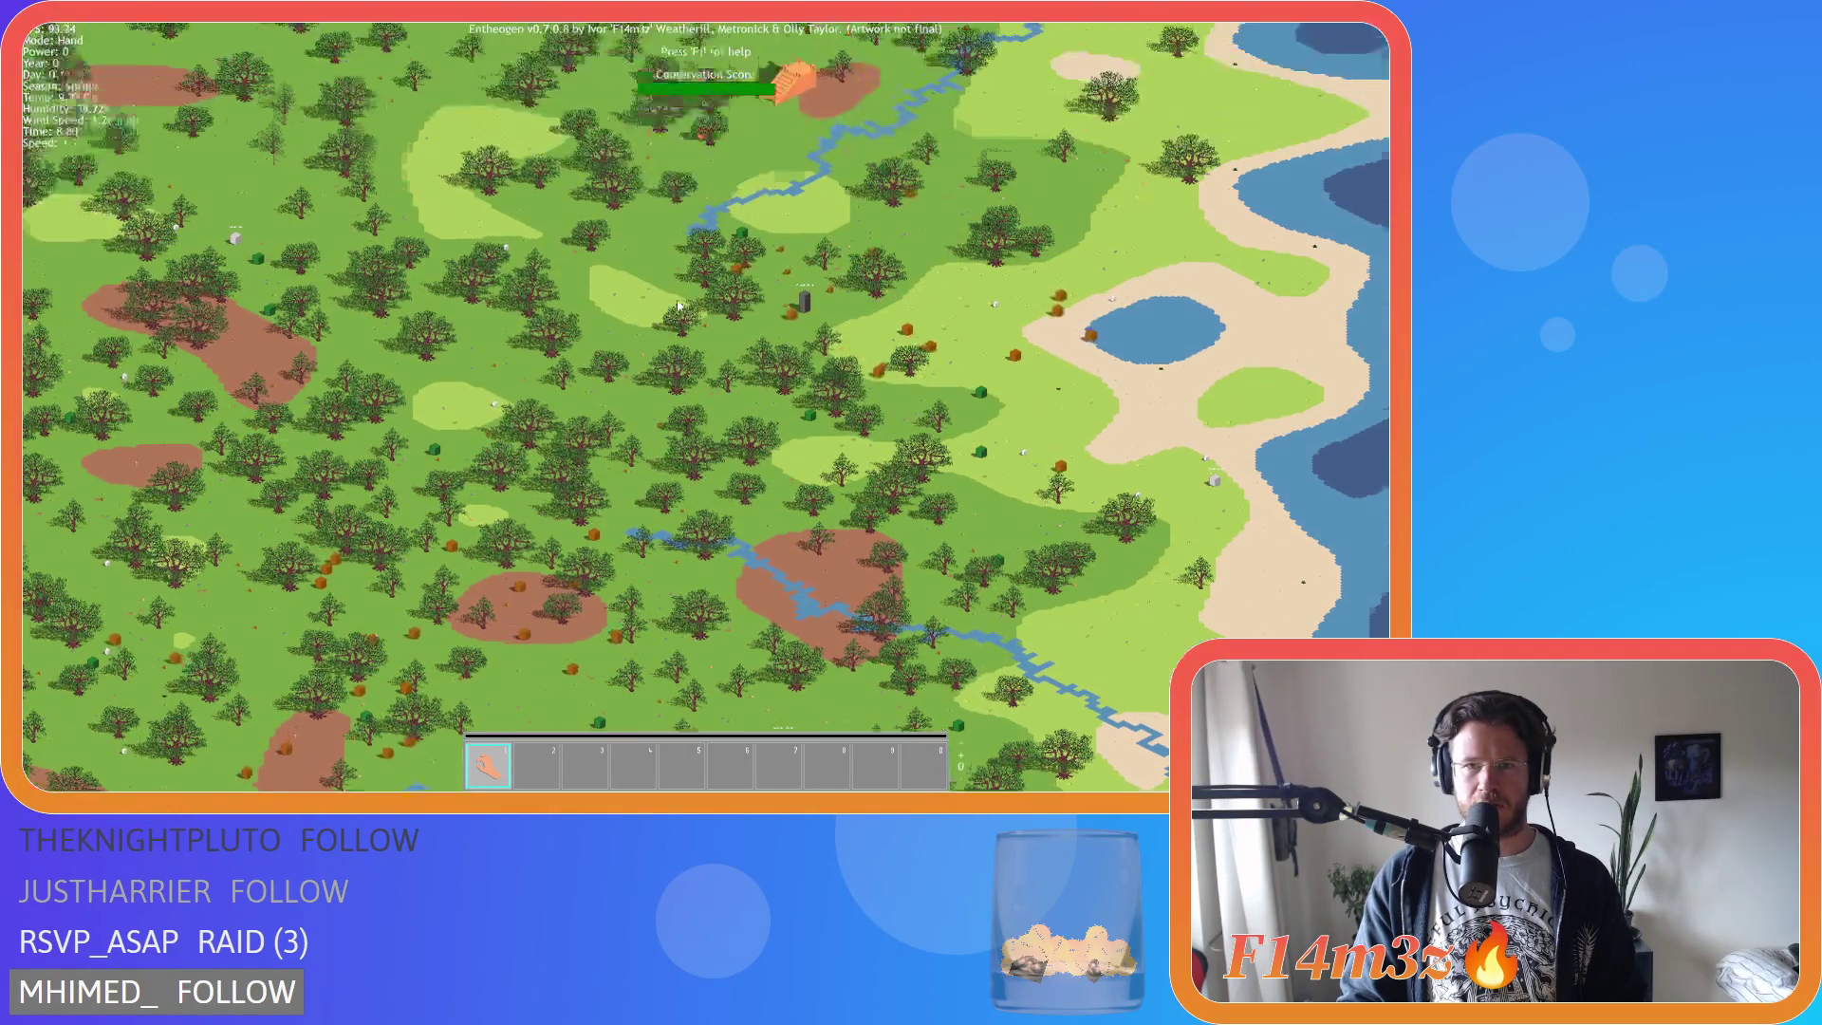
pyautogui.press('w')
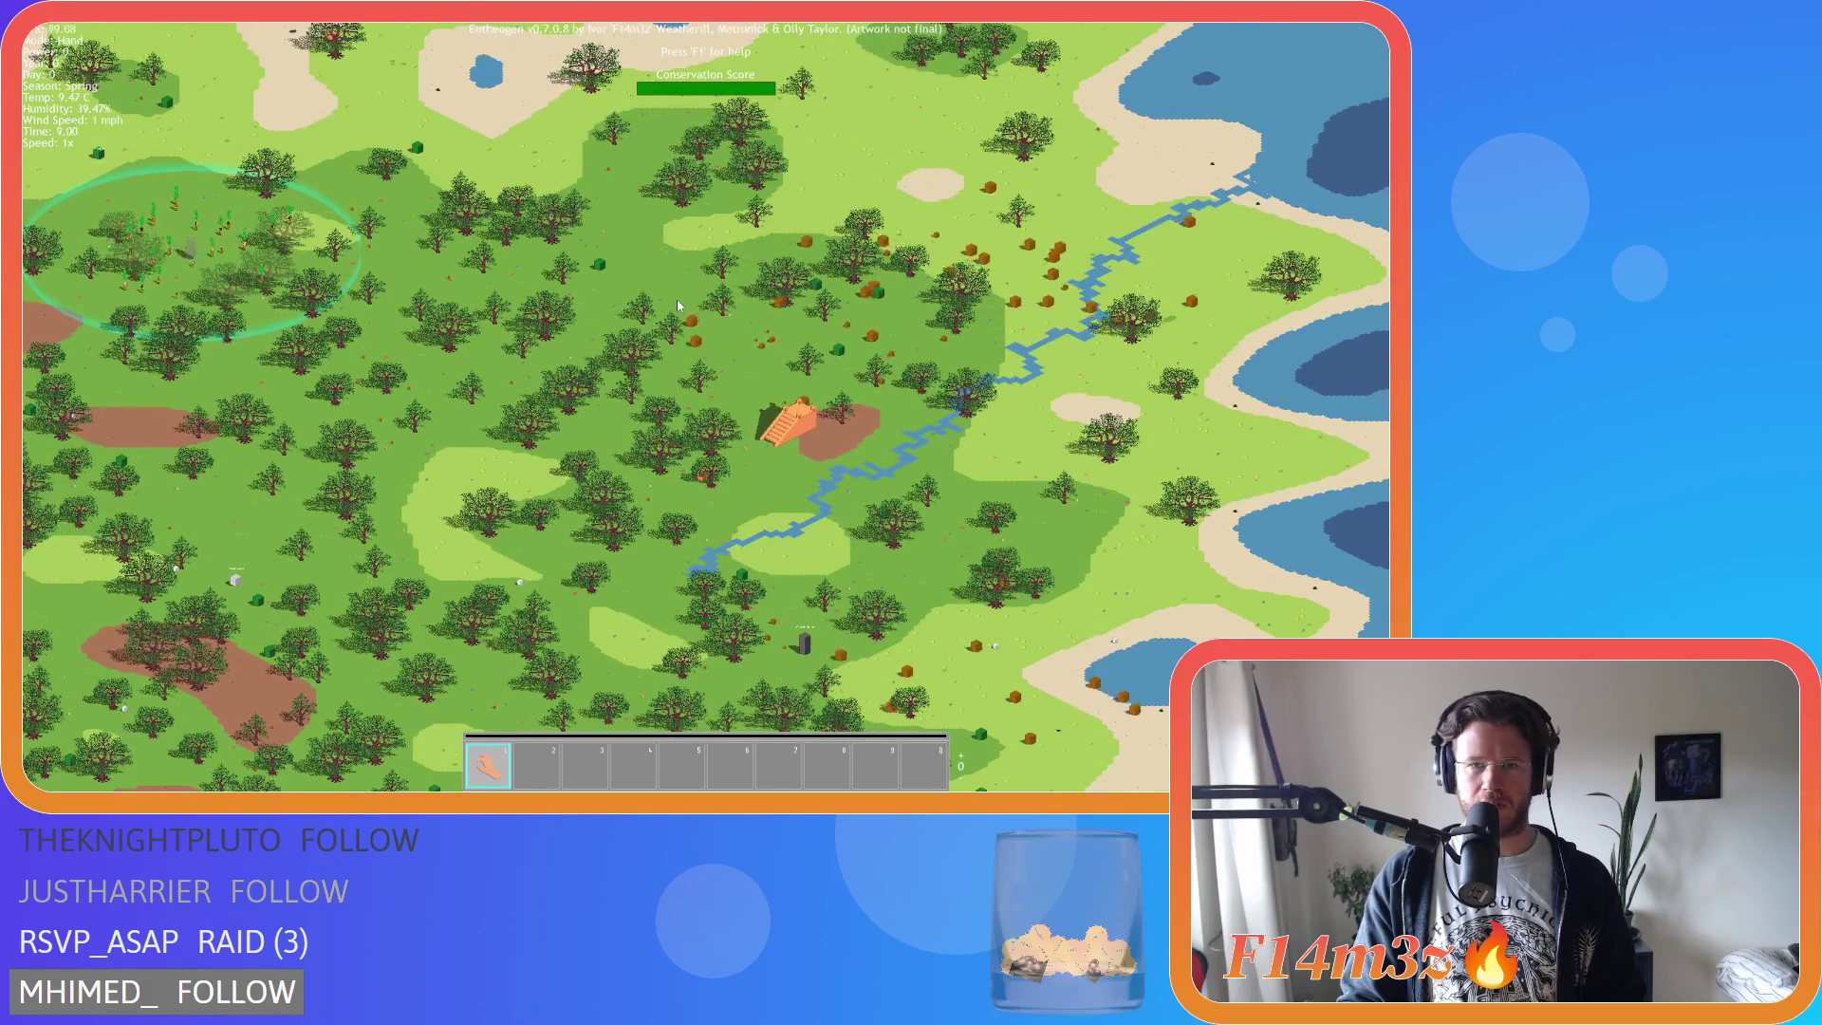
pyautogui.press('w')
pyautogui.press('a')
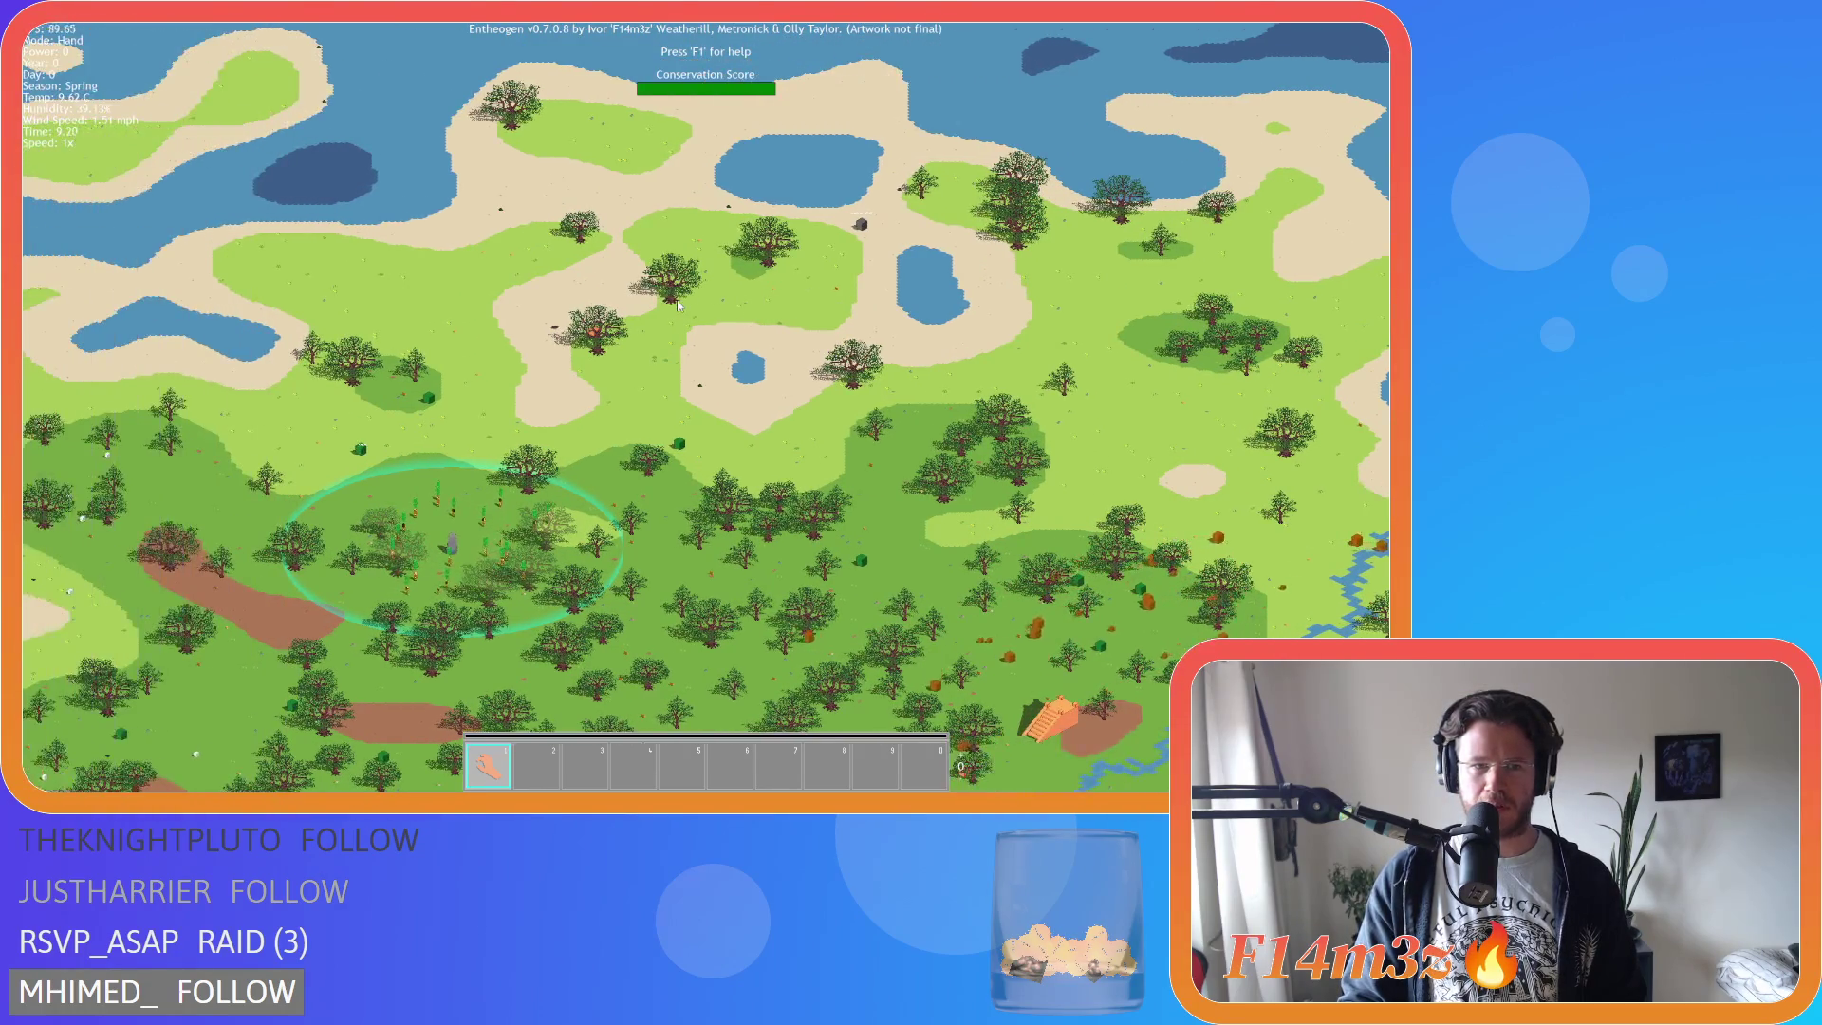
pyautogui.scroll(5, 627, 385)
pyautogui.scroll(5, 626, 386)
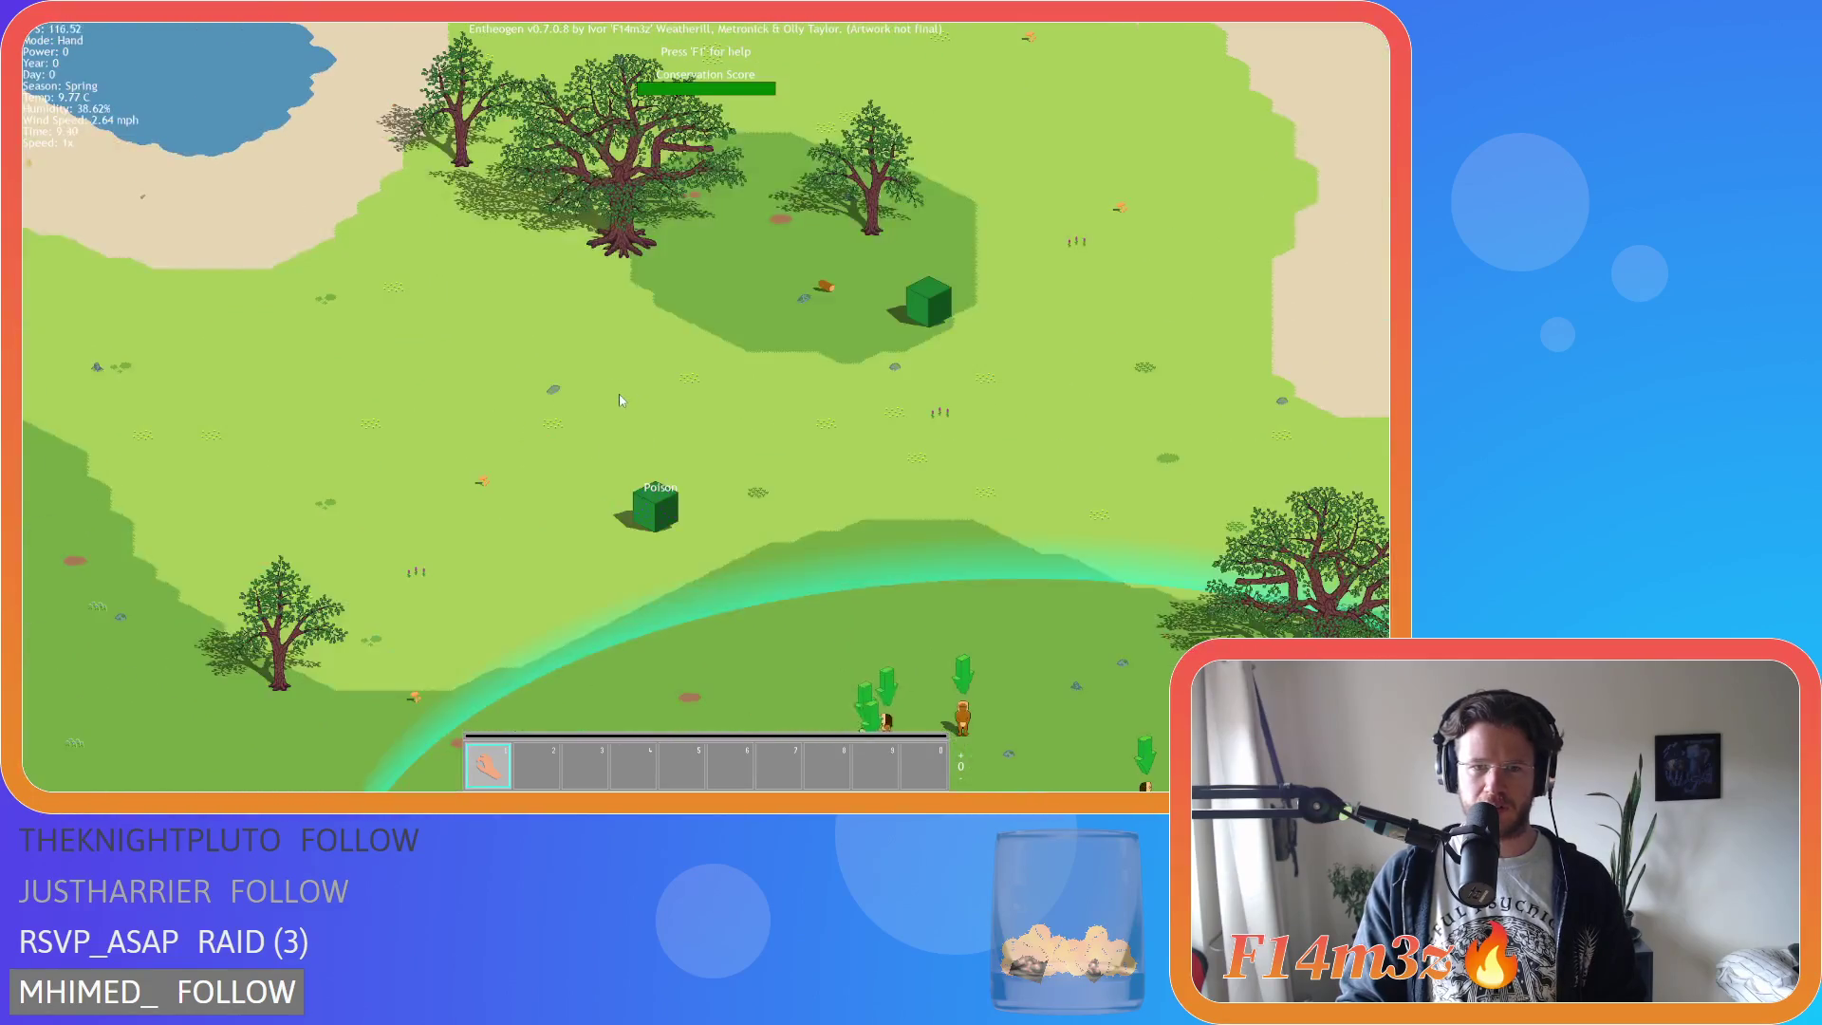
pyautogui.scroll(-10, 673, 382)
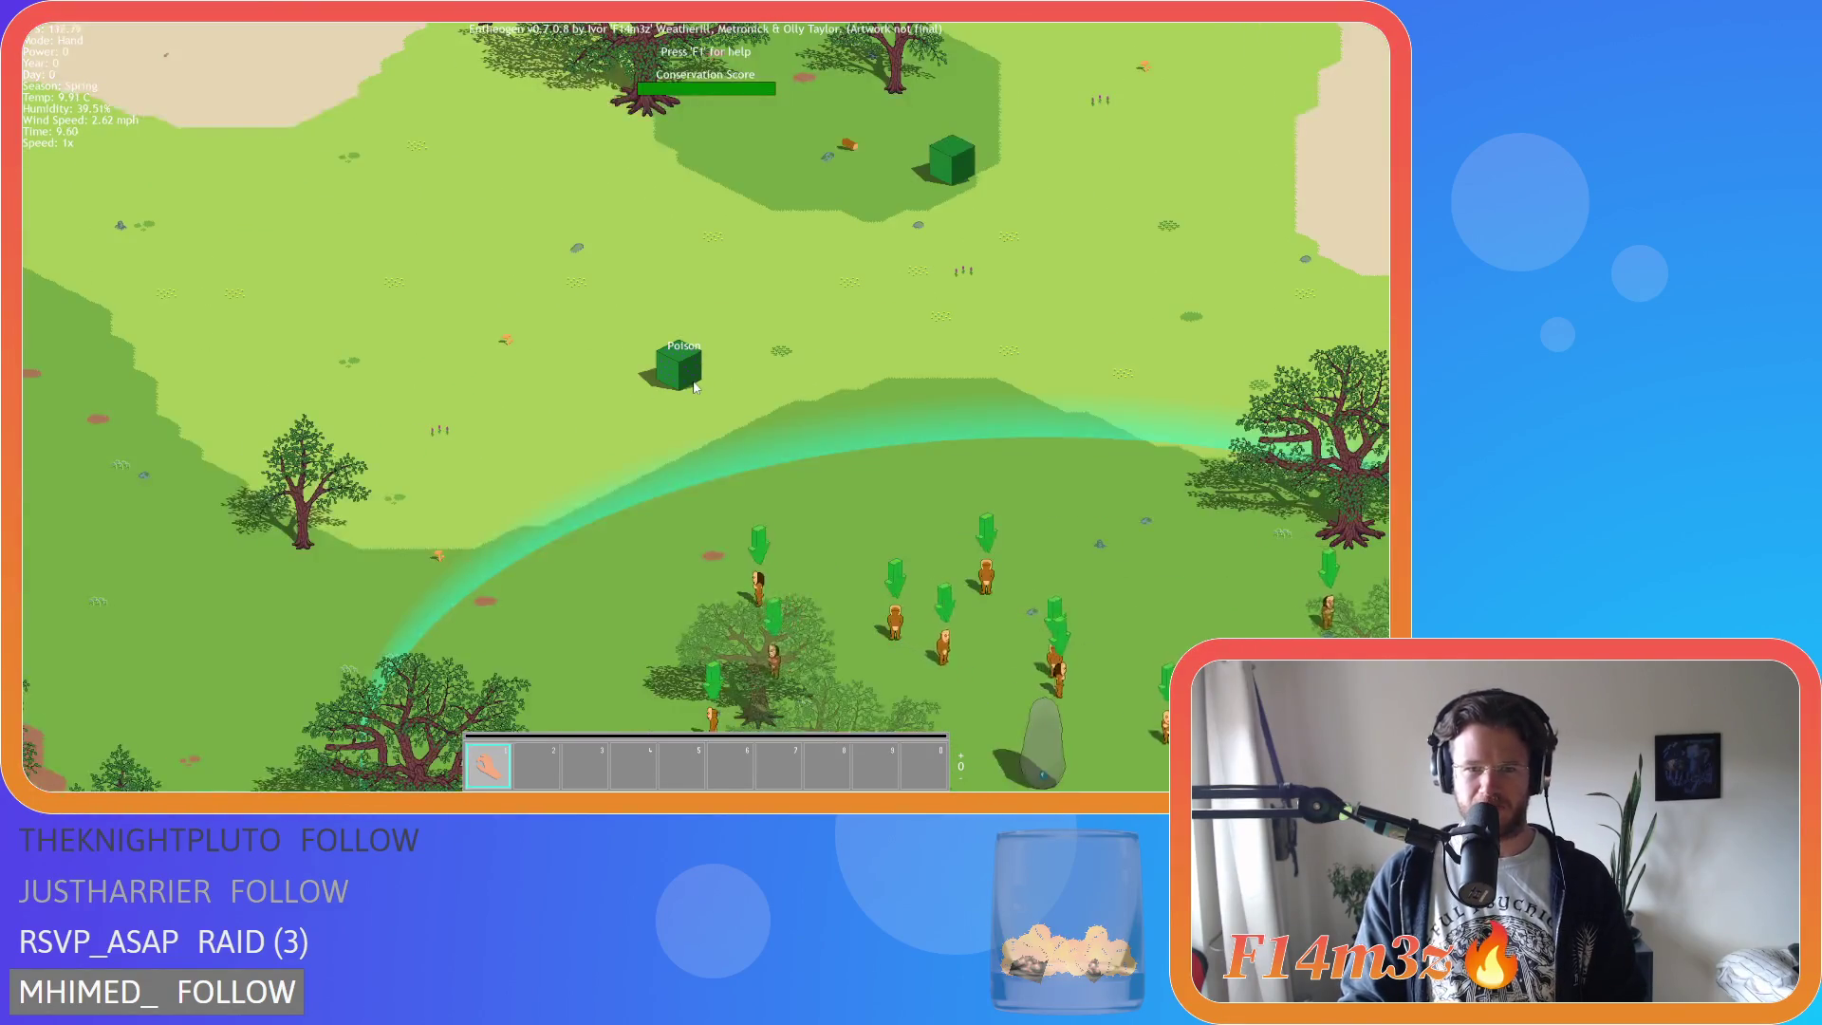
pyautogui.press('s')
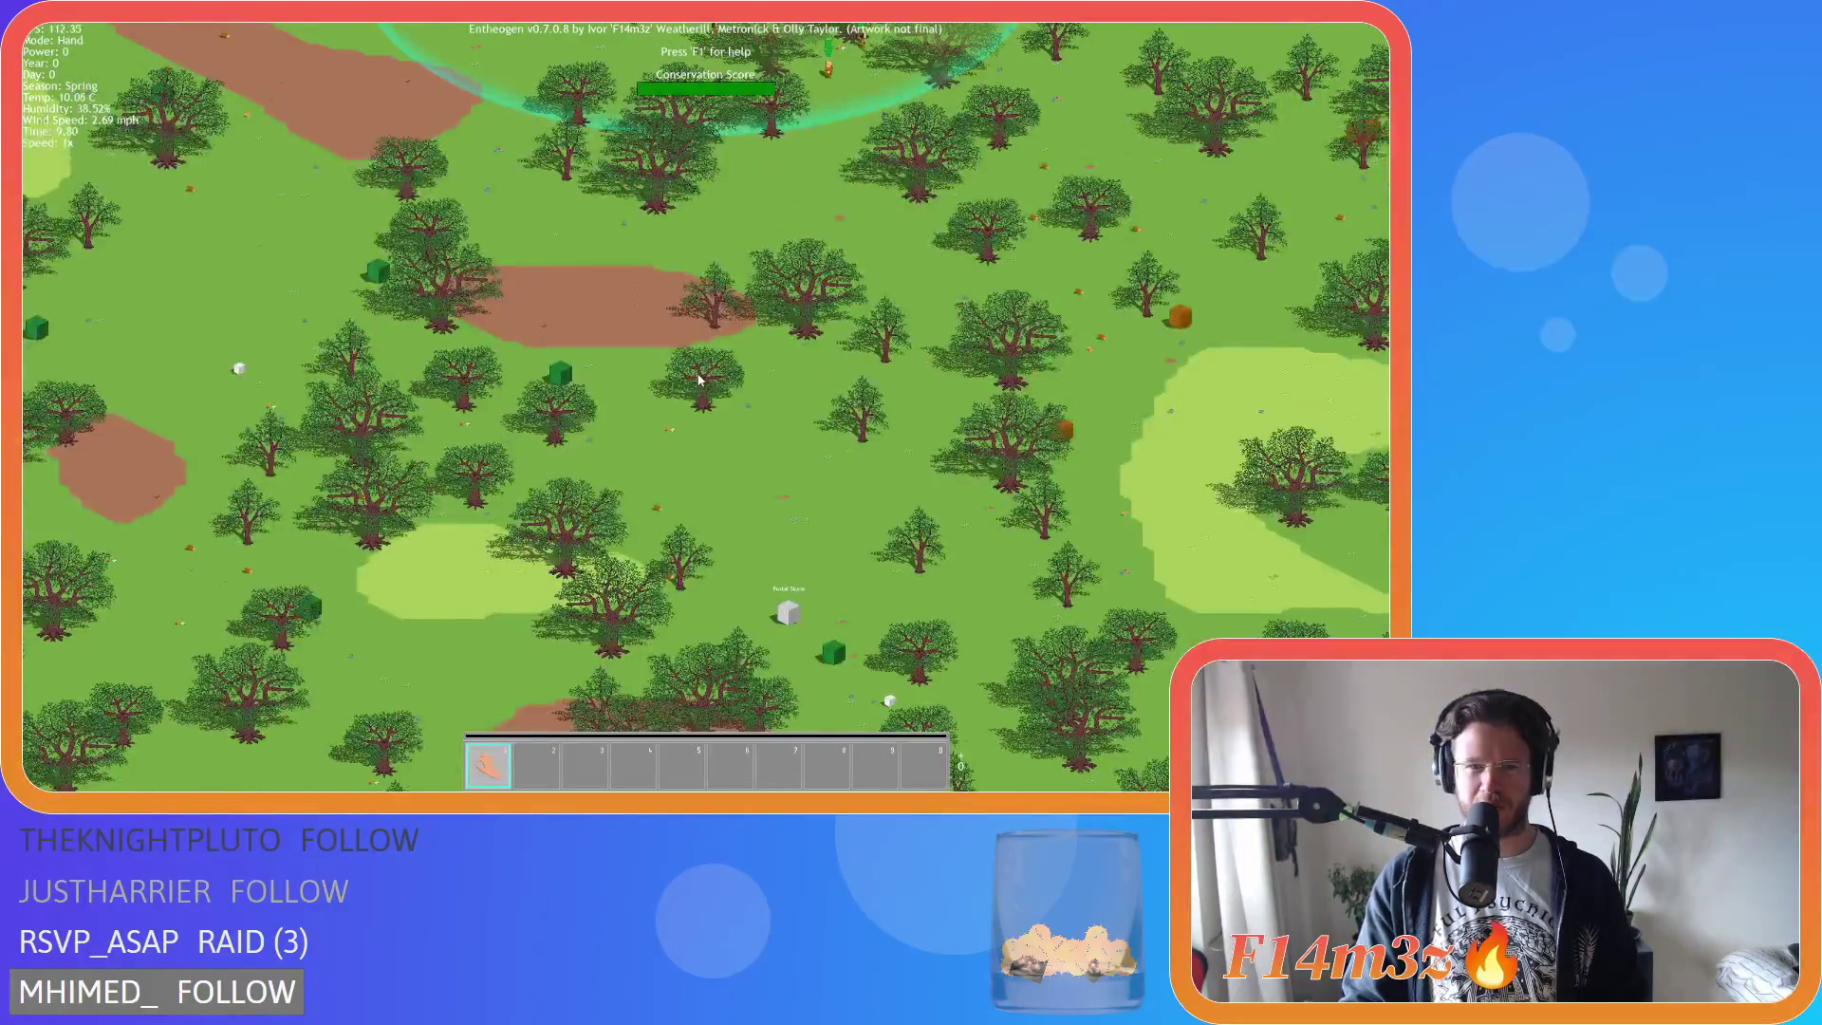
pyautogui.press('a')
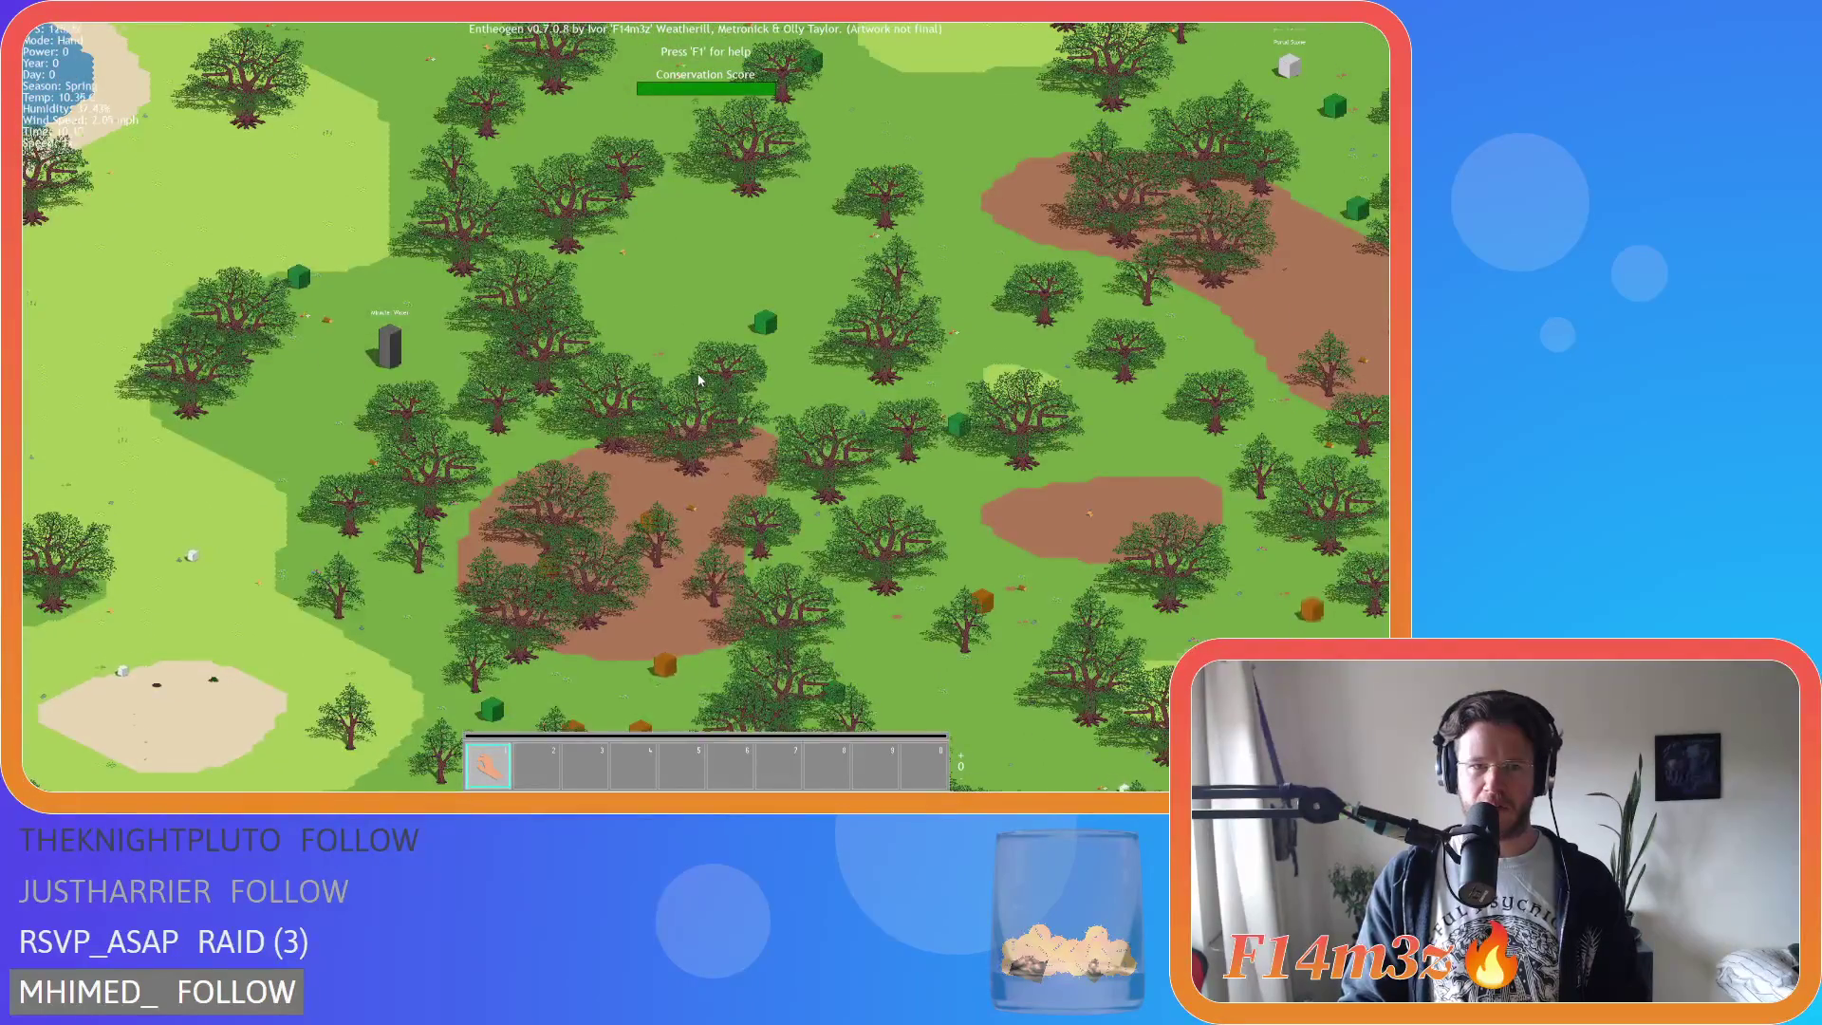
pyautogui.press('s')
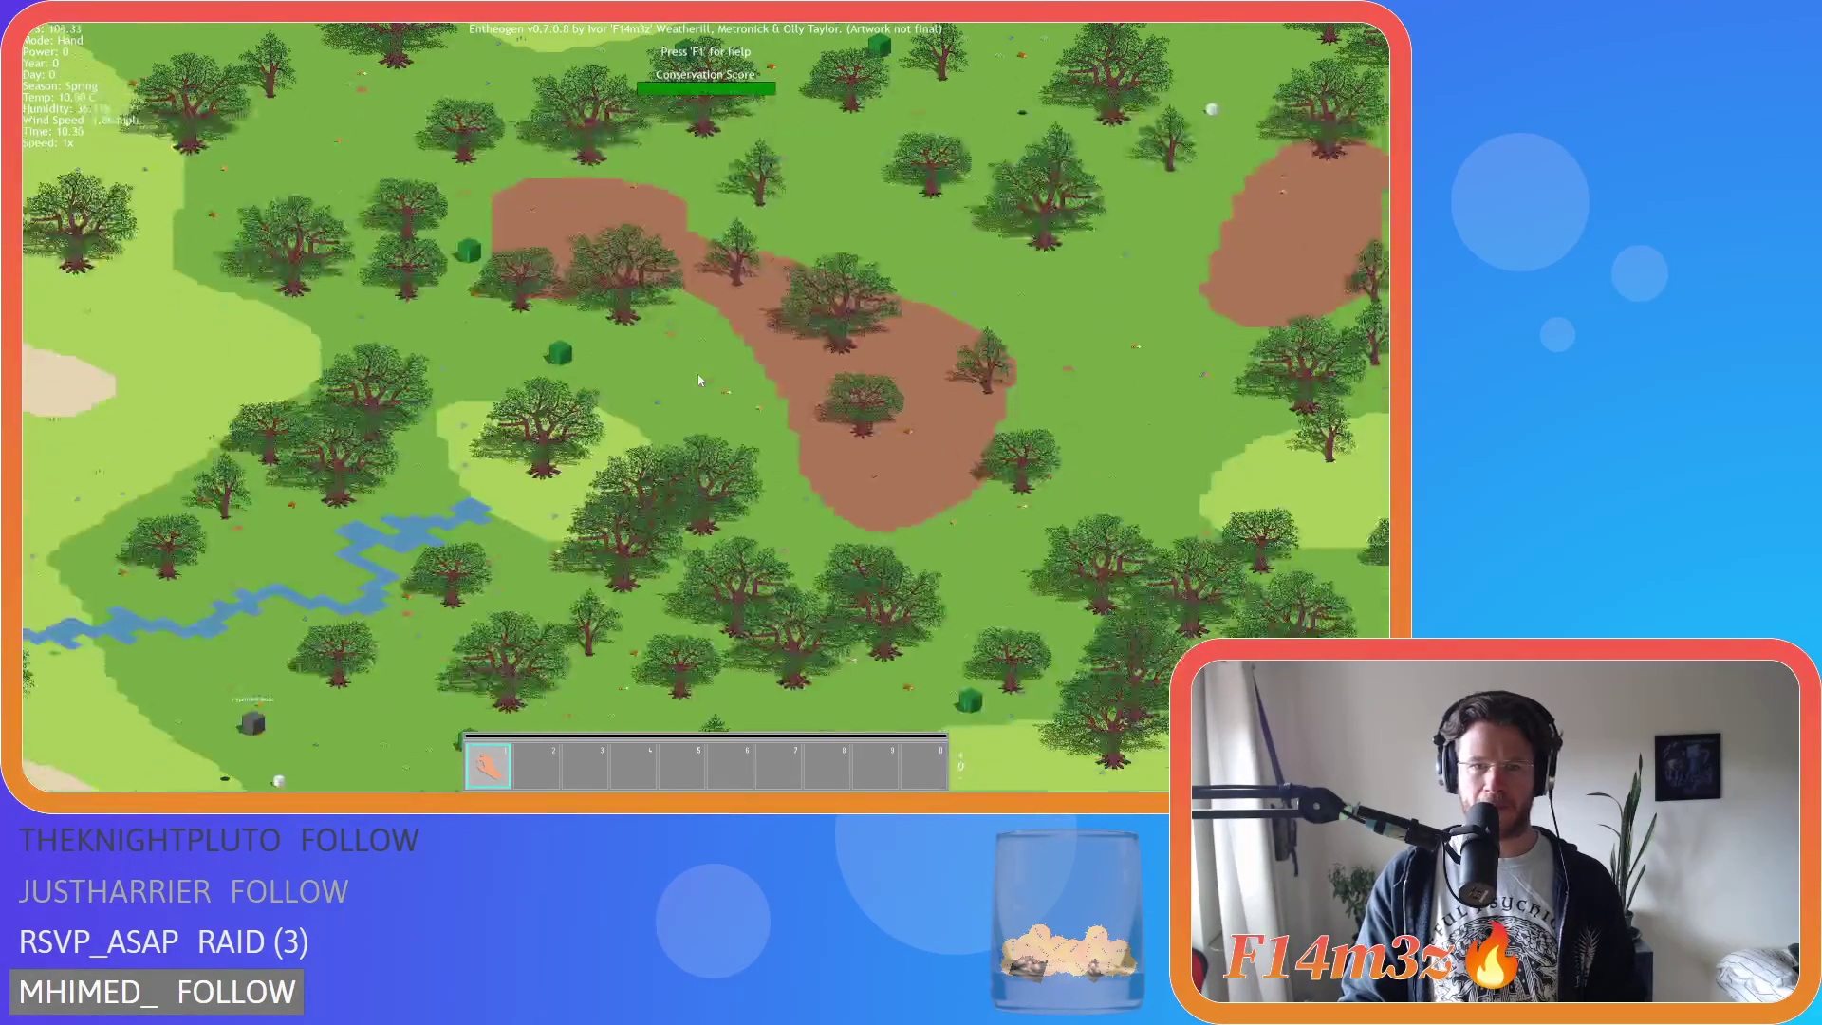
pyautogui.press('s')
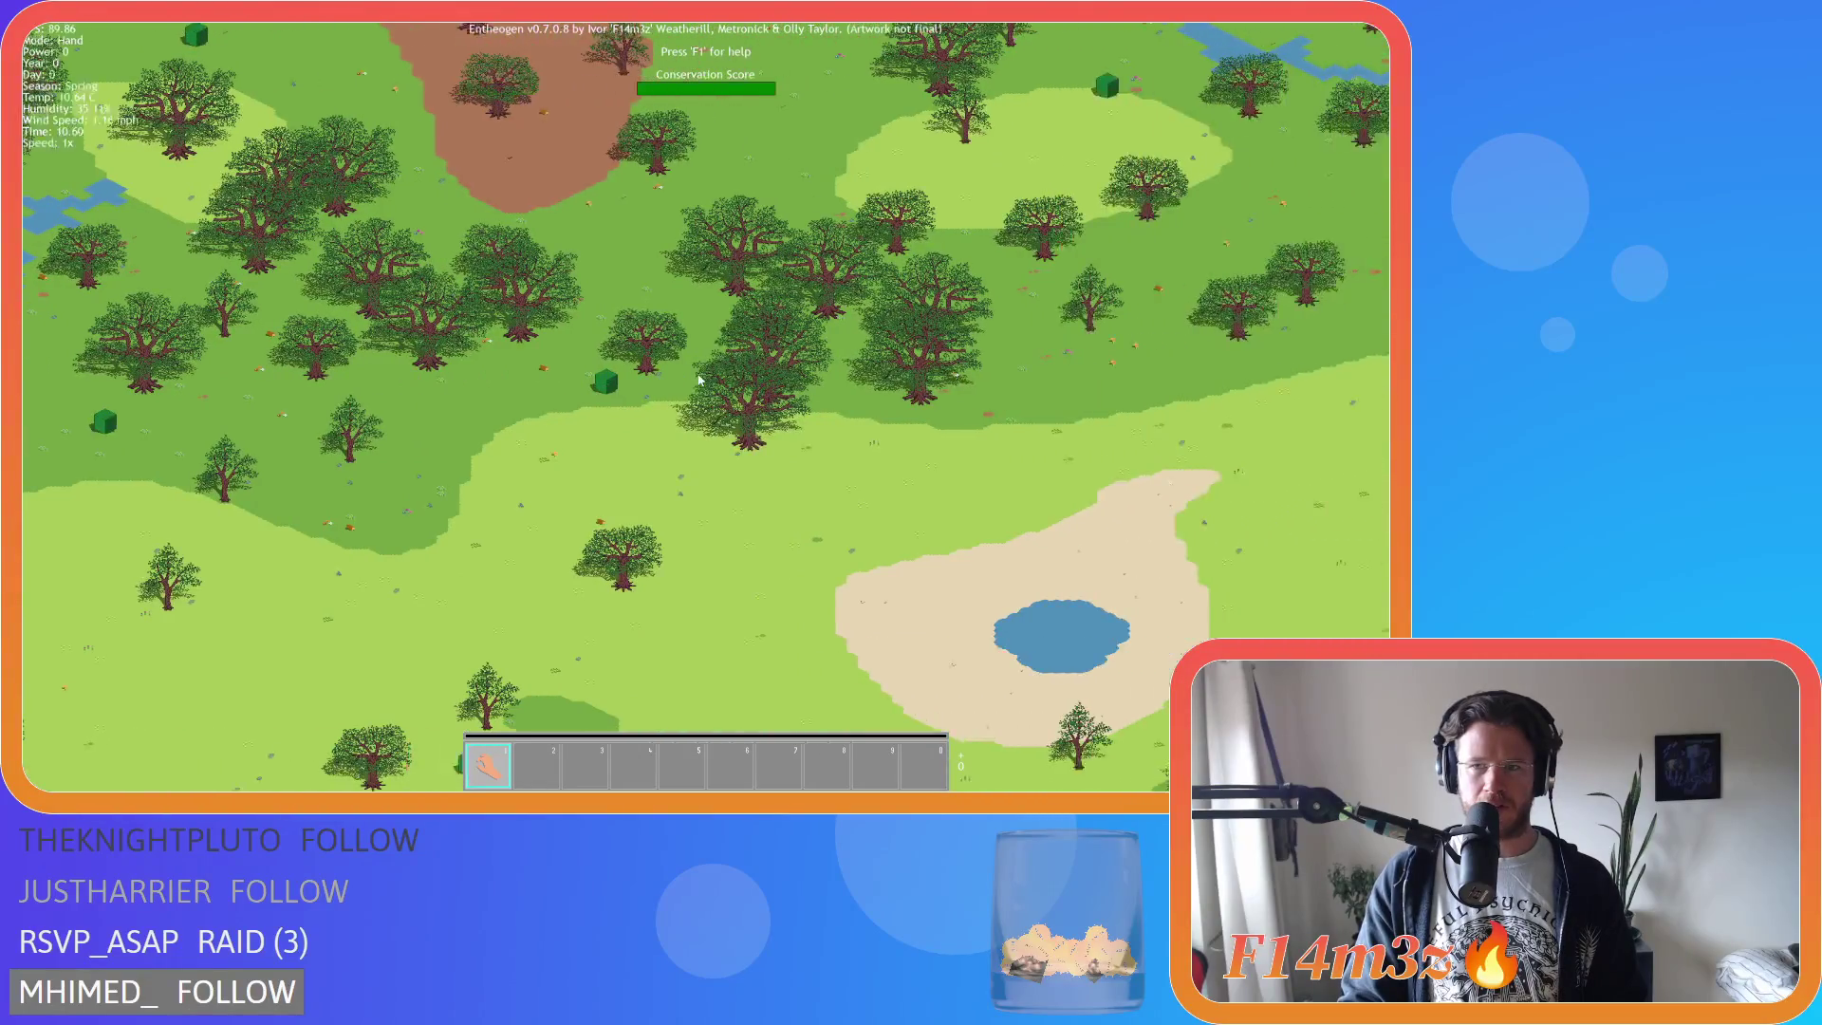
pyautogui.press('d')
pyautogui.press('s')
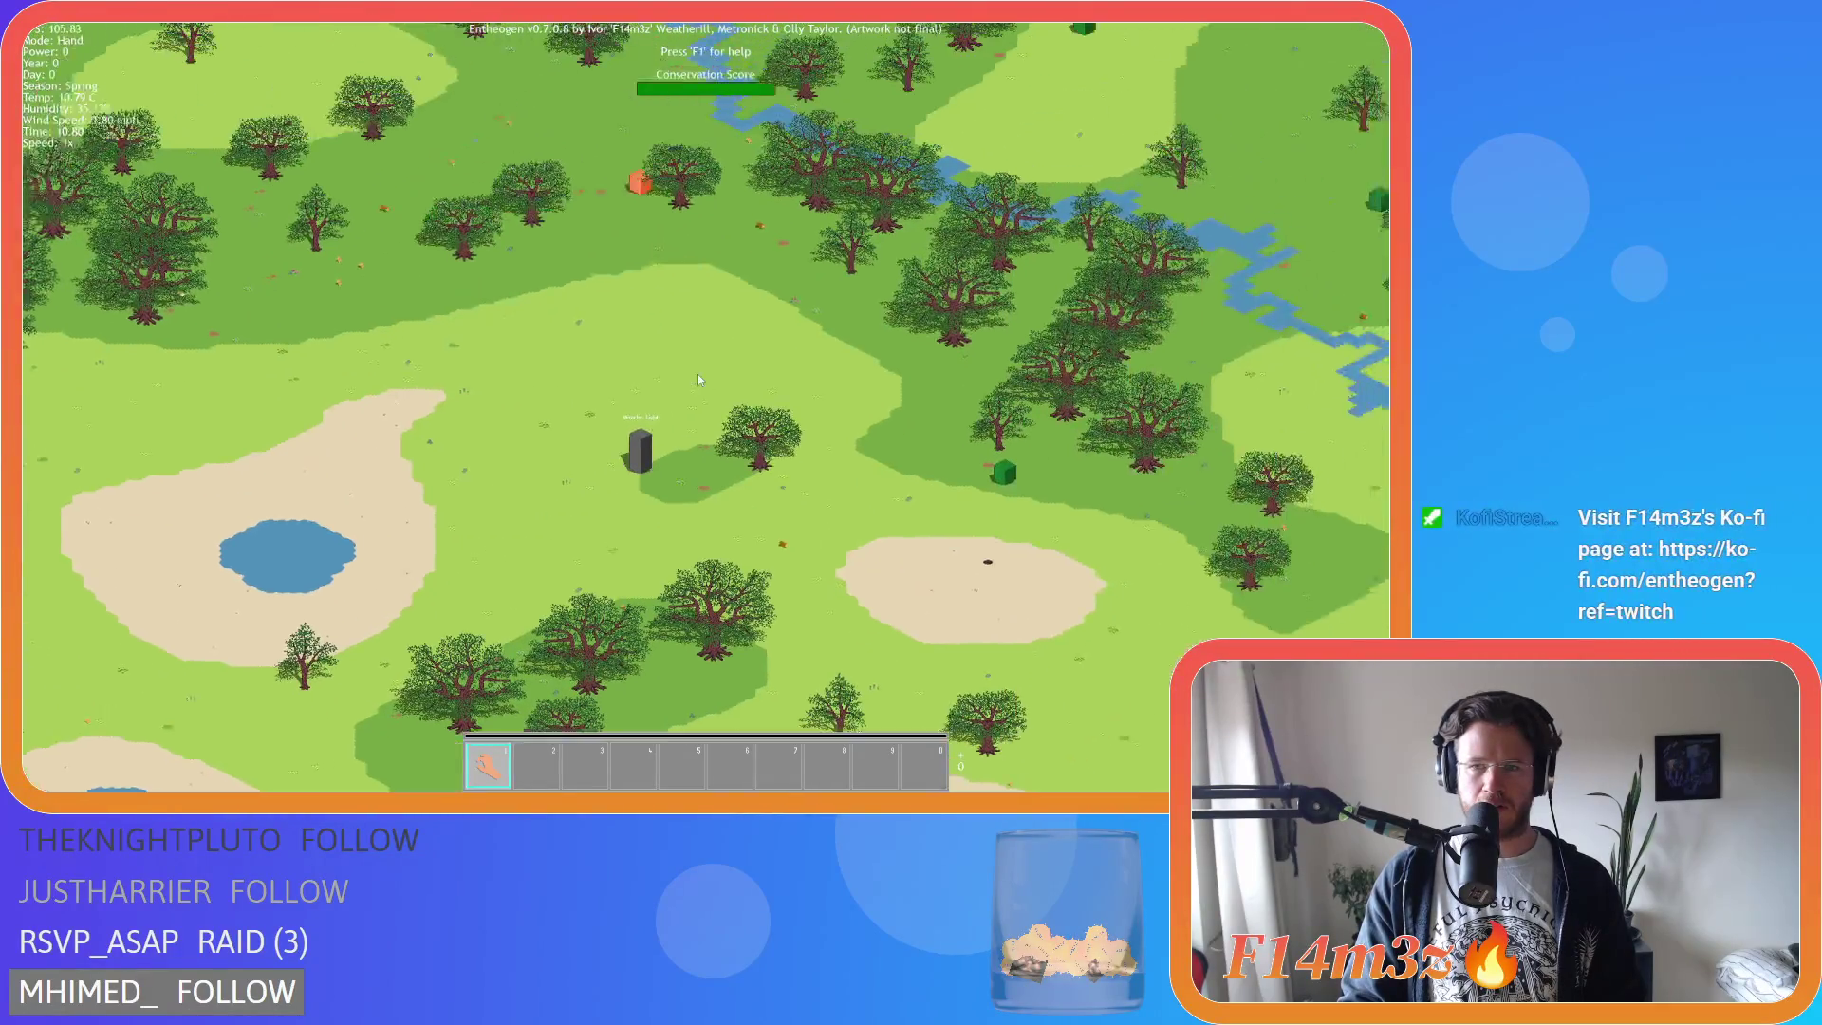
pyautogui.press('w')
pyautogui.press('d')
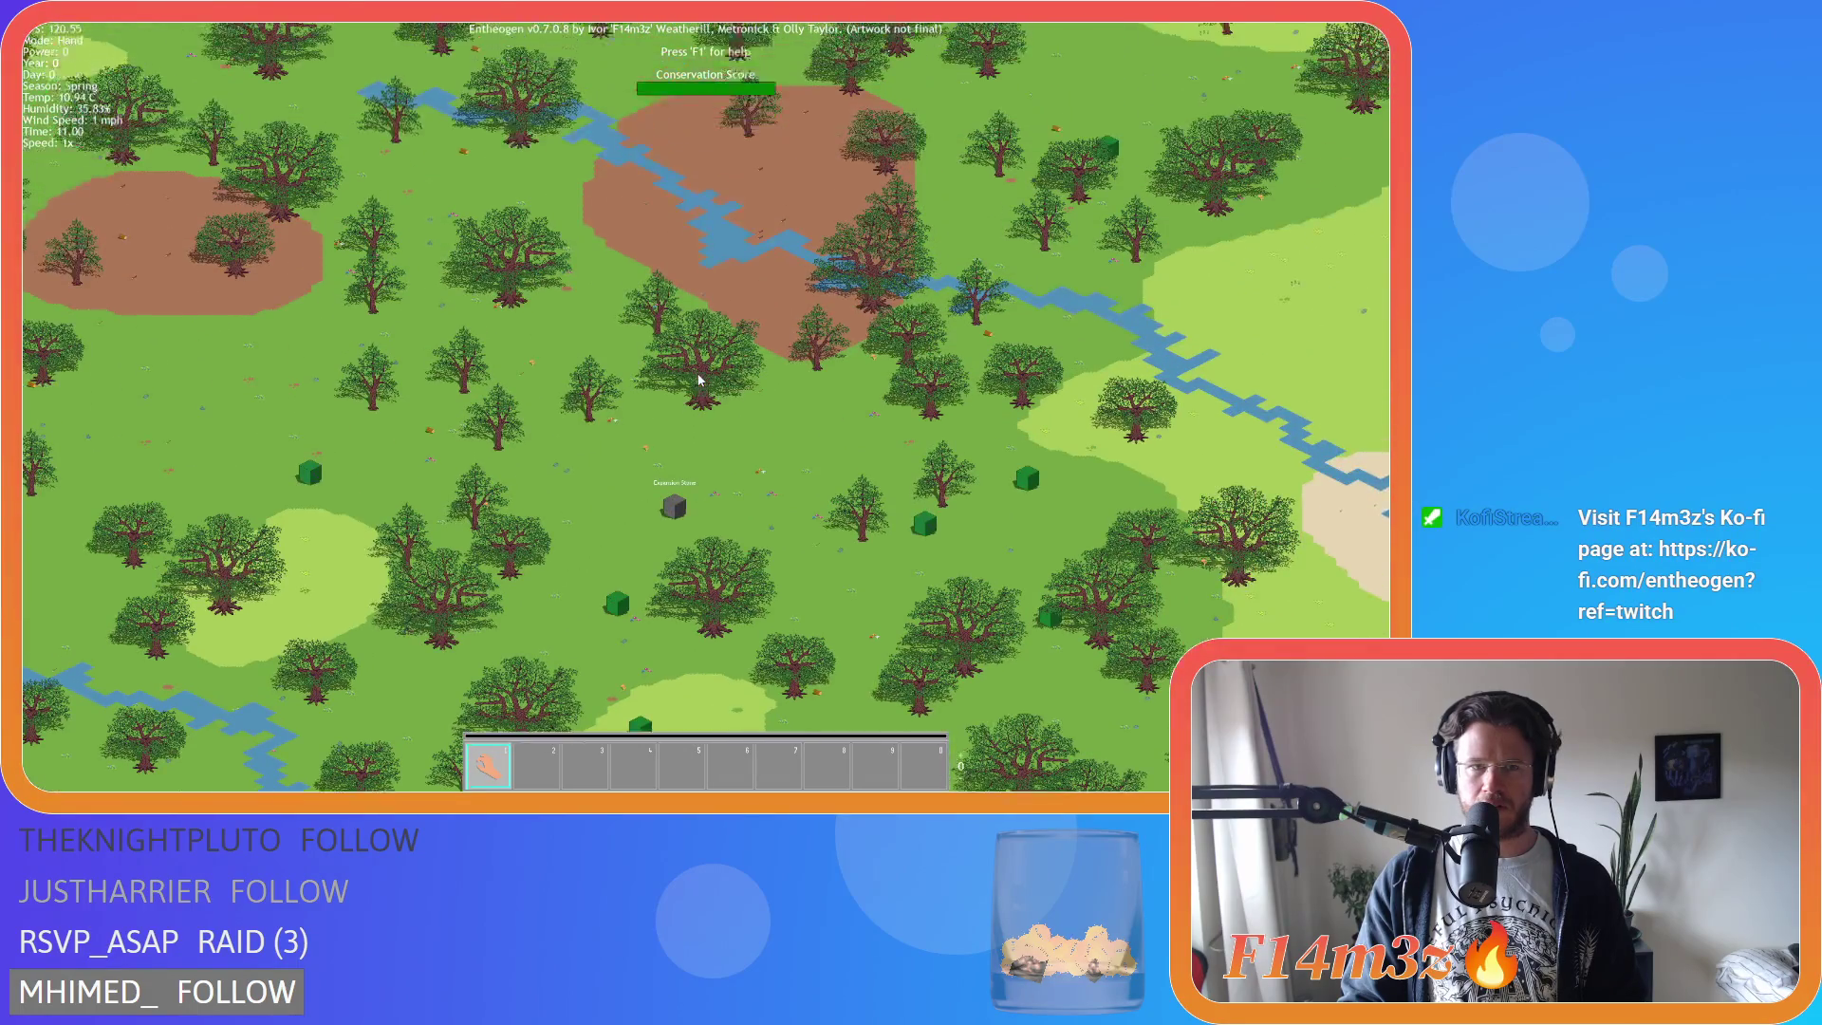
pyautogui.press('w')
pyautogui.press('s')
pyautogui.press('w')
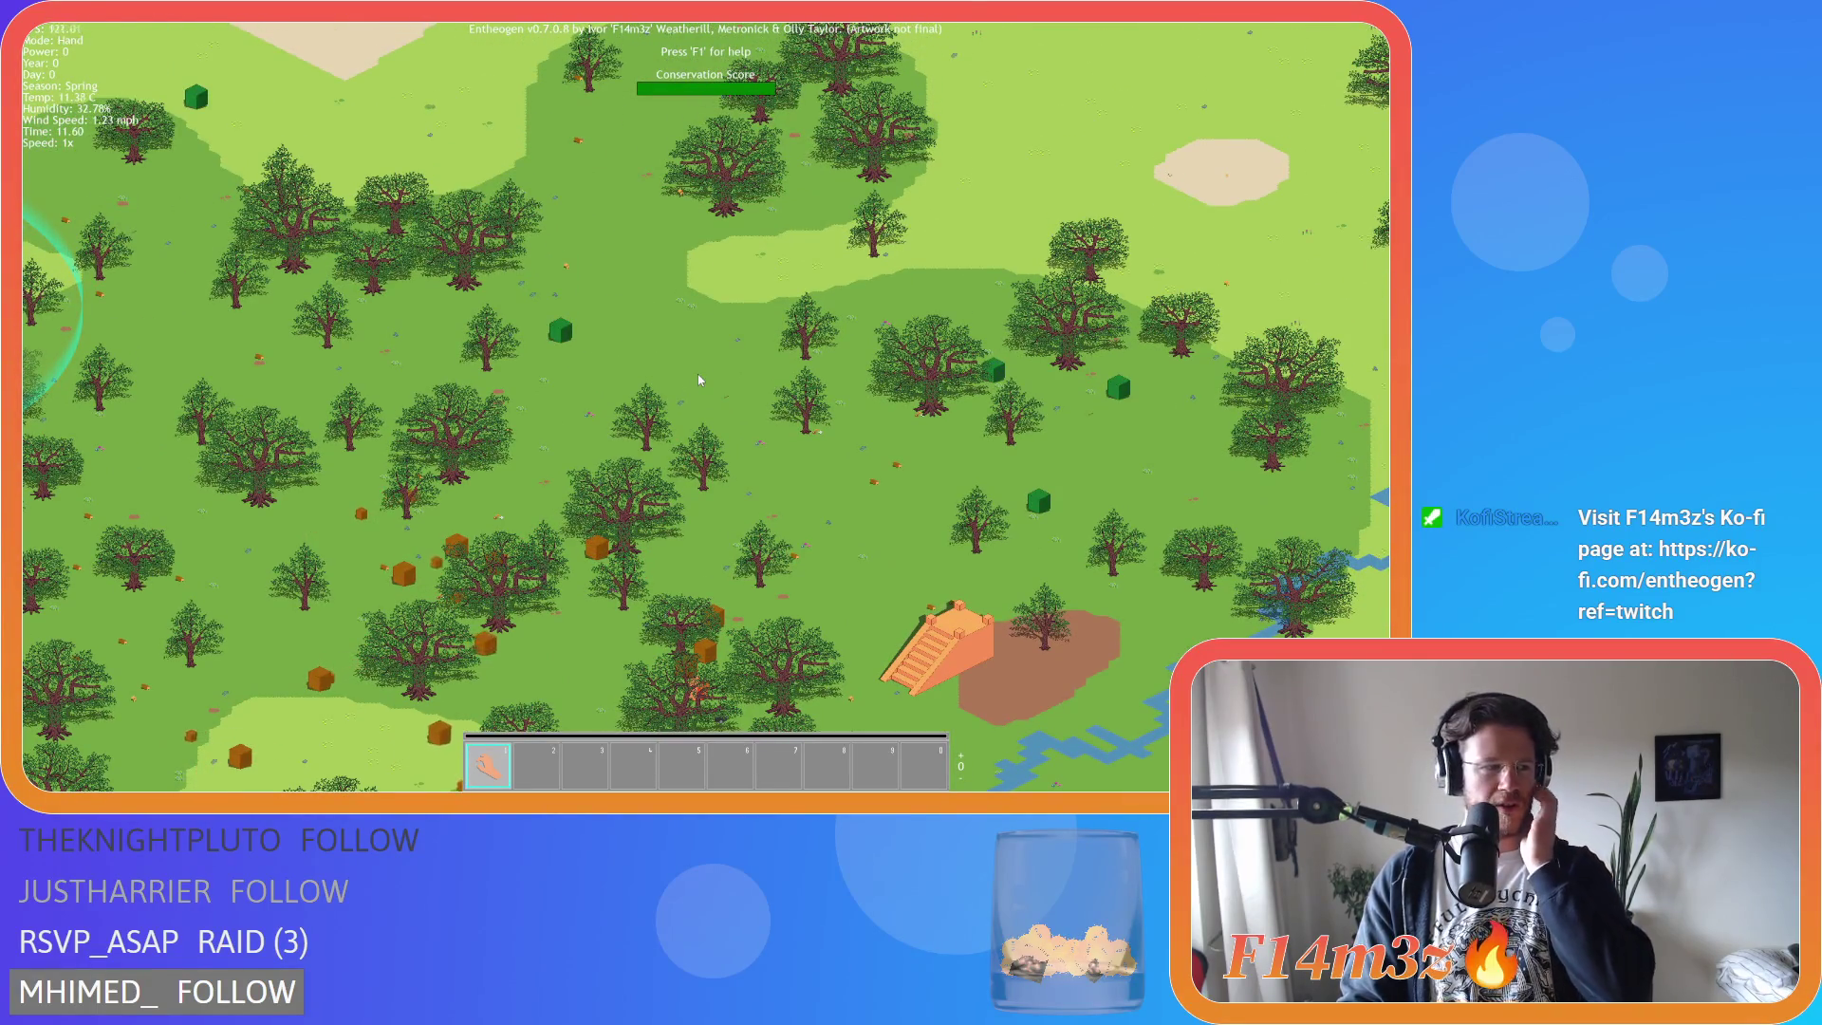
pyautogui.press('w')
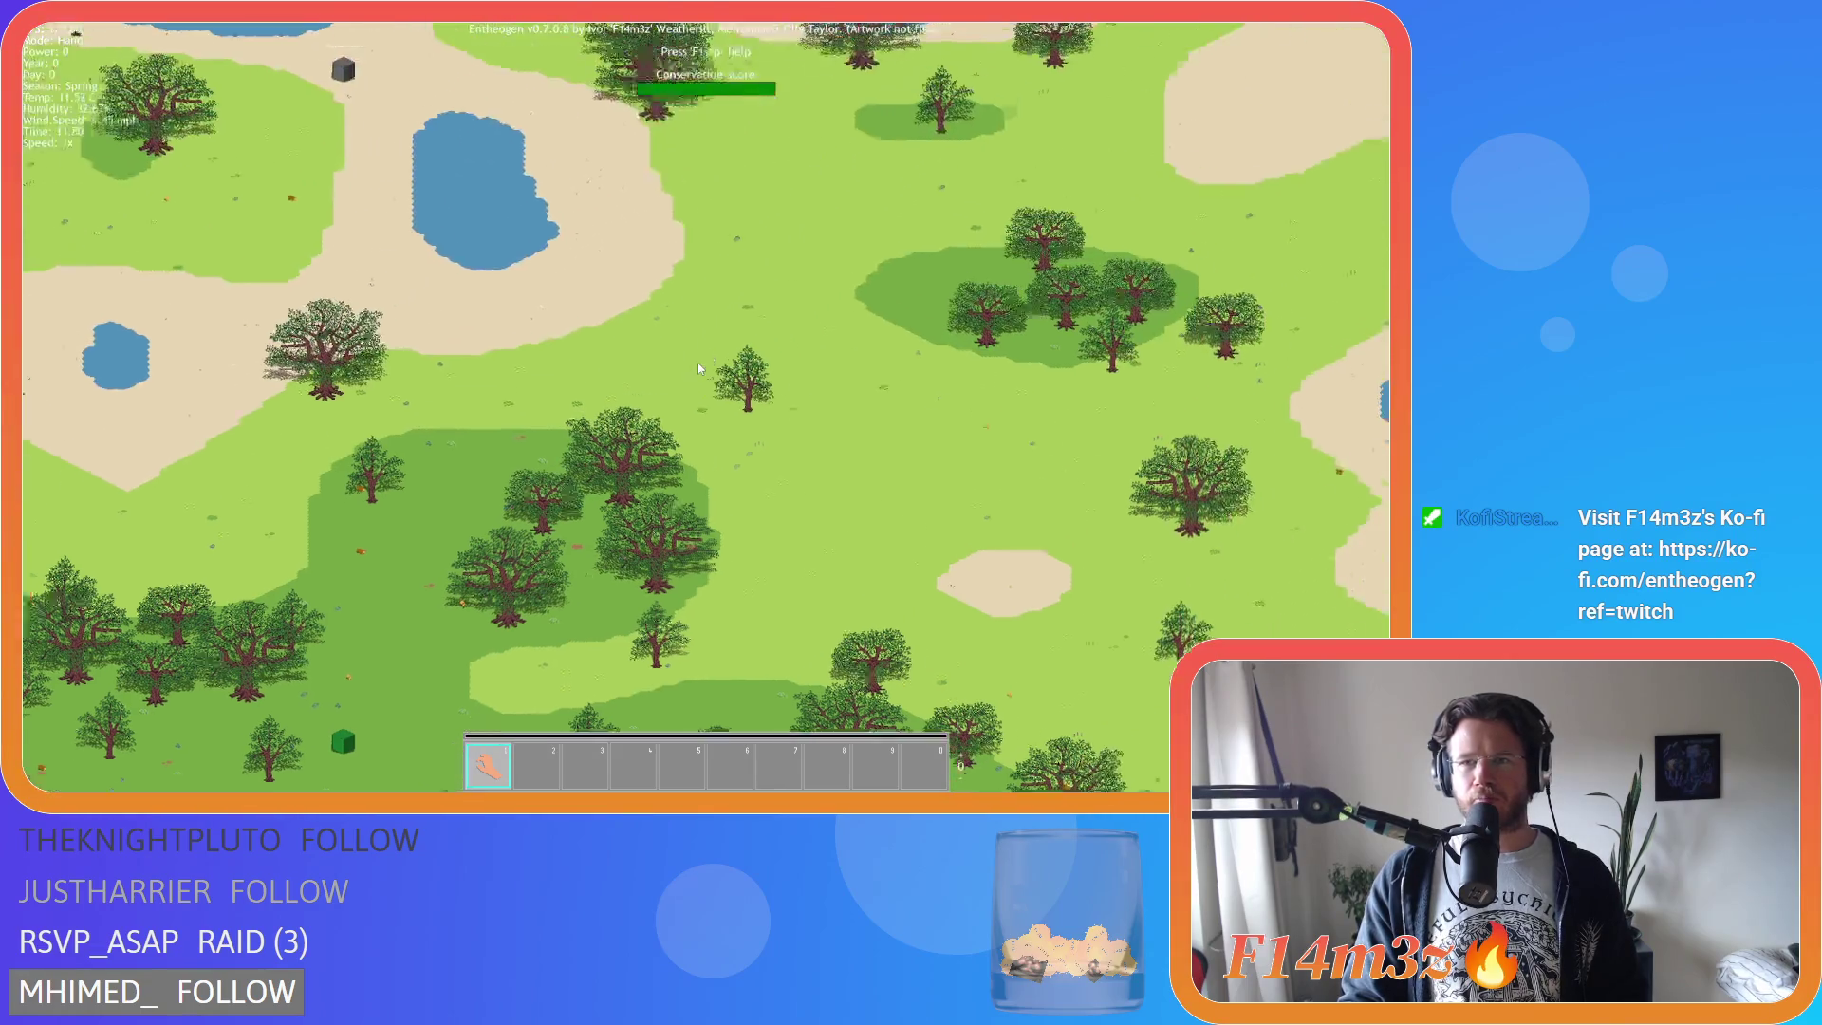
pyautogui.scroll(-5, 698, 367)
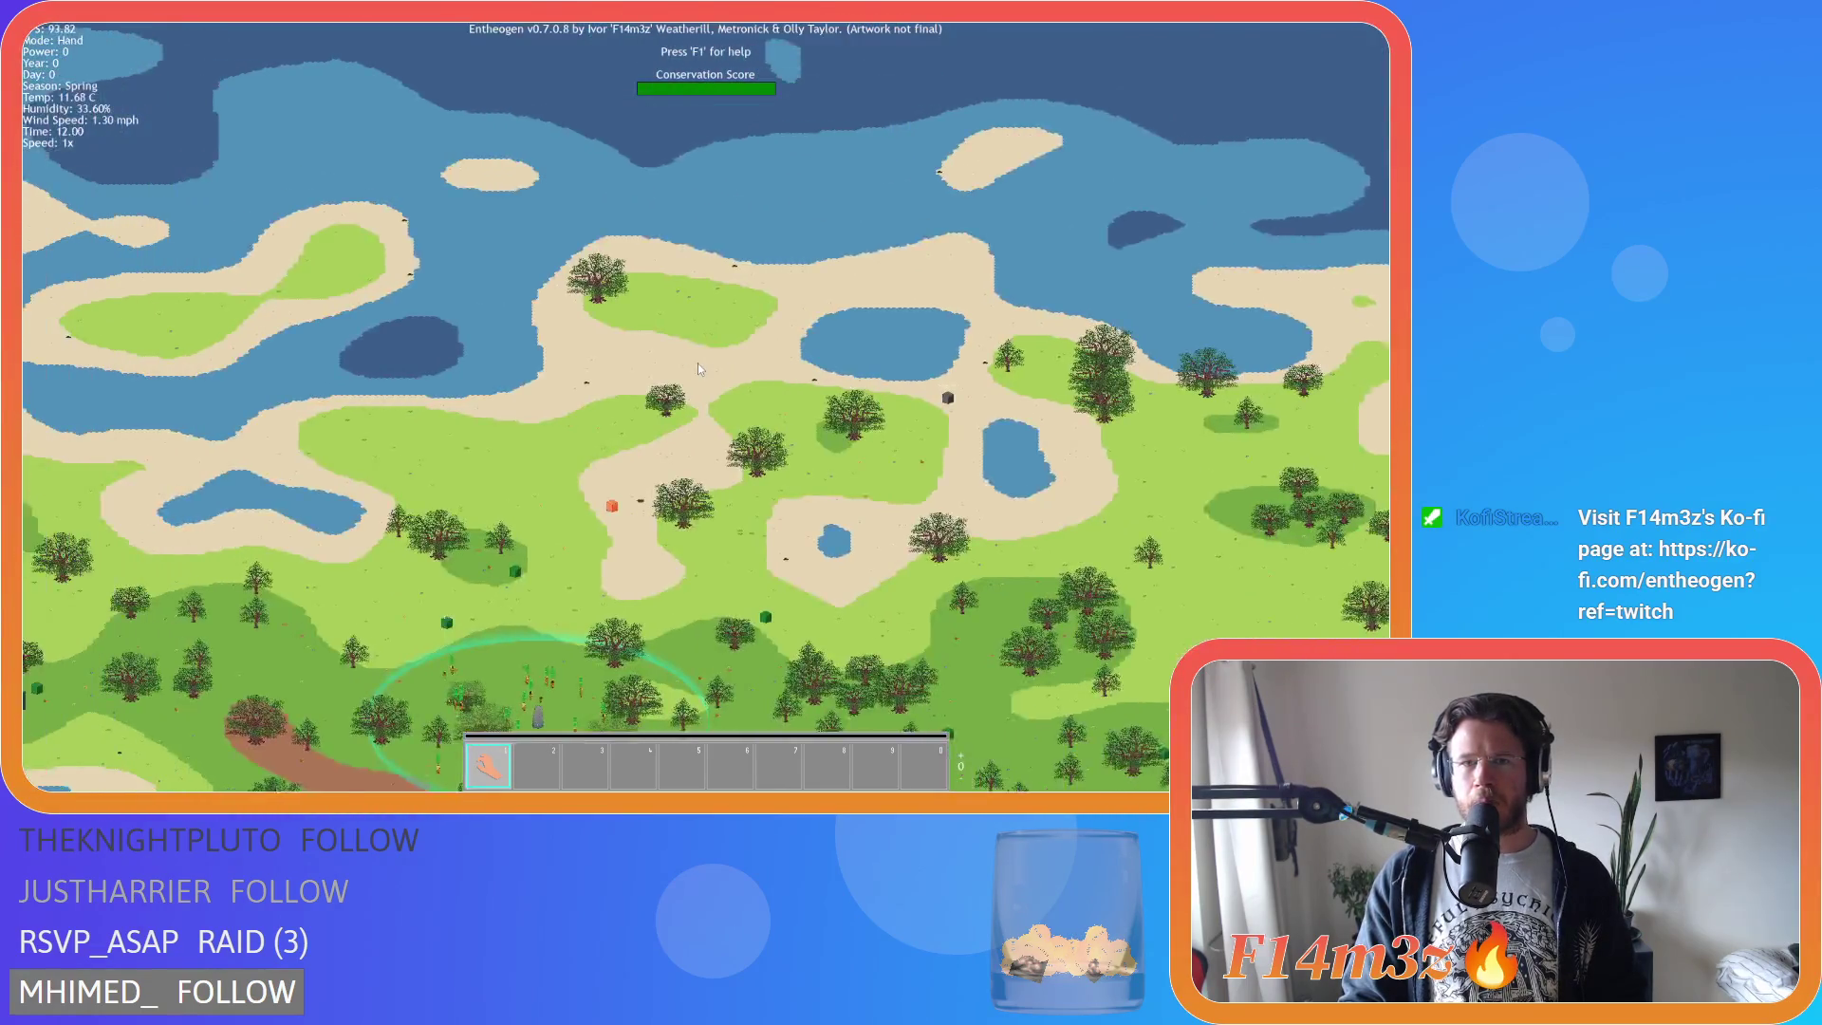
# Zoom around the brown patches and pan to forest areas with a river.
pyautogui.press('s')
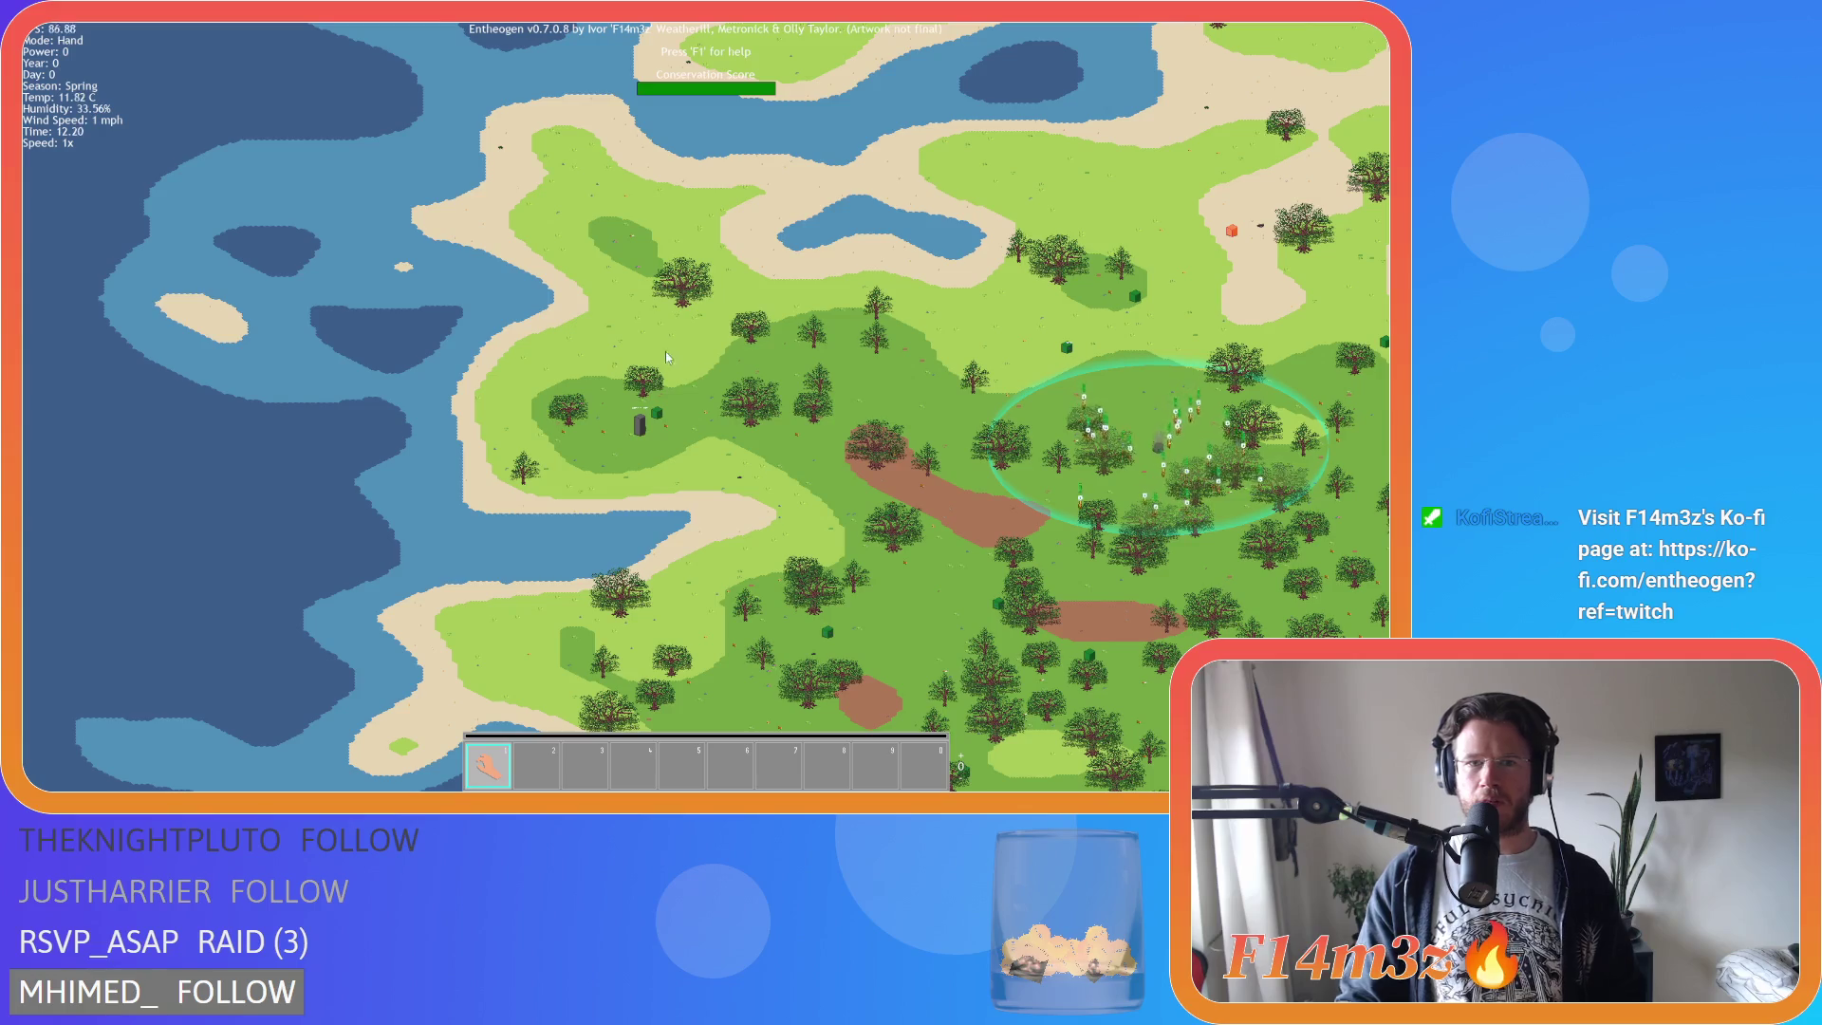
pyautogui.scroll(3, 670, 361)
pyautogui.scroll(-3, 655, 380)
pyautogui.scroll(-3, 651, 382)
pyautogui.scroll(5, 664, 380)
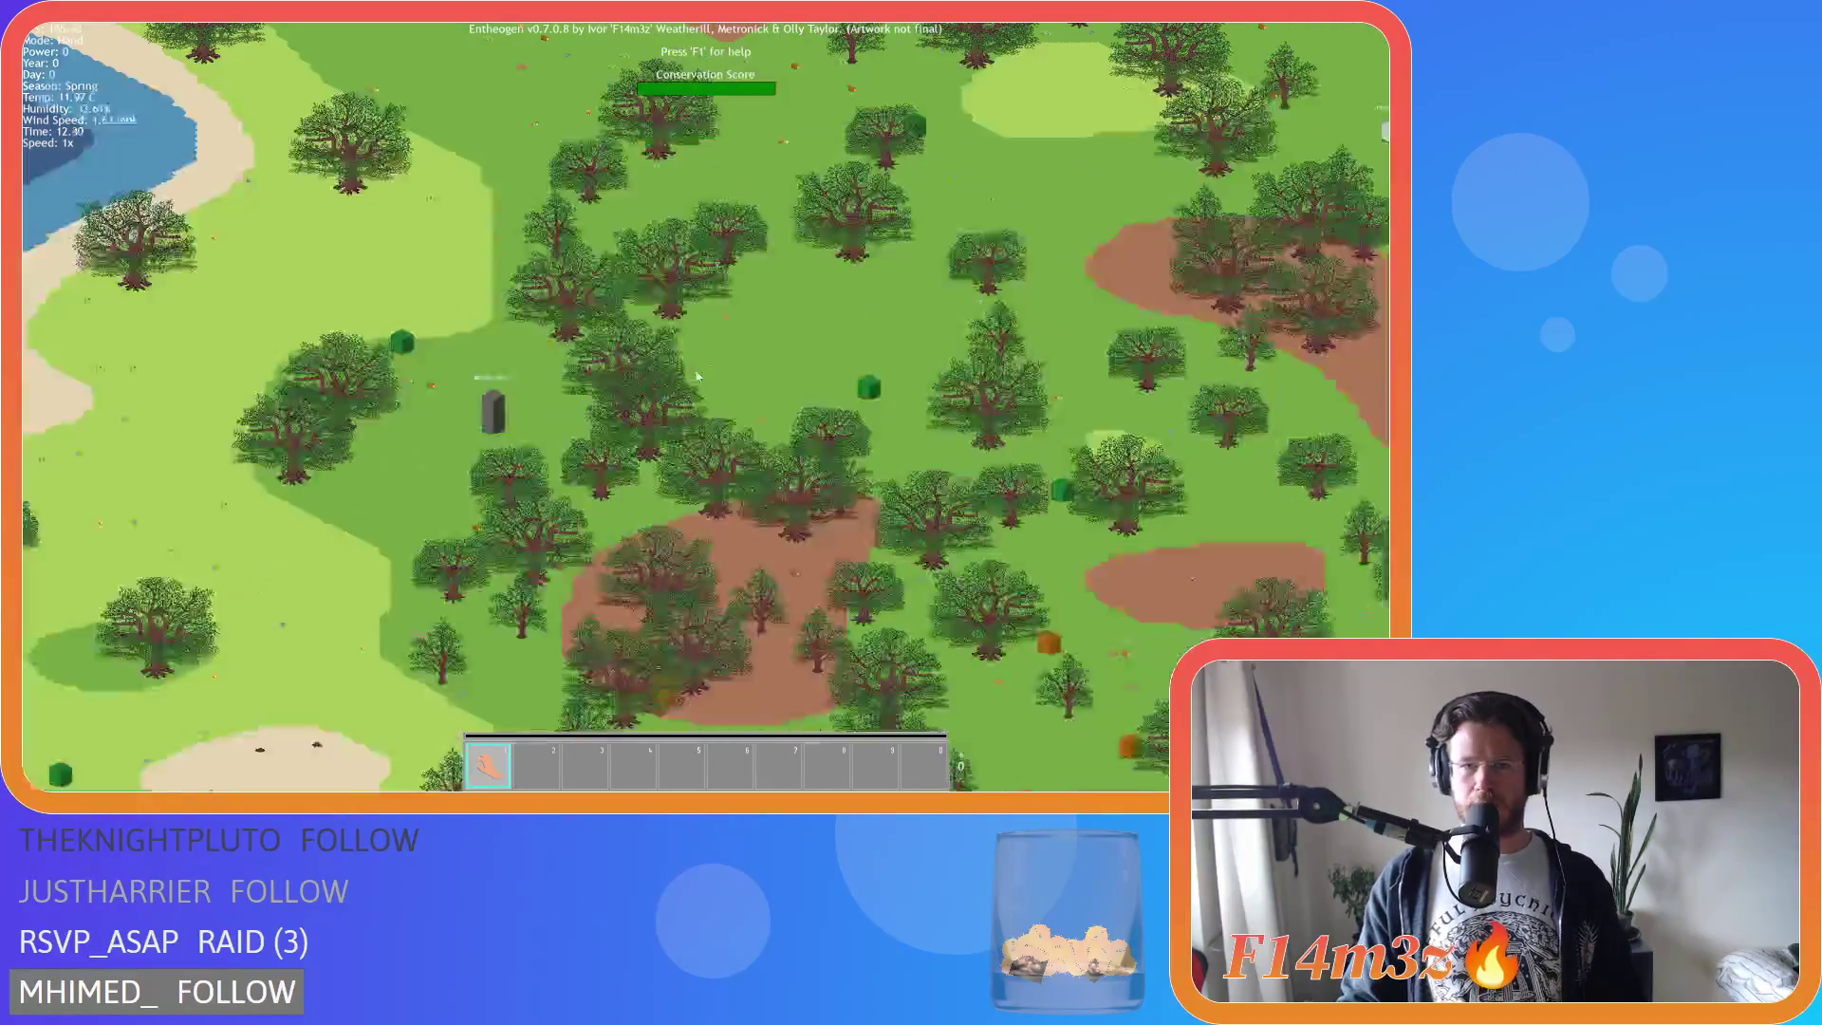
pyautogui.scroll(-4, 678, 379)
pyautogui.scroll(3, 696, 377)
pyautogui.scroll(3, 698, 377)
pyautogui.press('s')
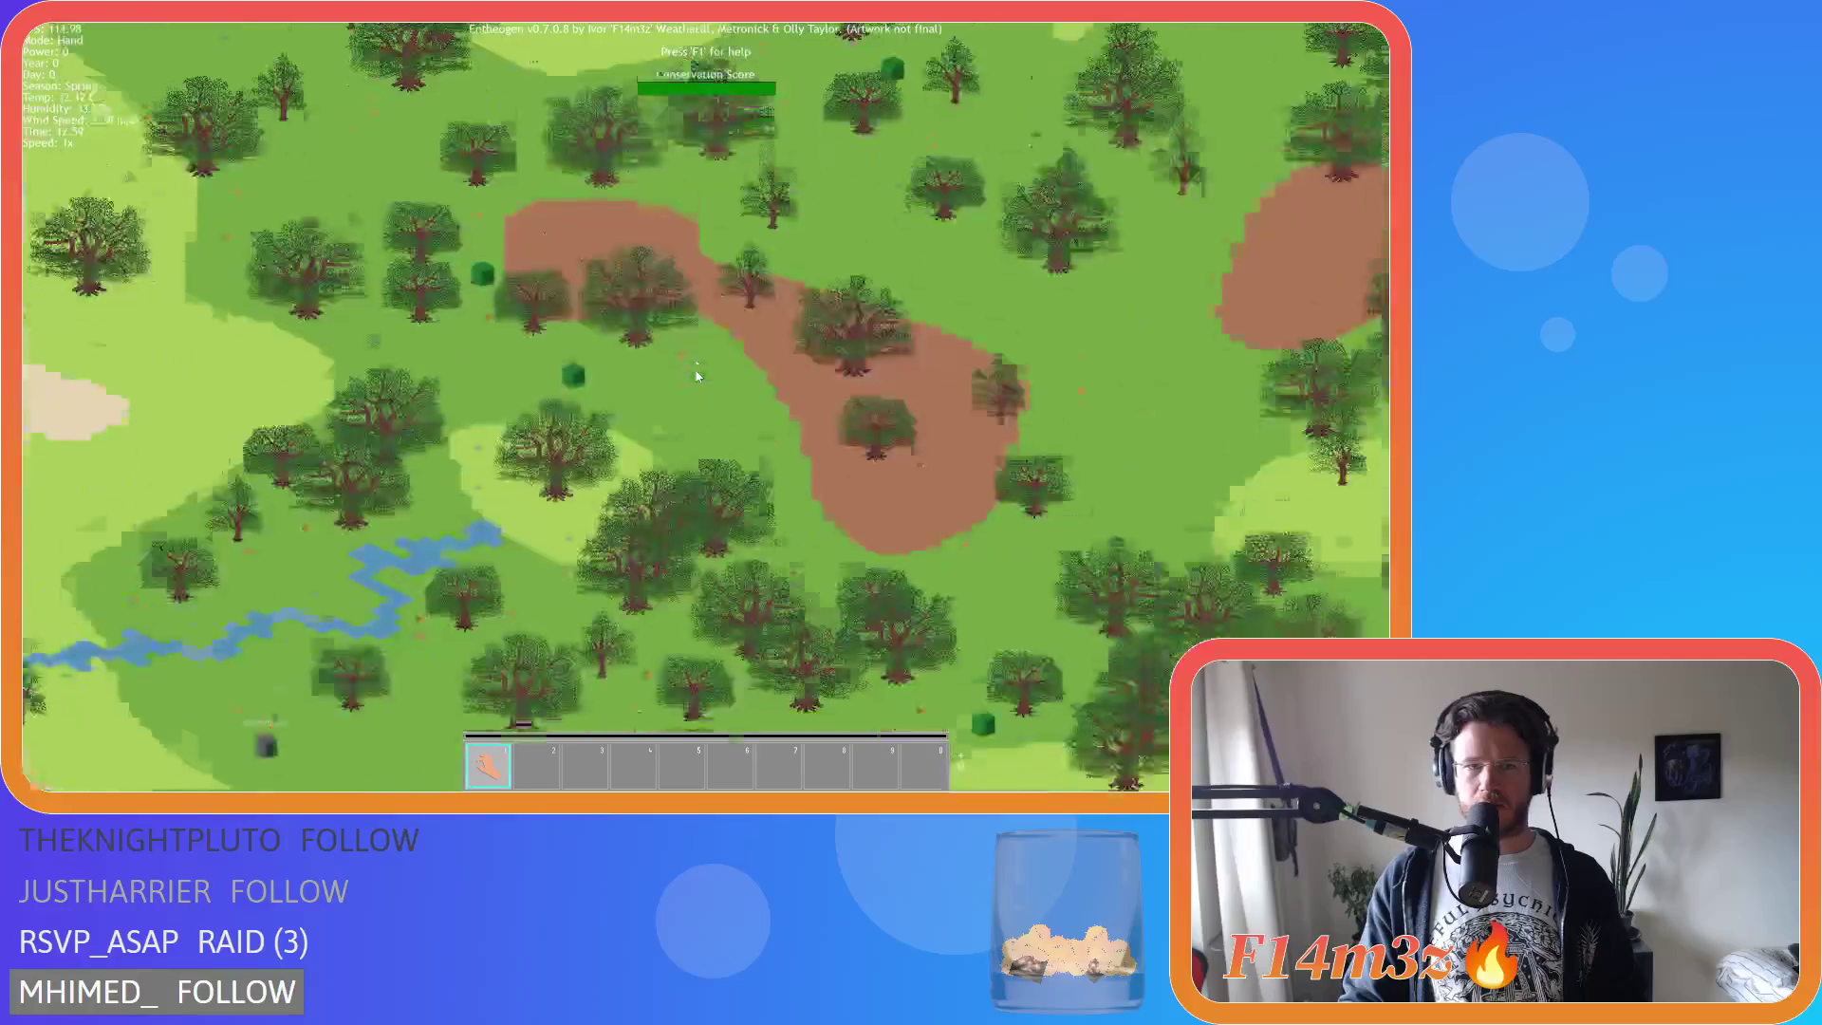
pyautogui.scroll(-3, 696, 377)
pyautogui.scroll(3, 697, 376)
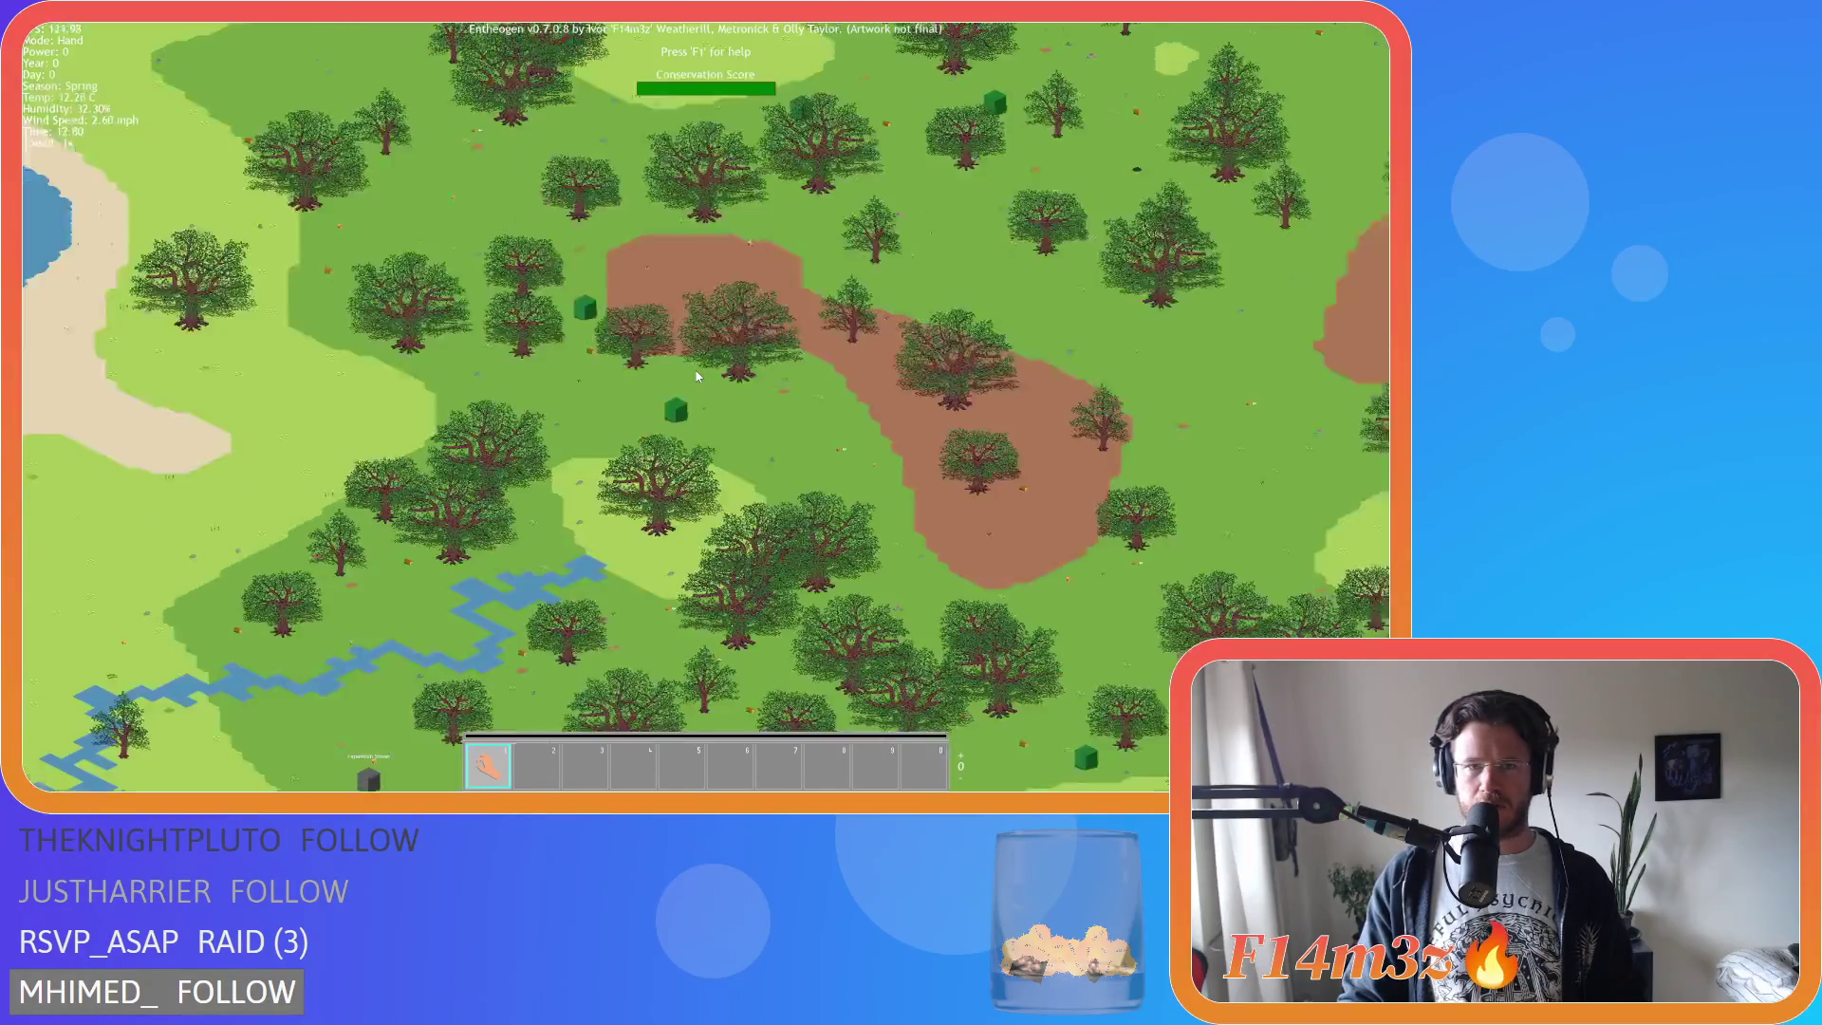
pyautogui.press('s')
pyautogui.scroll(-4, 697, 377)
pyautogui.scroll(5, 697, 377)
pyautogui.scroll(-4, 696, 376)
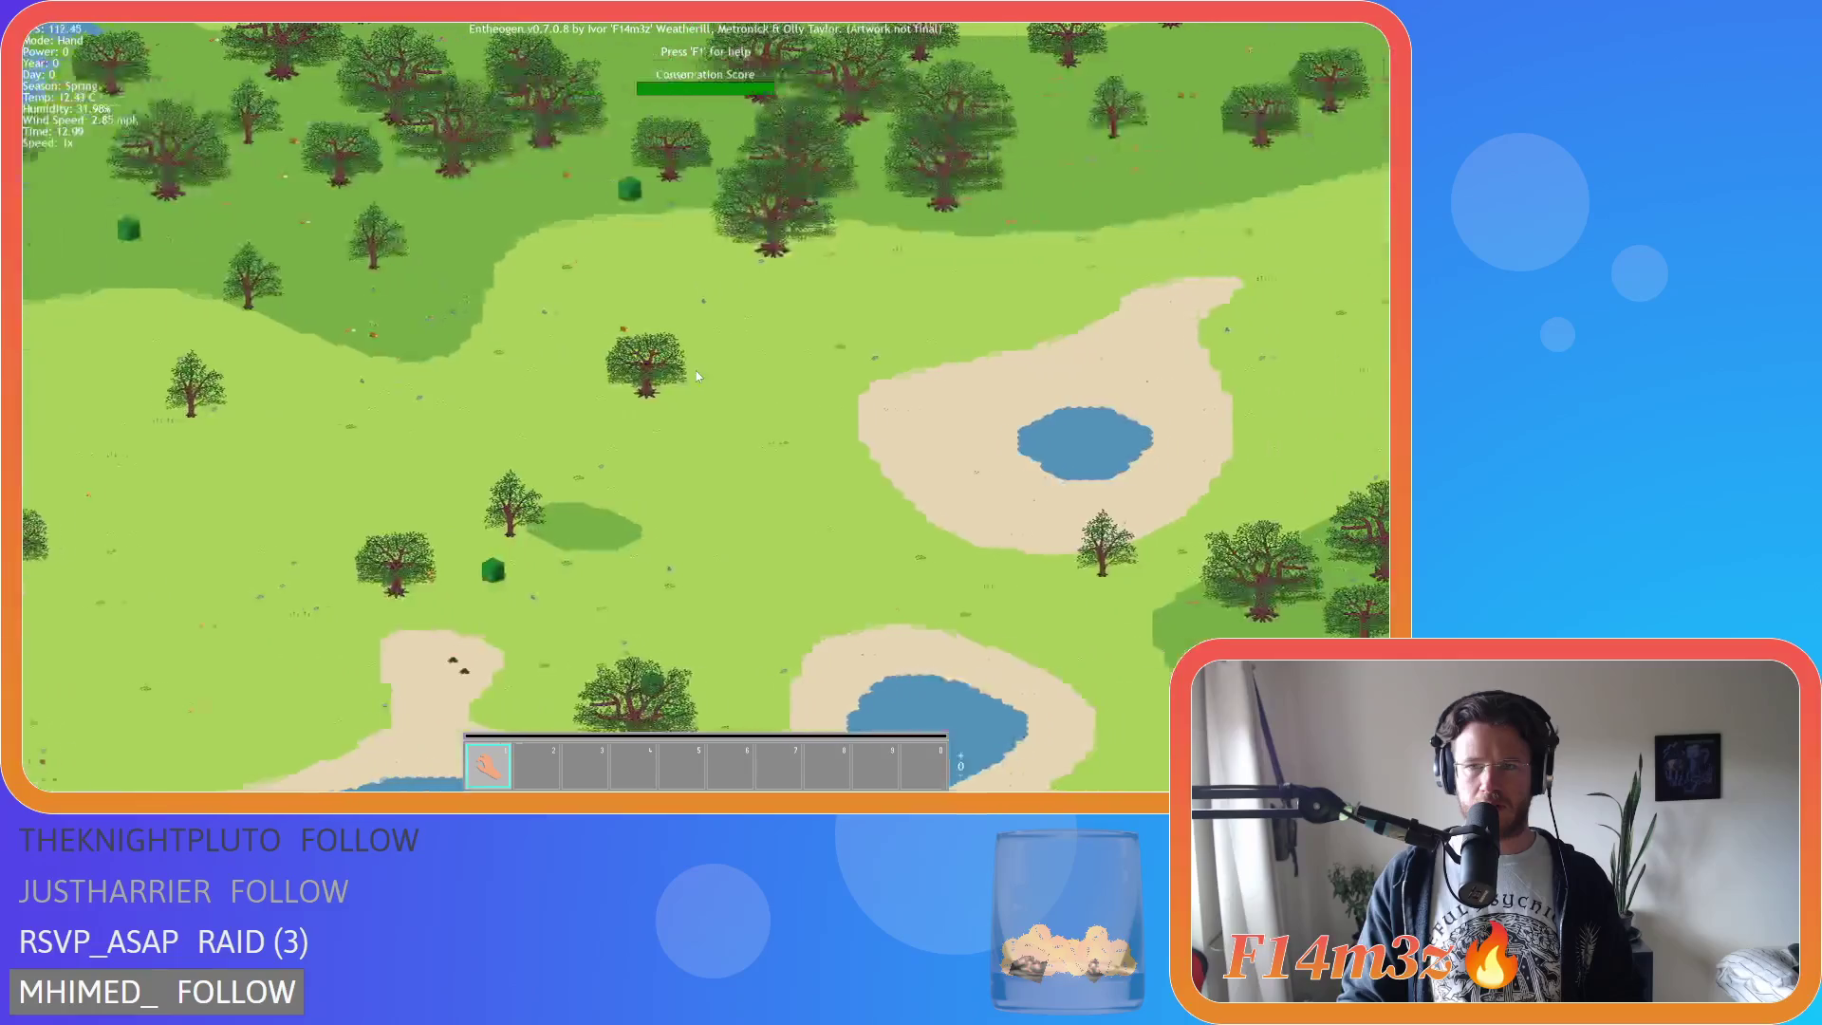
pyautogui.scroll(4, 697, 377)
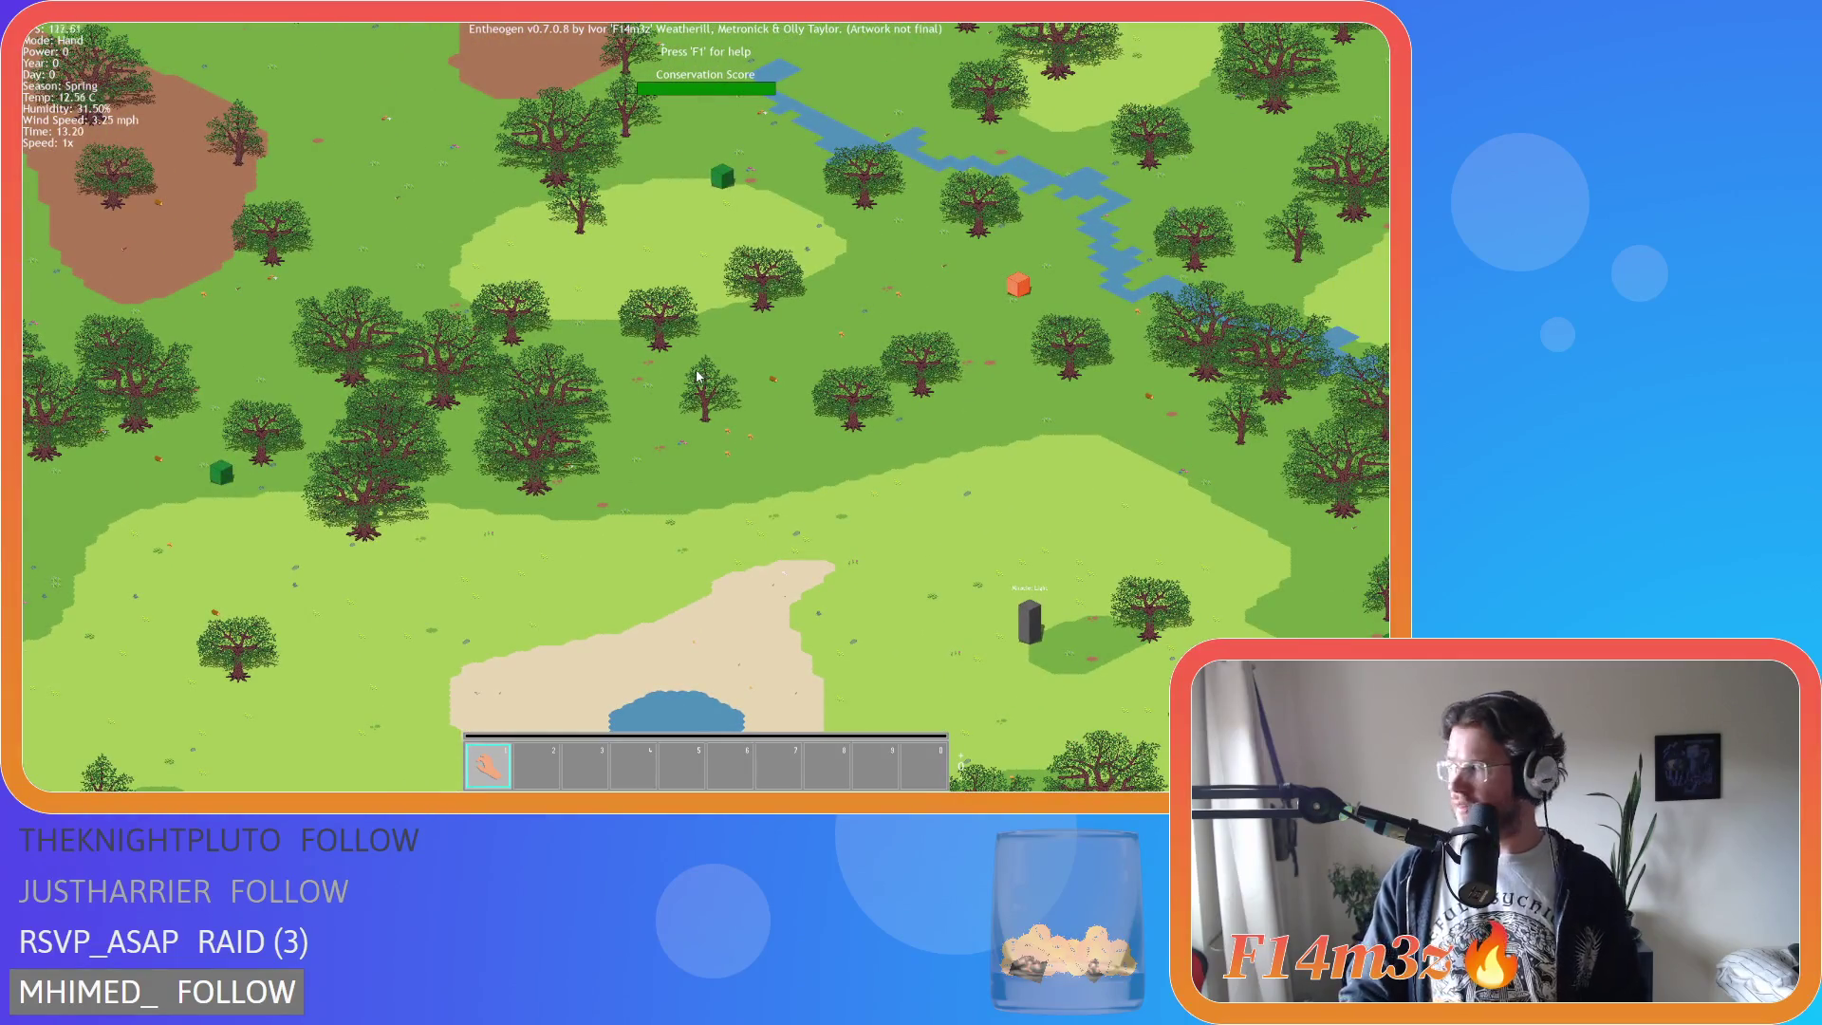
pyautogui.scroll(-2, 698, 376)
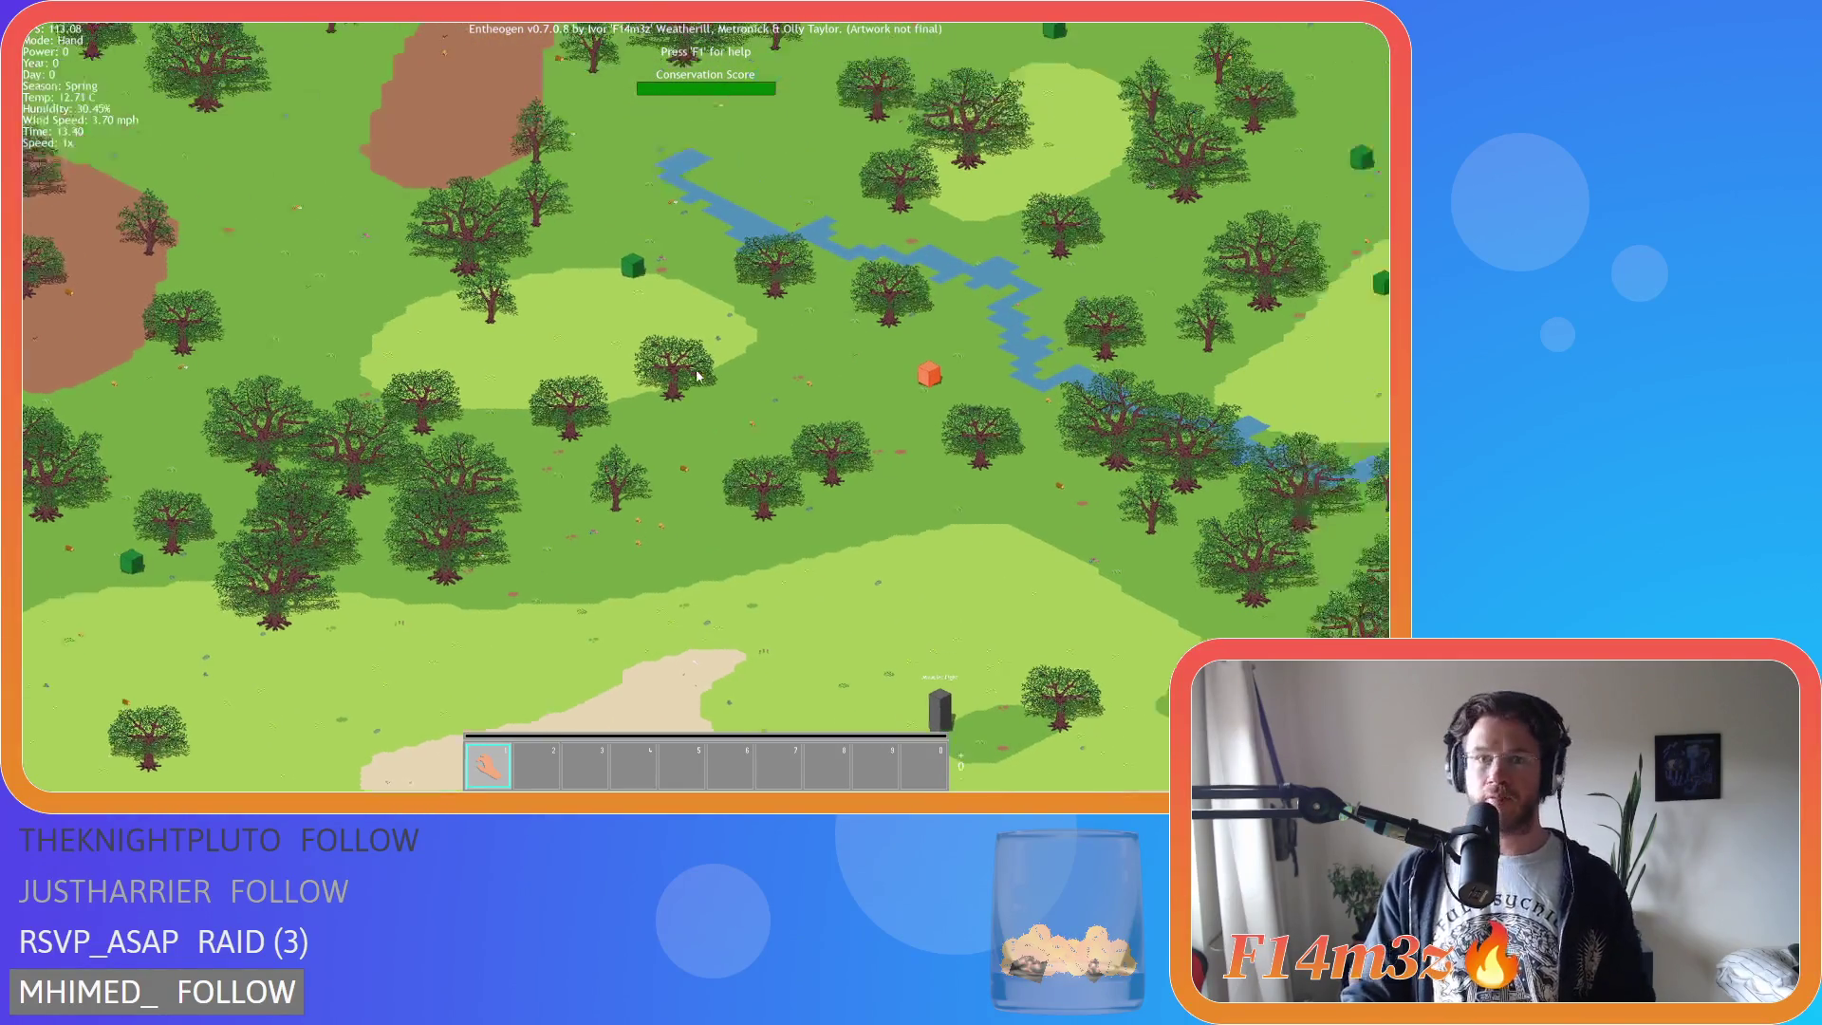
pyautogui.press('w')
pyautogui.scroll(2, 698, 376)
pyautogui.scroll(-2, 696, 377)
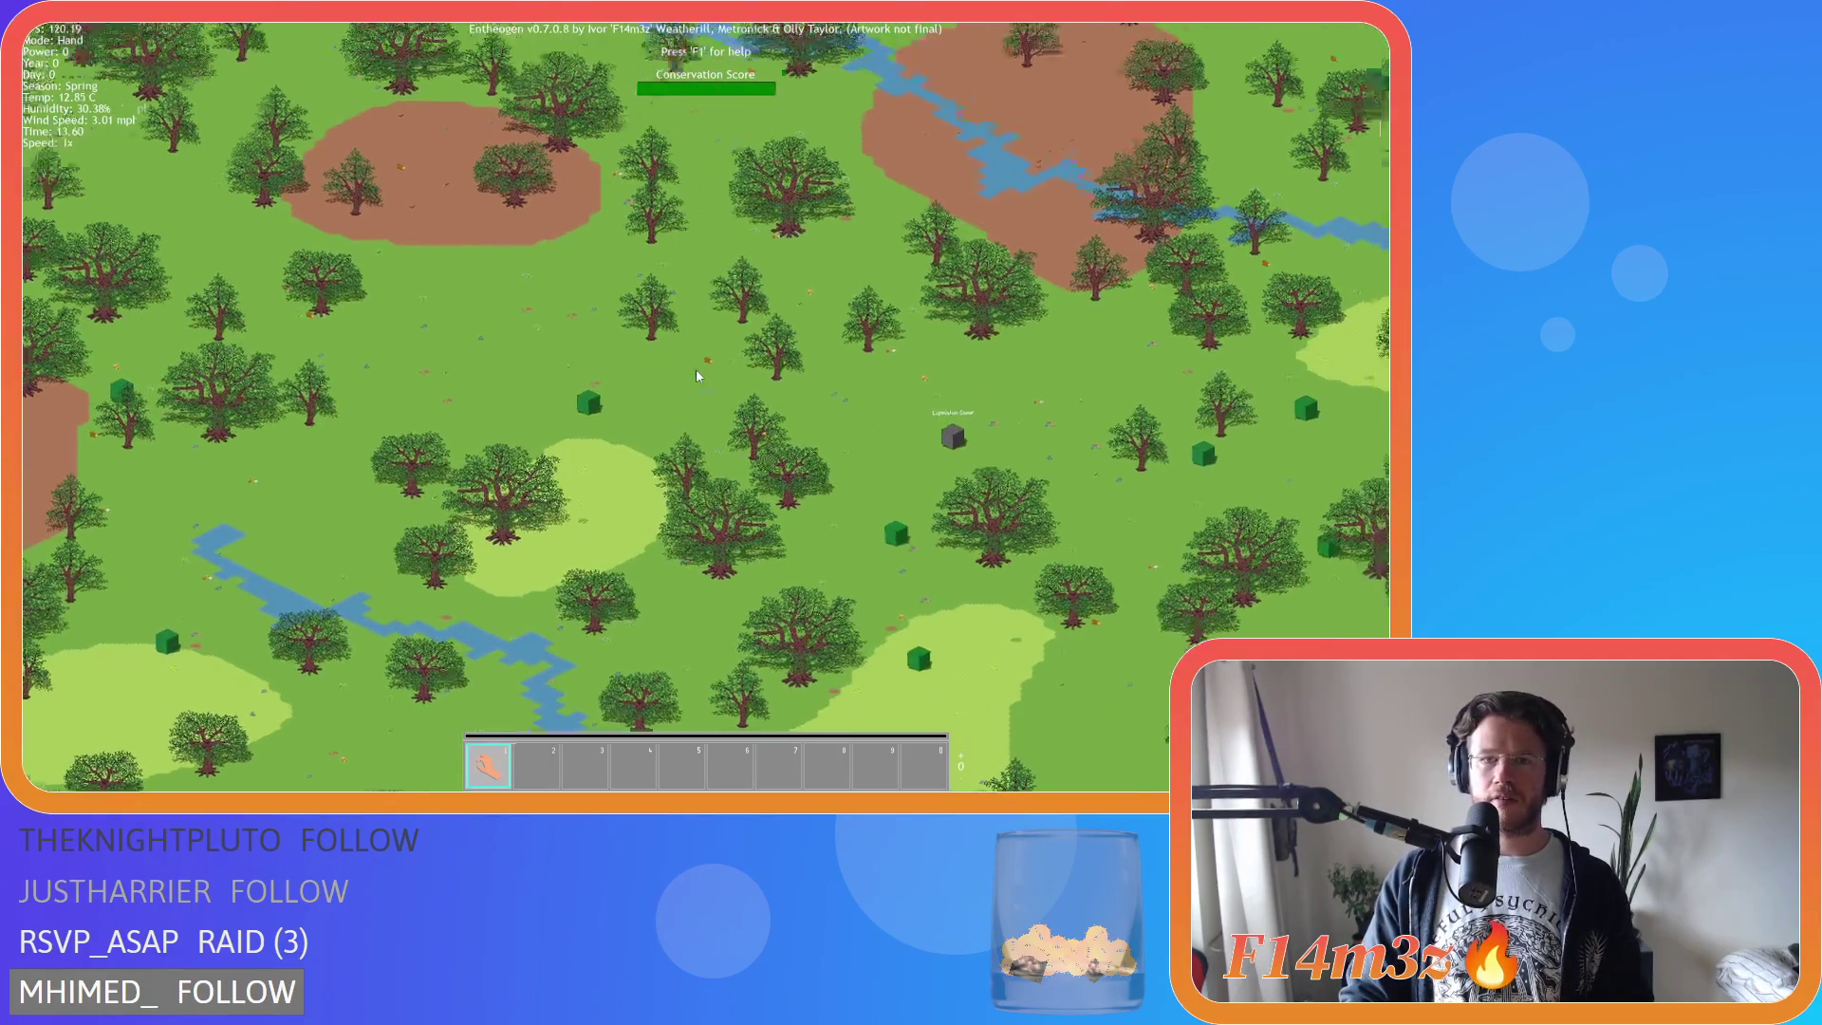
pyautogui.press('w')
pyautogui.scroll(2, 696, 376)
# Move toward a new forest area and zoom out and in repeatedly to survey it.
pyautogui.press('w')
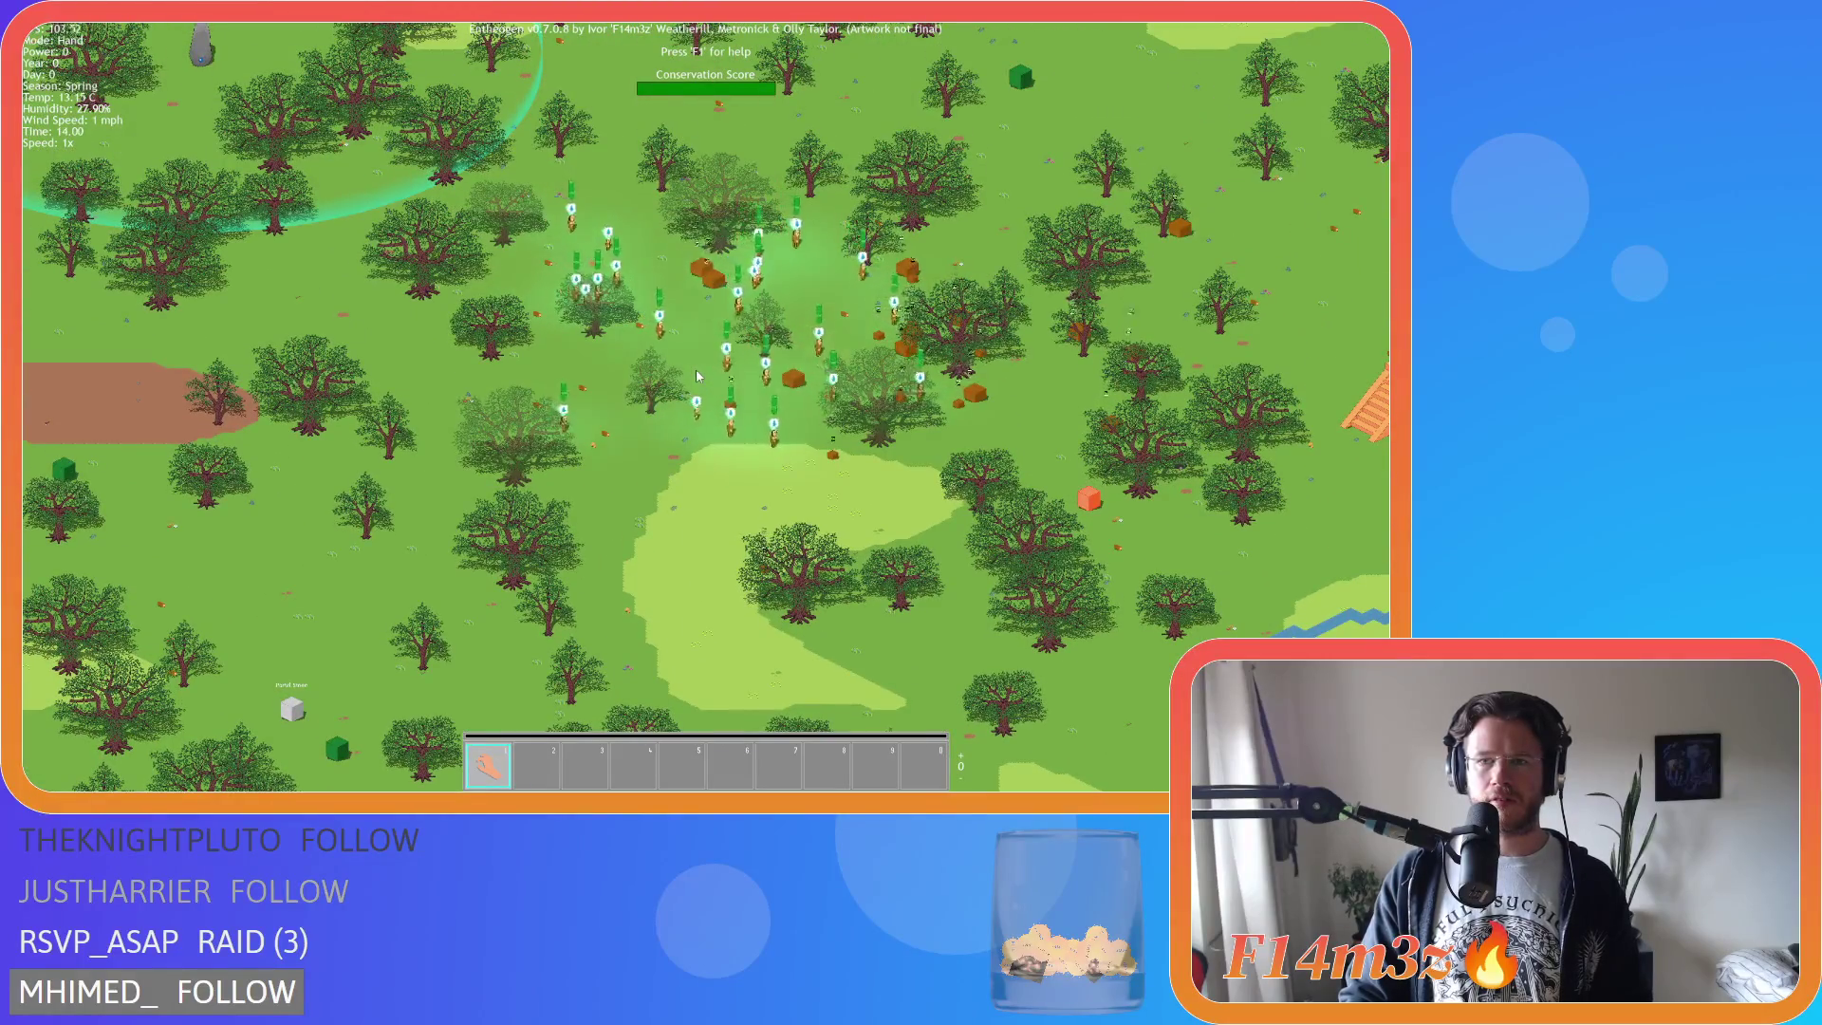
pyautogui.press('s')
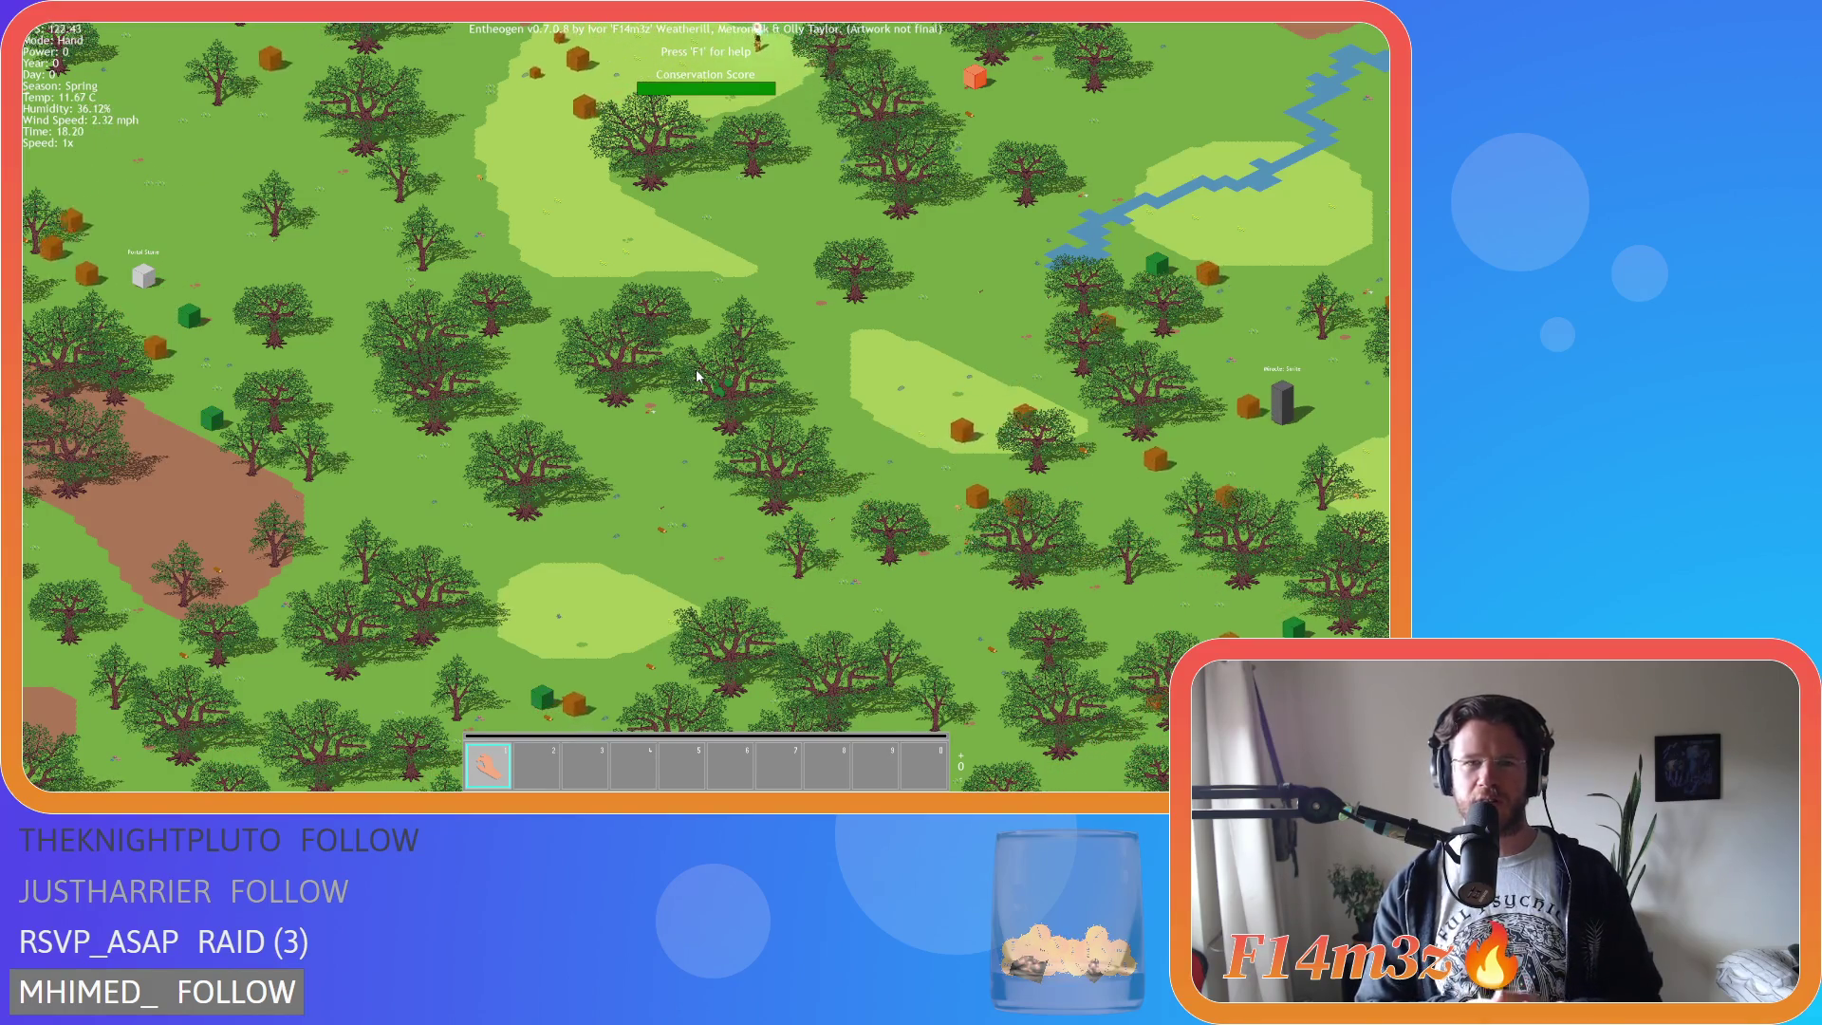
pyautogui.scroll(-5, 696, 370)
pyautogui.scroll(5, 664, 408)
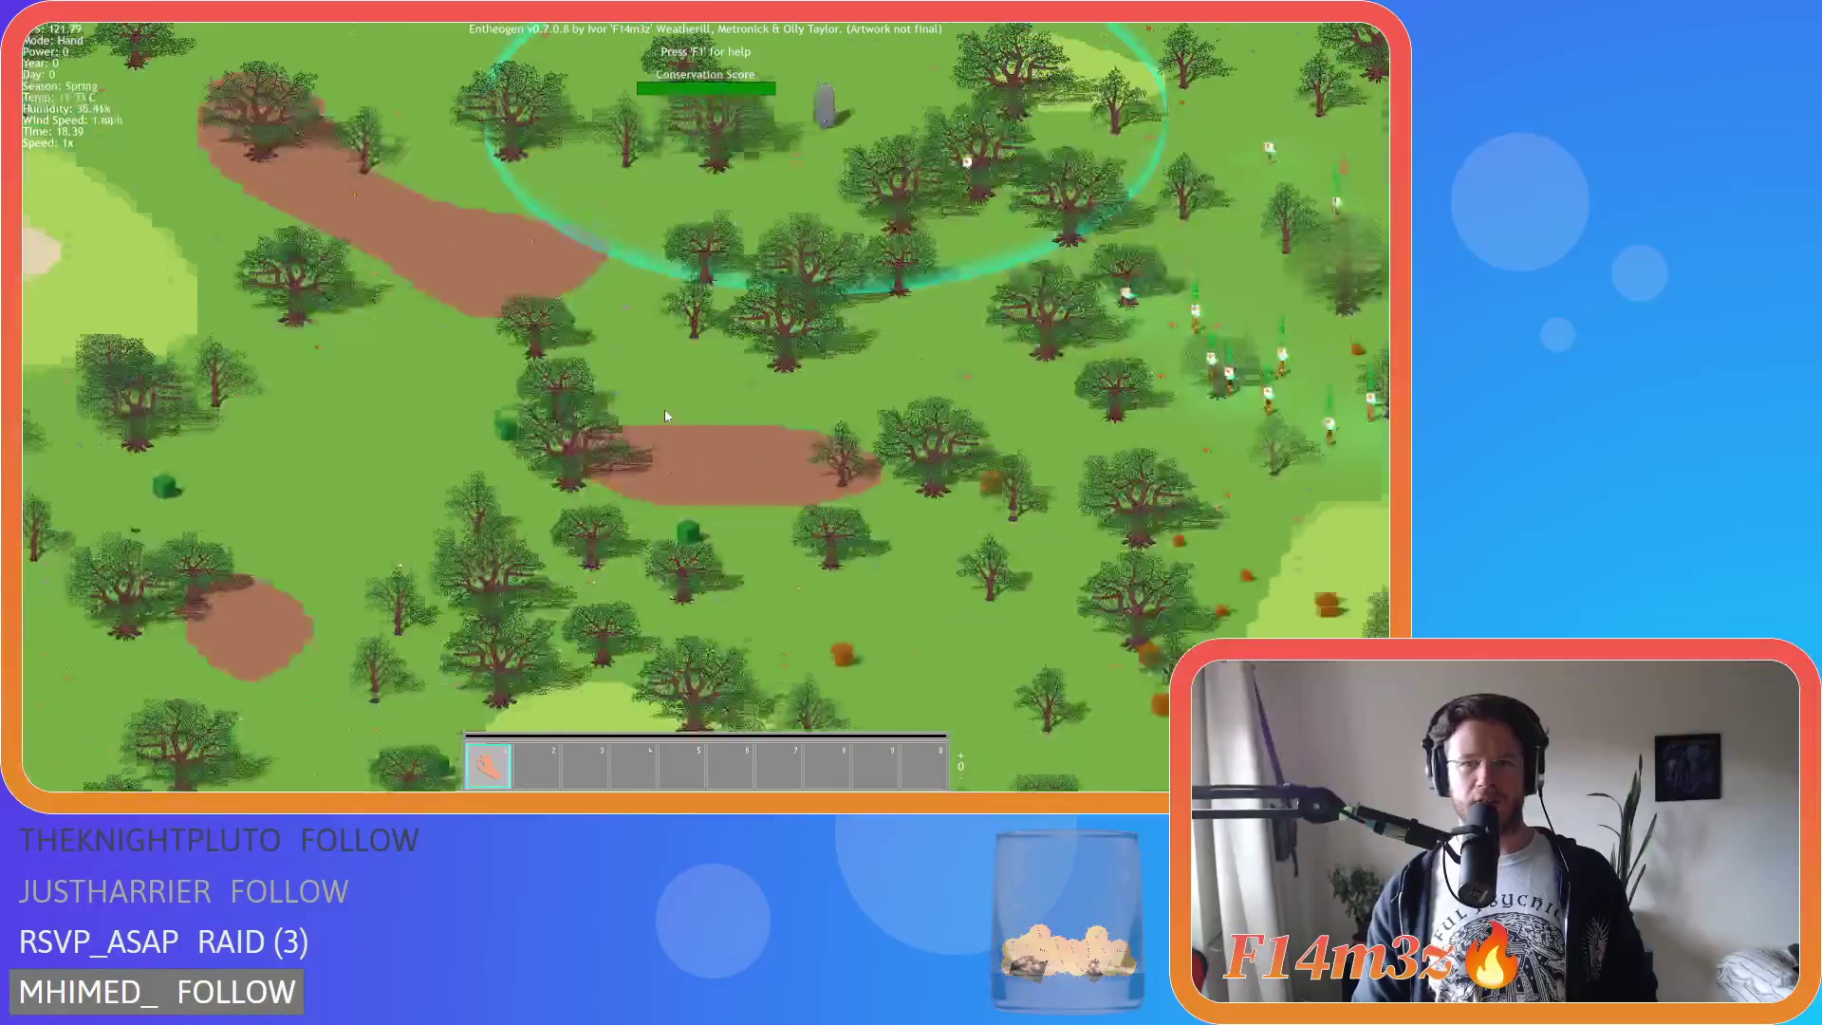
pyautogui.scroll(-5, 664, 408)
pyautogui.scroll(2, 646, 394)
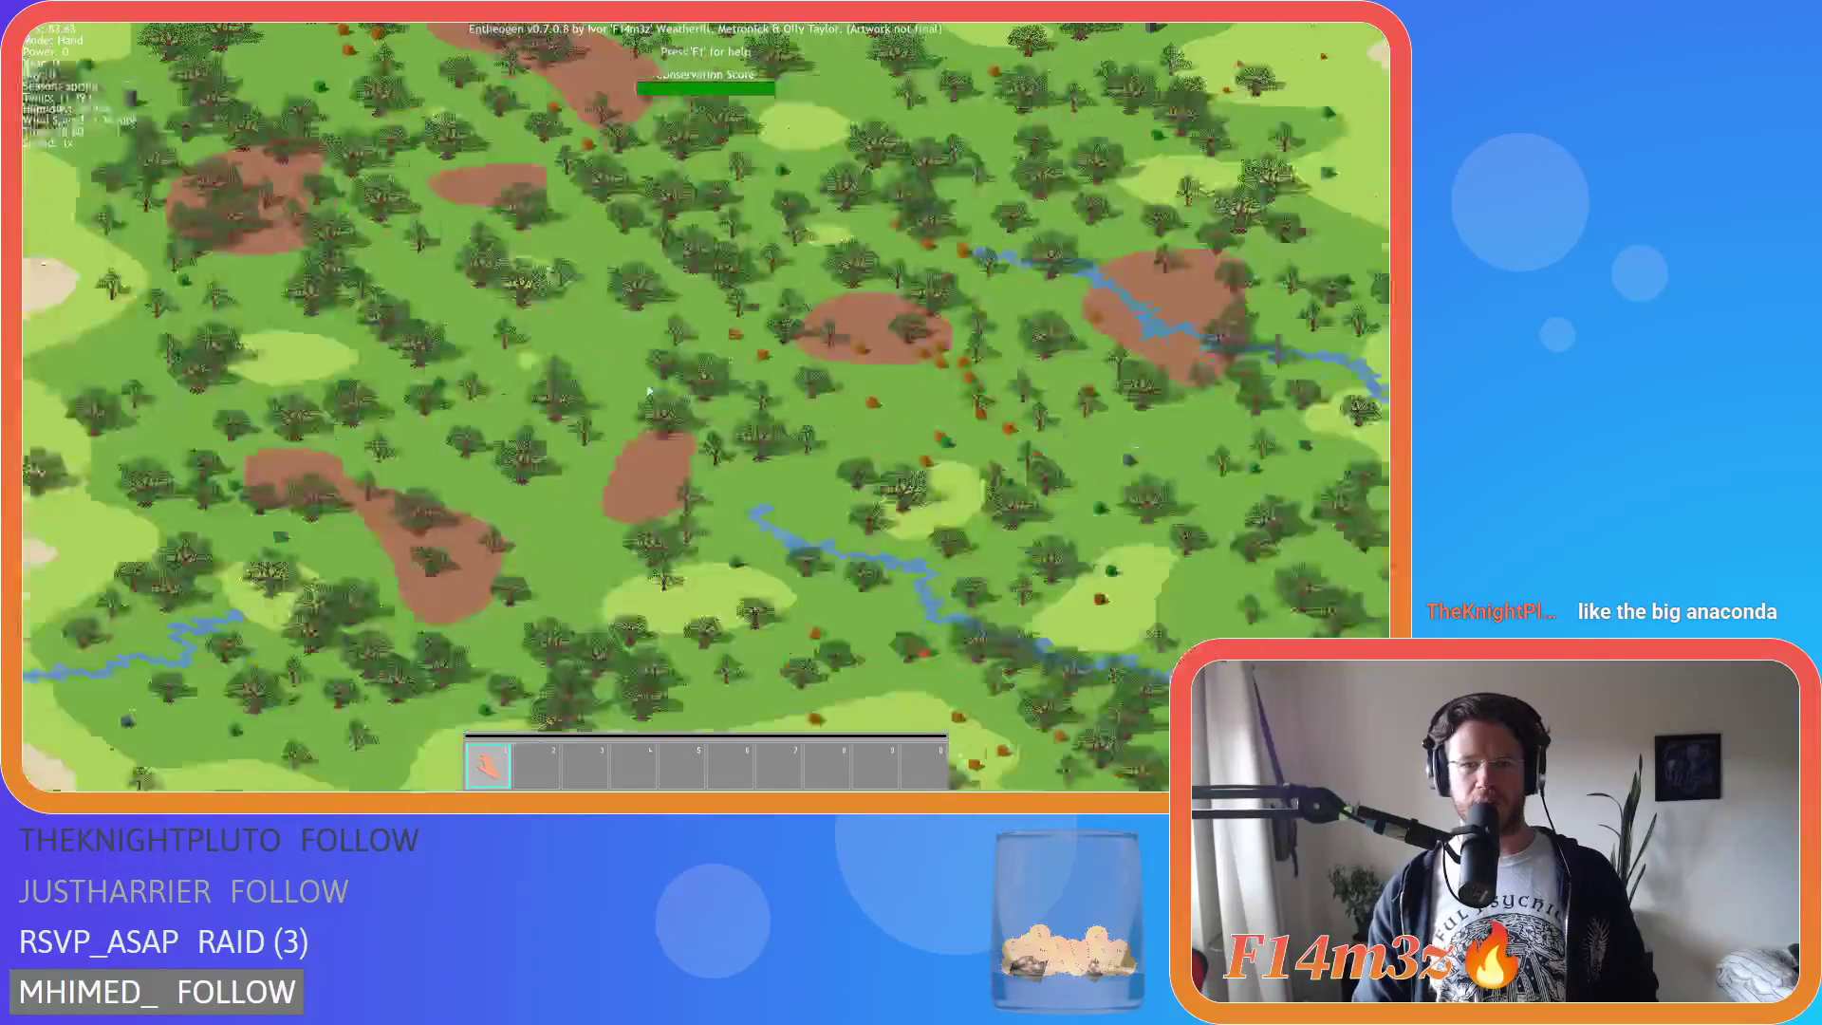
pyautogui.scroll(-3, 643, 399)
pyautogui.scroll(6, 644, 399)
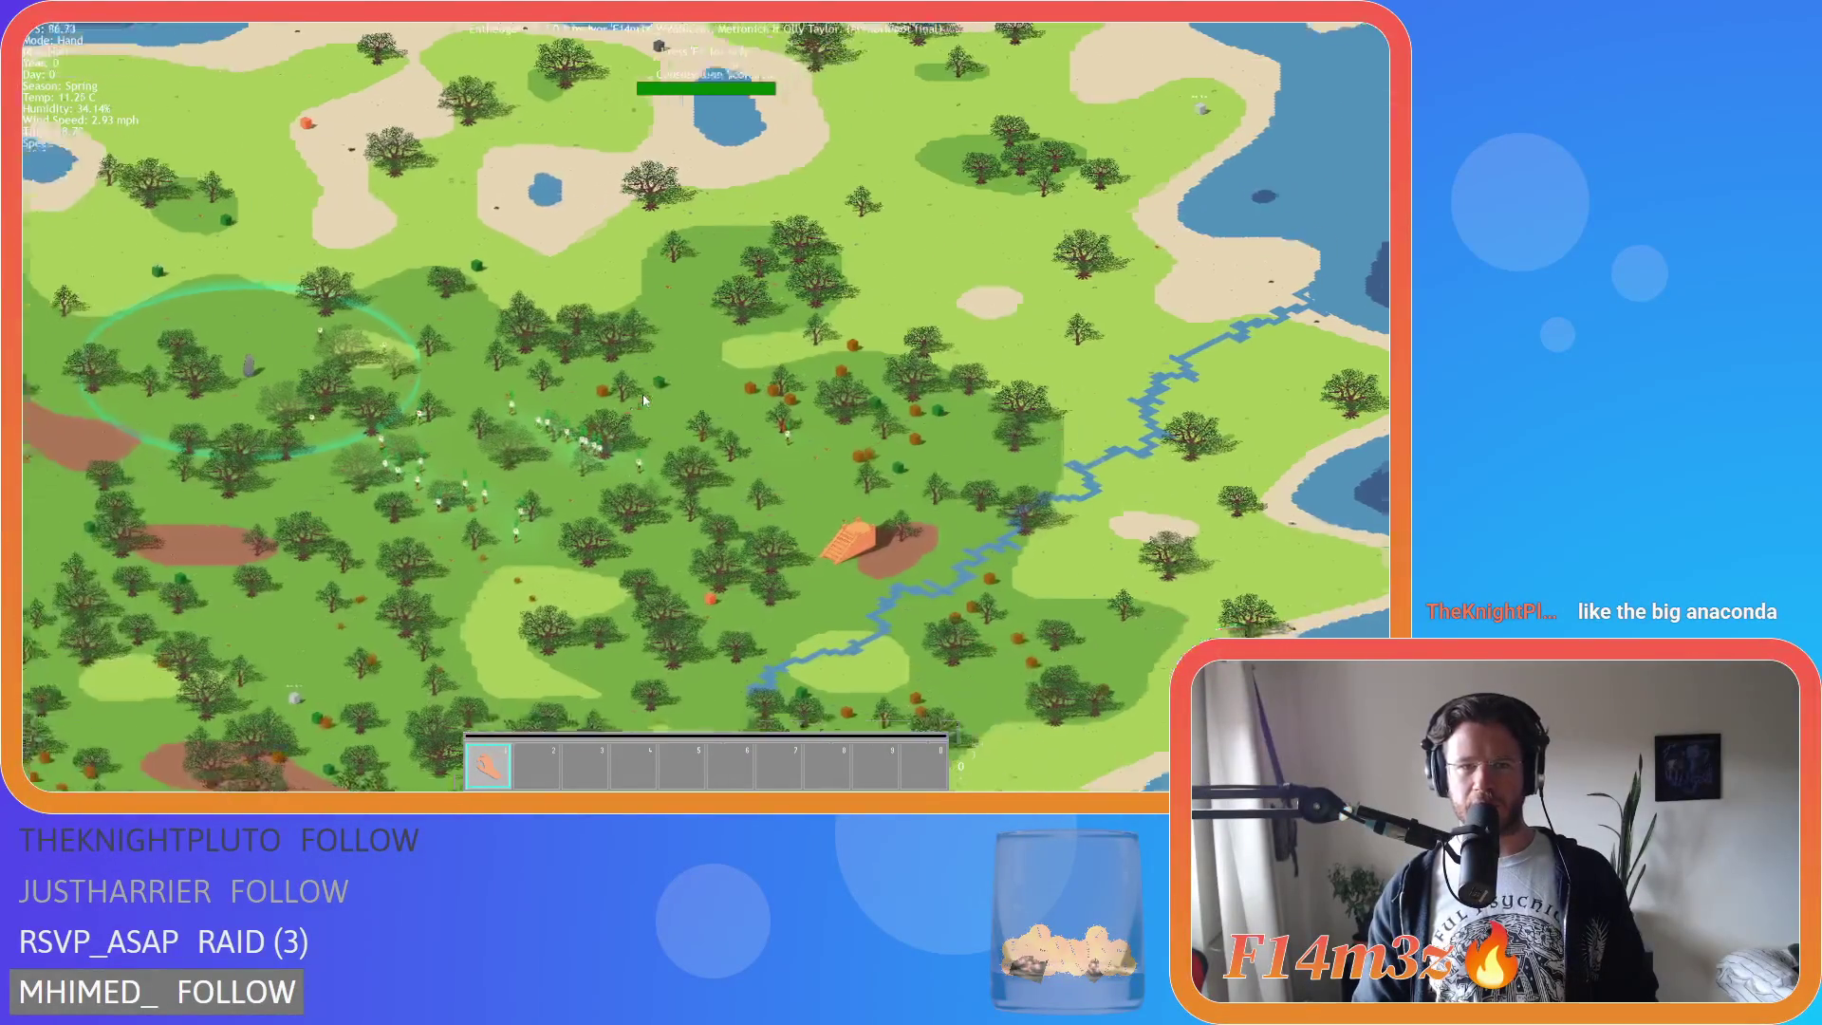
pyautogui.scroll(-4, 644, 399)
pyautogui.scroll(5, 644, 399)
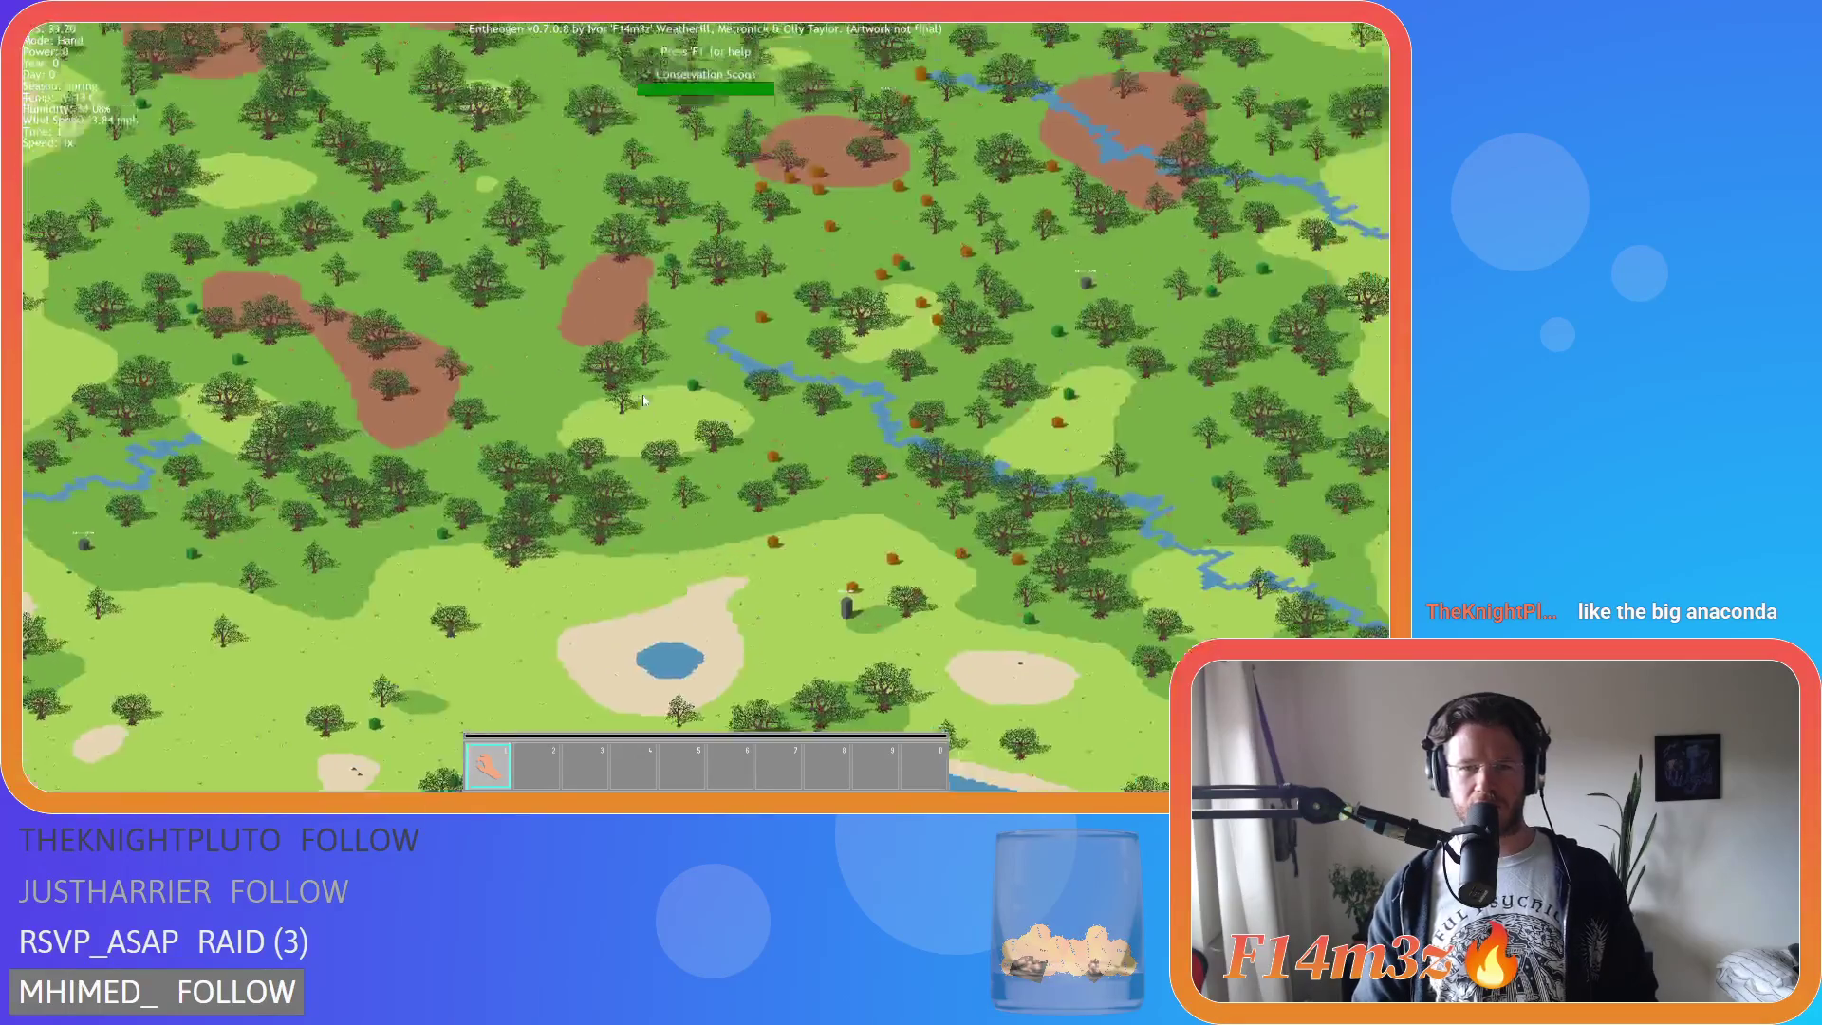
pyautogui.scroll(-4, 643, 399)
pyautogui.scroll(5, 700, 433)
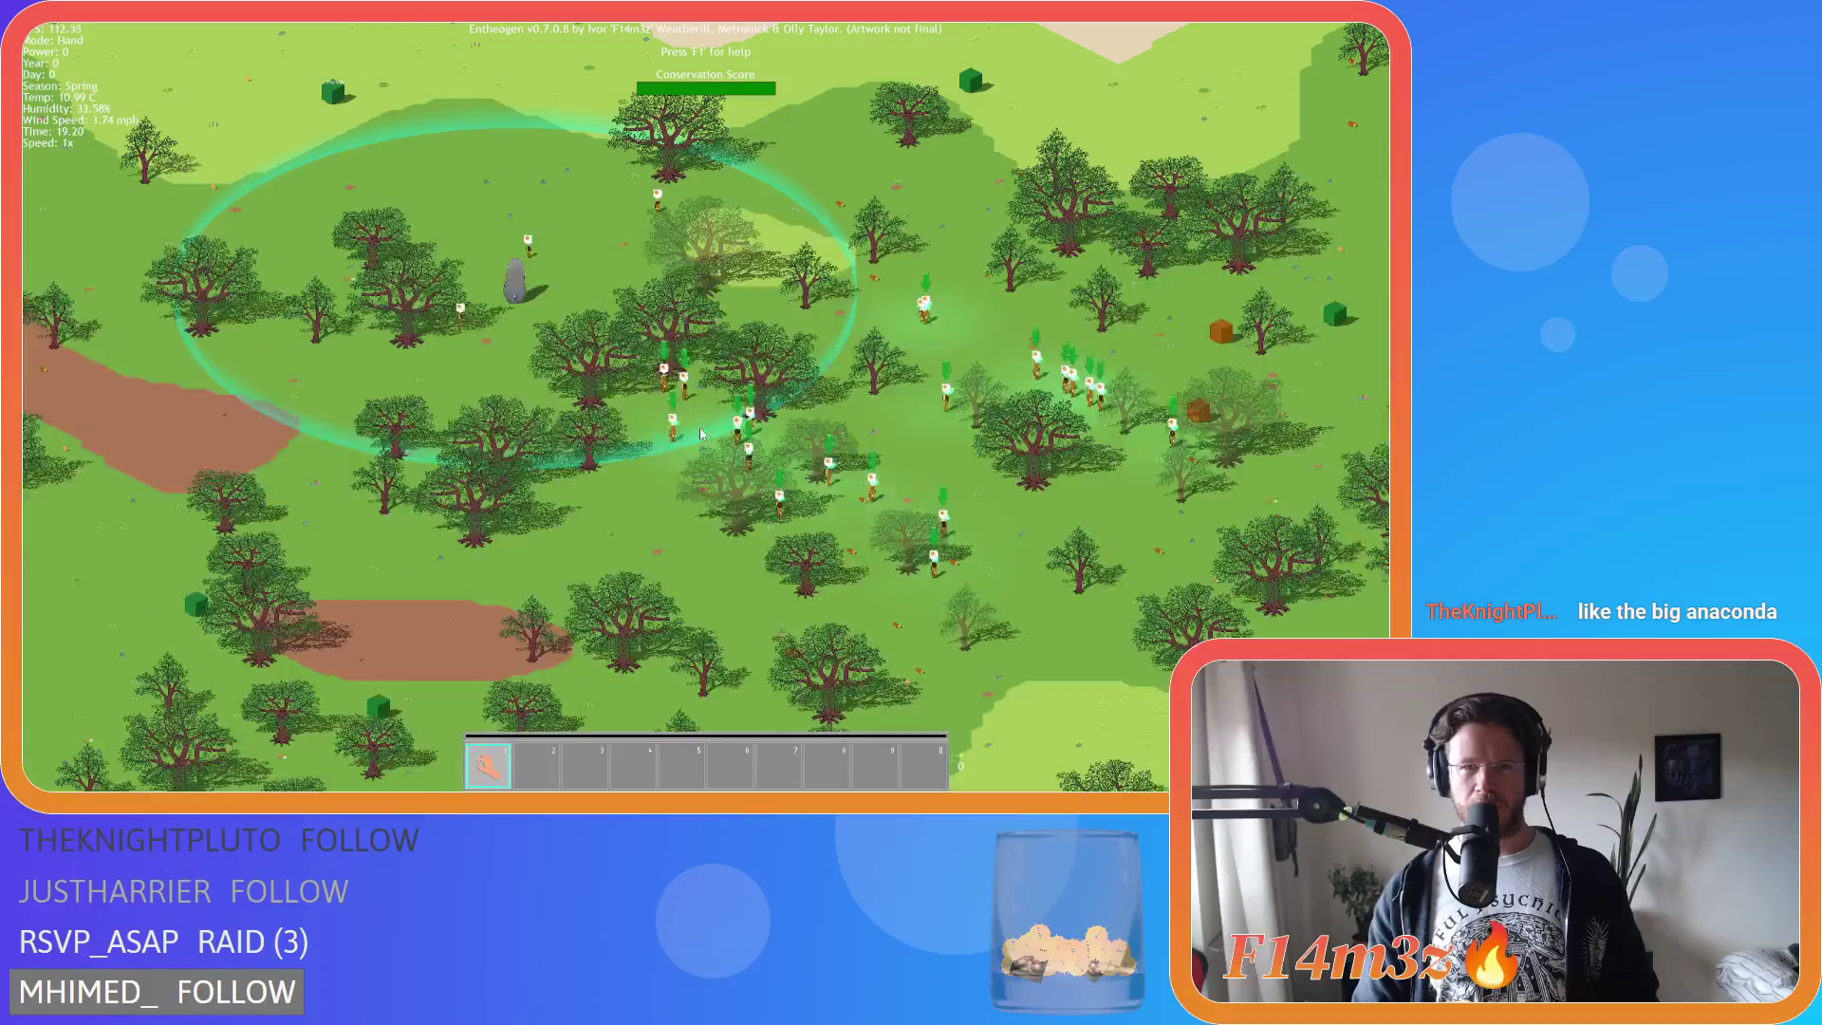
pyautogui.scroll(3, 700, 434)
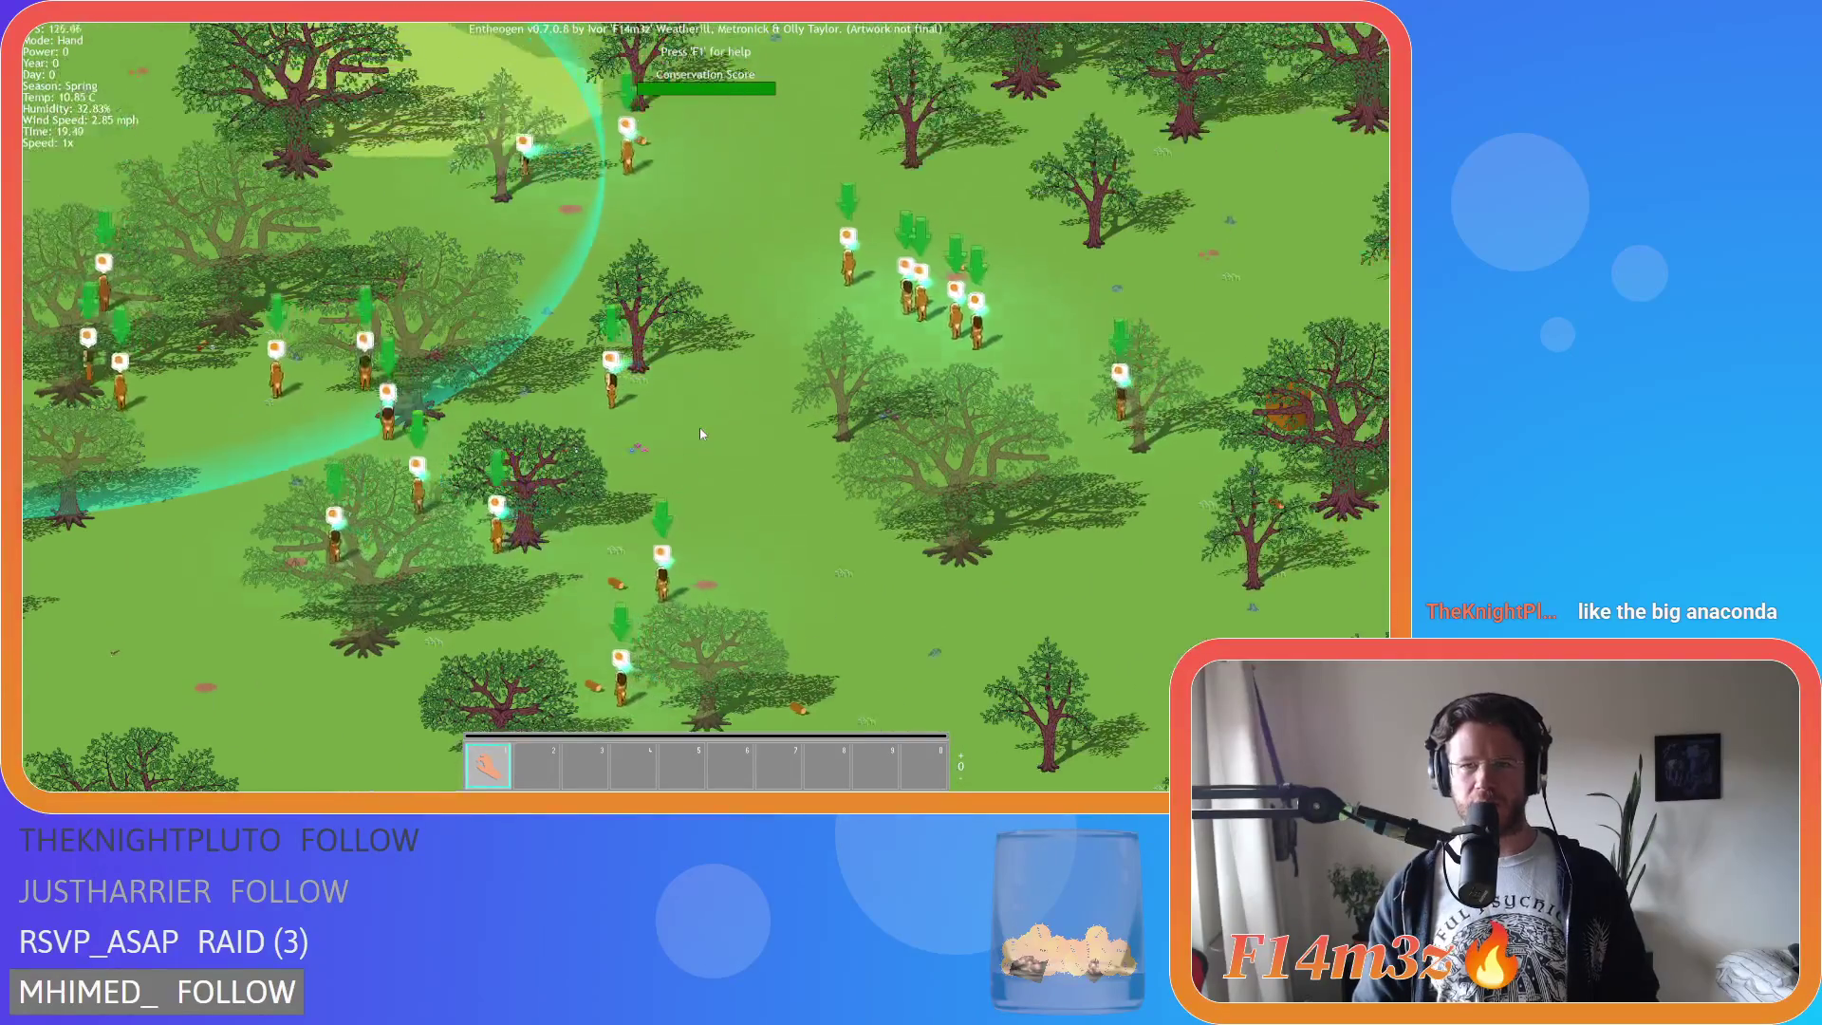
pyautogui.scroll(-4, 701, 434)
pyautogui.scroll(5, 698, 429)
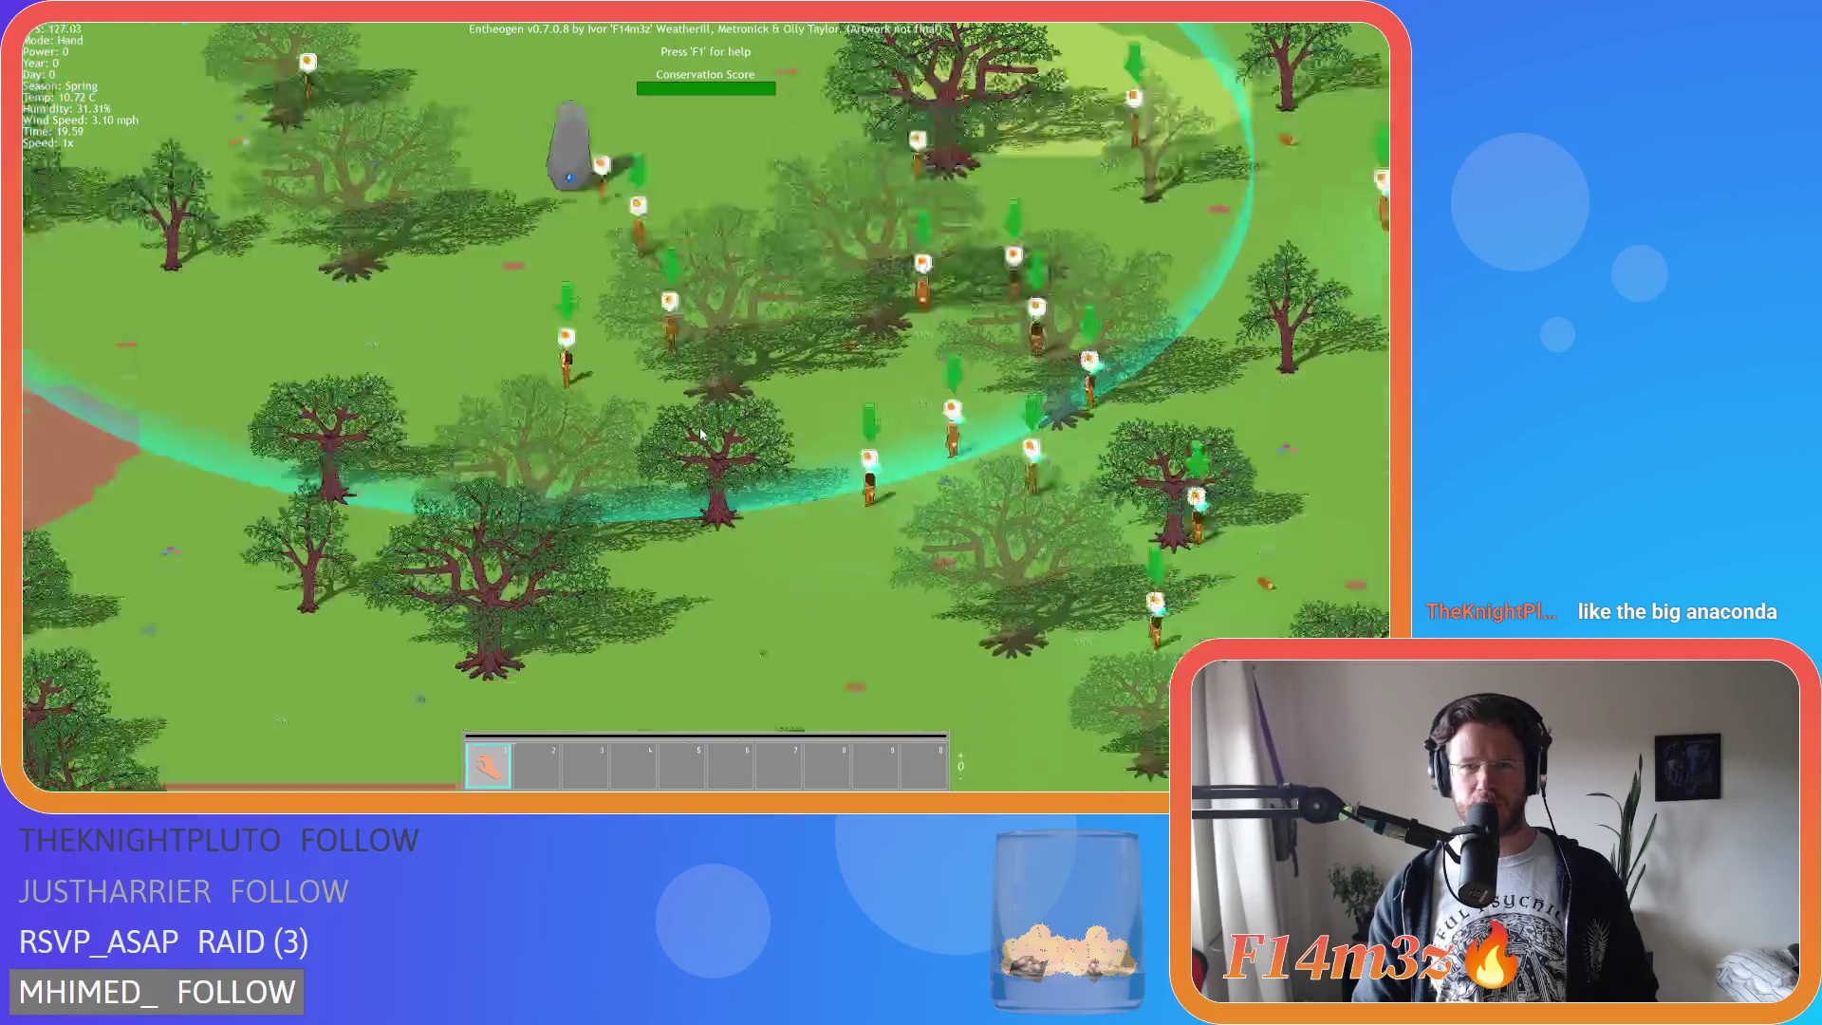
pyautogui.scroll(-3, 699, 427)
pyautogui.scroll(3, 693, 429)
# Pan around the villagers as they gather near the standing stone.
pyautogui.press('a')
pyautogui.press('w')
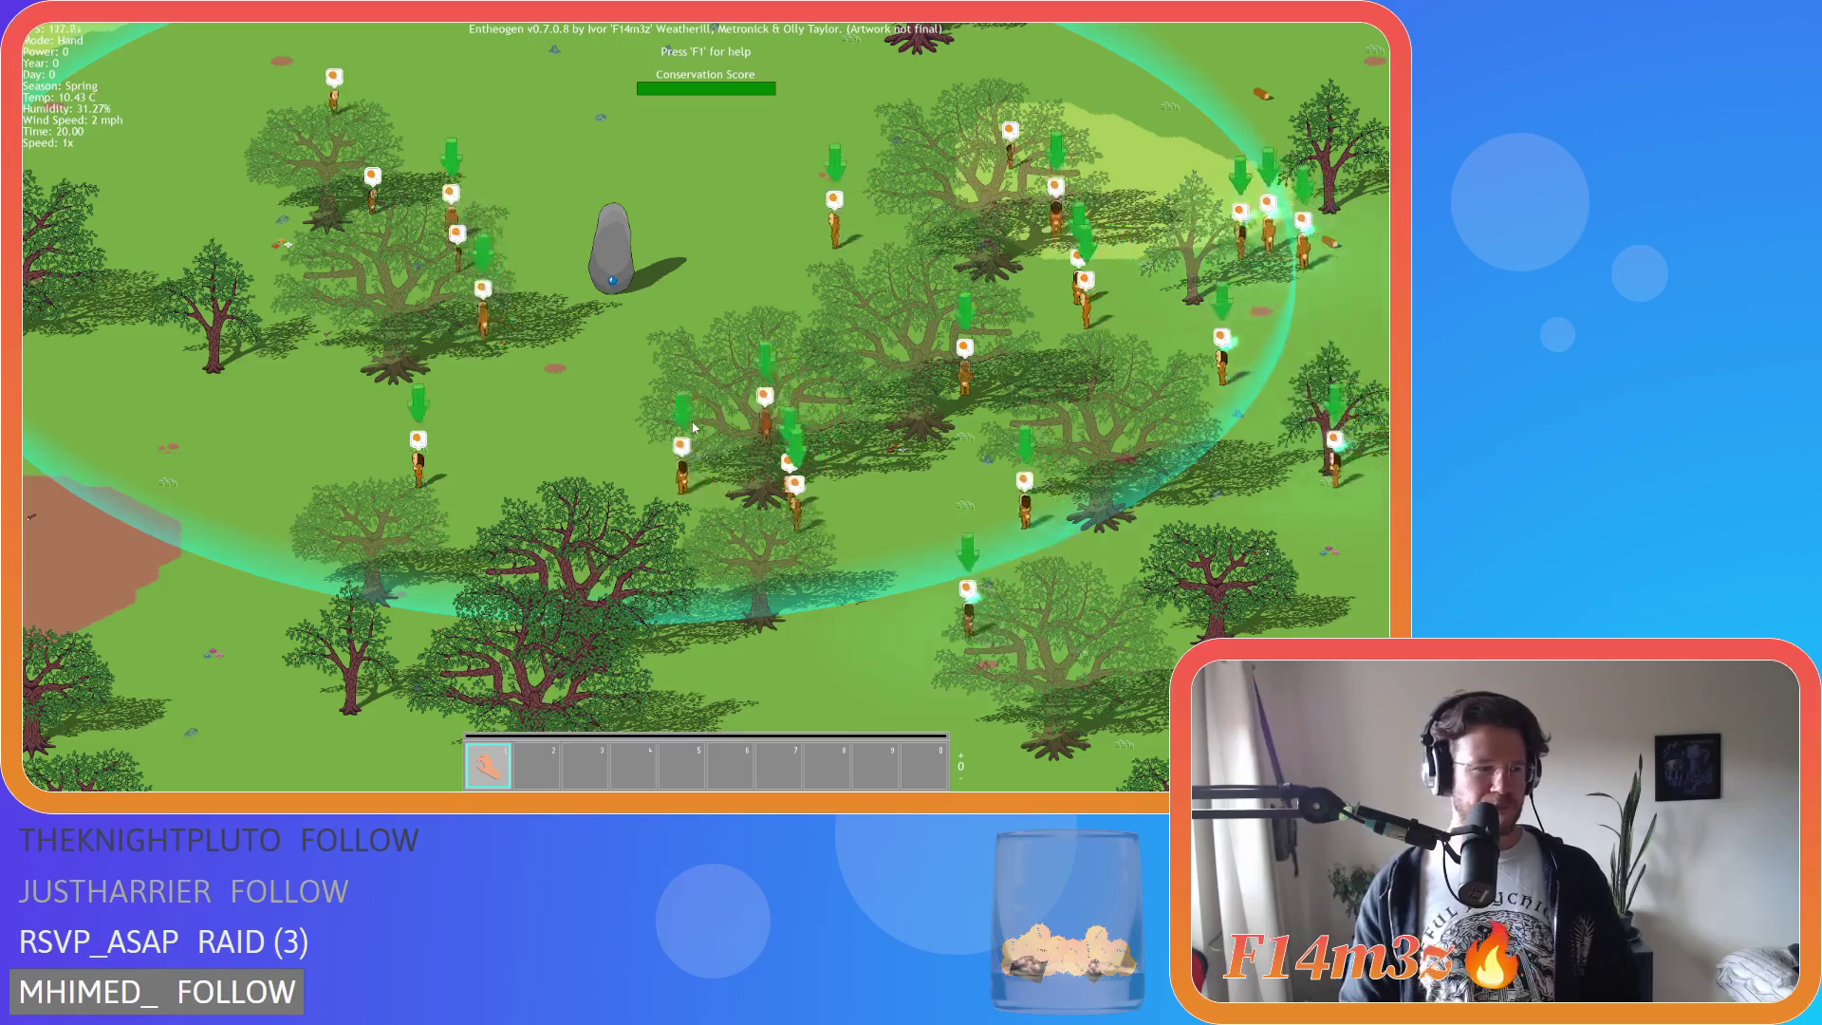
pyautogui.press('d')
pyautogui.press('w')
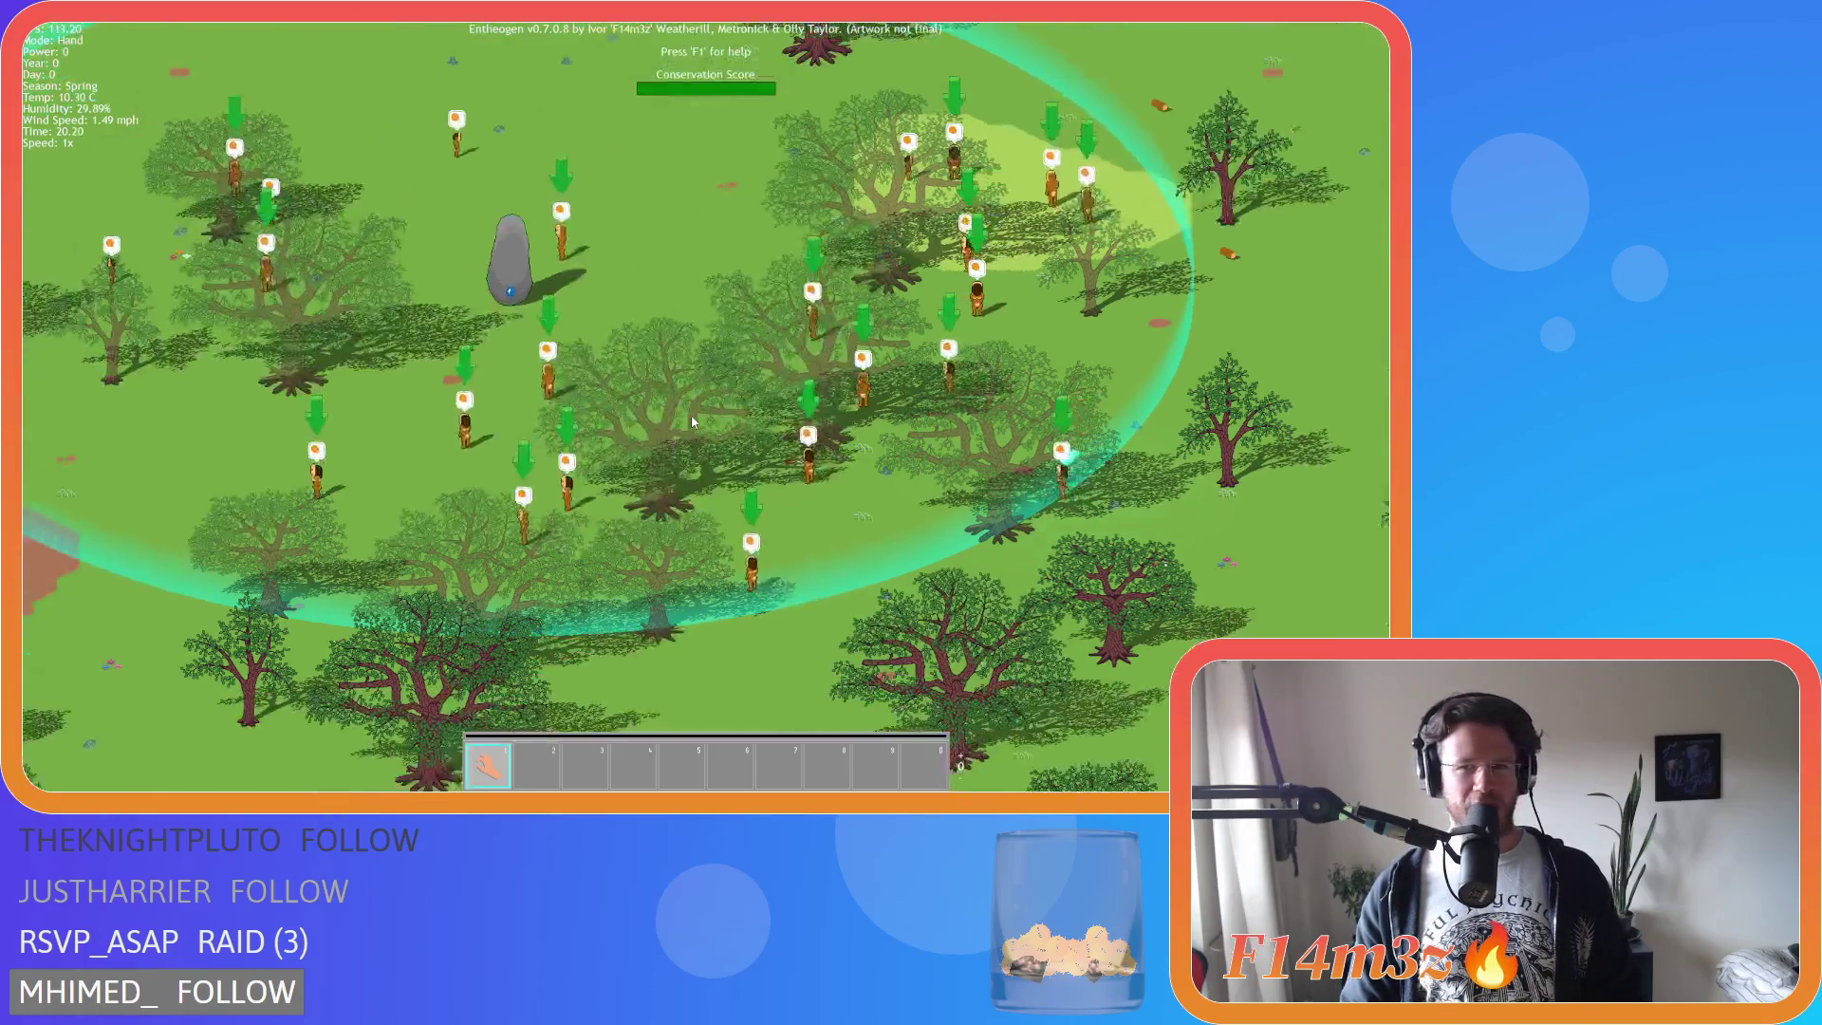
pyautogui.press('a')
pyautogui.press('w')
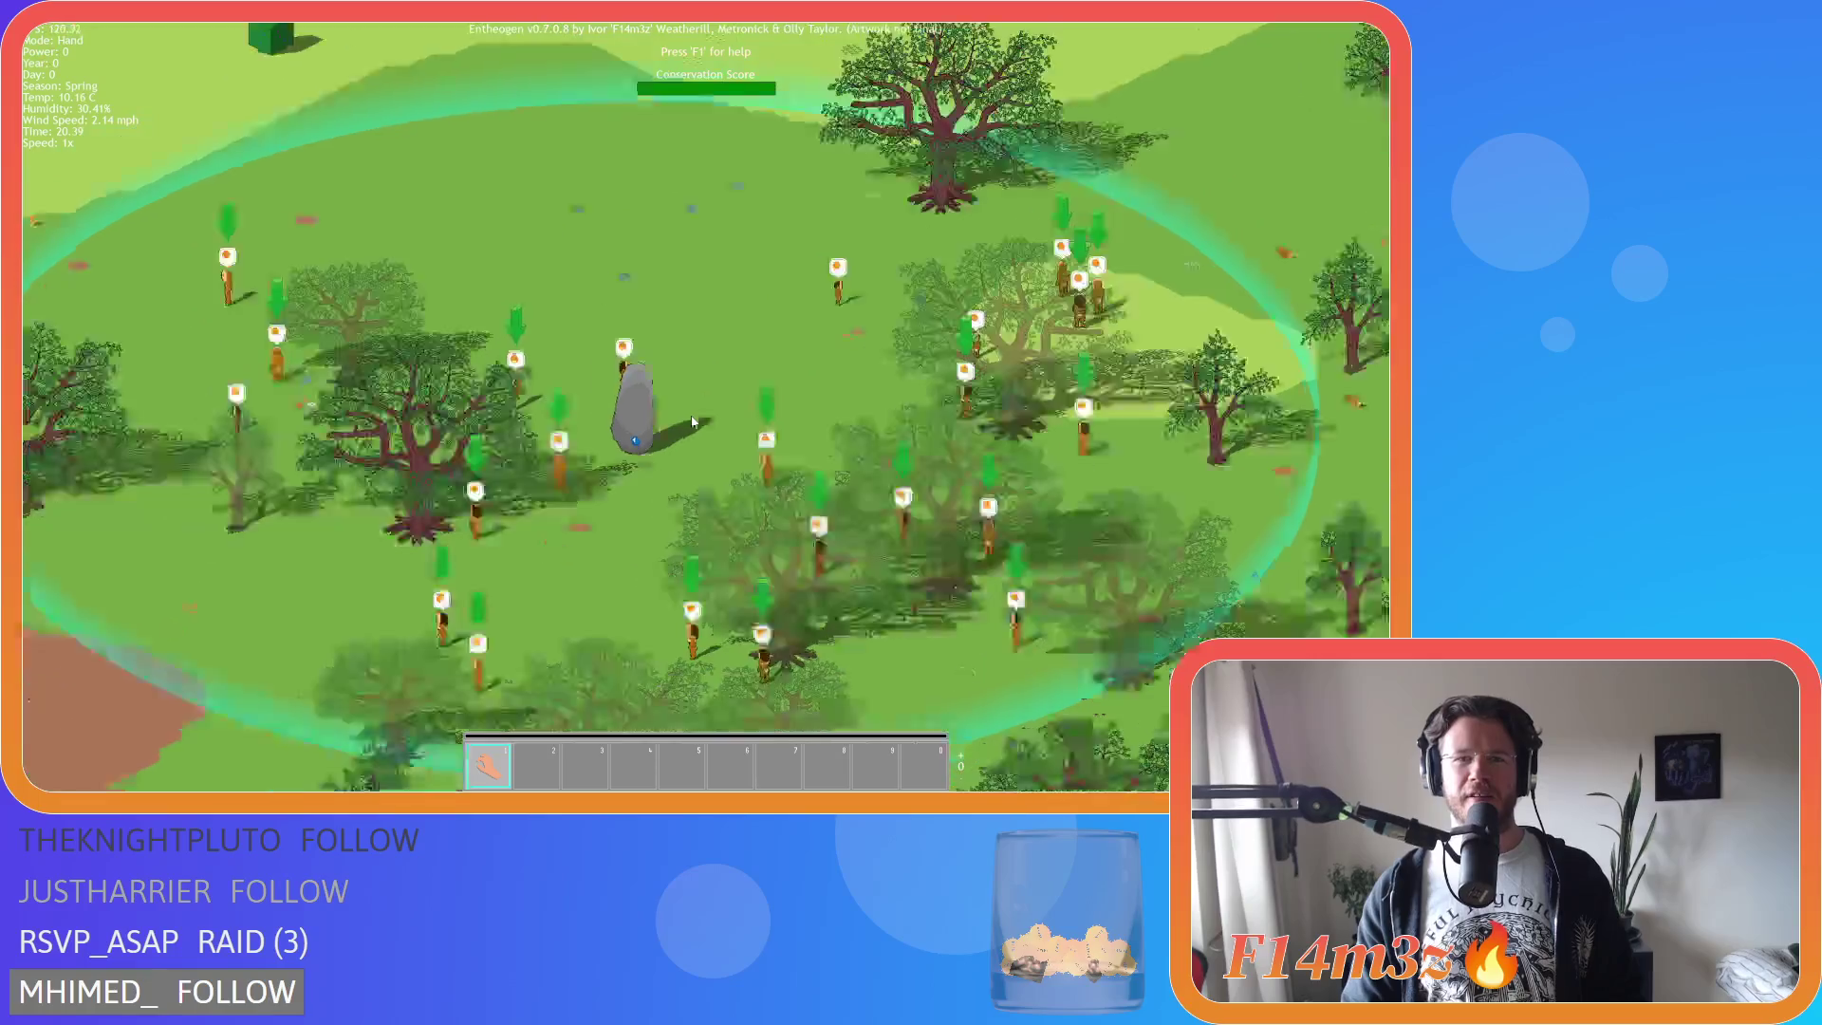
pyautogui.press('a')
pyautogui.press('s')
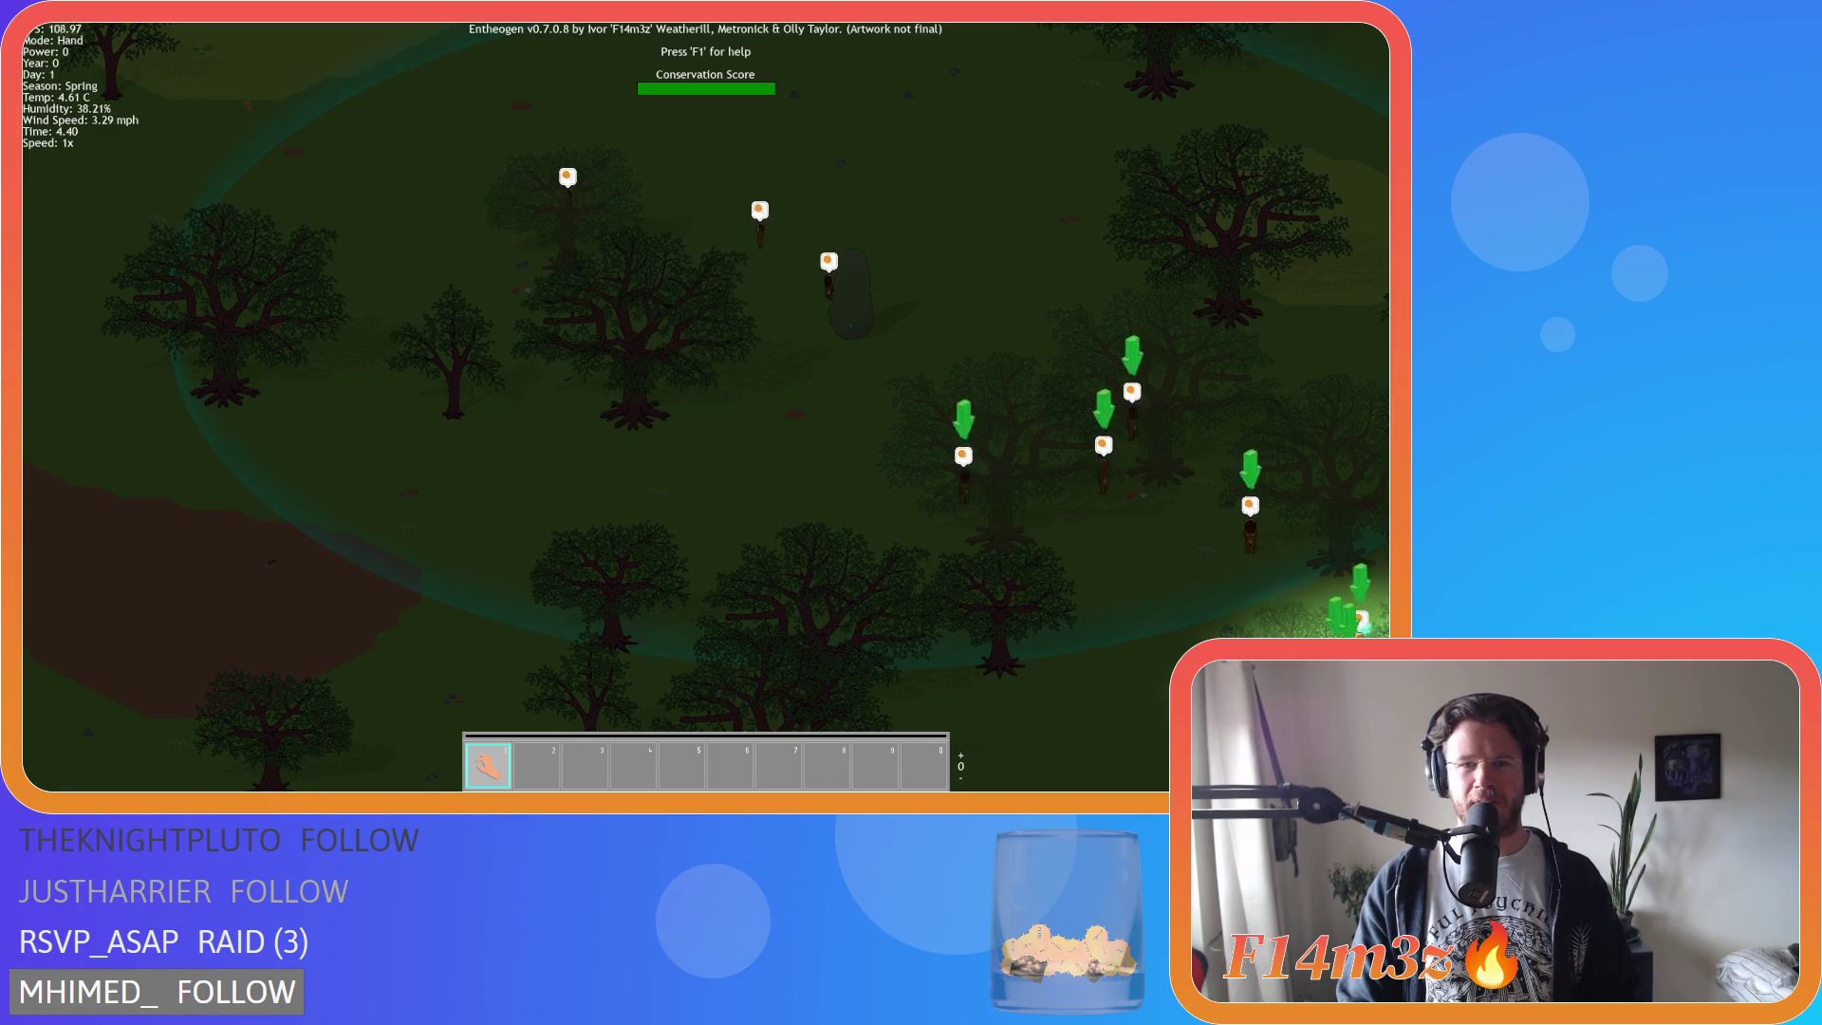
# Pan and zoom across the night map to the lakes and stone, then zoom out over the villagers.
pyautogui.press('w')
pyautogui.scroll(-5, 727, 446)
pyautogui.press('d')
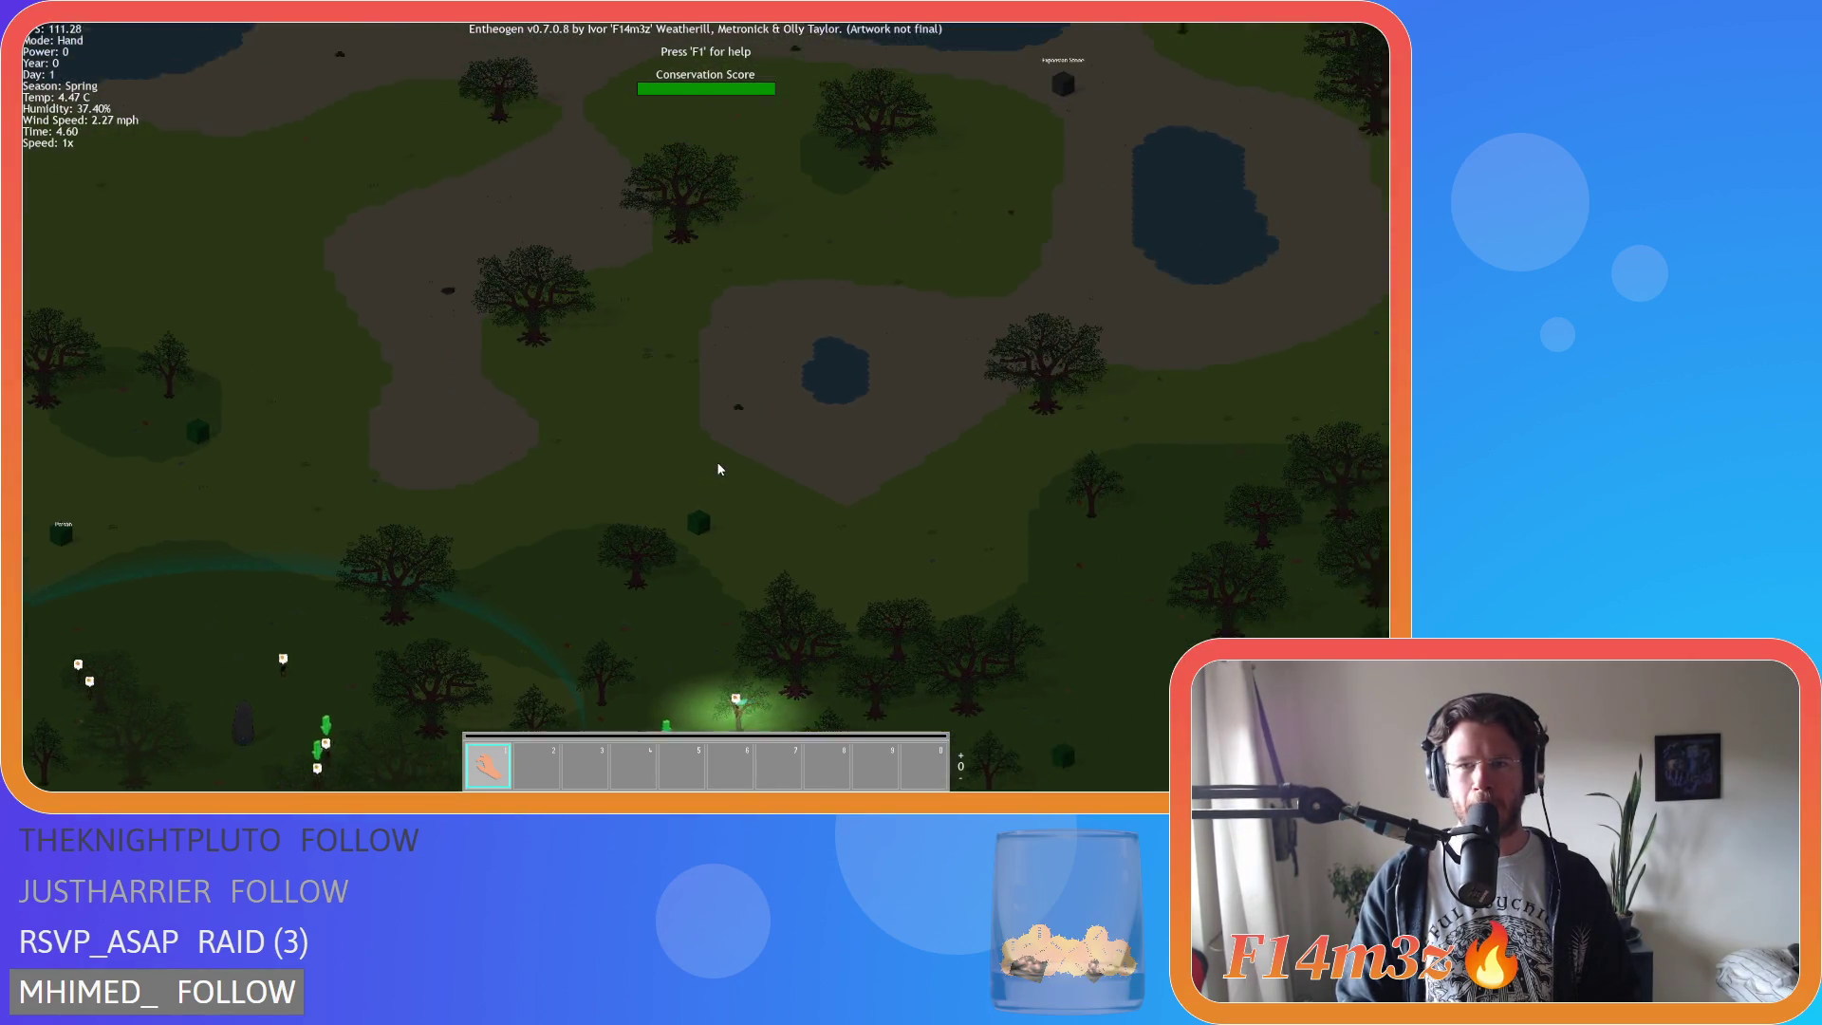
pyautogui.press('w')
pyautogui.press('a')
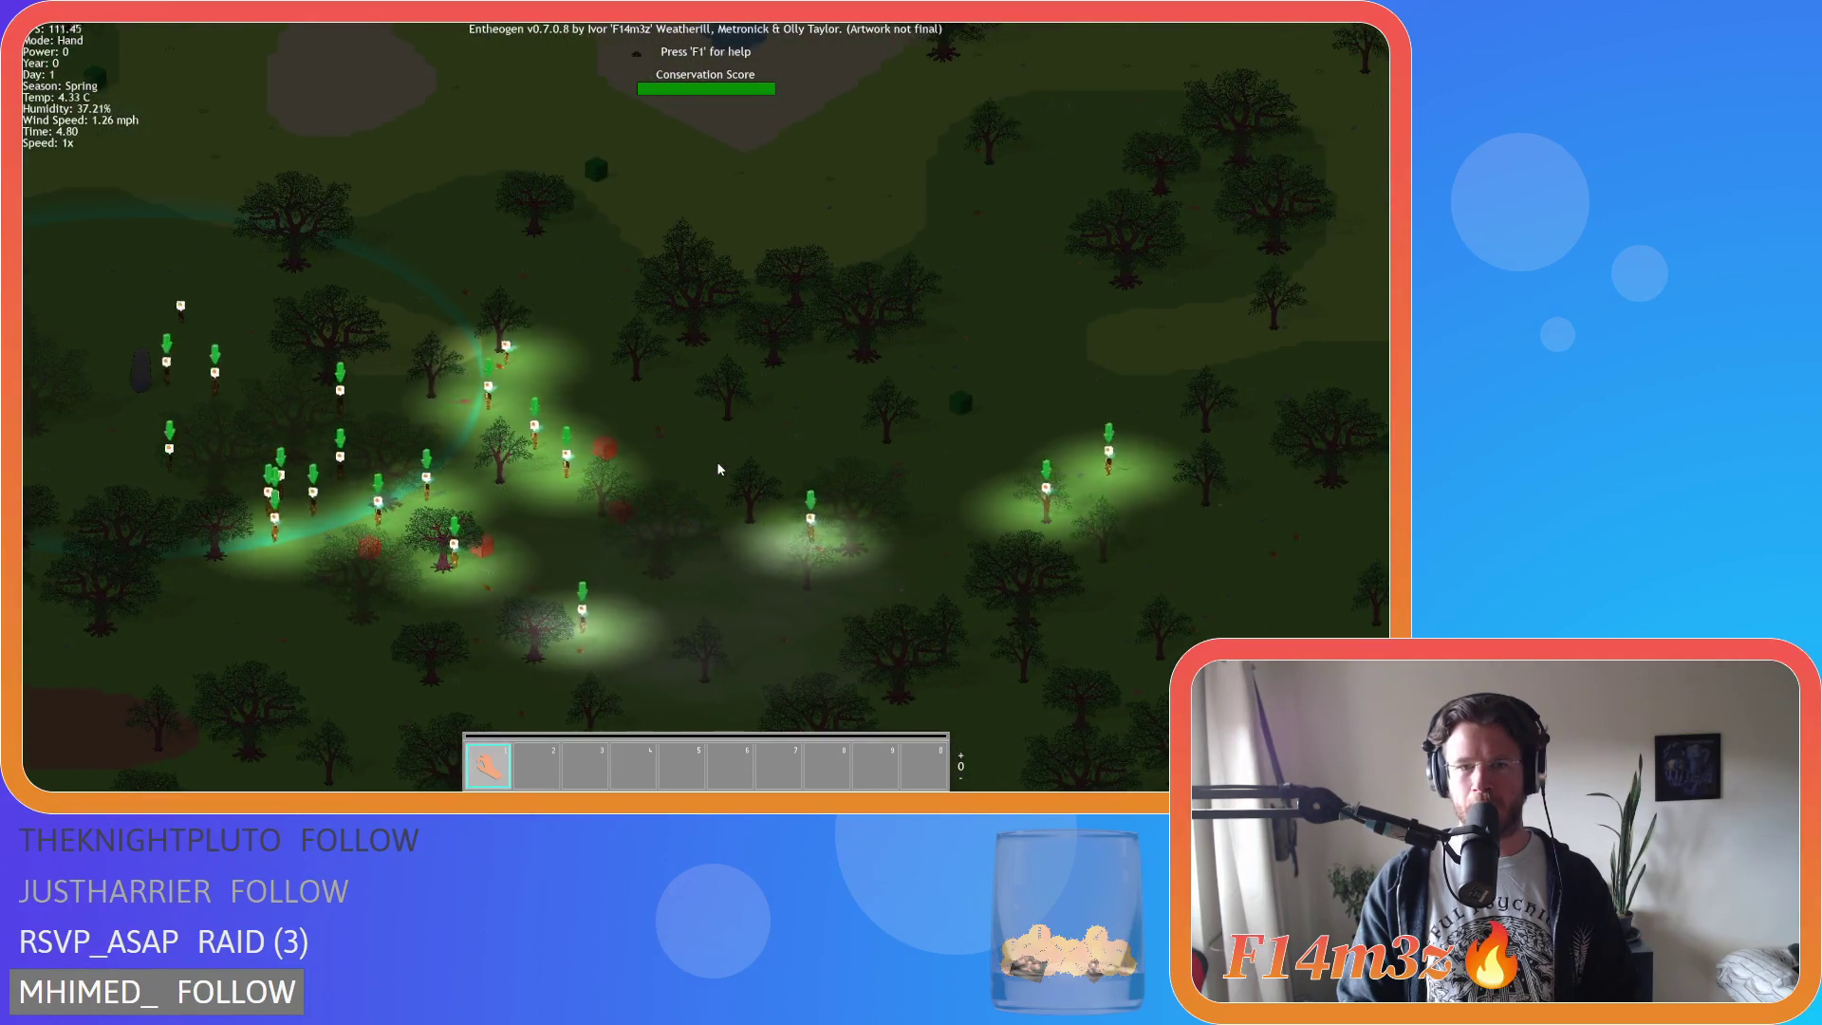
pyautogui.press('d')
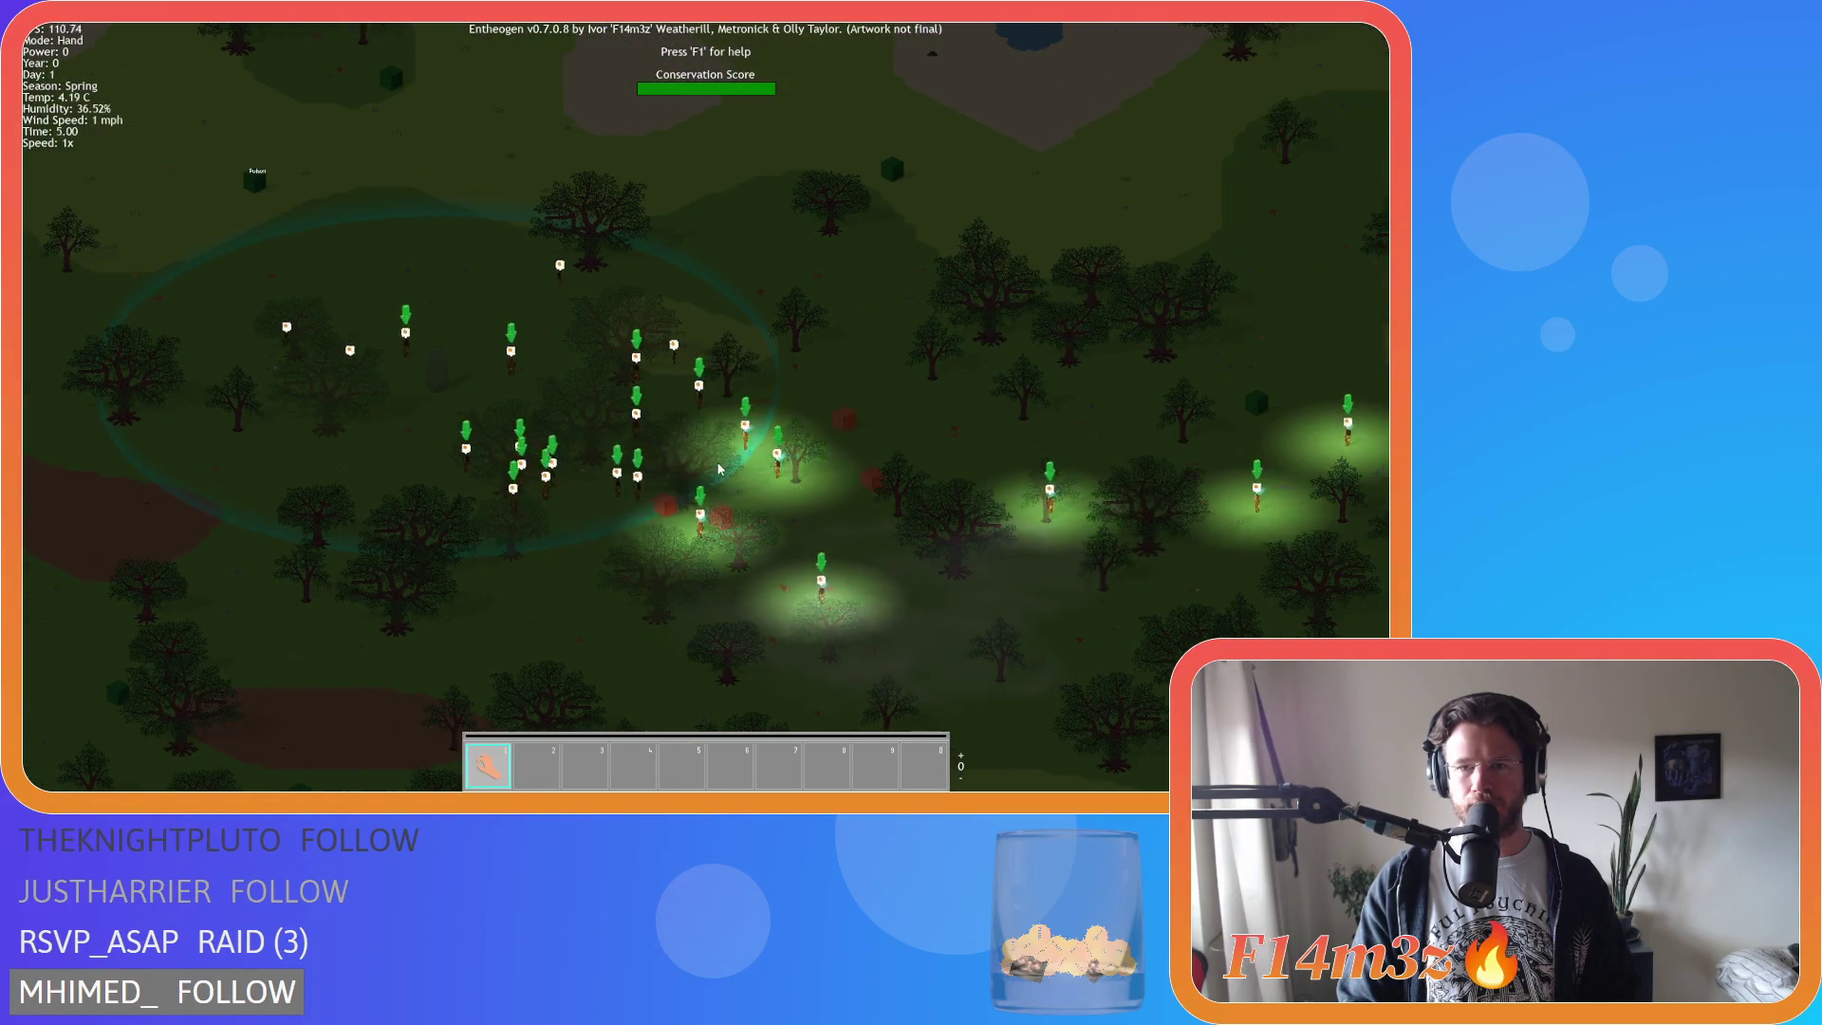
pyautogui.press('w')
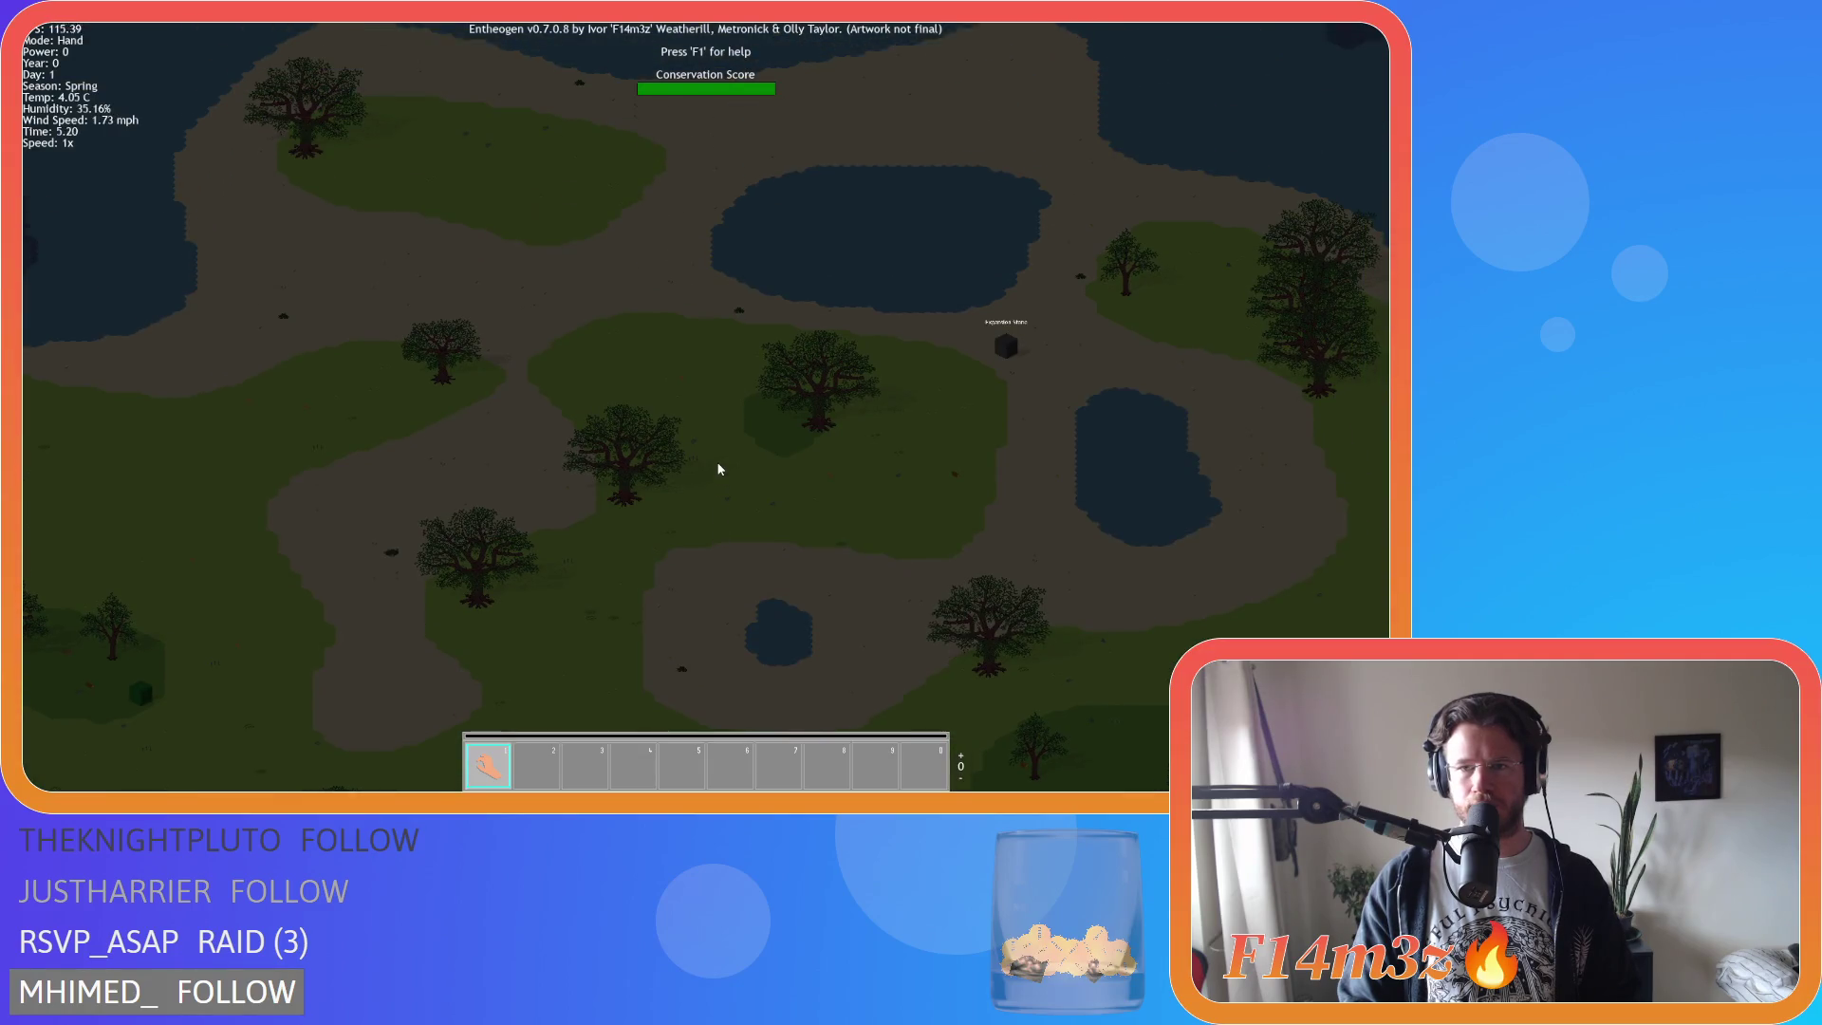
pyautogui.scroll(5, 880, 478)
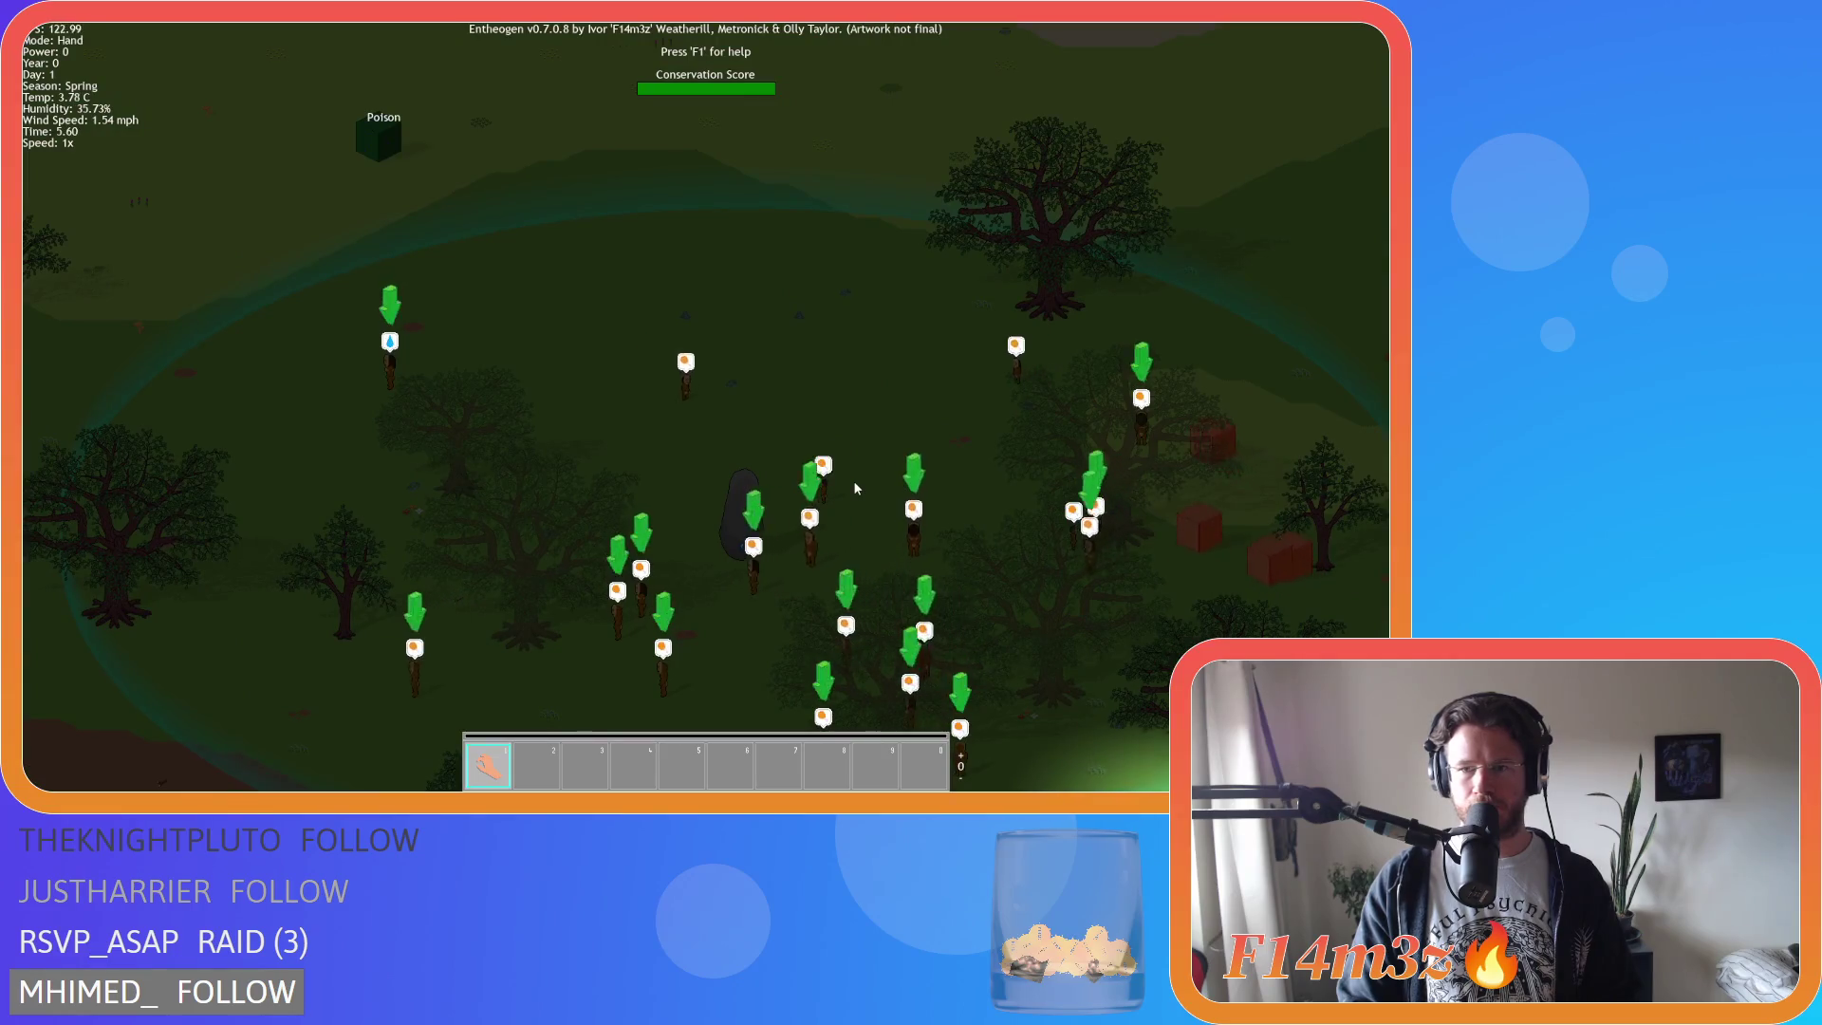
pyautogui.press('d')
pyautogui.press('s')
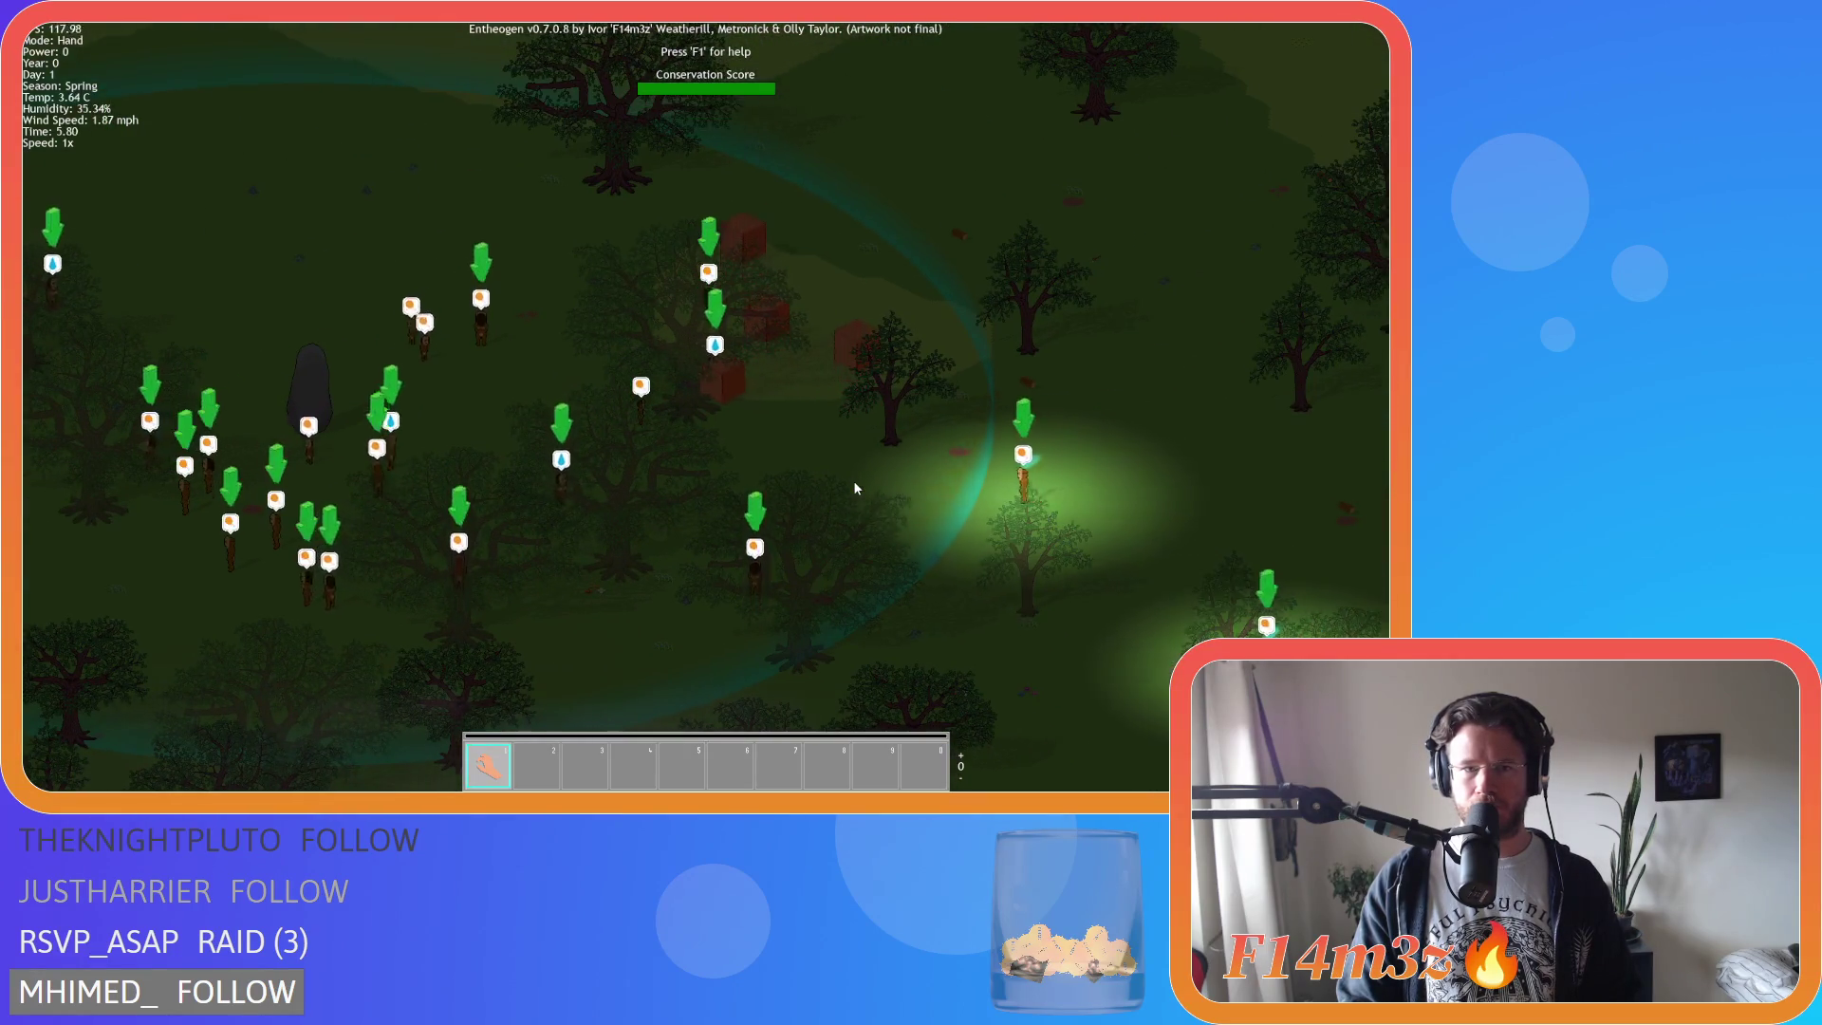
pyautogui.scroll(-3, 854, 488)
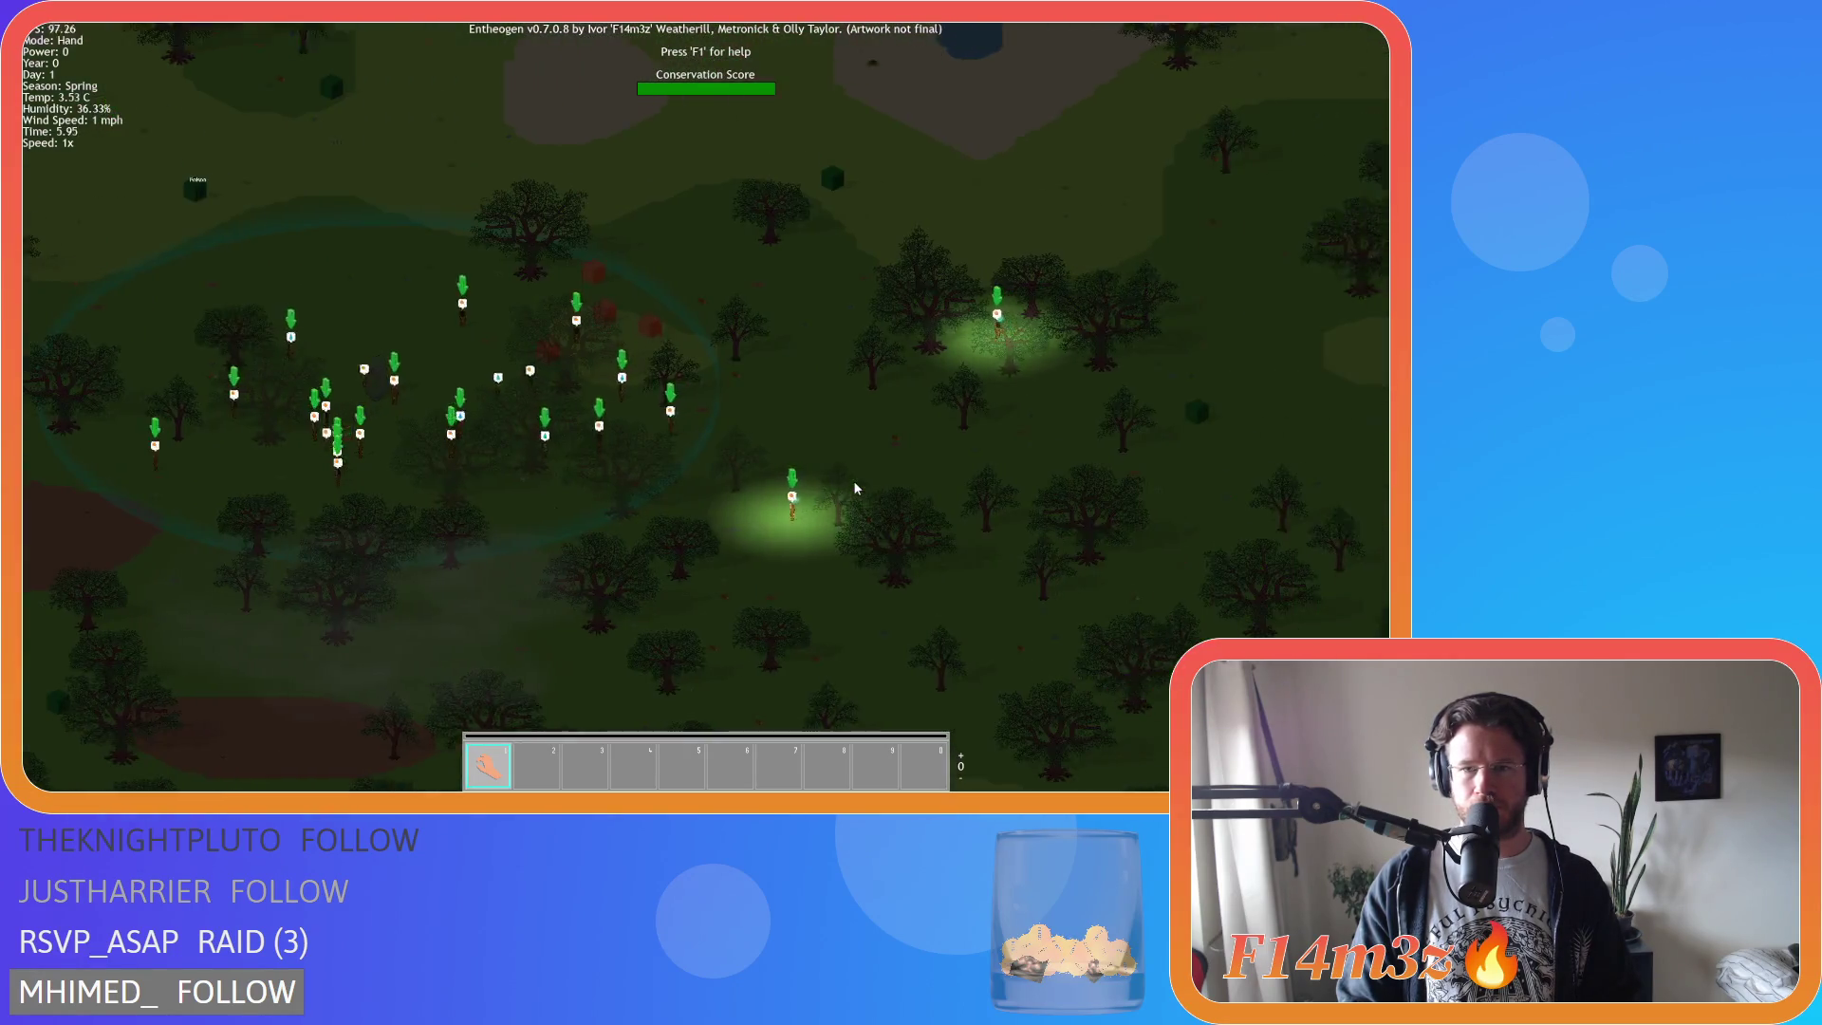
pyautogui.scroll(-5, 607, 472)
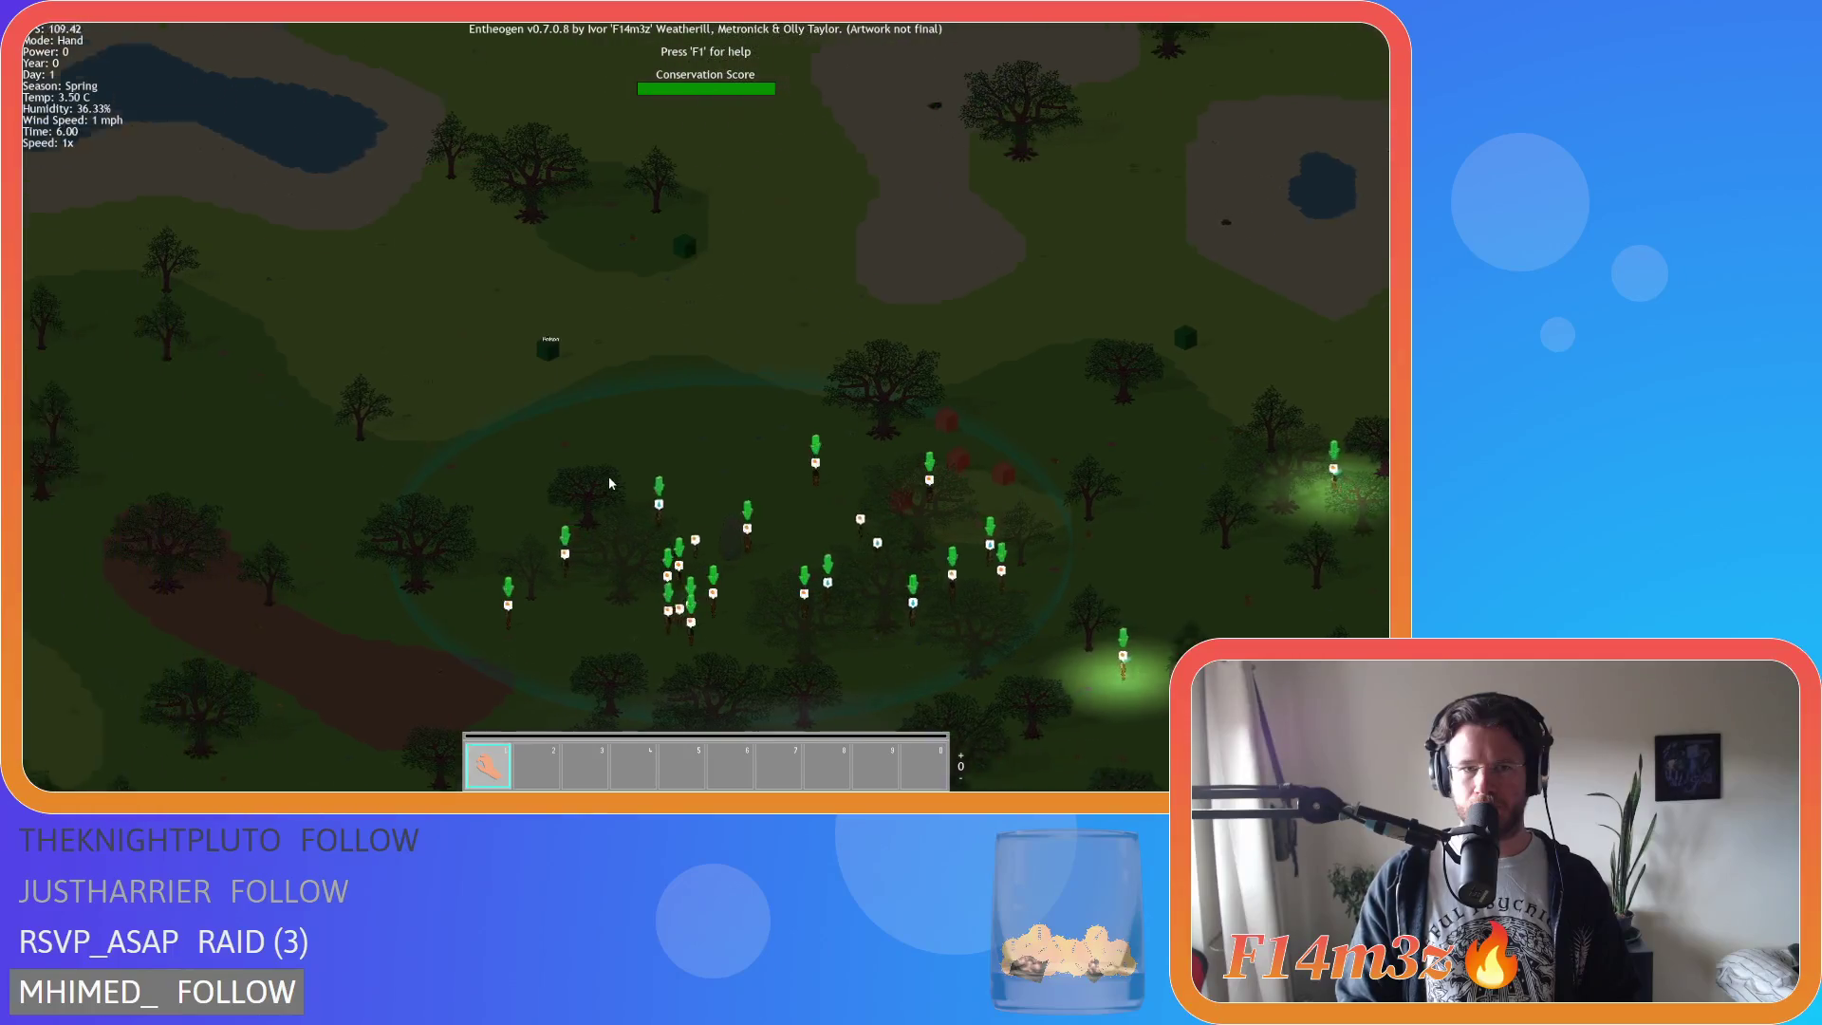
# Quit the current run to the title menu and start a new game with a fresh world.
pyautogui.press('s')
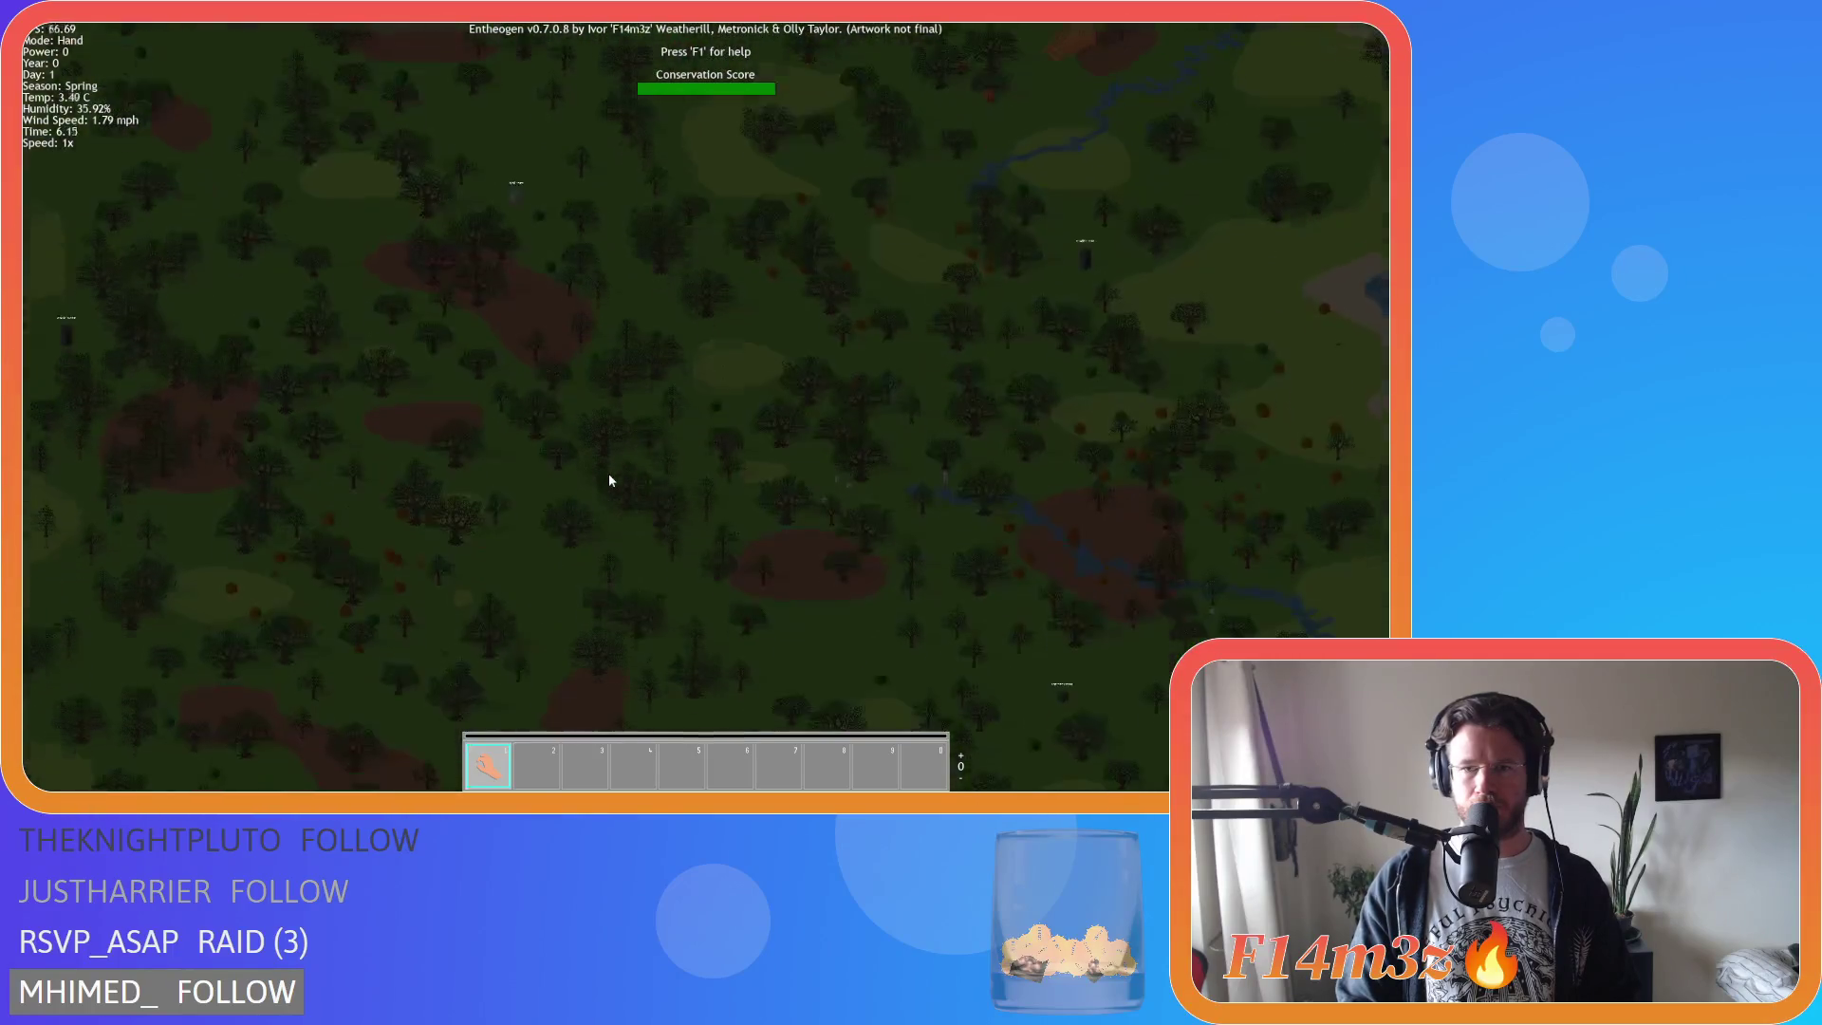
pyautogui.press('Escape')
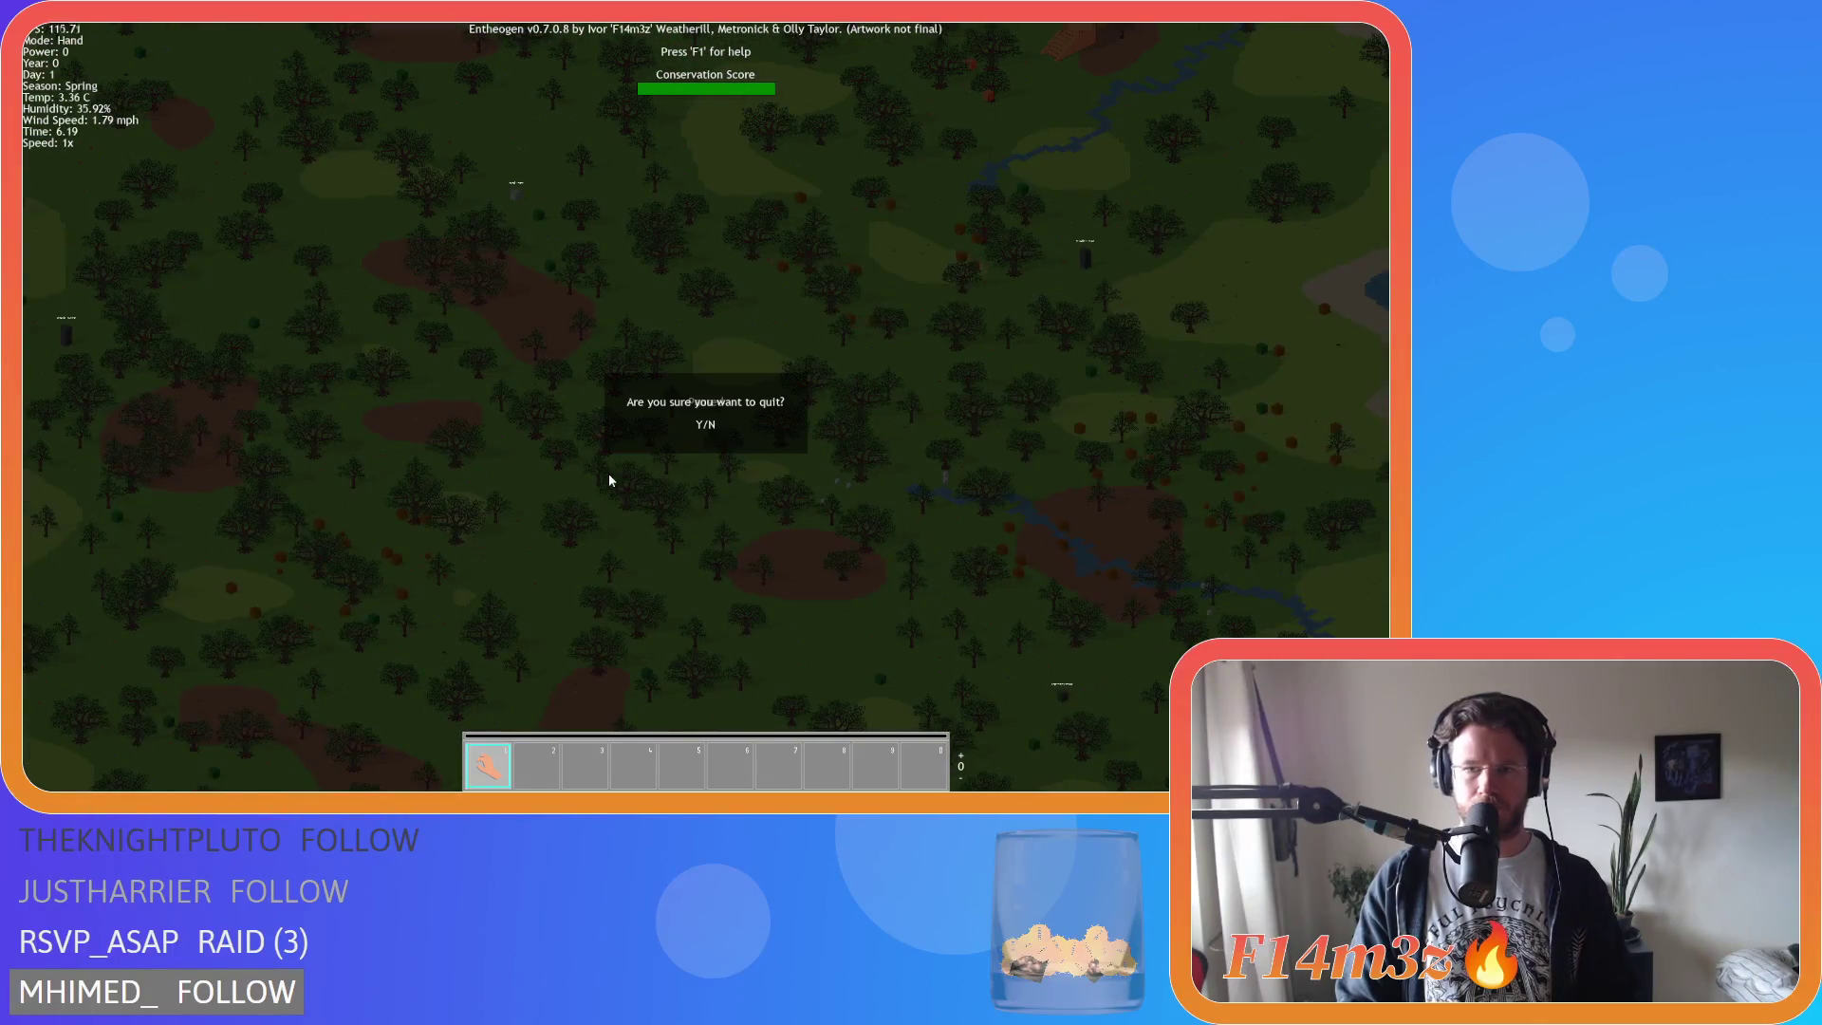
pyautogui.press('Return')
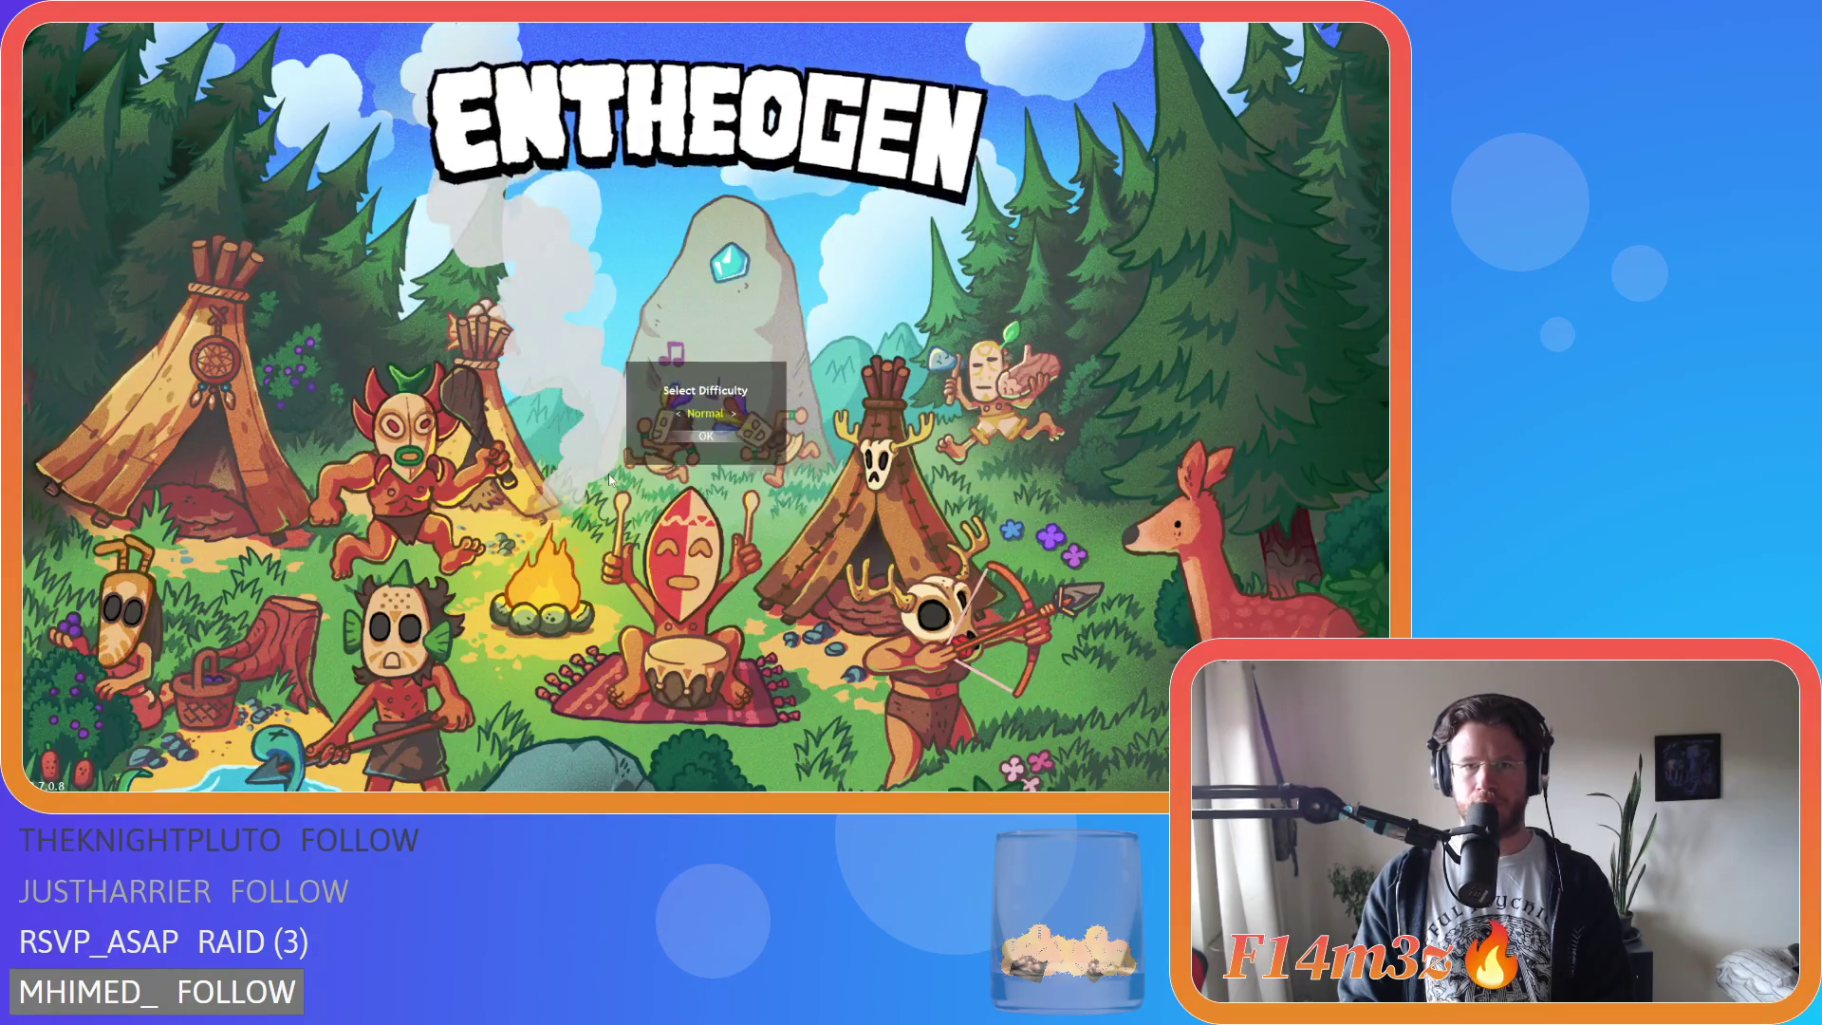
pyautogui.press('Return')
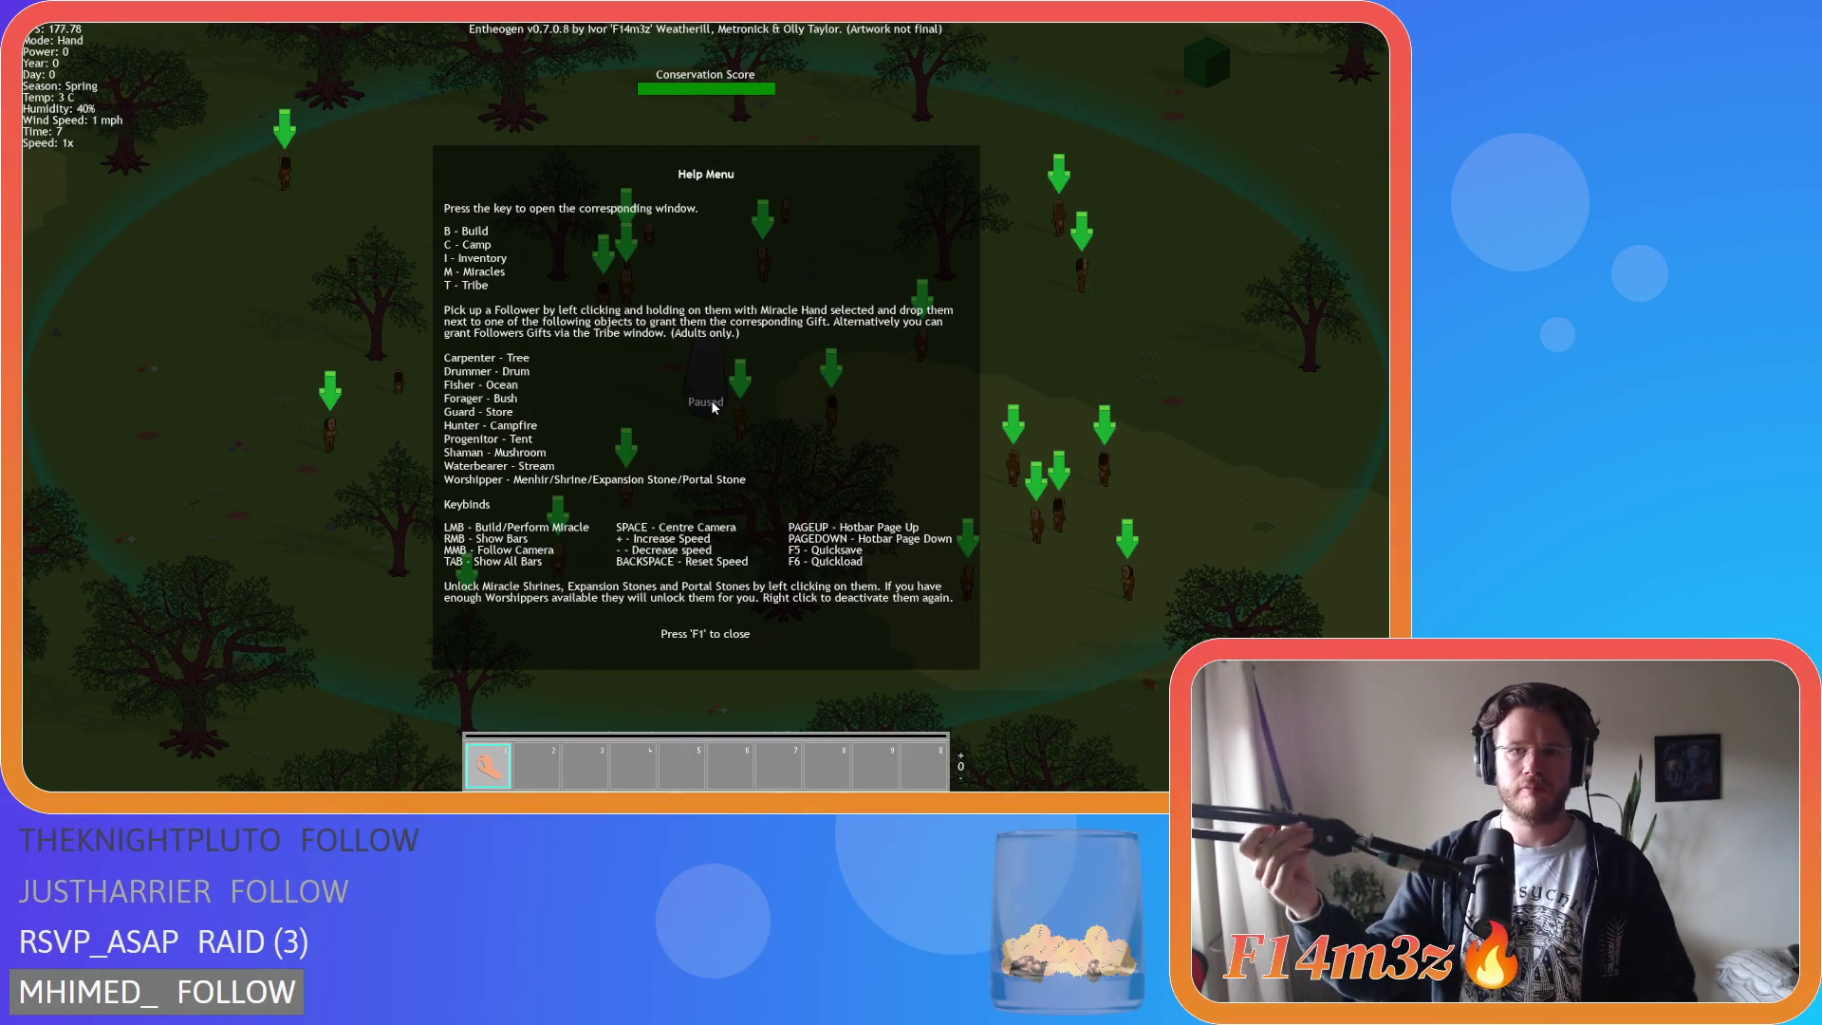
# Close the help menu and survey the new map's coastline, terrain and river areas.
pyautogui.press('F1')
pyautogui.scroll(-5, 710, 403)
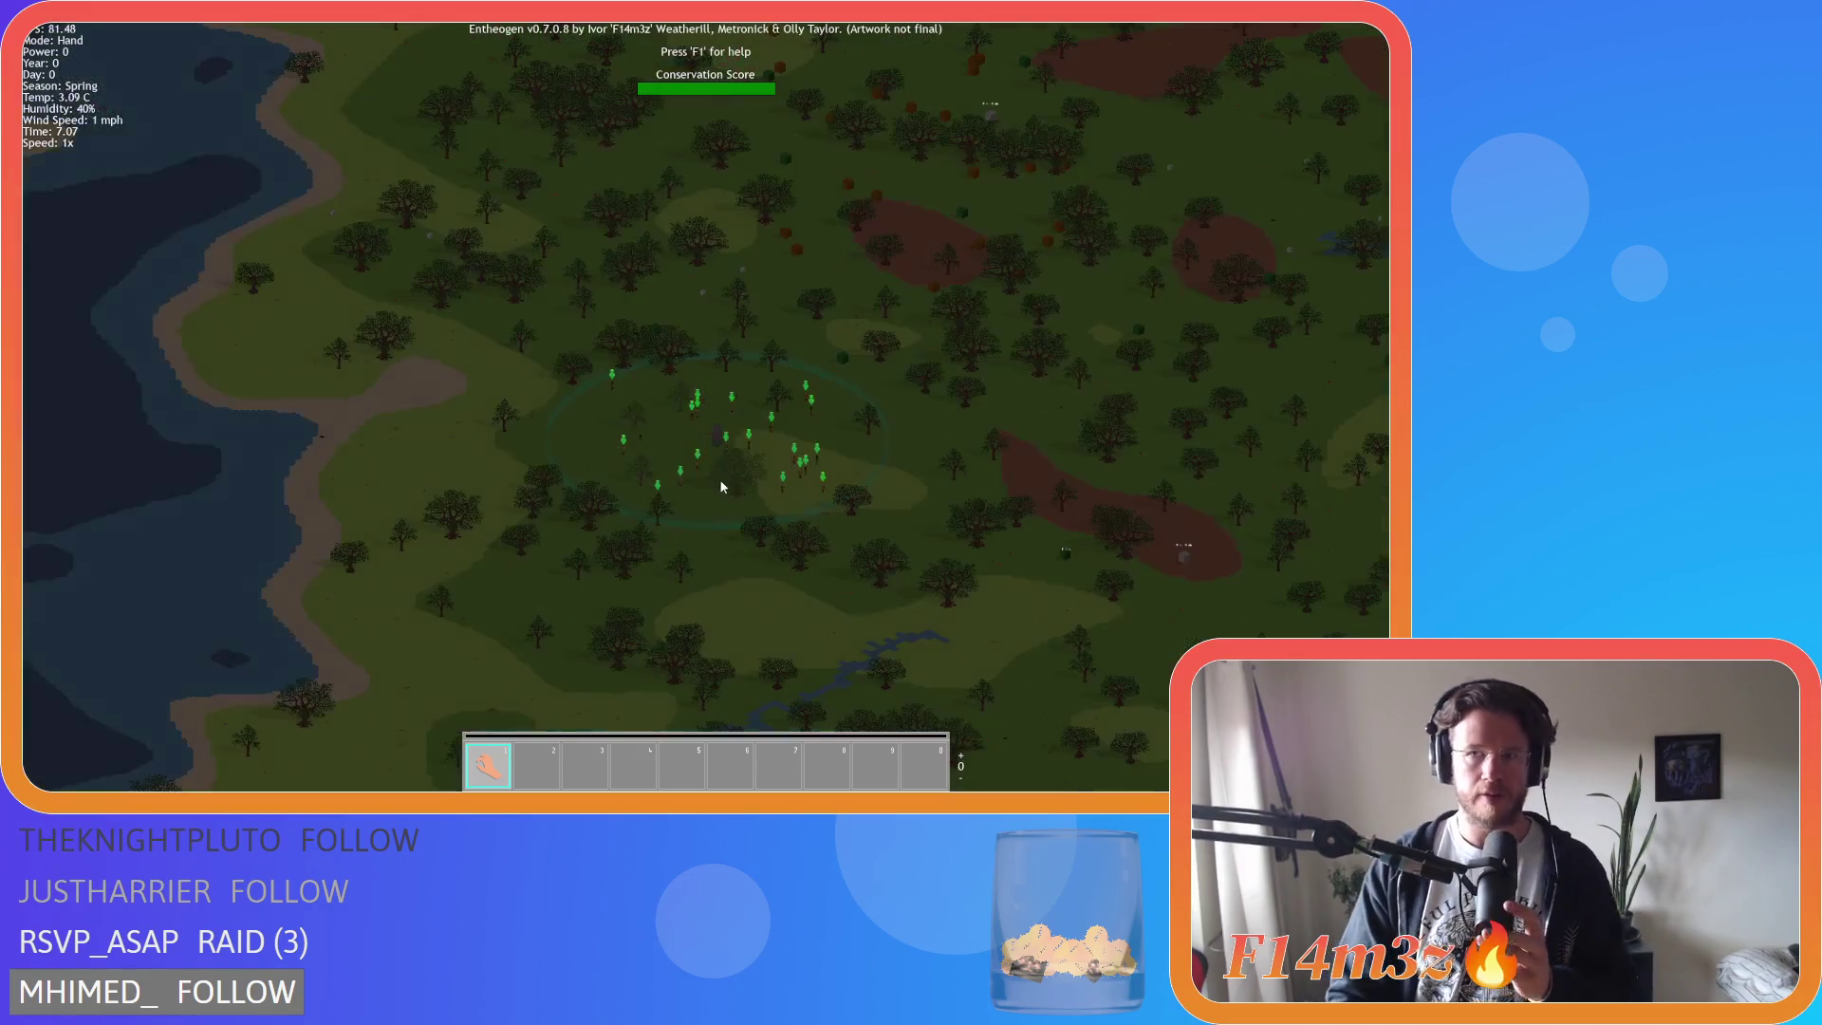
pyautogui.scroll(10, 752, 508)
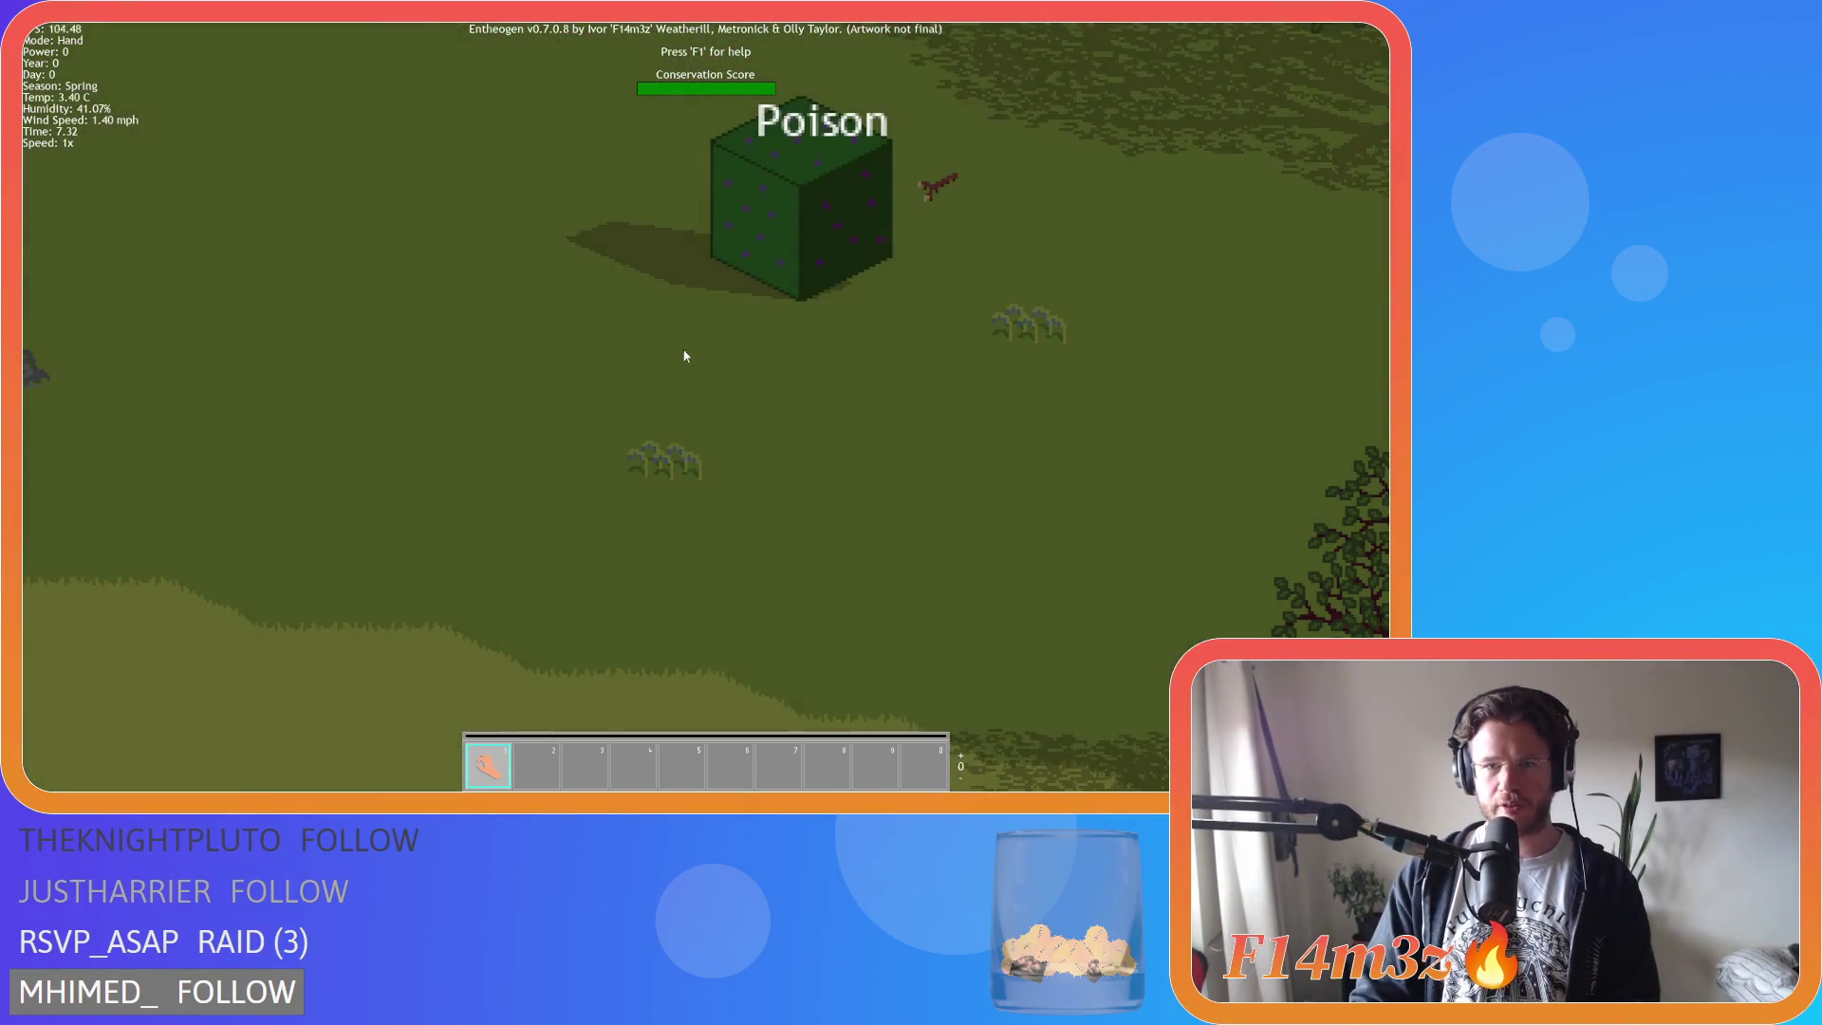
pyautogui.scroll(-6, 684, 356)
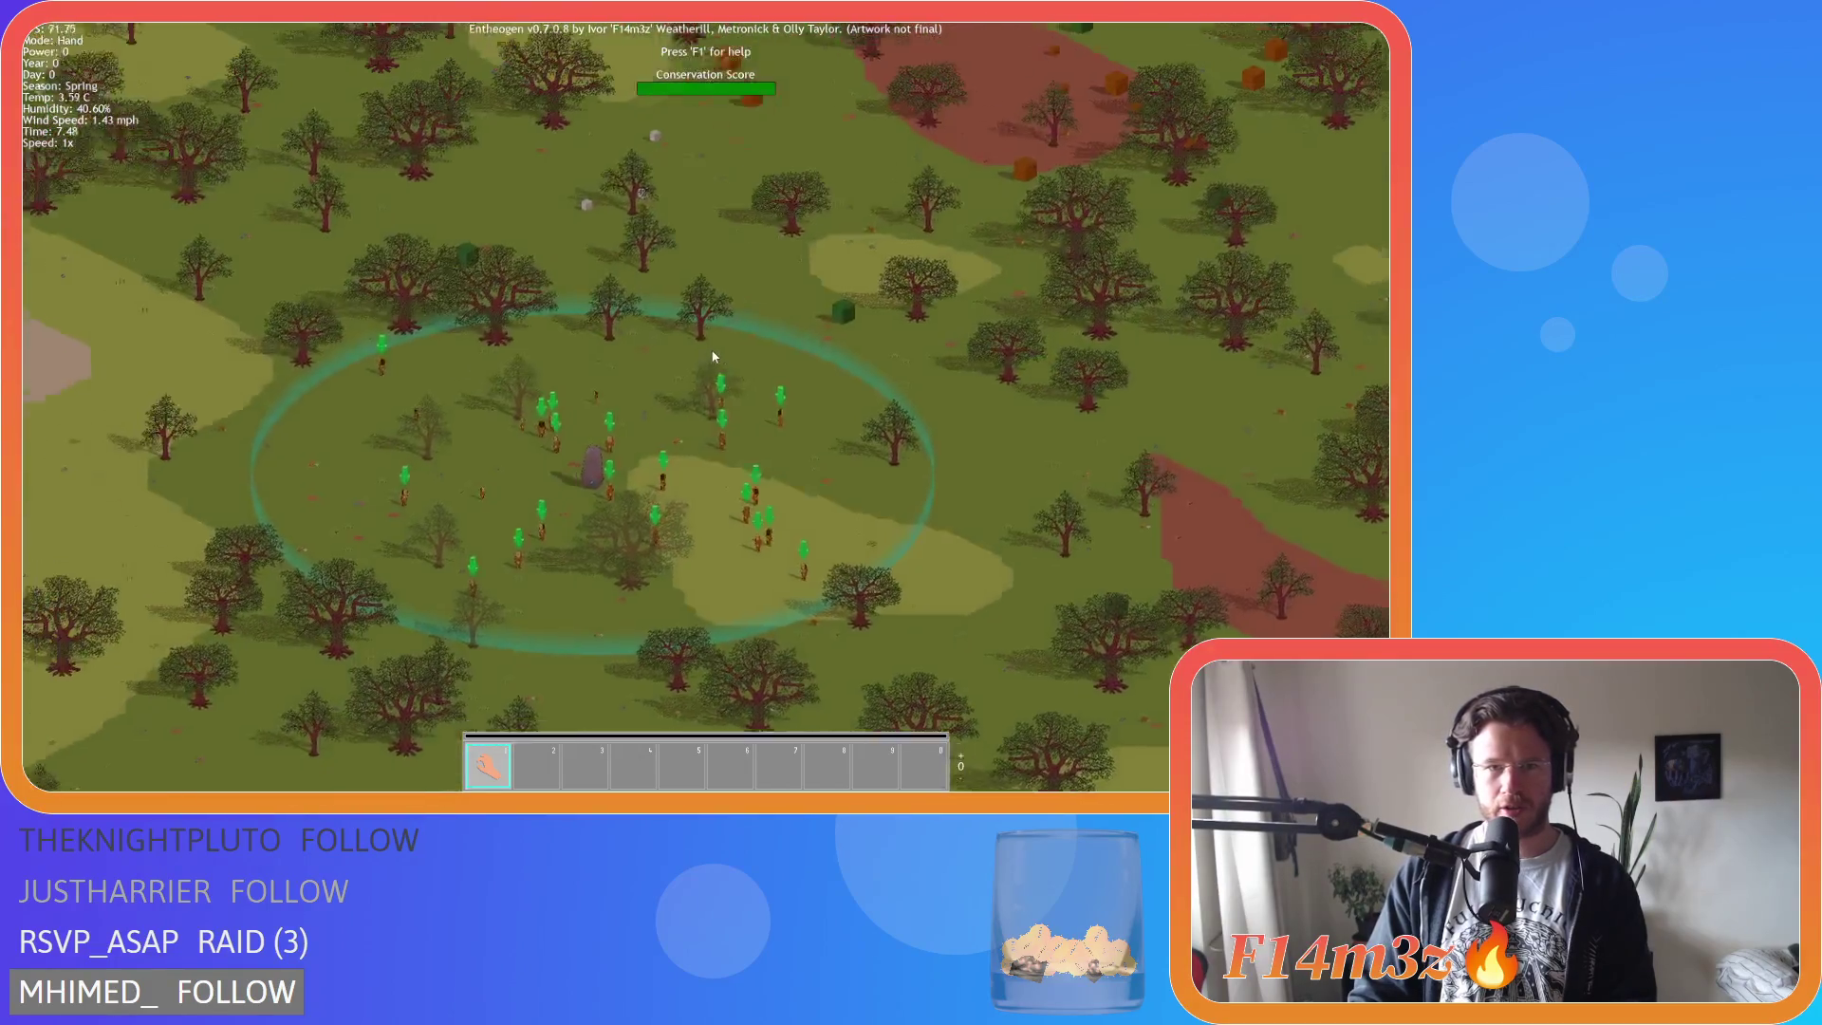
pyautogui.scroll(-6, 714, 357)
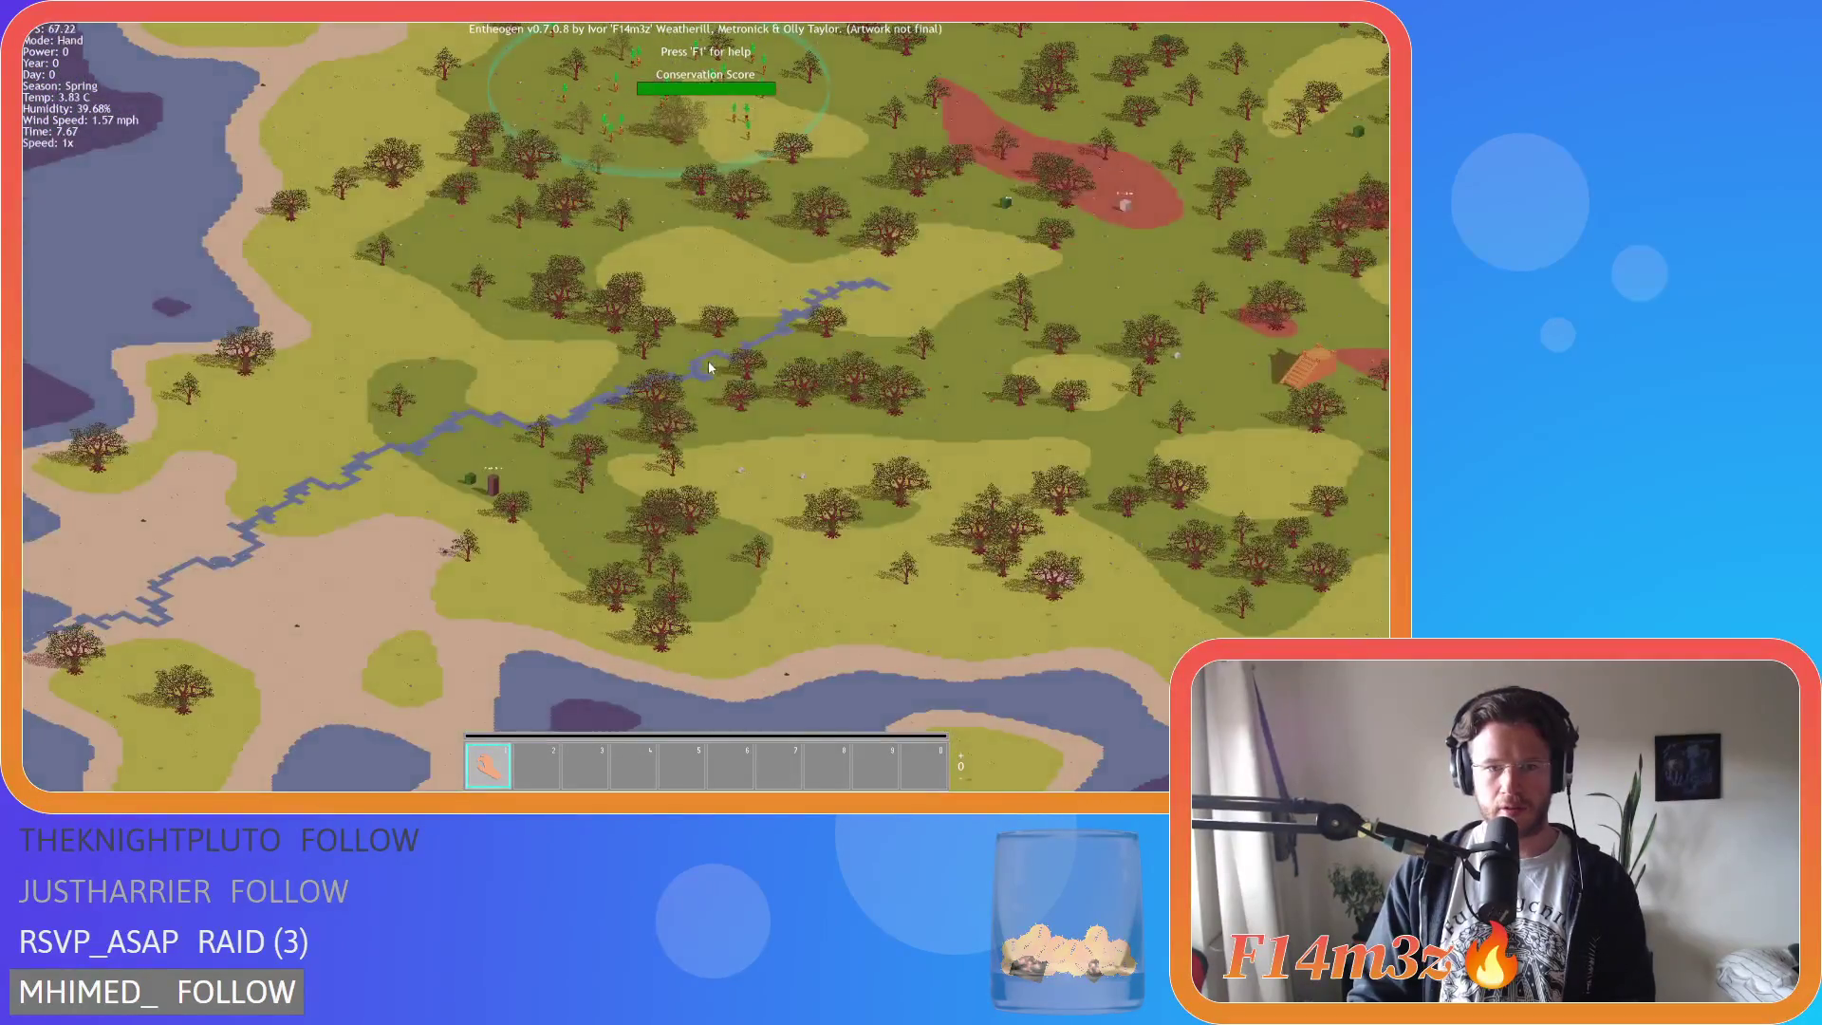
pyautogui.press('e')
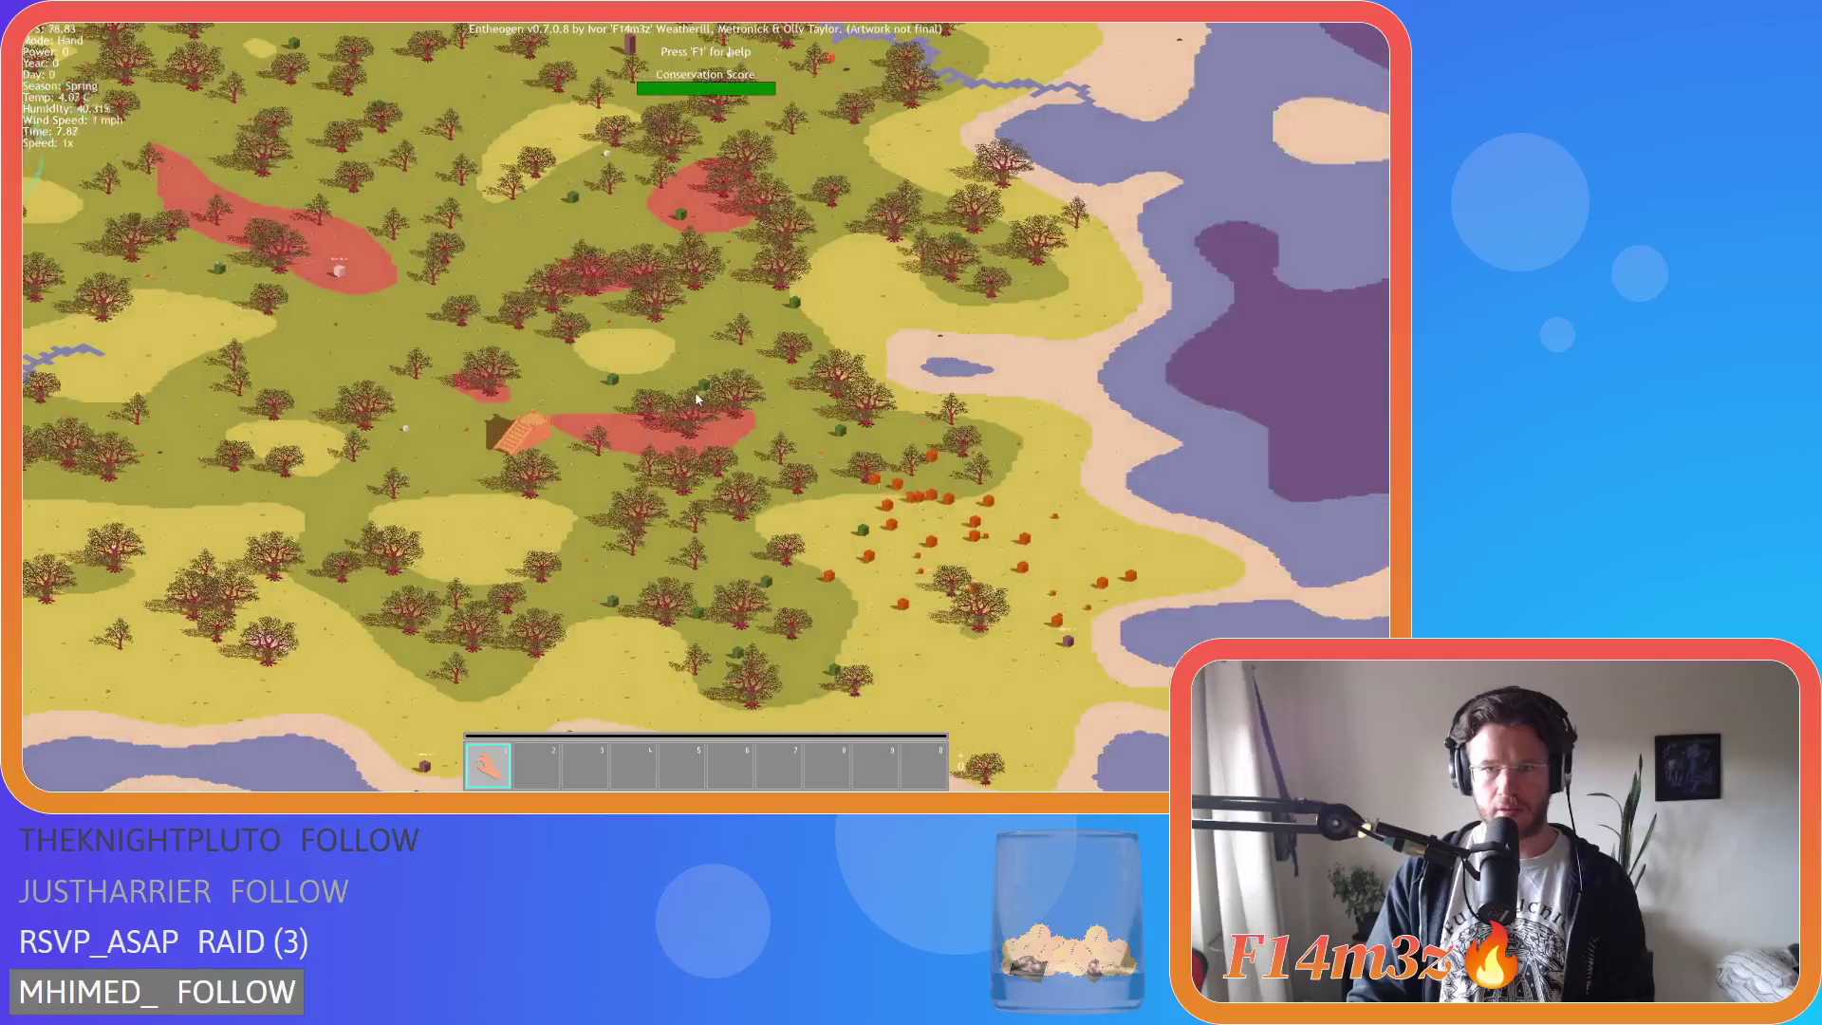
pyautogui.press('w')
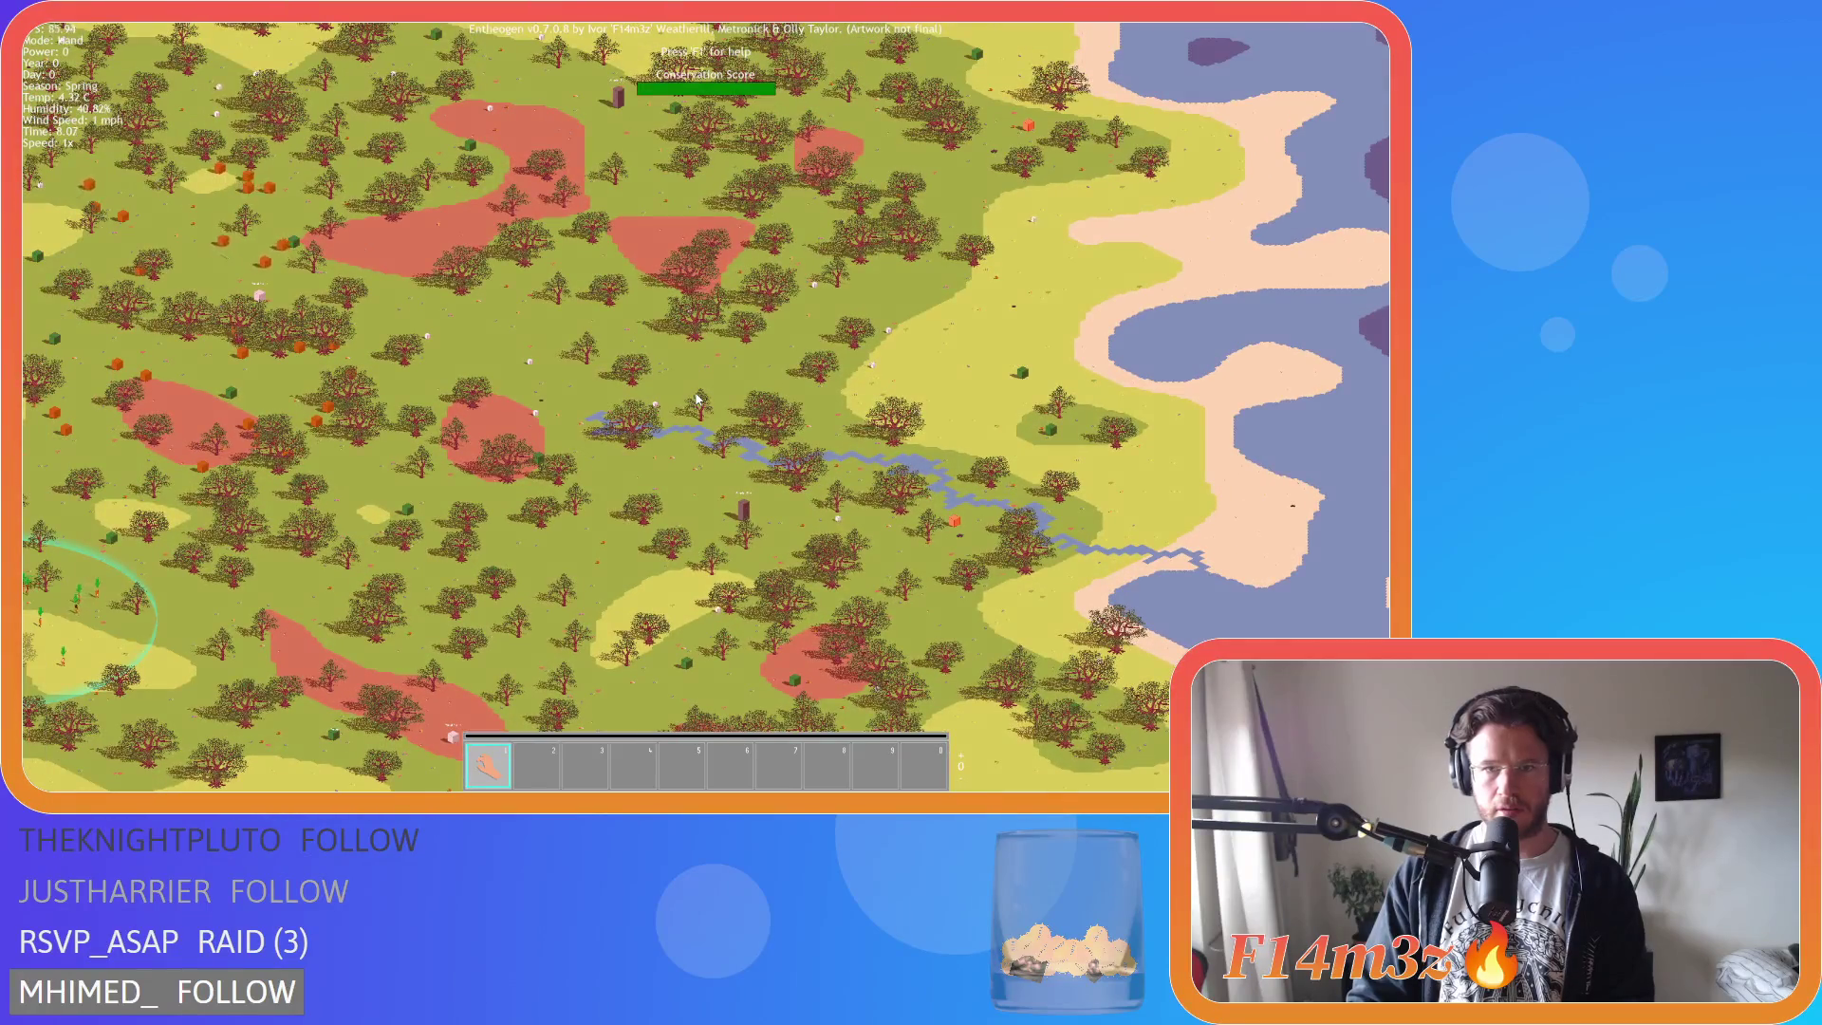
pyautogui.press('w')
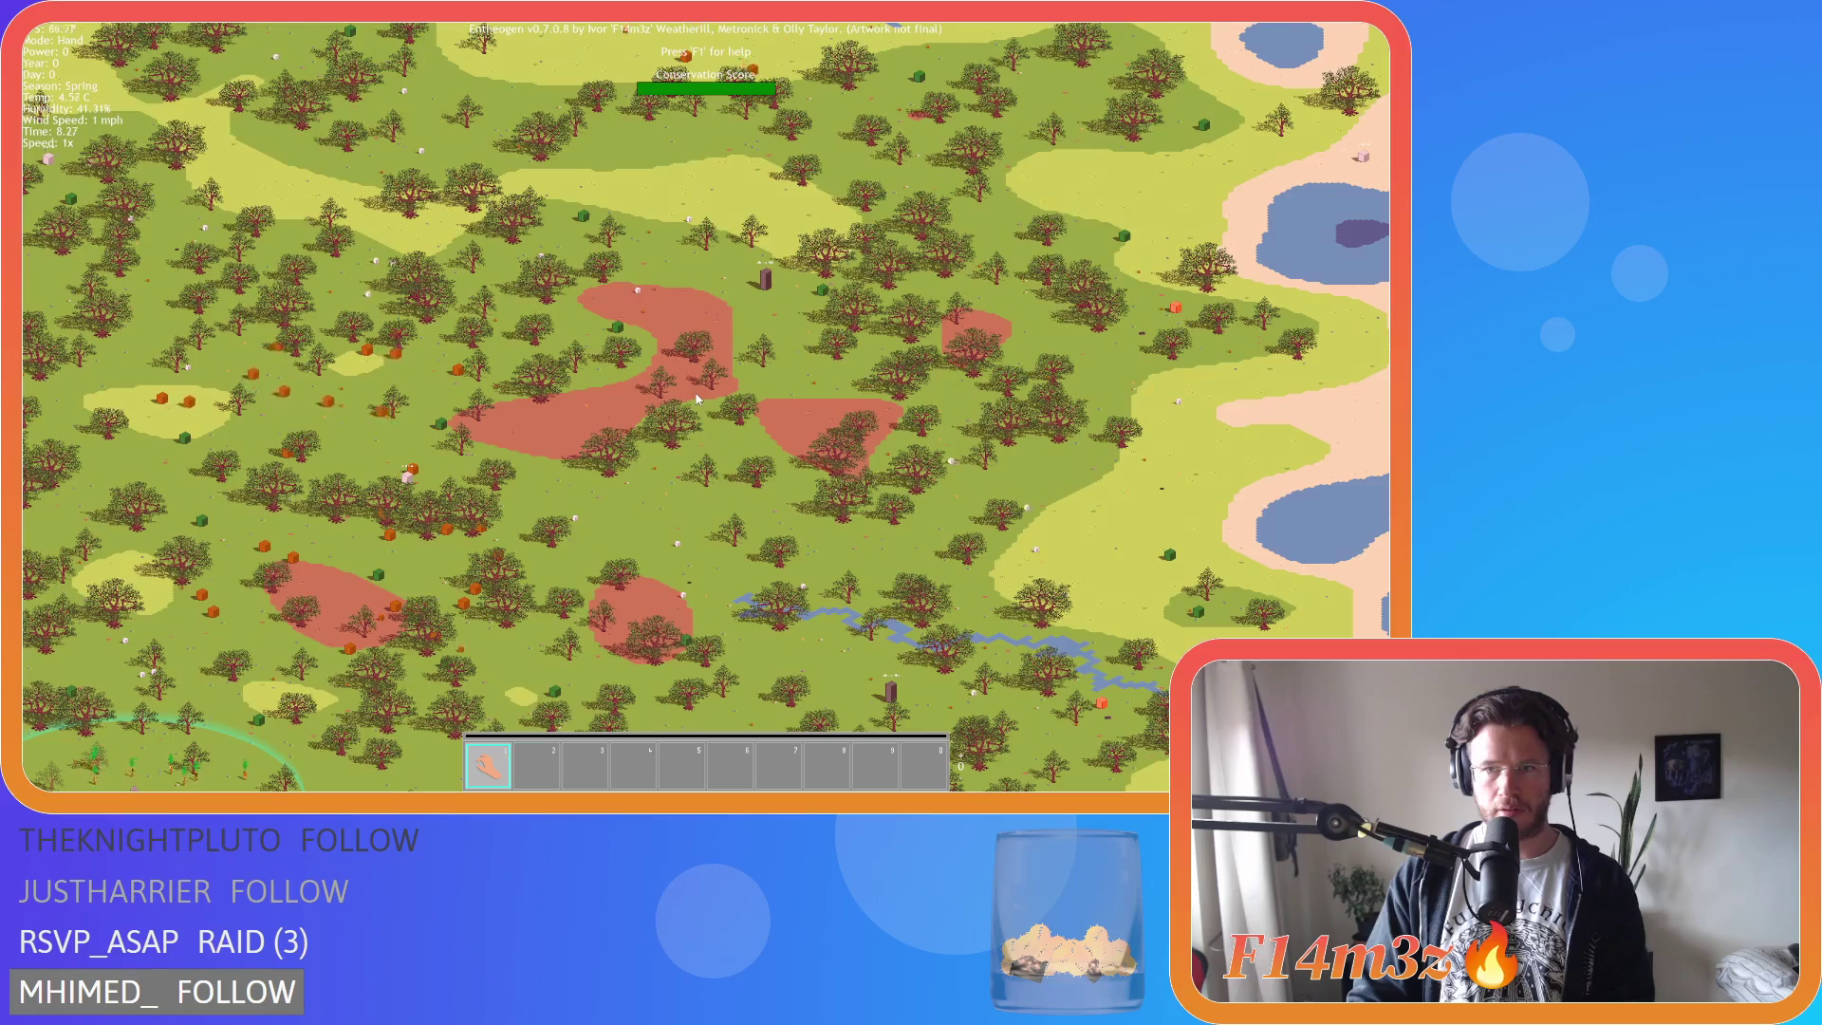
pyautogui.press('a')
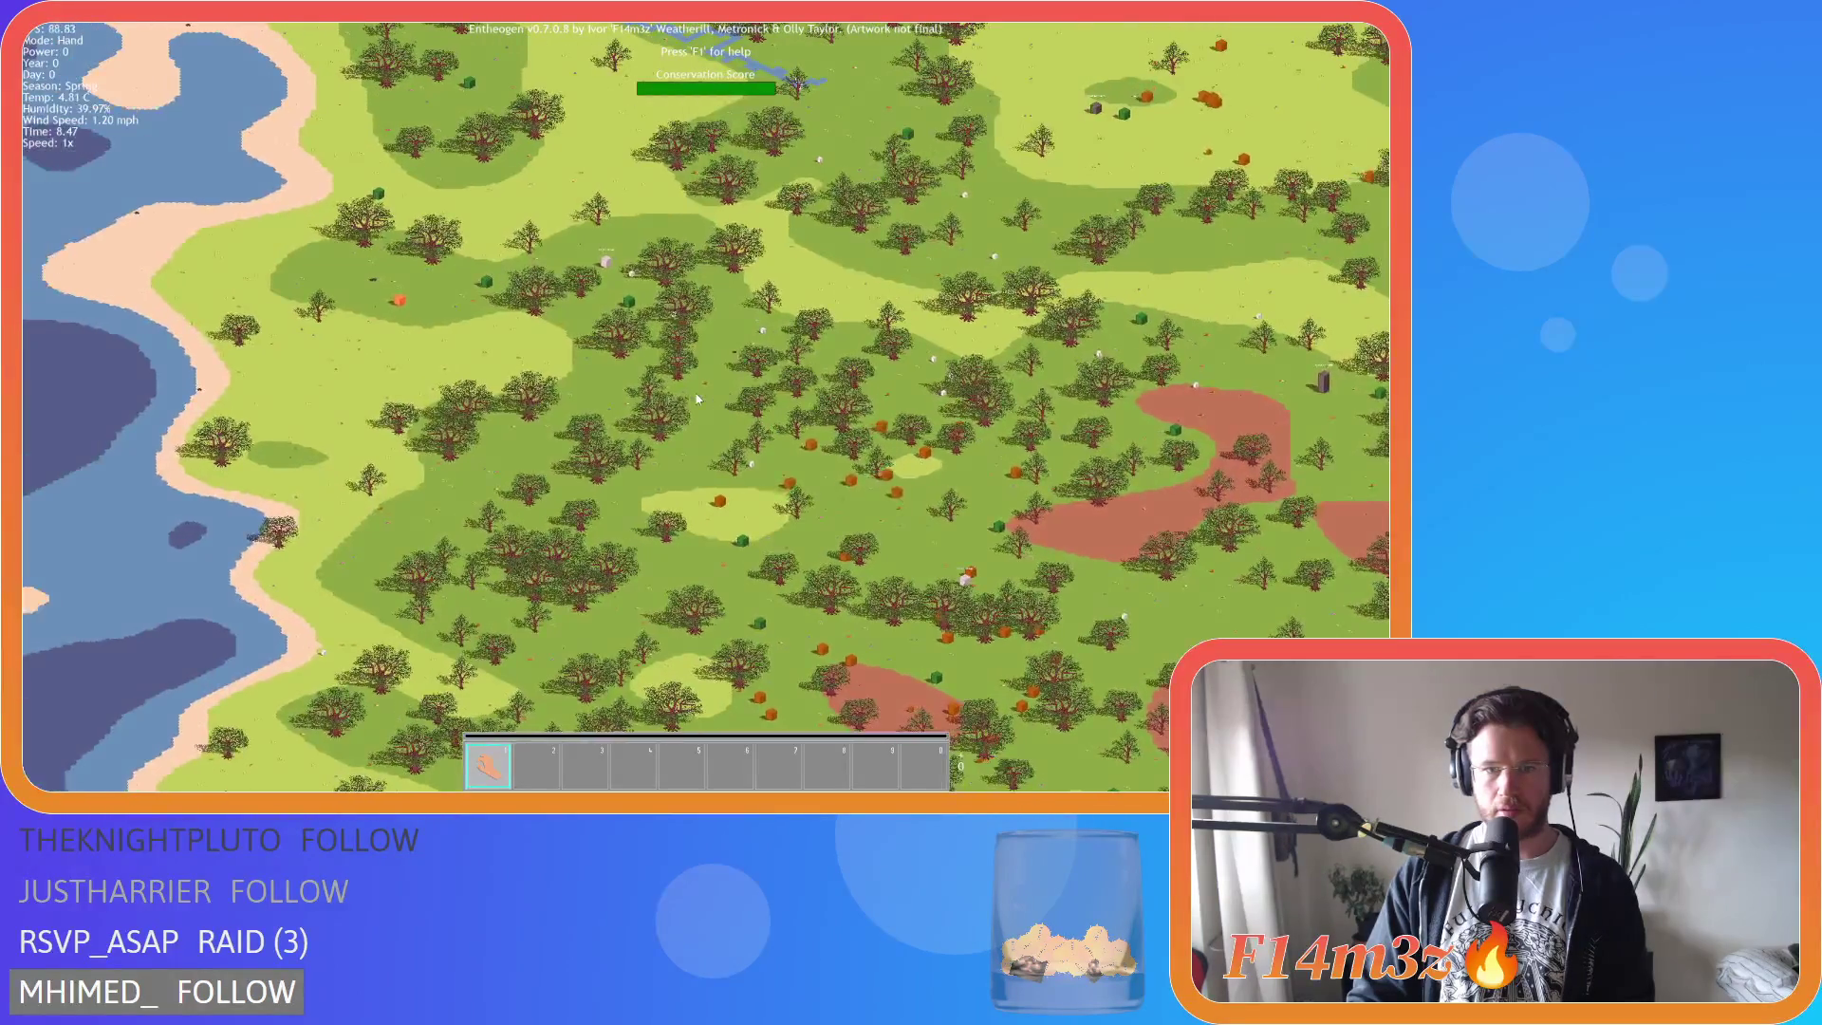
pyautogui.press('w')
pyautogui.press('d')
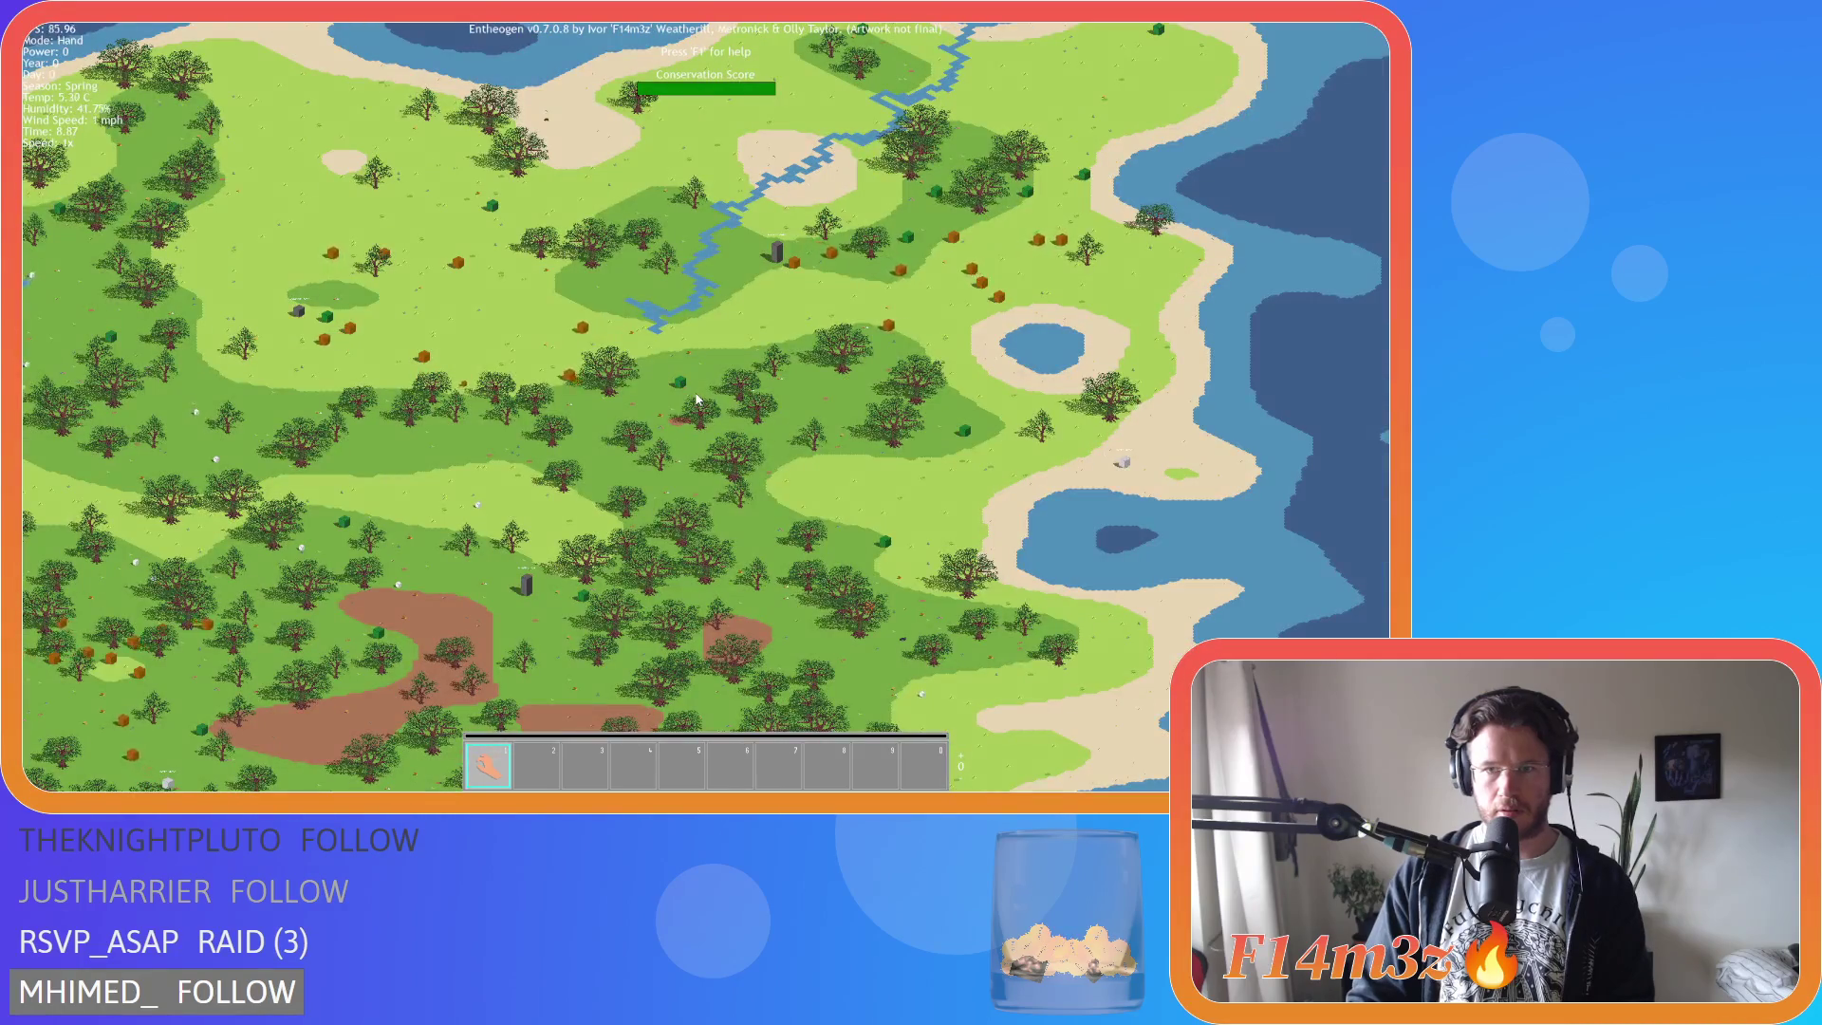
pyautogui.press('s')
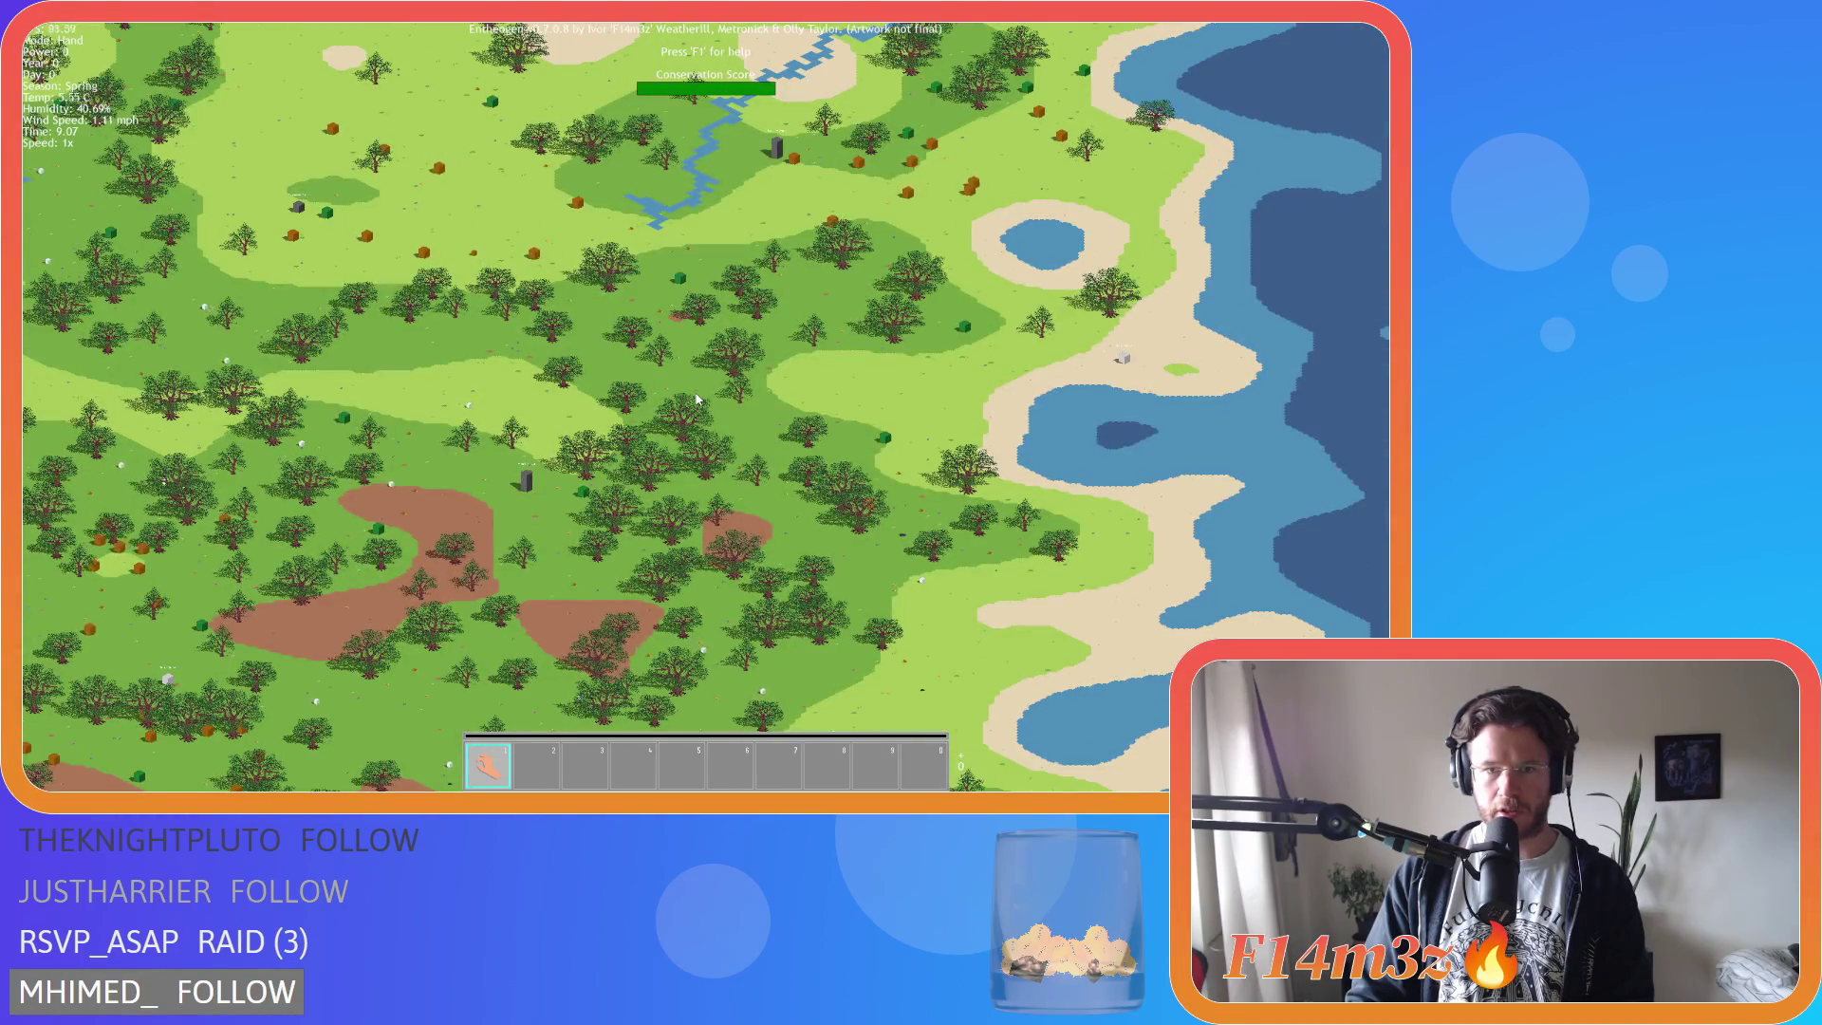
# Inspect the brown bush patches near the coast and villager circle, then quit to the title screen.
pyautogui.scroll(3, 697, 399)
pyautogui.press('s')
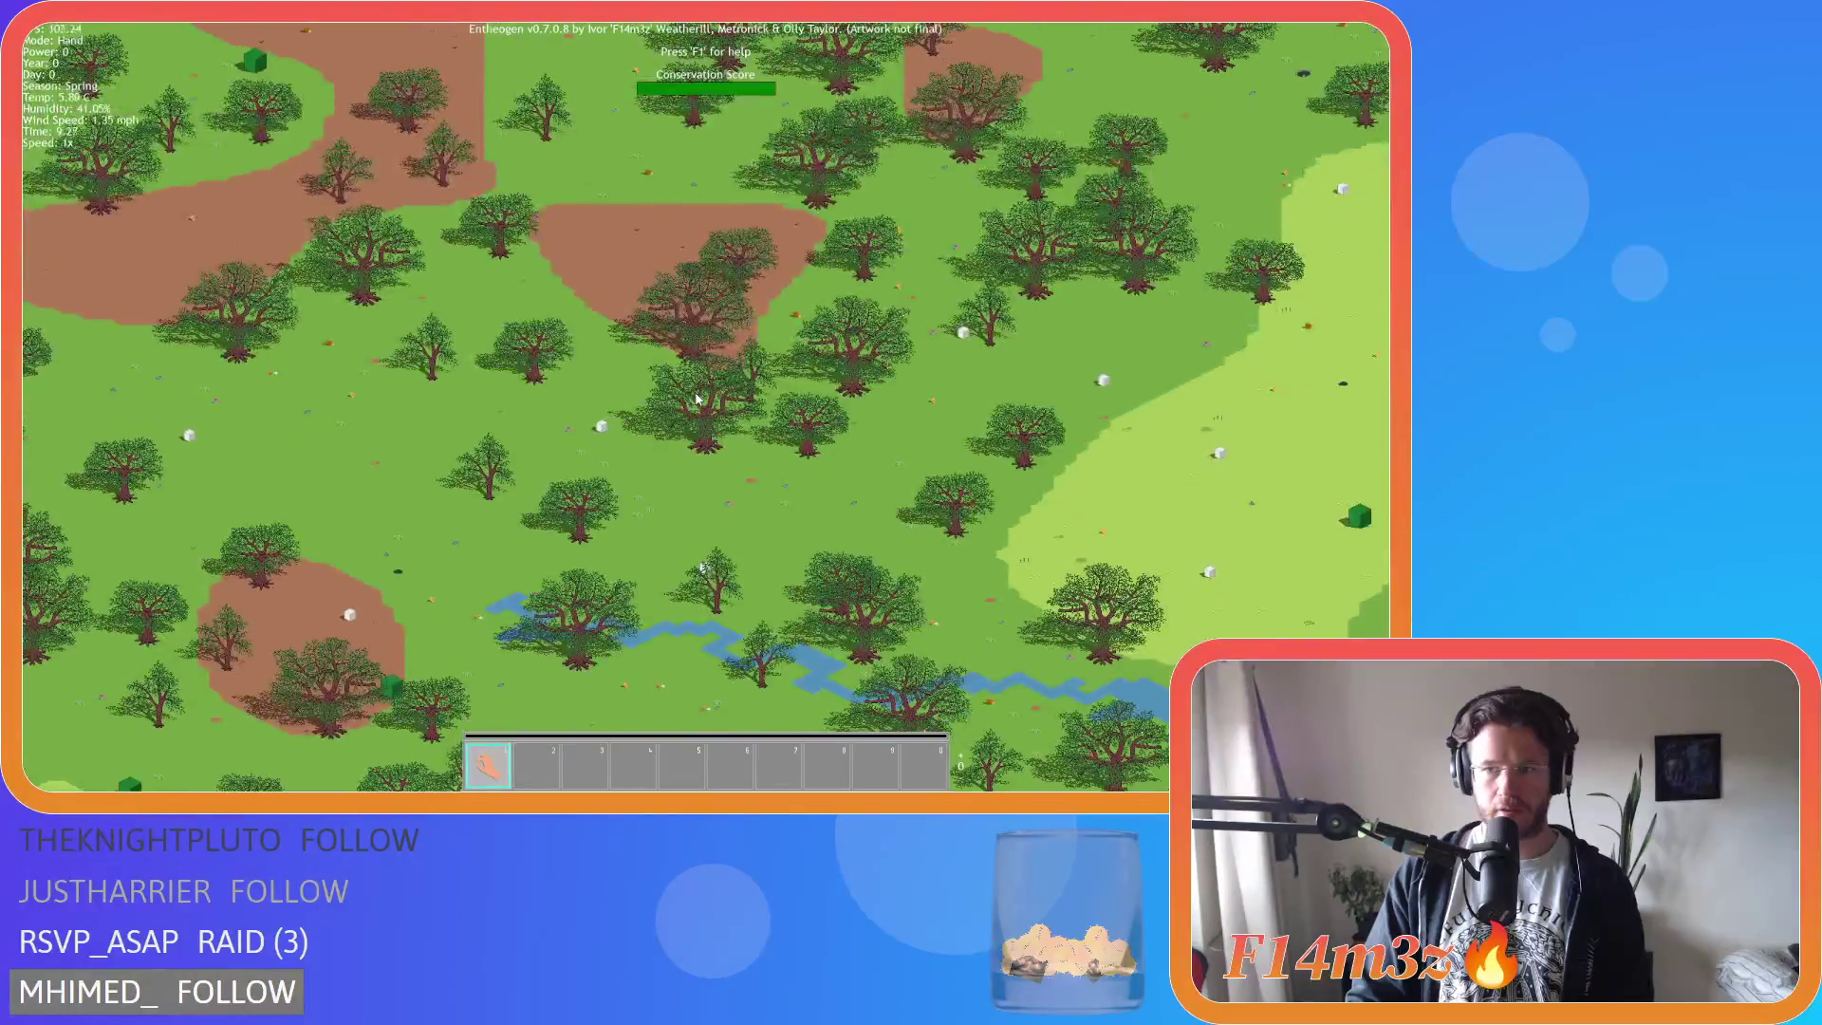
pyautogui.scroll(-5, 697, 399)
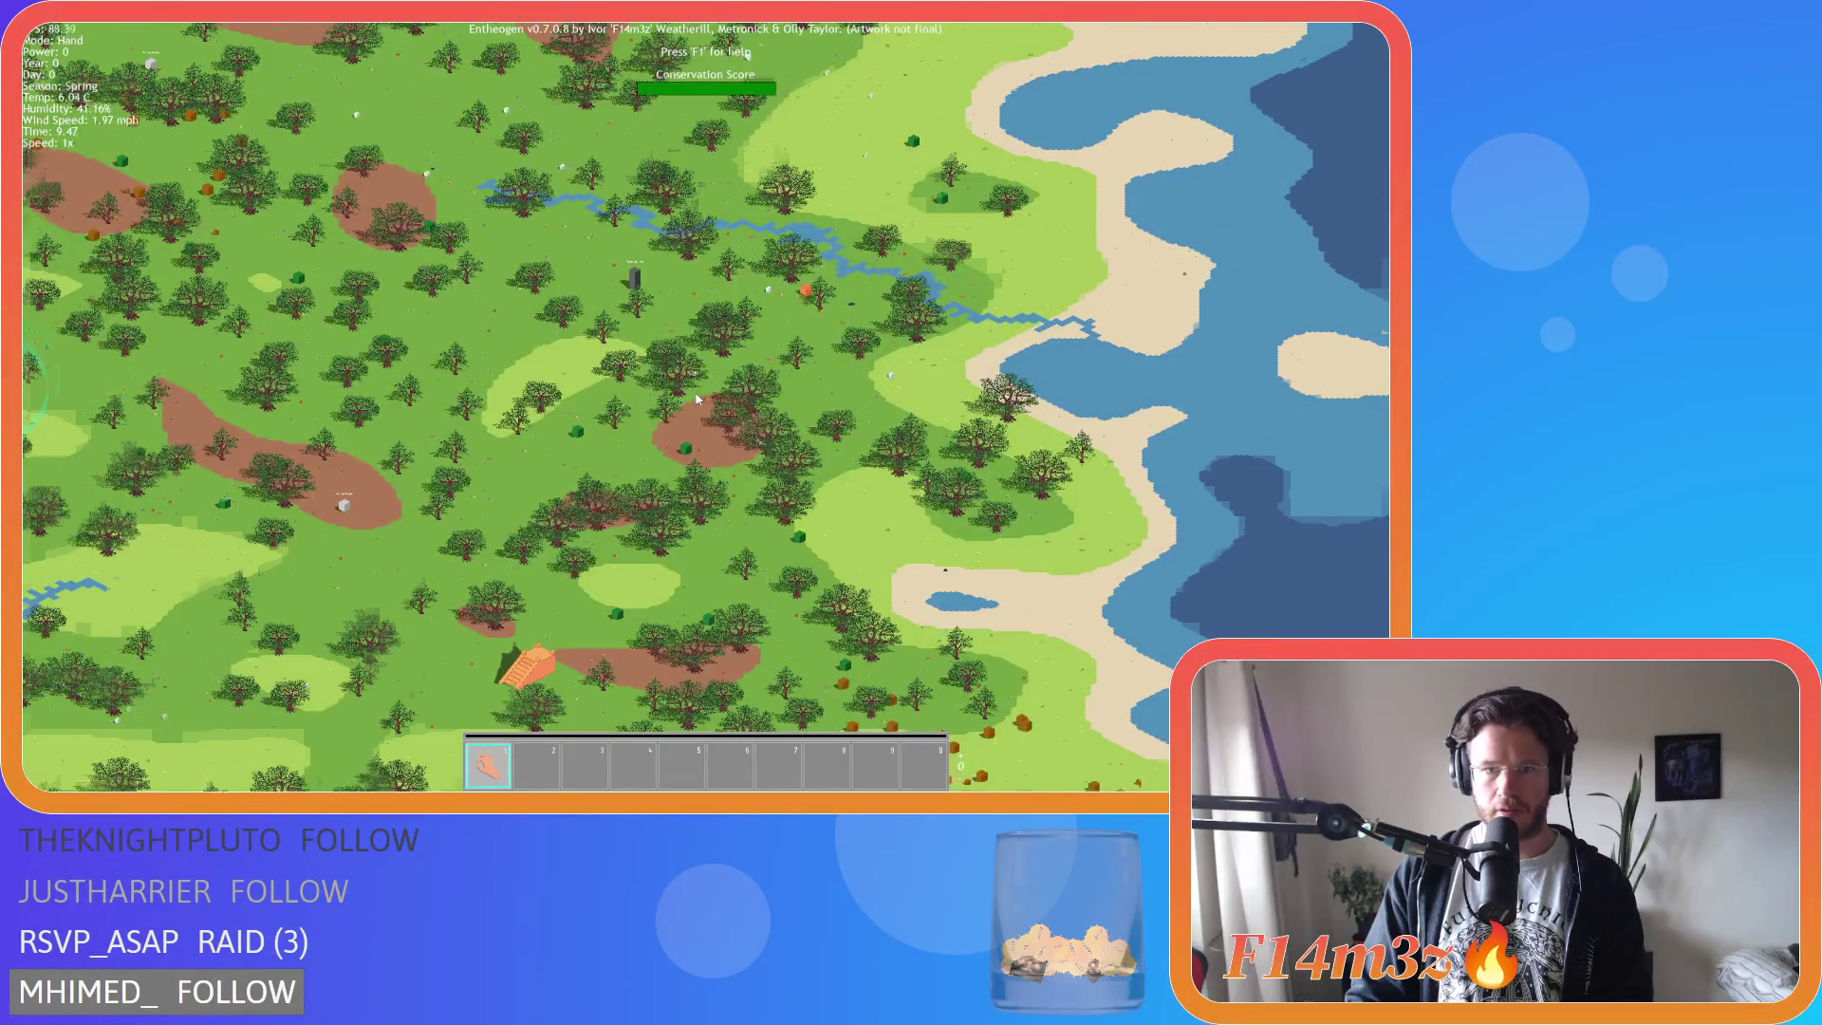
pyautogui.press('s')
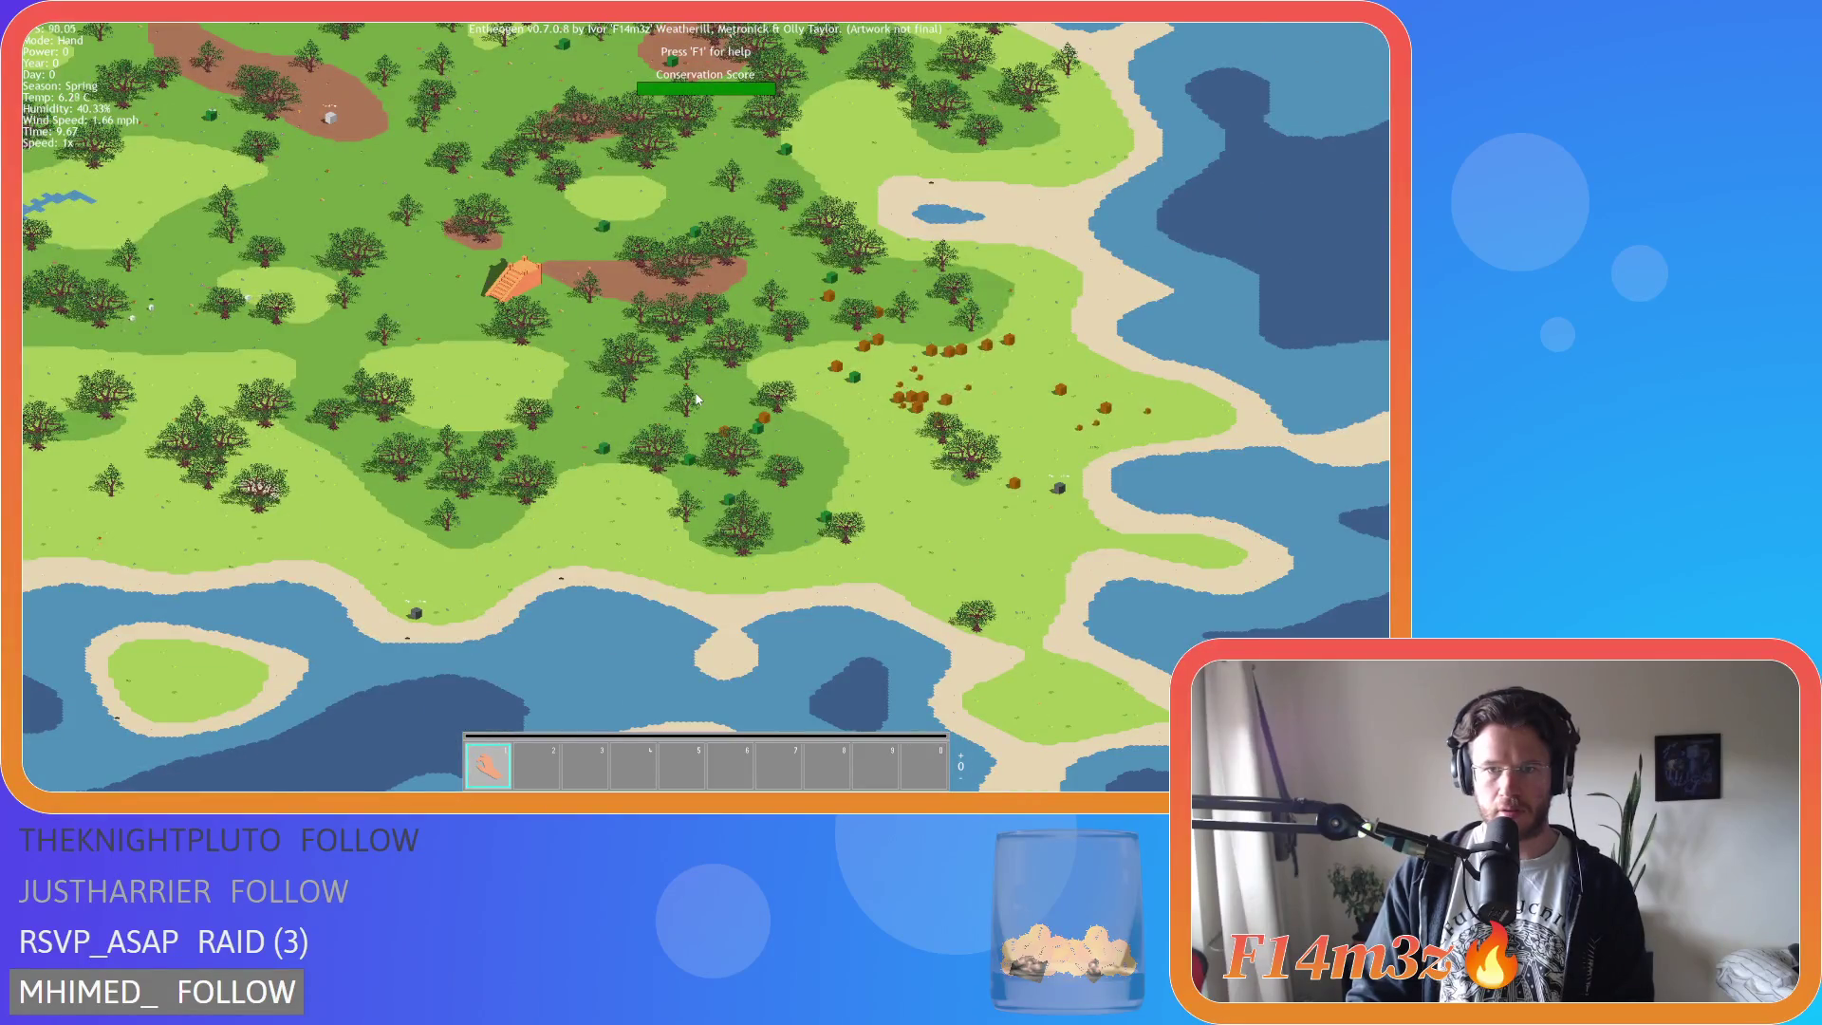
pyautogui.press('a')
pyautogui.scroll(5, 698, 398)
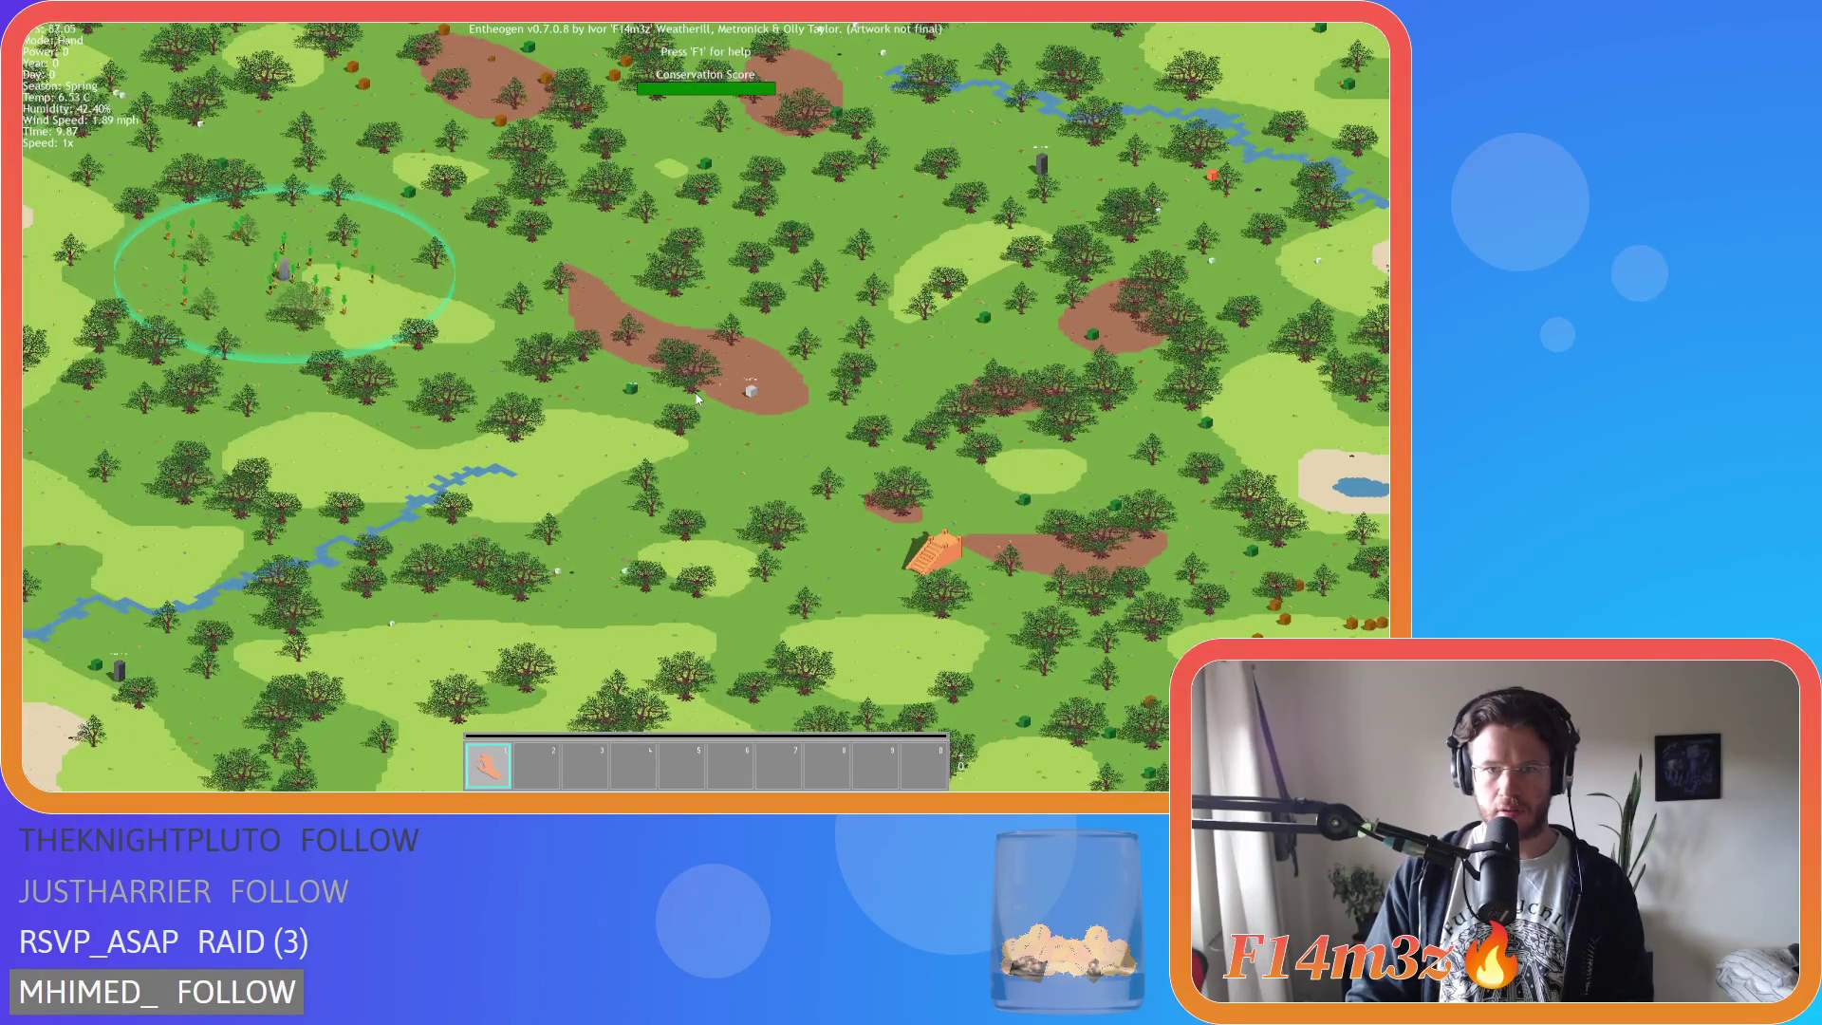
pyautogui.scroll(-5, 697, 399)
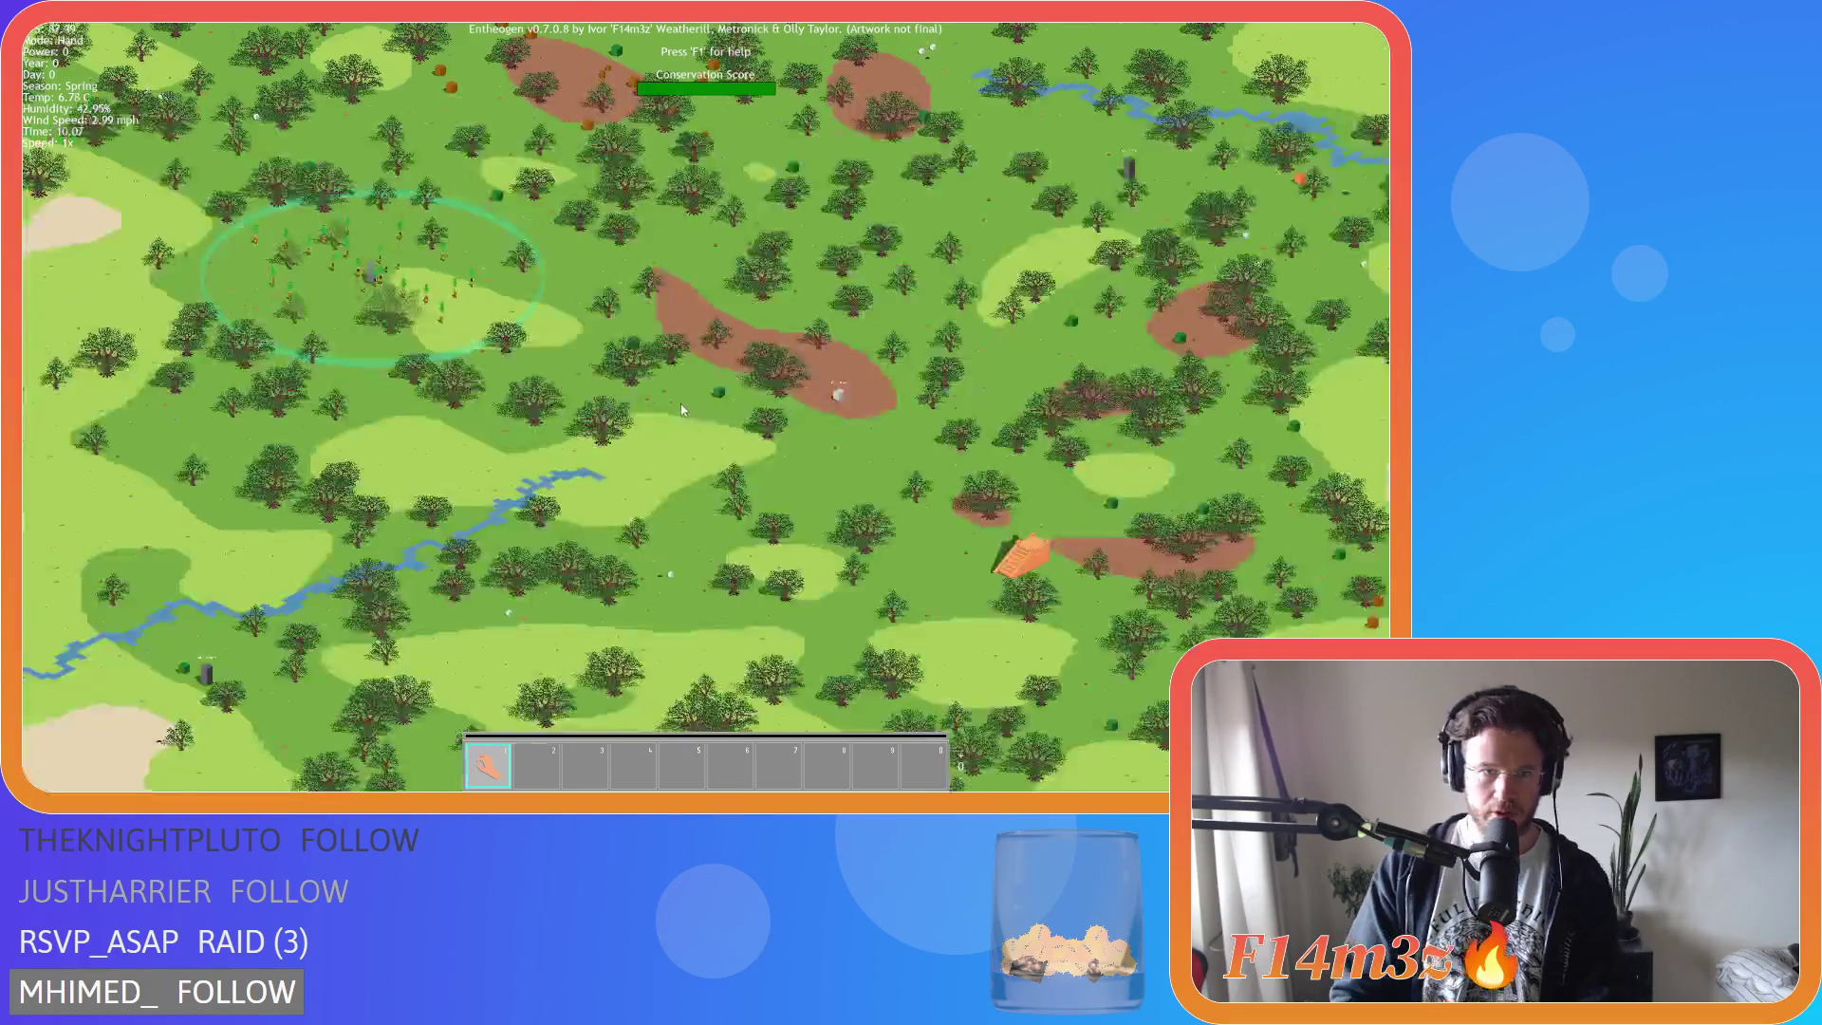
pyautogui.press('w')
pyautogui.press('w')
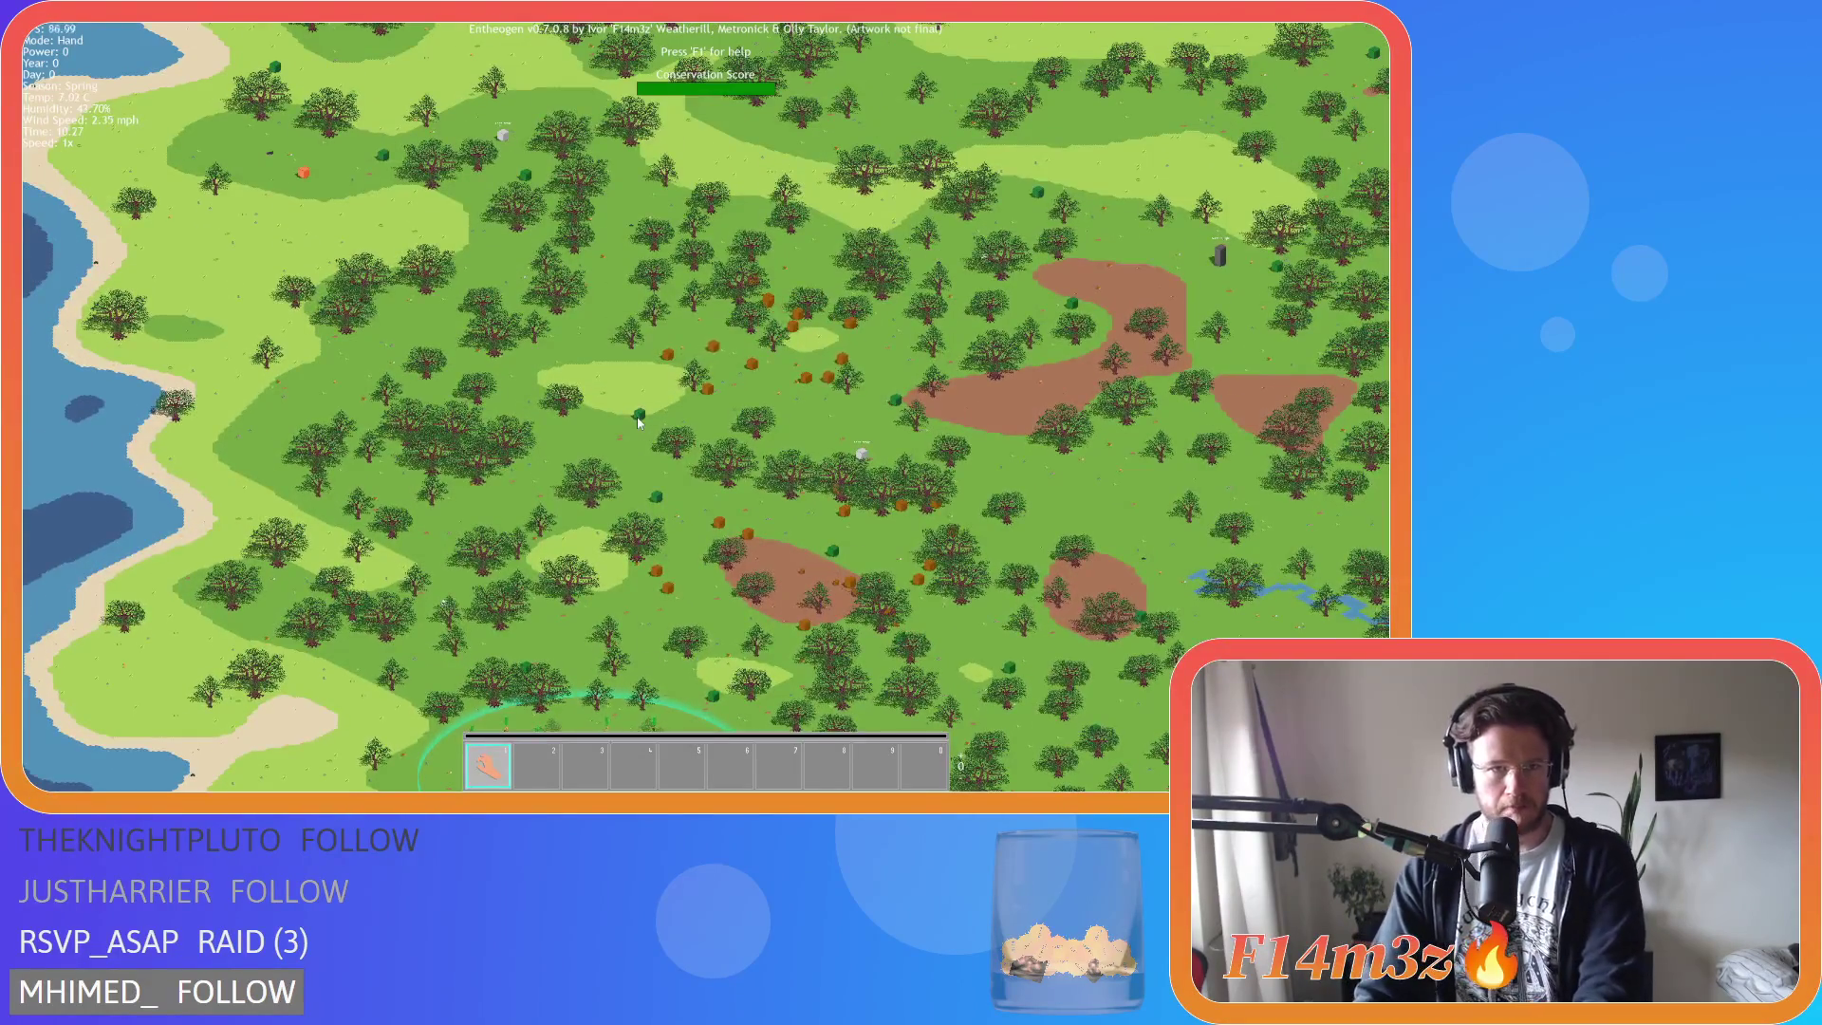
pyautogui.press('w')
pyautogui.scroll(-3, 635, 418)
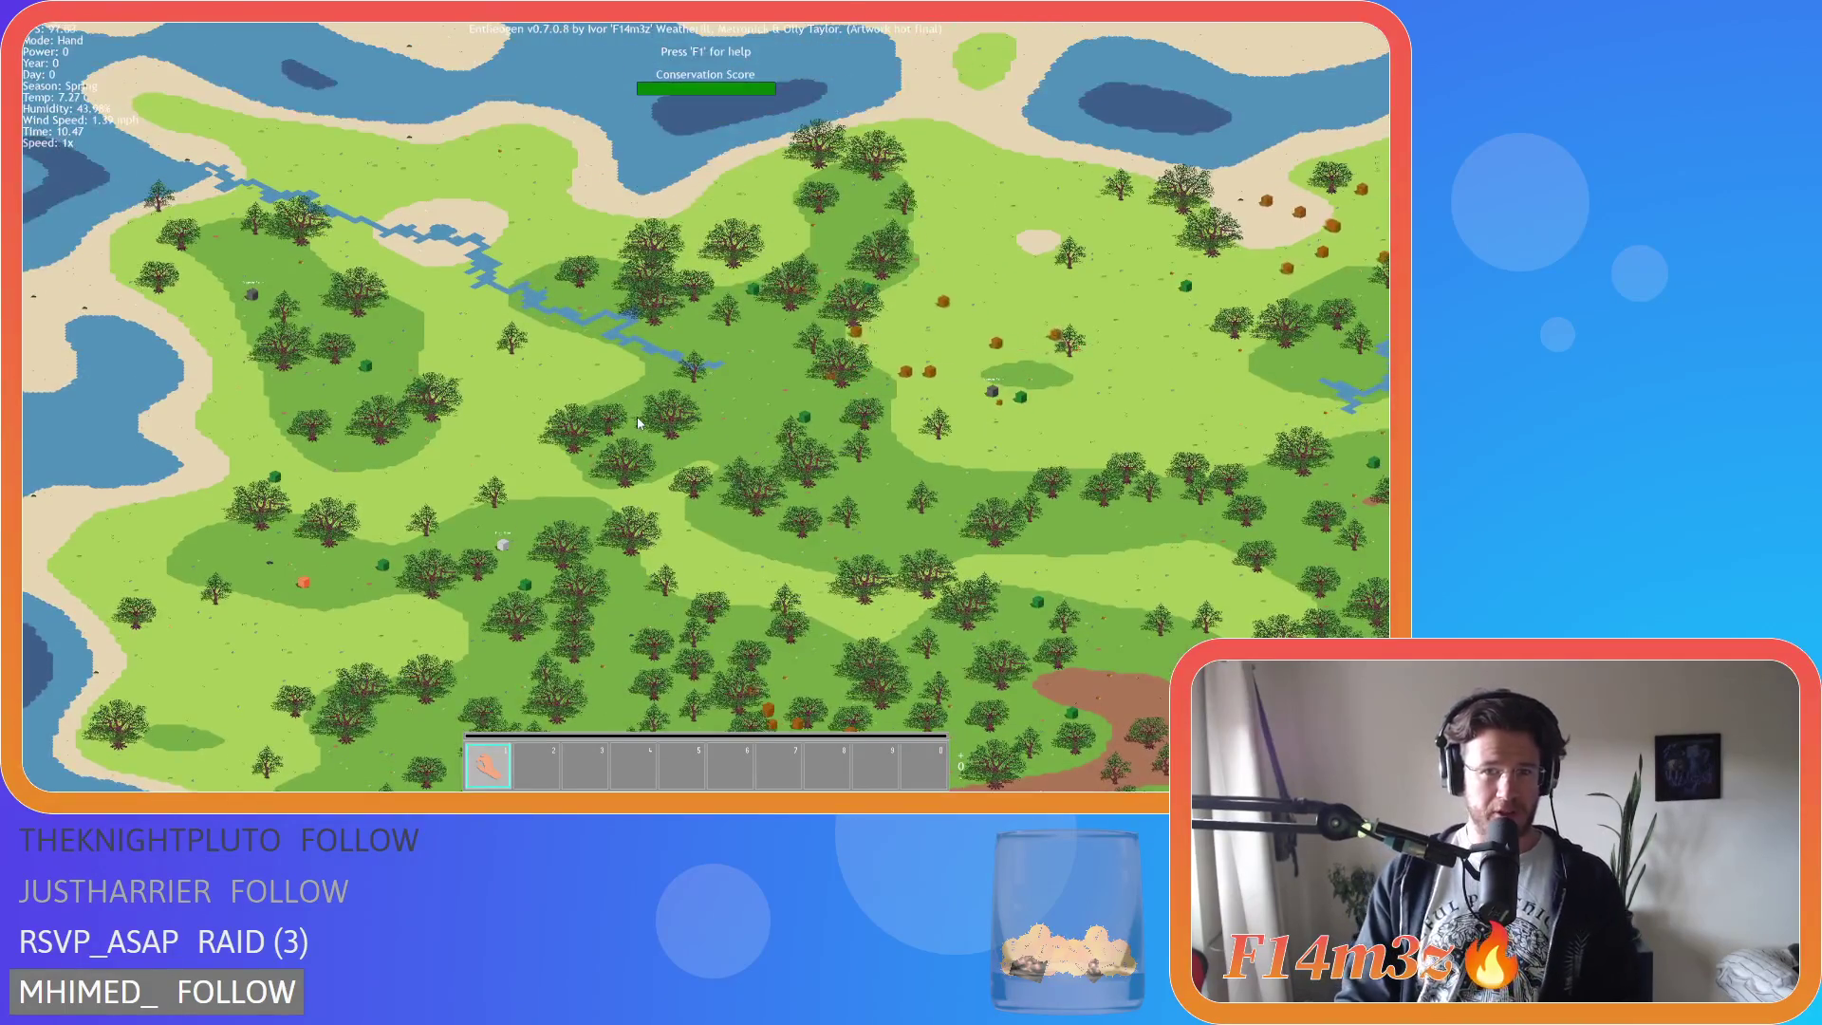
pyautogui.press('d')
pyautogui.scroll(3, 636, 418)
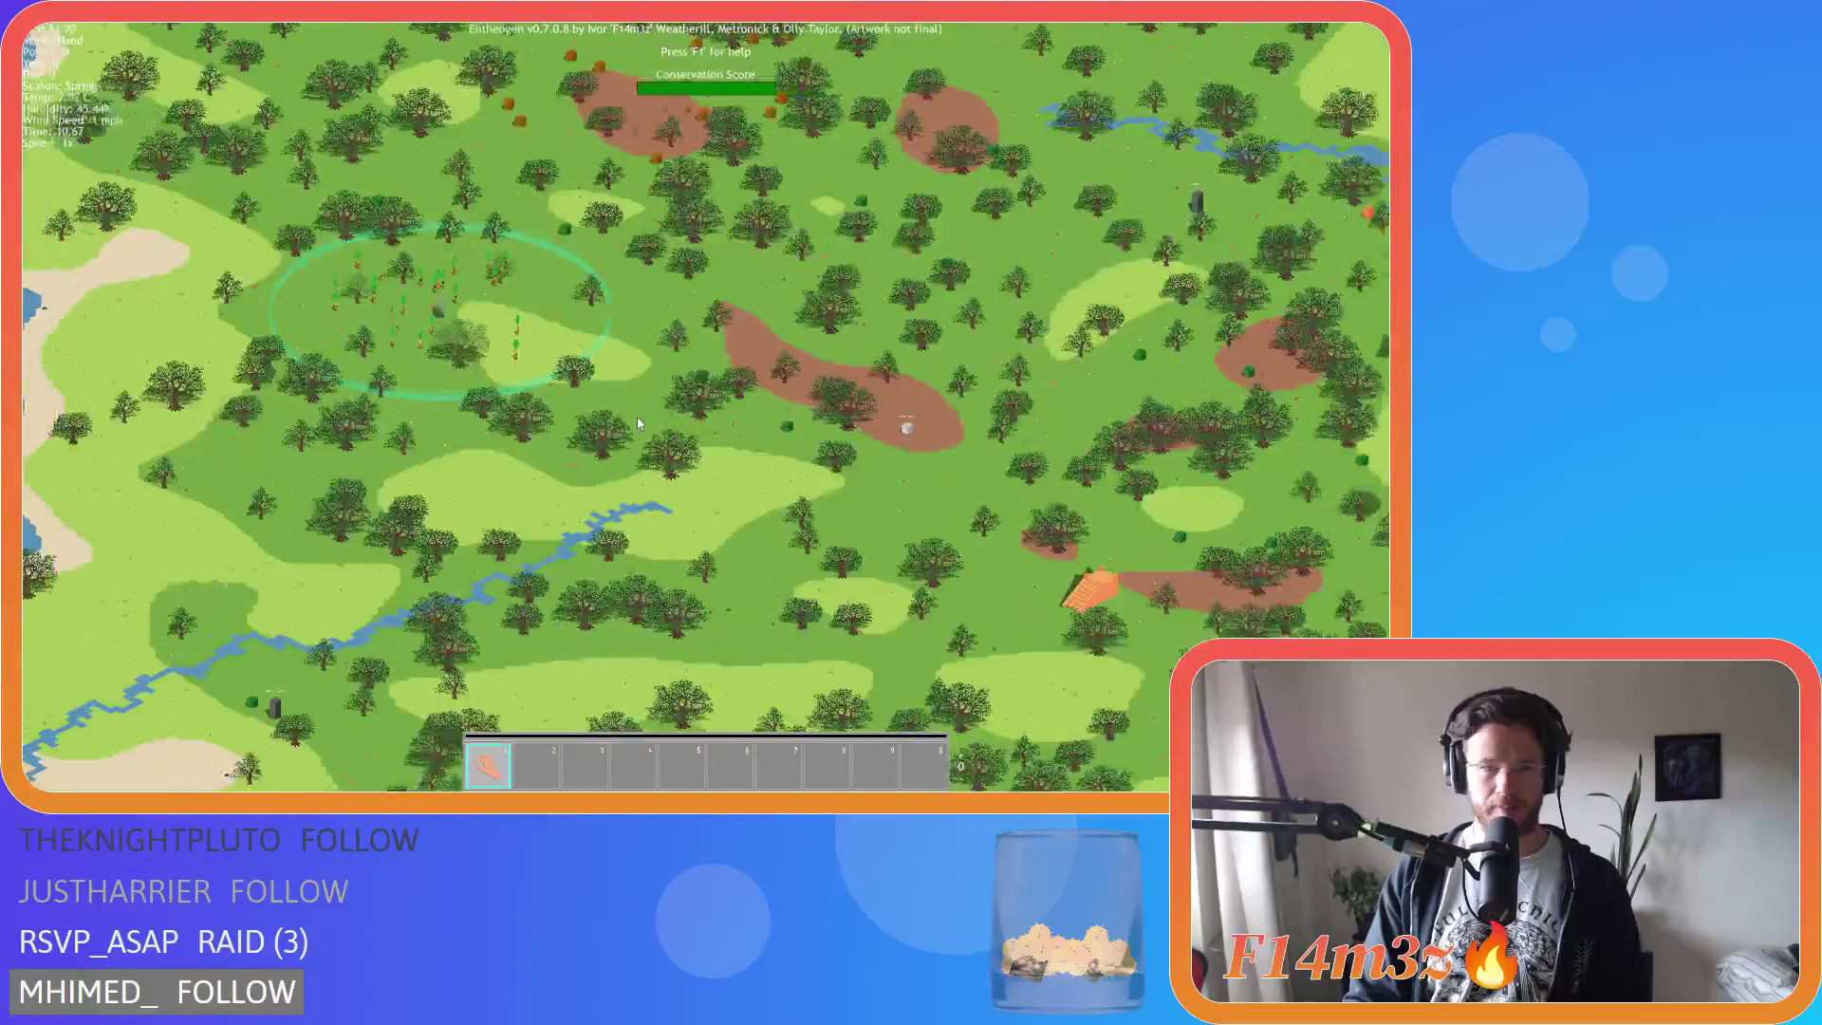
pyautogui.press('Escape')
pyautogui.press('y')
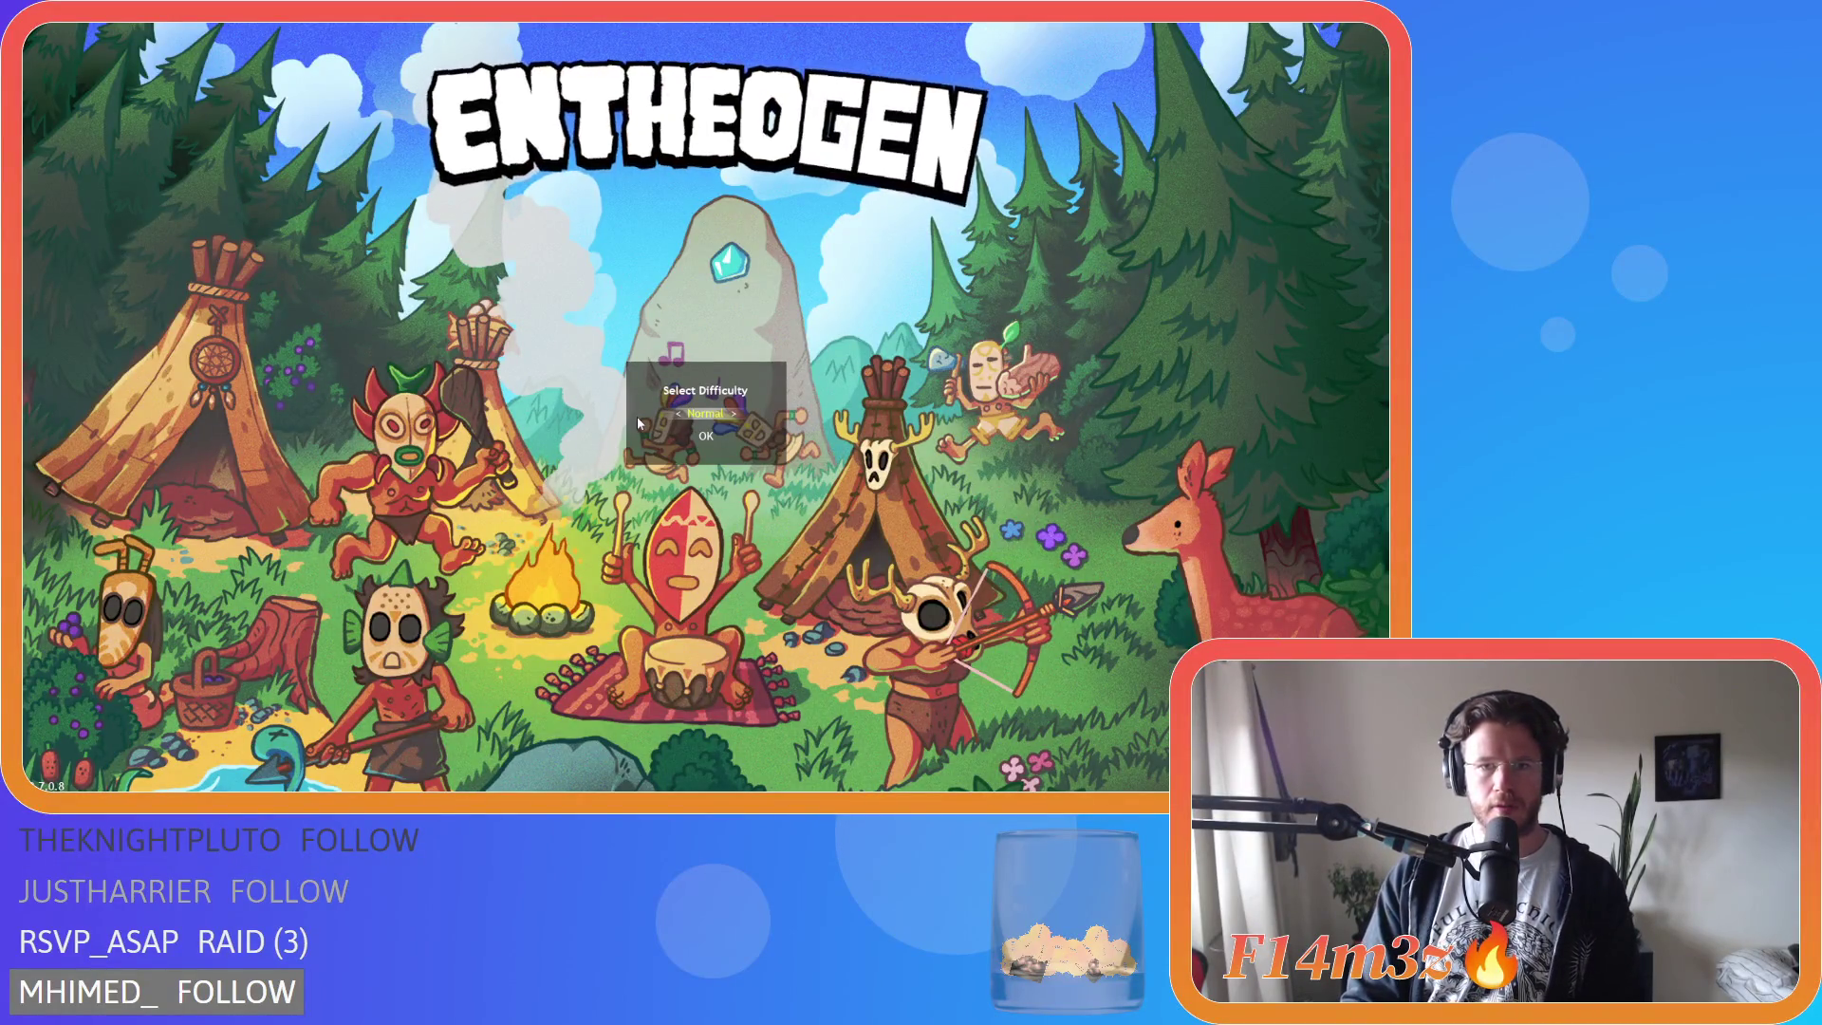
# Start a new game on Normal difficulty and close the help overlay once the world loads.
pyautogui.press('Return')
pyautogui.press('y')
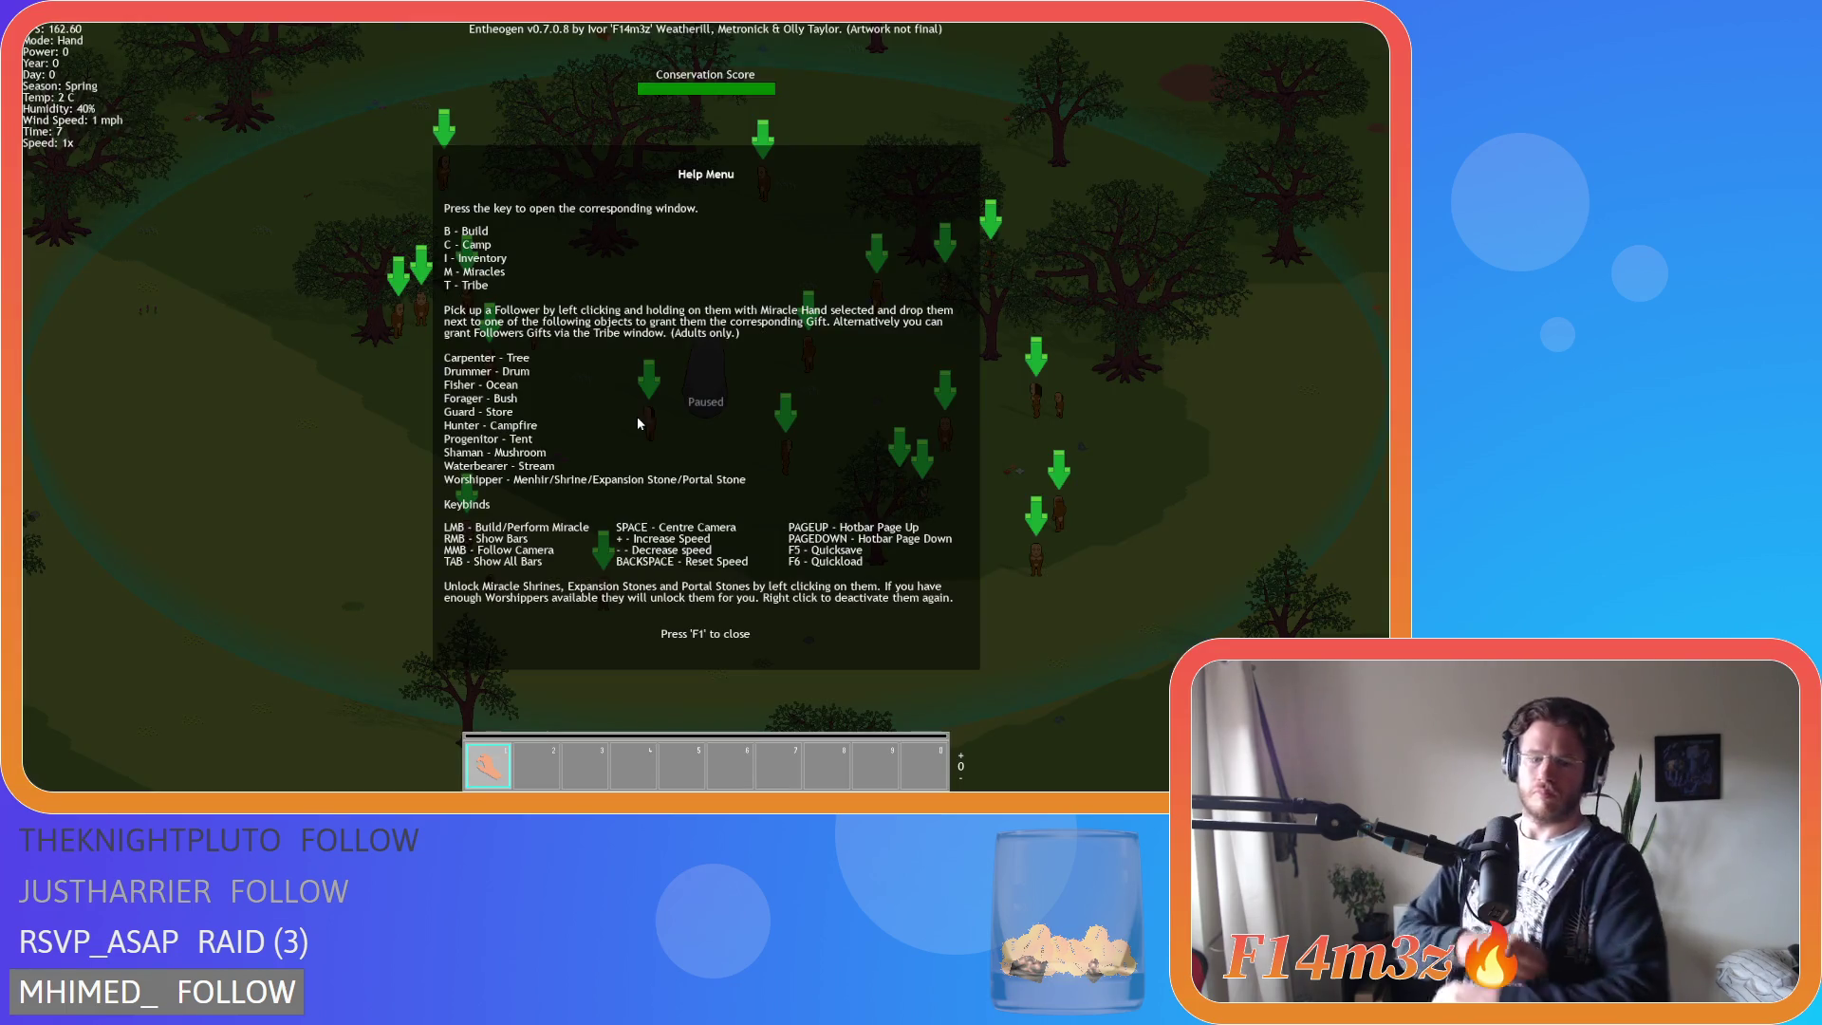
pyautogui.press('F1')
pyautogui.scroll(-5, 635, 416)
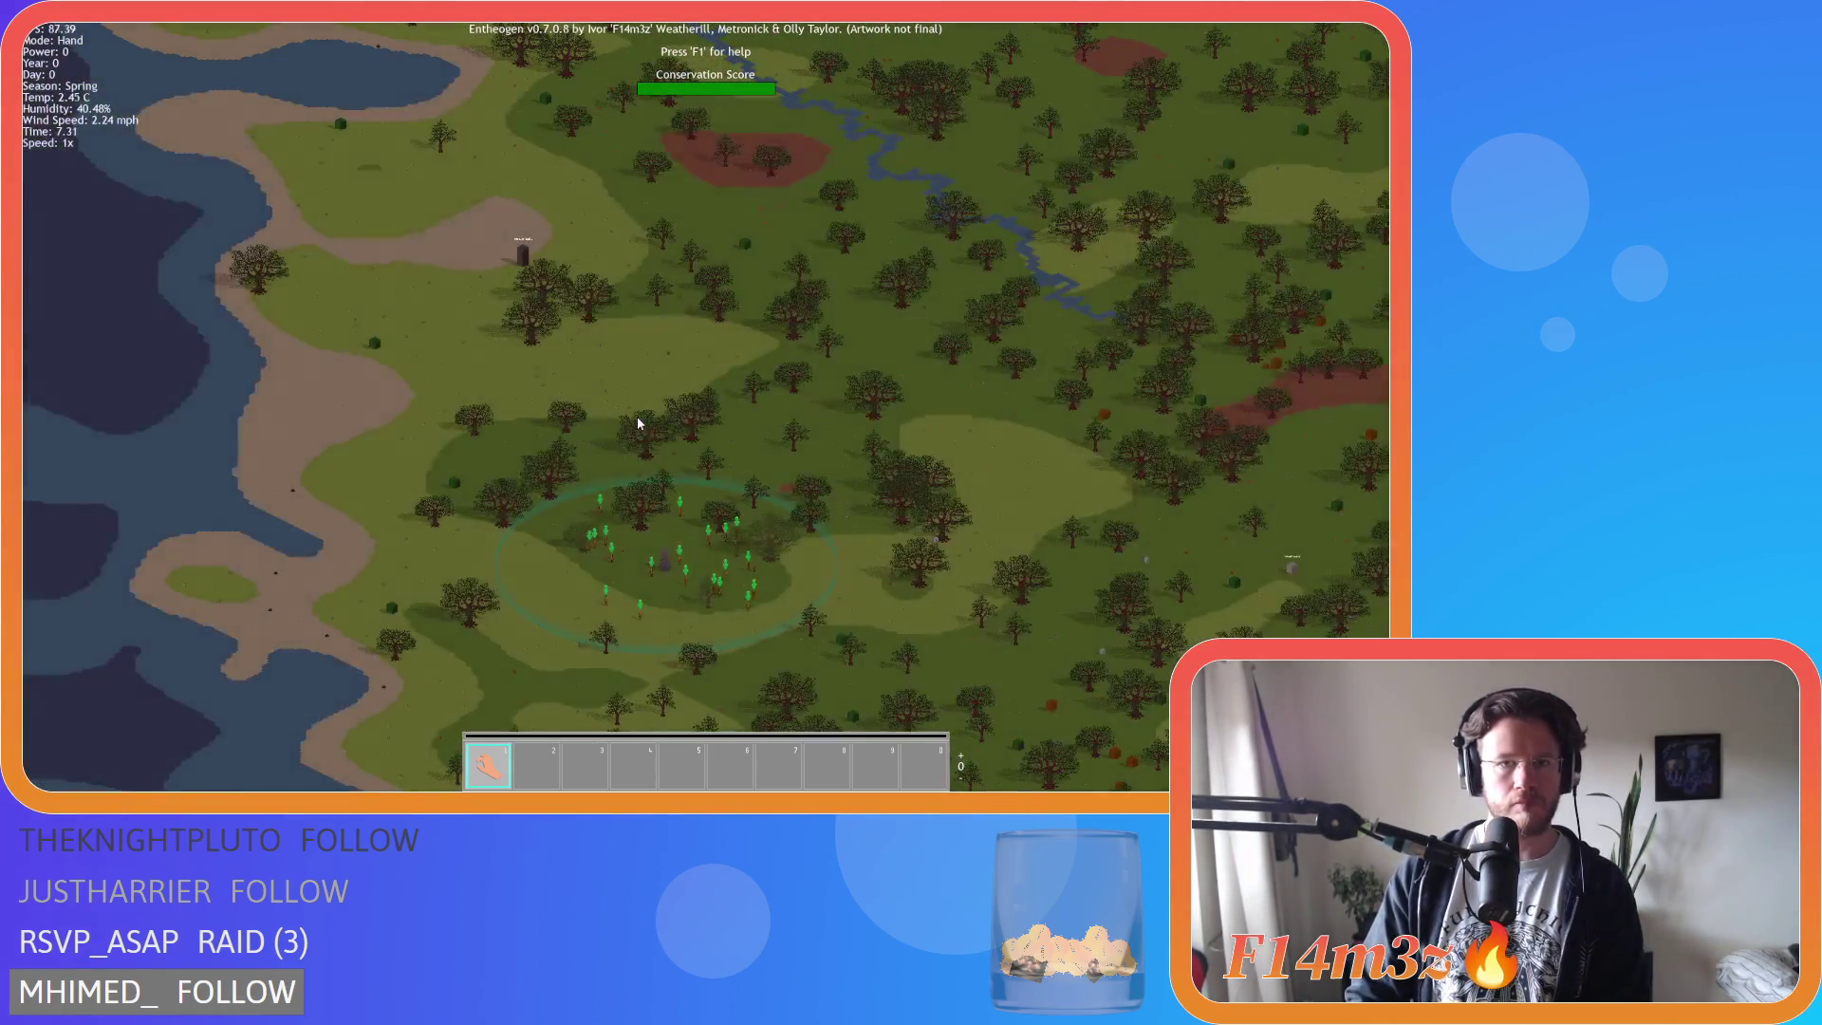
# Pan across the new map up and left toward the lakes, then right to the coastline.
pyautogui.press('s')
pyautogui.press('d')
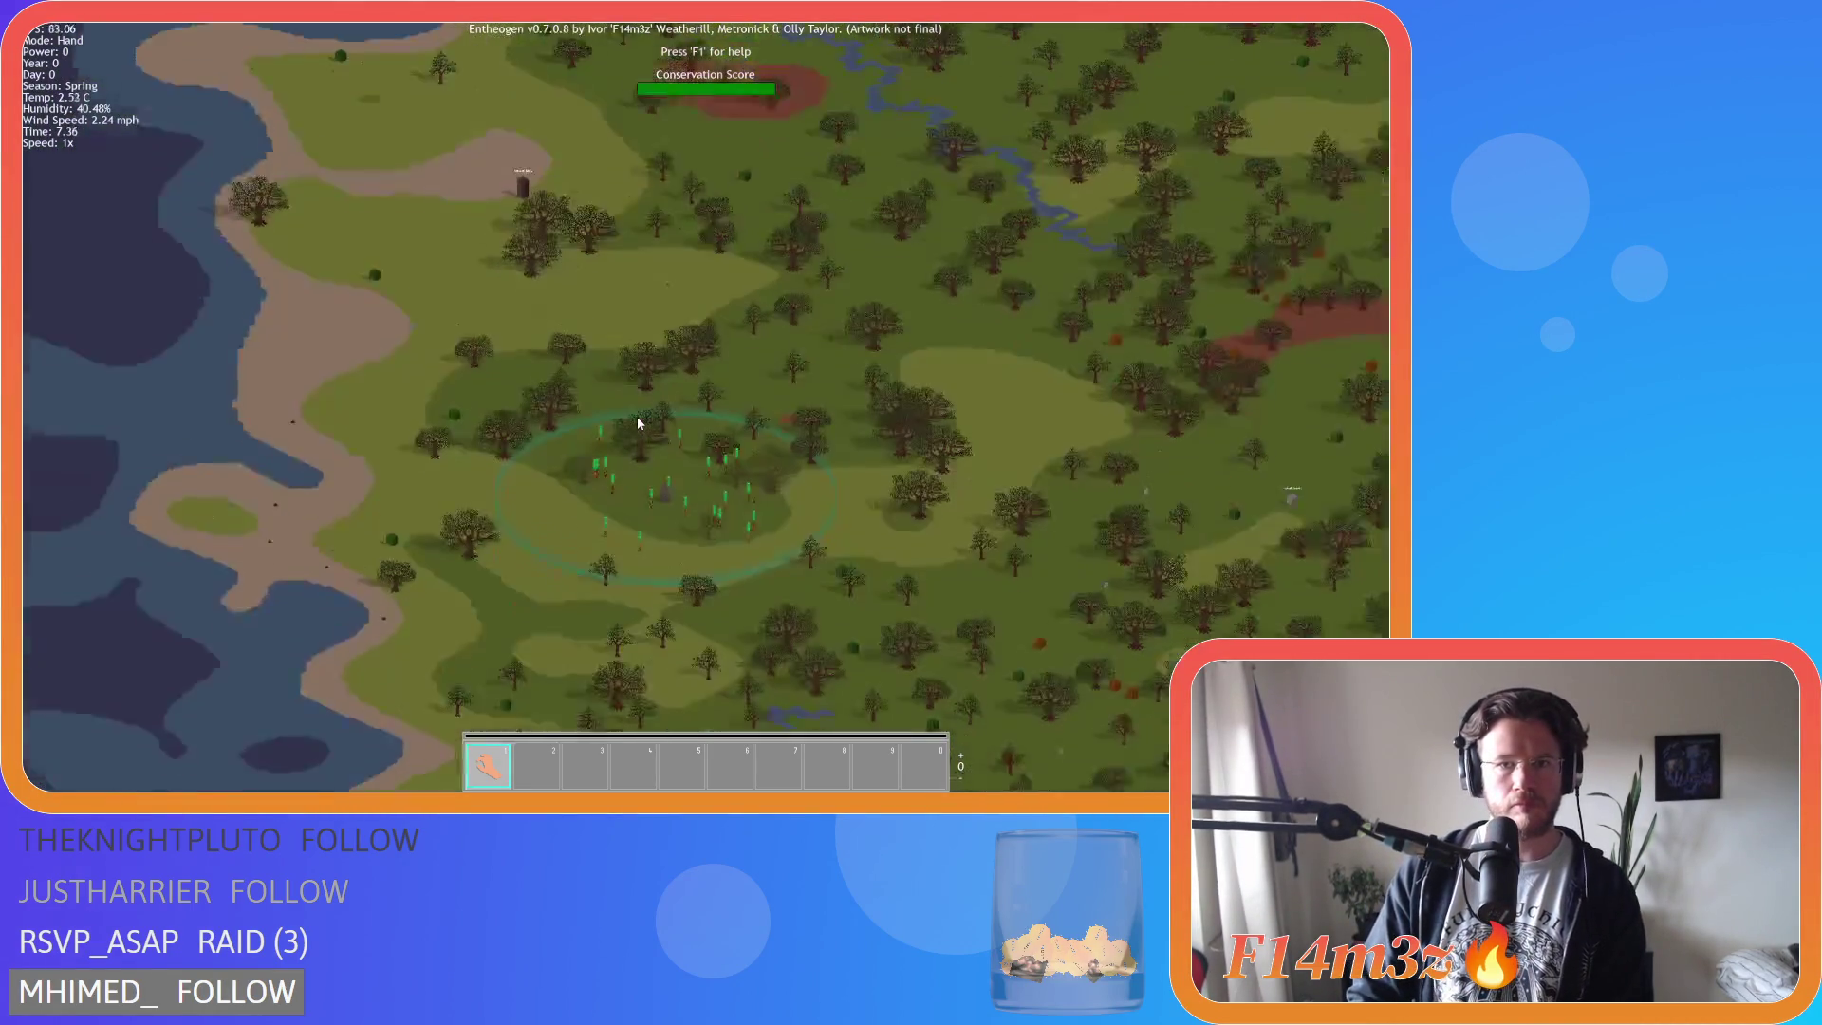
pyautogui.scroll(-3, 638, 423)
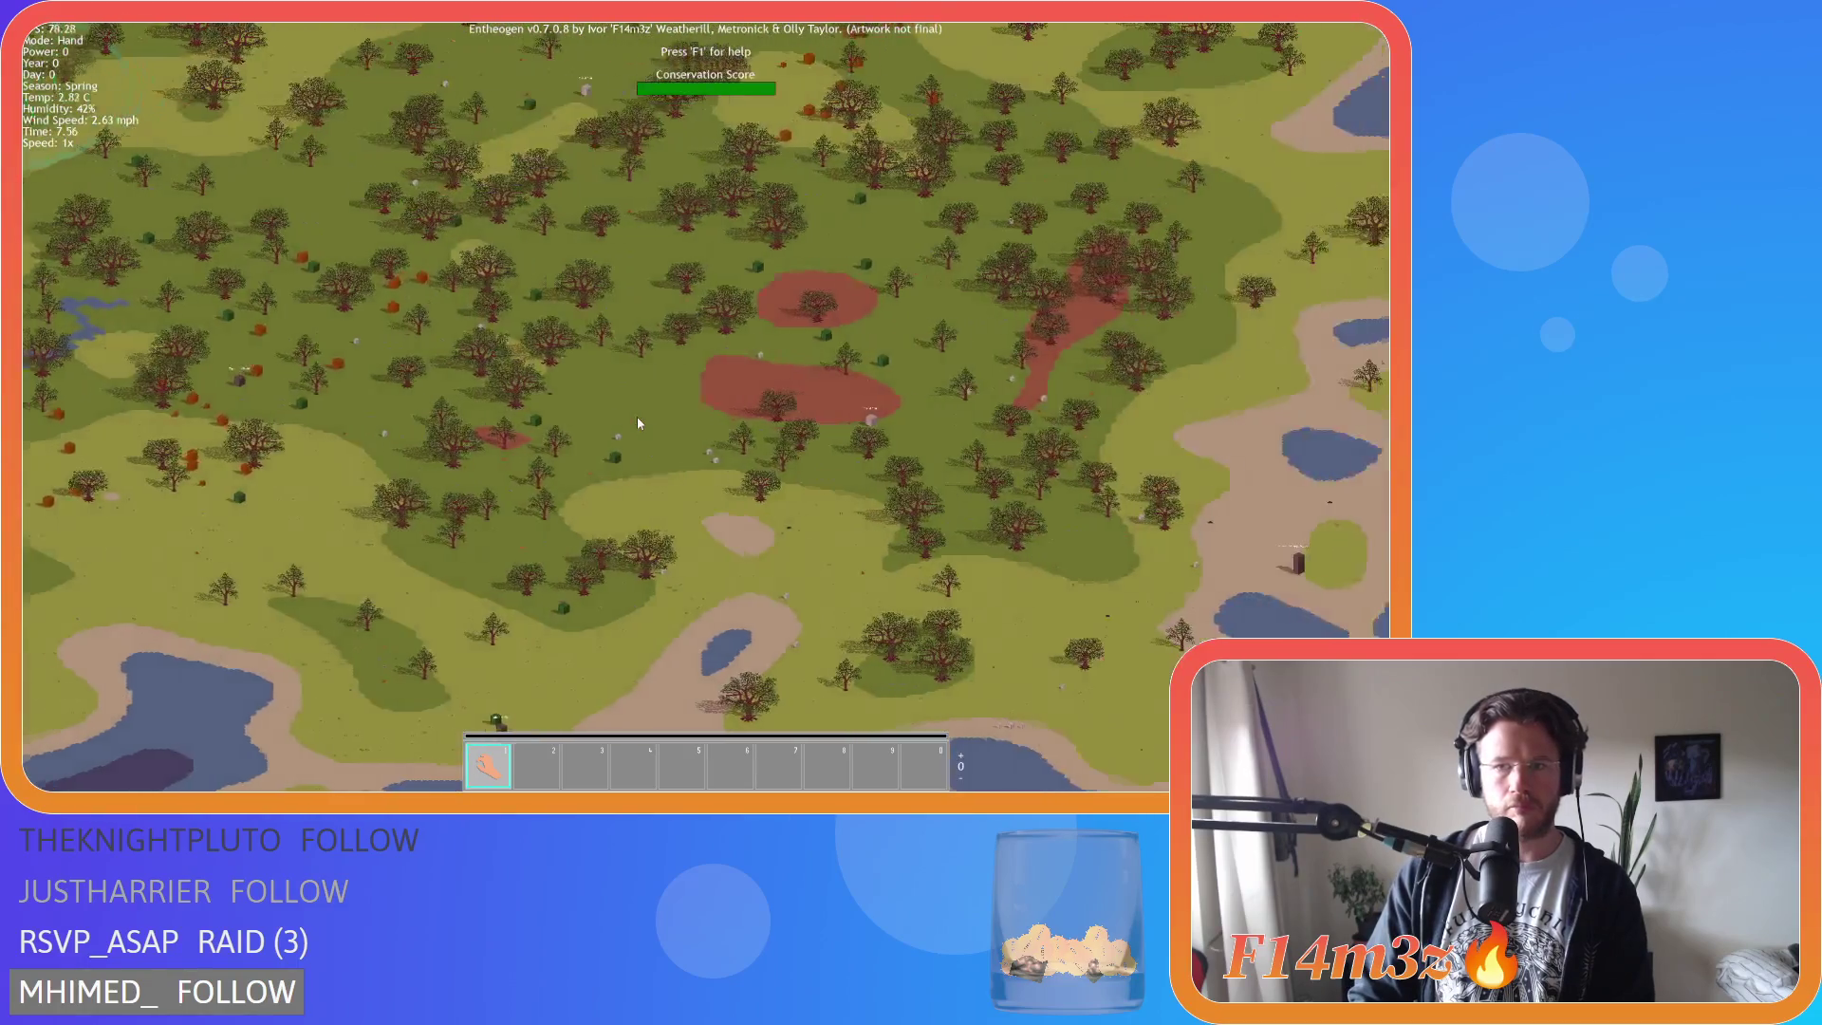
pyautogui.scroll(3, 637, 423)
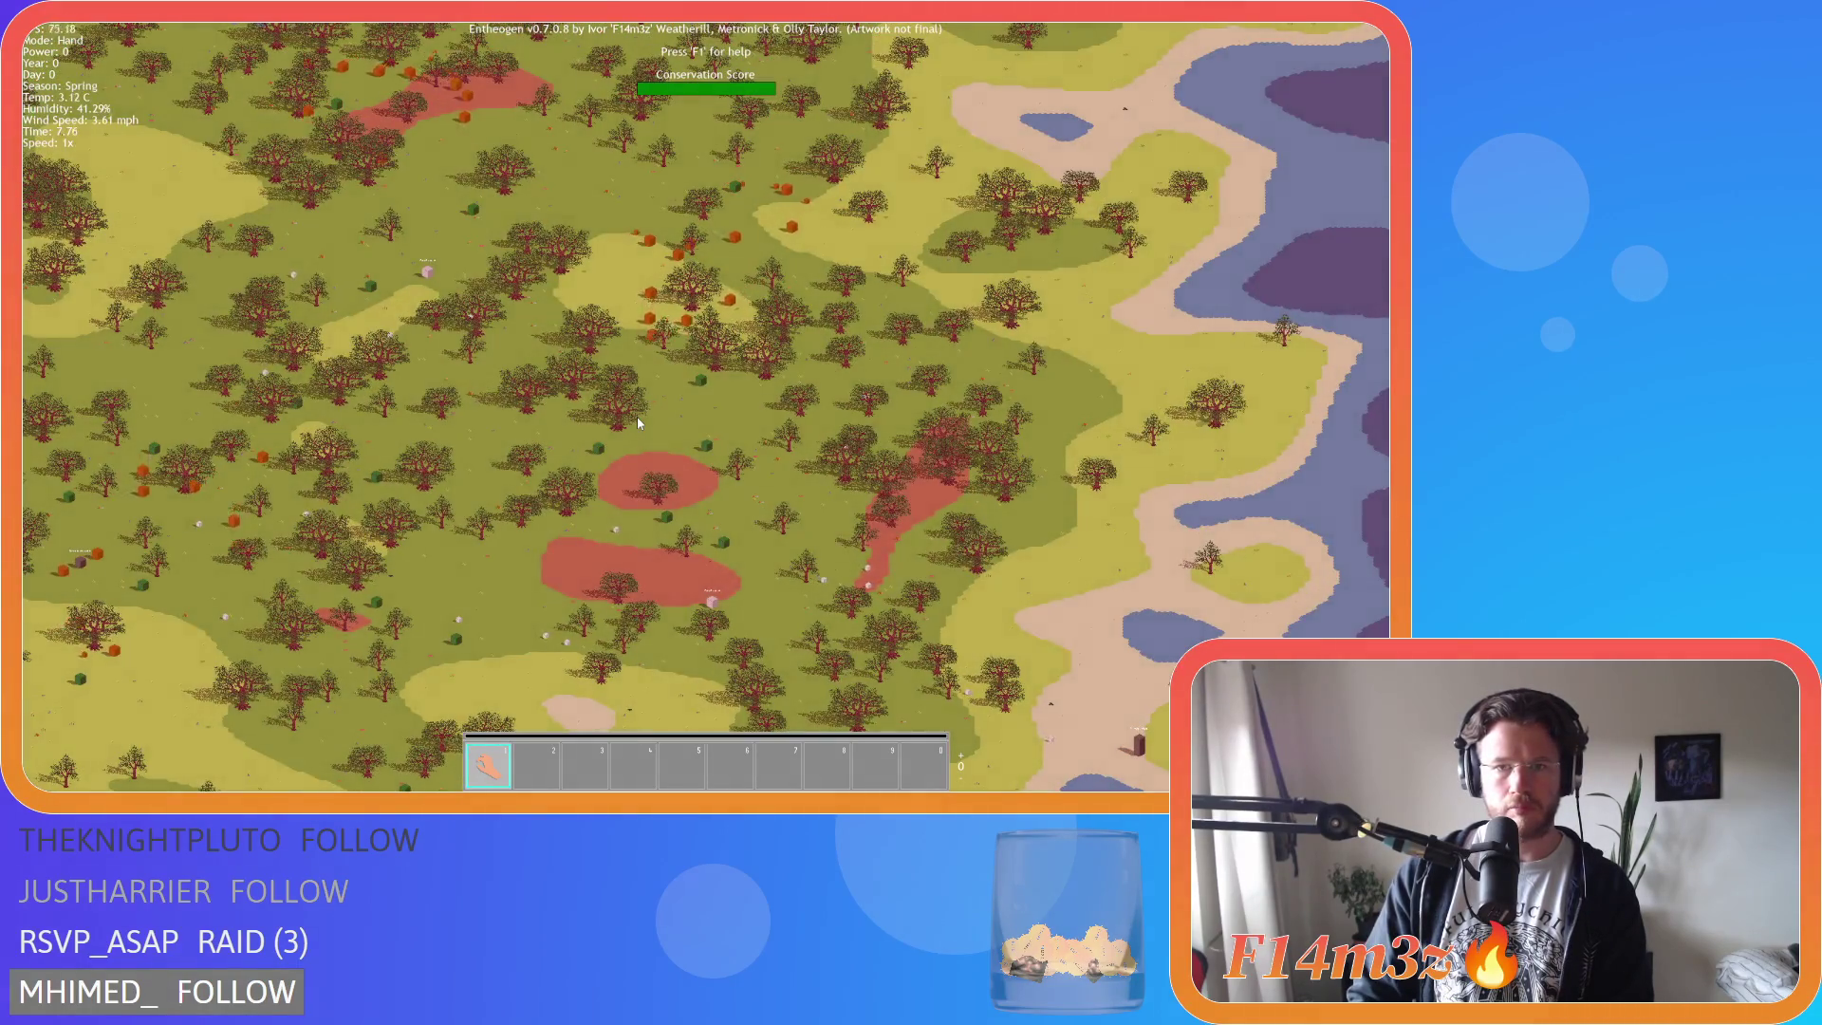
pyautogui.press('w')
pyautogui.press('a')
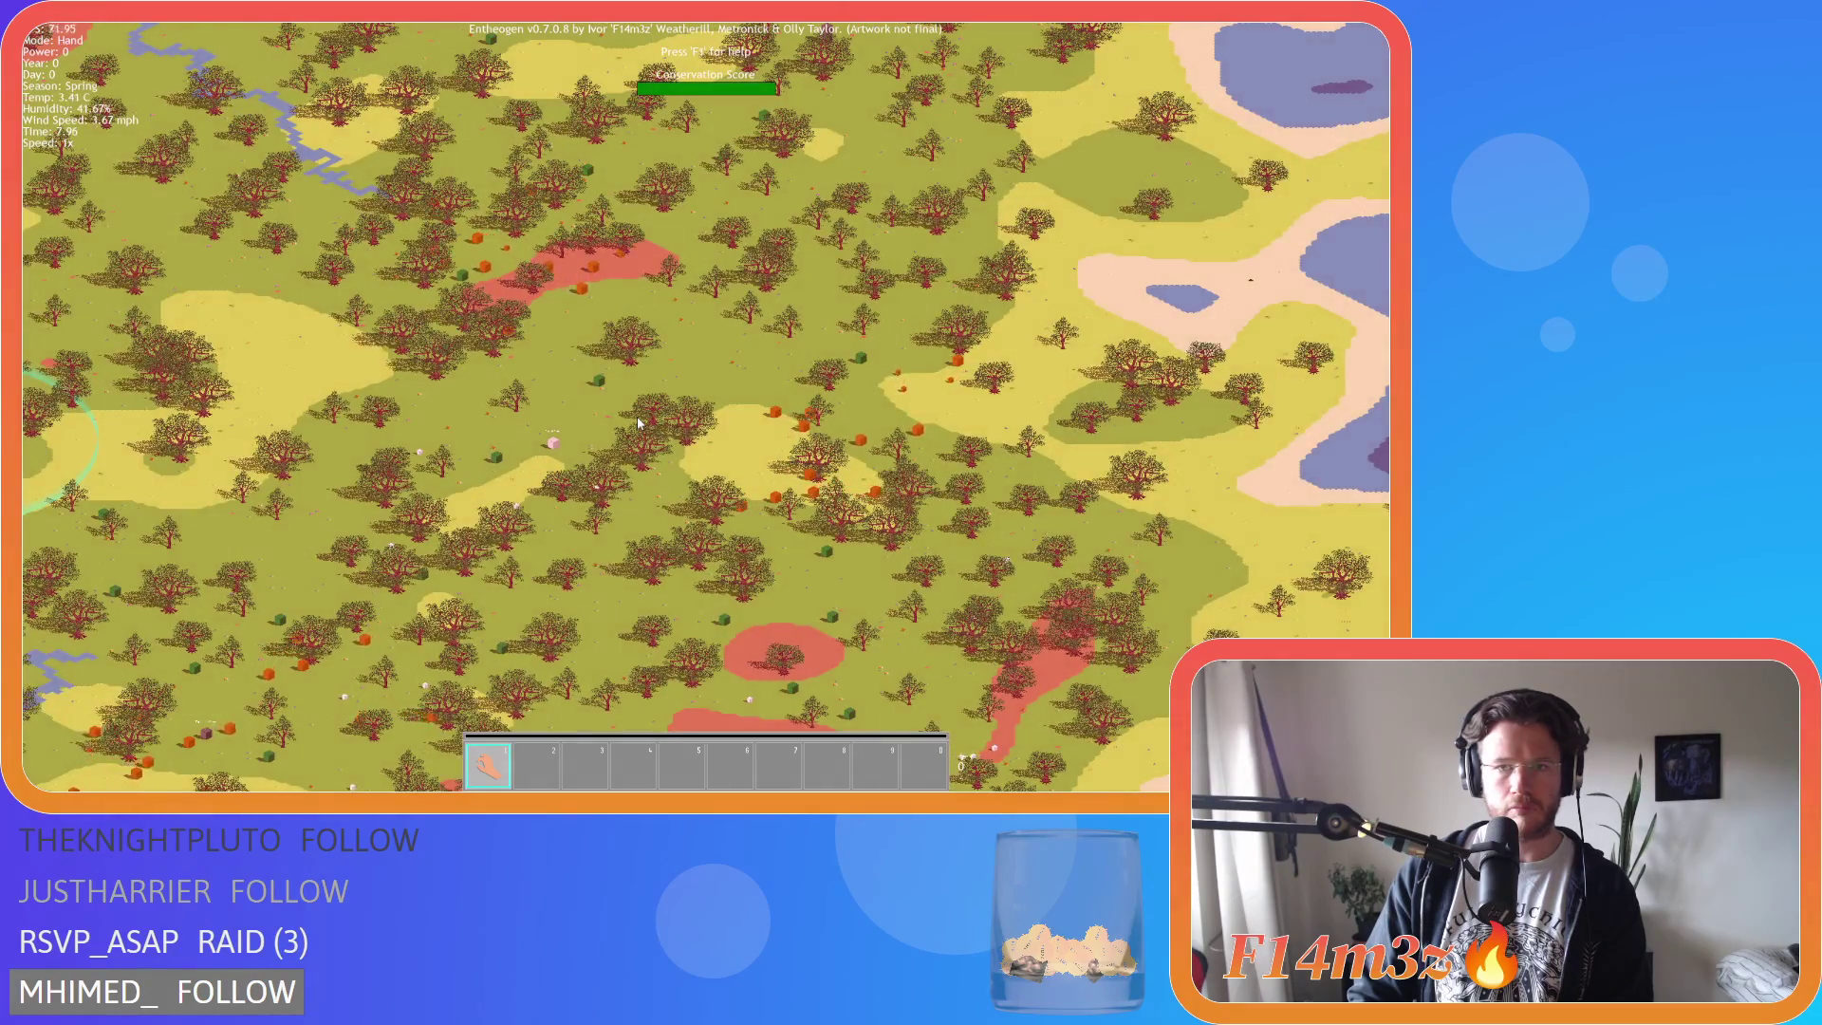
pyautogui.press('w')
pyautogui.press('a')
pyautogui.press('w')
pyautogui.press('a')
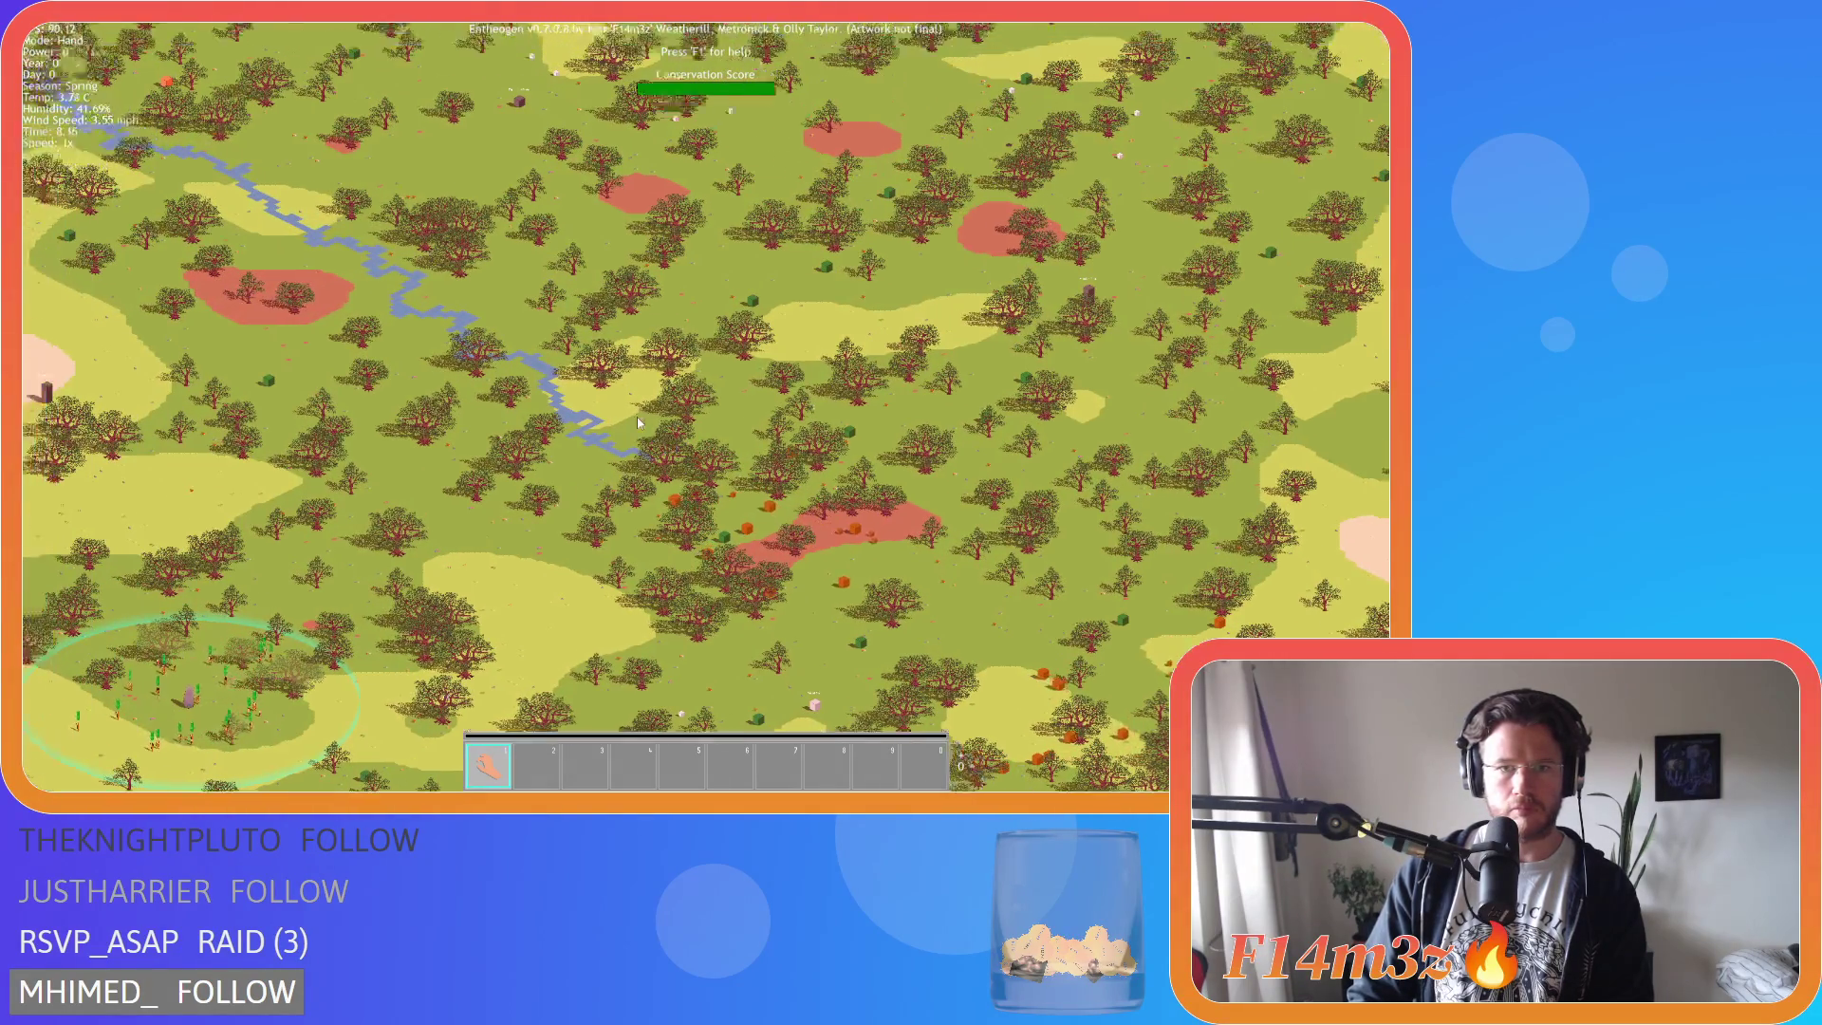
pyautogui.press('w')
pyautogui.press('a')
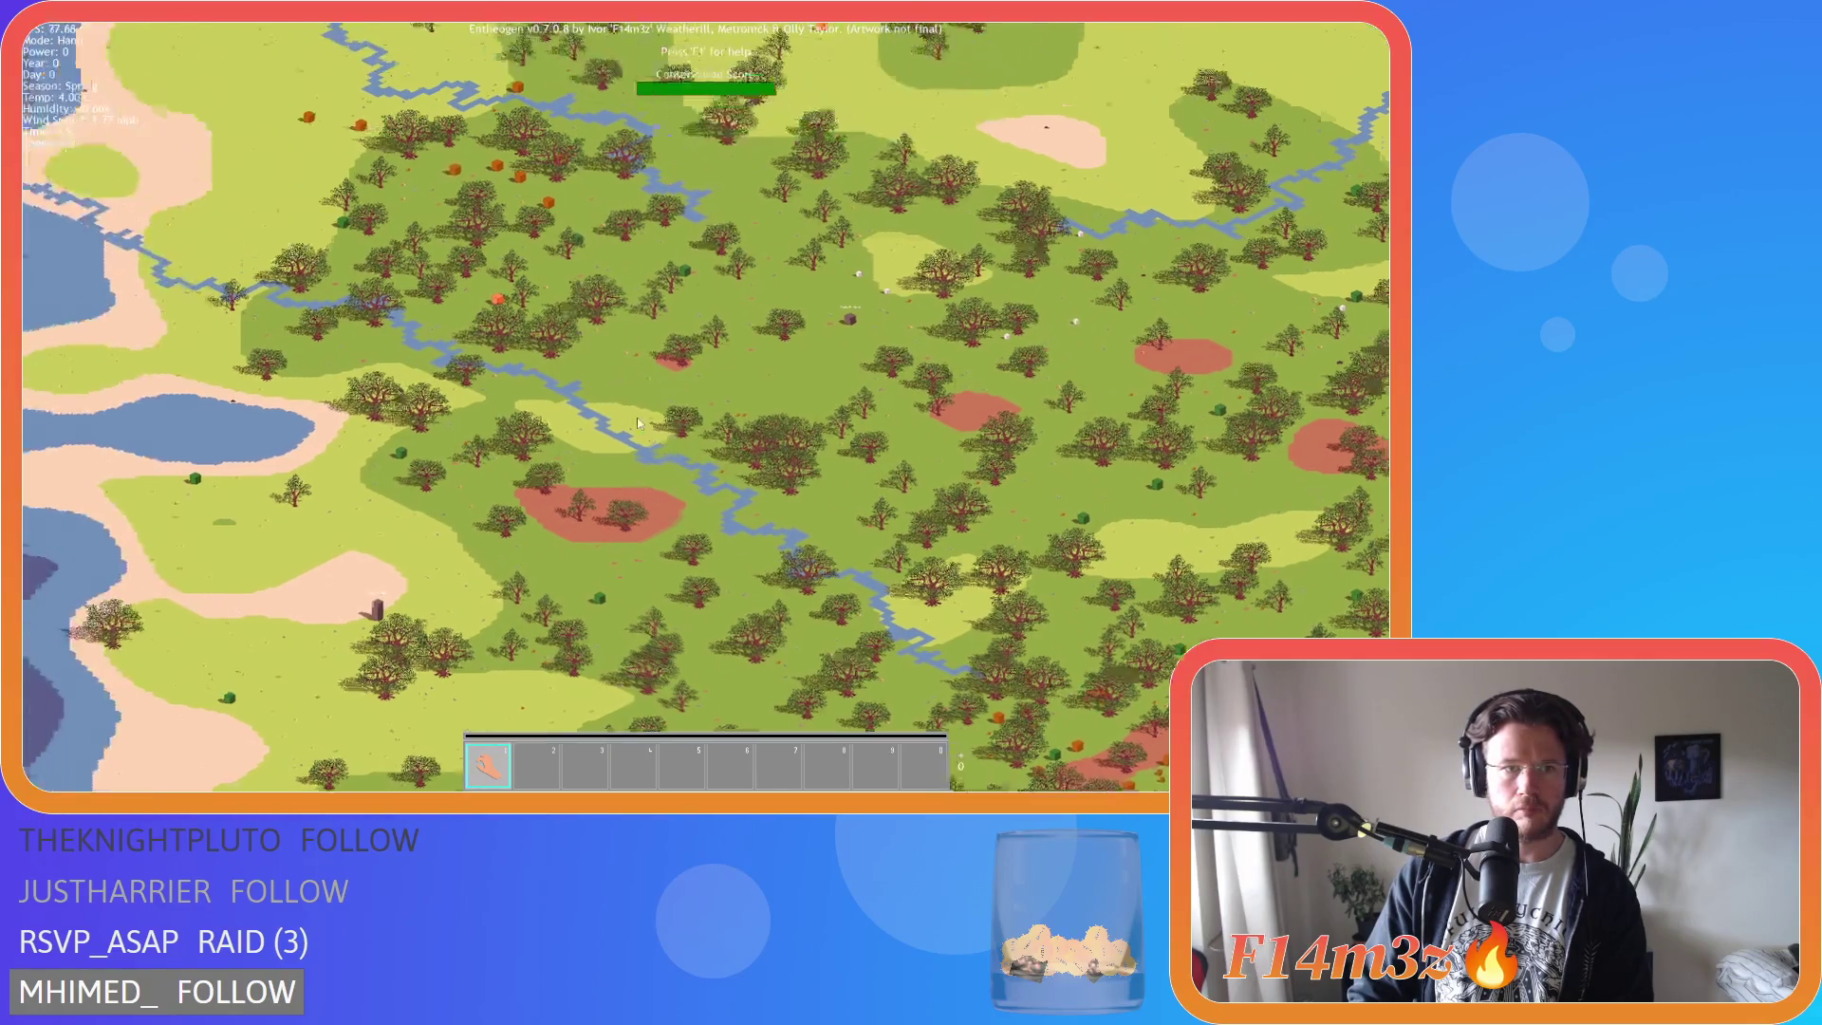
pyautogui.press('d')
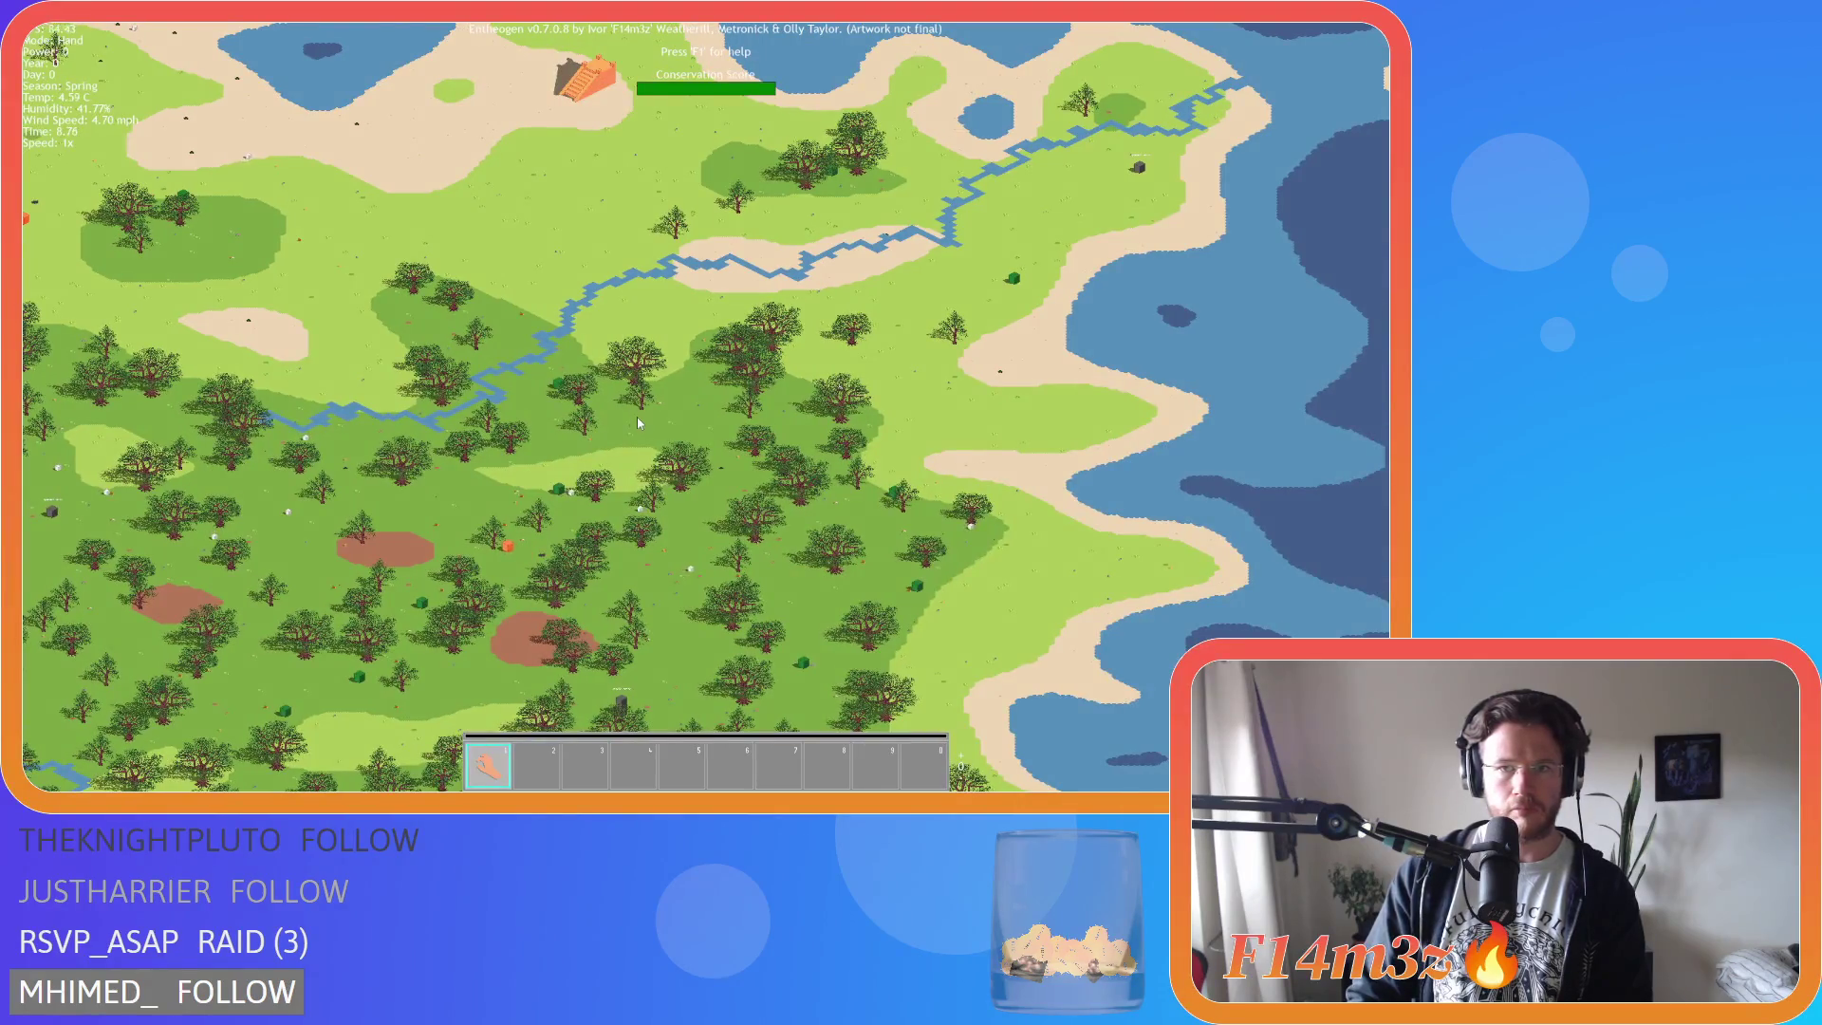
# Repeatedly zoom in and out over the map's forests and bush clusters.
pyautogui.scroll(3, 638, 422)
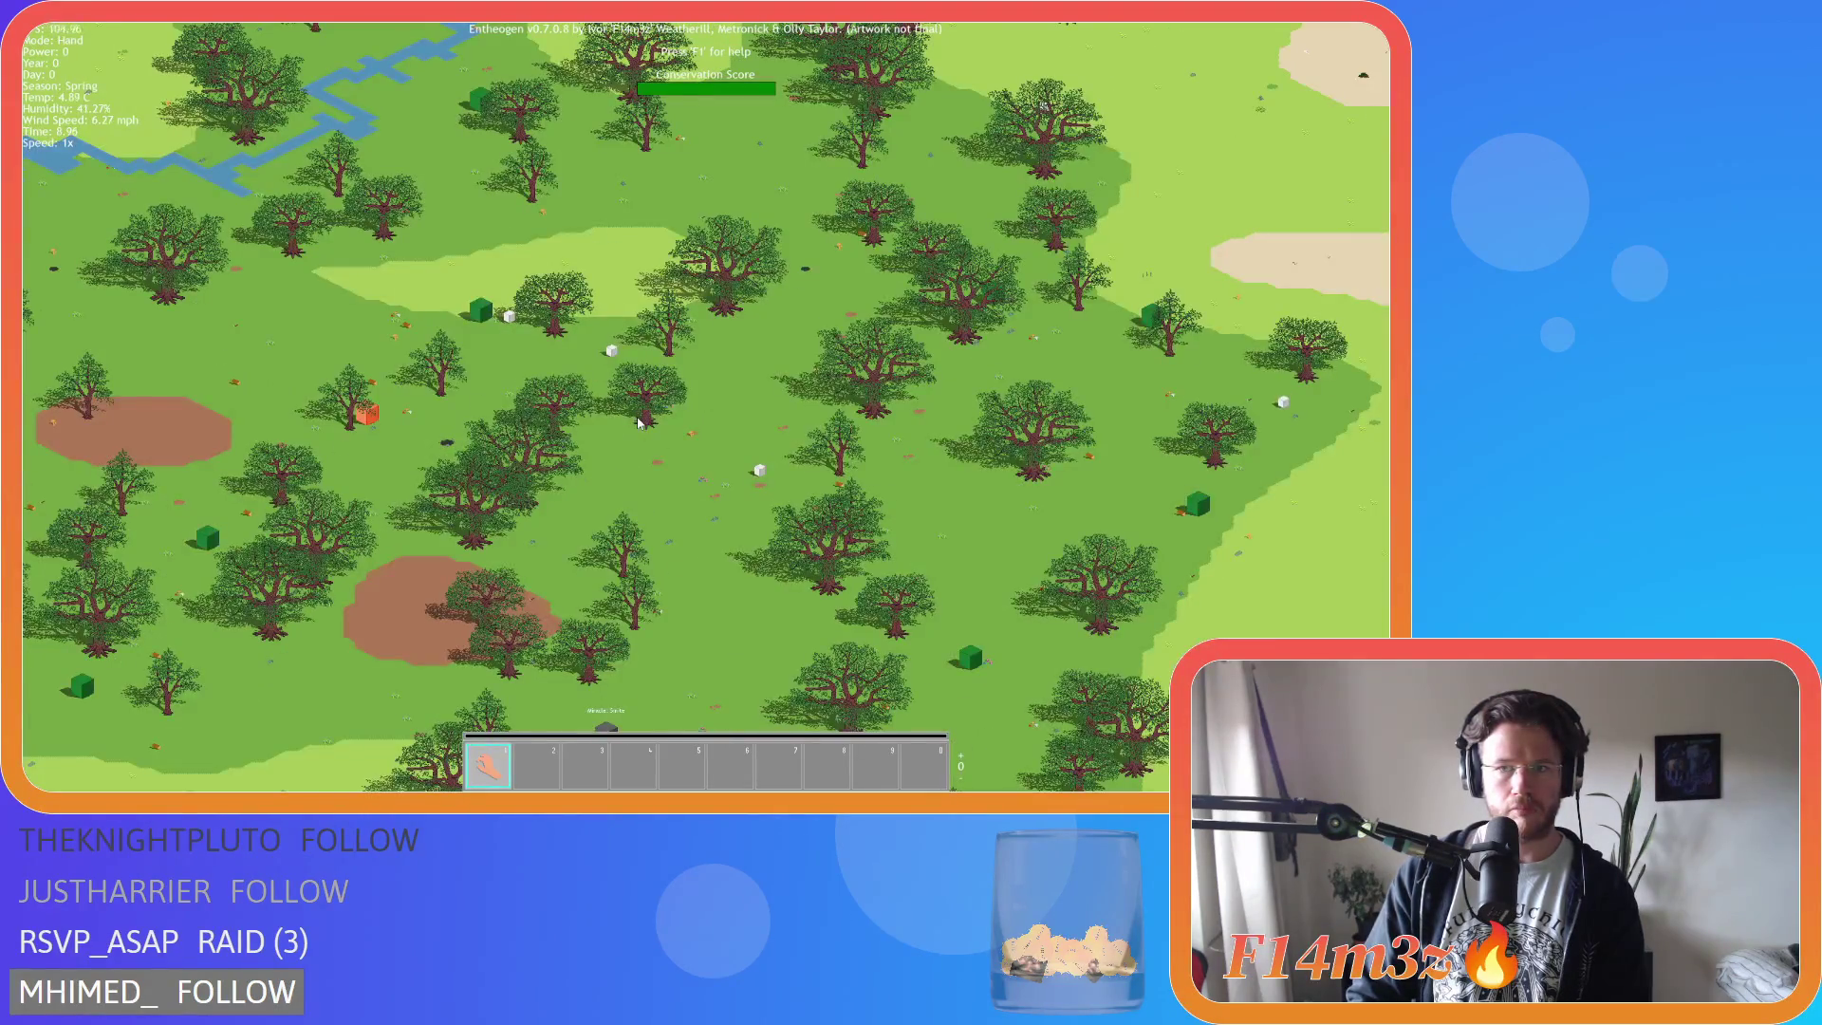
pyautogui.scroll(-5, 638, 422)
pyautogui.press('s')
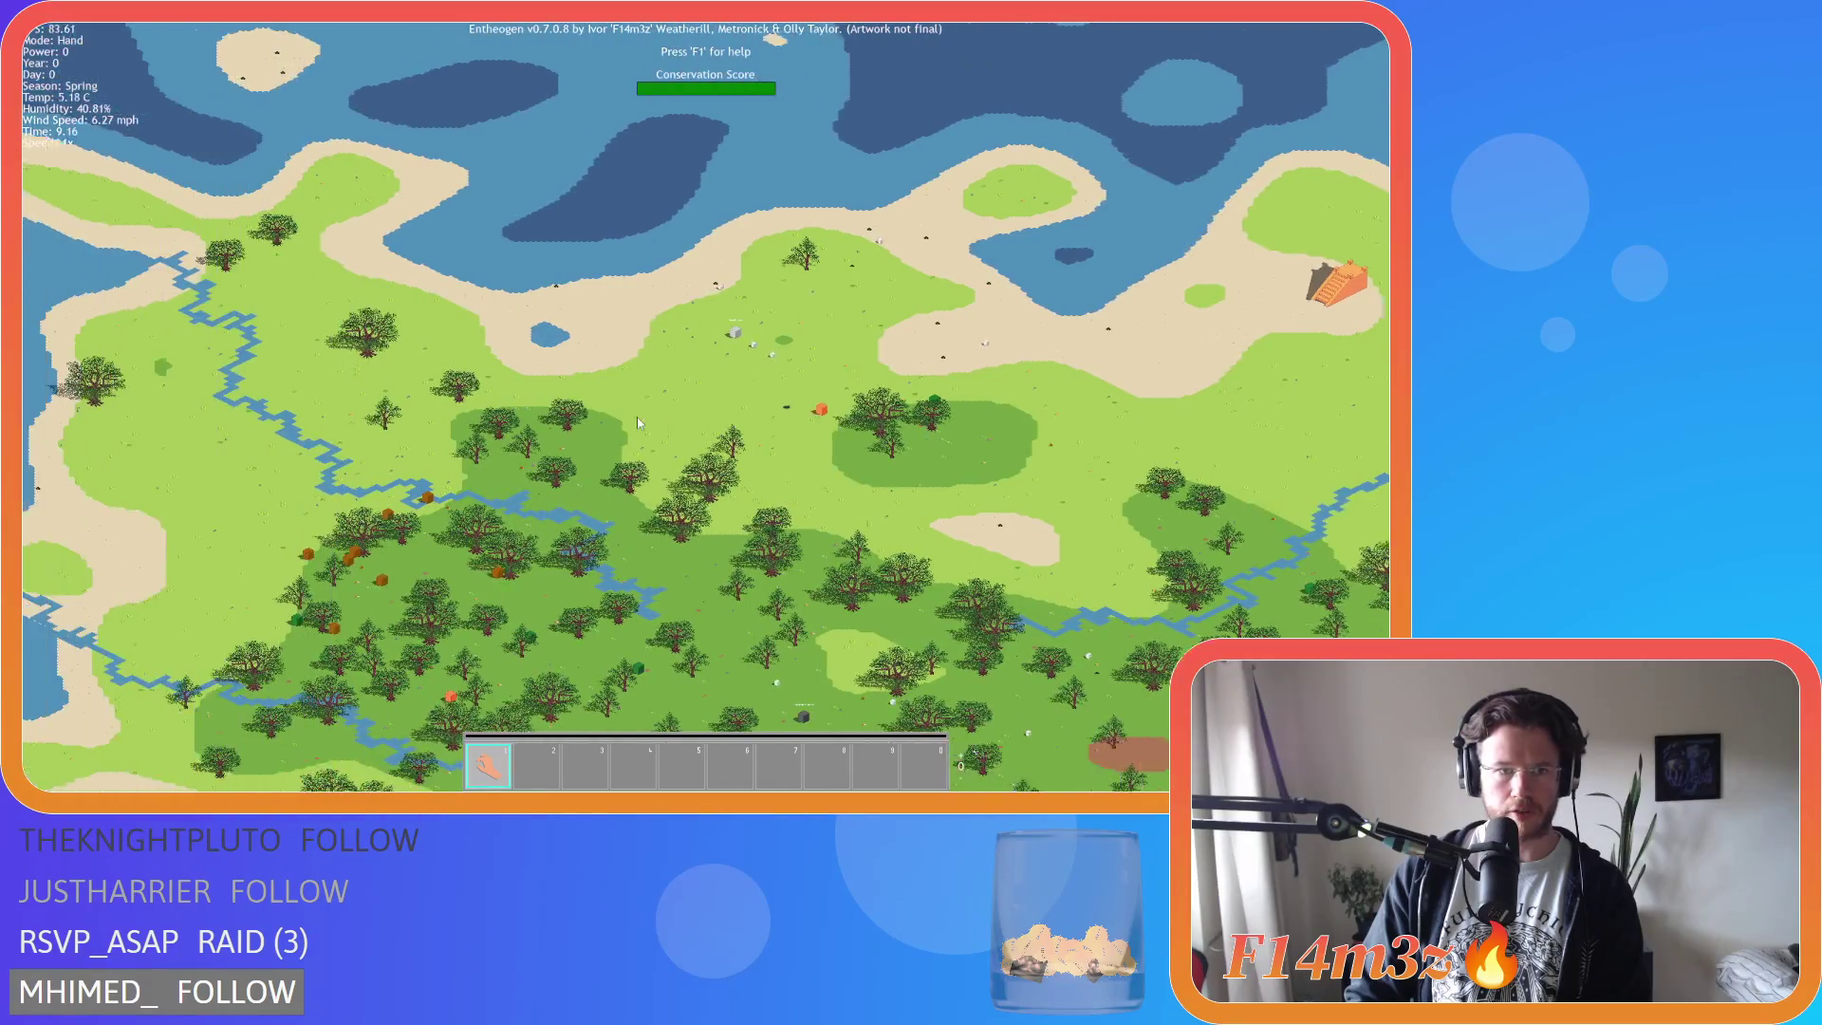
pyautogui.scroll(5, 638, 422)
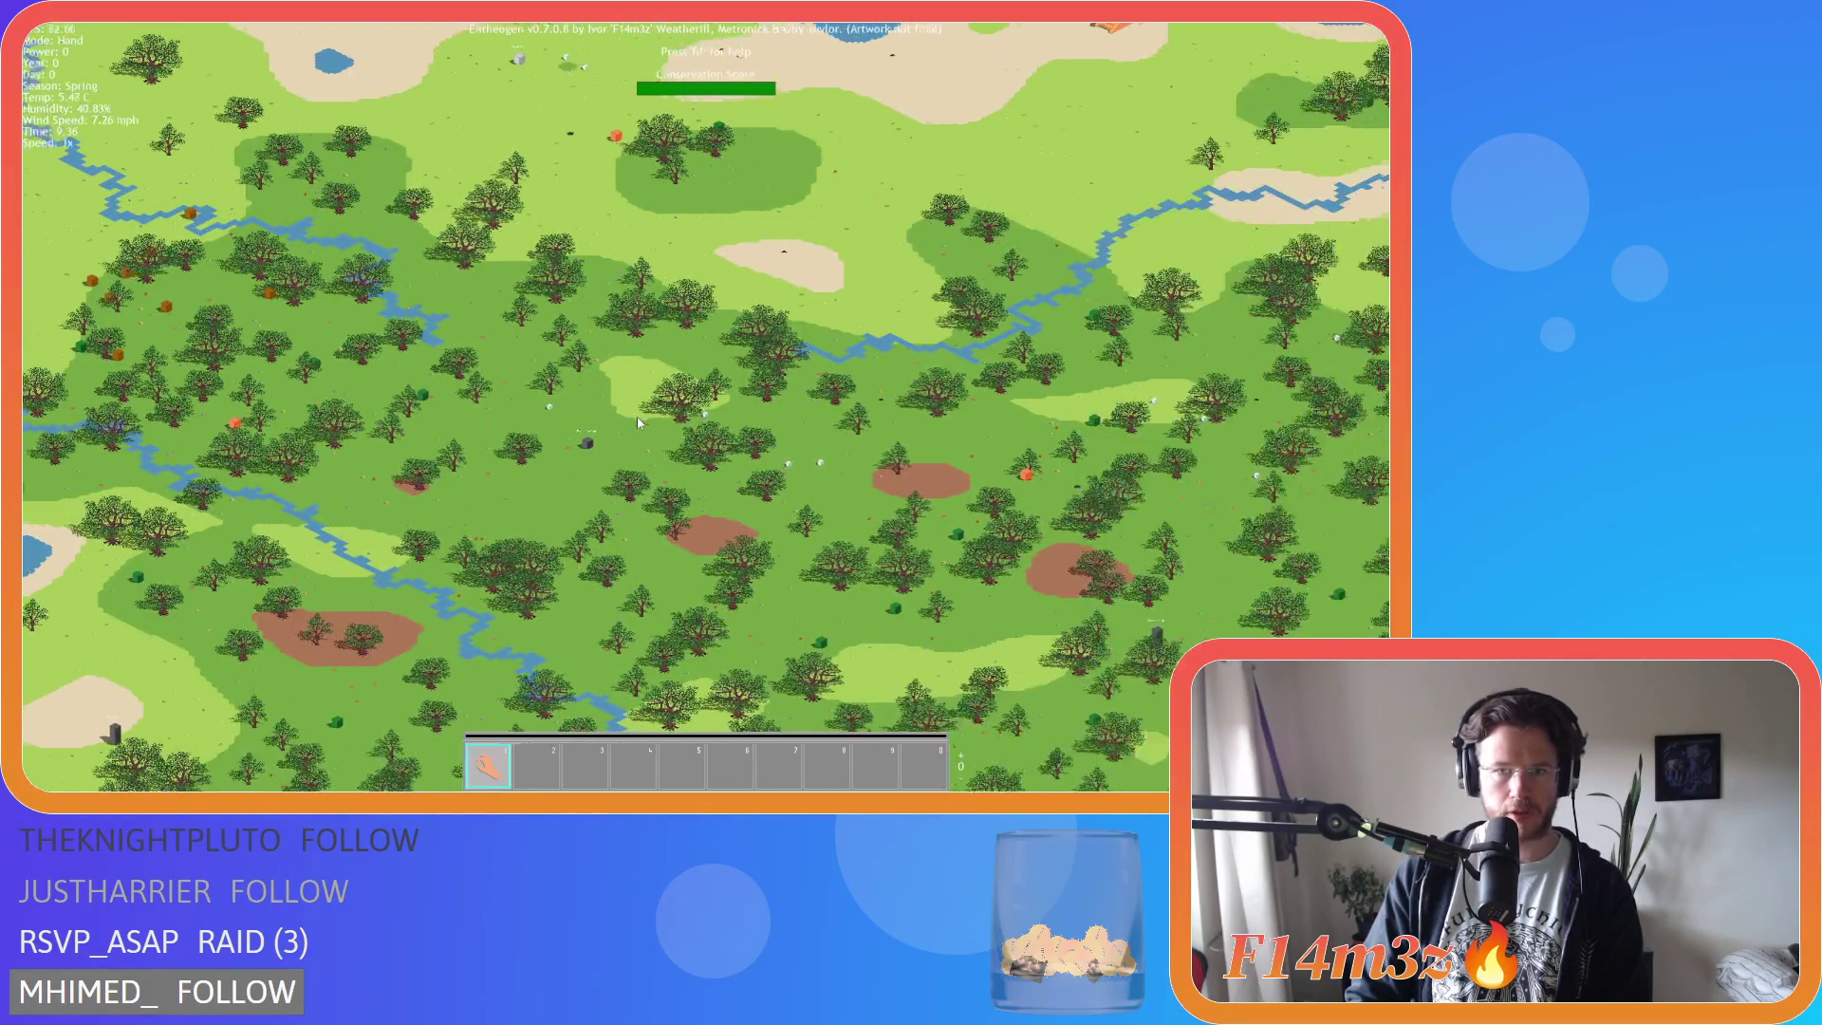
pyautogui.scroll(-5, 638, 423)
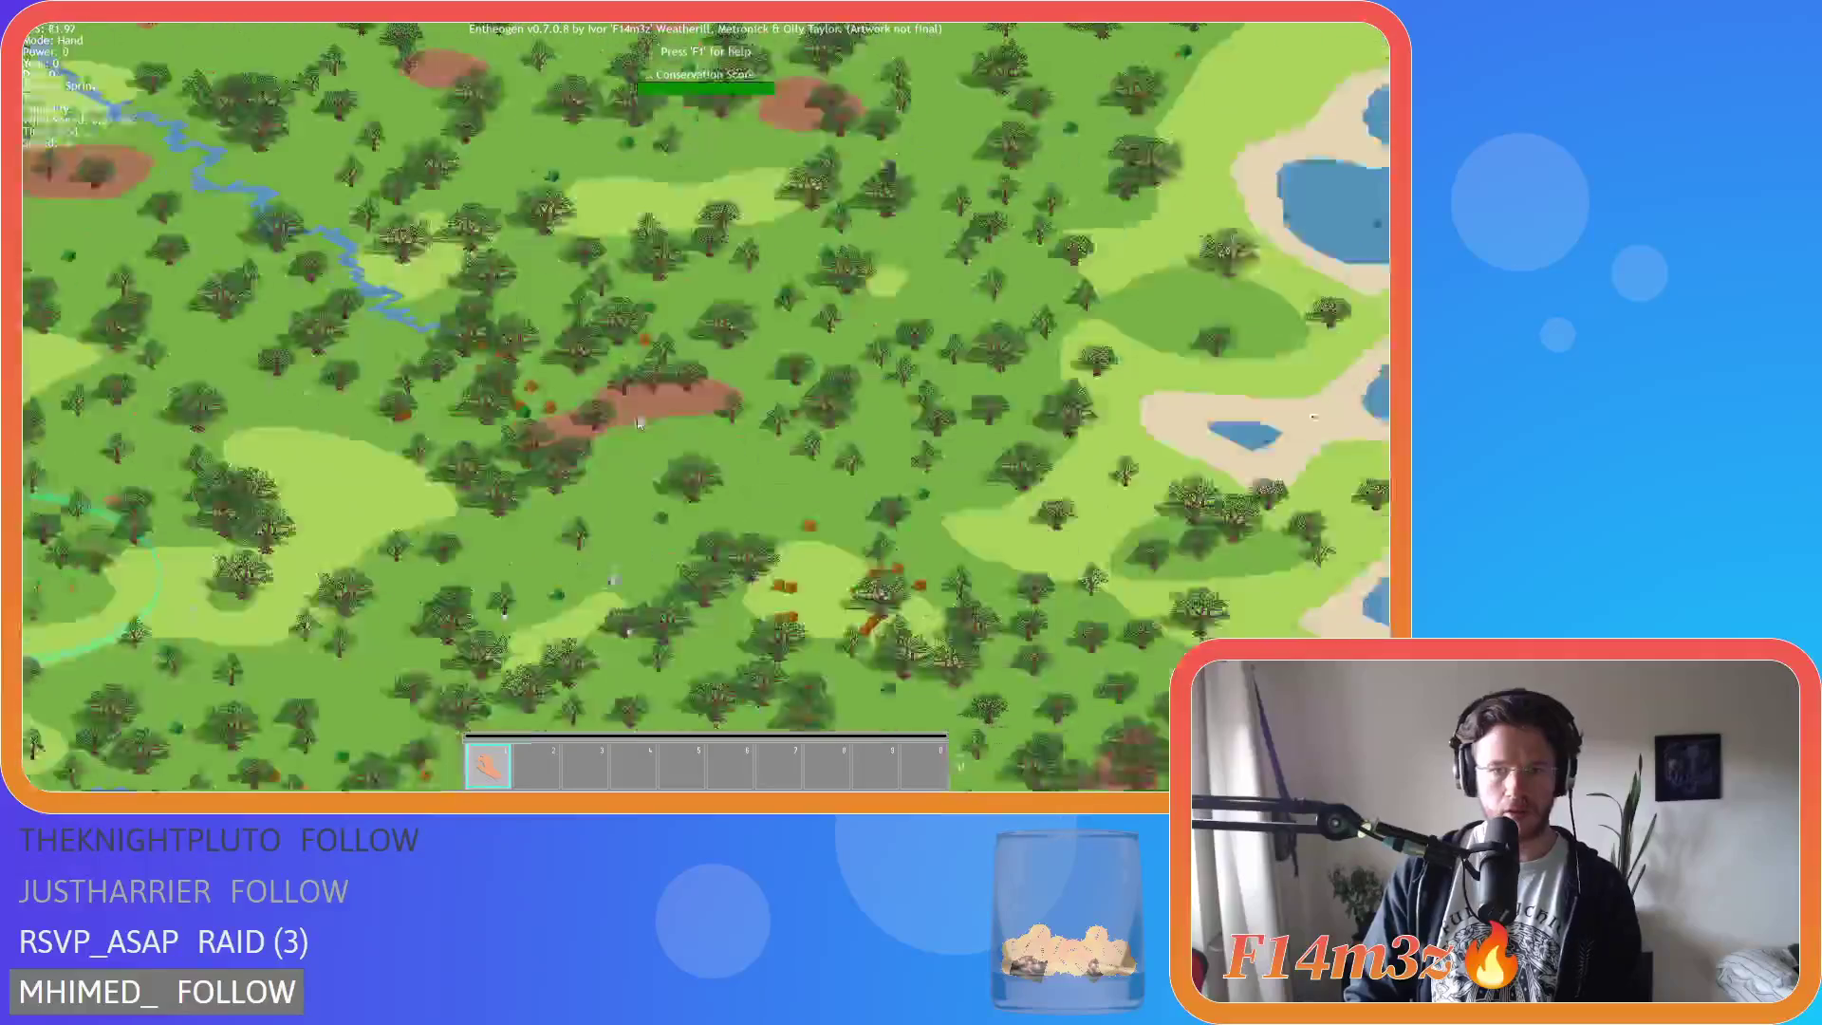
pyautogui.scroll(2, 637, 423)
pyautogui.scroll(3, 638, 424)
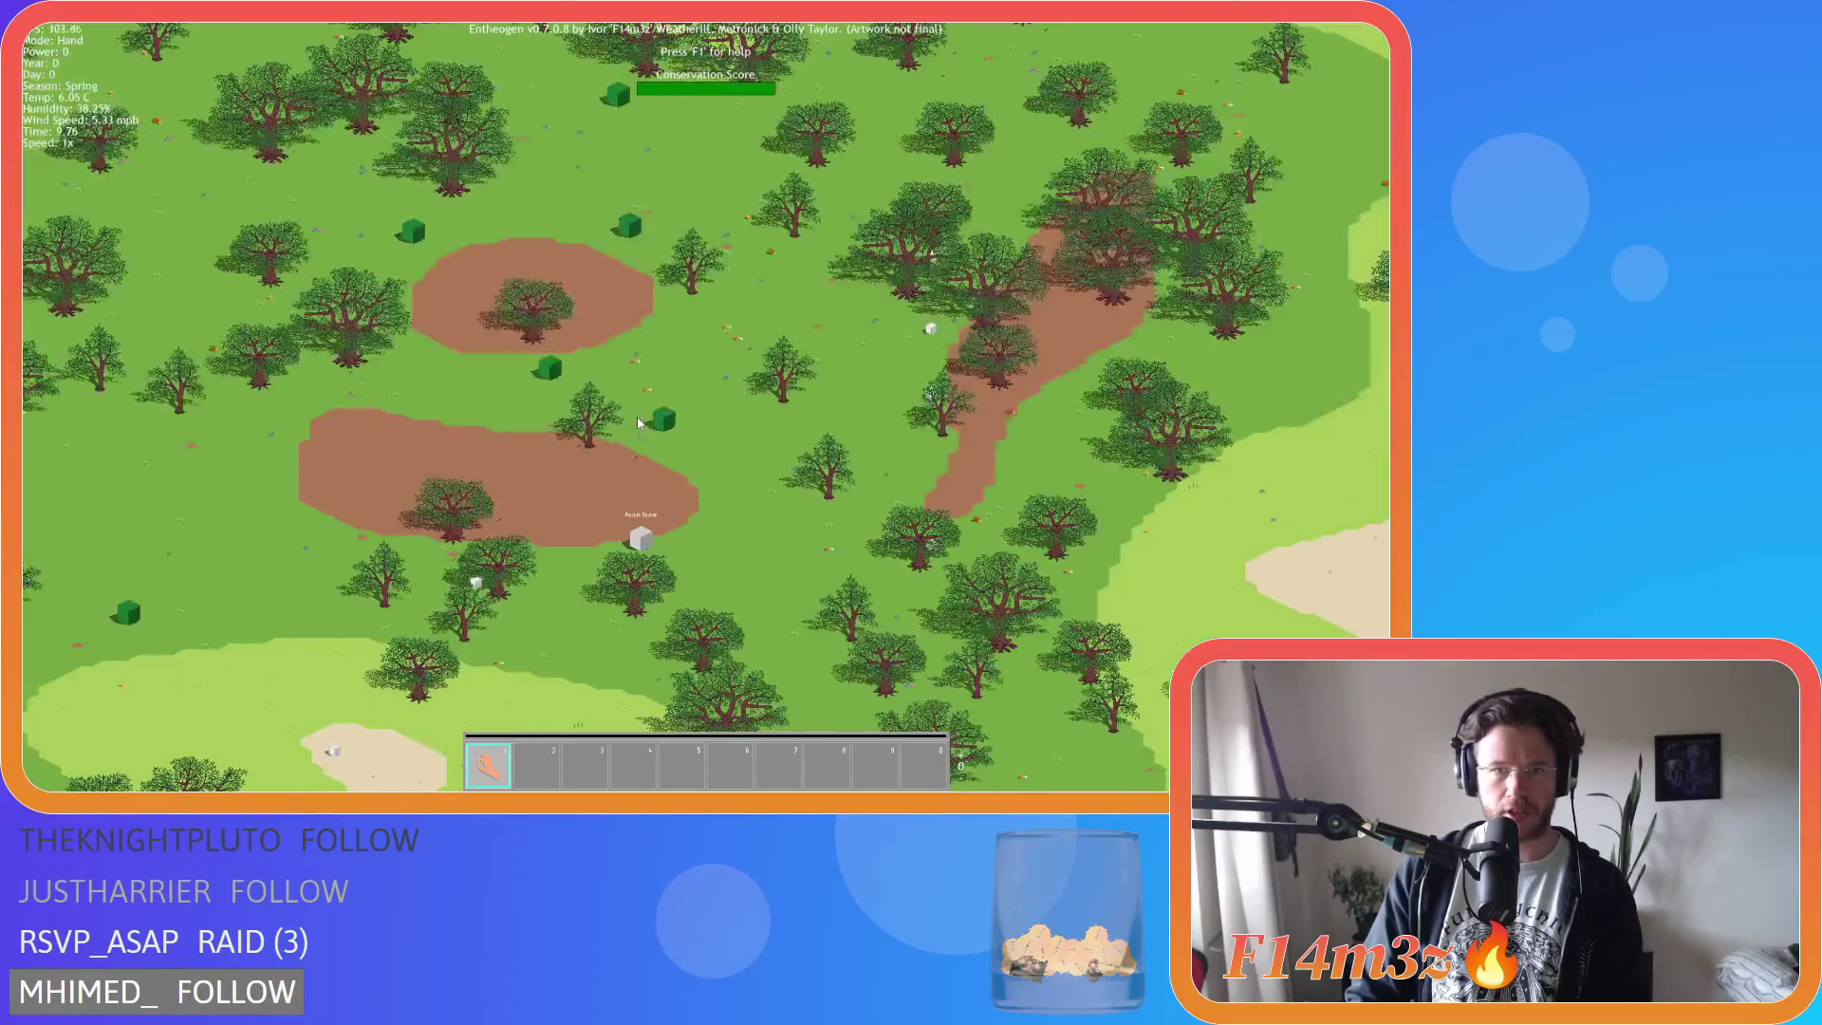
pyautogui.scroll(-3, 638, 423)
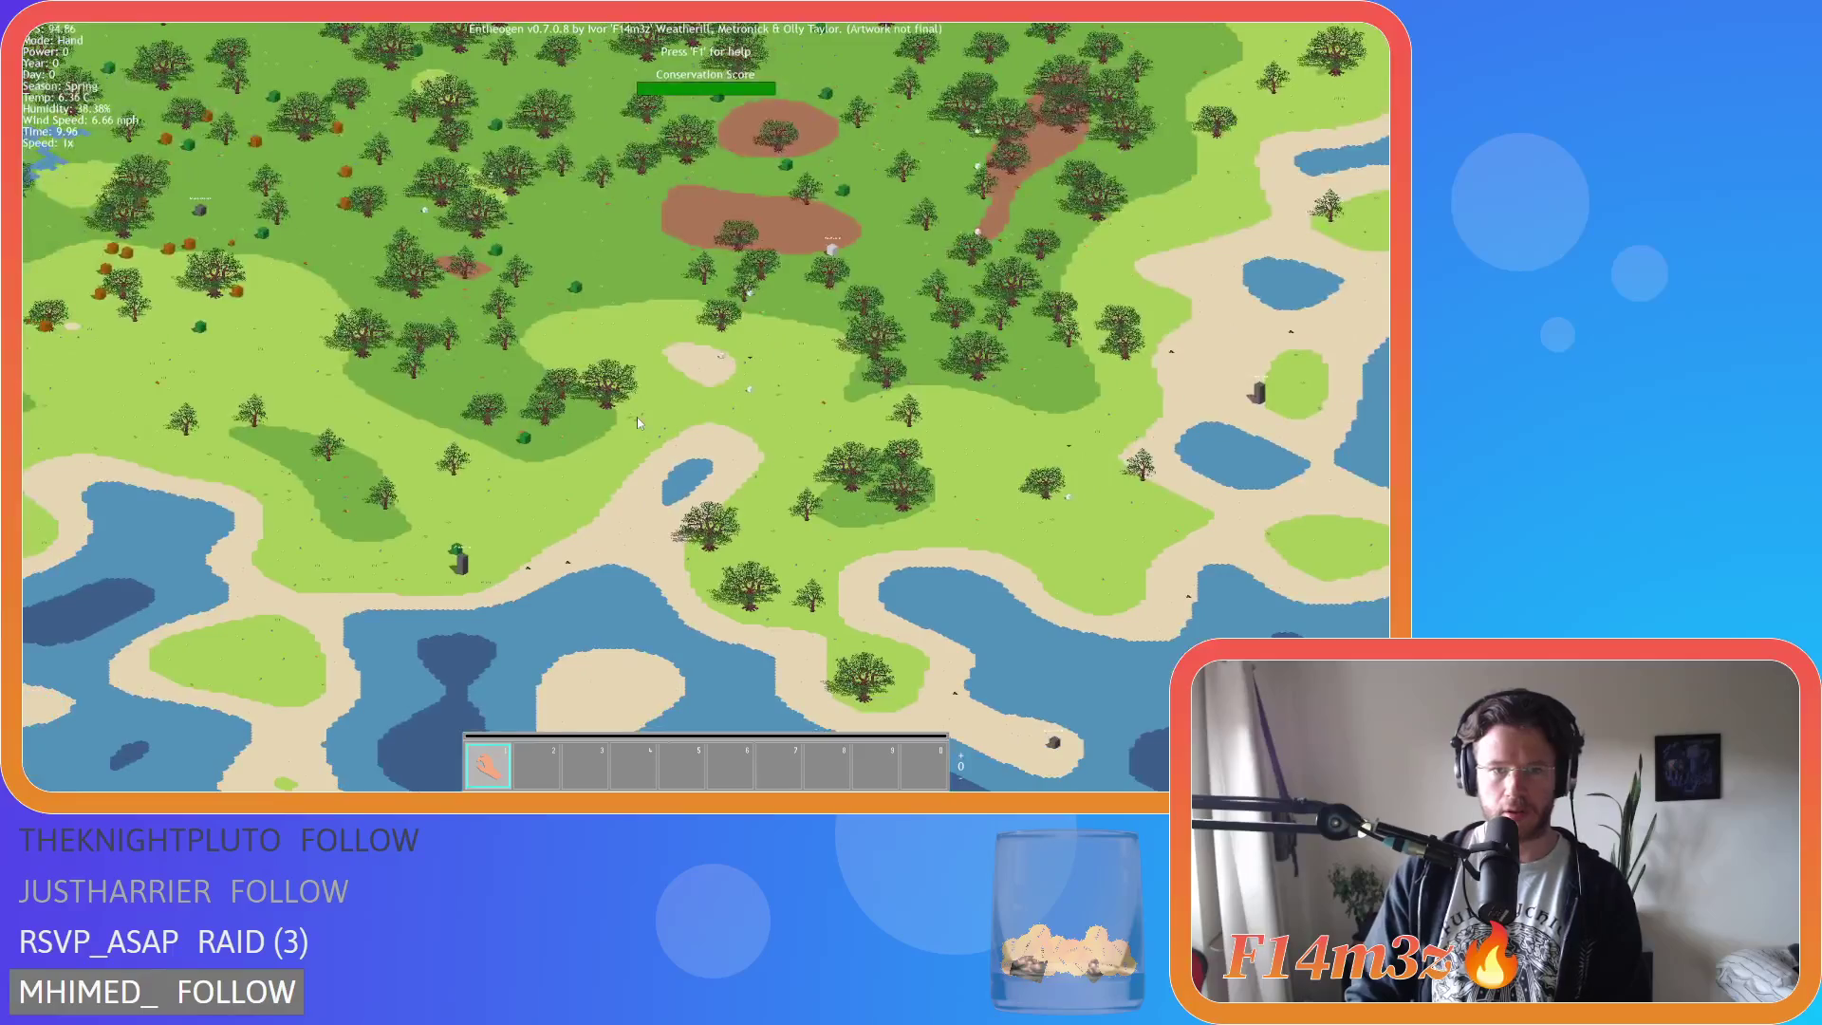
pyautogui.scroll(5, 560, 459)
pyautogui.scroll(-5, 521, 501)
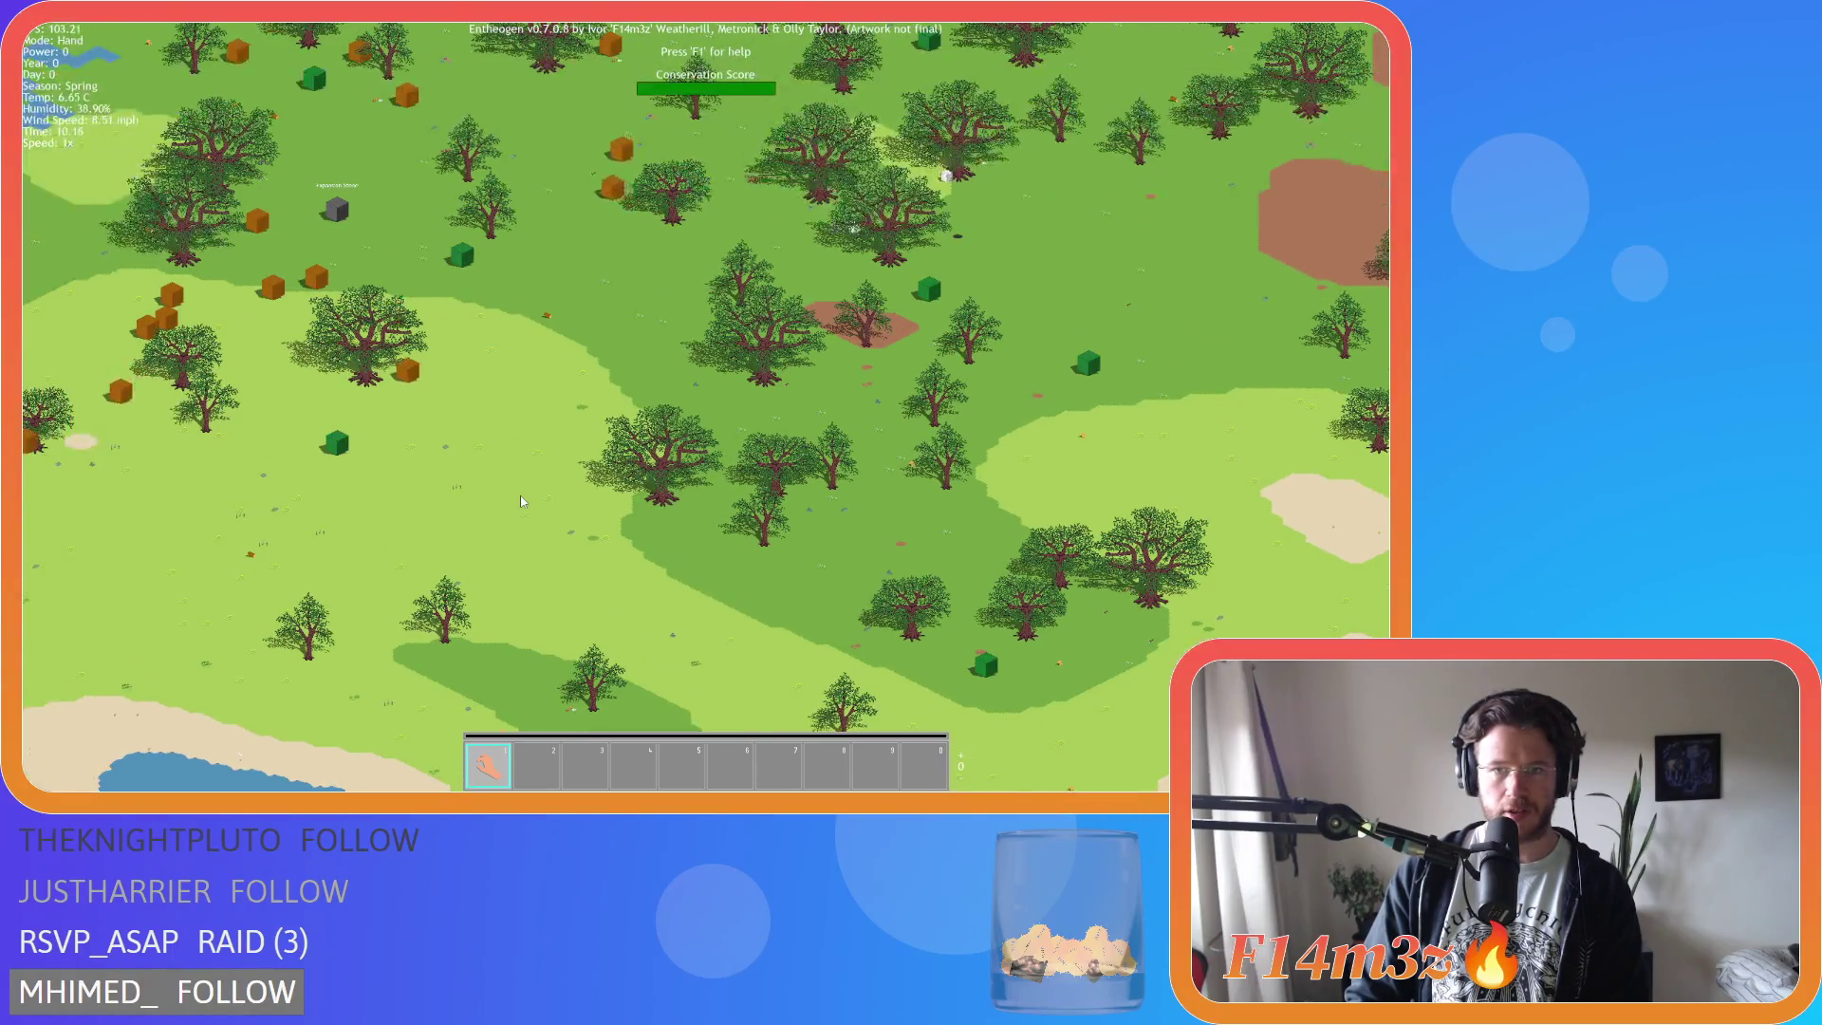
pyautogui.scroll(2, 521, 501)
pyautogui.scroll(-2, 521, 501)
pyautogui.scroll(-3, 520, 501)
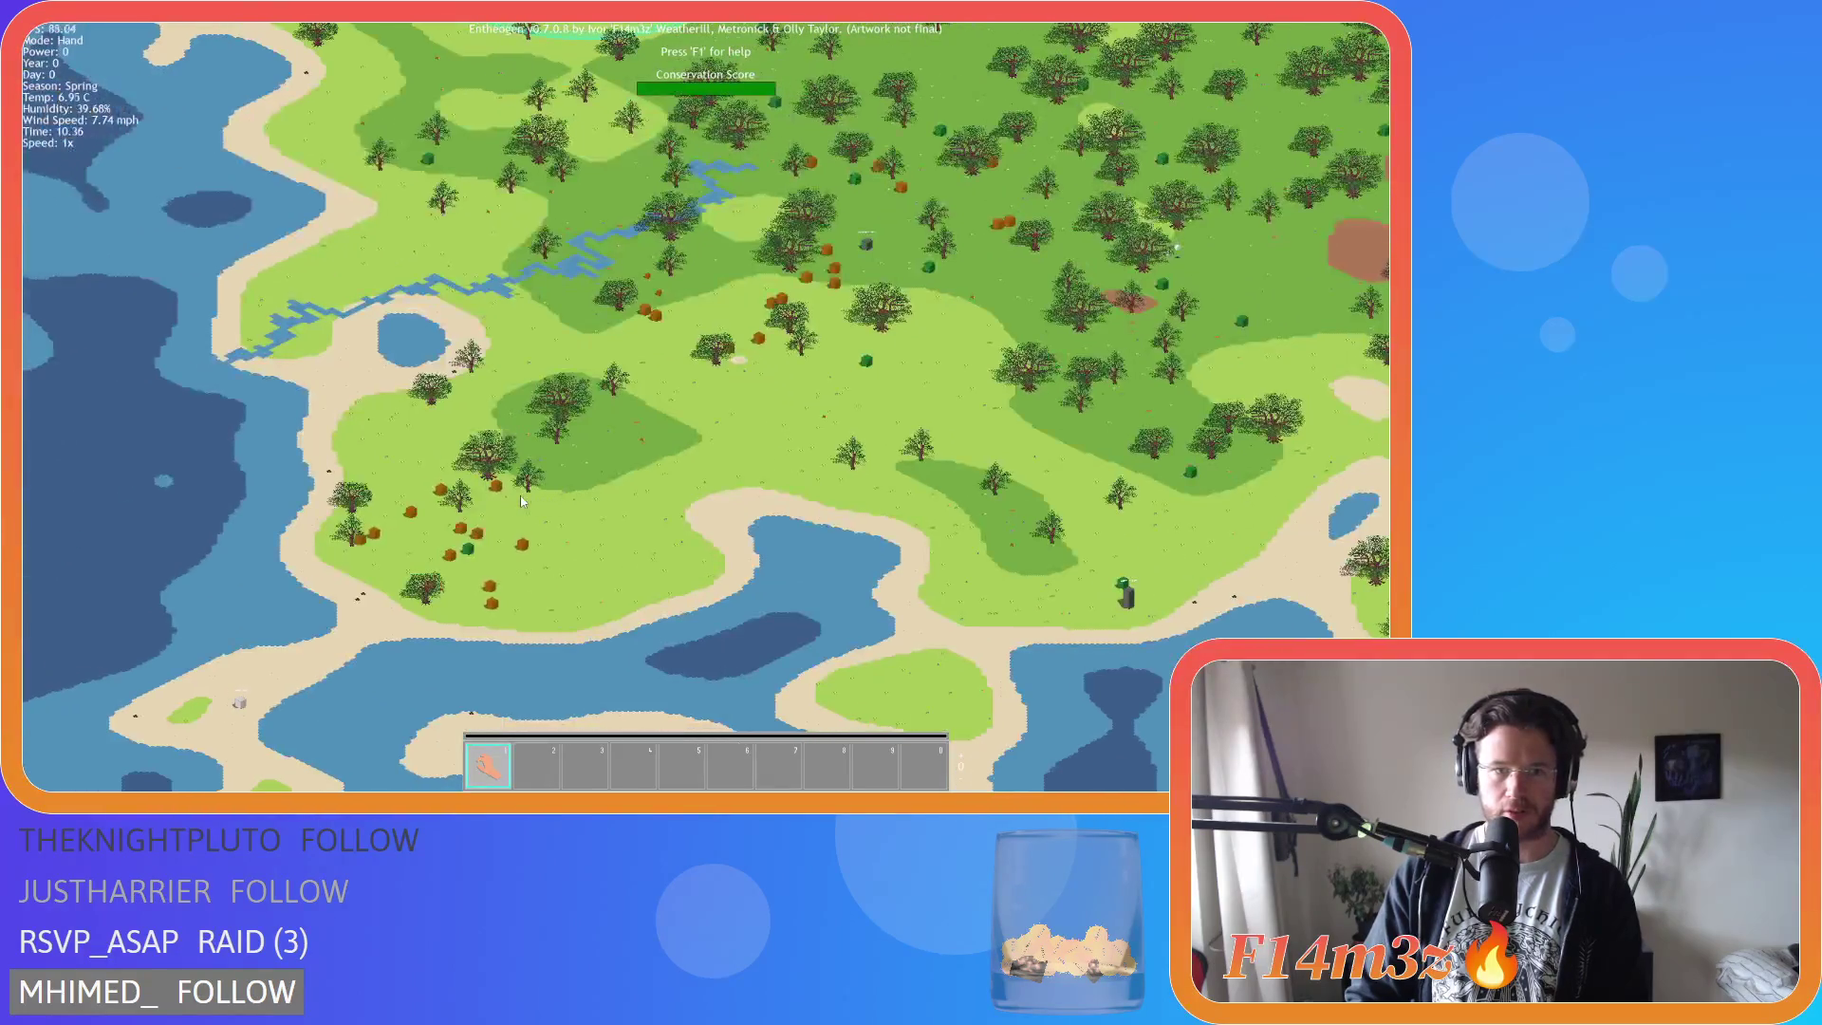
pyautogui.scroll(4, 521, 501)
pyautogui.scroll(5, 521, 501)
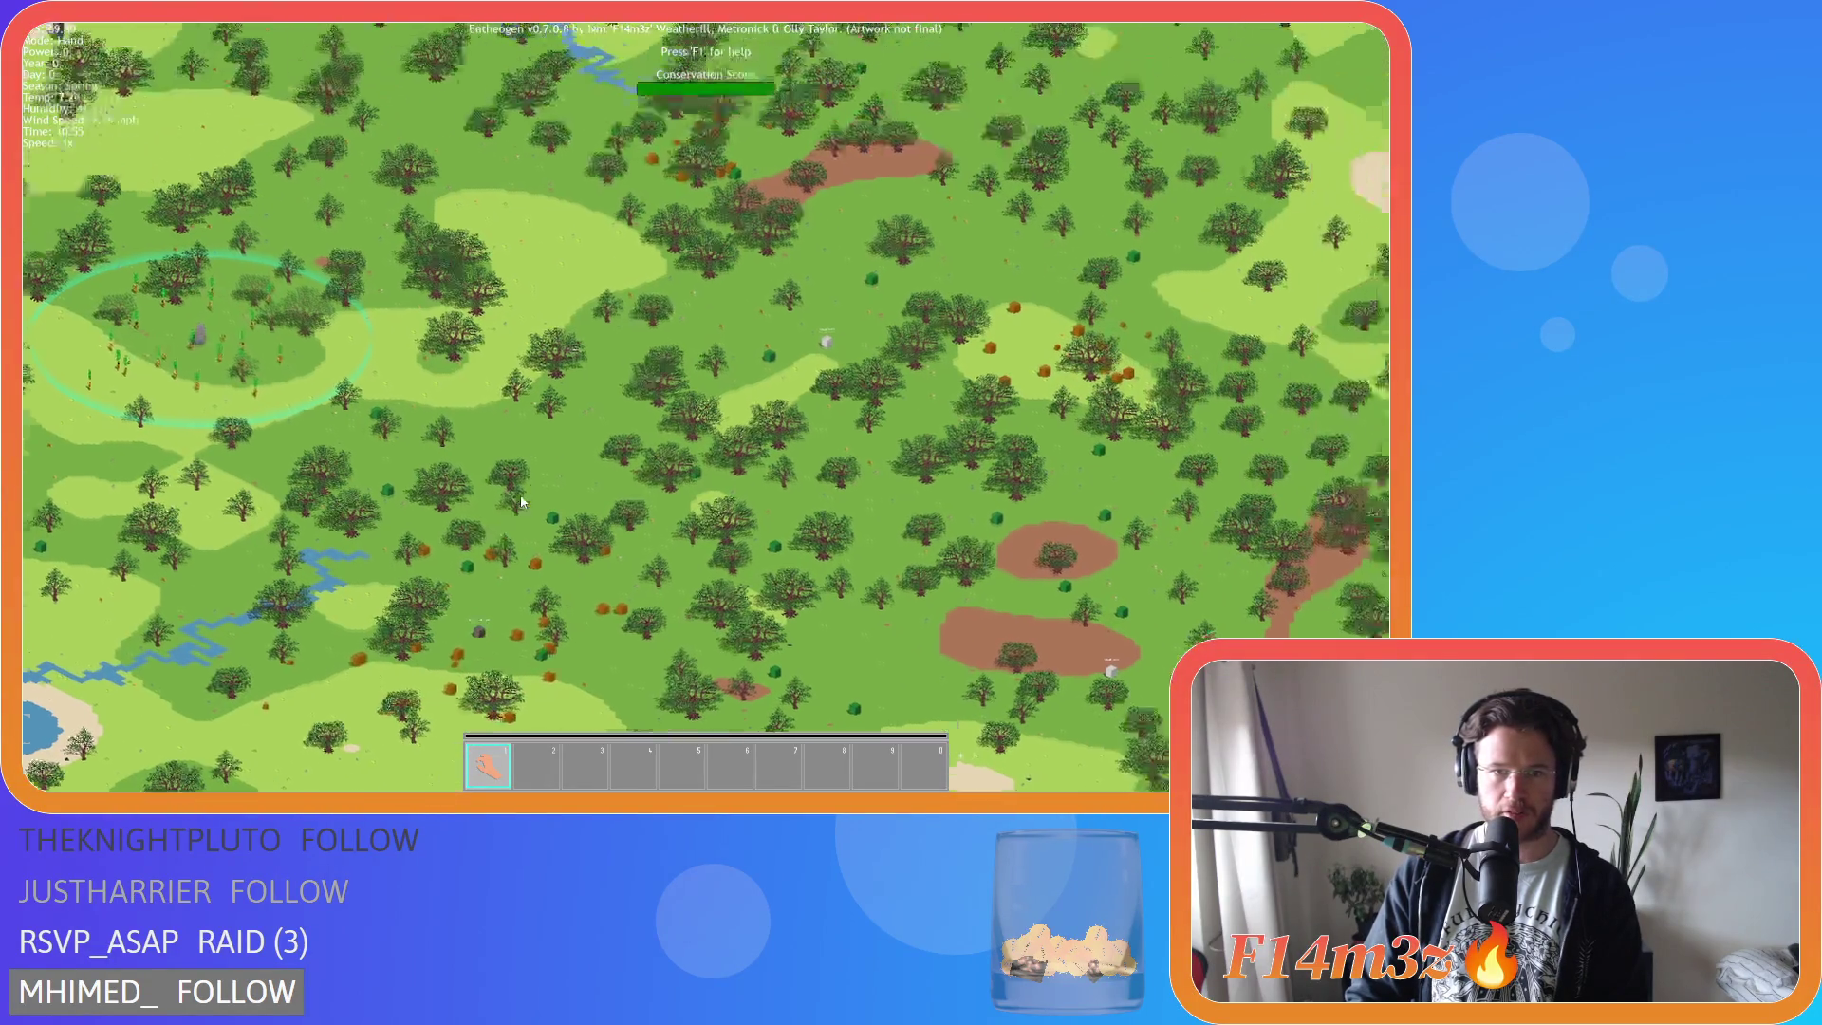
pyautogui.scroll(-3, 520, 501)
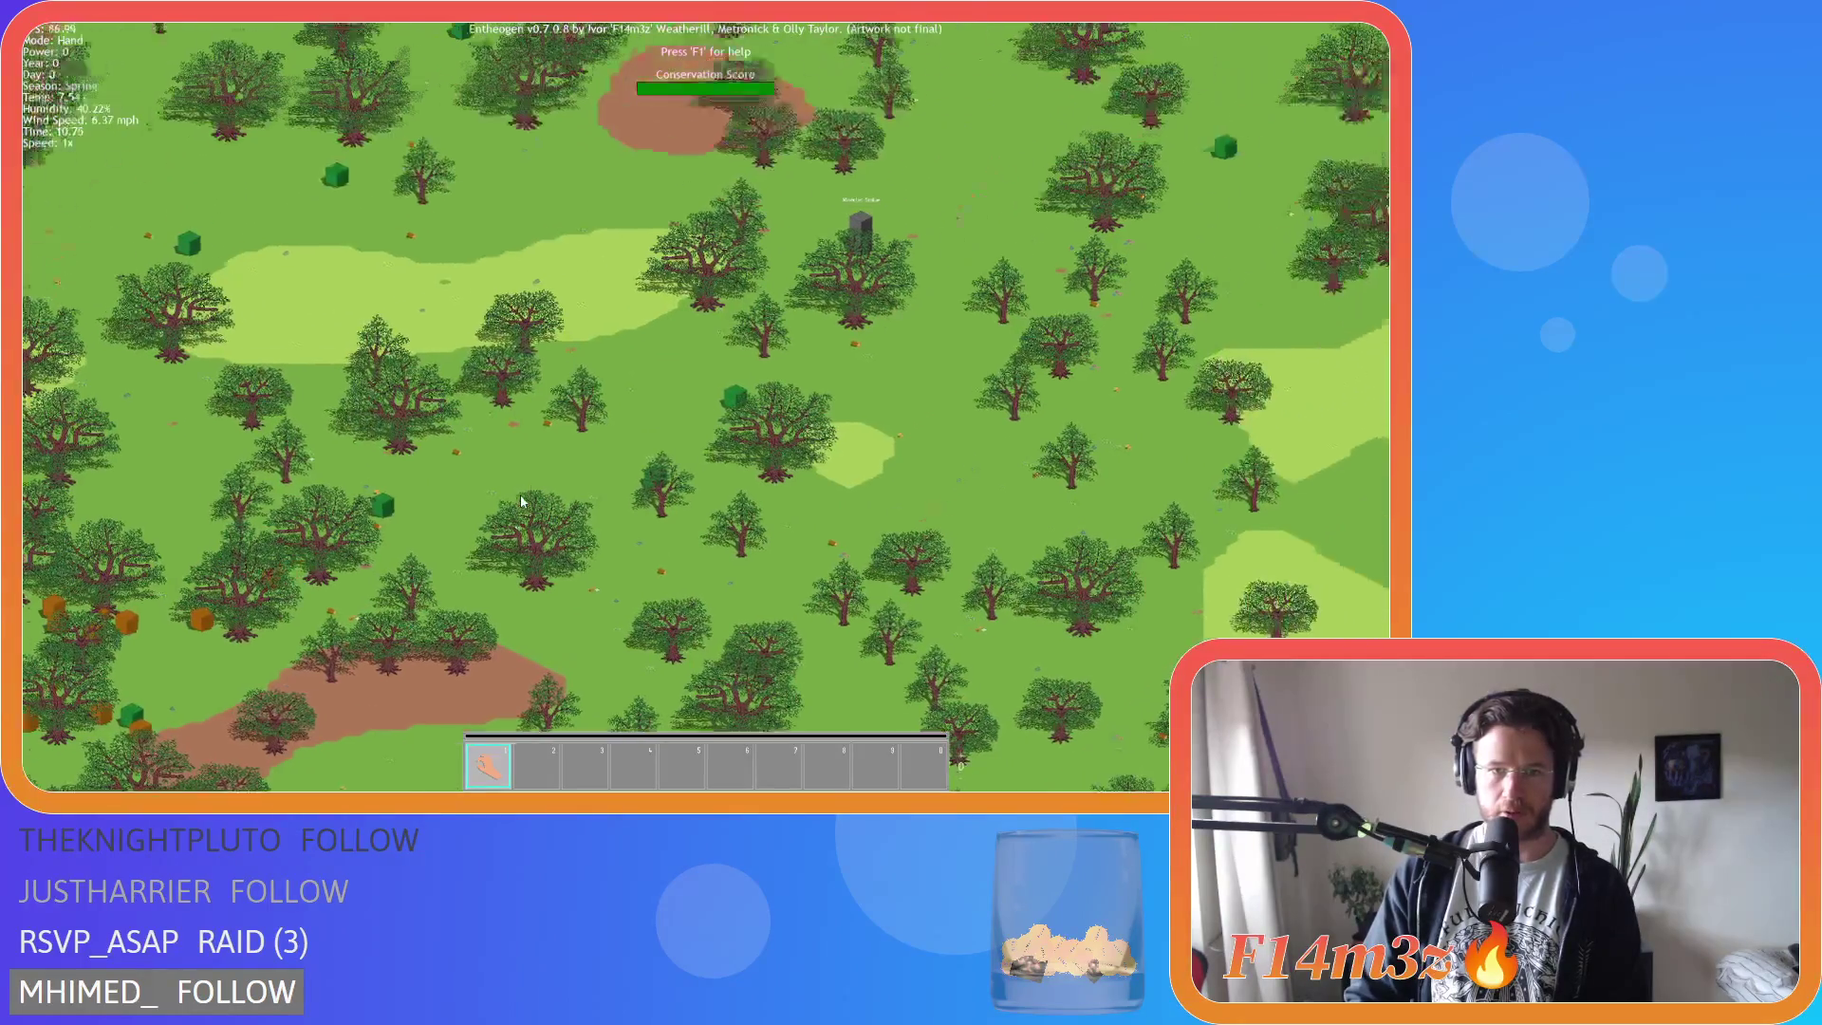
pyautogui.scroll(3, 520, 501)
pyautogui.scroll(-3, 520, 501)
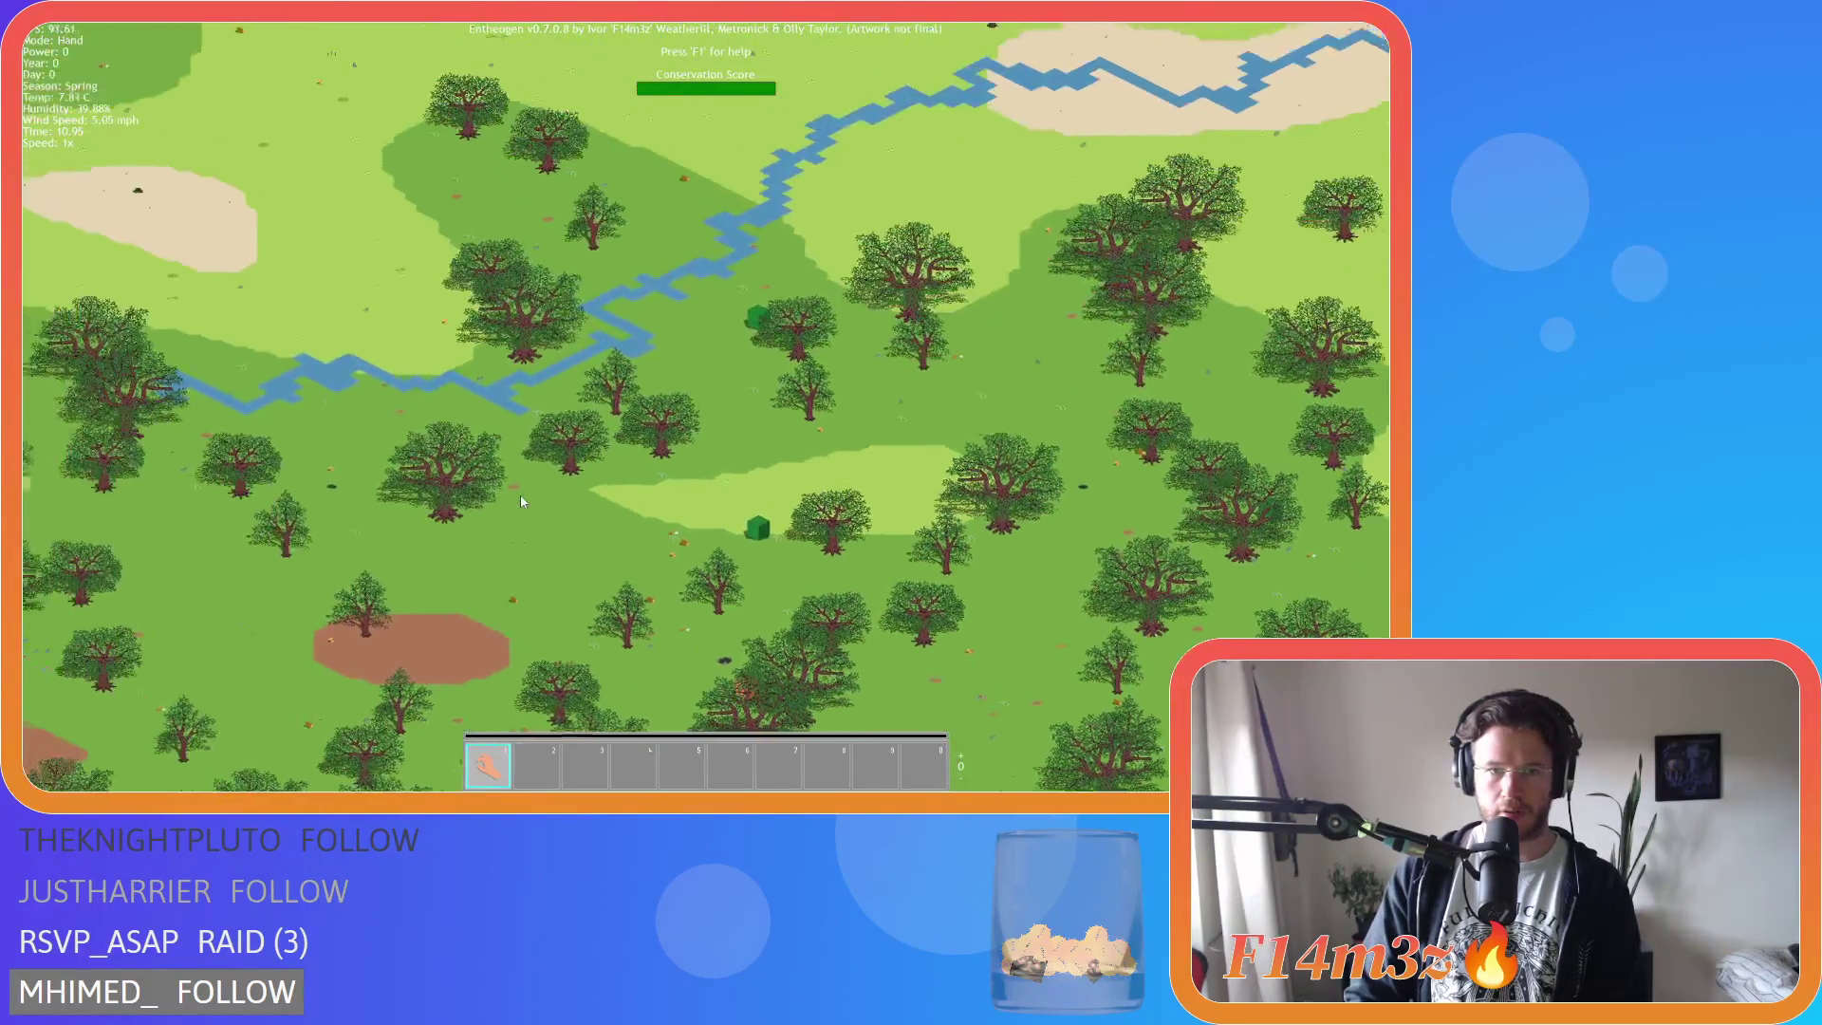
pyautogui.scroll(3, 520, 501)
pyautogui.scroll(-3, 521, 501)
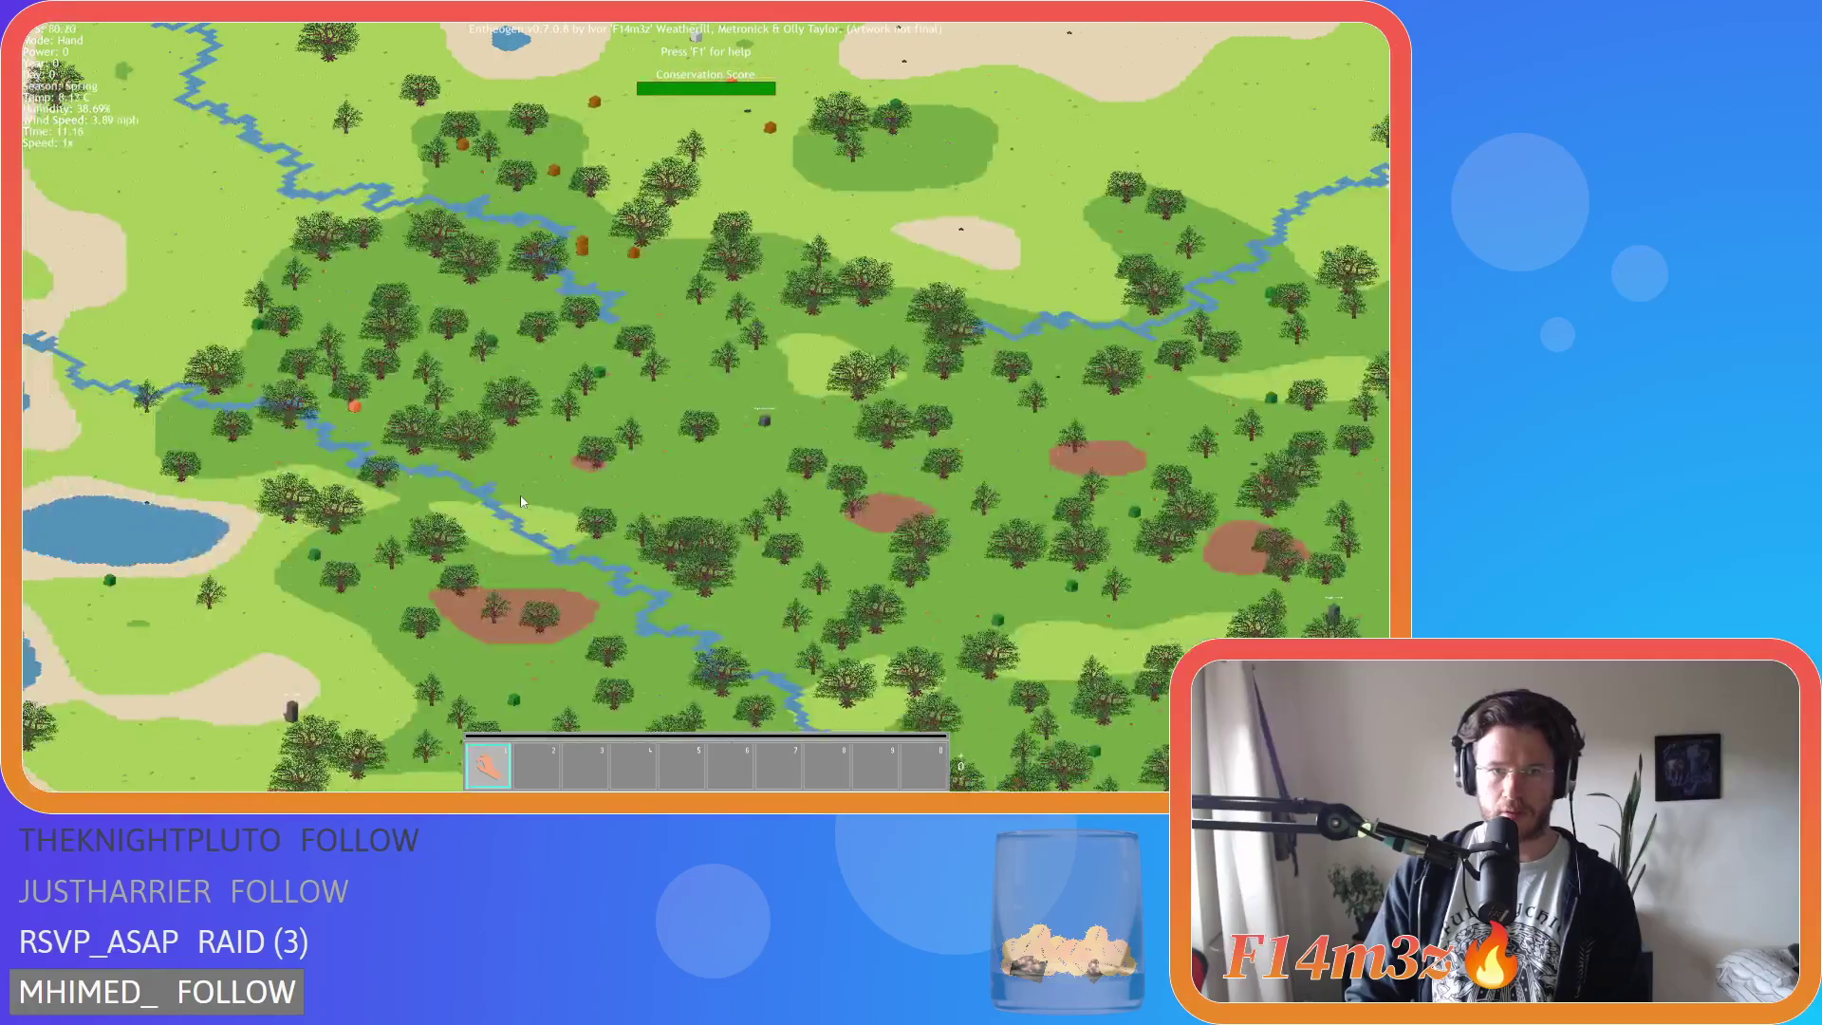
pyautogui.scroll(3, 521, 501)
pyautogui.scroll(-3, 521, 501)
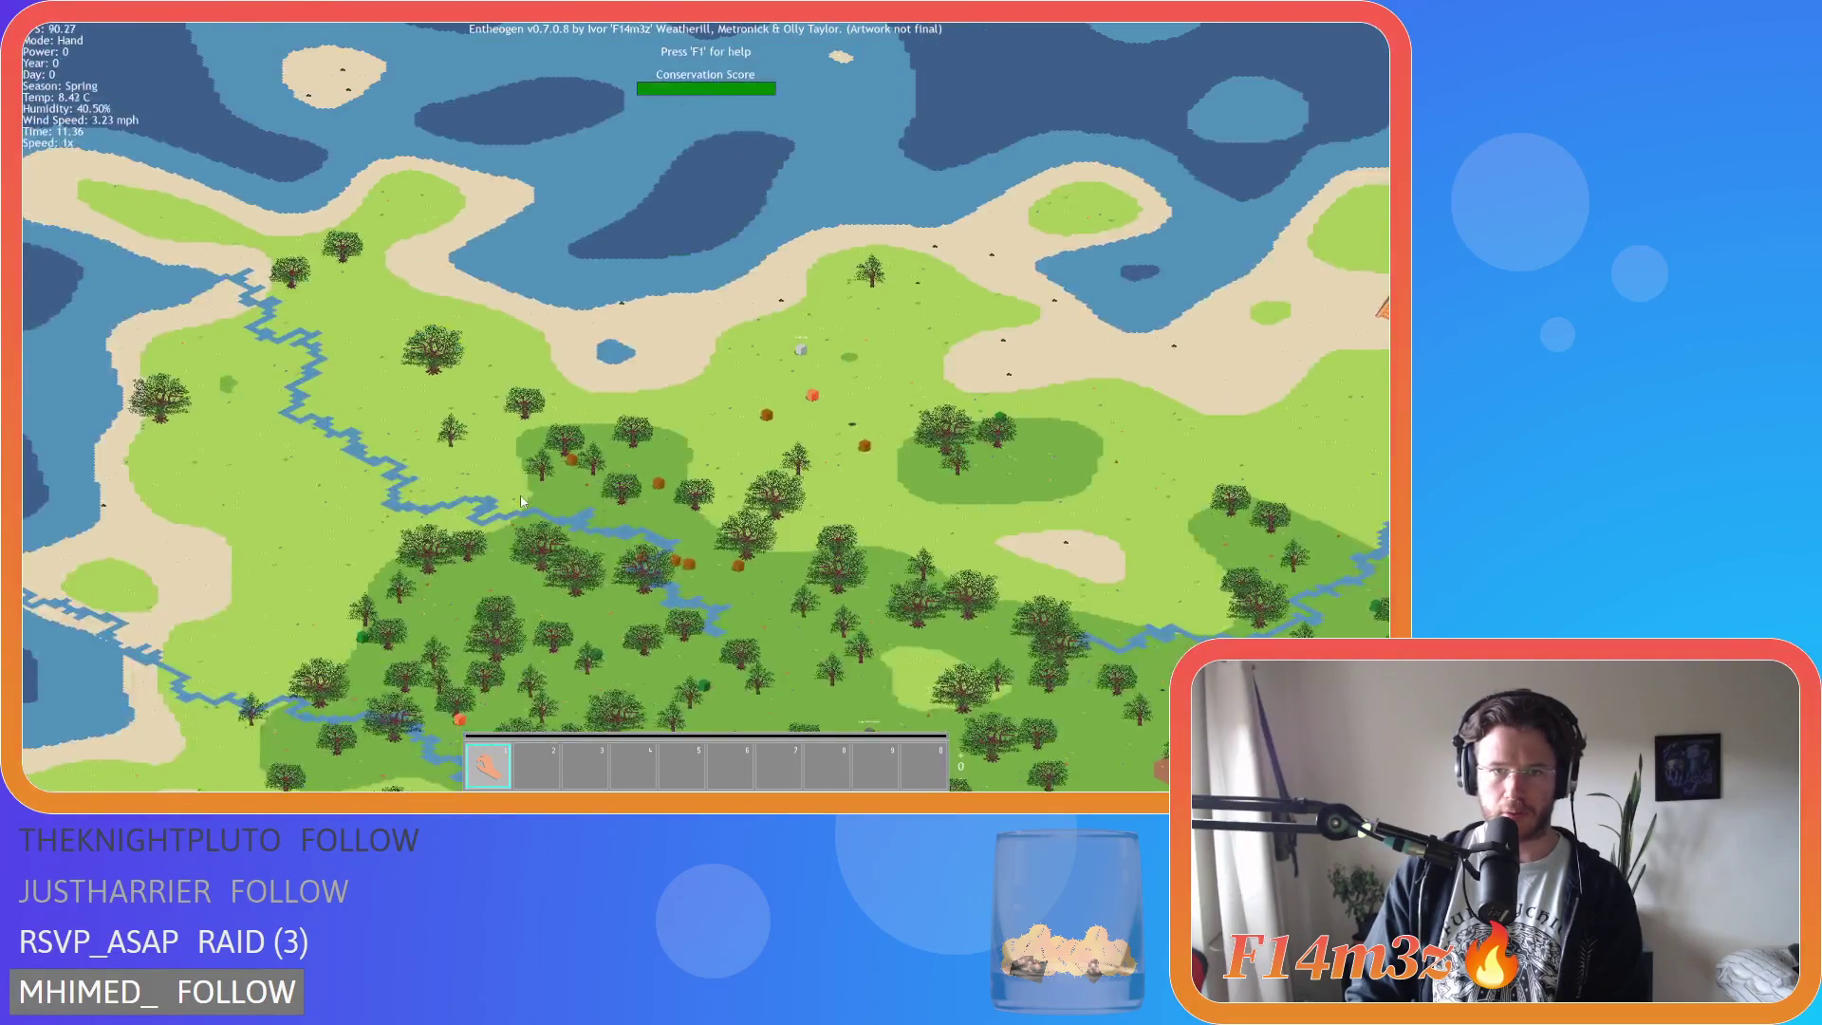
pyautogui.scroll(3, 521, 501)
pyautogui.scroll(-3, 520, 501)
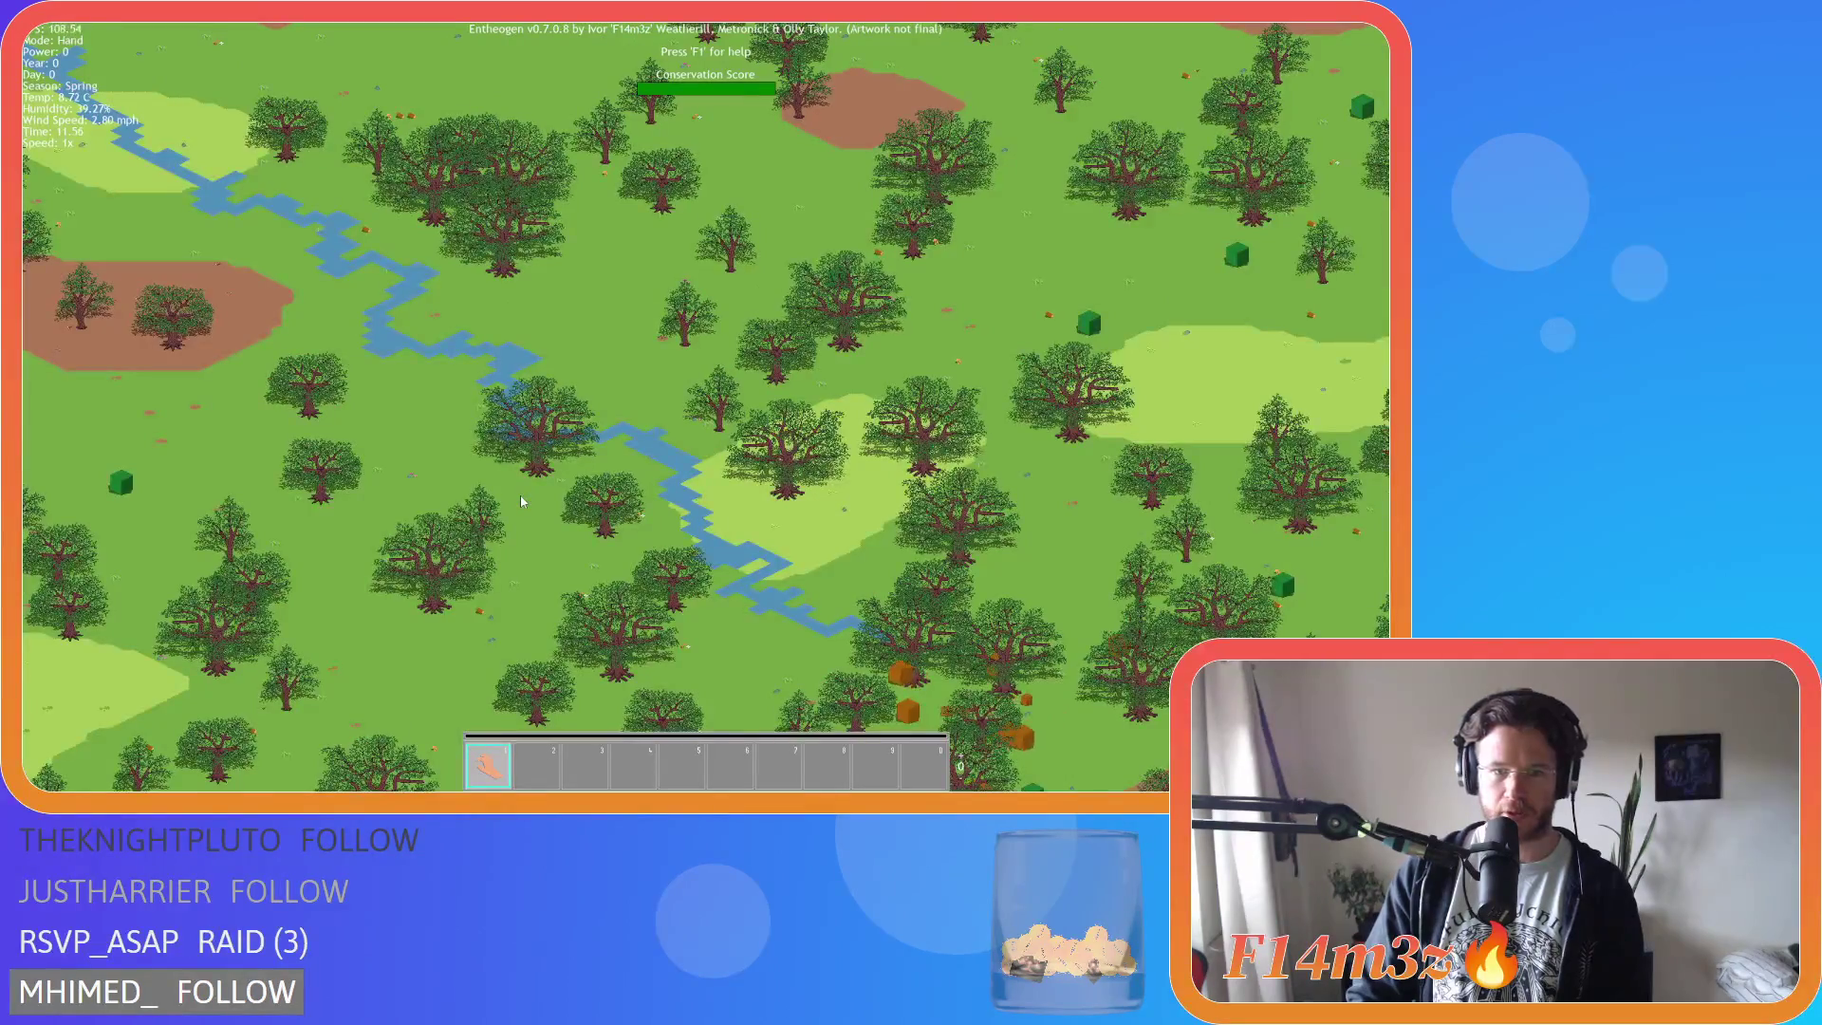
pyautogui.scroll(5, 520, 501)
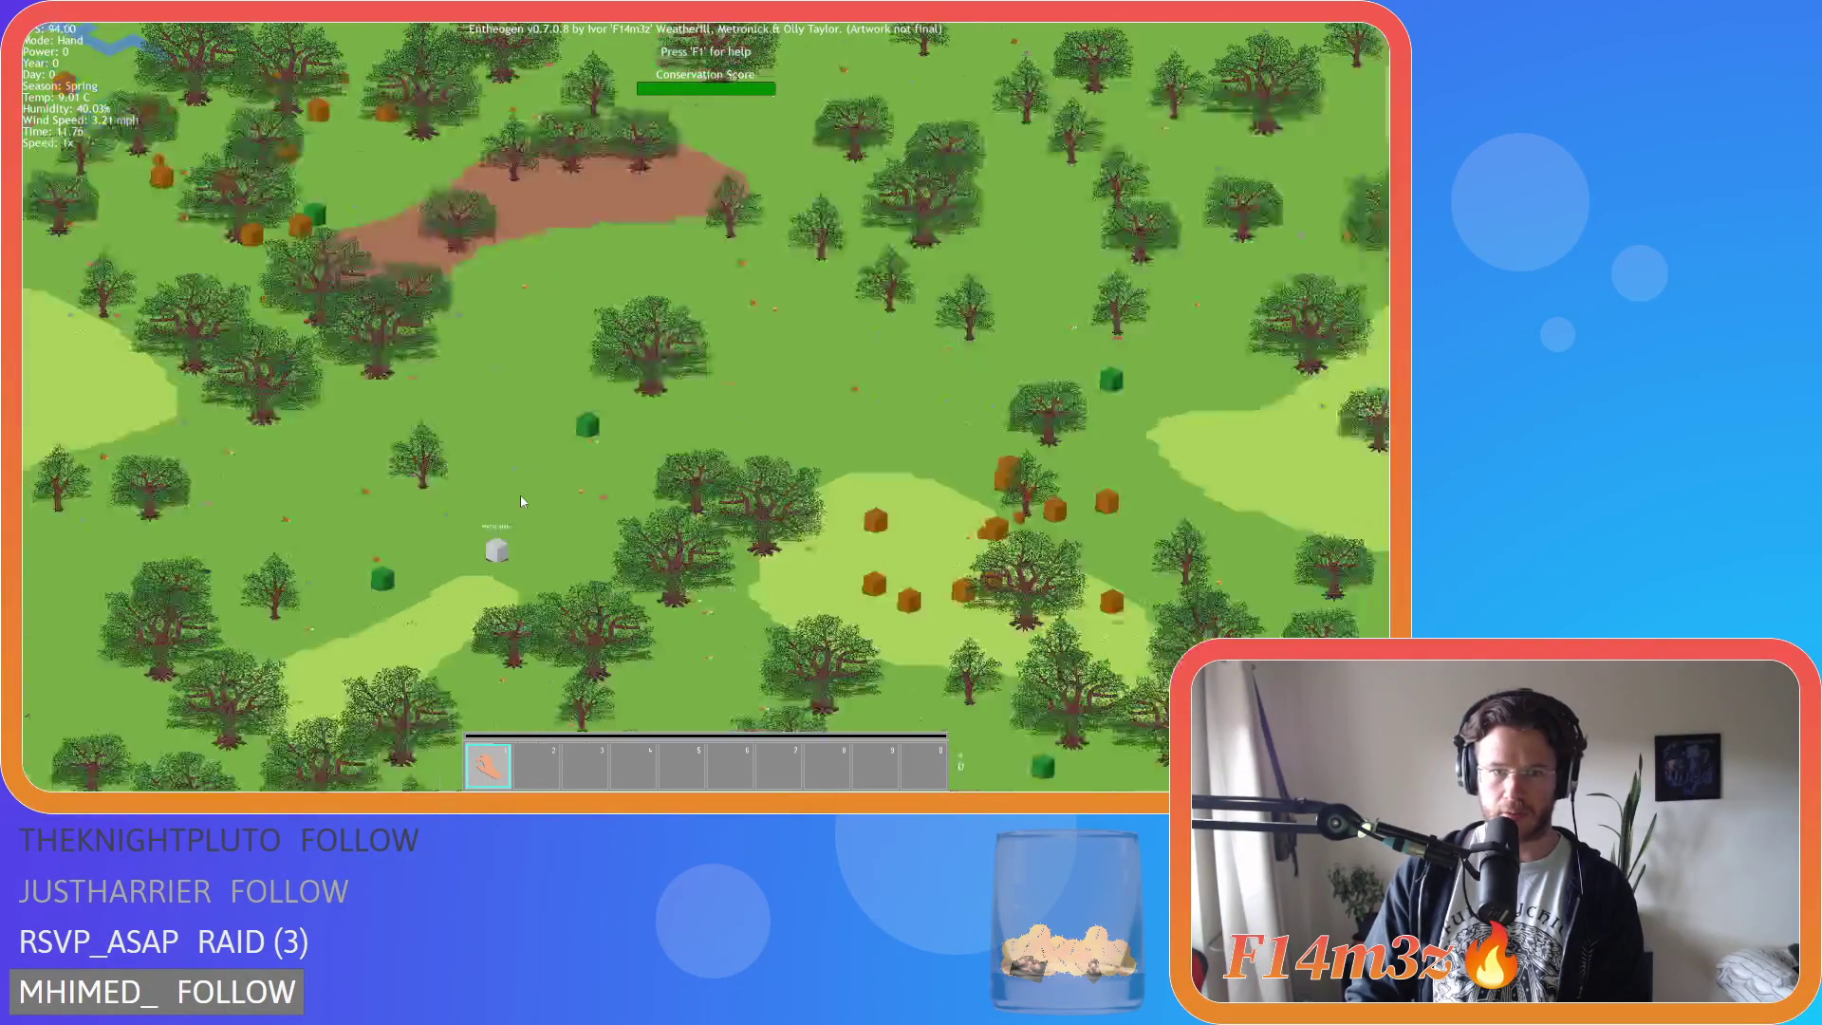
pyautogui.scroll(-3, 521, 499)
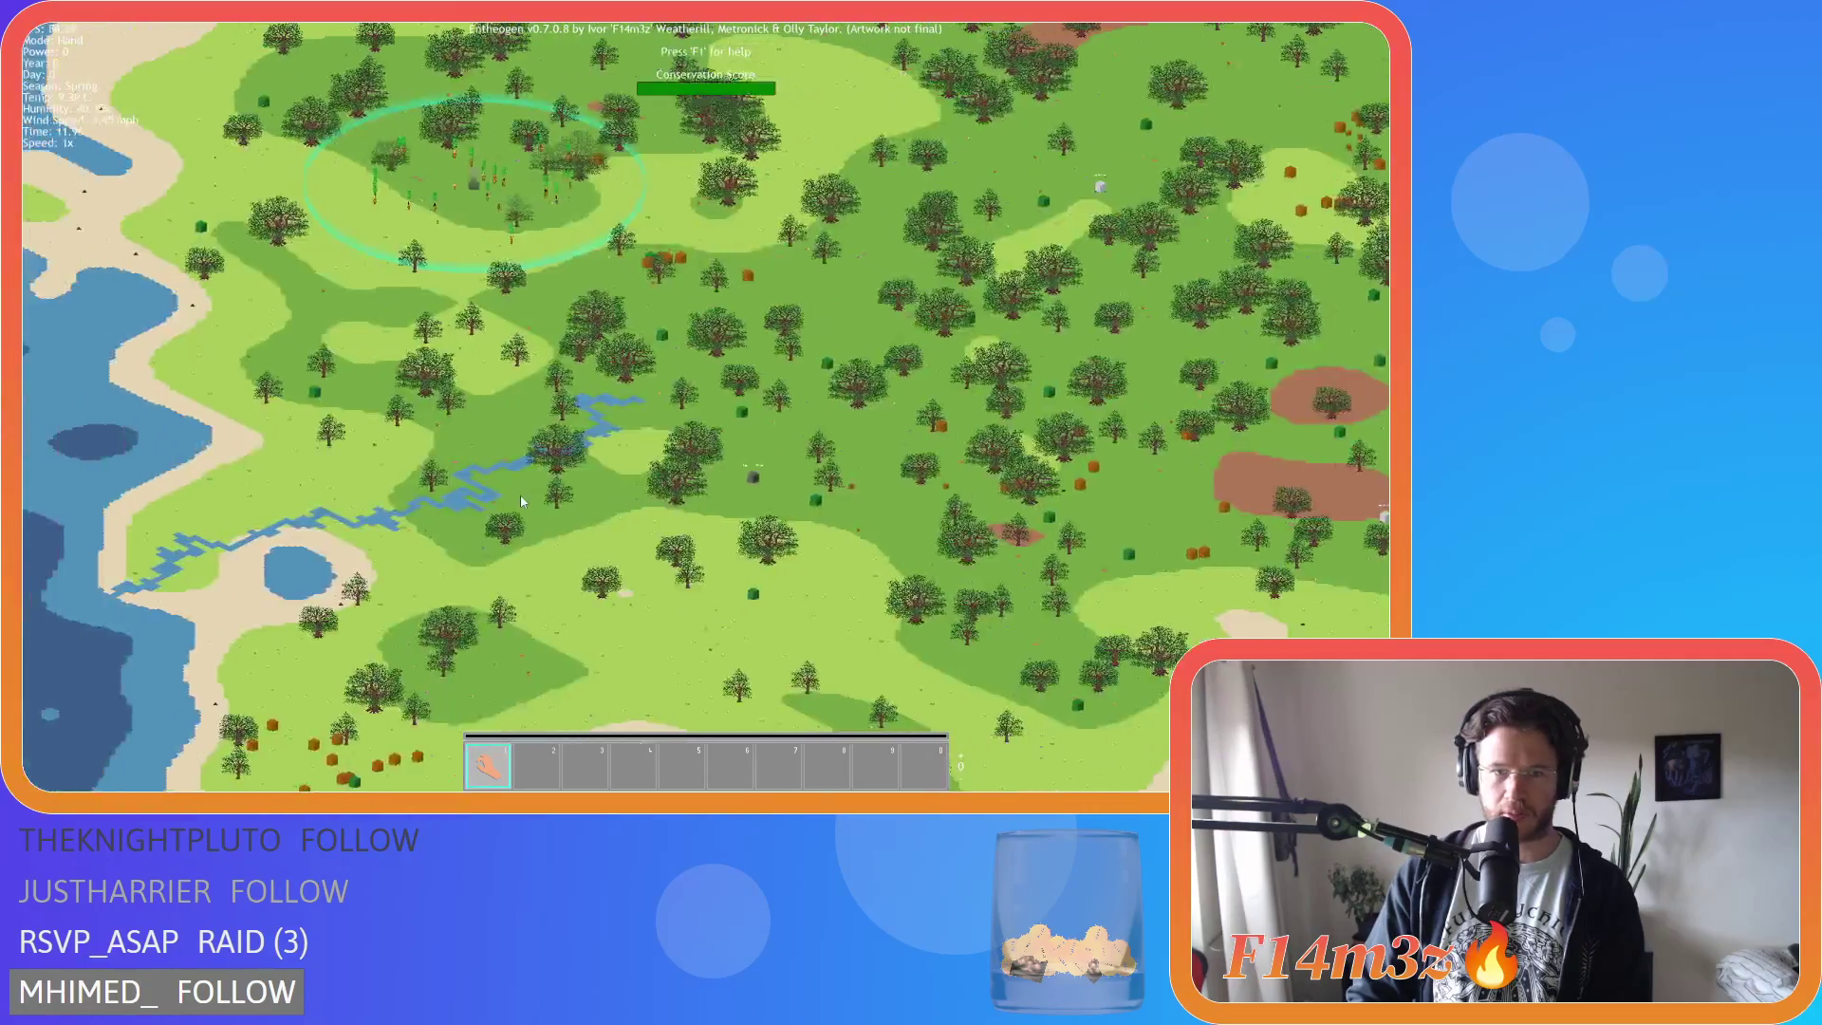
pyautogui.scroll(6, 521, 499)
pyautogui.scroll(-5, 520, 501)
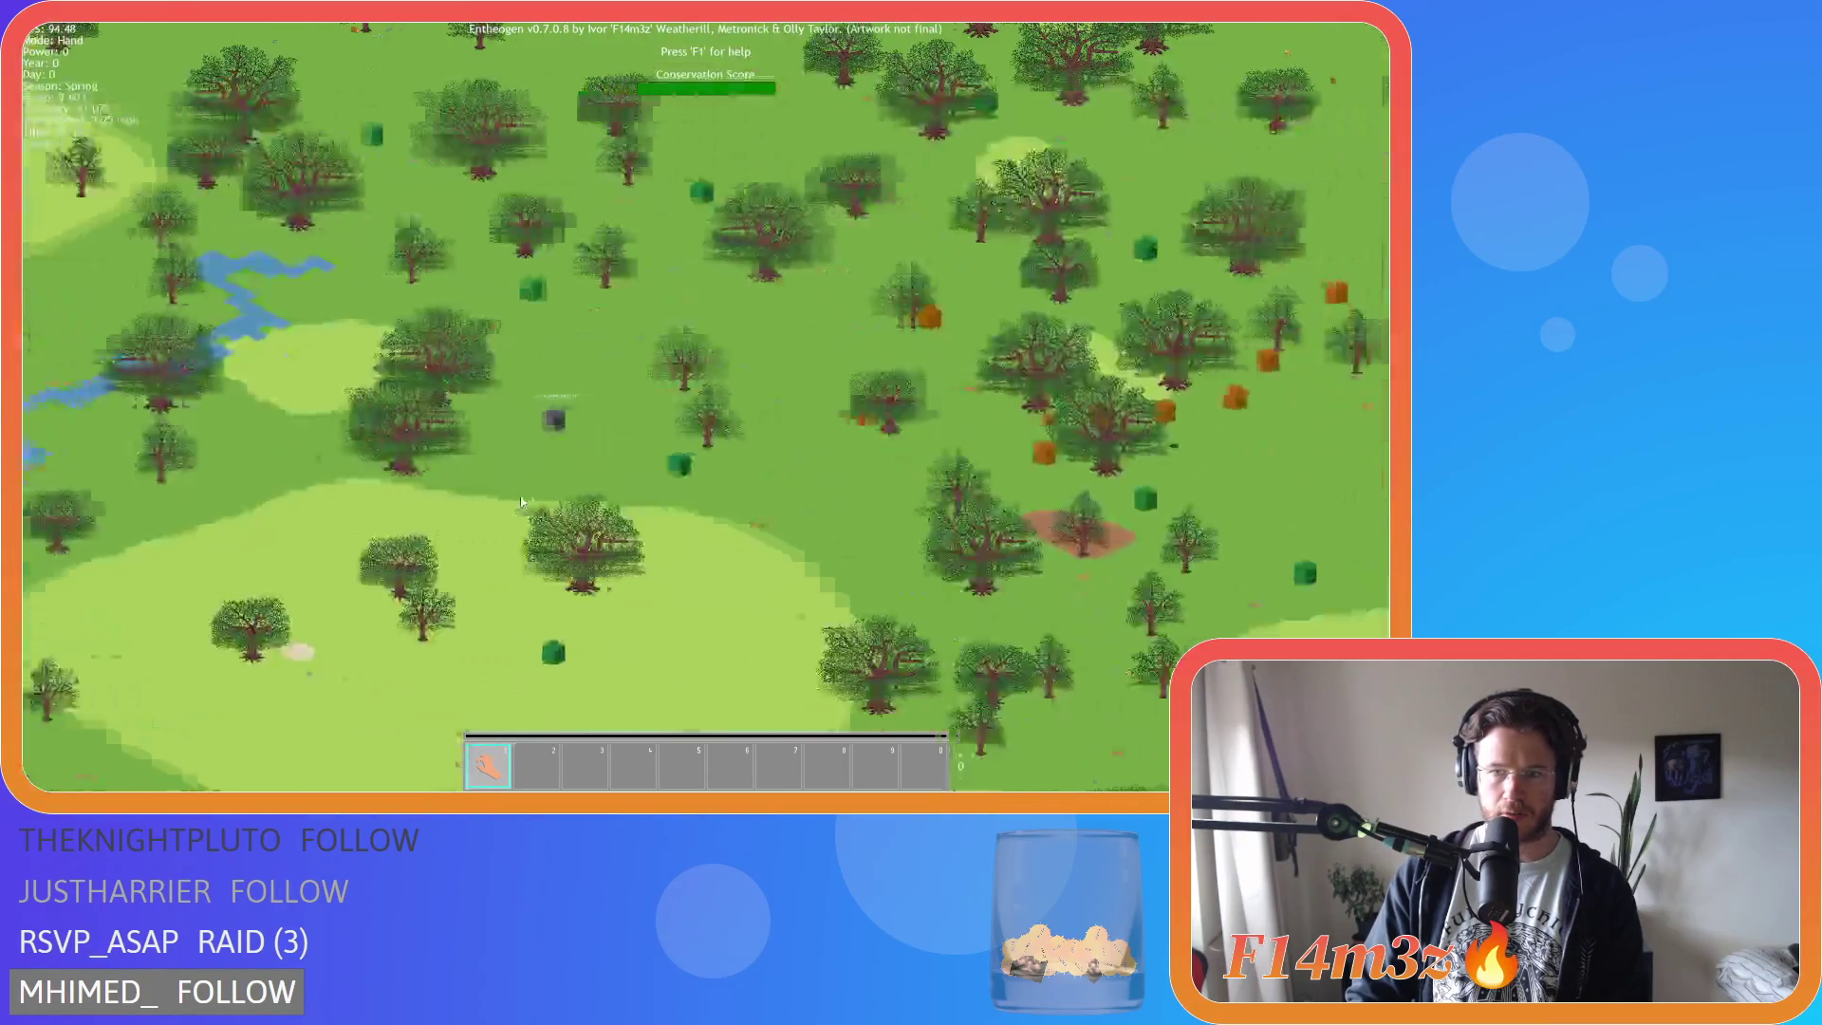
pyautogui.scroll(6, 521, 501)
pyautogui.scroll(-5, 520, 493)
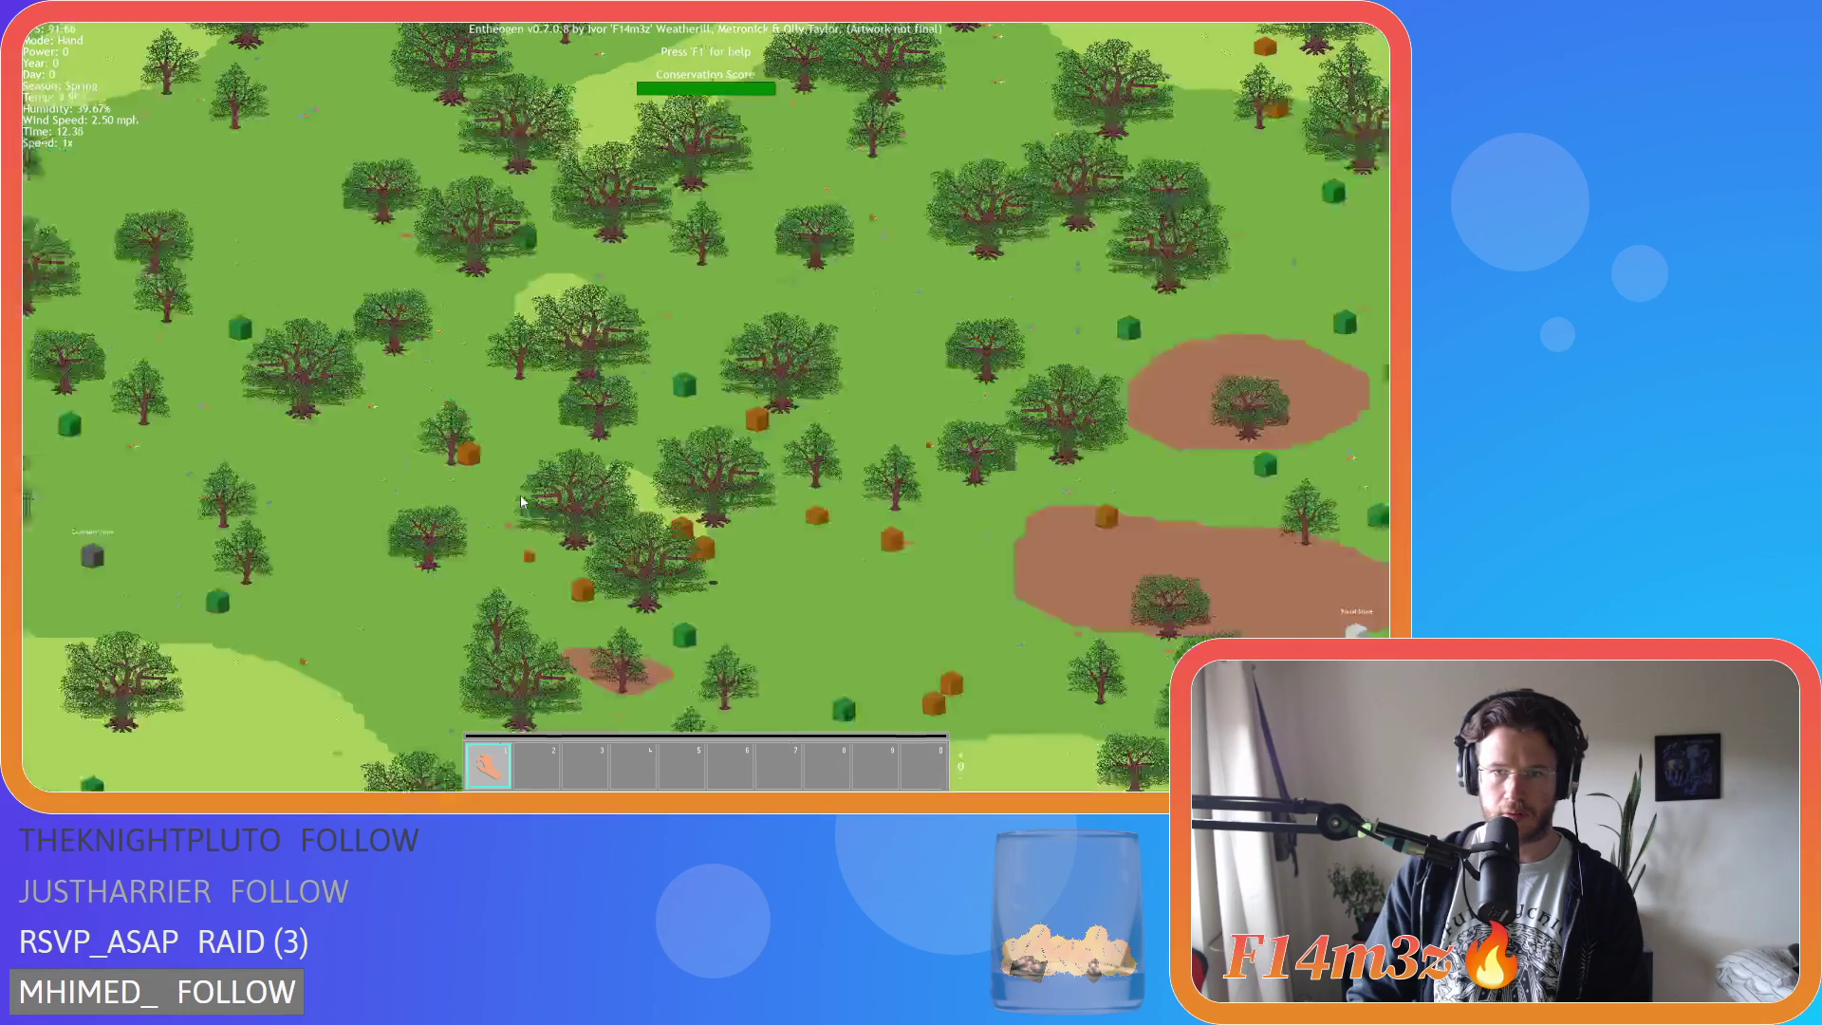
pyautogui.scroll(3, 520, 493)
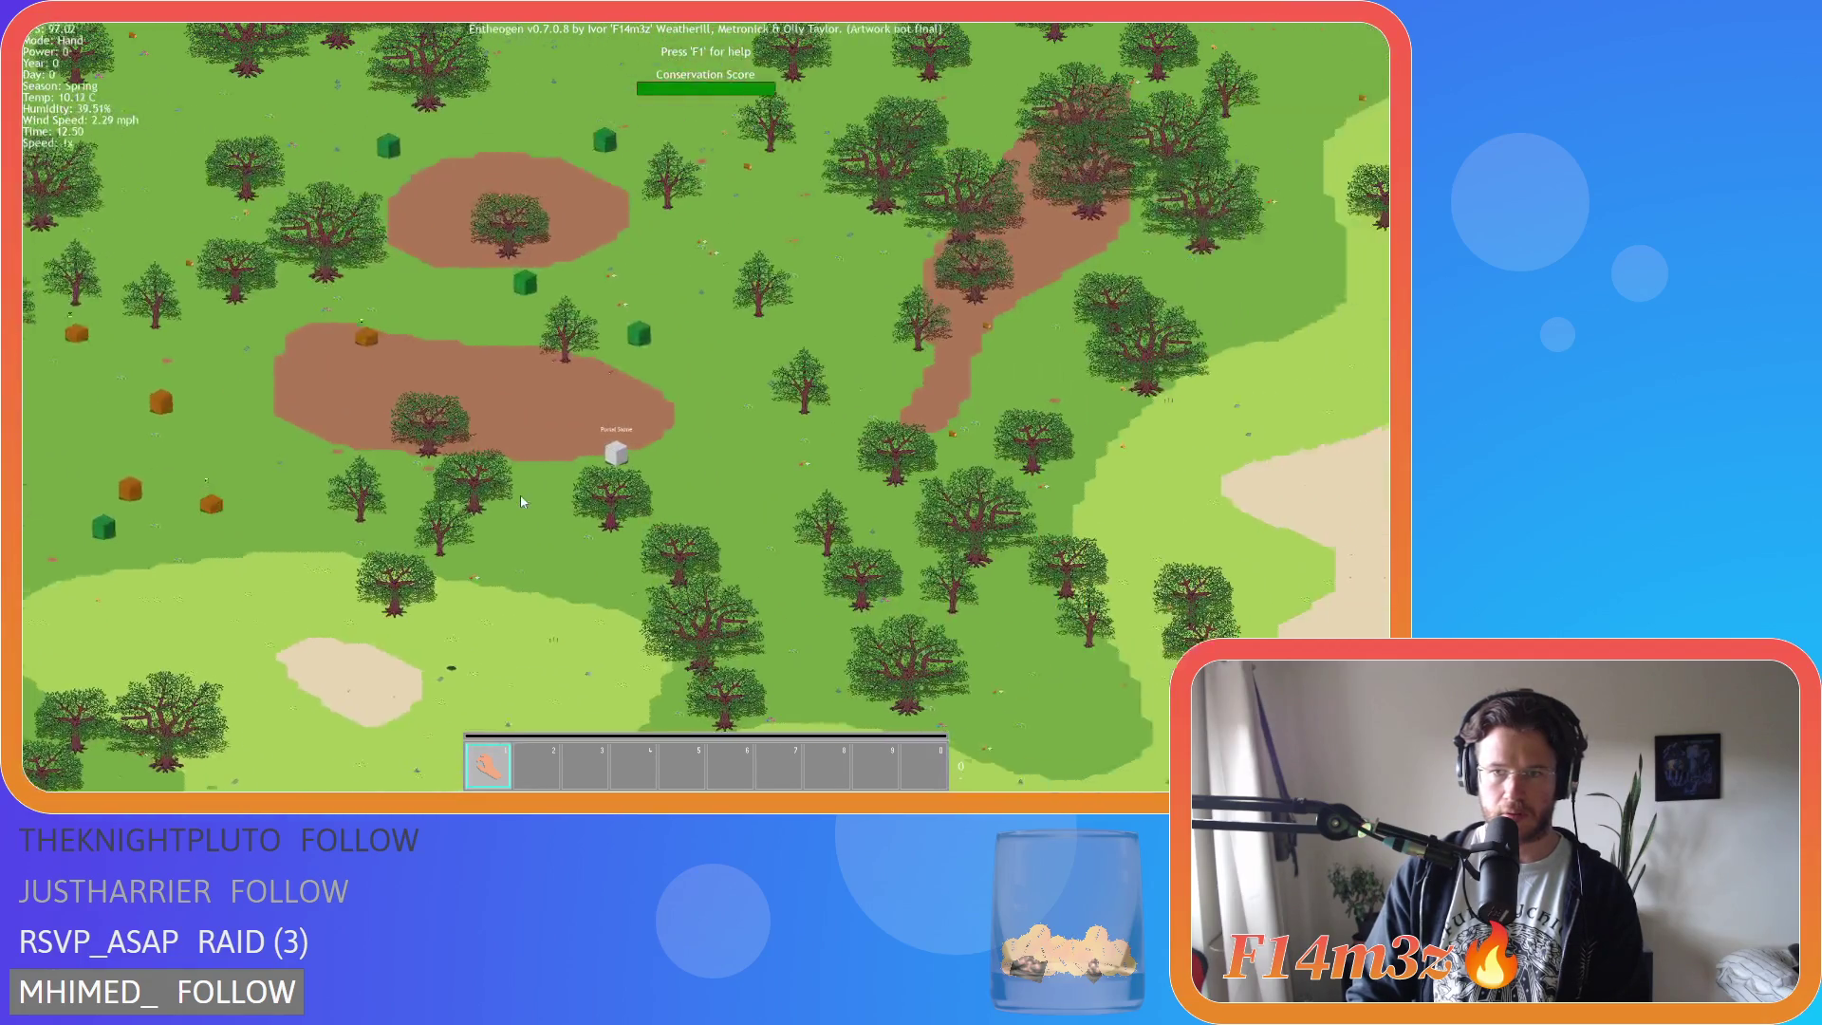
# Pan east, west and north across the map, then ask to quit the test run.
pyautogui.press('d')
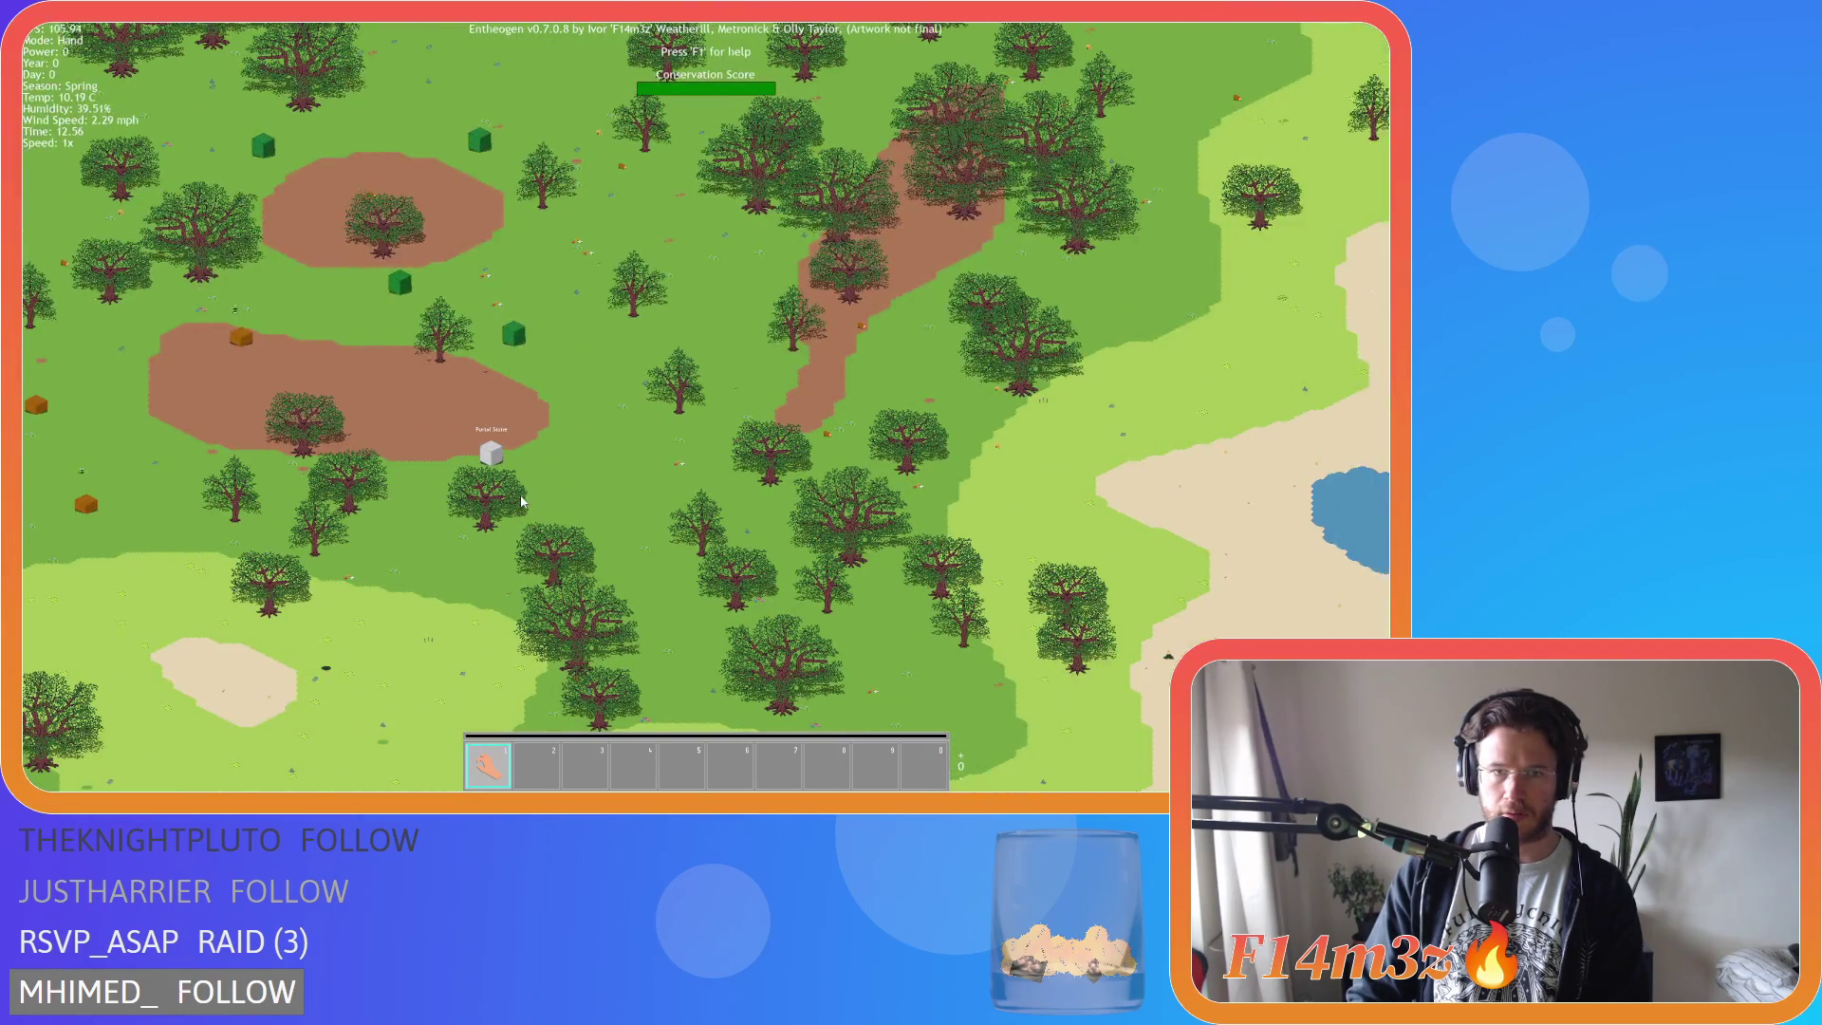
pyautogui.scroll(-5, 520, 501)
pyautogui.scroll(5, 520, 501)
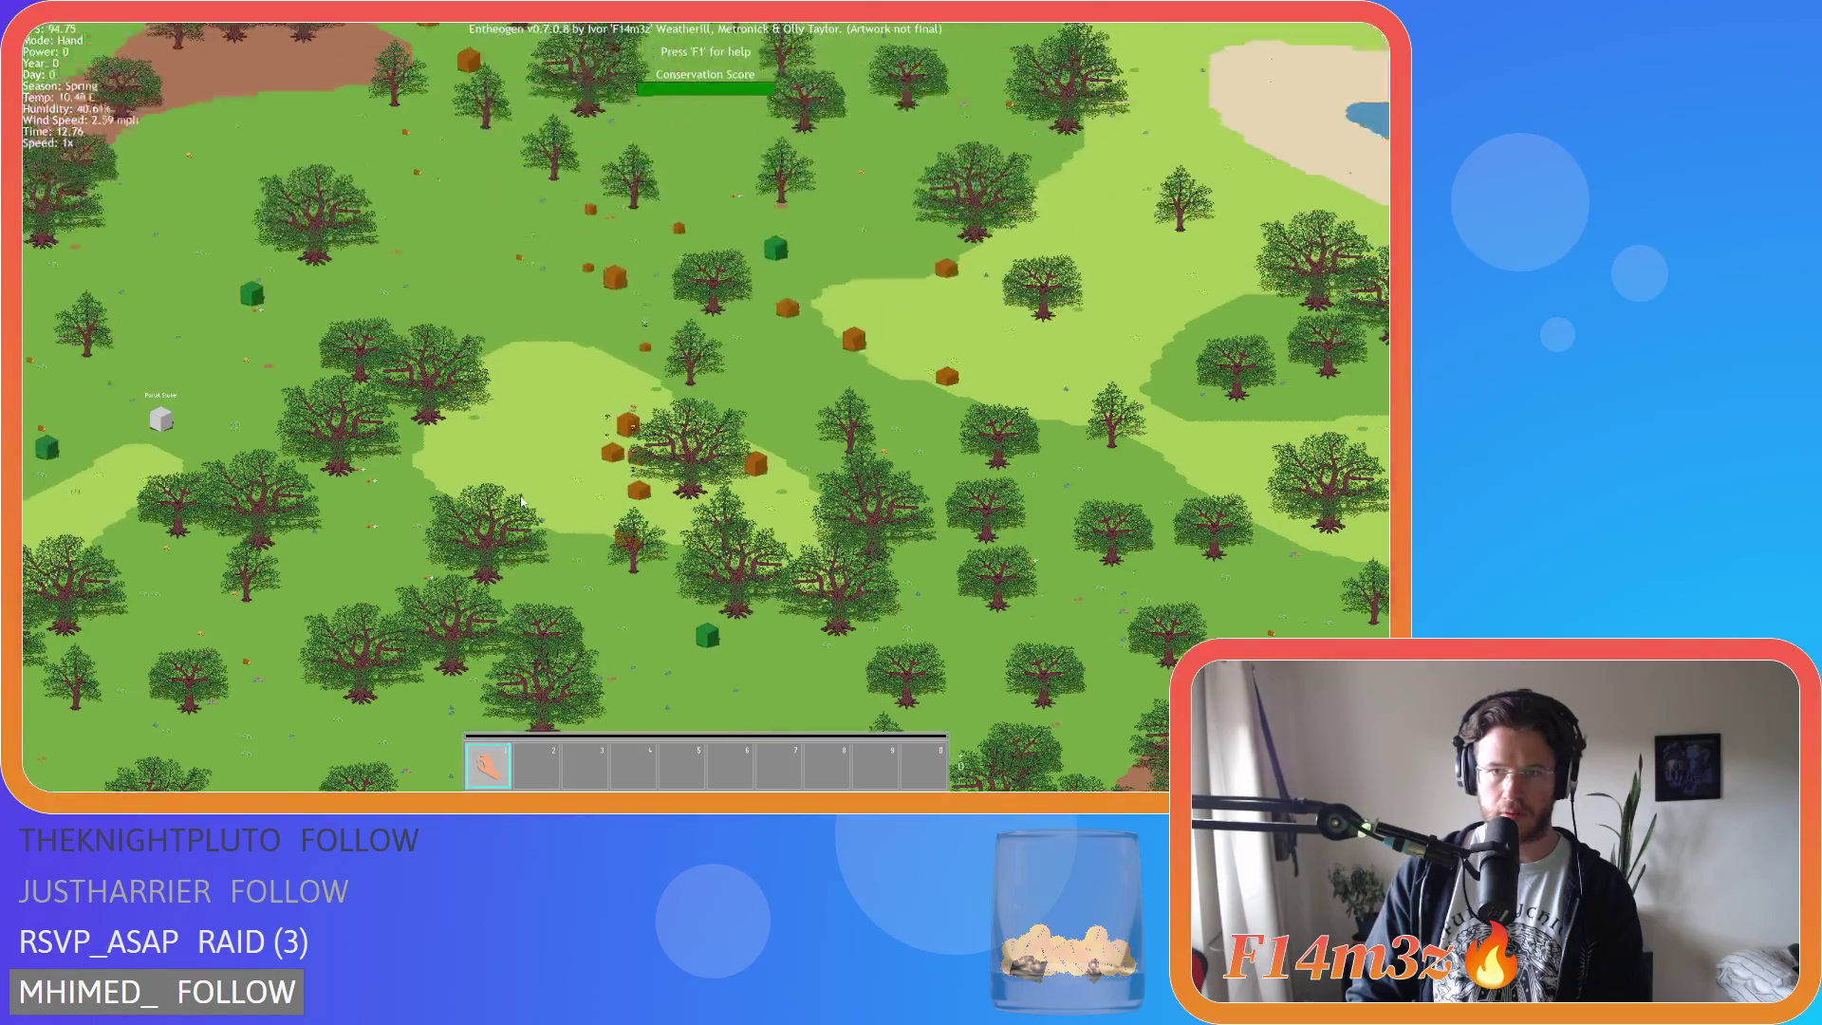
pyautogui.scroll(-5, 520, 501)
pyautogui.press('a')
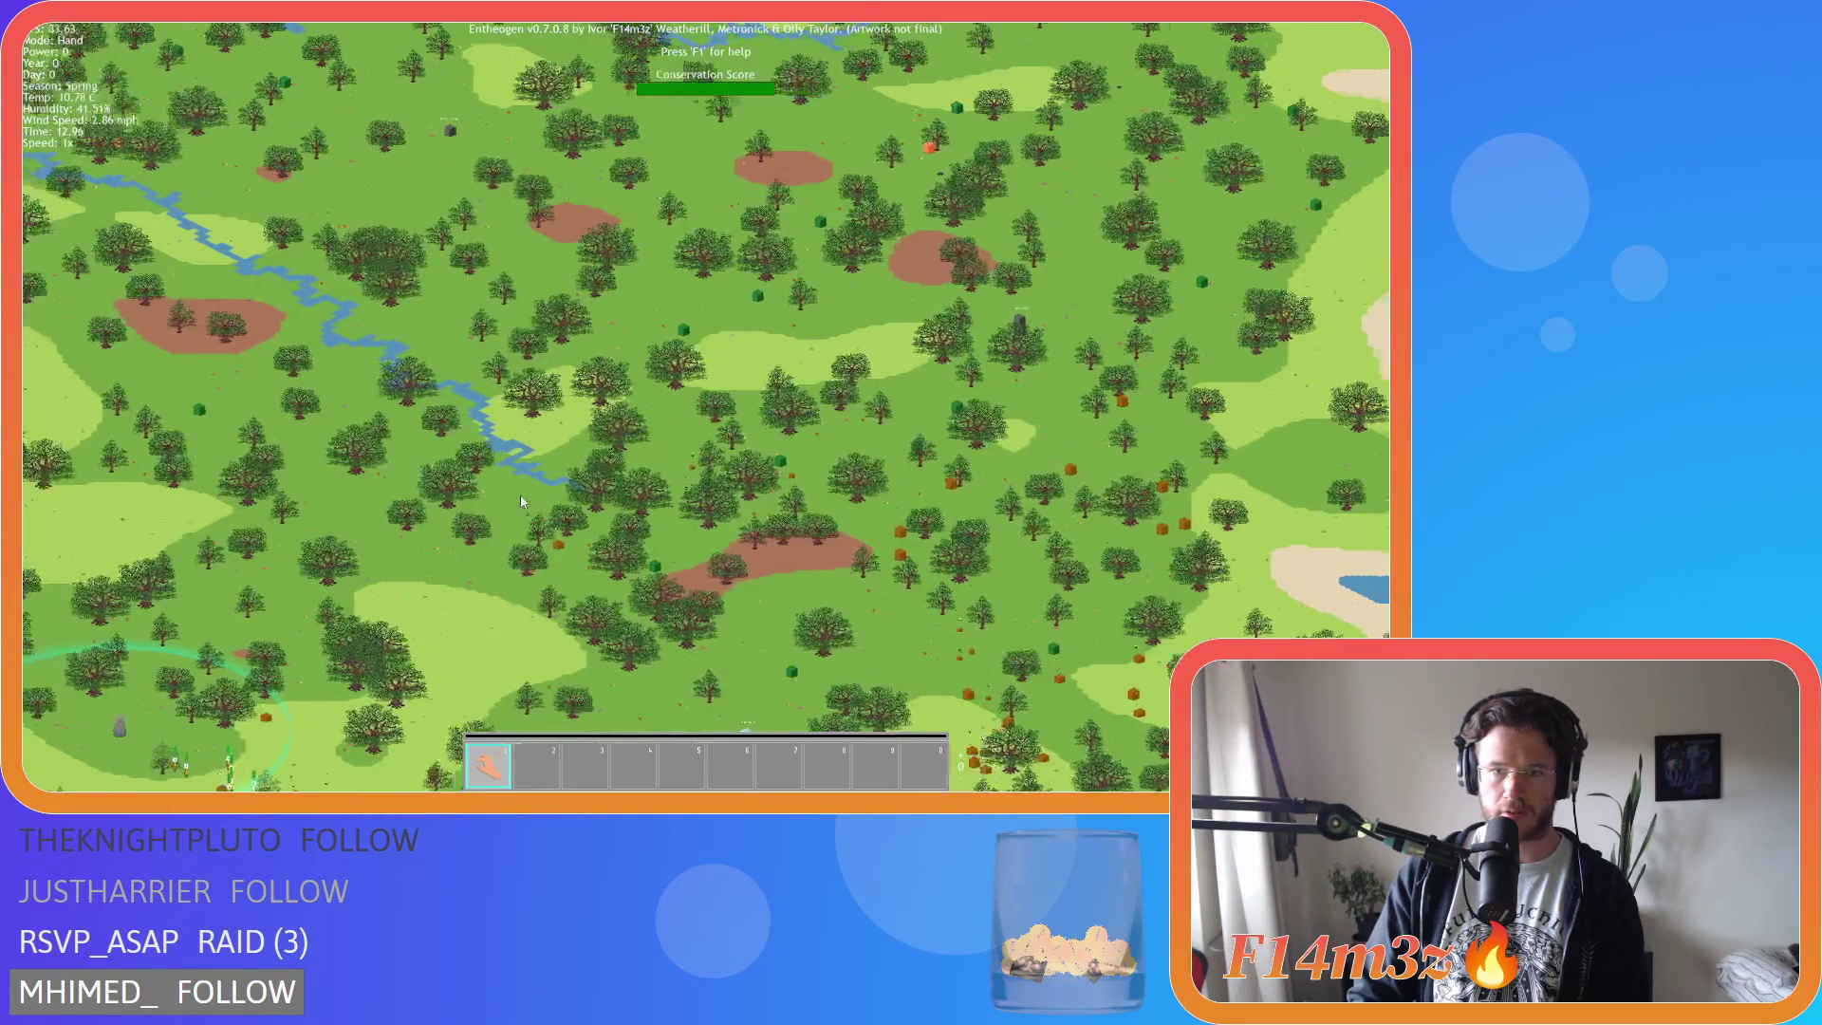
pyautogui.press('w')
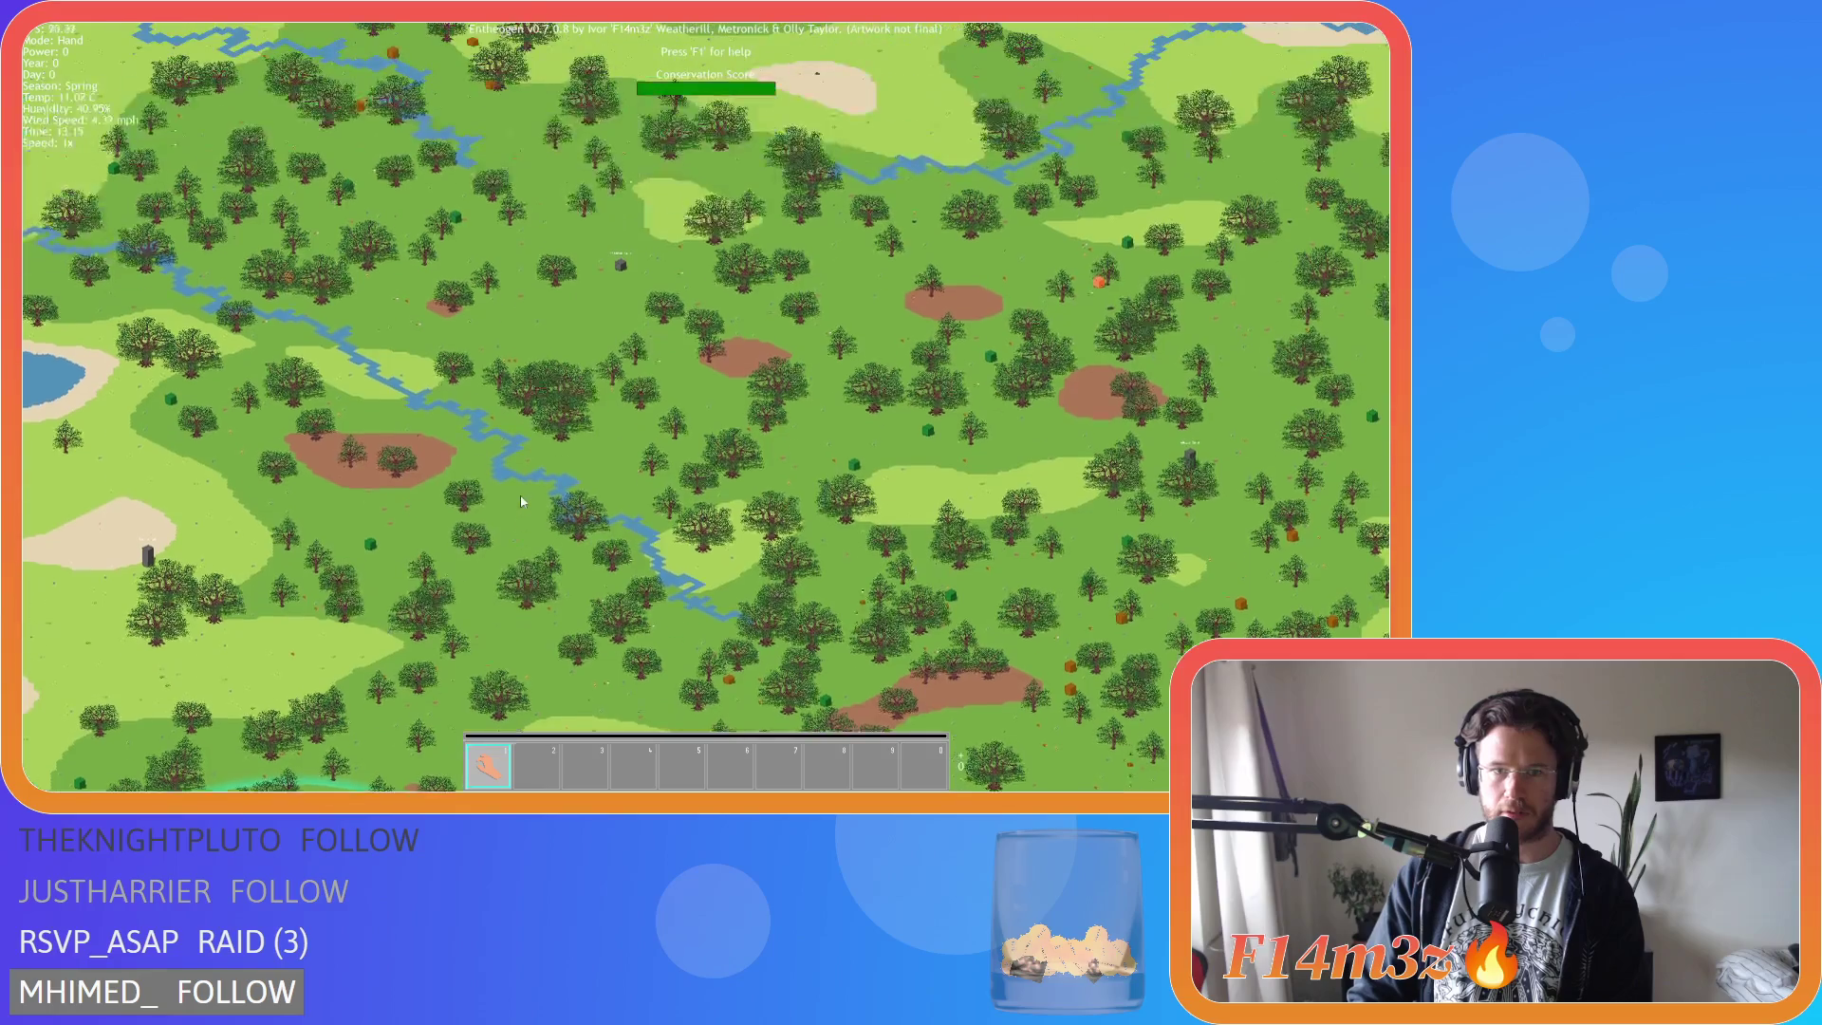
pyautogui.press('Escape')
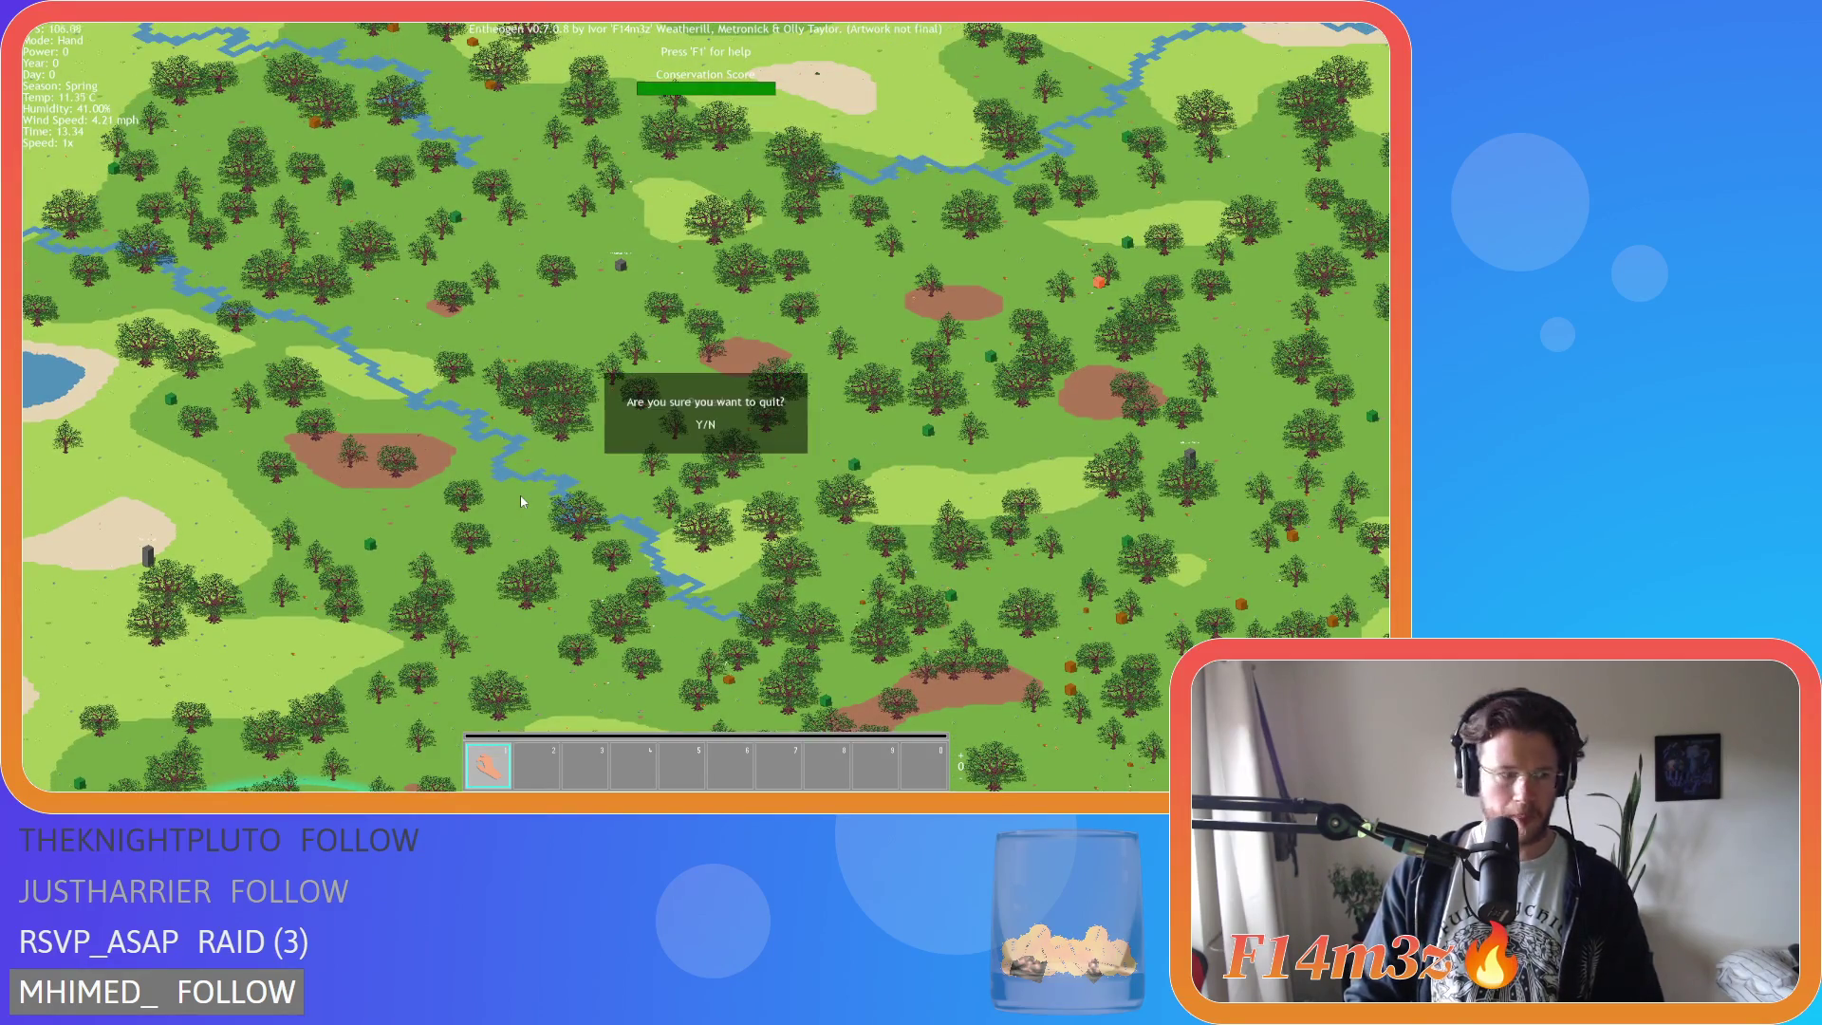
# Confirm quitting, start a new game with a fresh map and close the help overlay.
pyautogui.press('y')
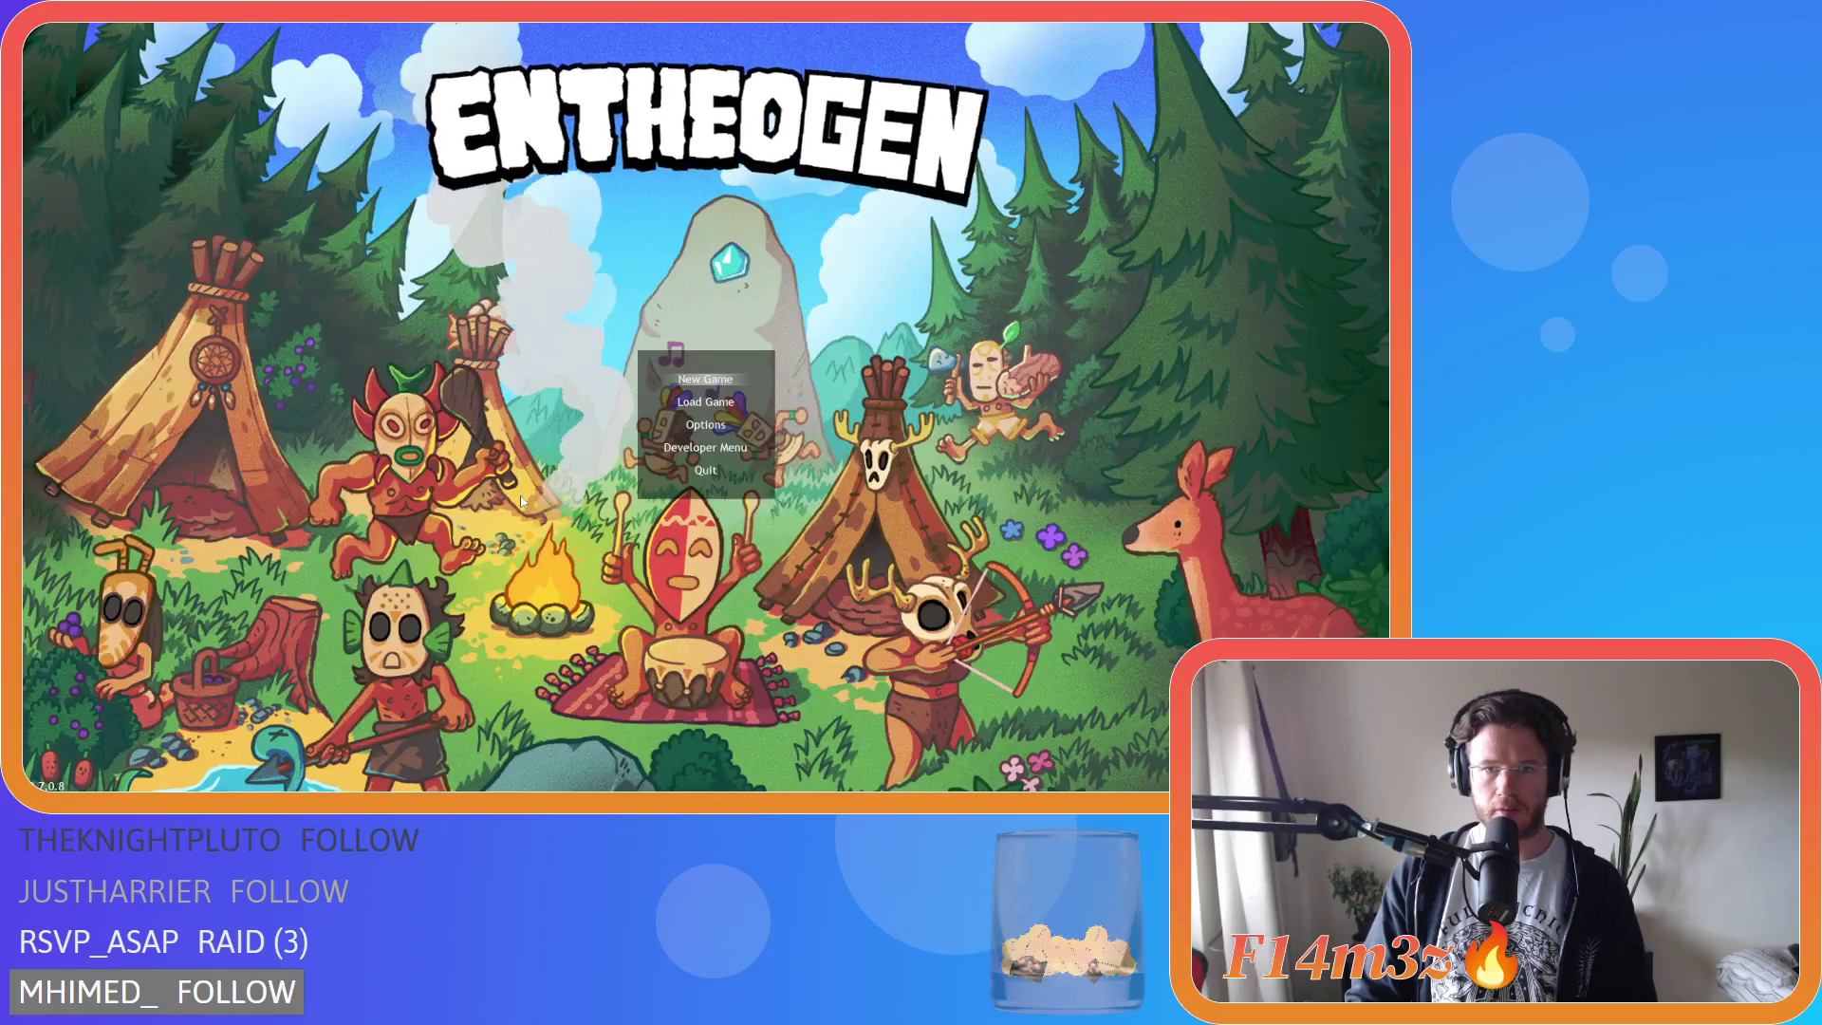
pyautogui.press('Return')
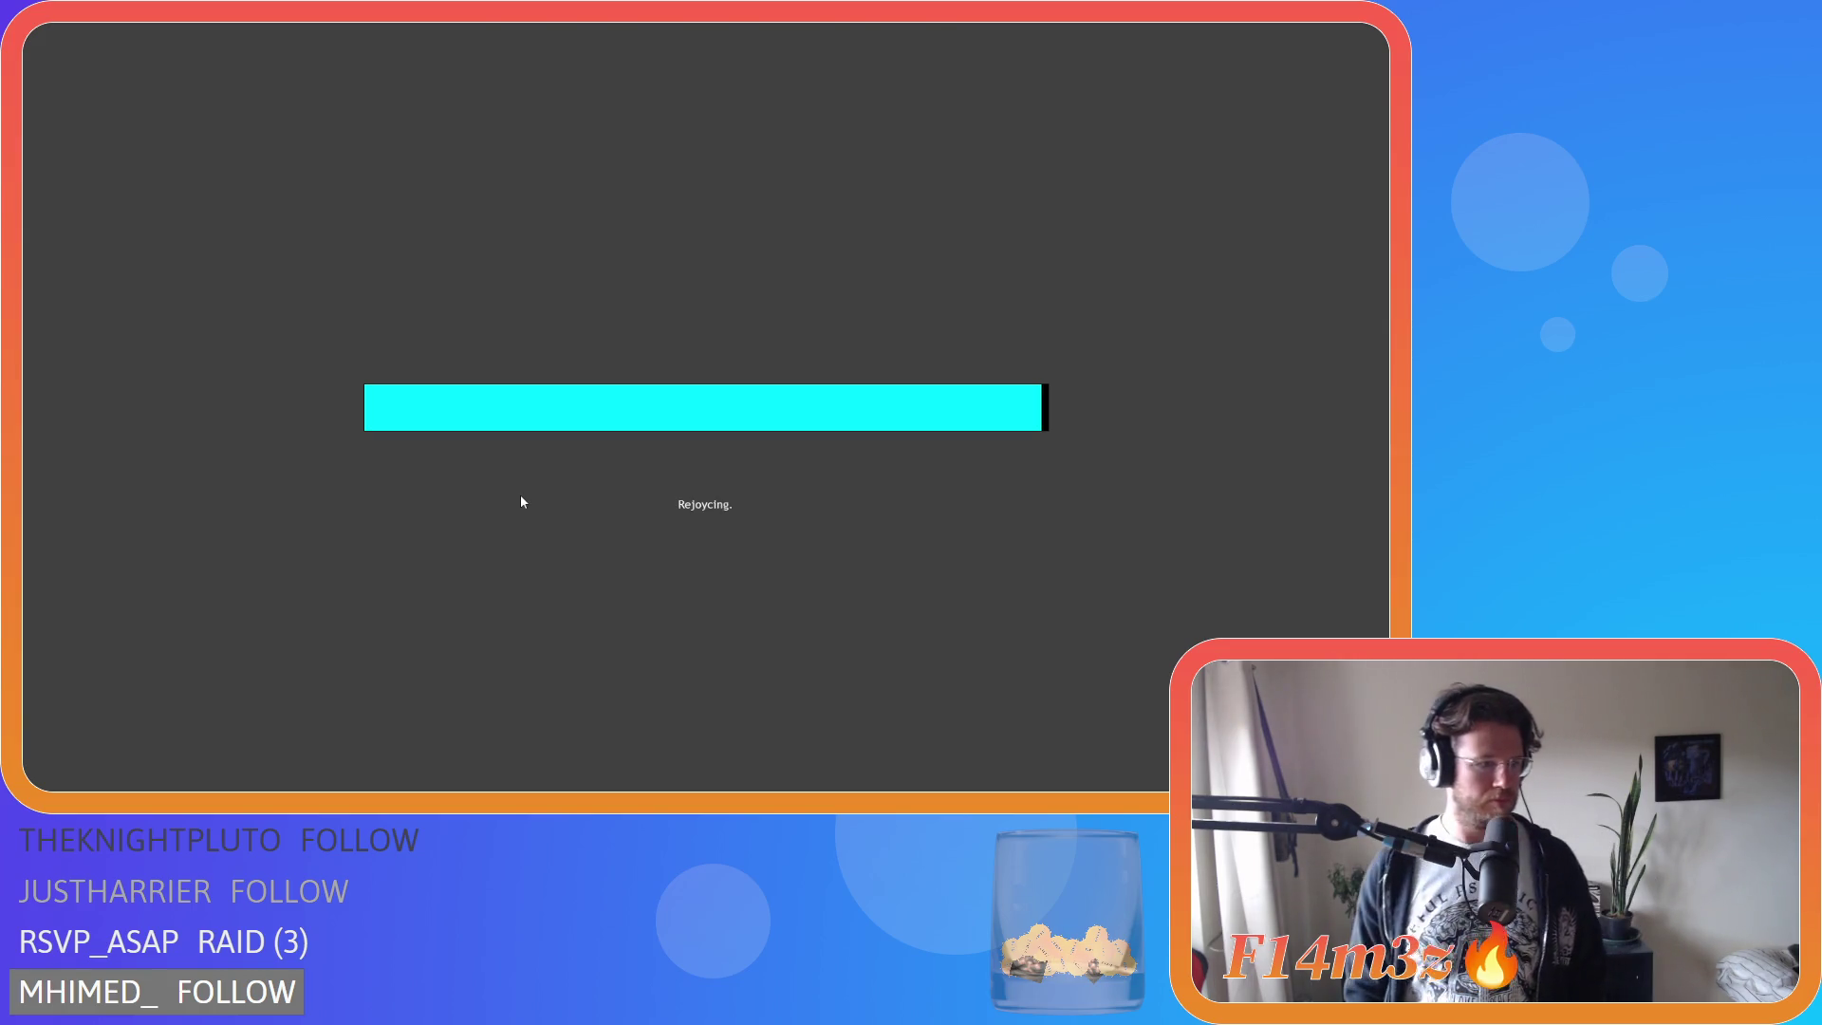
pyautogui.press('F1')
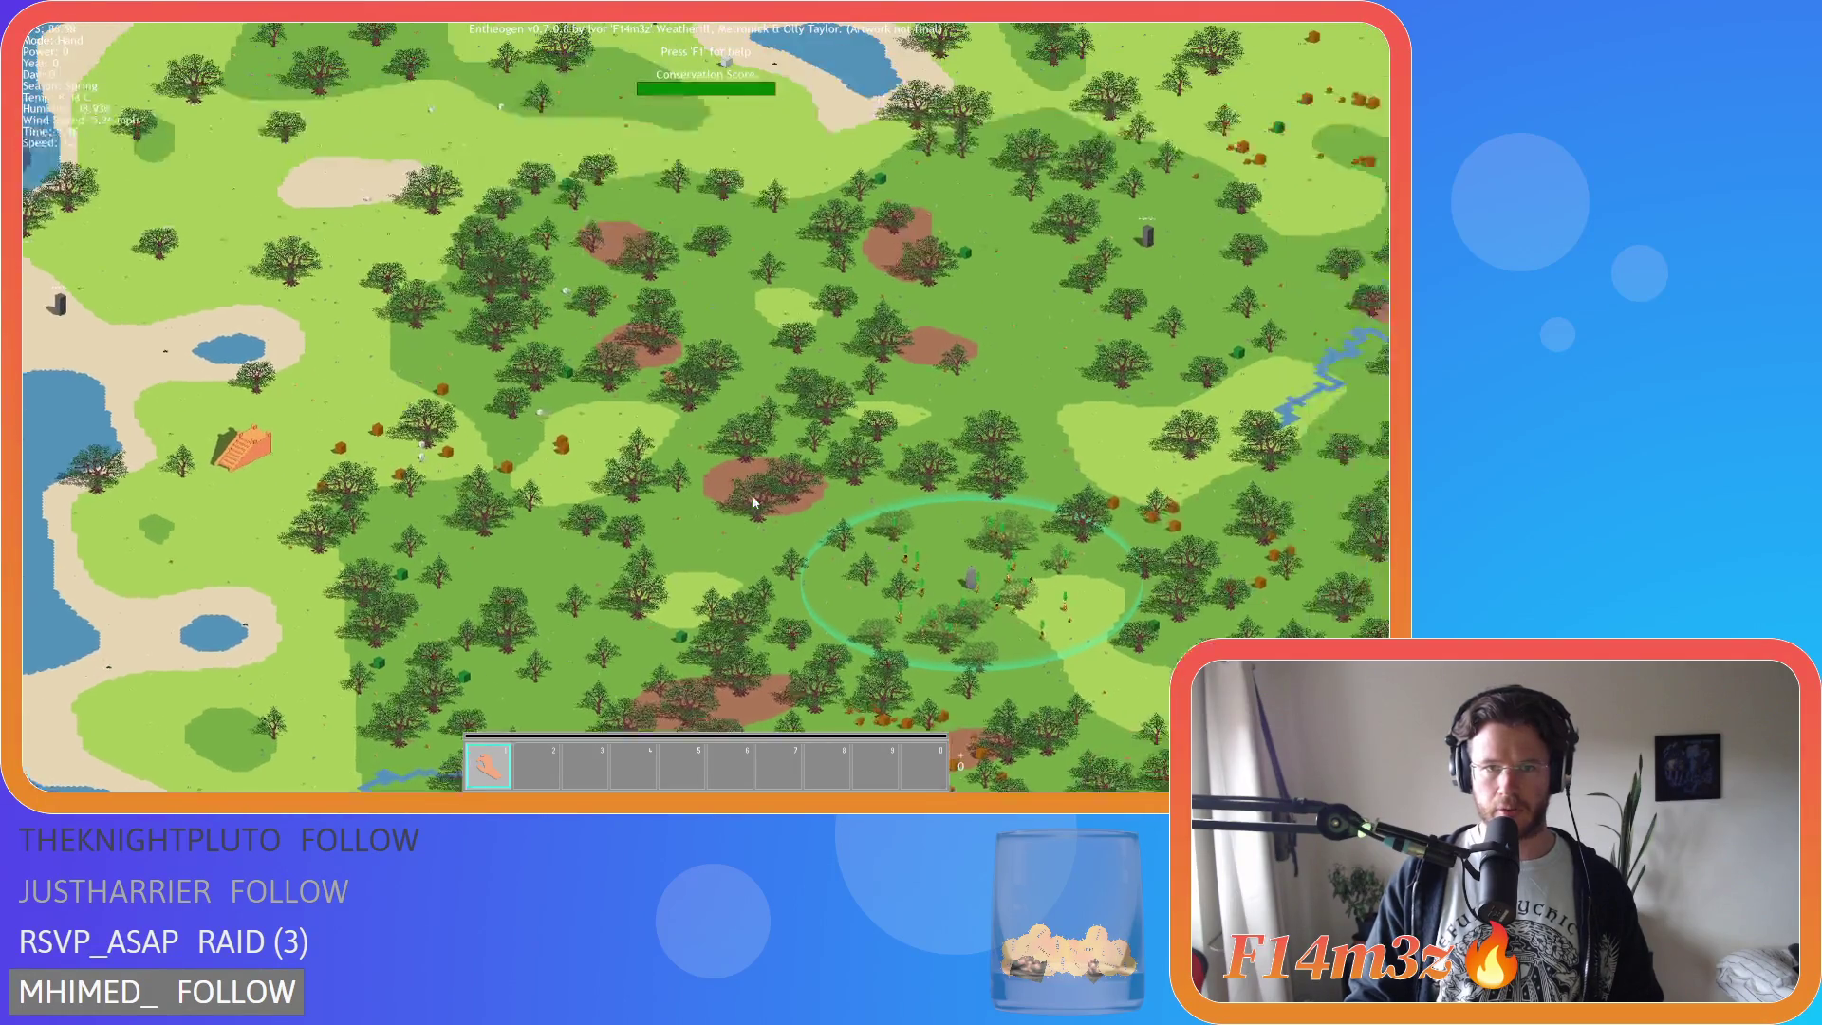
# Zoom over the new map, then quit the game back to the GameMaker editor.
pyautogui.scroll(3, 754, 503)
pyautogui.scroll(-3, 755, 503)
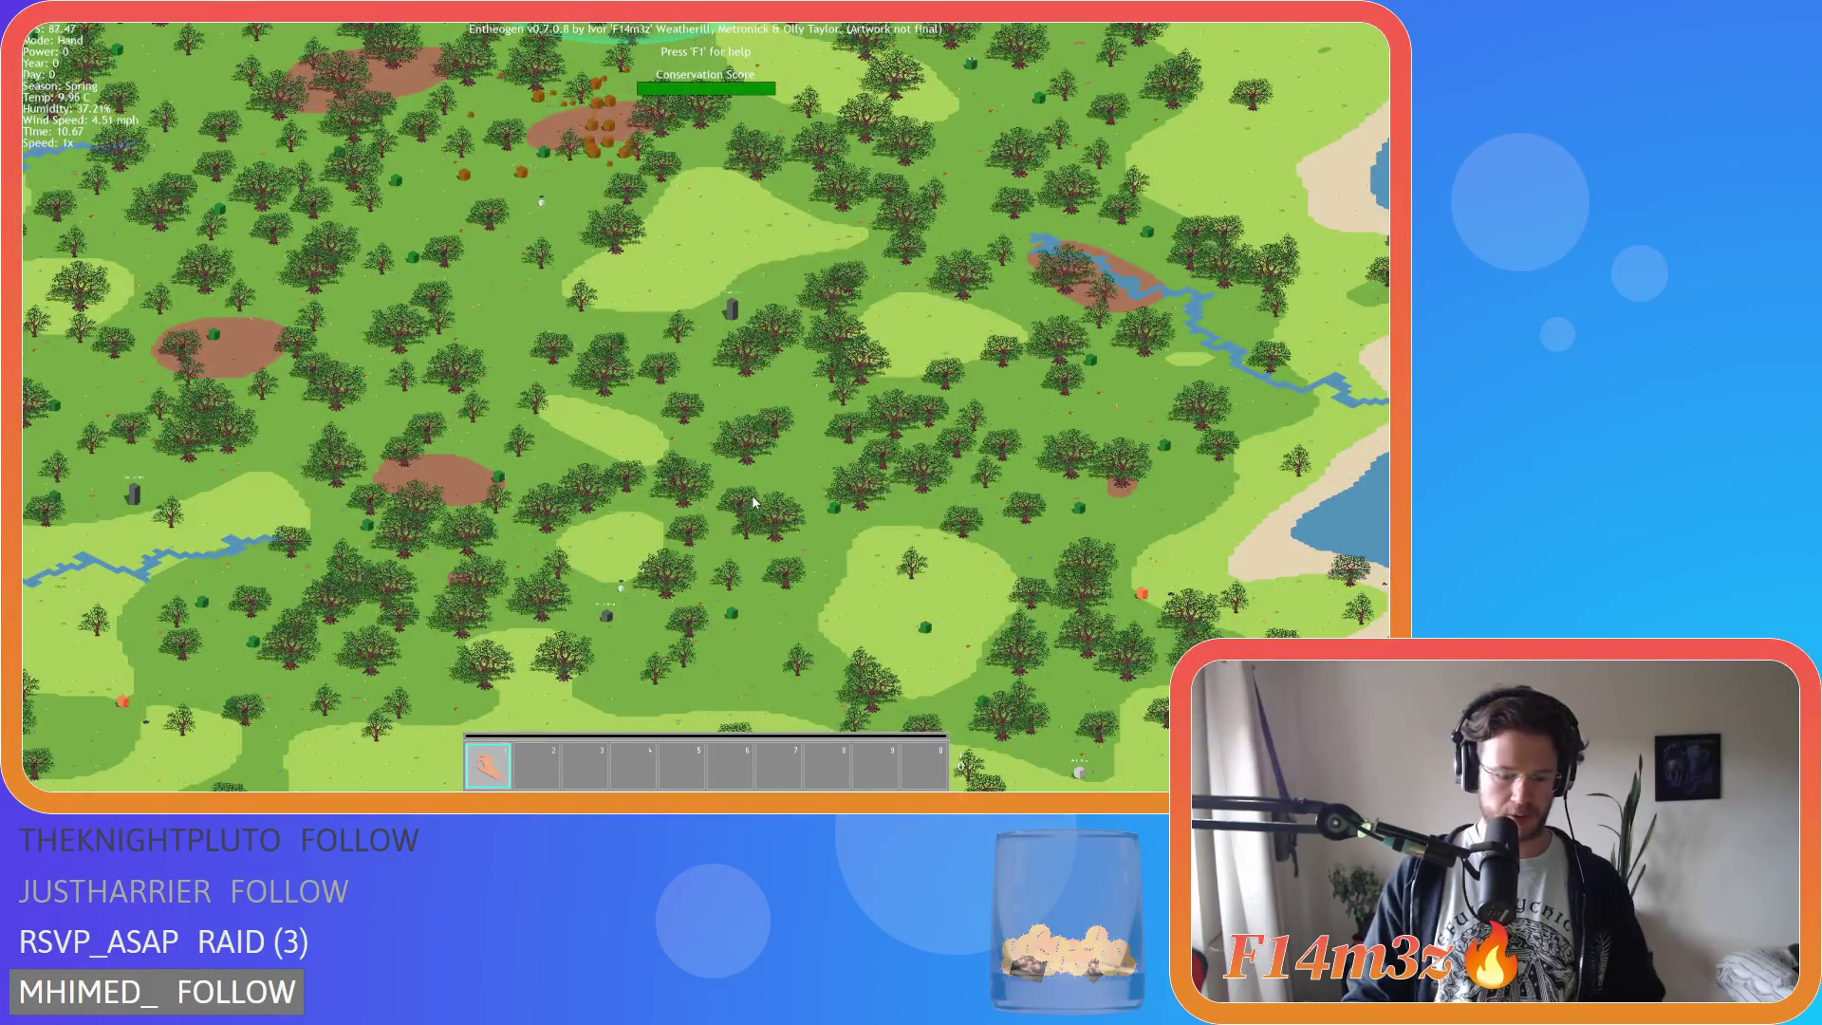
pyautogui.press('Escape')
pyautogui.press('y')
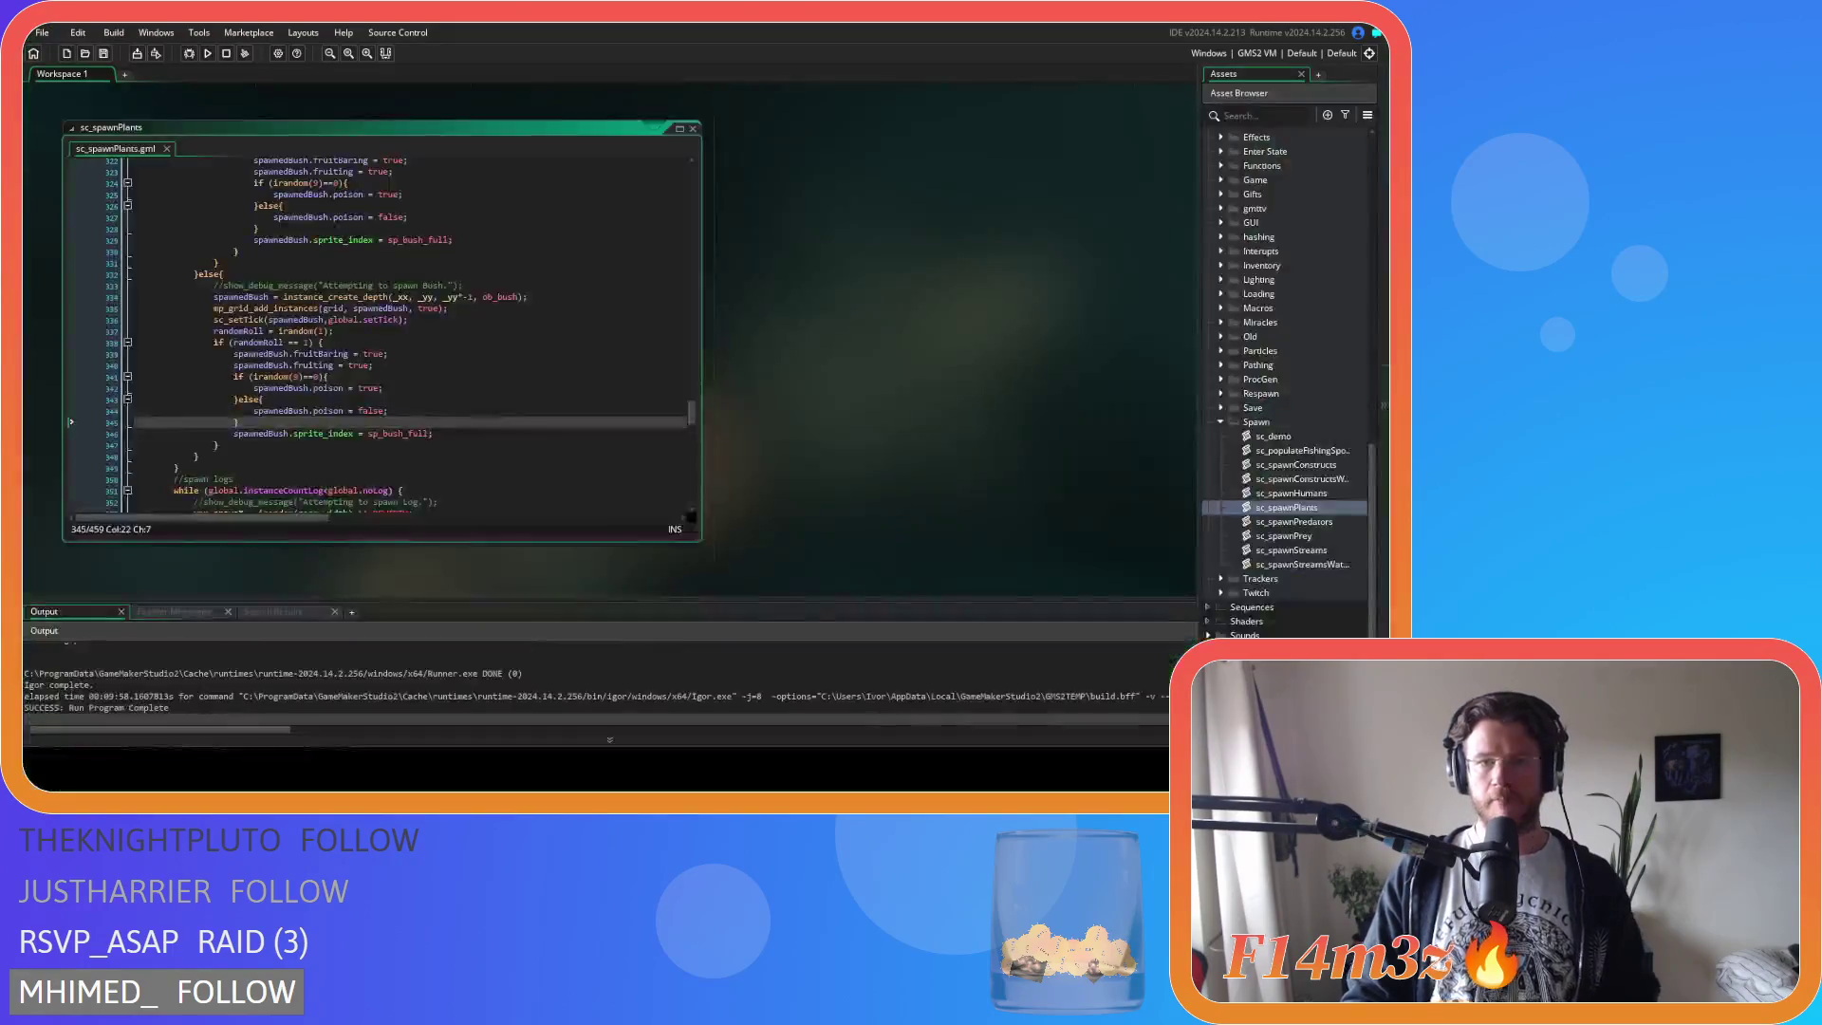
# Return to sc_spawnPlants at line 343 and rebuild and run Entheogen with F5.
pyautogui.click(461, 398)
pyautogui.press('F5')
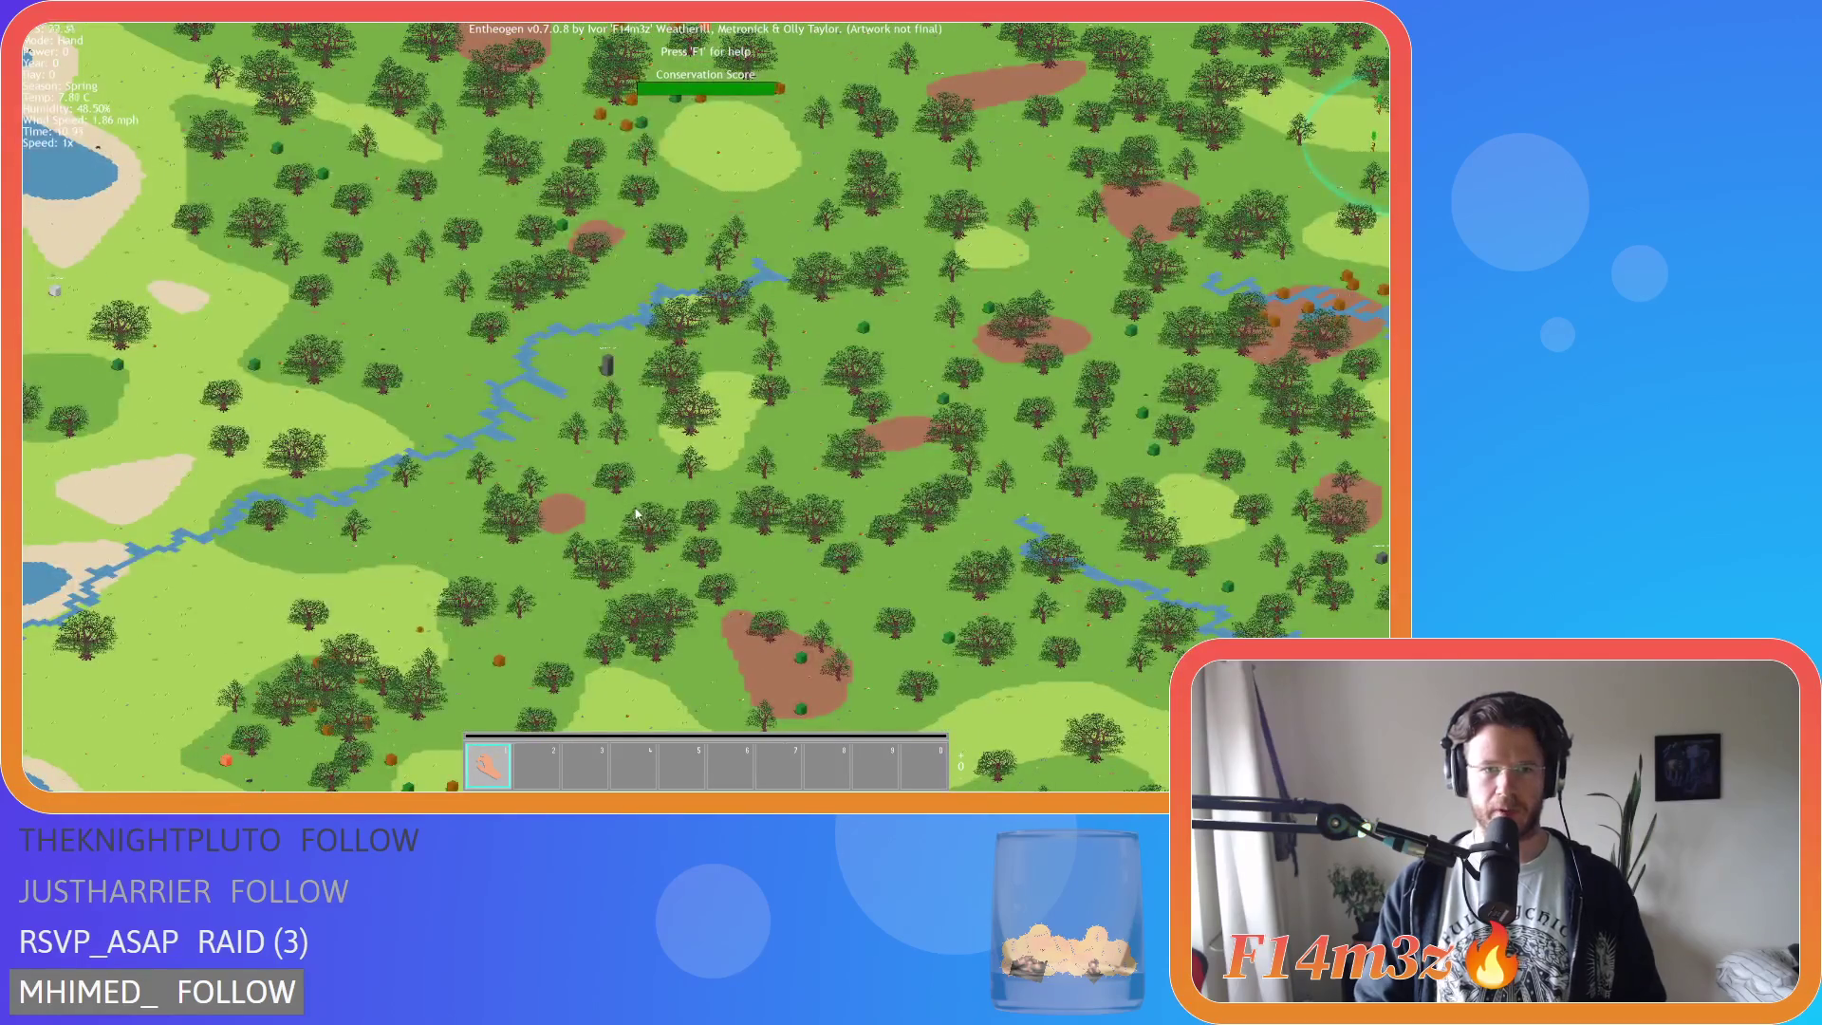
# Pan briefly across the new Spring map, then quit the test game.
pyautogui.press('a')
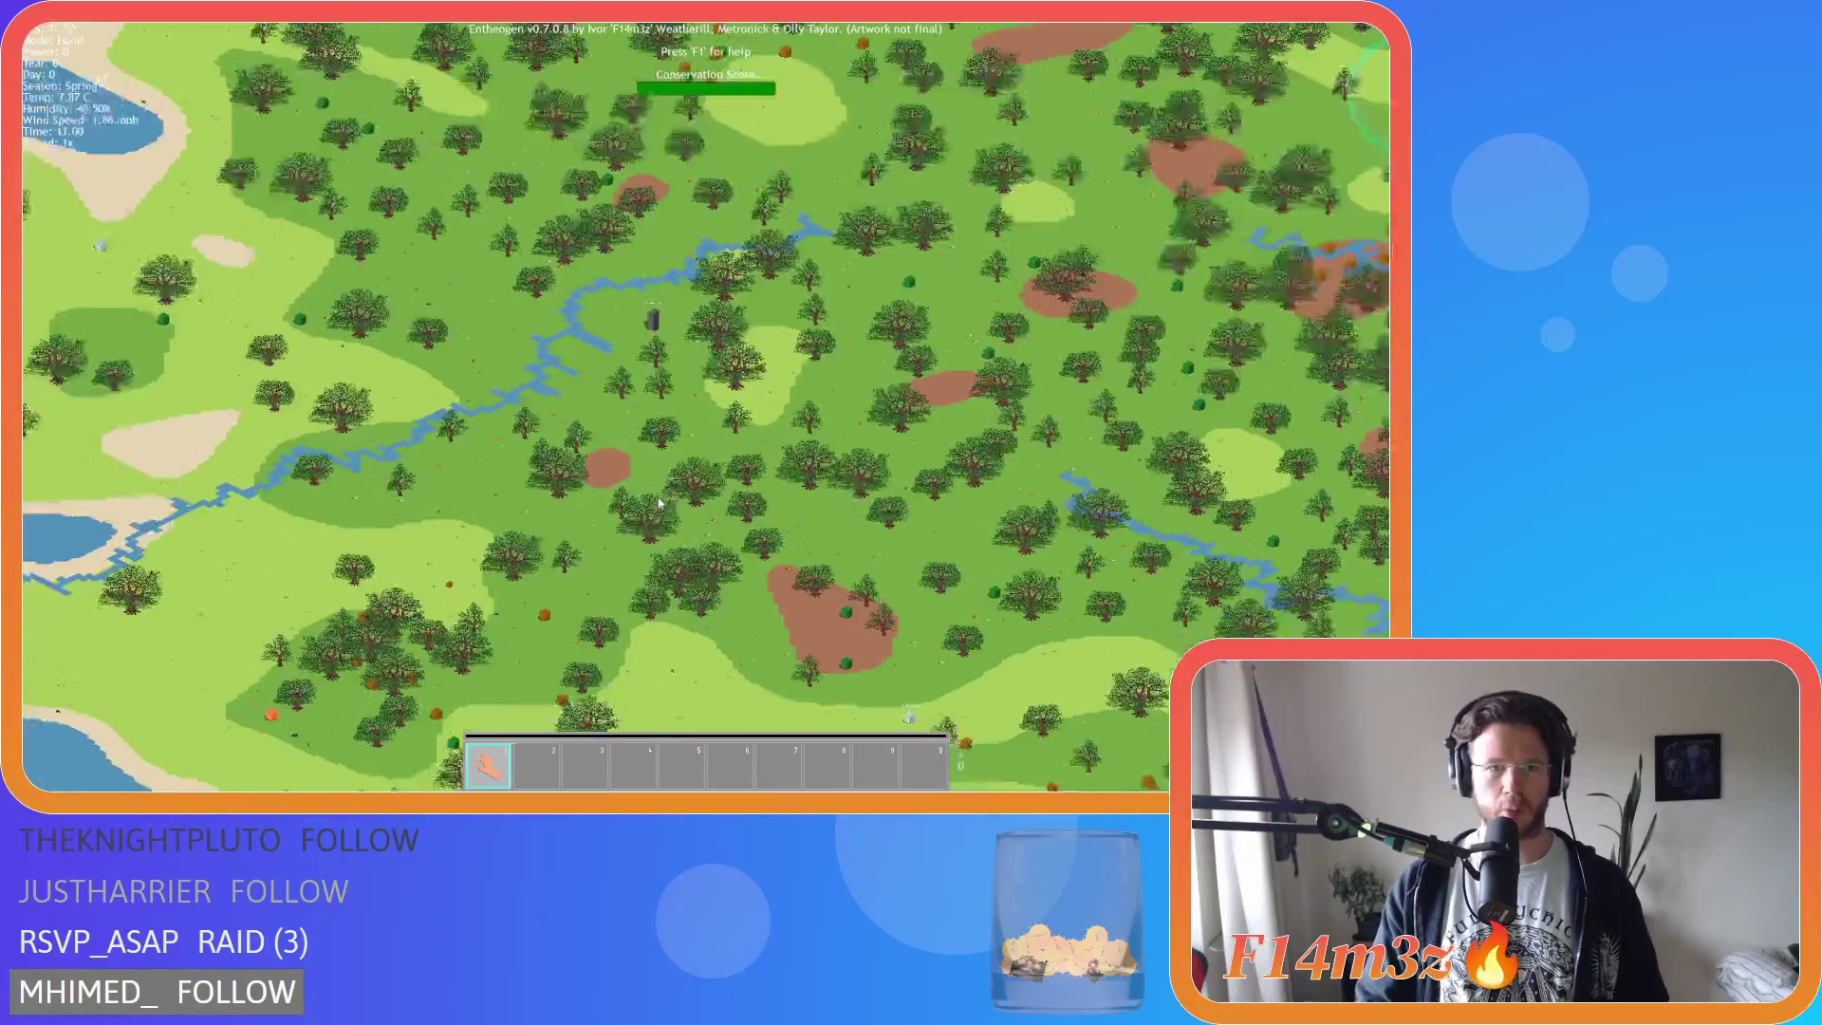
pyautogui.press('w')
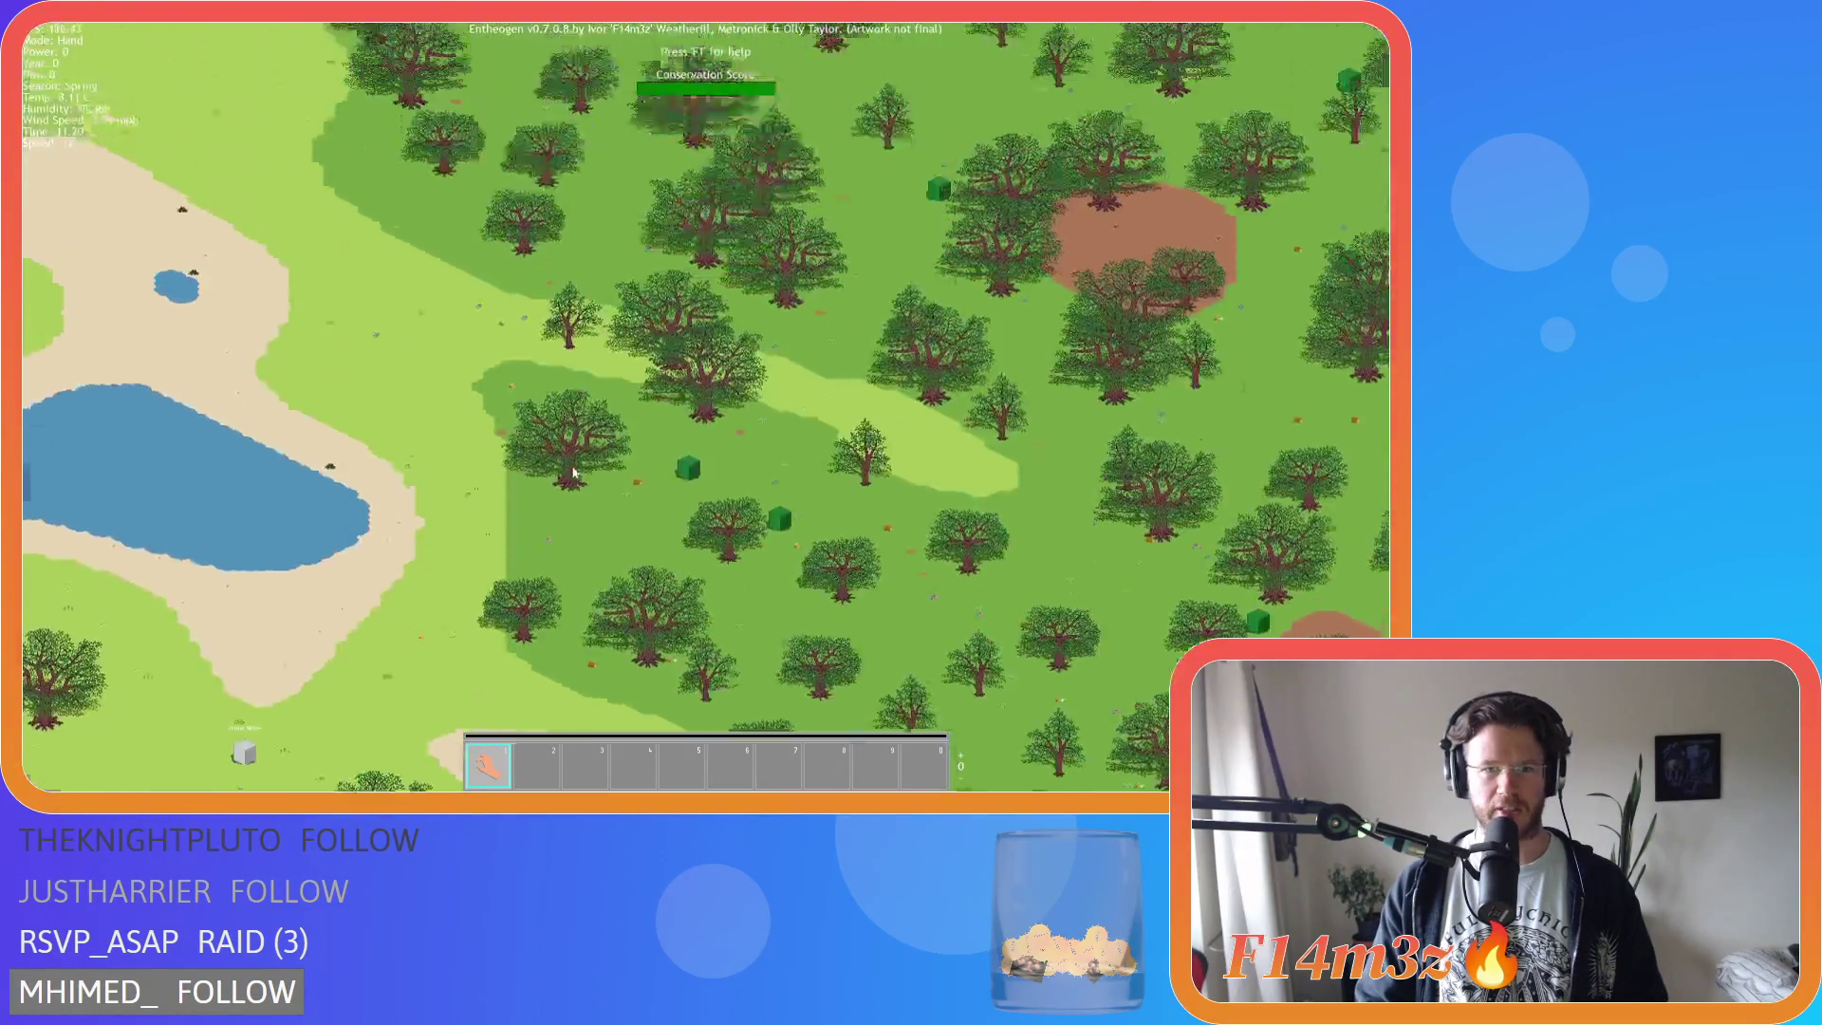
pyautogui.press('Escape')
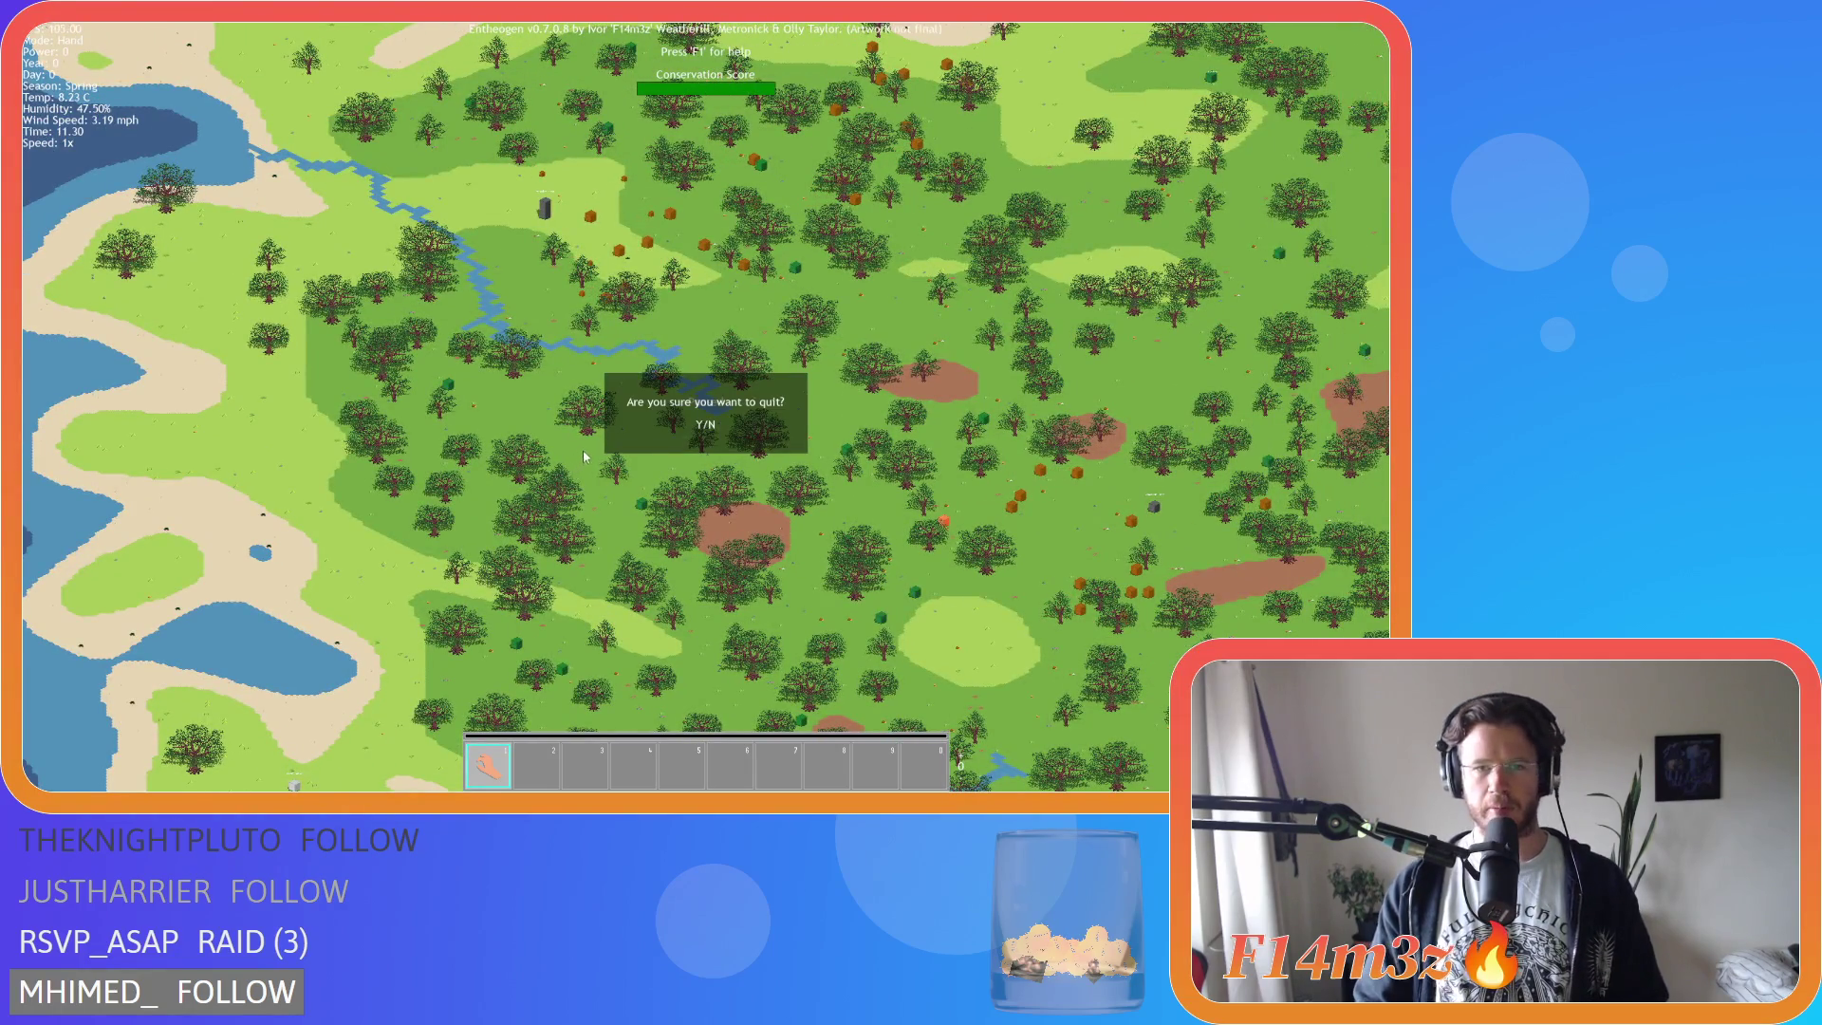
pyautogui.press('y')
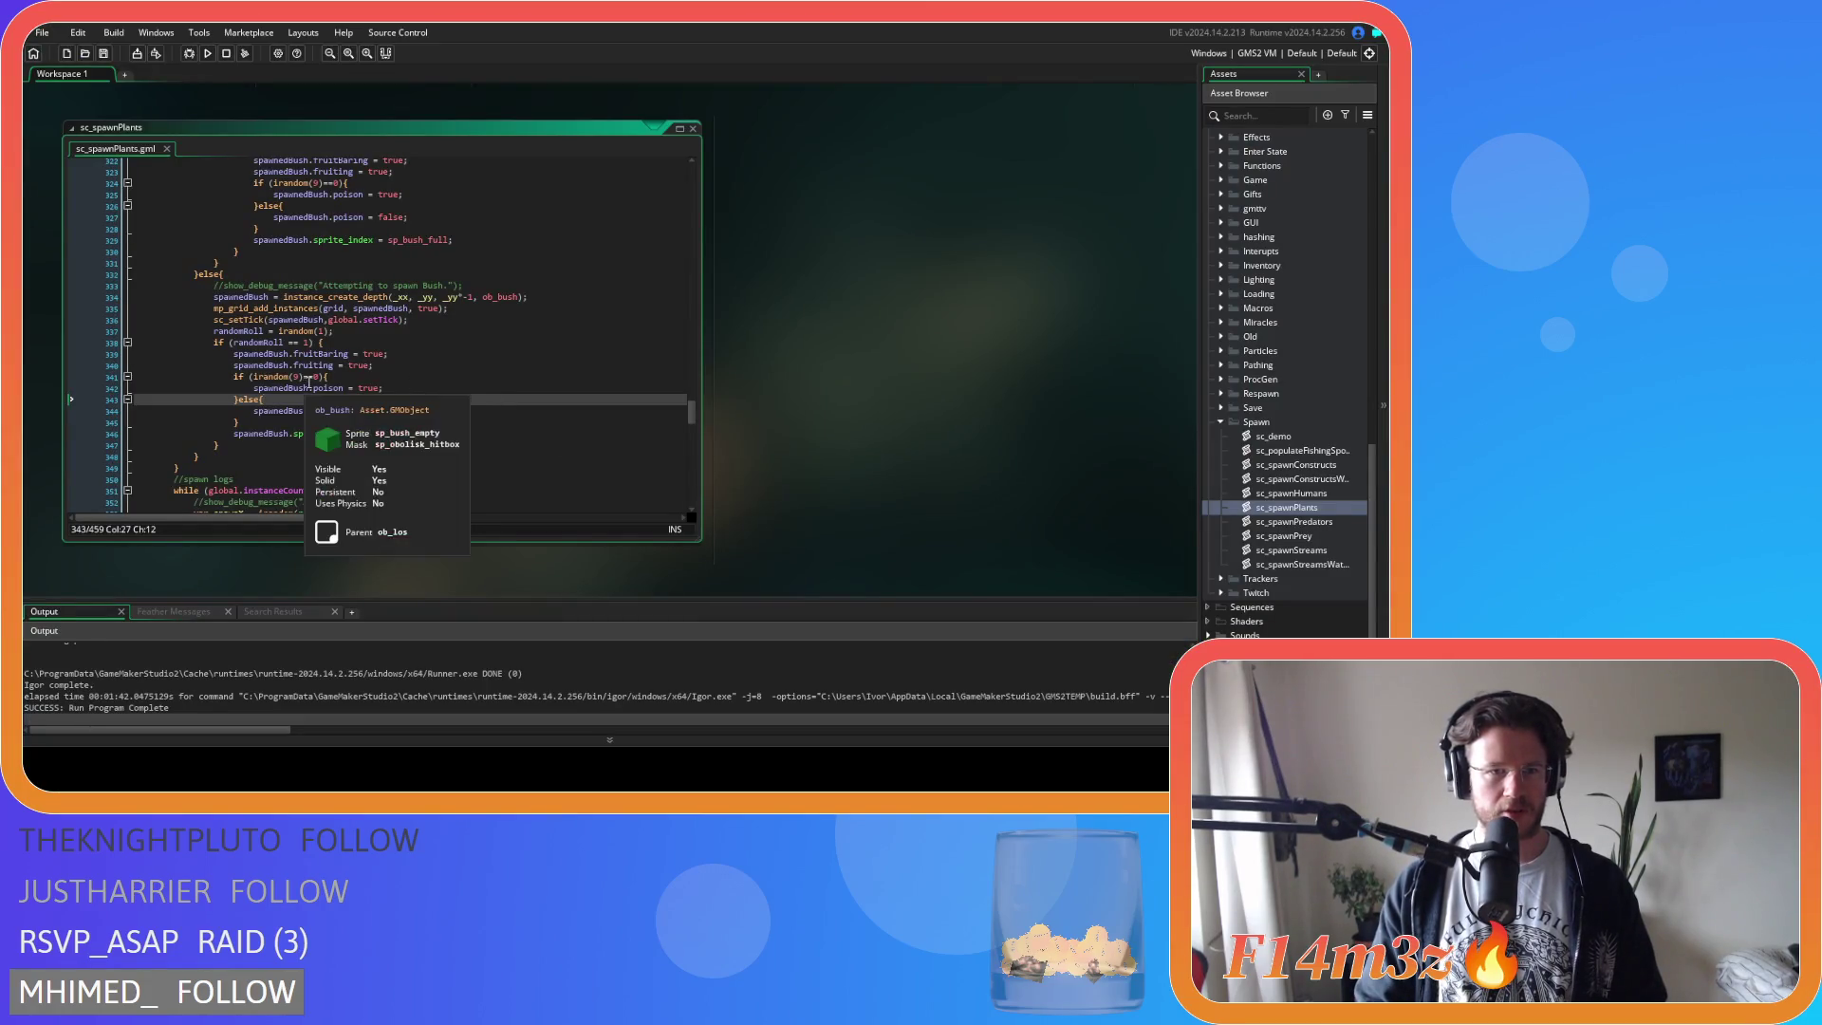
# Change the bush poison roll from irandom(9) to irandom(3).
pyautogui.doubleClick(296, 378)
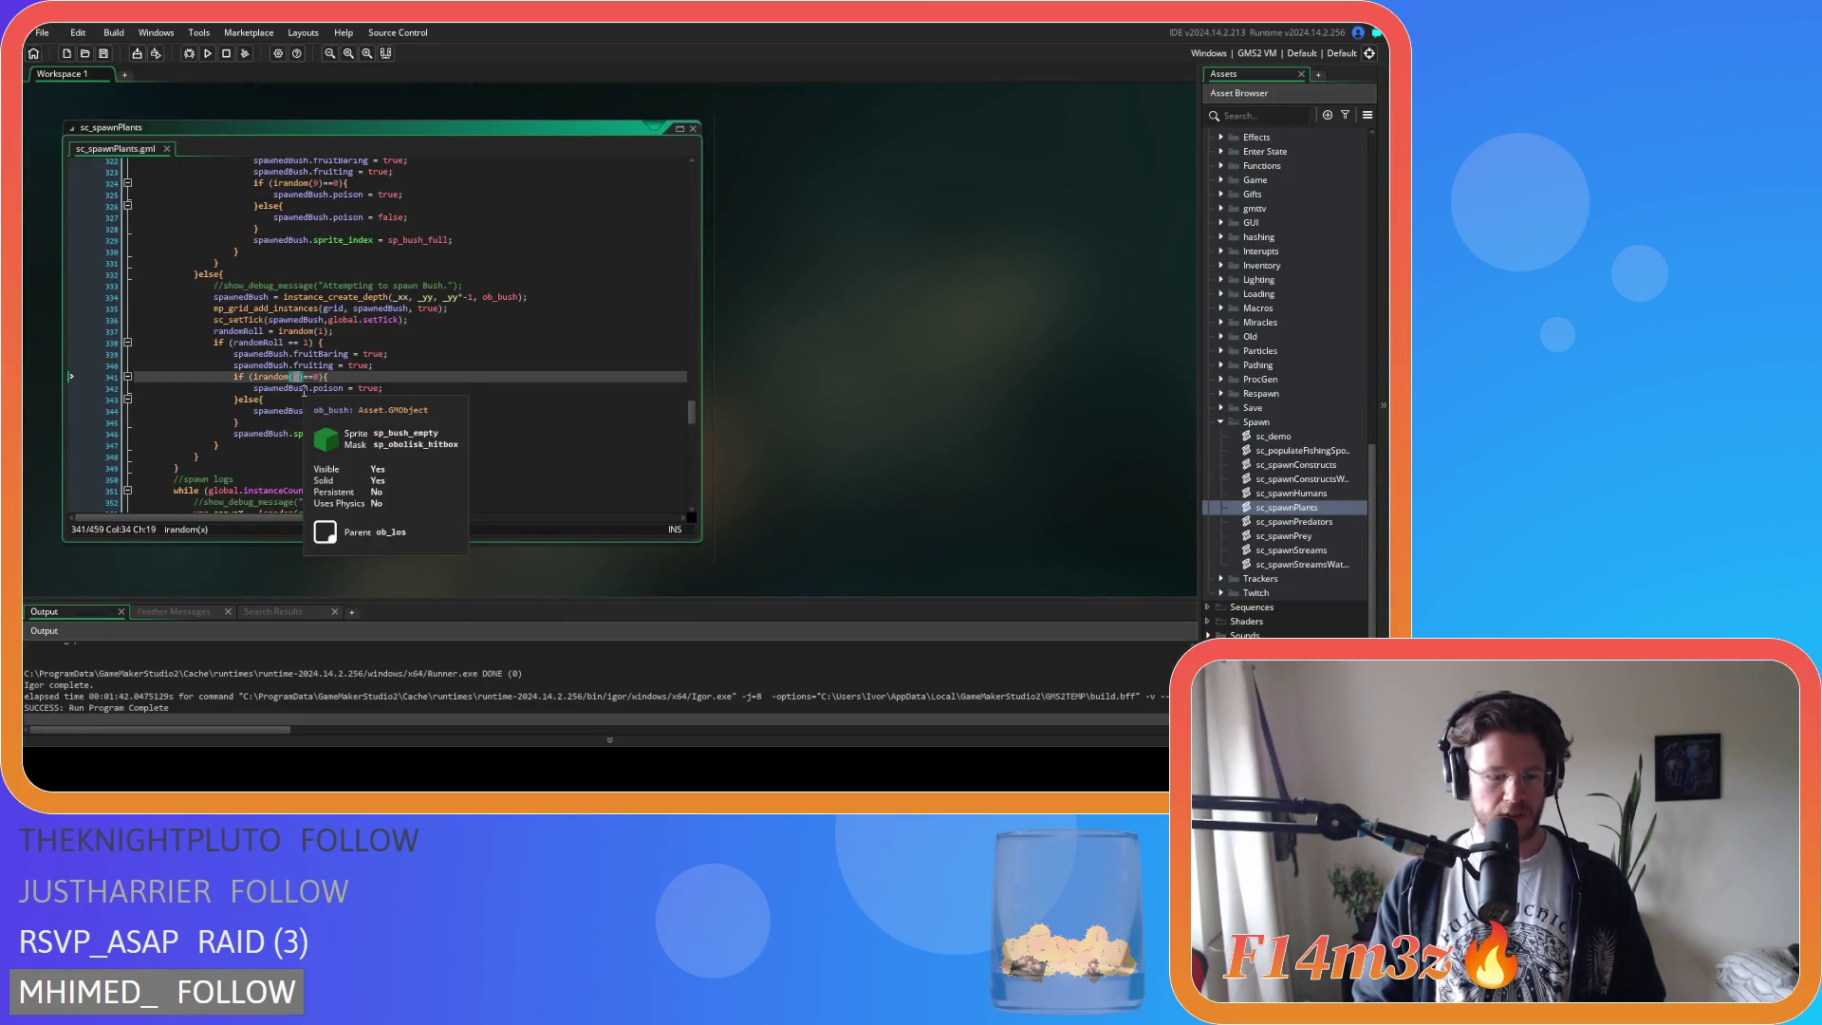
pyautogui.write('3')
pyautogui.scroll(-2, 373, 399)
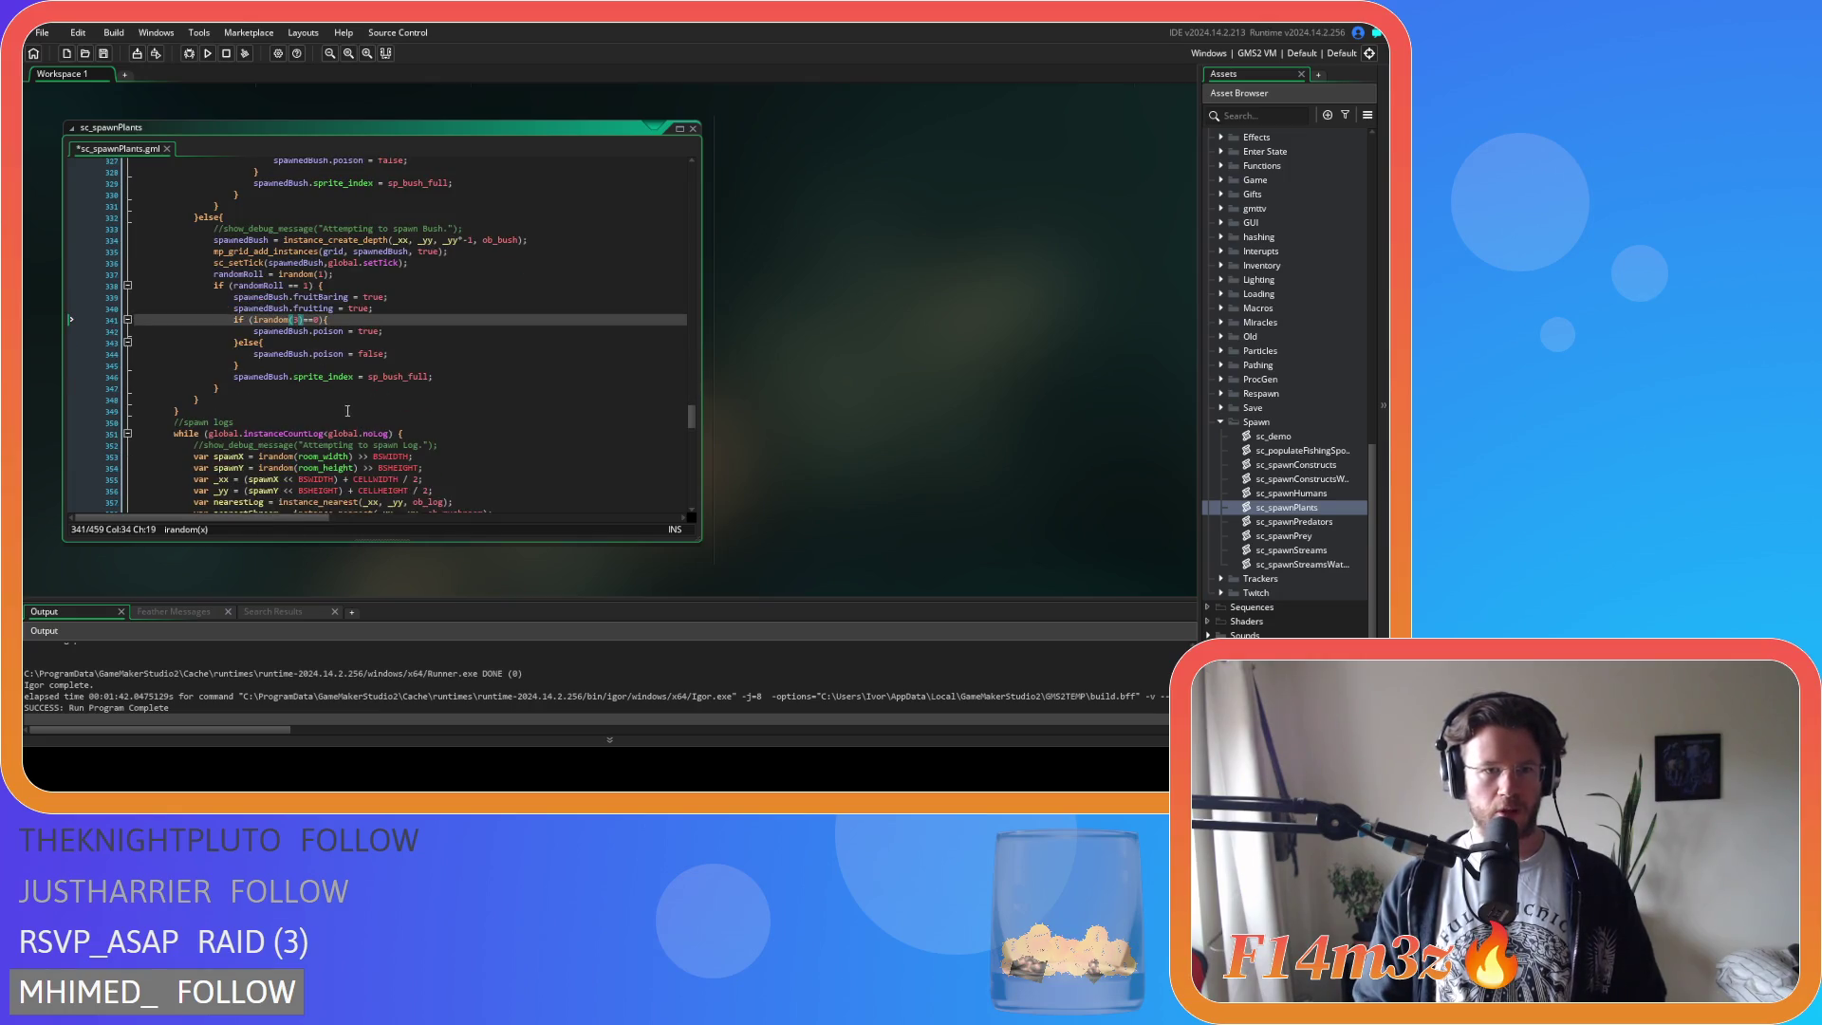
pyautogui.scroll(8, 347, 401)
# Change line 307's earlier bush poison roll from irandom(7) to irandom(3) and save the script.
pyautogui.click(340, 367)
pyautogui.click(347, 433)
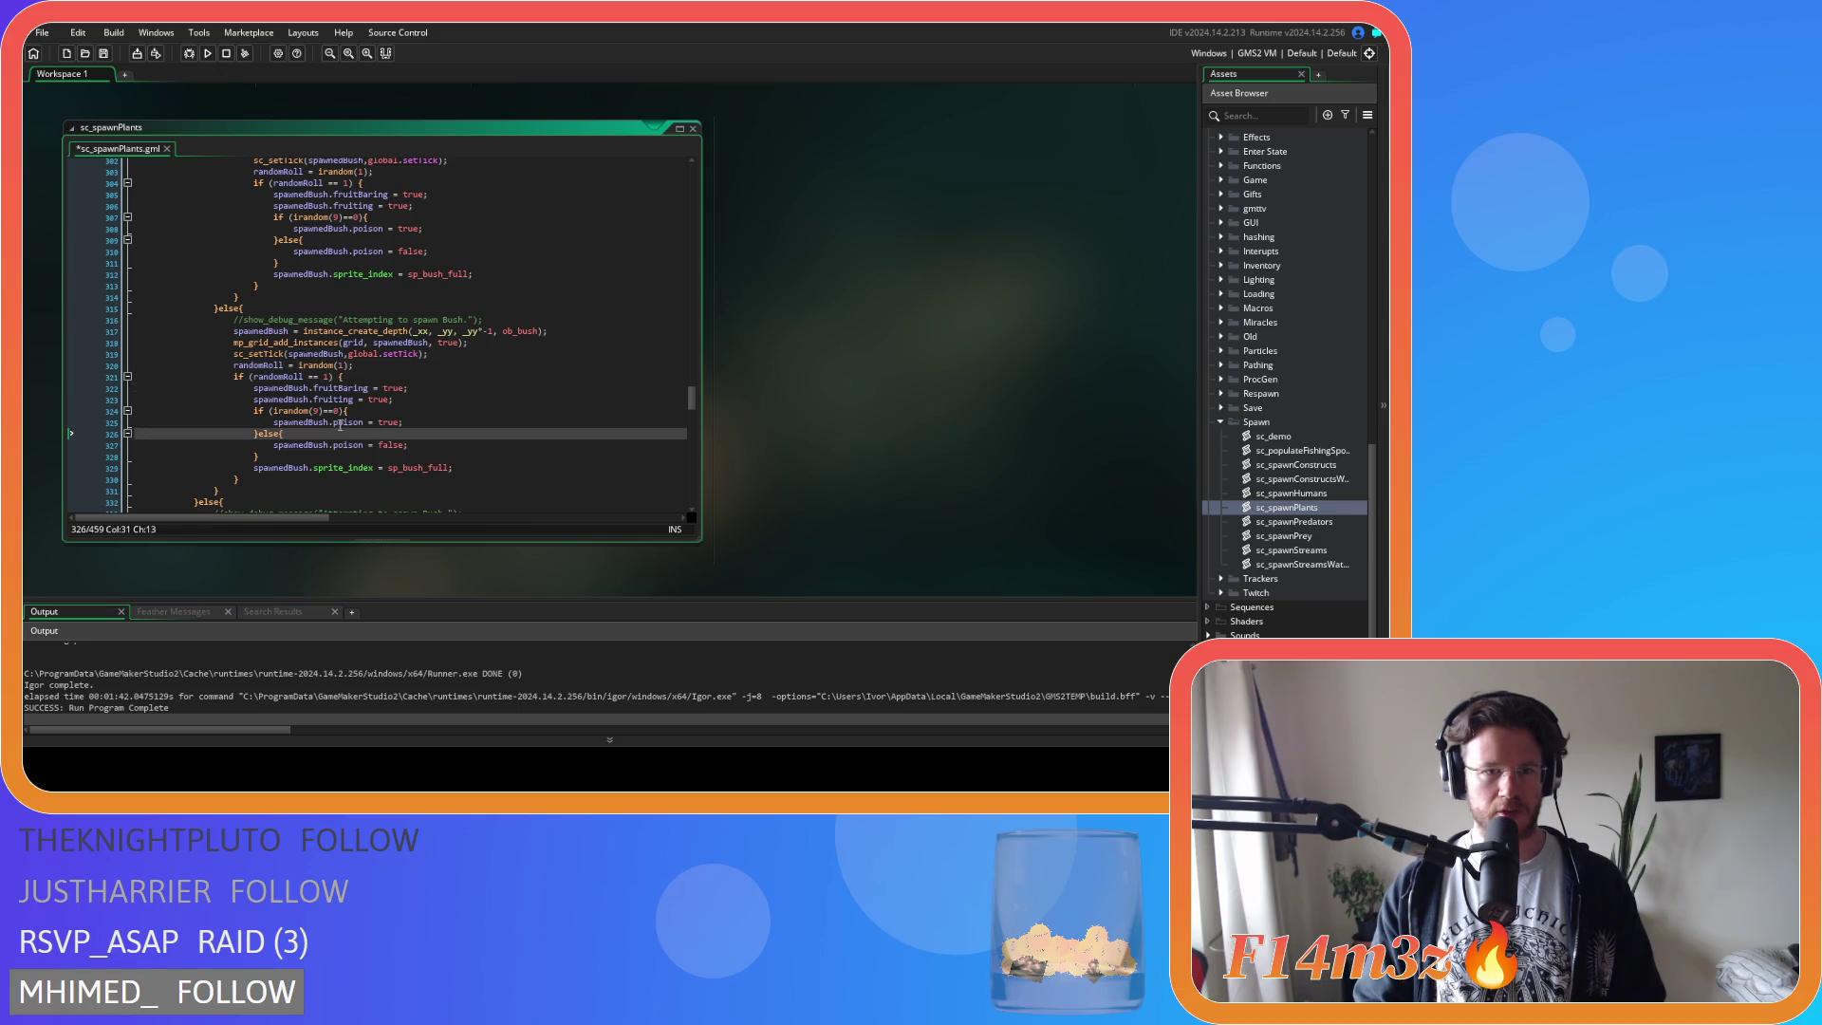
pyautogui.click(339, 421)
pyautogui.moveTo(250, 366); pyautogui.dragTo(266, 368)
pyautogui.click(318, 400)
pyautogui.click(316, 411)
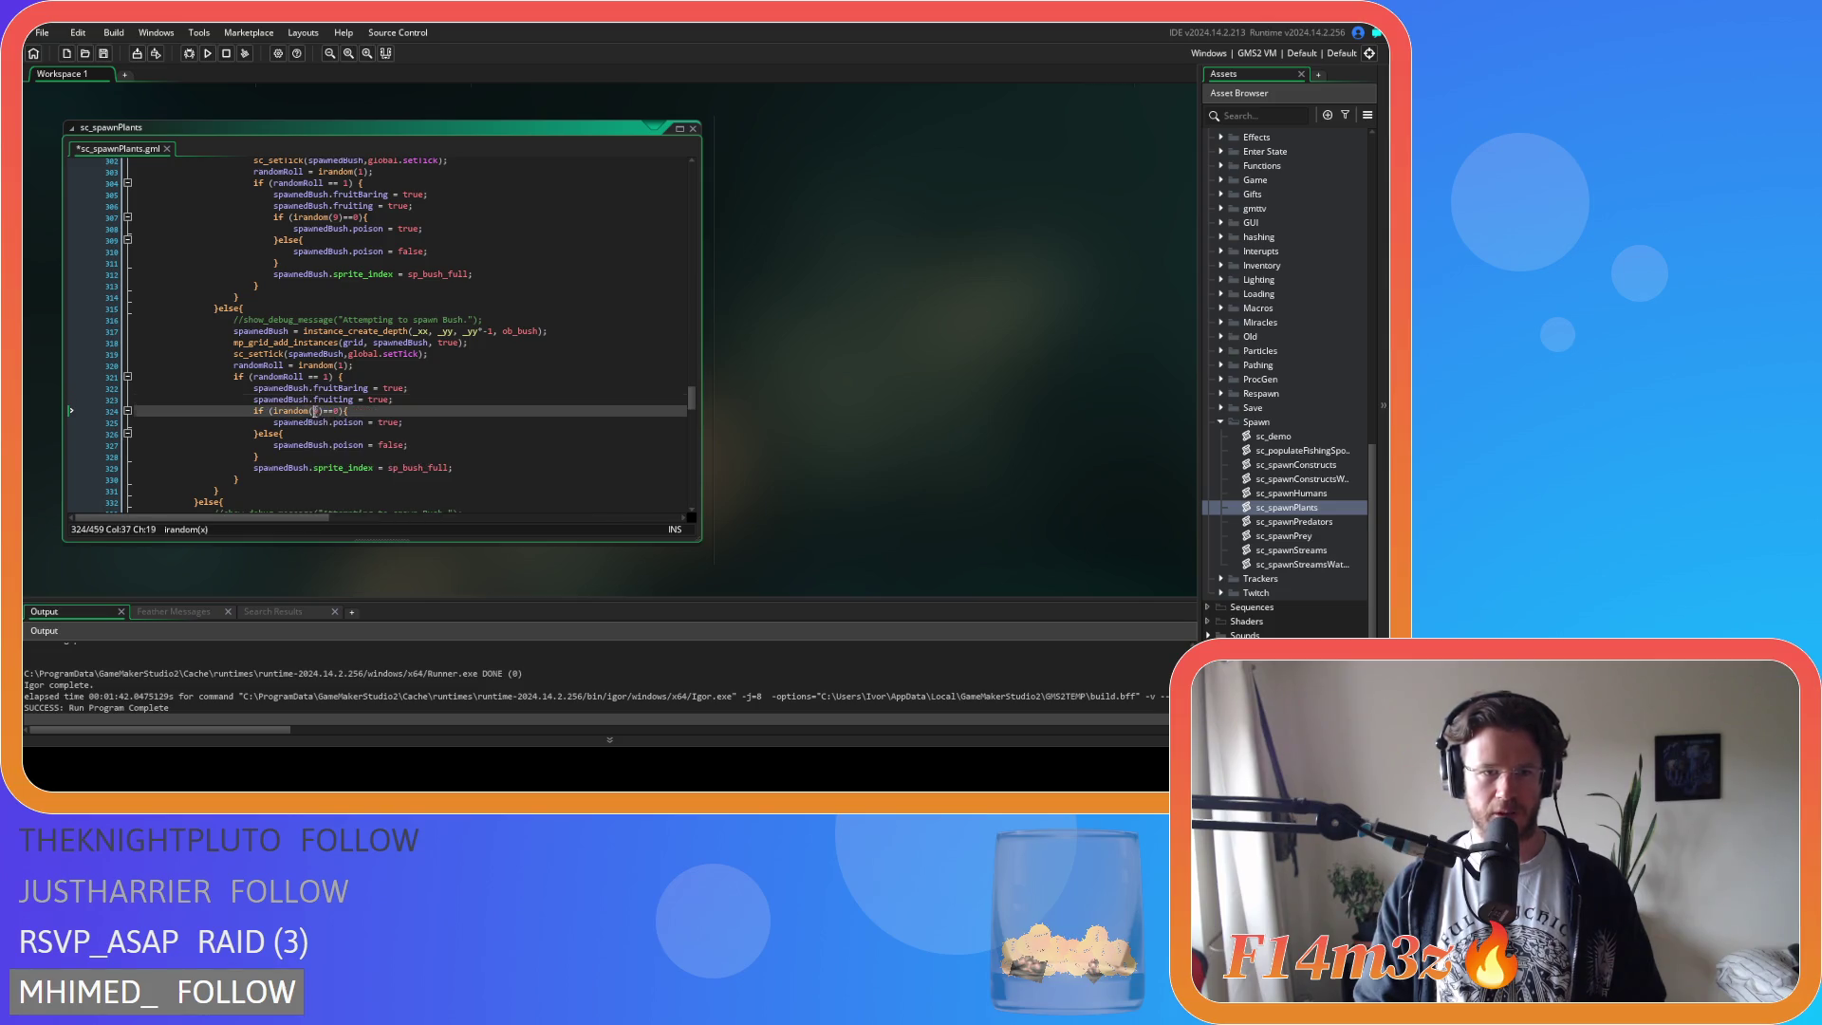
pyautogui.scroll(4, 357, 389)
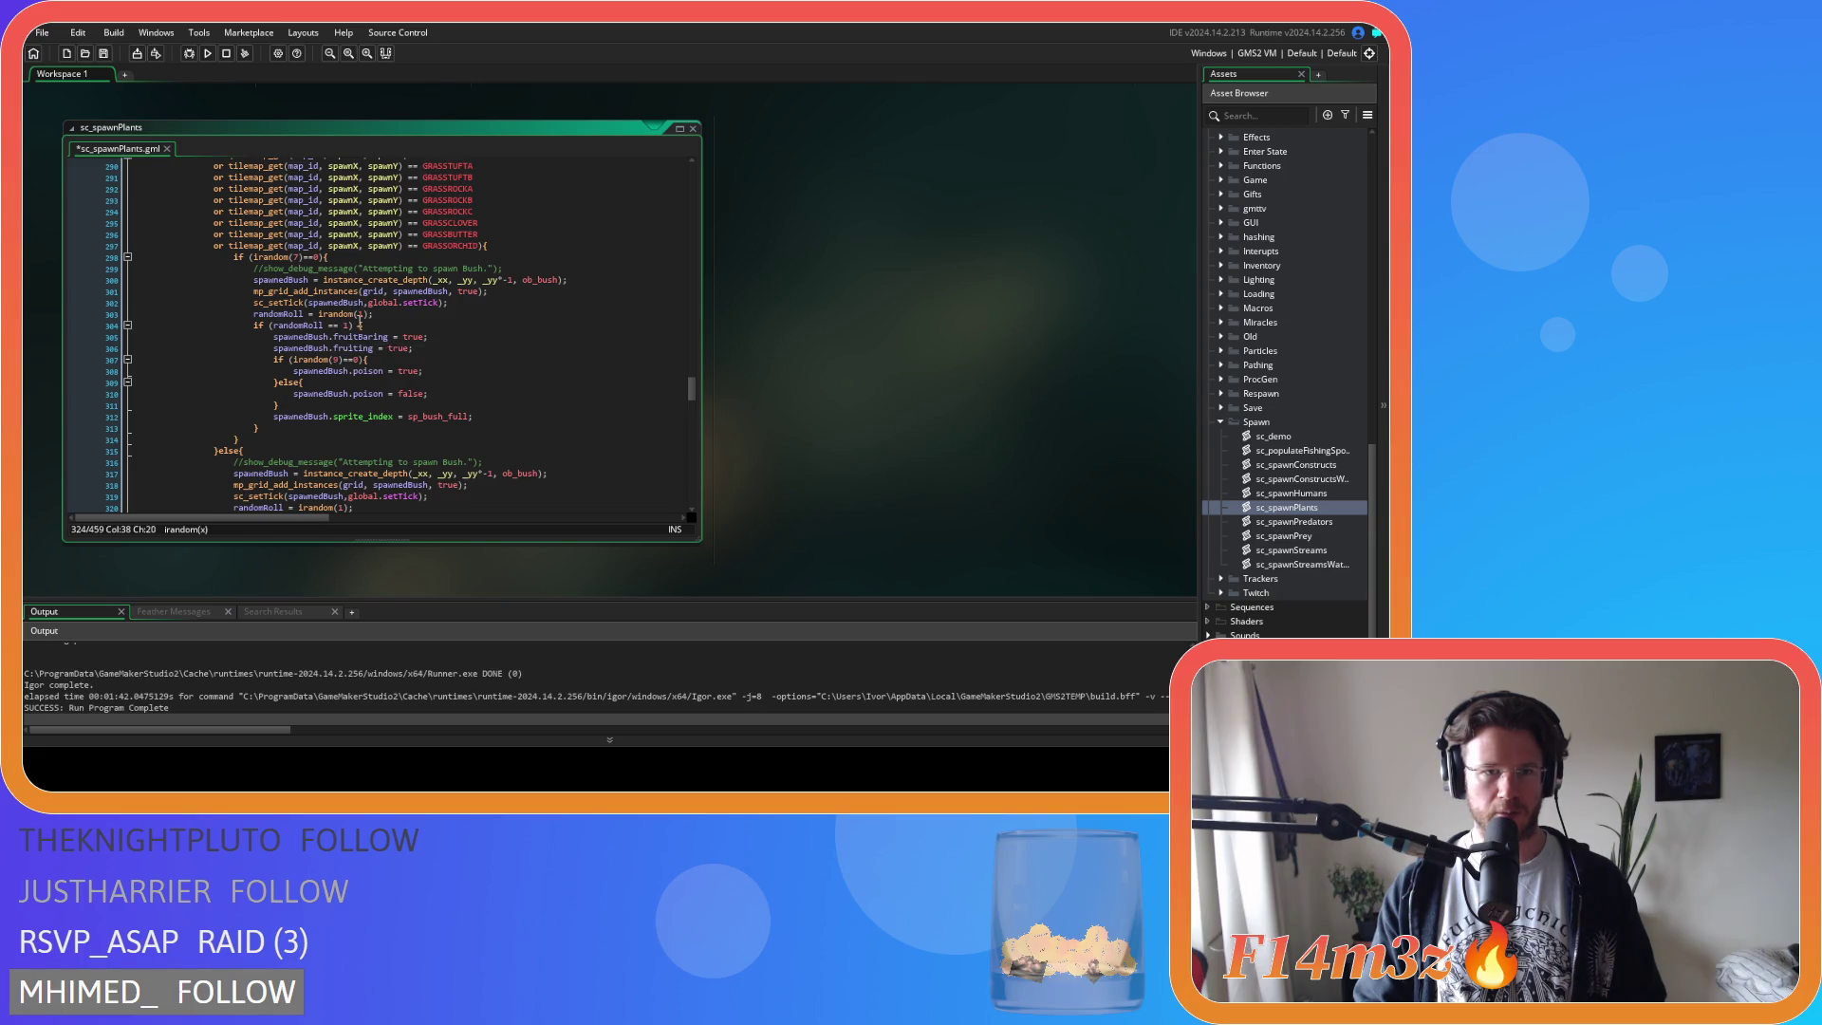
pyautogui.doubleClick(334, 362)
pyautogui.write('3')
pyautogui.hotkey('ctrl', 's')
pyautogui.scroll(-3, 410, 370)
pyautogui.scroll(-4, 410, 370)
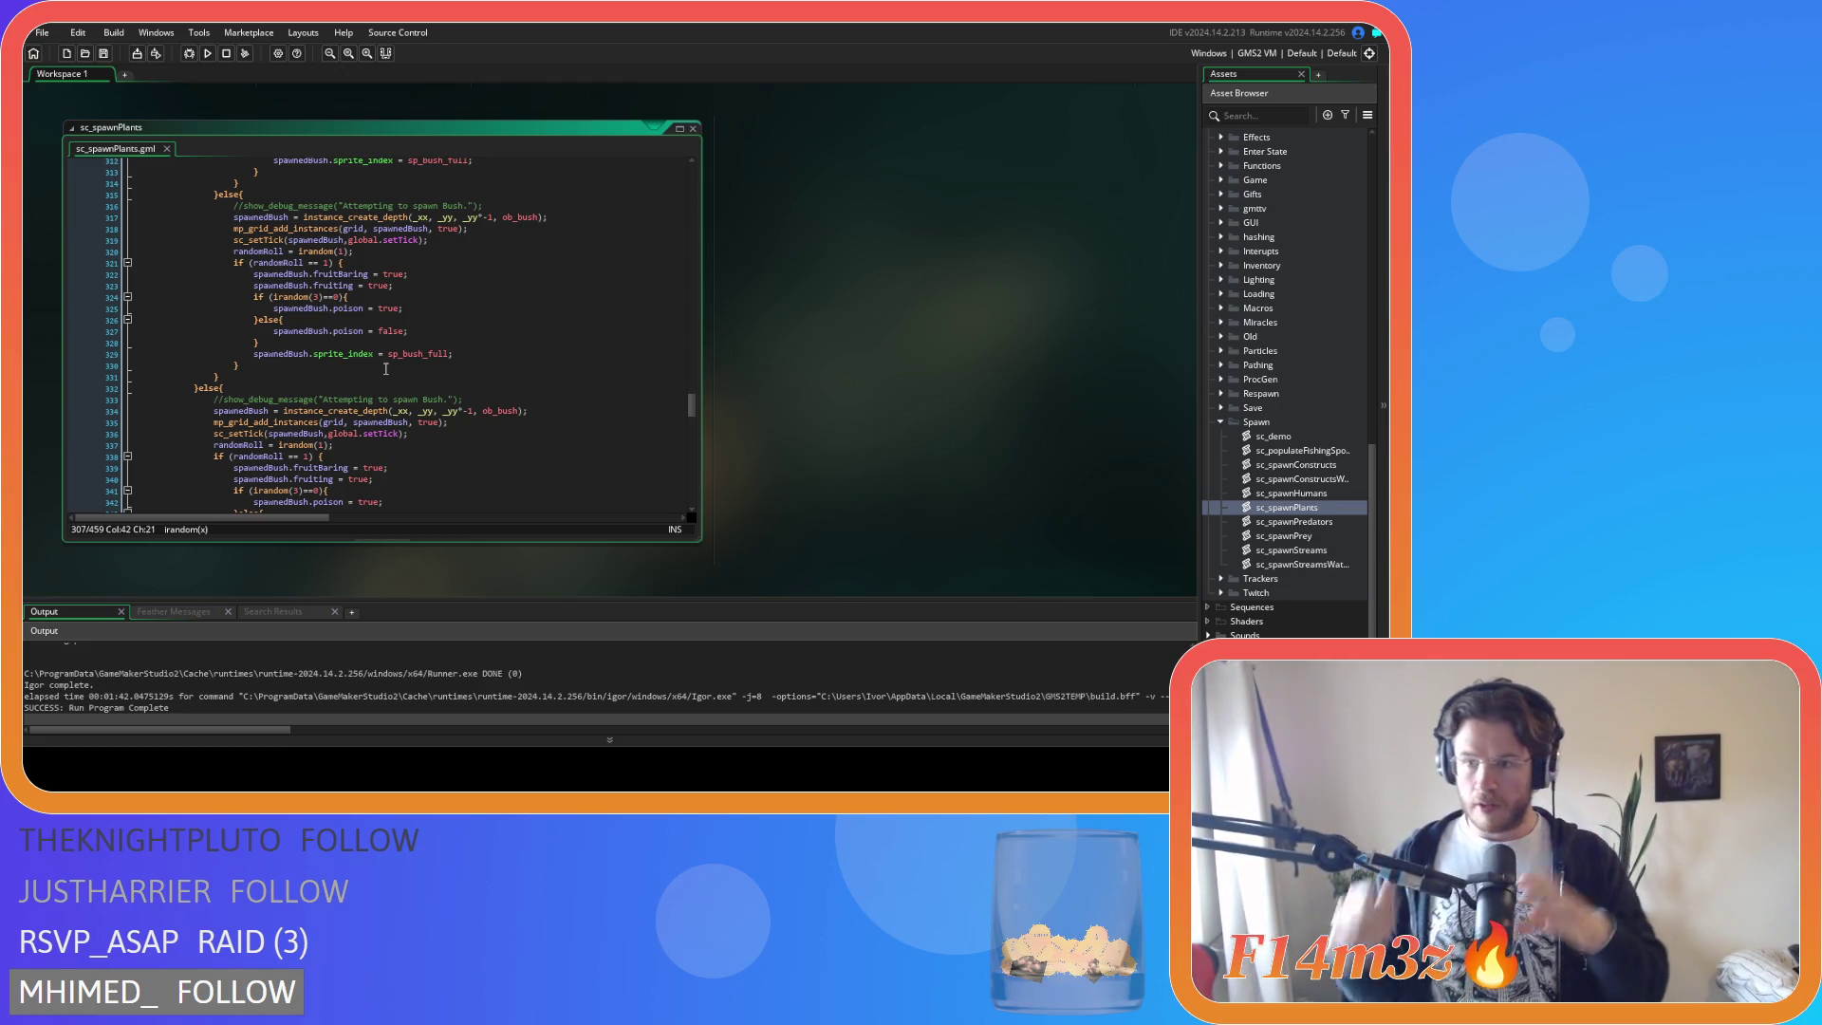
pyautogui.click(441, 334)
# Rebuild and run Entheogen with the new poison odds and bring the game window forward.
pyautogui.press('F5')
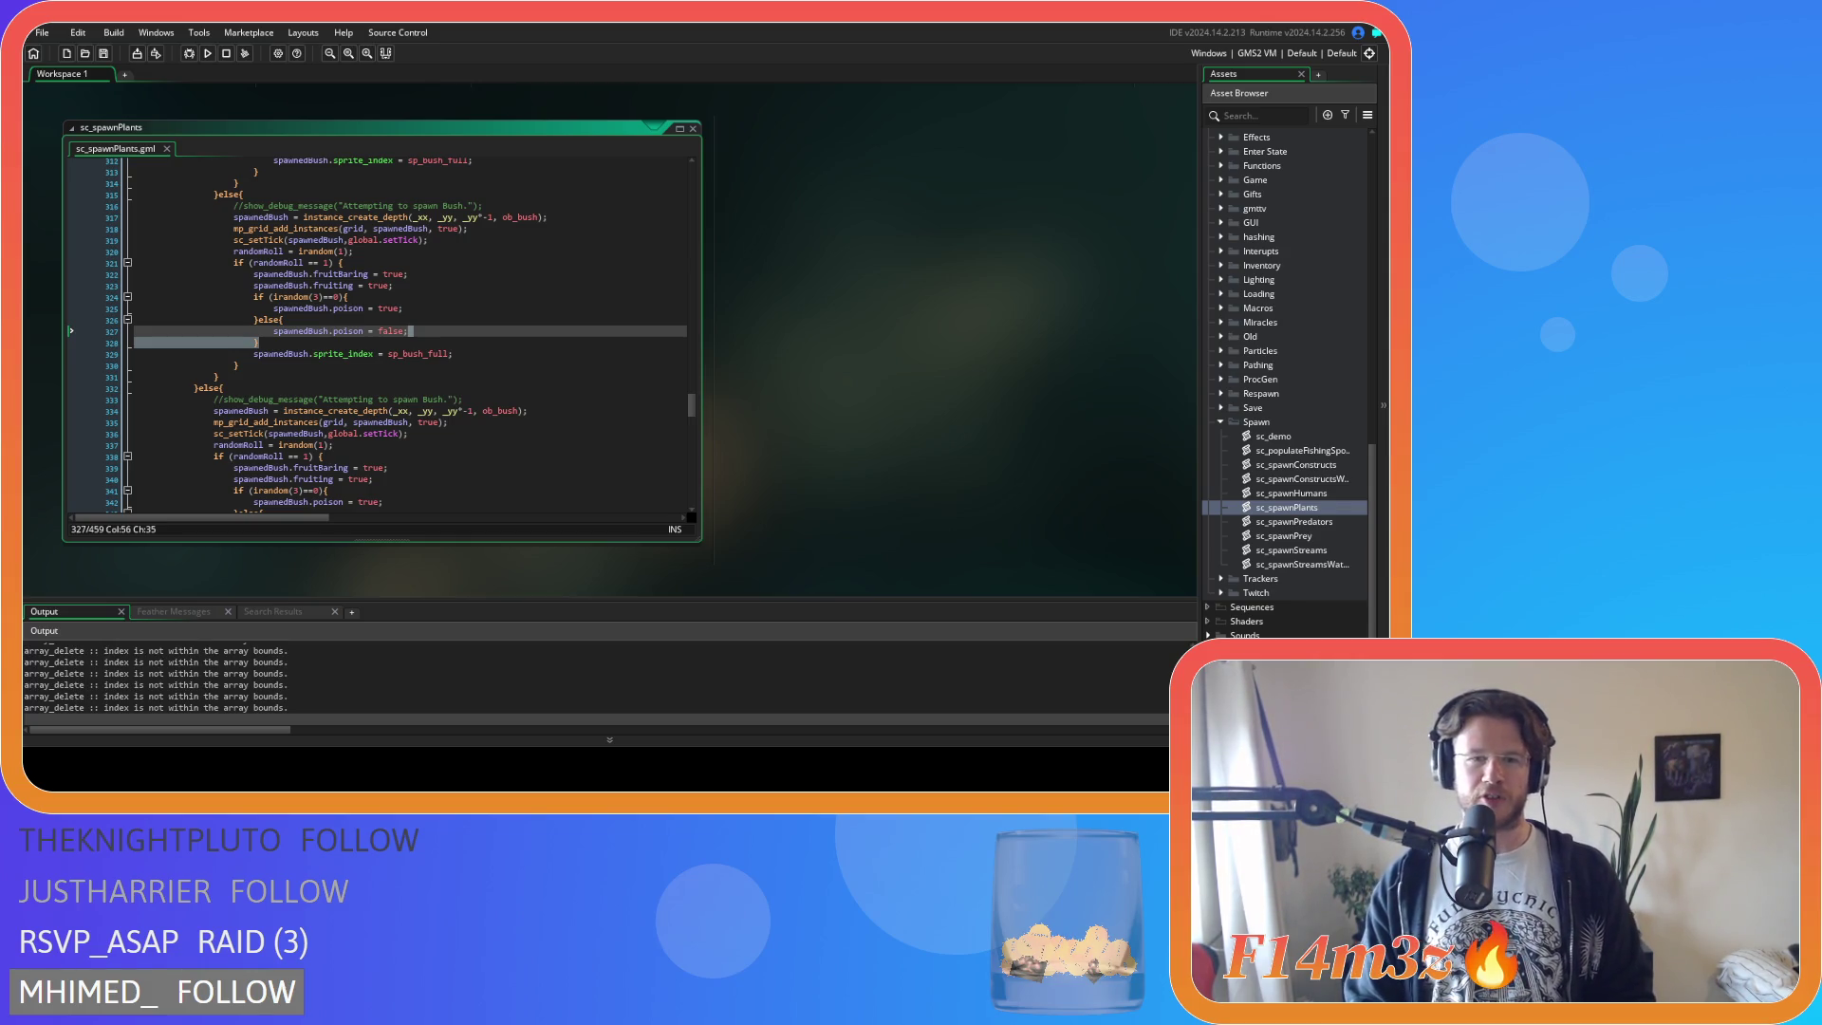
pyautogui.hotkey('alt', 'Tab')
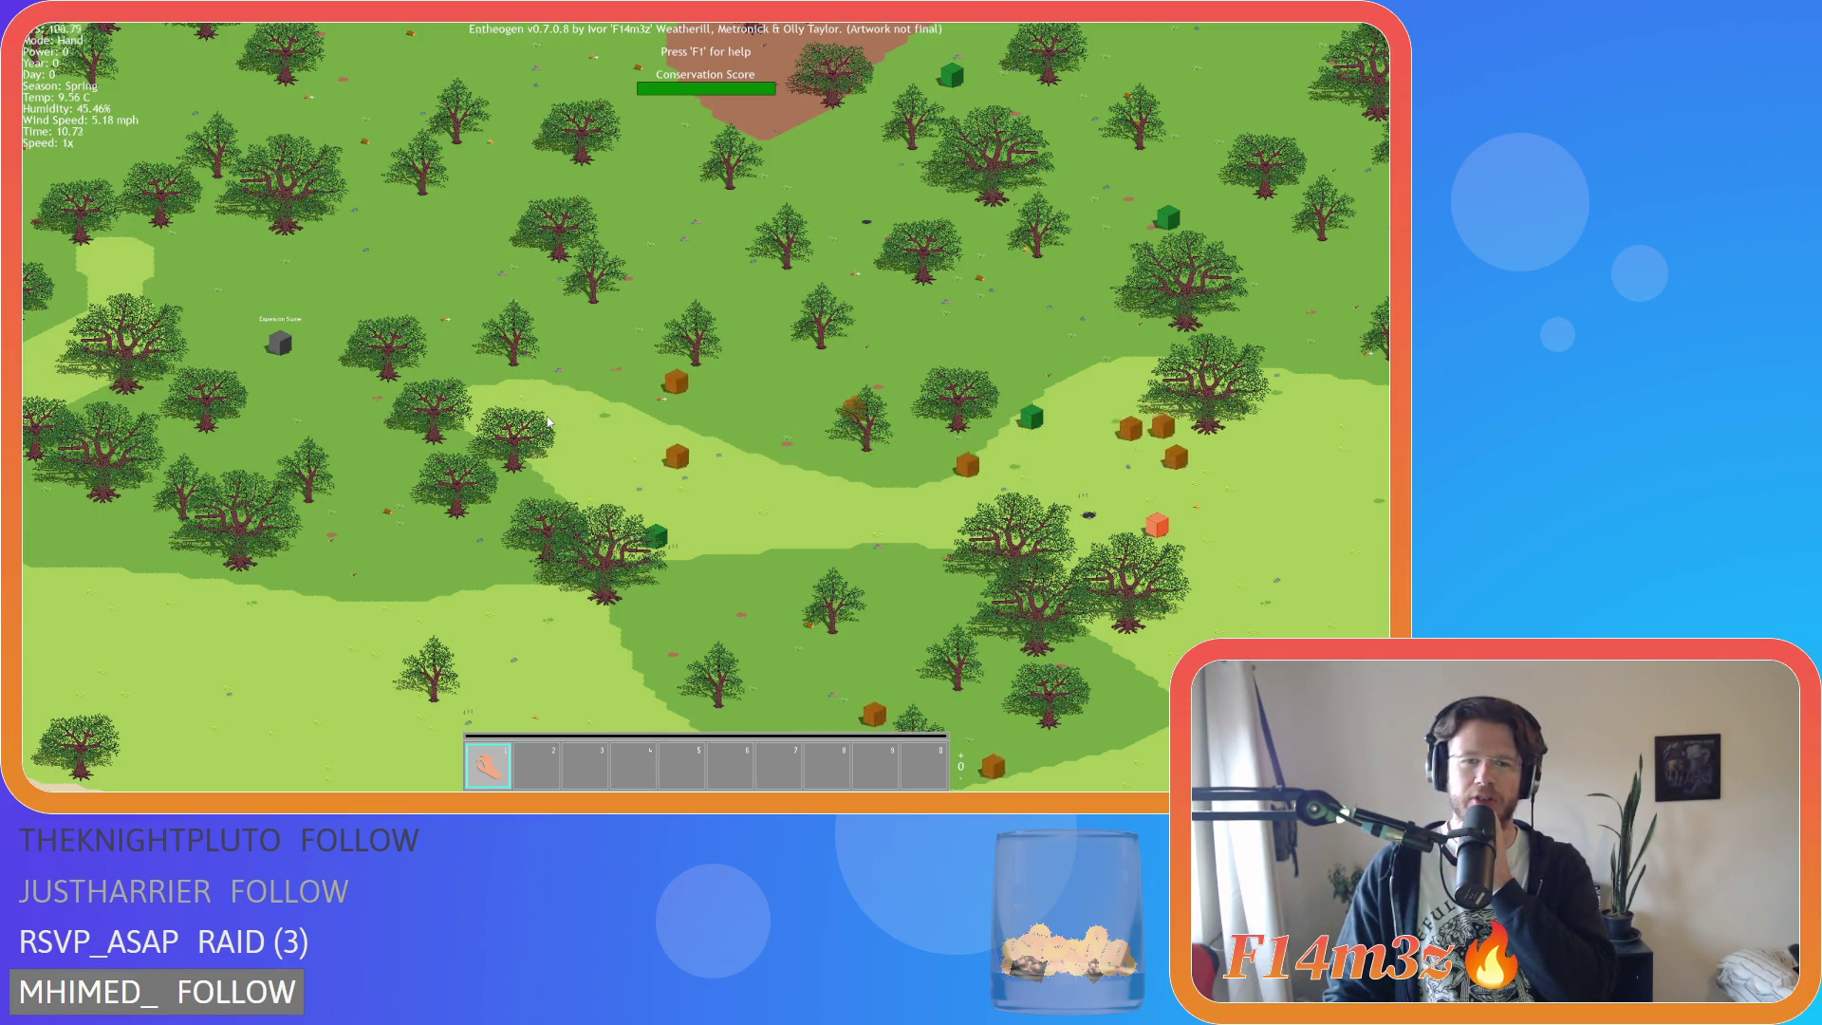
# Pan and zoom around the circled settlement to check the nearby bushes.
pyautogui.scroll(-5, 547, 422)
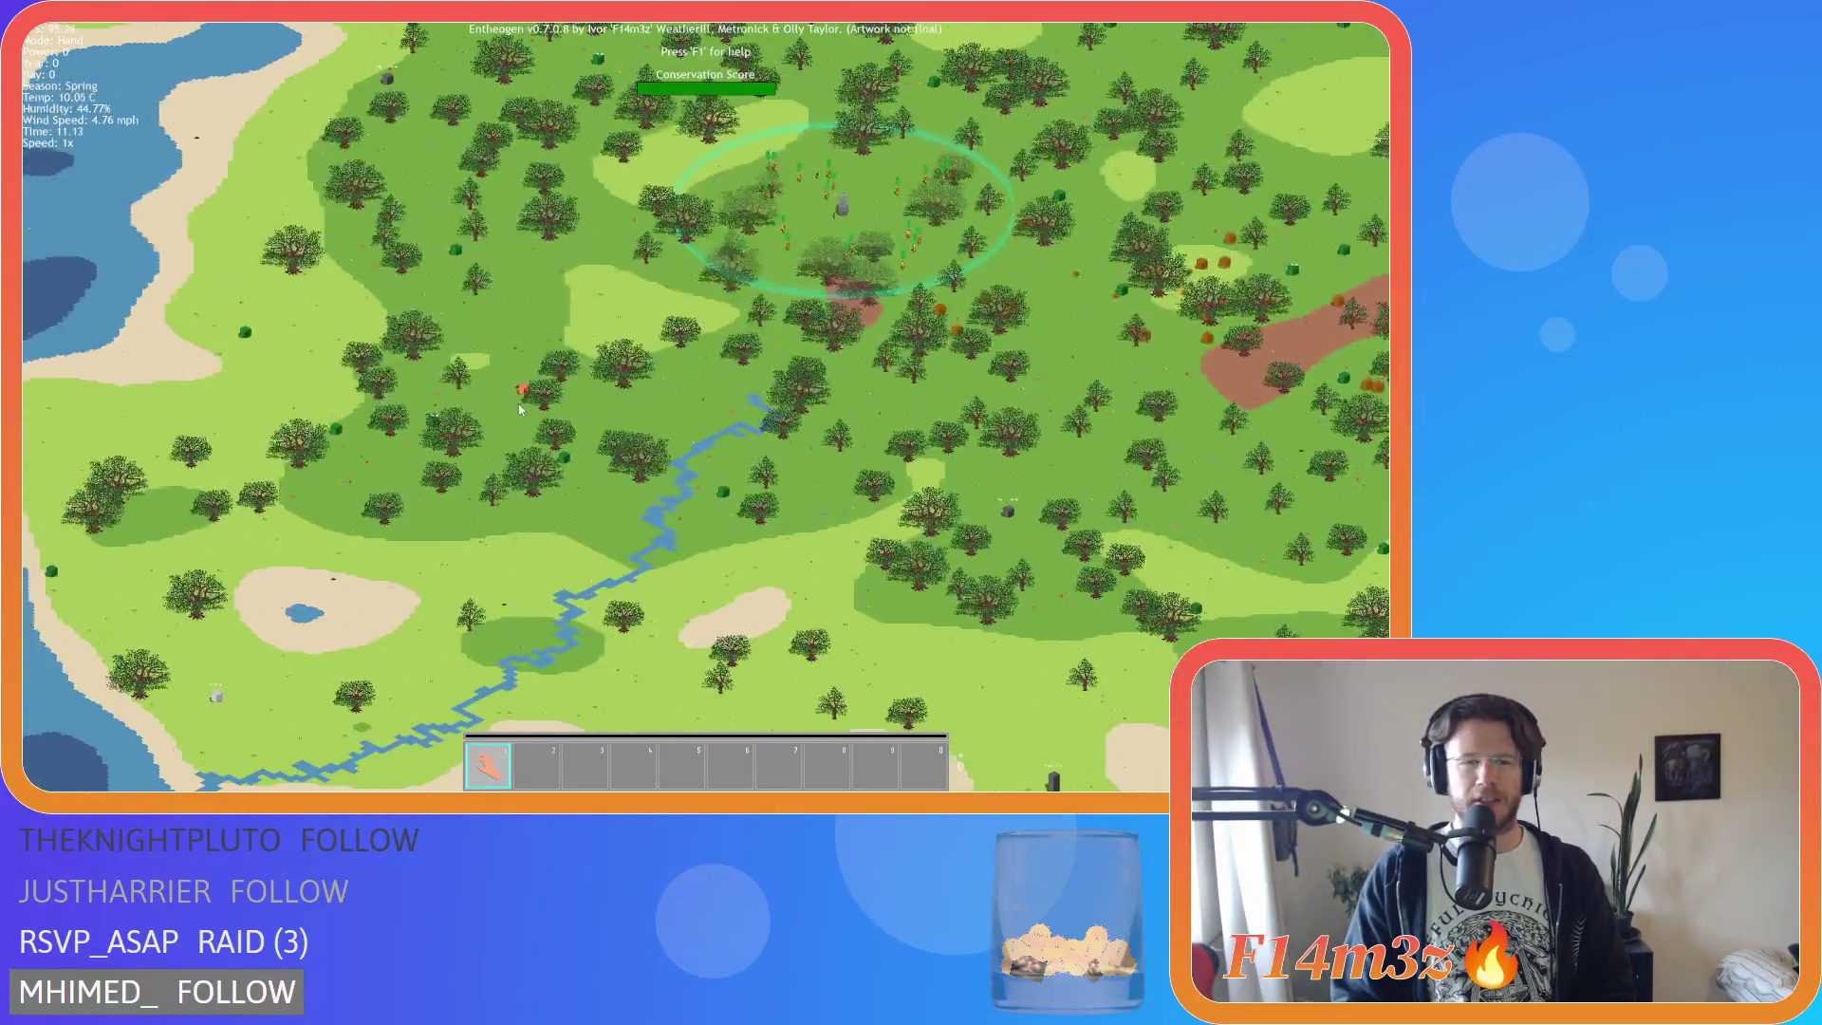
pyautogui.scroll(5, 519, 409)
pyautogui.press('w')
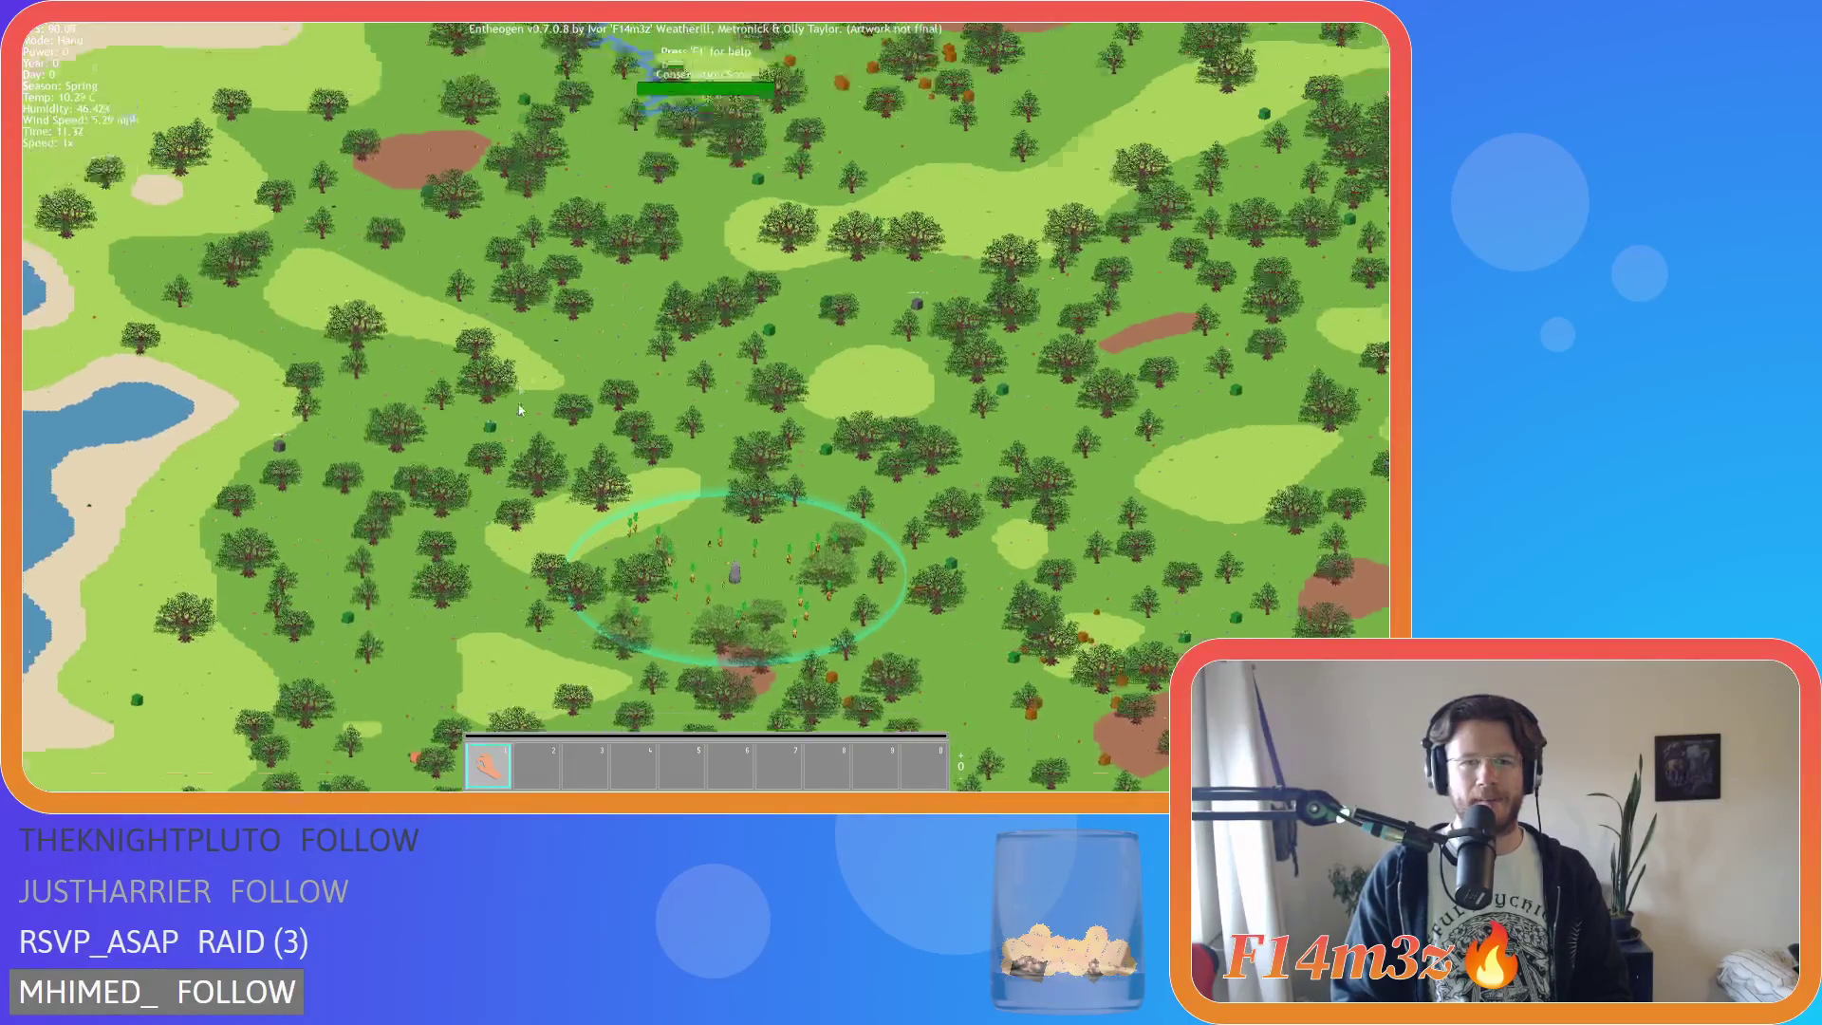
pyautogui.scroll(5, 512, 399)
pyautogui.press('d')
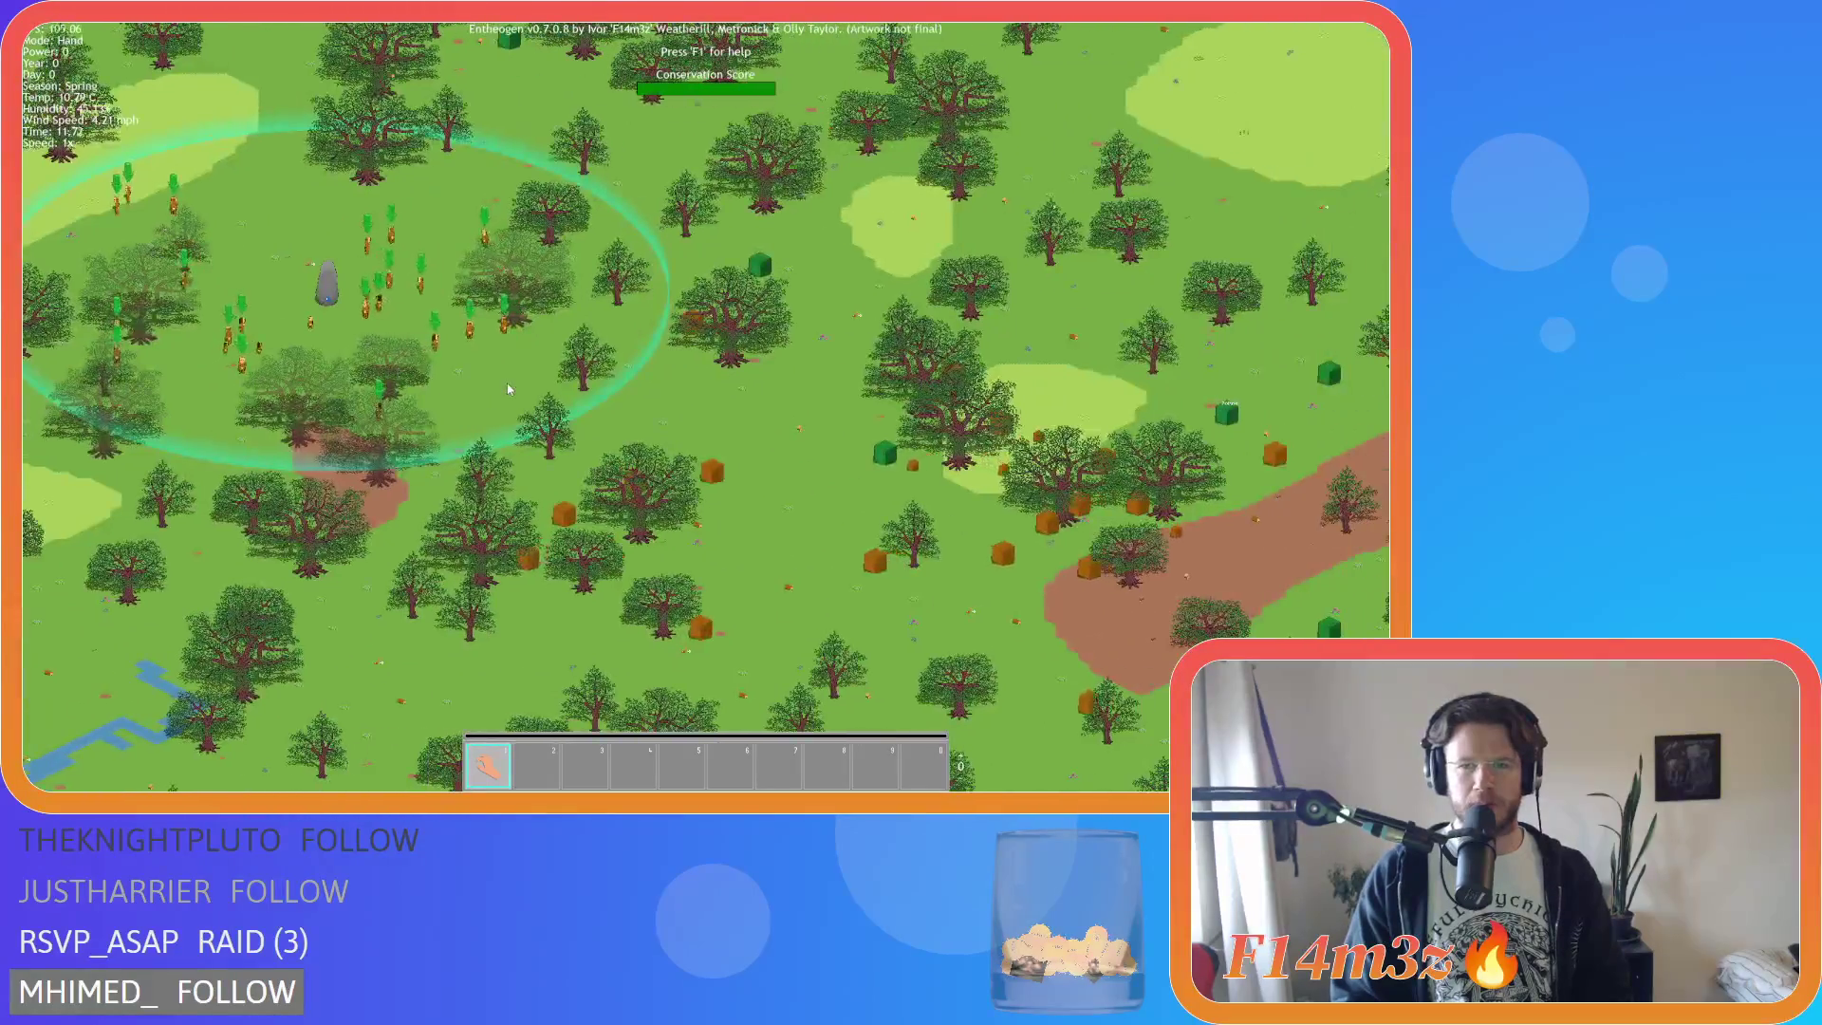
pyautogui.scroll(5, 857, 448)
pyautogui.scroll(-5, 856, 448)
pyautogui.scroll(3, 759, 432)
pyautogui.press('s')
pyautogui.press('a')
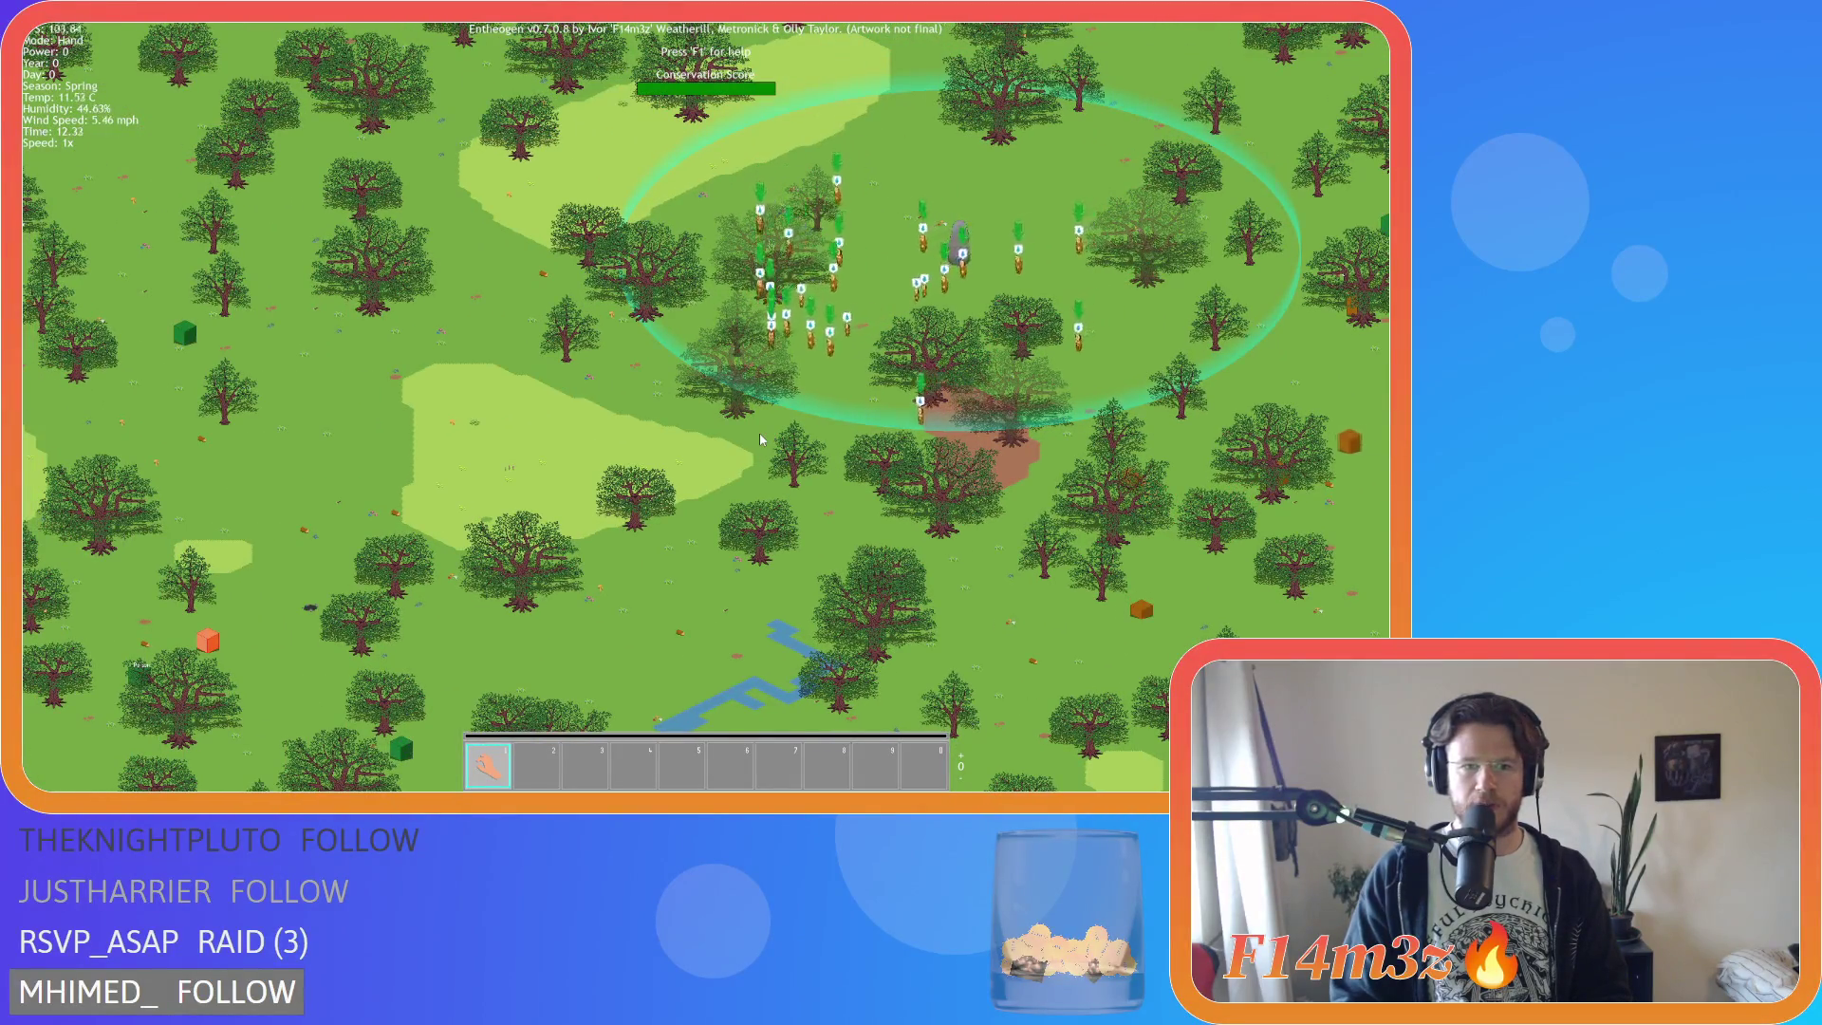
pyautogui.press('w')
pyautogui.press('a')
# Follow the river and then a different forest area to inspect bush spread.
pyautogui.press('d')
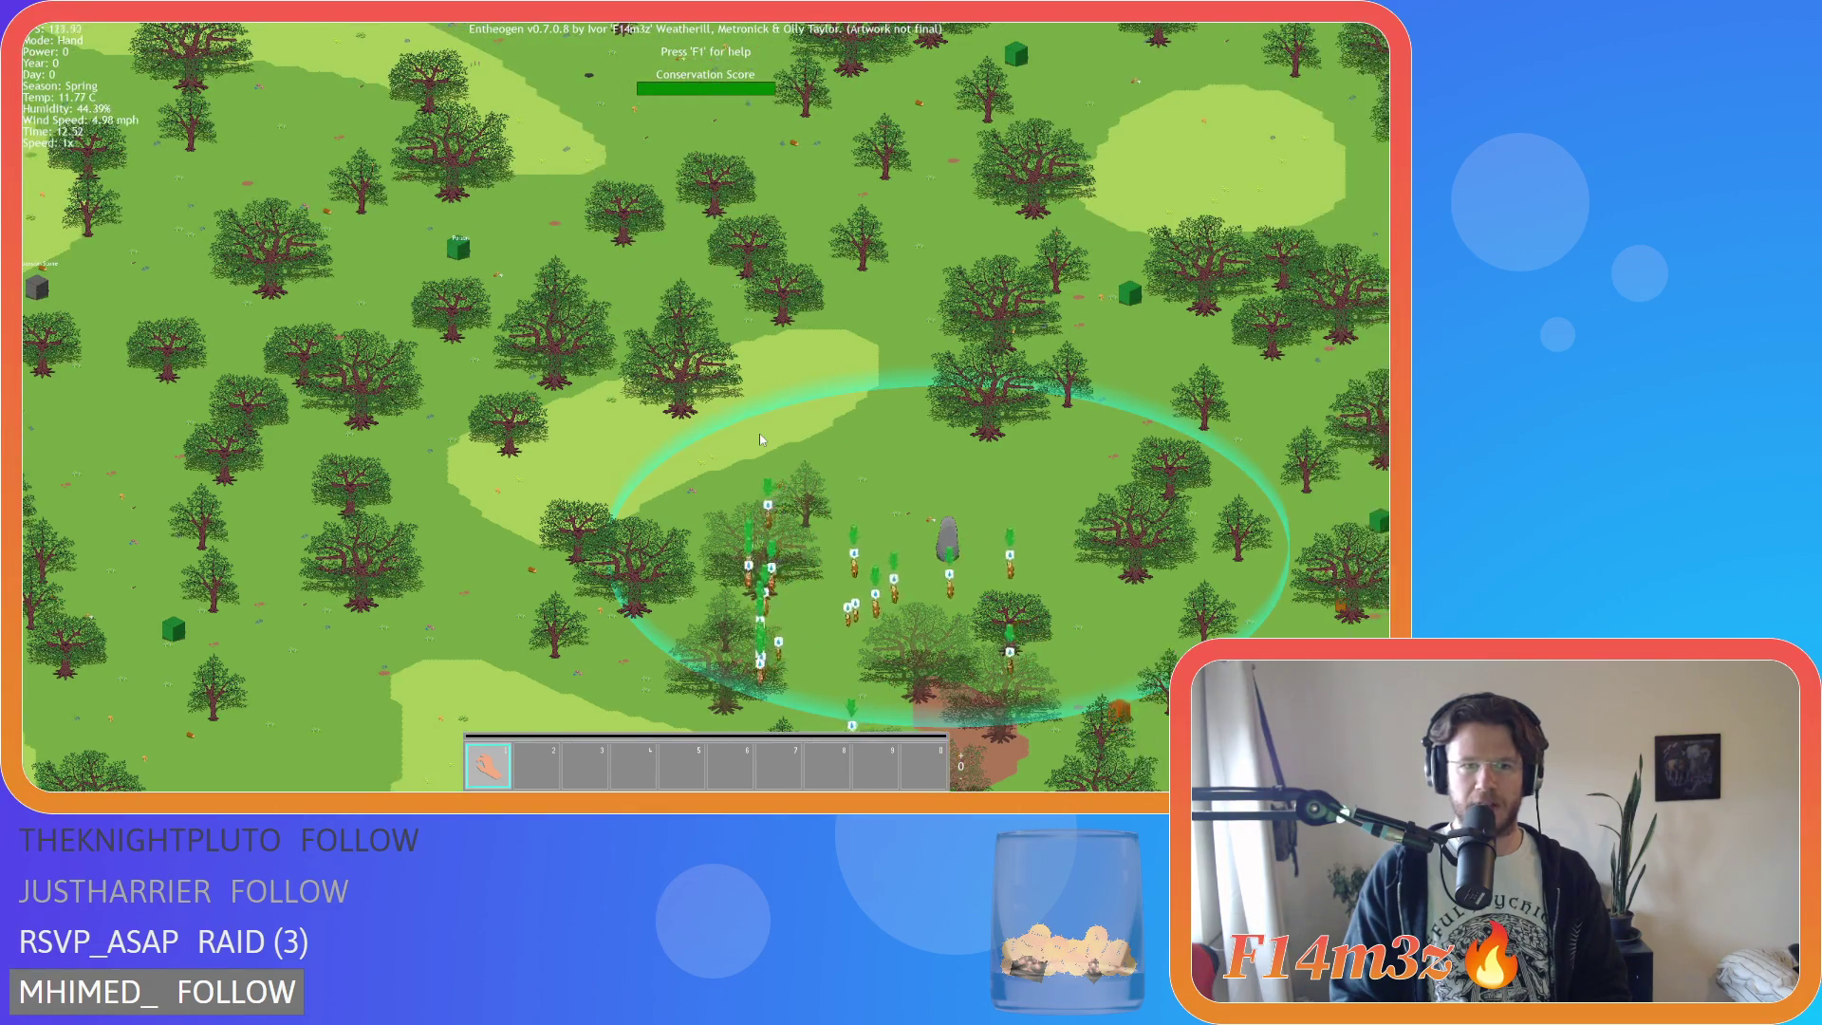
pyautogui.press('s')
pyautogui.press('a')
pyautogui.scroll(2, 740, 441)
pyautogui.scroll(-2, 739, 442)
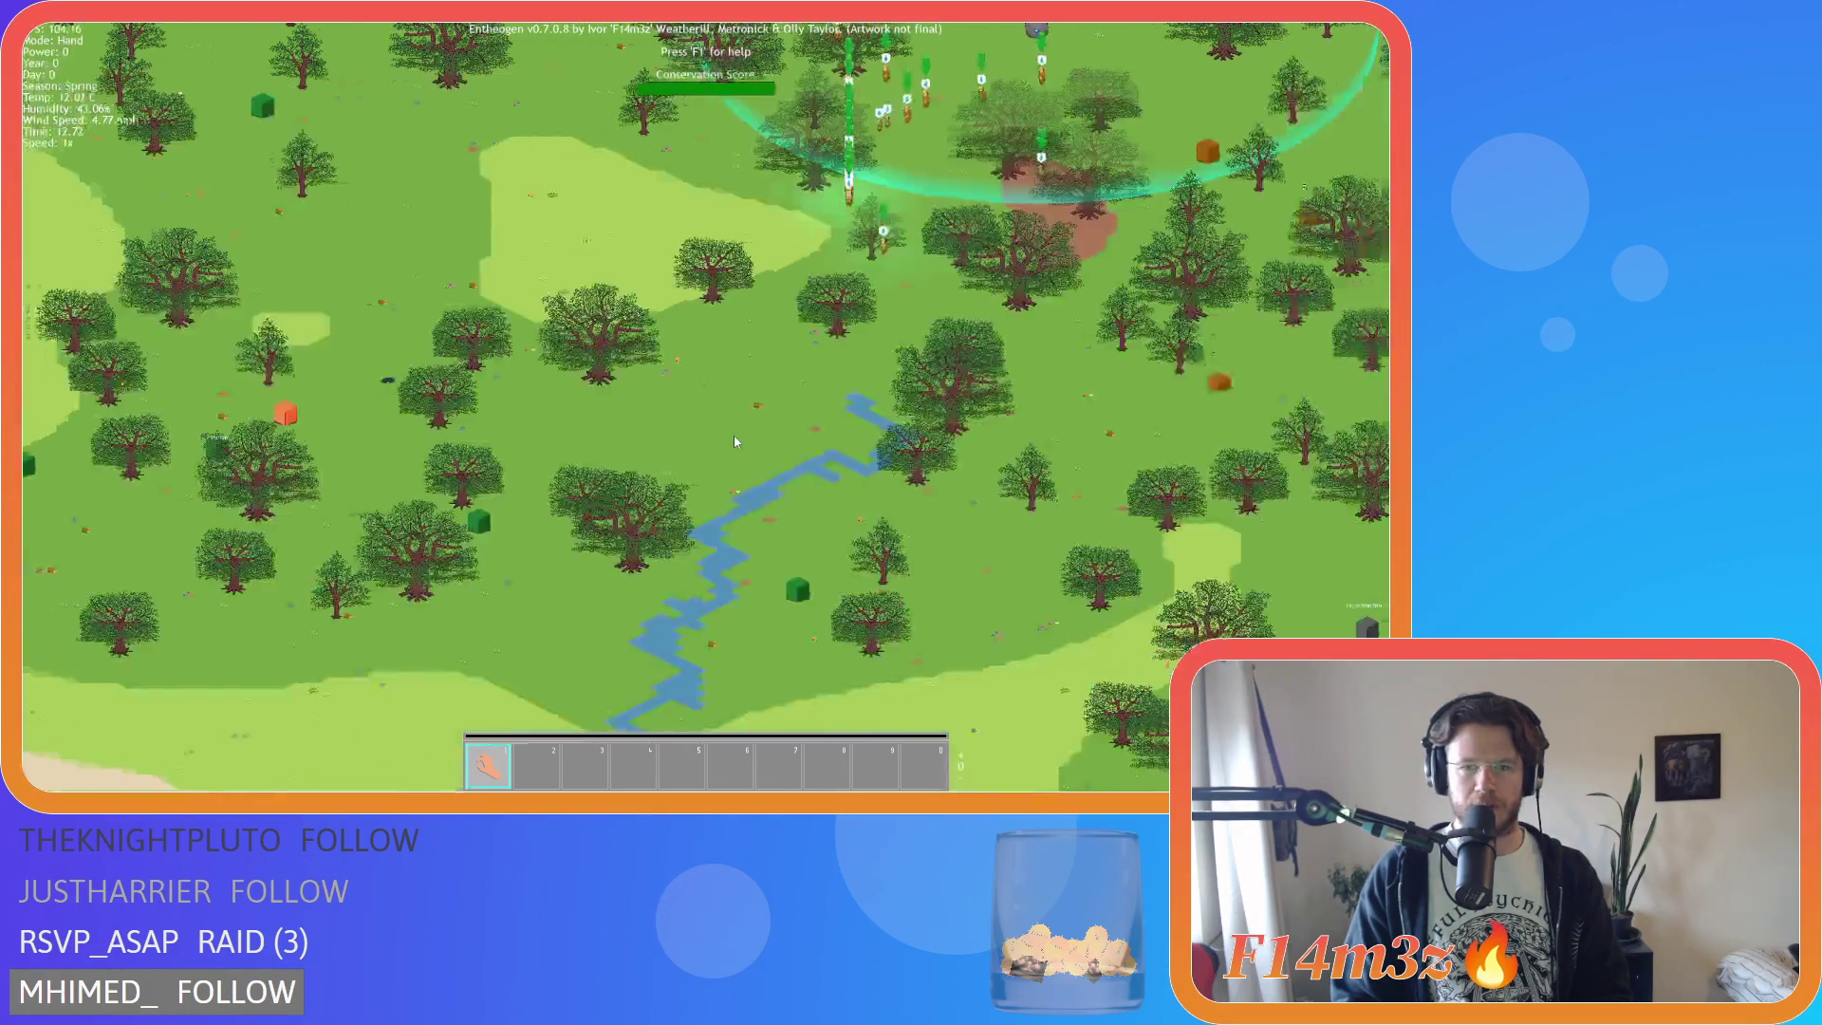
pyautogui.press('d')
pyautogui.press('s')
pyautogui.scroll(-3, 734, 441)
pyautogui.scroll(3, 734, 441)
pyautogui.scroll(-2, 735, 441)
pyautogui.press('w')
pyautogui.scroll(-2, 734, 441)
pyautogui.scroll(2, 735, 441)
# Zoom in and out repeatedly on the current map view to check the bushes.
pyautogui.scroll(3, 735, 441)
pyautogui.scroll(-3, 734, 441)
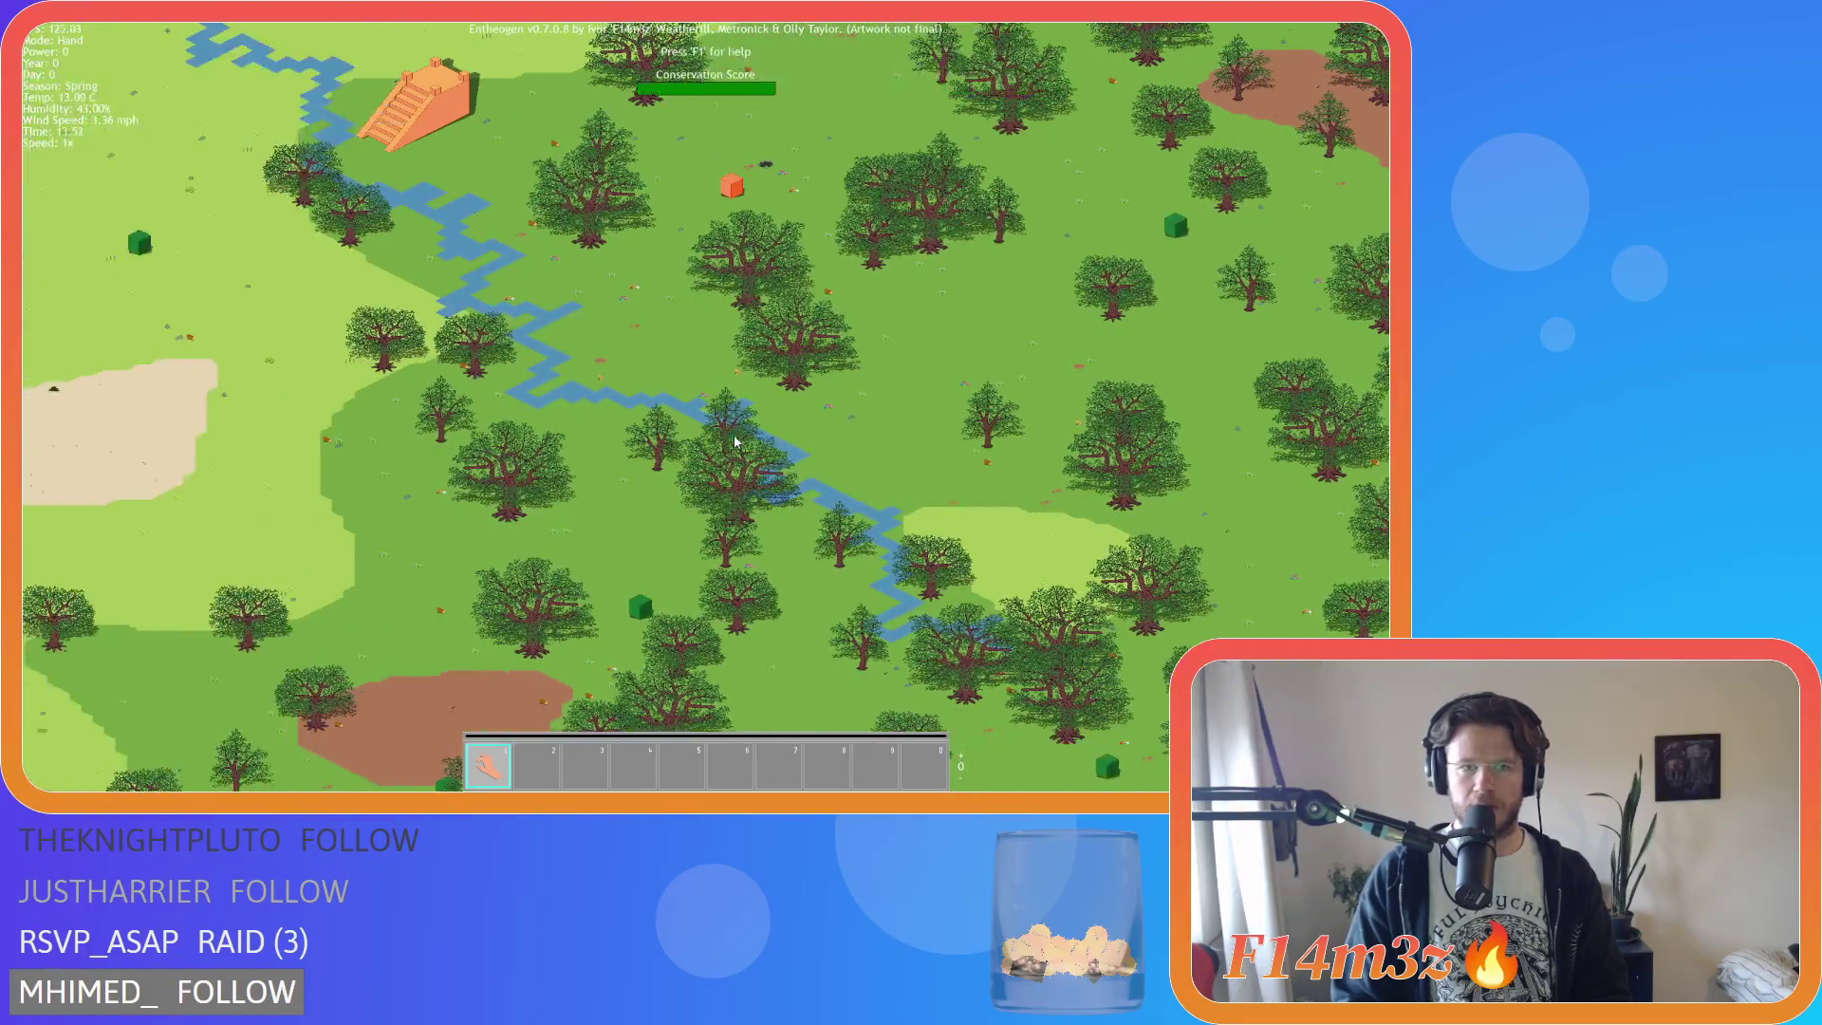
pyautogui.scroll(3, 734, 441)
pyautogui.scroll(-3, 734, 441)
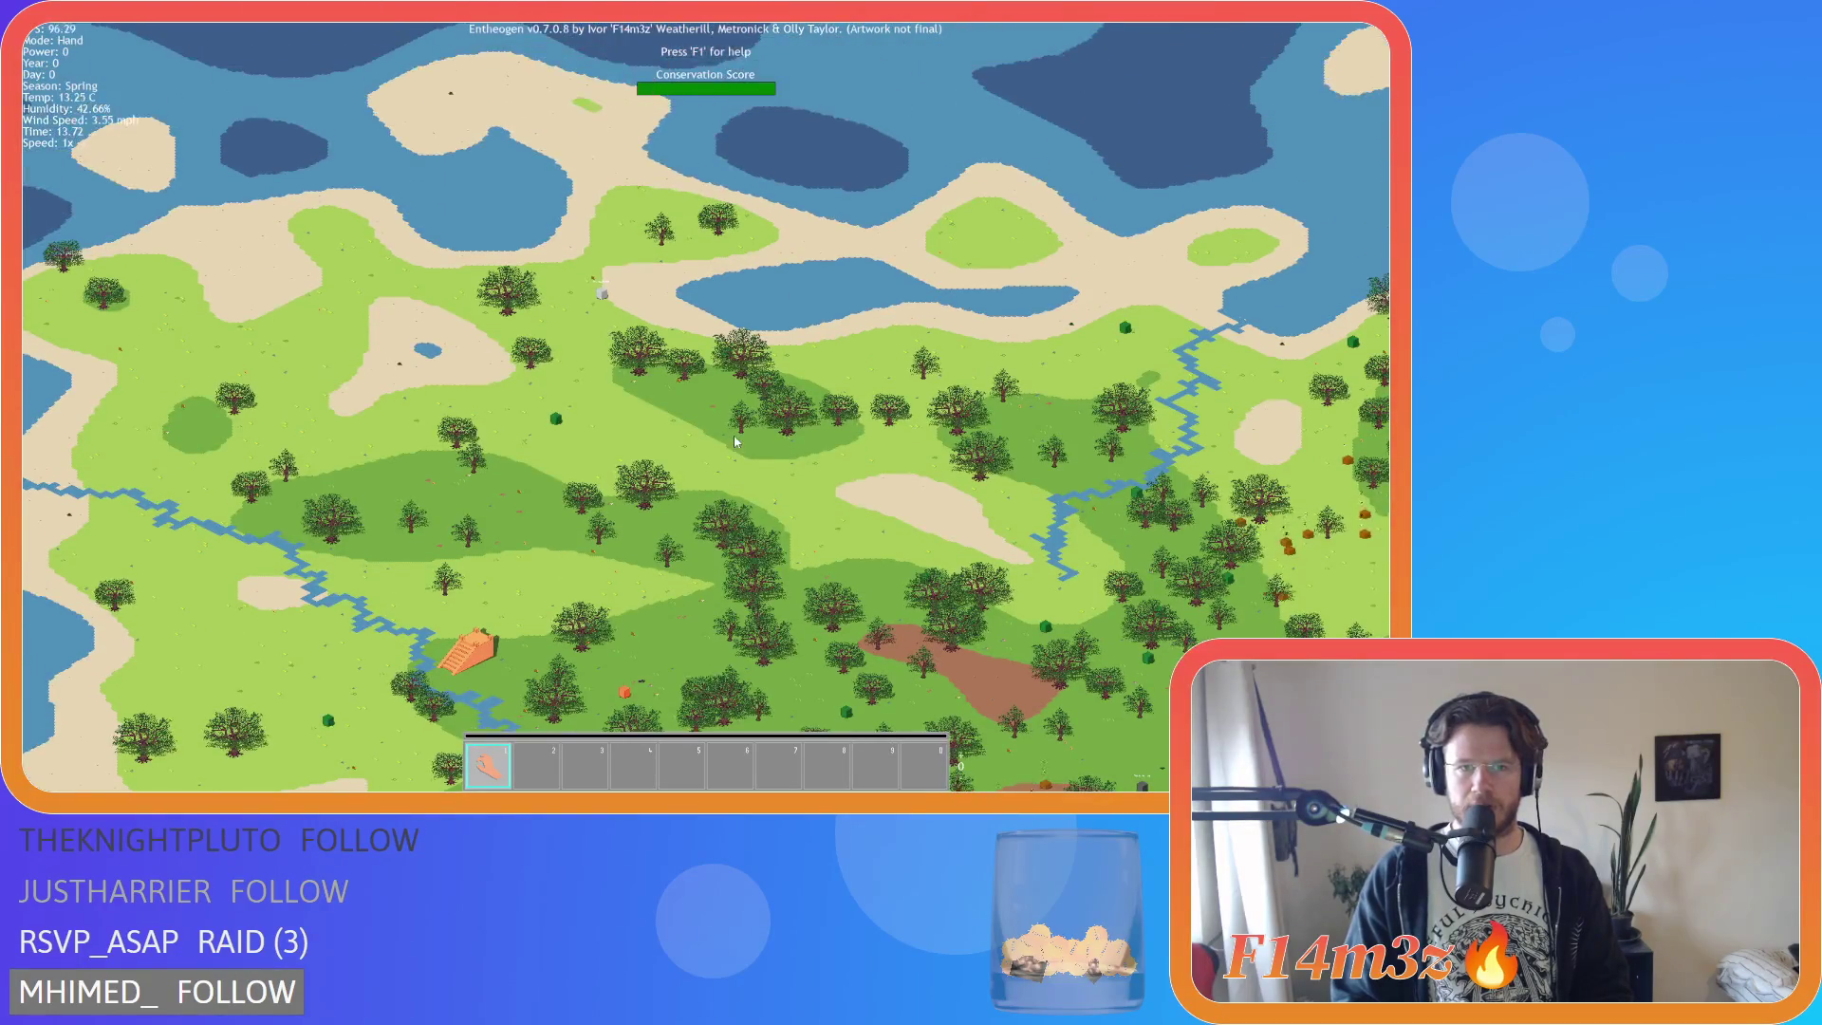
pyautogui.scroll(3, 735, 441)
pyautogui.scroll(-3, 734, 441)
pyautogui.scroll(3, 734, 441)
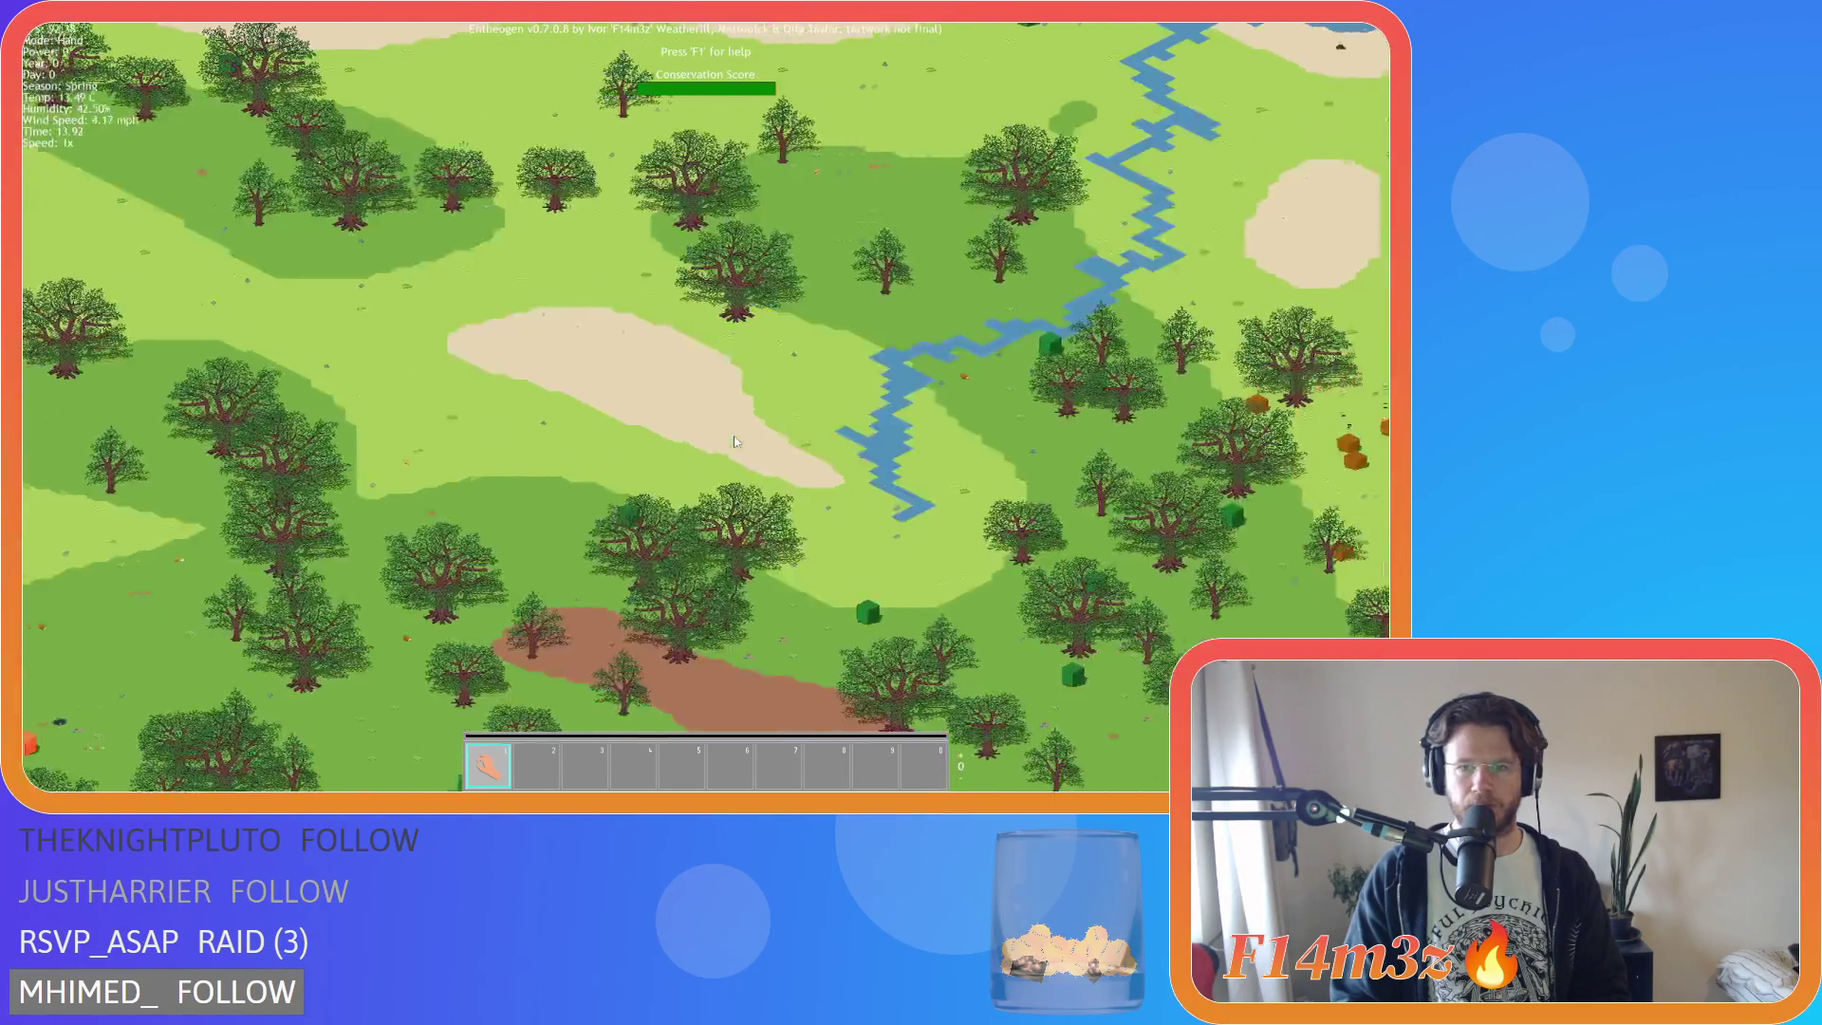
pyautogui.scroll(-3, 735, 441)
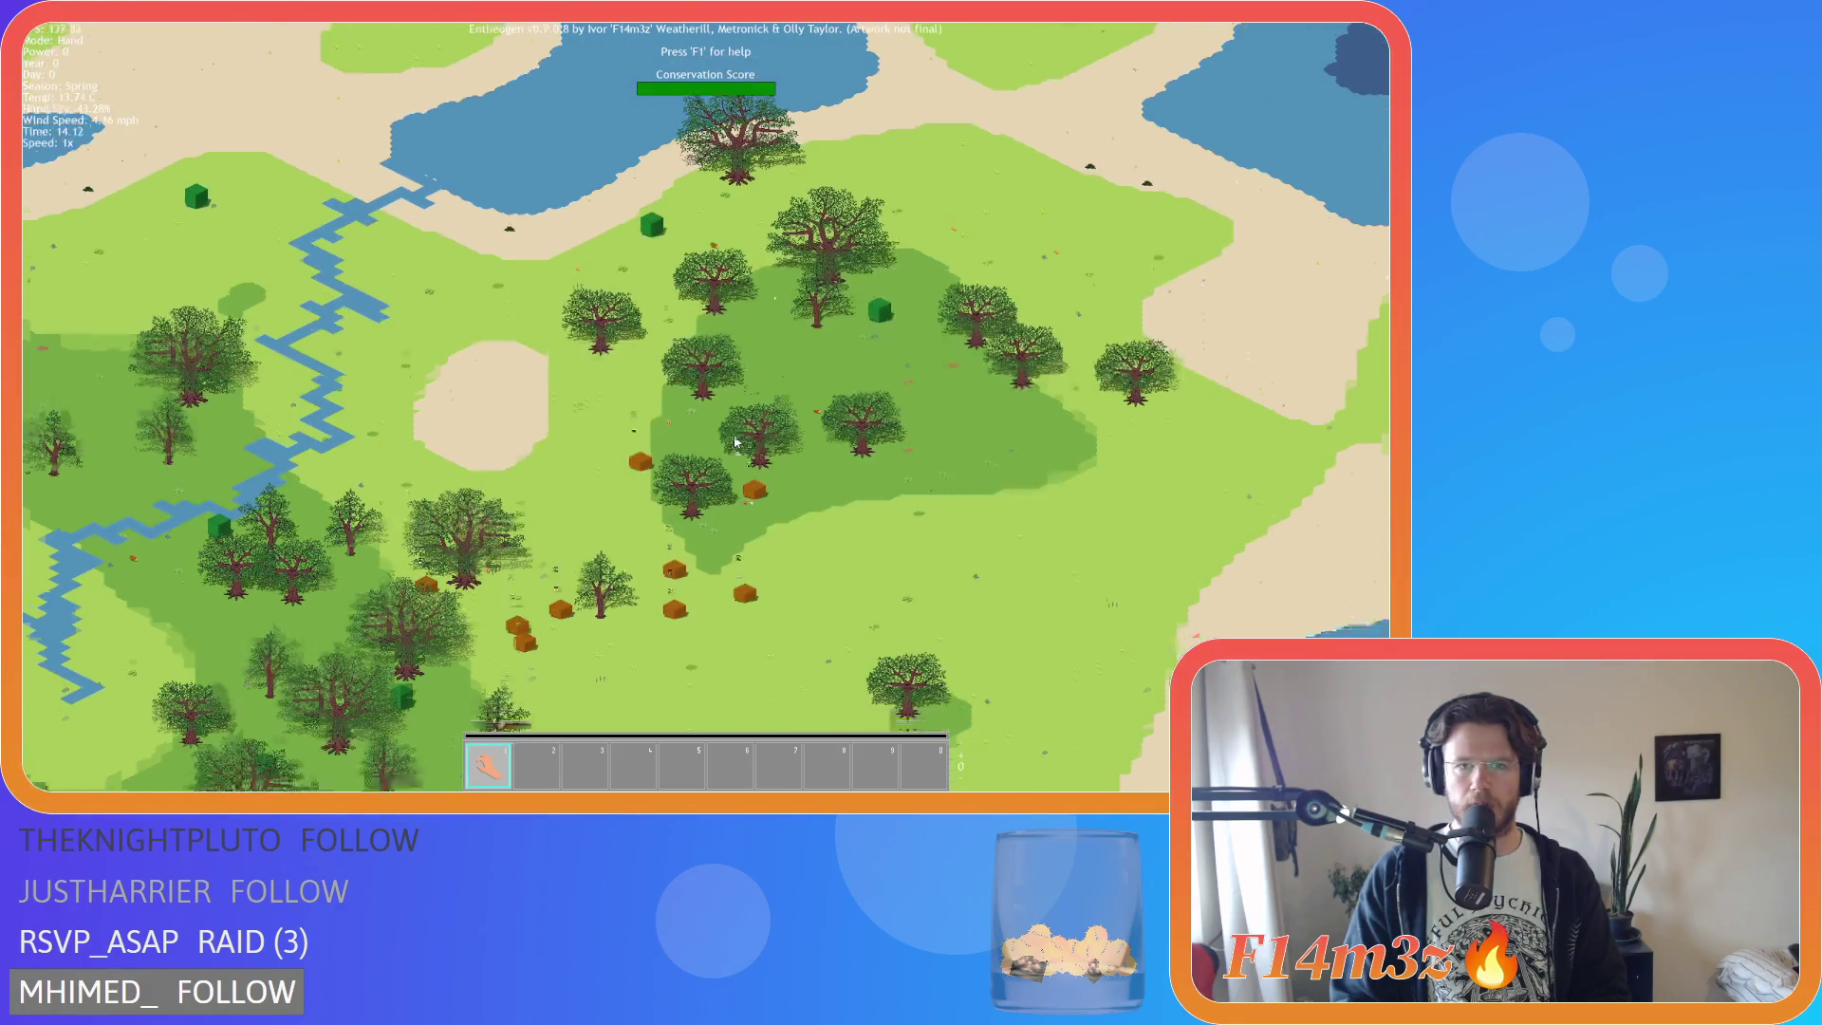
pyautogui.scroll(3, 735, 442)
pyautogui.scroll(-3, 764, 356)
pyautogui.scroll(2, 763, 356)
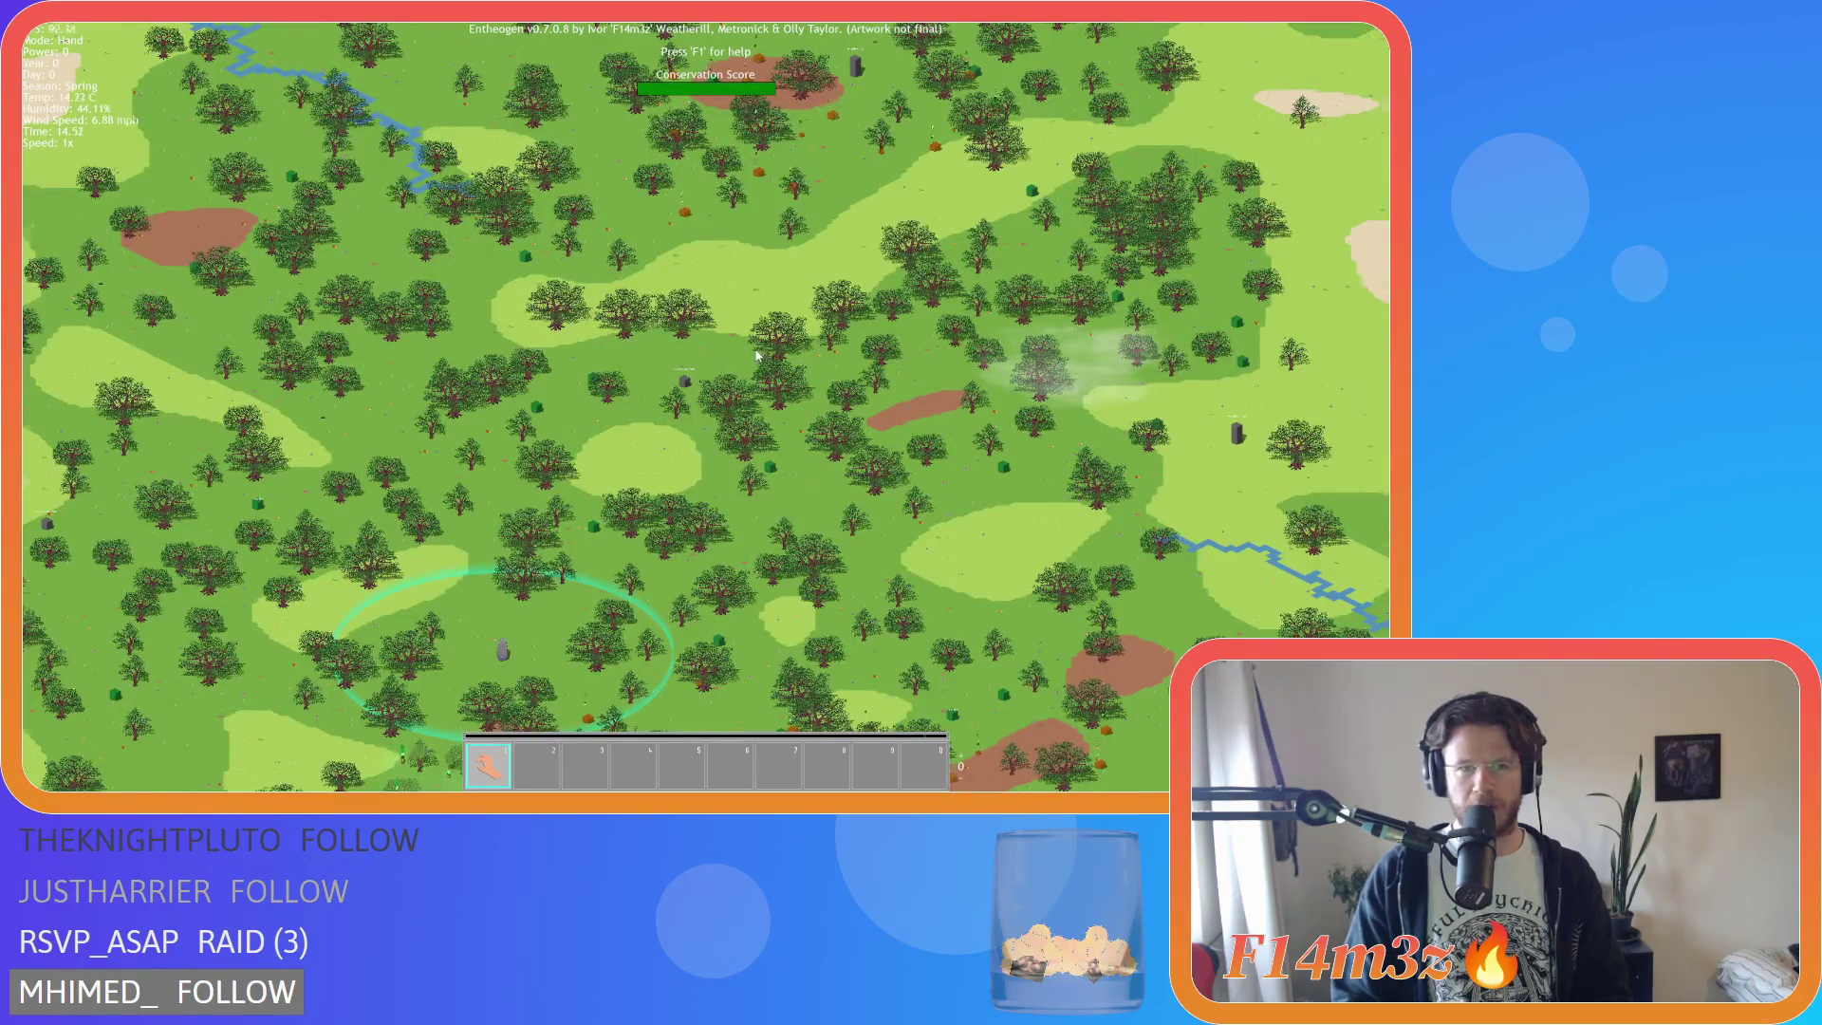
pyautogui.scroll(3, 759, 355)
pyautogui.scroll(-4, 757, 355)
pyautogui.scroll(2, 758, 355)
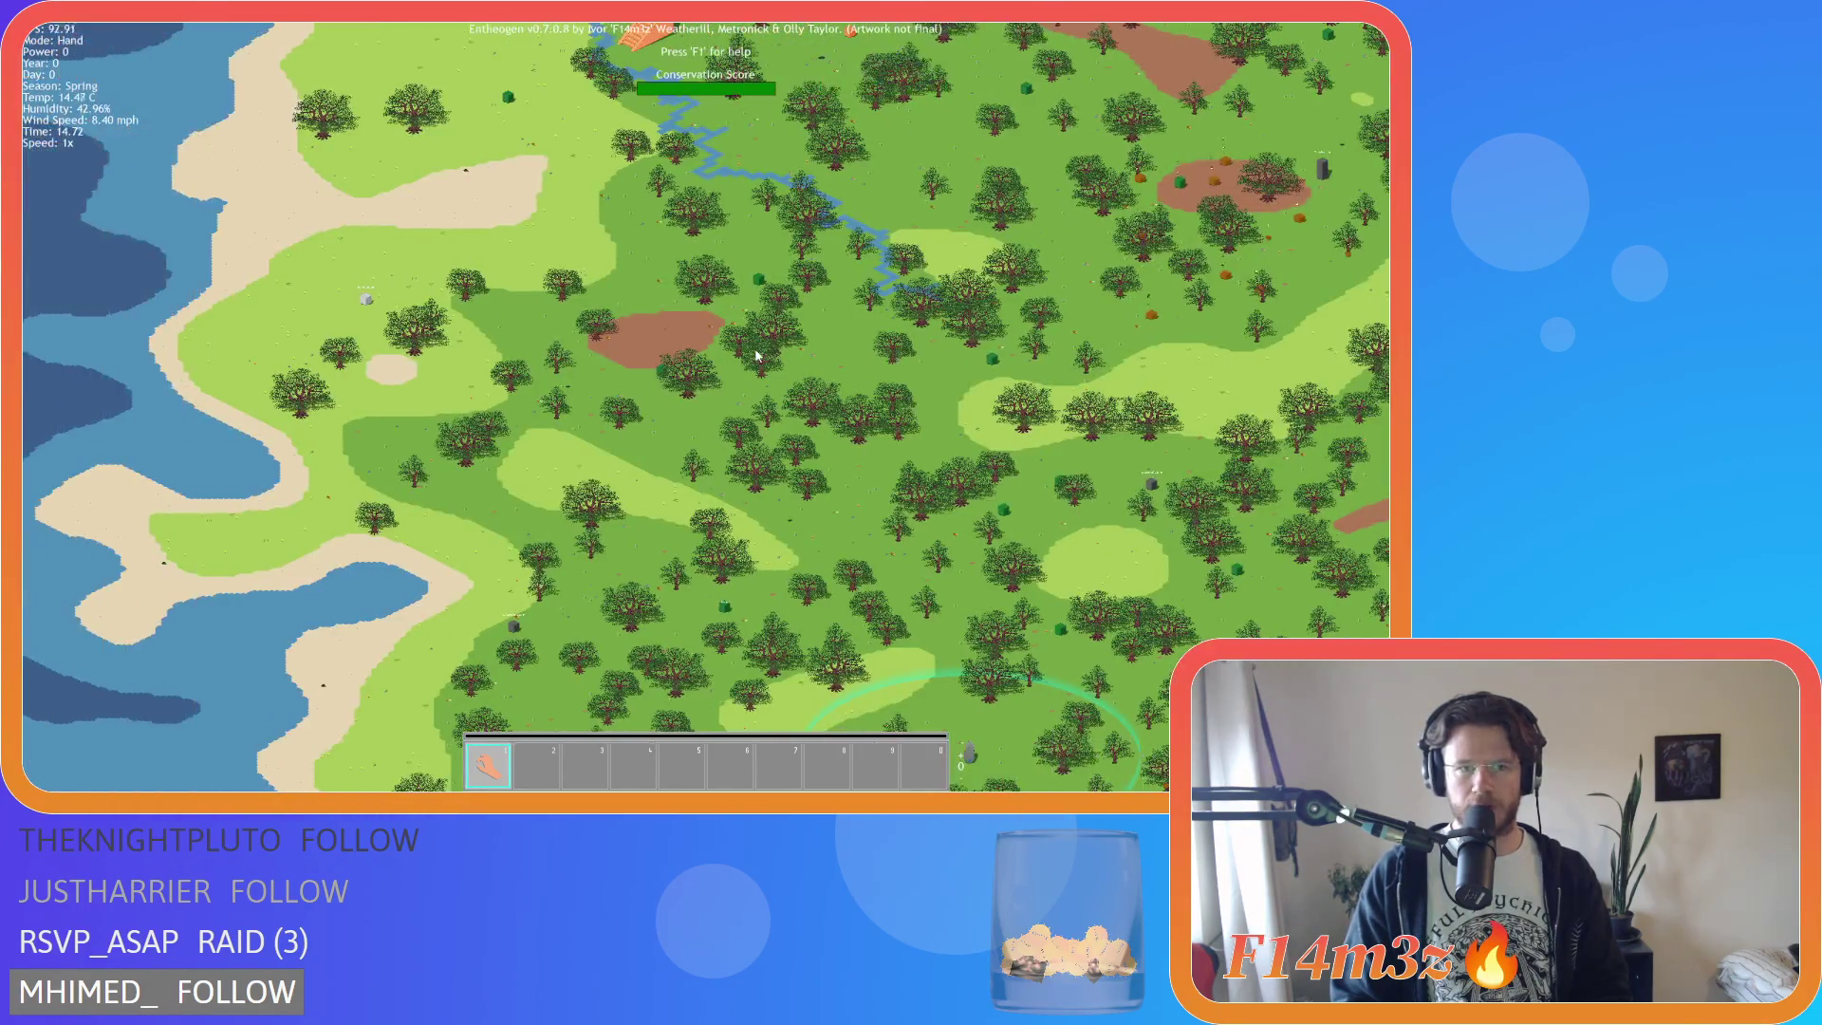
pyautogui.scroll(-3, 757, 356)
pyautogui.scroll(3, 757, 355)
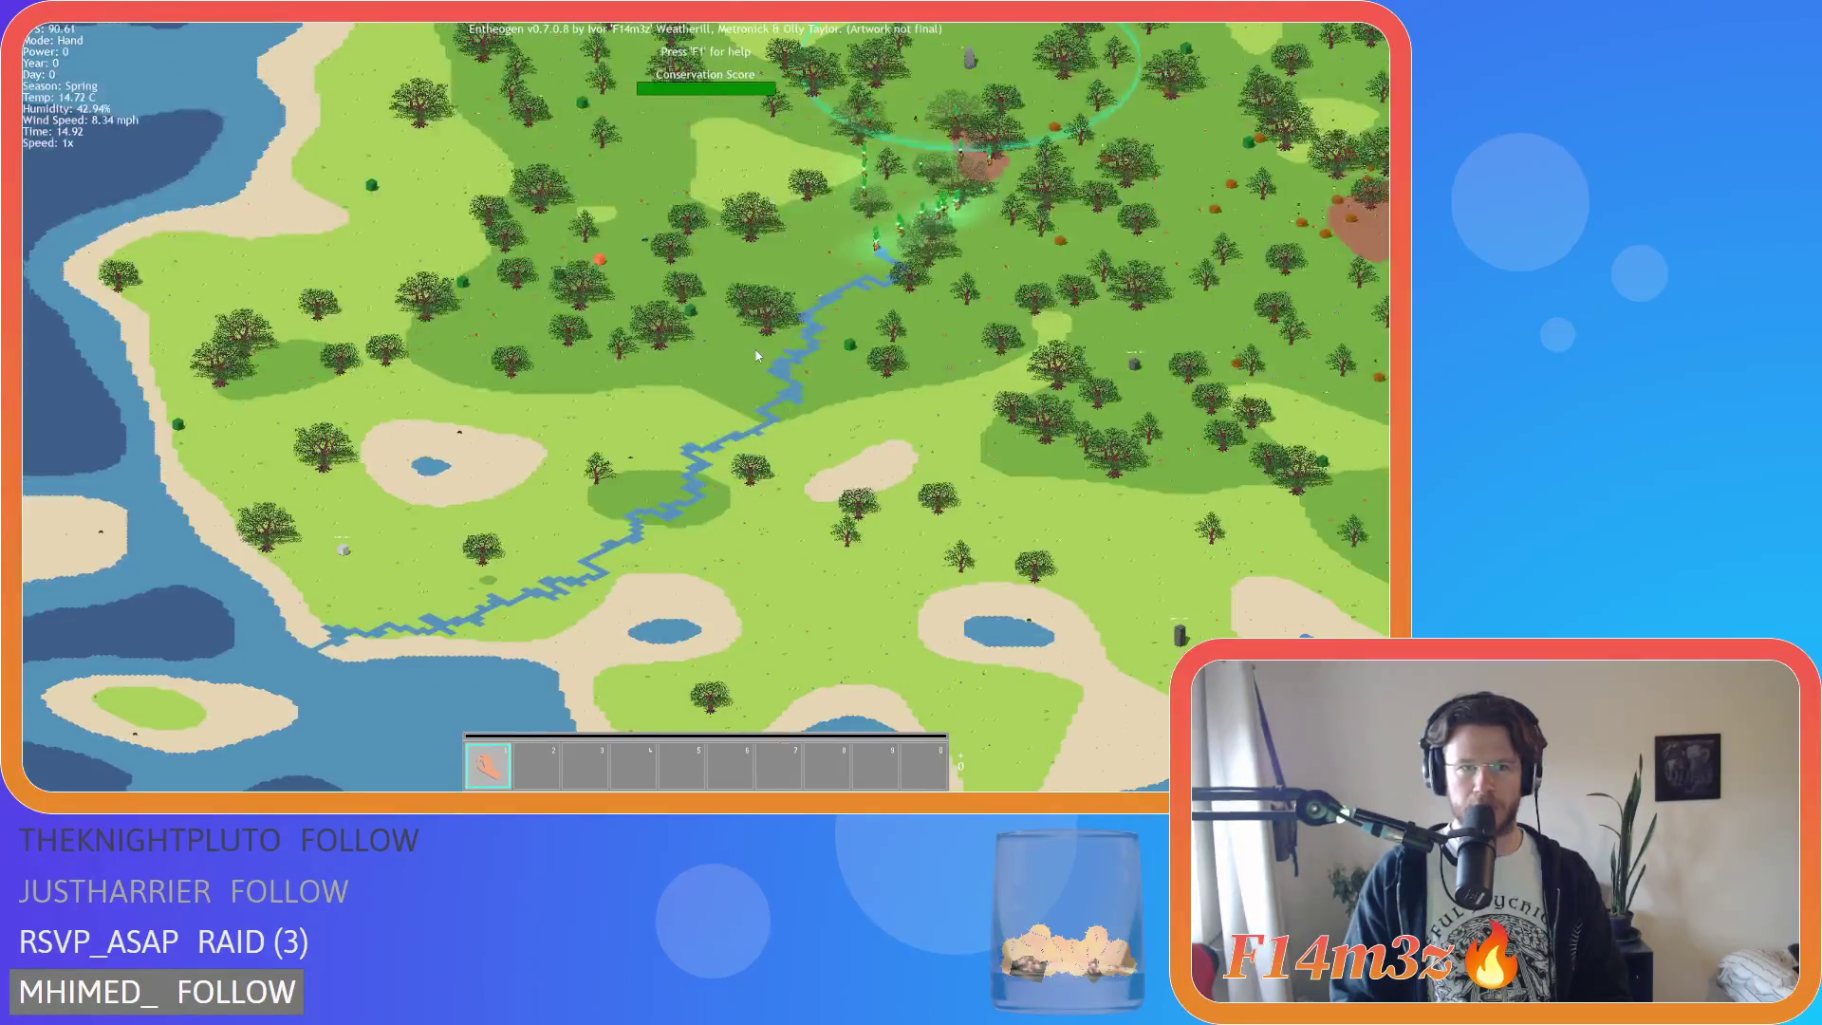
# Pan right and back toward the settlement ring, then quit the game with Y.
pyautogui.press('d')
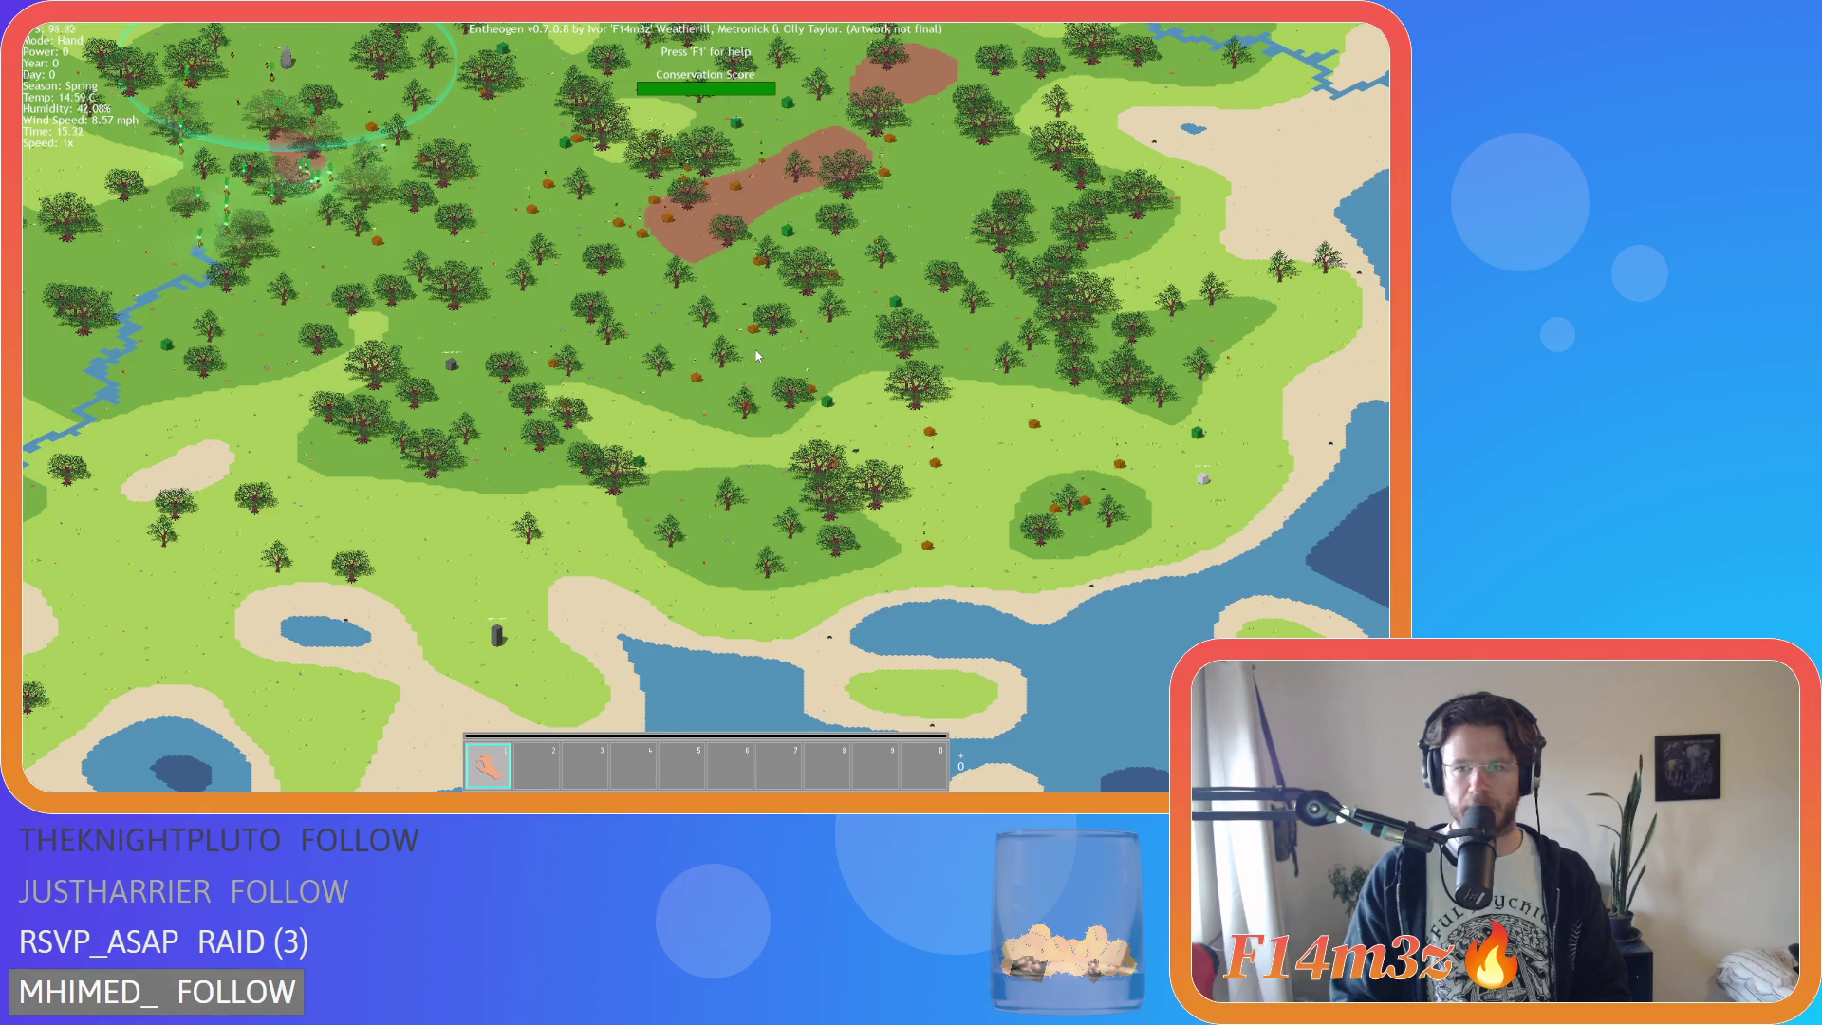
pyautogui.press('w')
pyautogui.press('w')
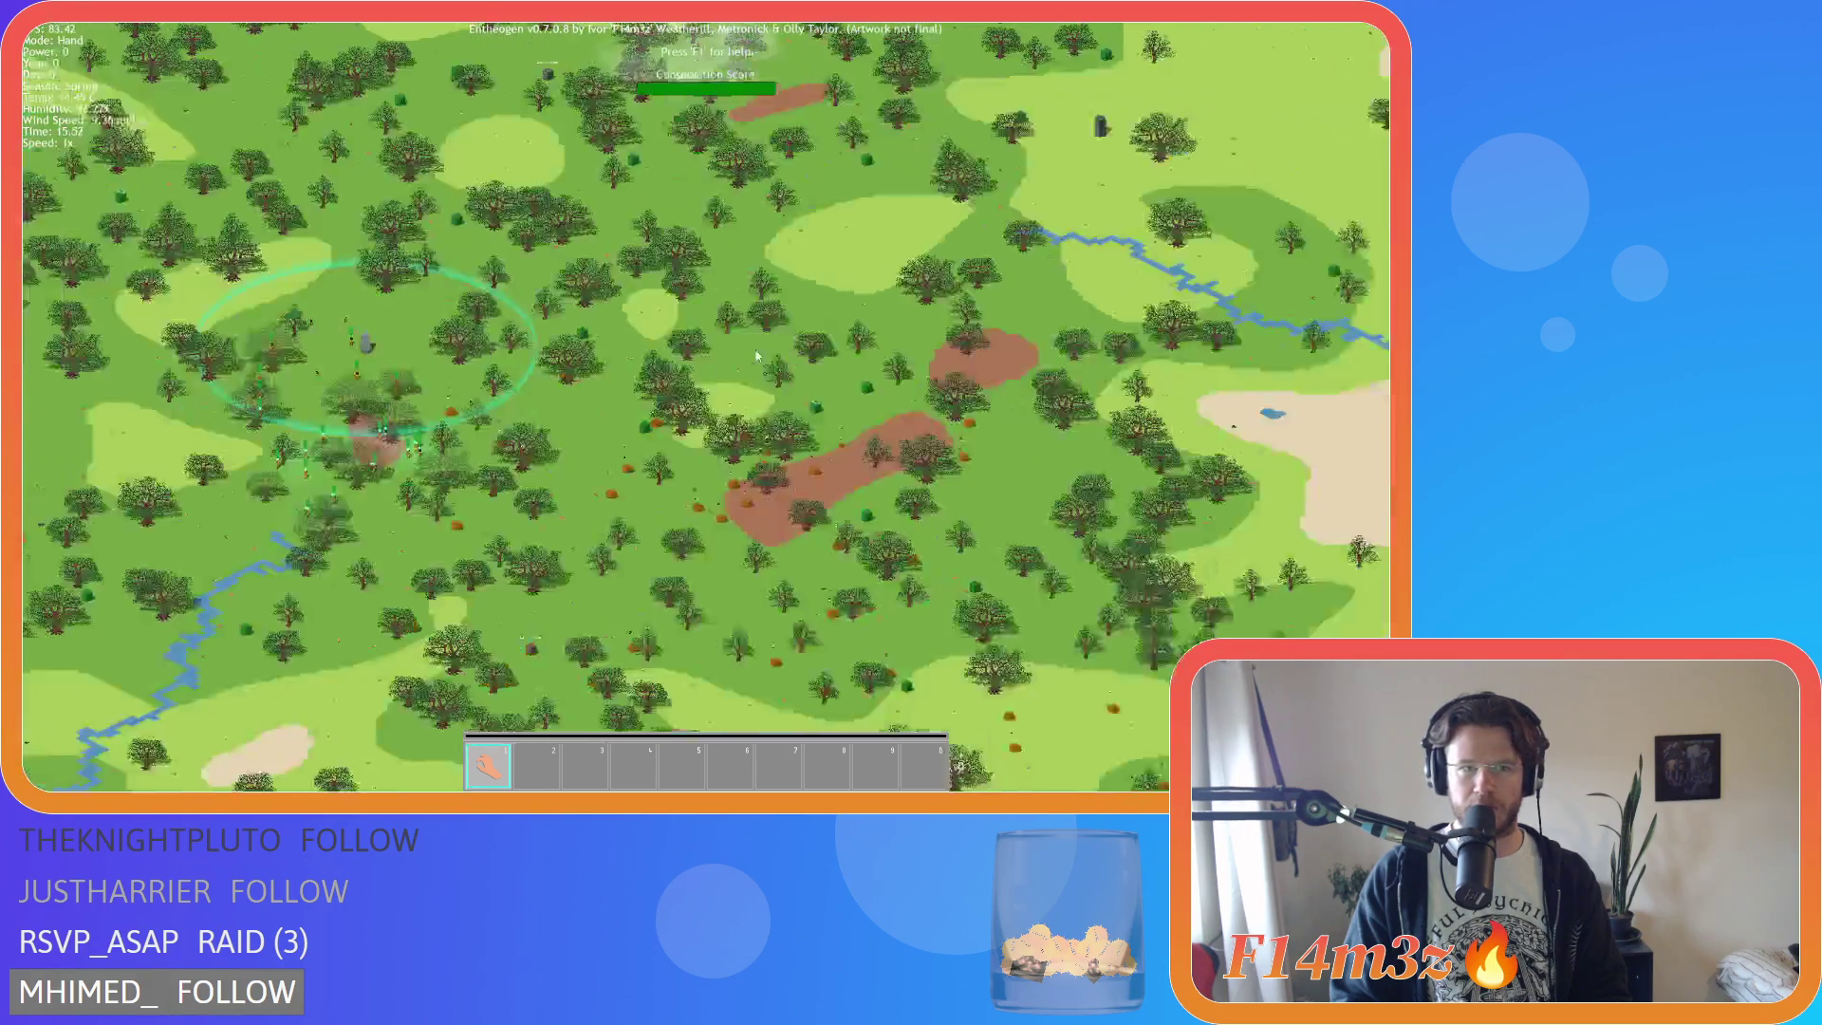
pyautogui.press('w')
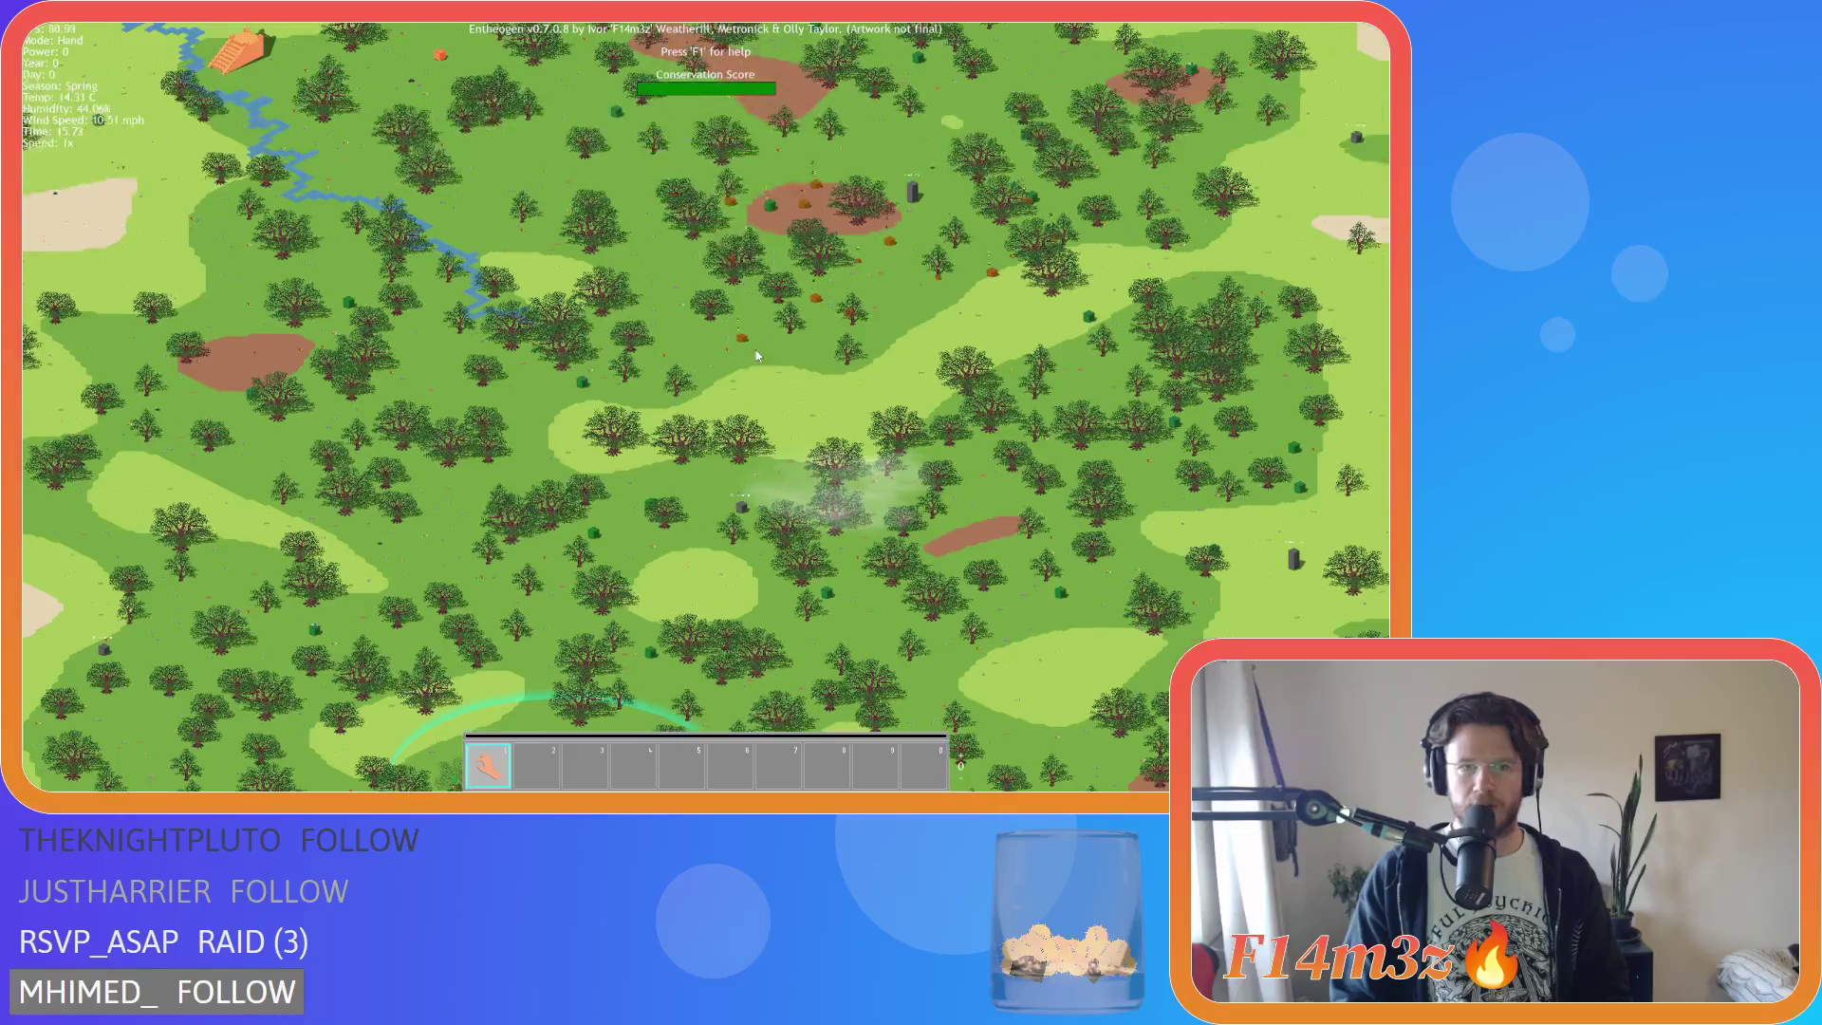
pyautogui.press('w')
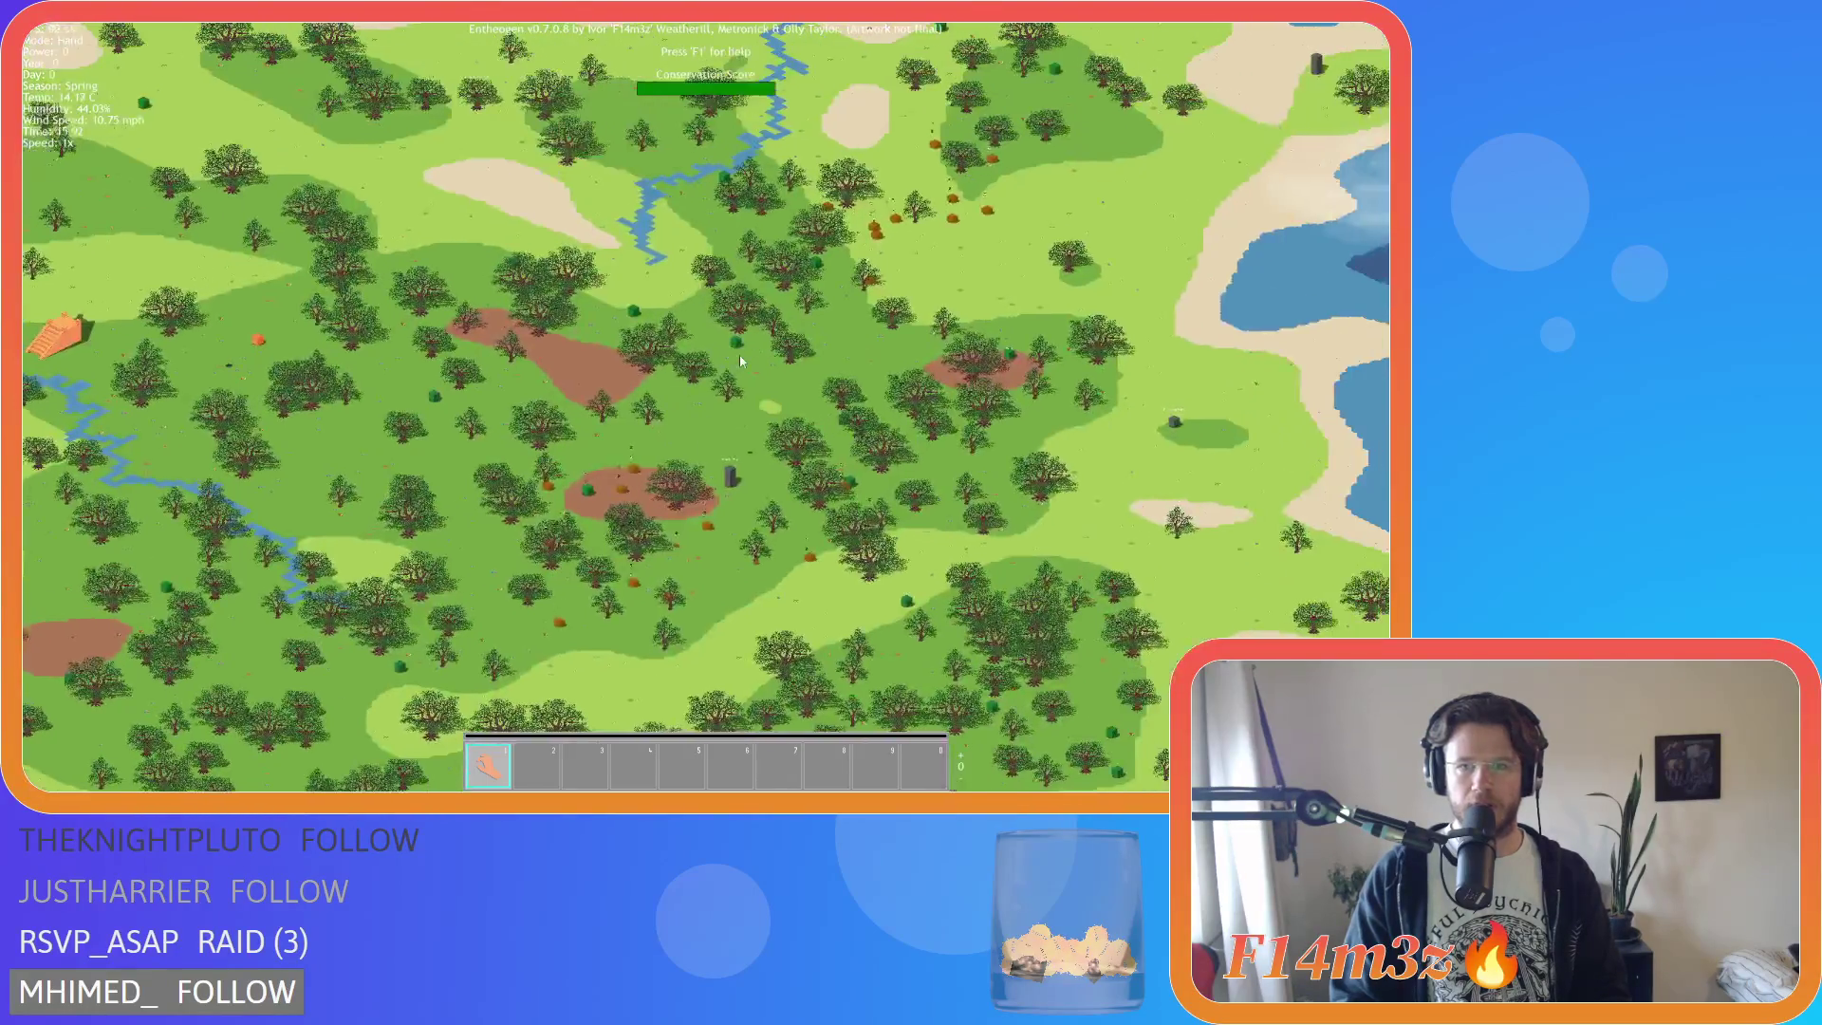
pyautogui.scroll(5, 740, 361)
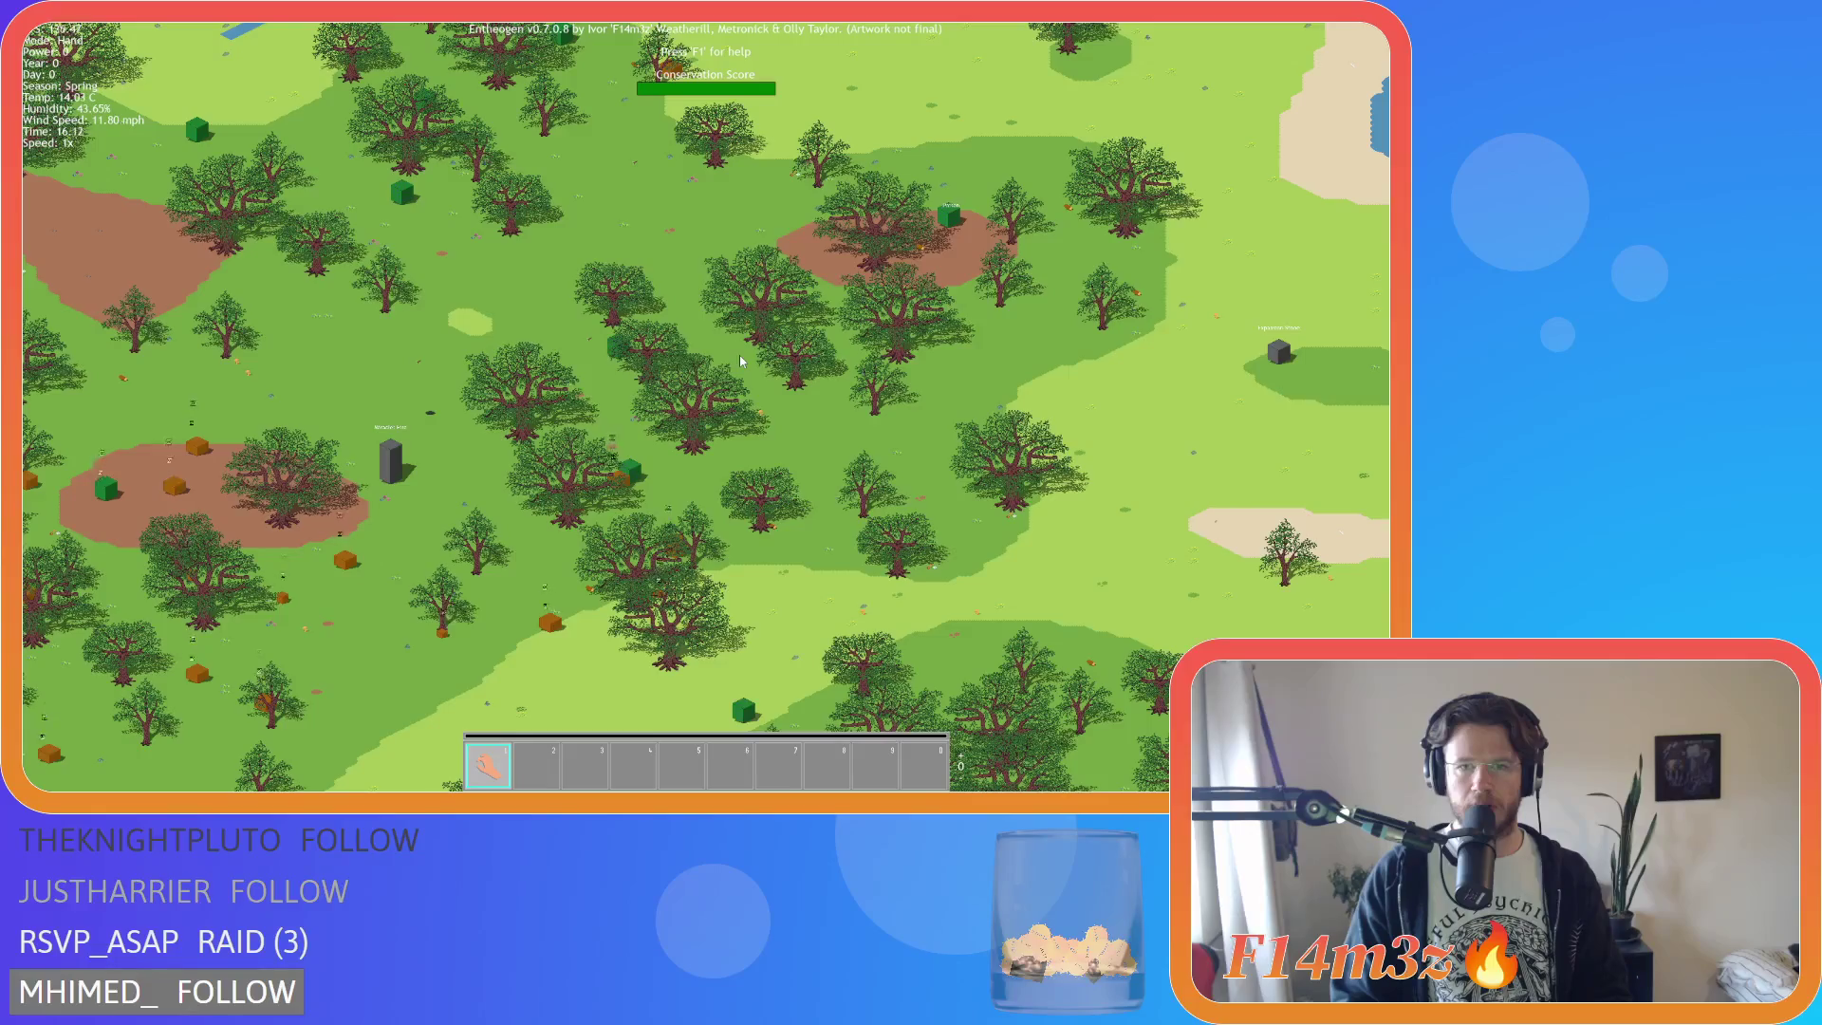
pyautogui.scroll(-5, 741, 360)
pyautogui.scroll(3, 741, 359)
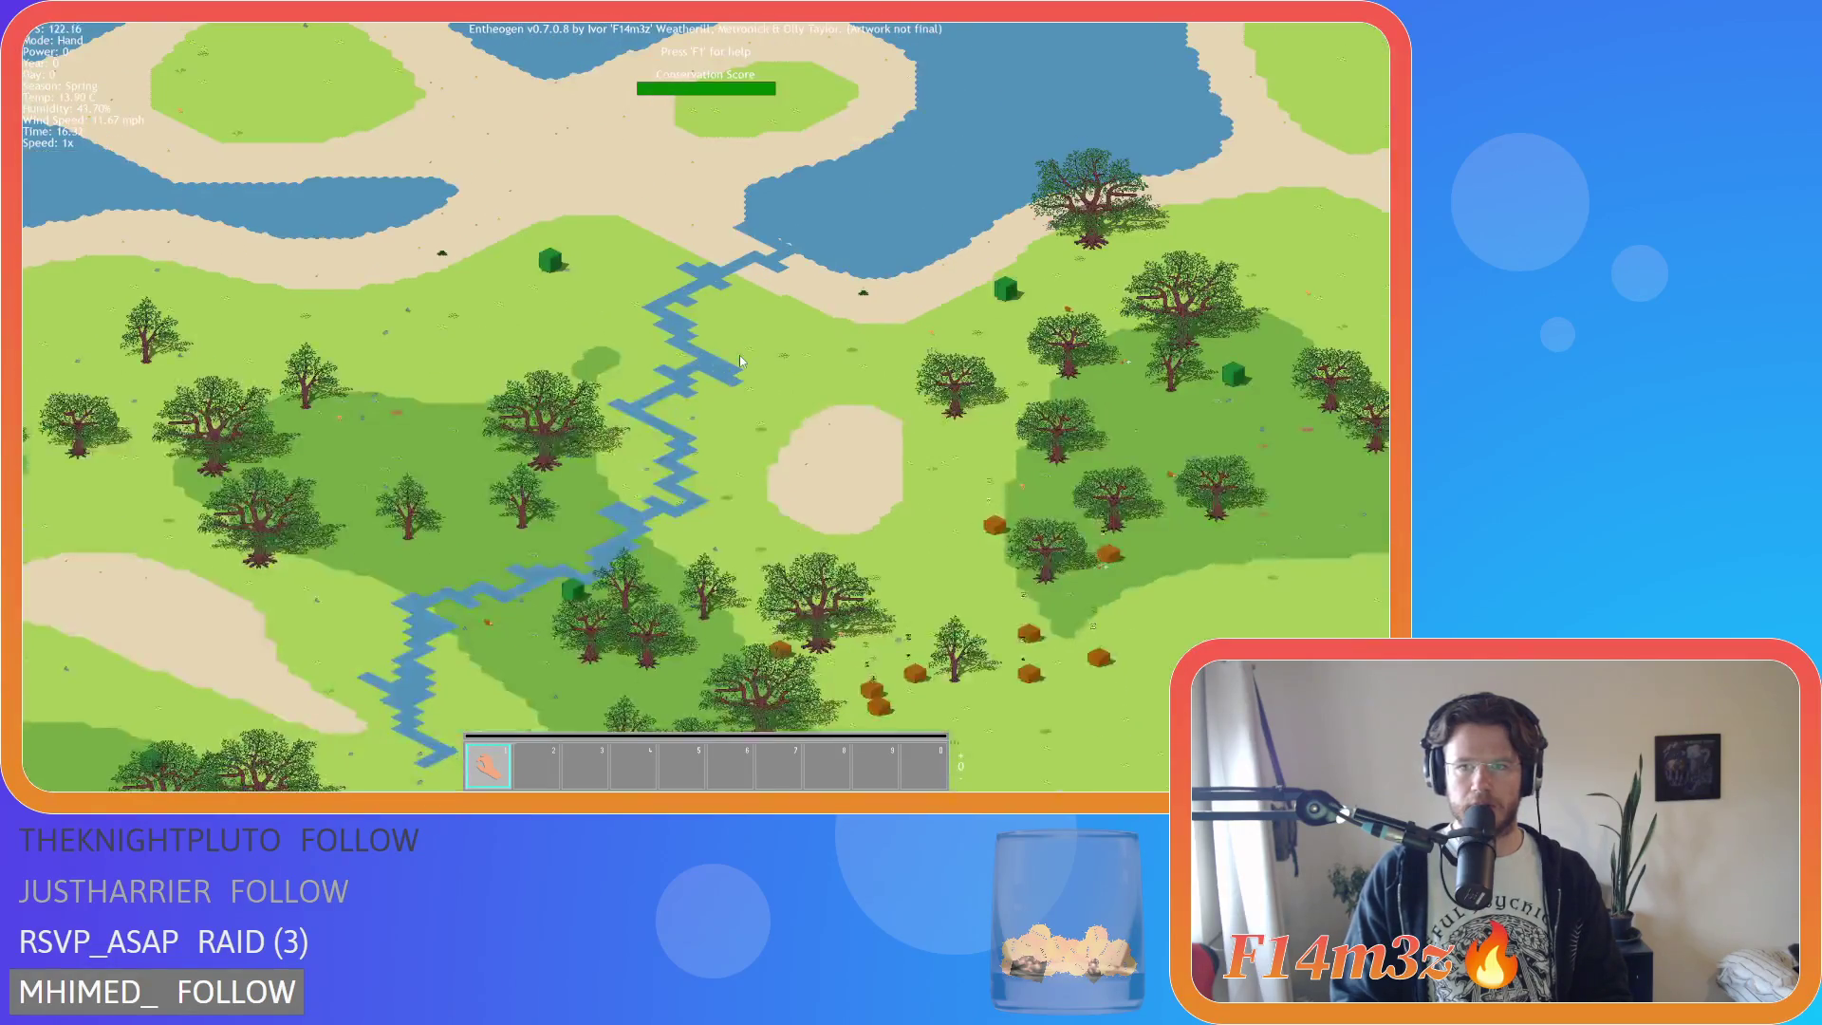
pyautogui.scroll(-4, 740, 359)
pyautogui.scroll(5, 740, 359)
pyautogui.scroll(-6, 740, 360)
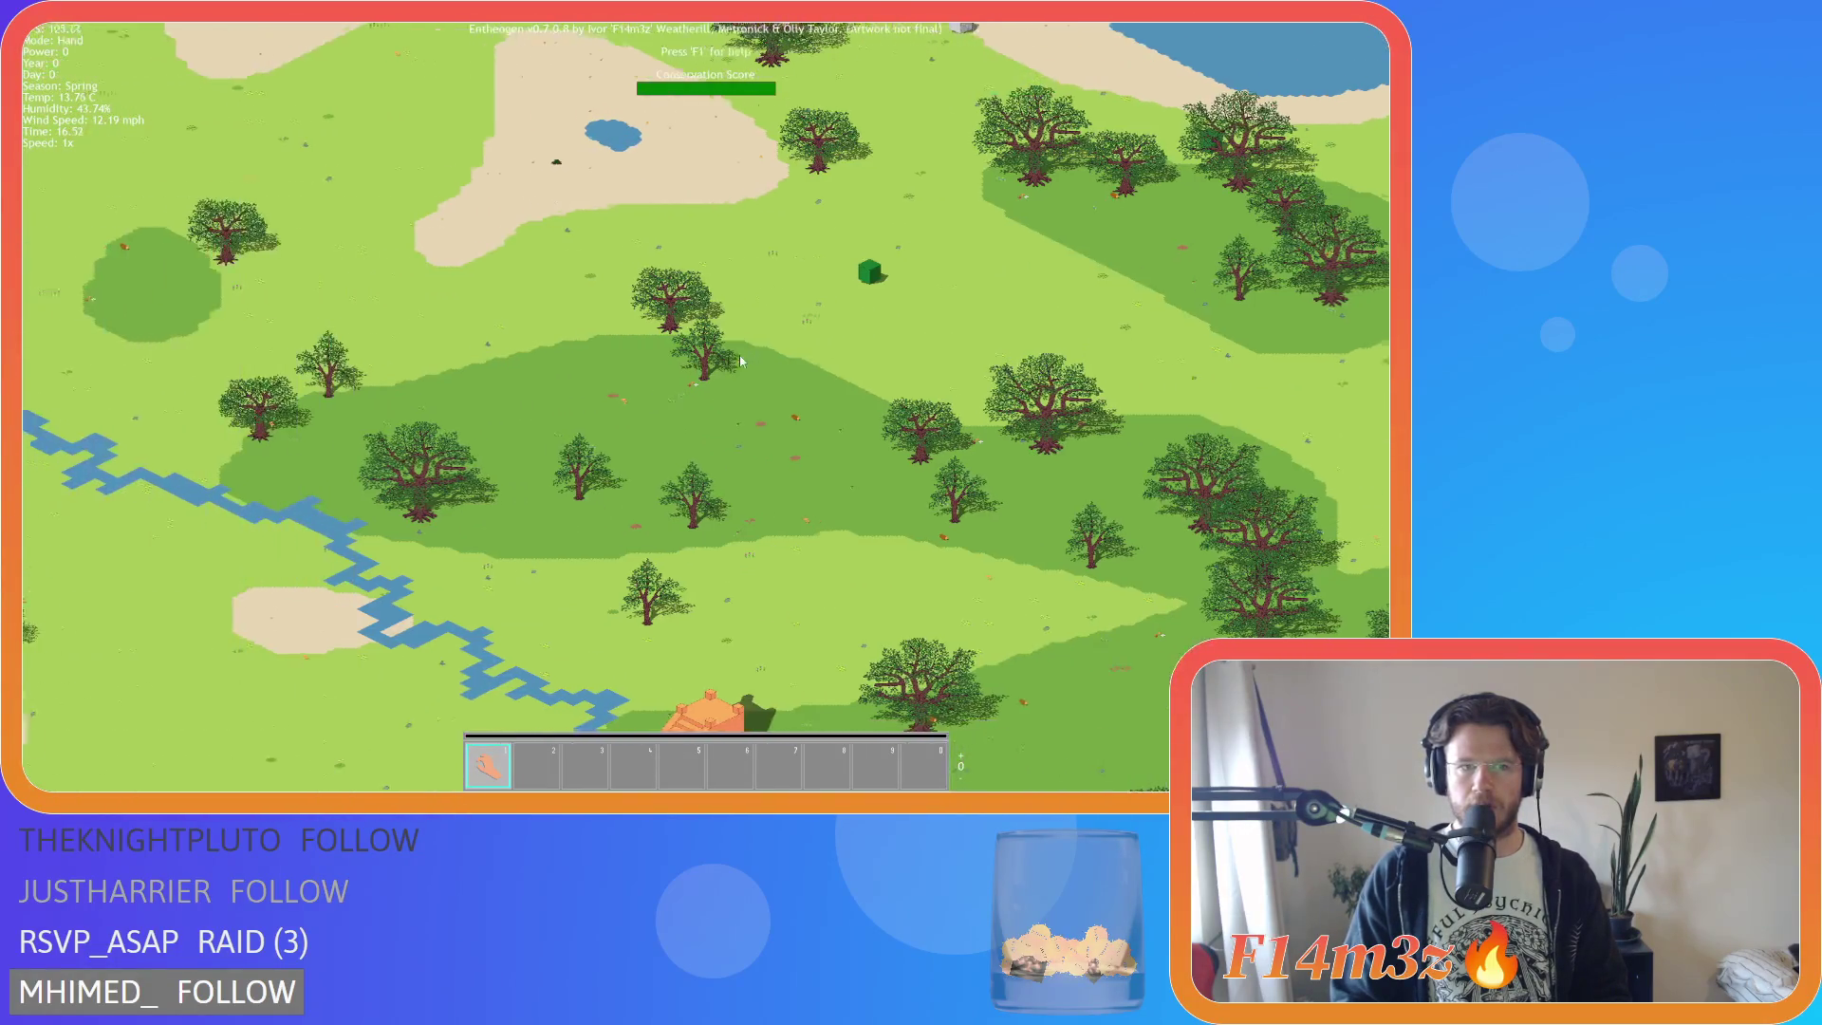
pyautogui.press('Escape')
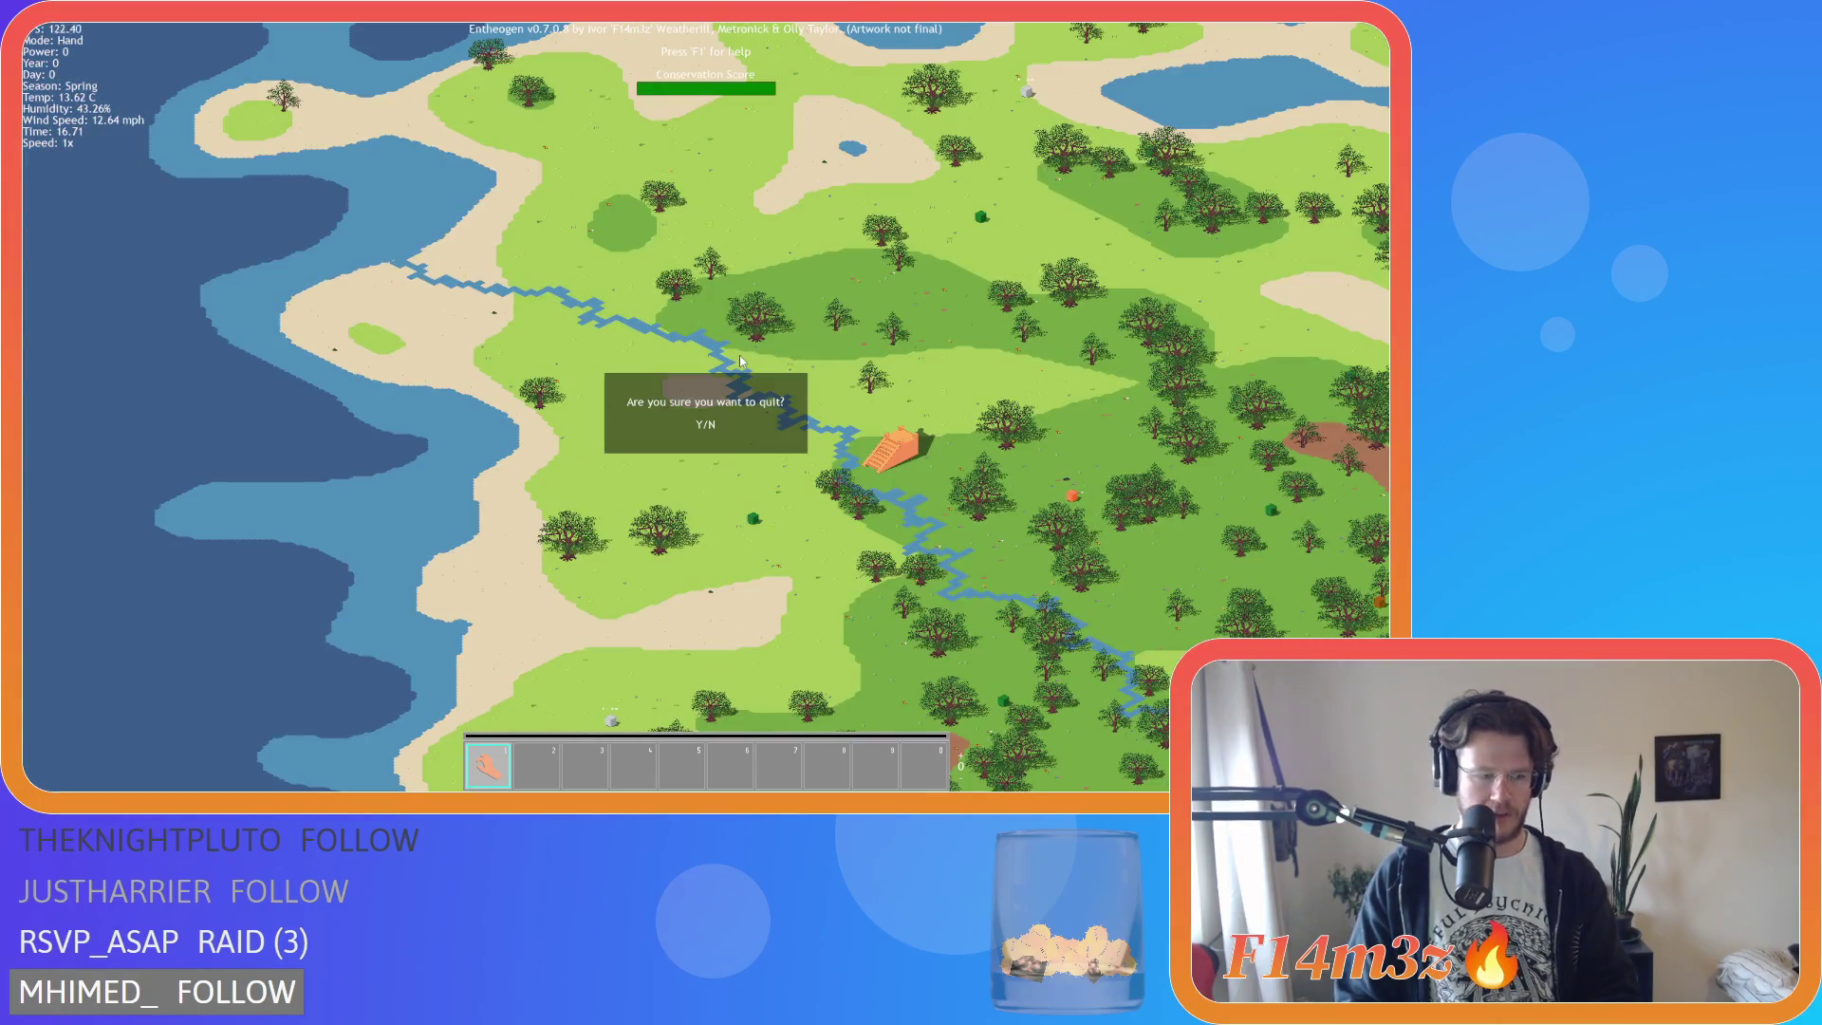
pyautogui.press('y')
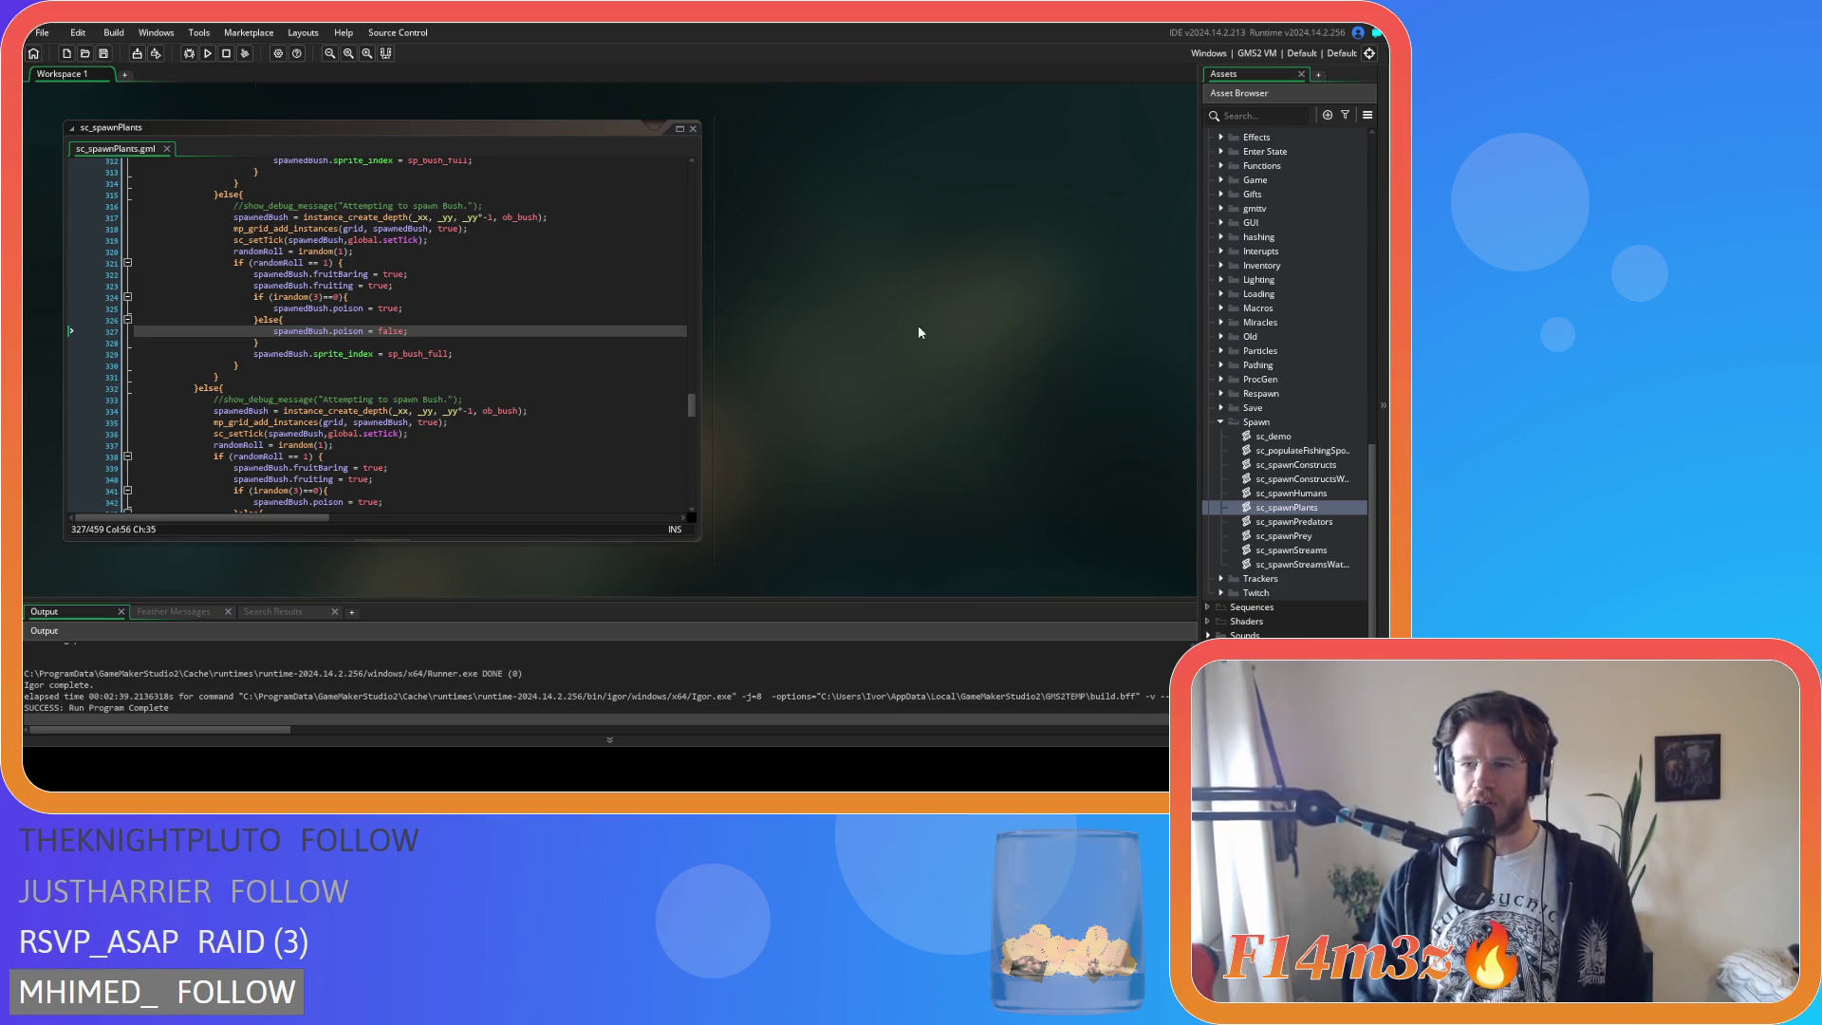
# Open sc_defineRooms from Scripts > Definitions, check noBushes = 50, then close it.
pyautogui.scroll(4, 1342, 429)
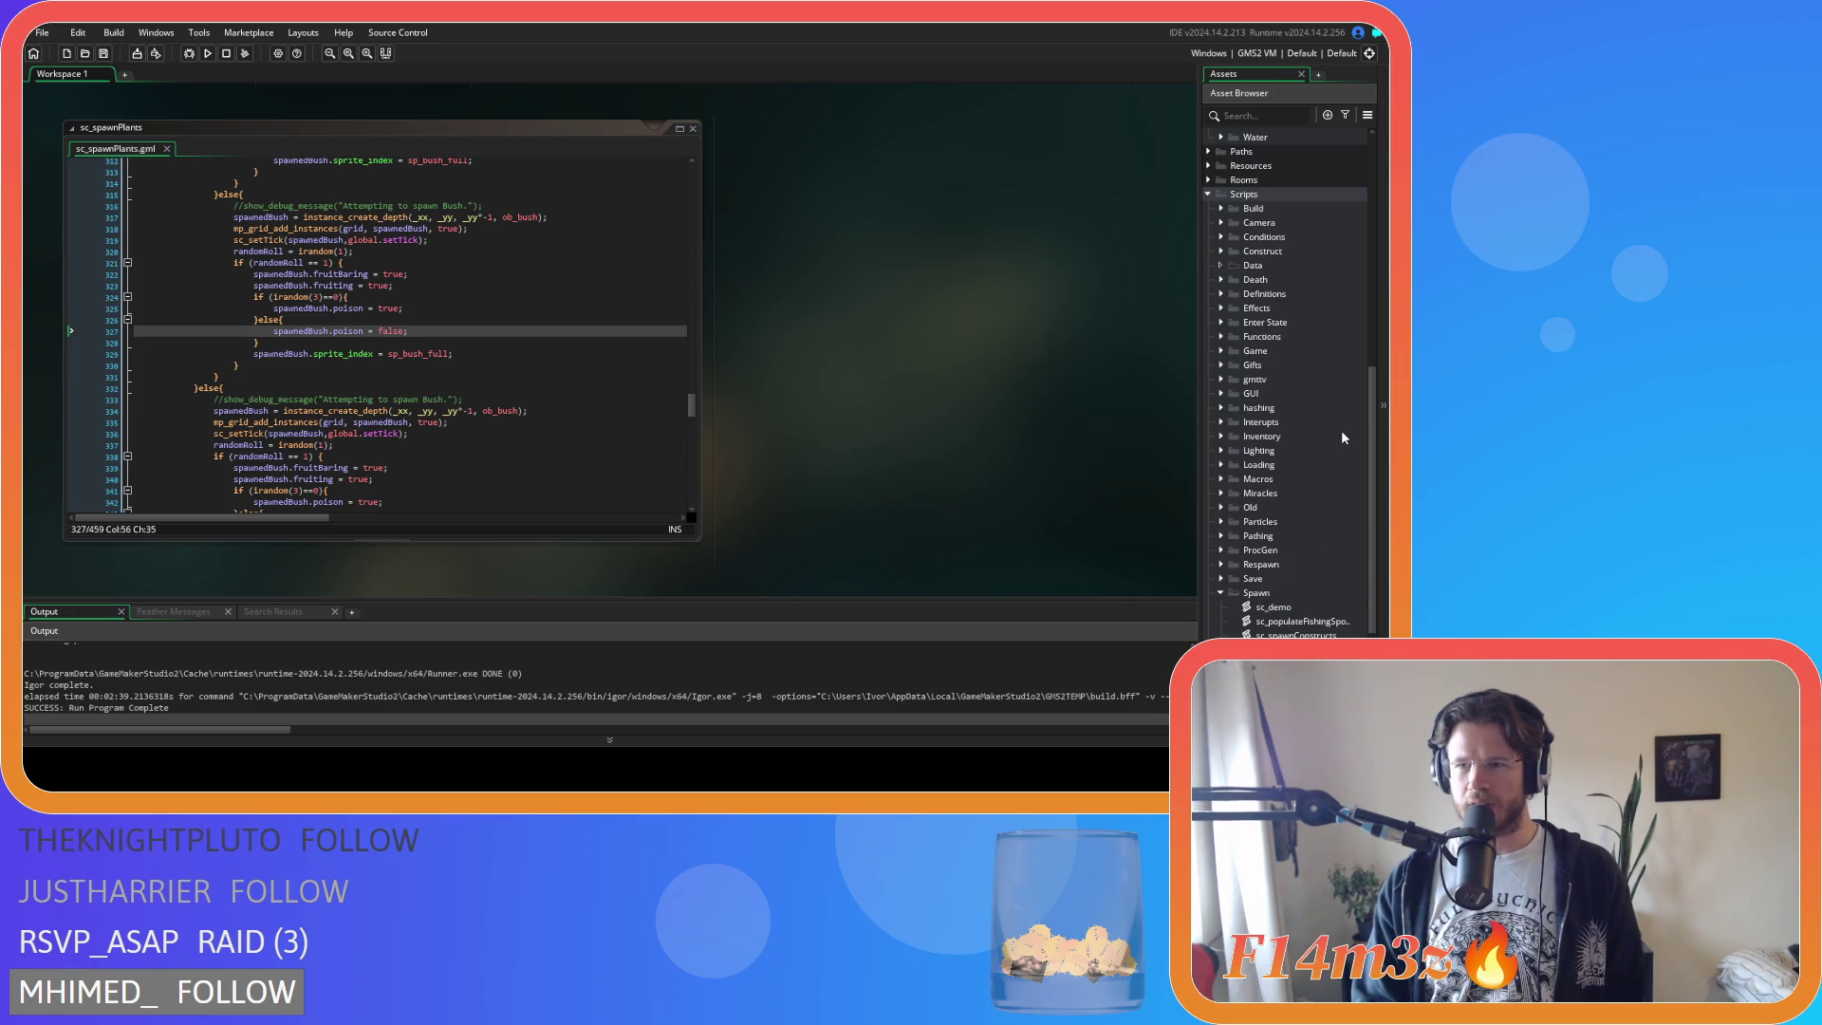
pyautogui.click(1225, 239)
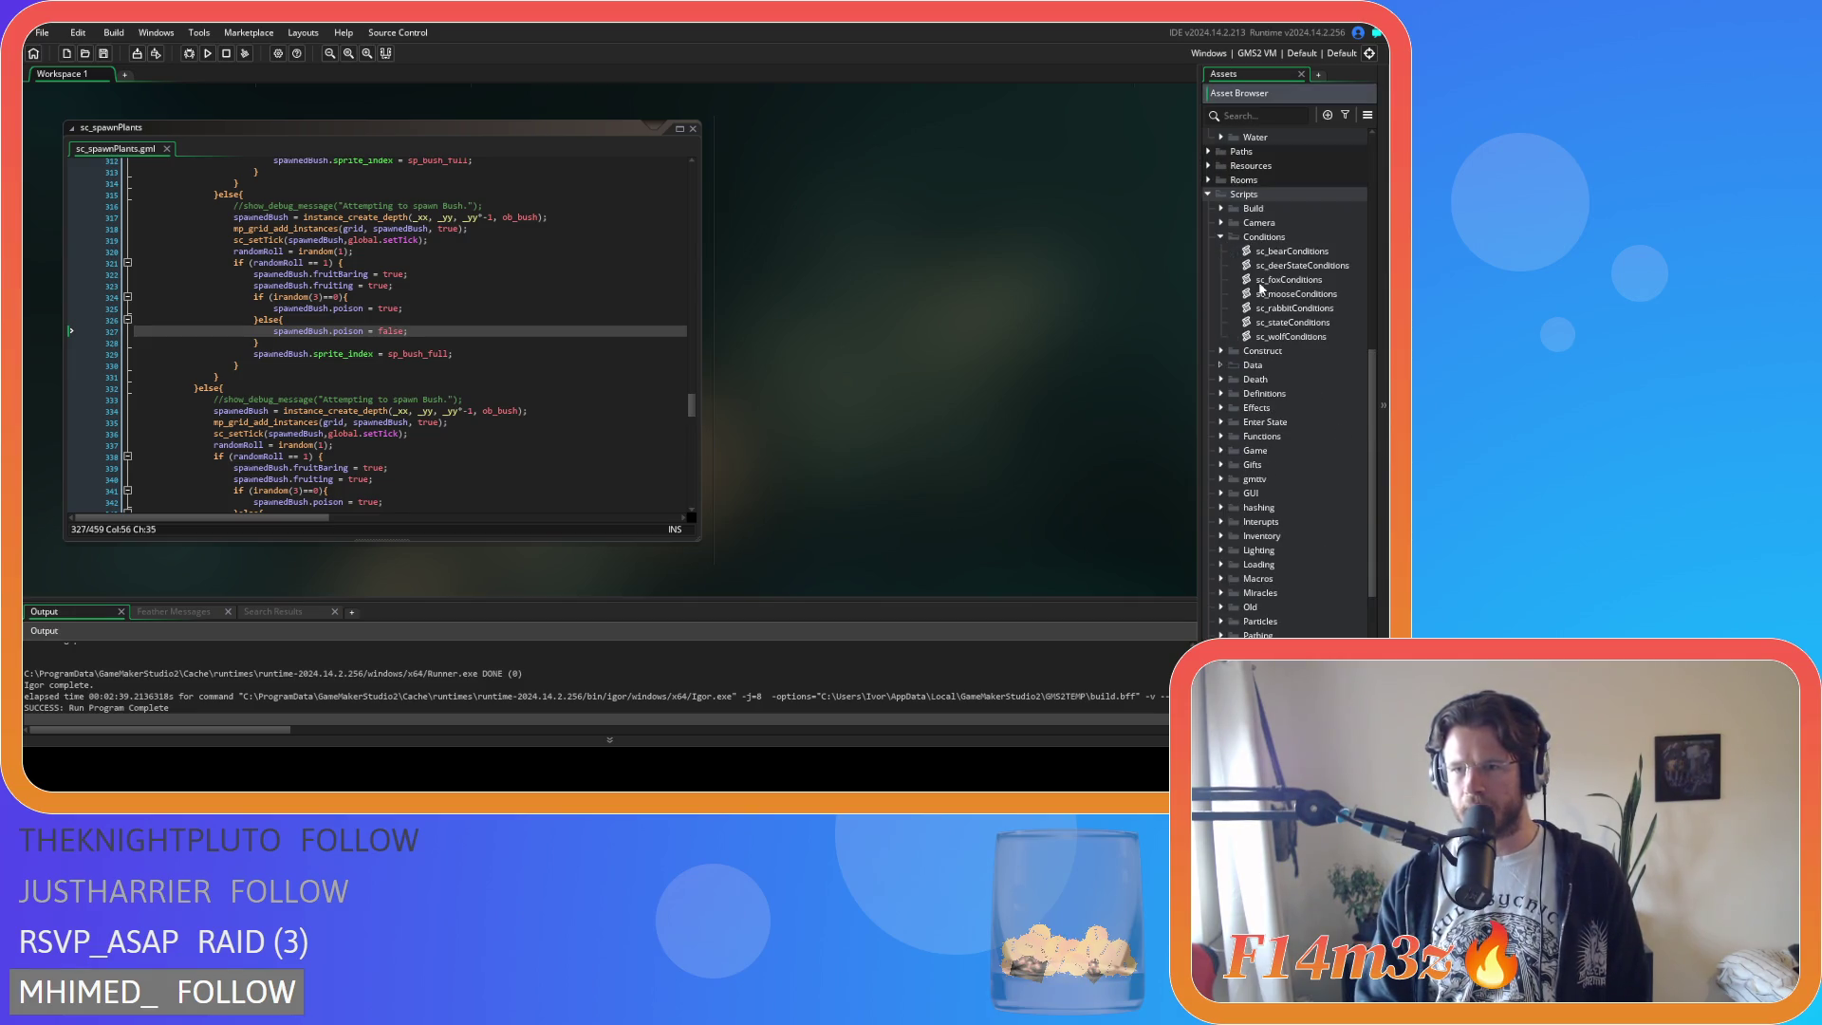
pyautogui.click(1226, 237)
pyautogui.click(1221, 293)
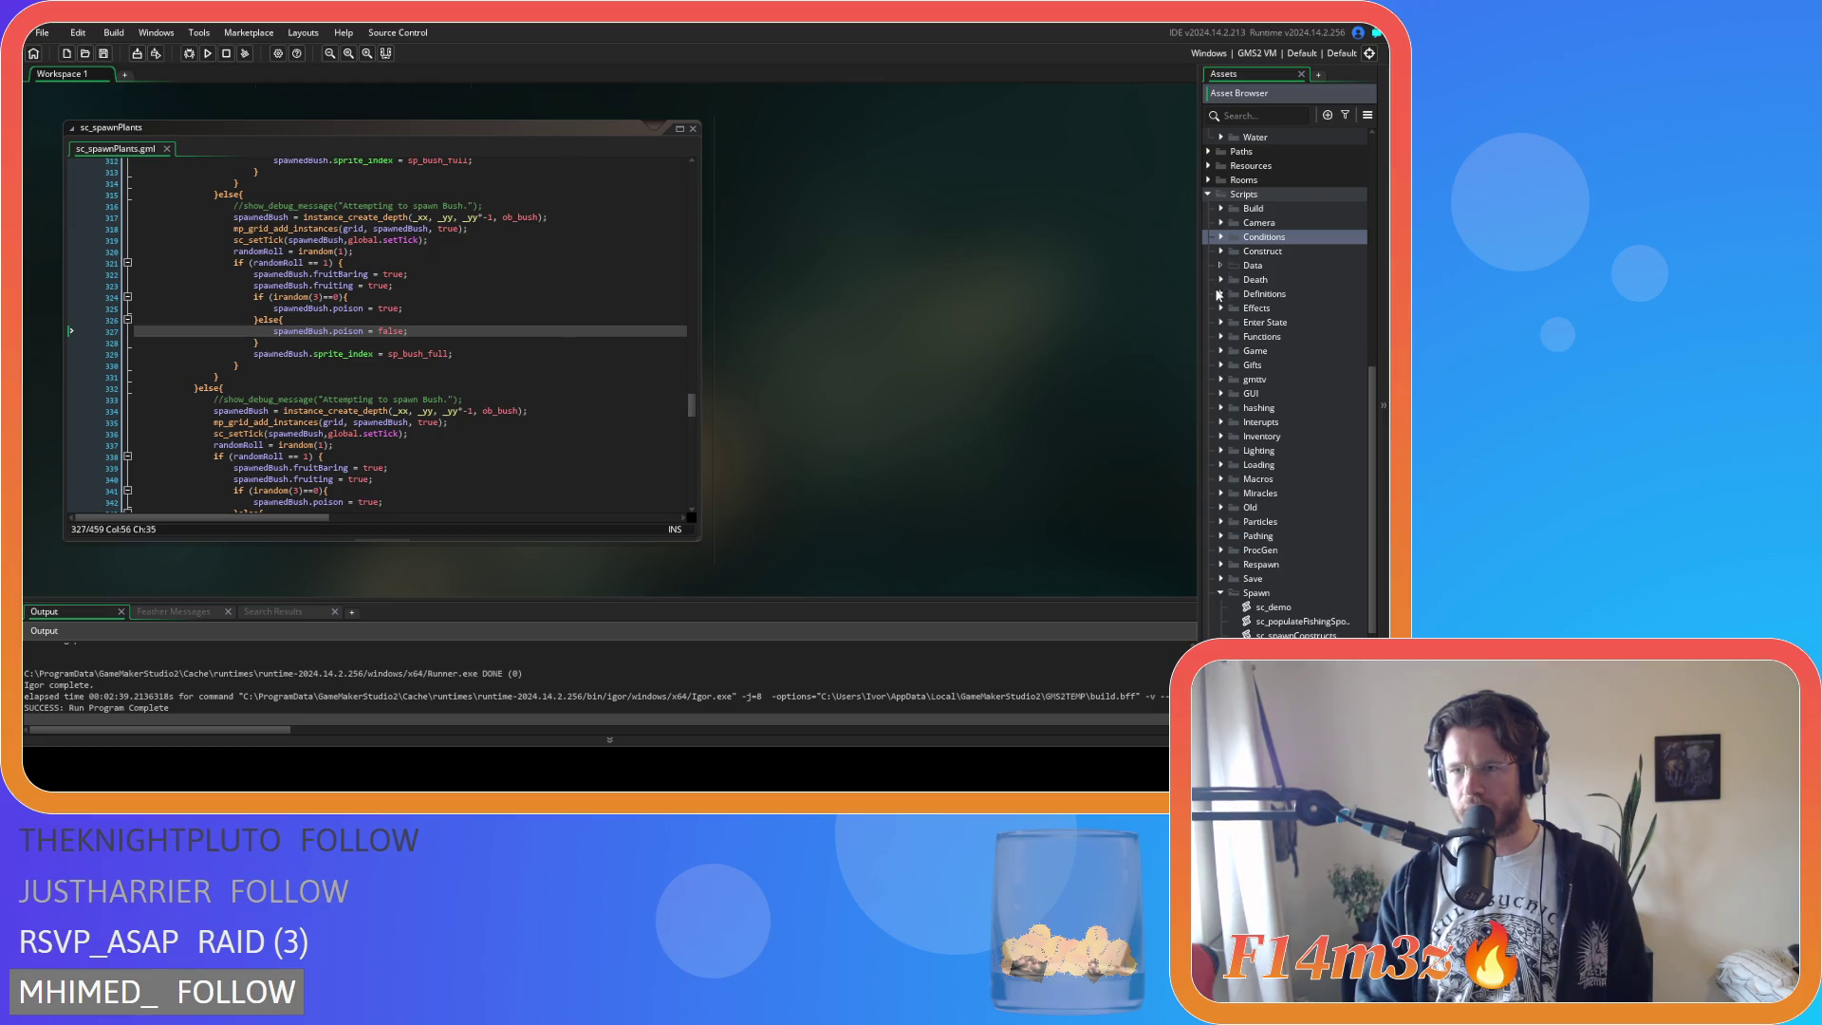
pyautogui.doubleClick(1275, 324)
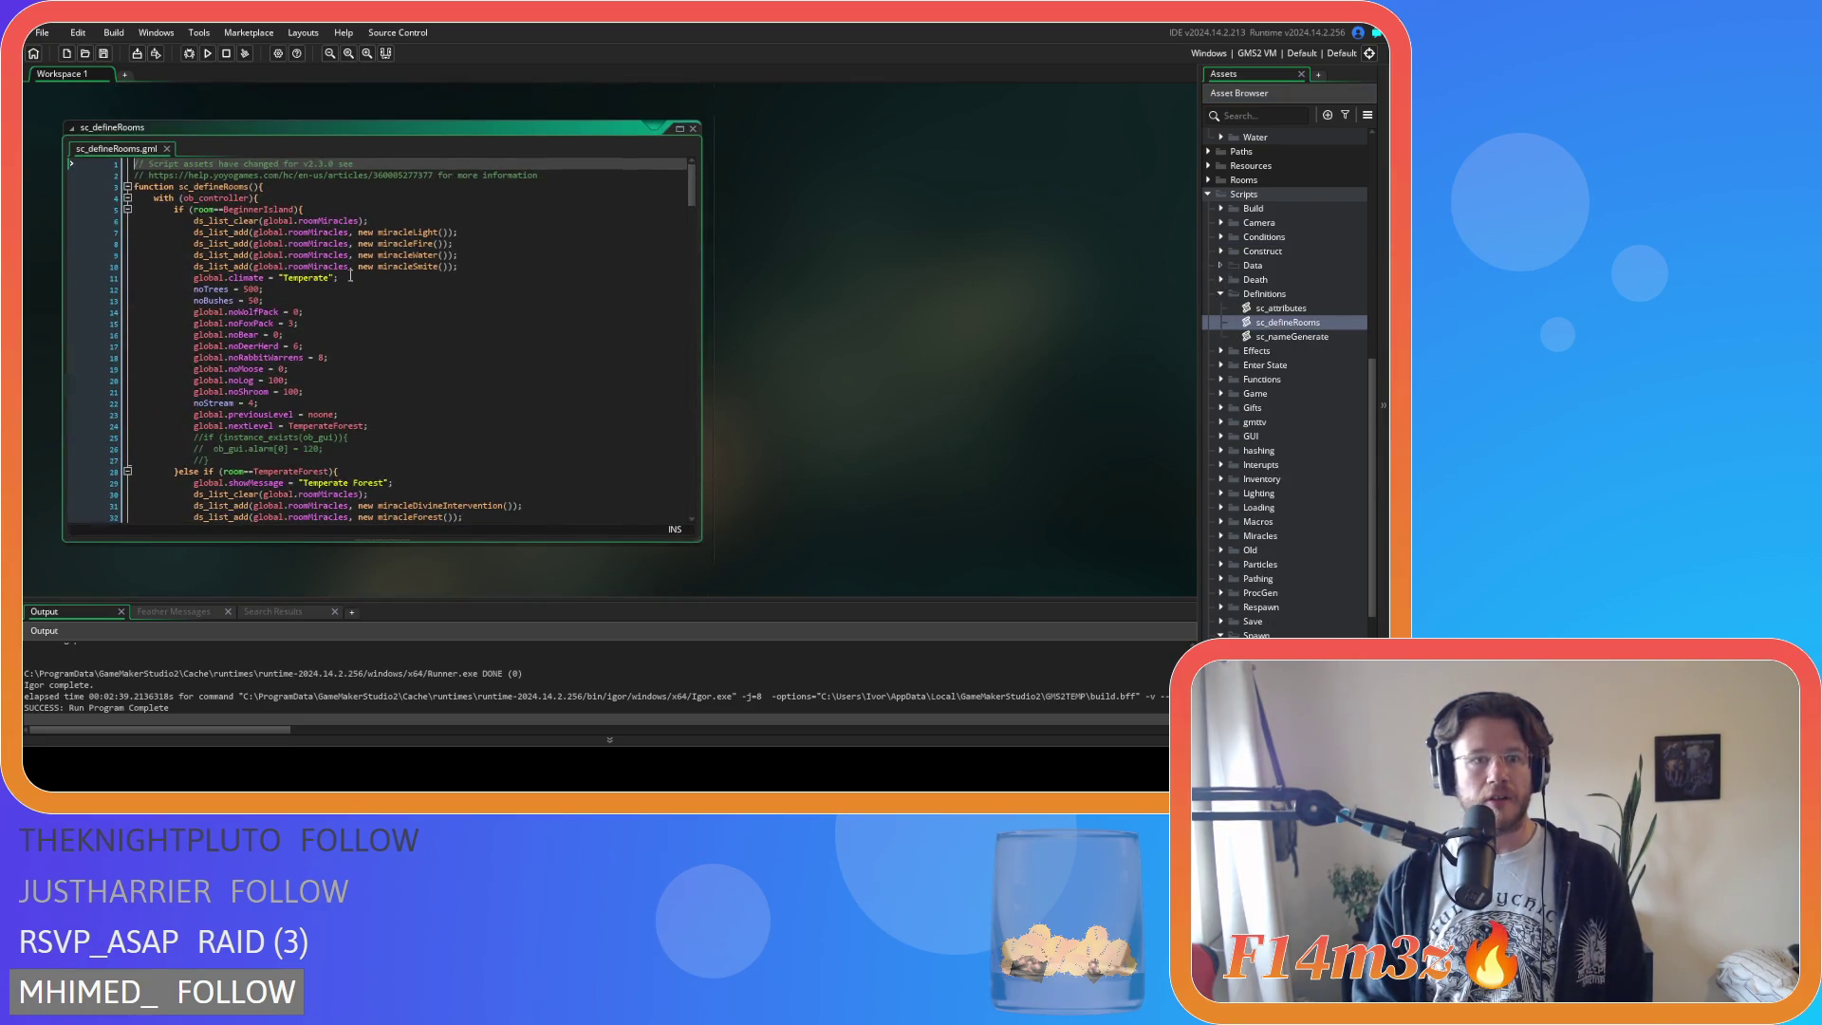
pyautogui.scroll(-5, 342, 266)
pyautogui.moveTo(247, 318); pyautogui.dragTo(275, 321)
pyautogui.scroll(5, 310, 328)
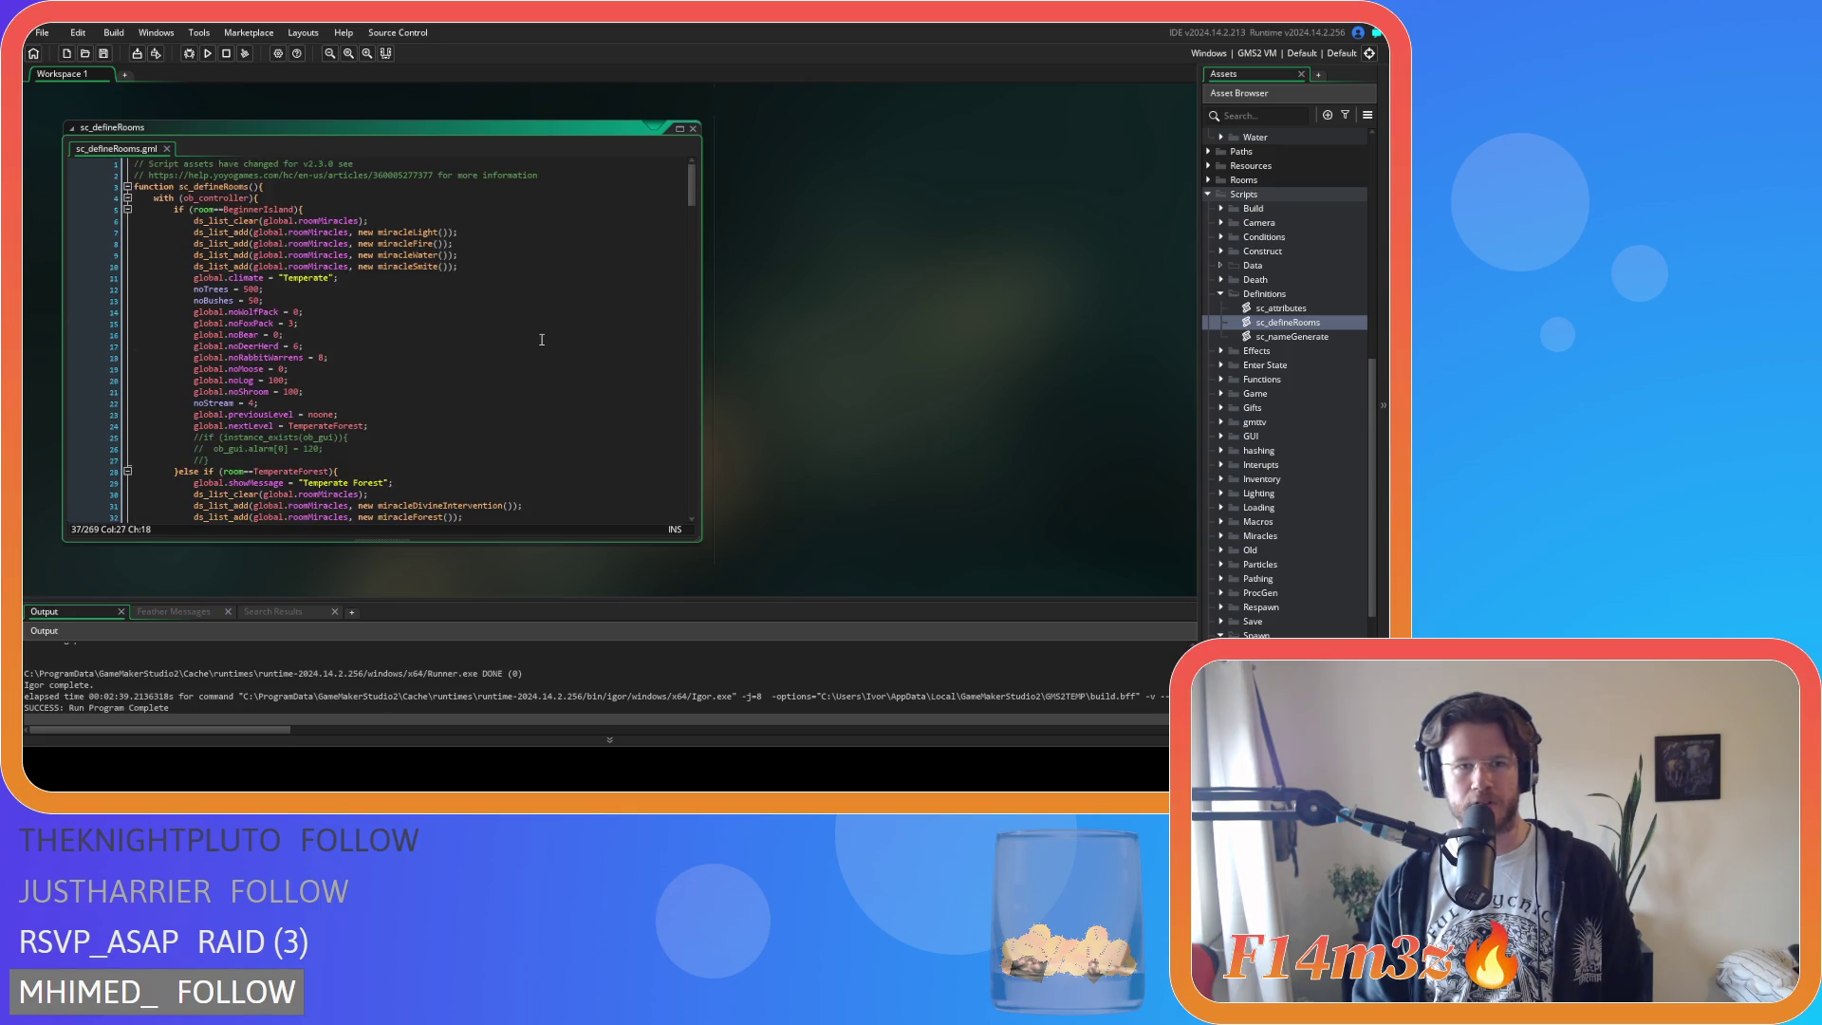
pyautogui.click(693, 128)
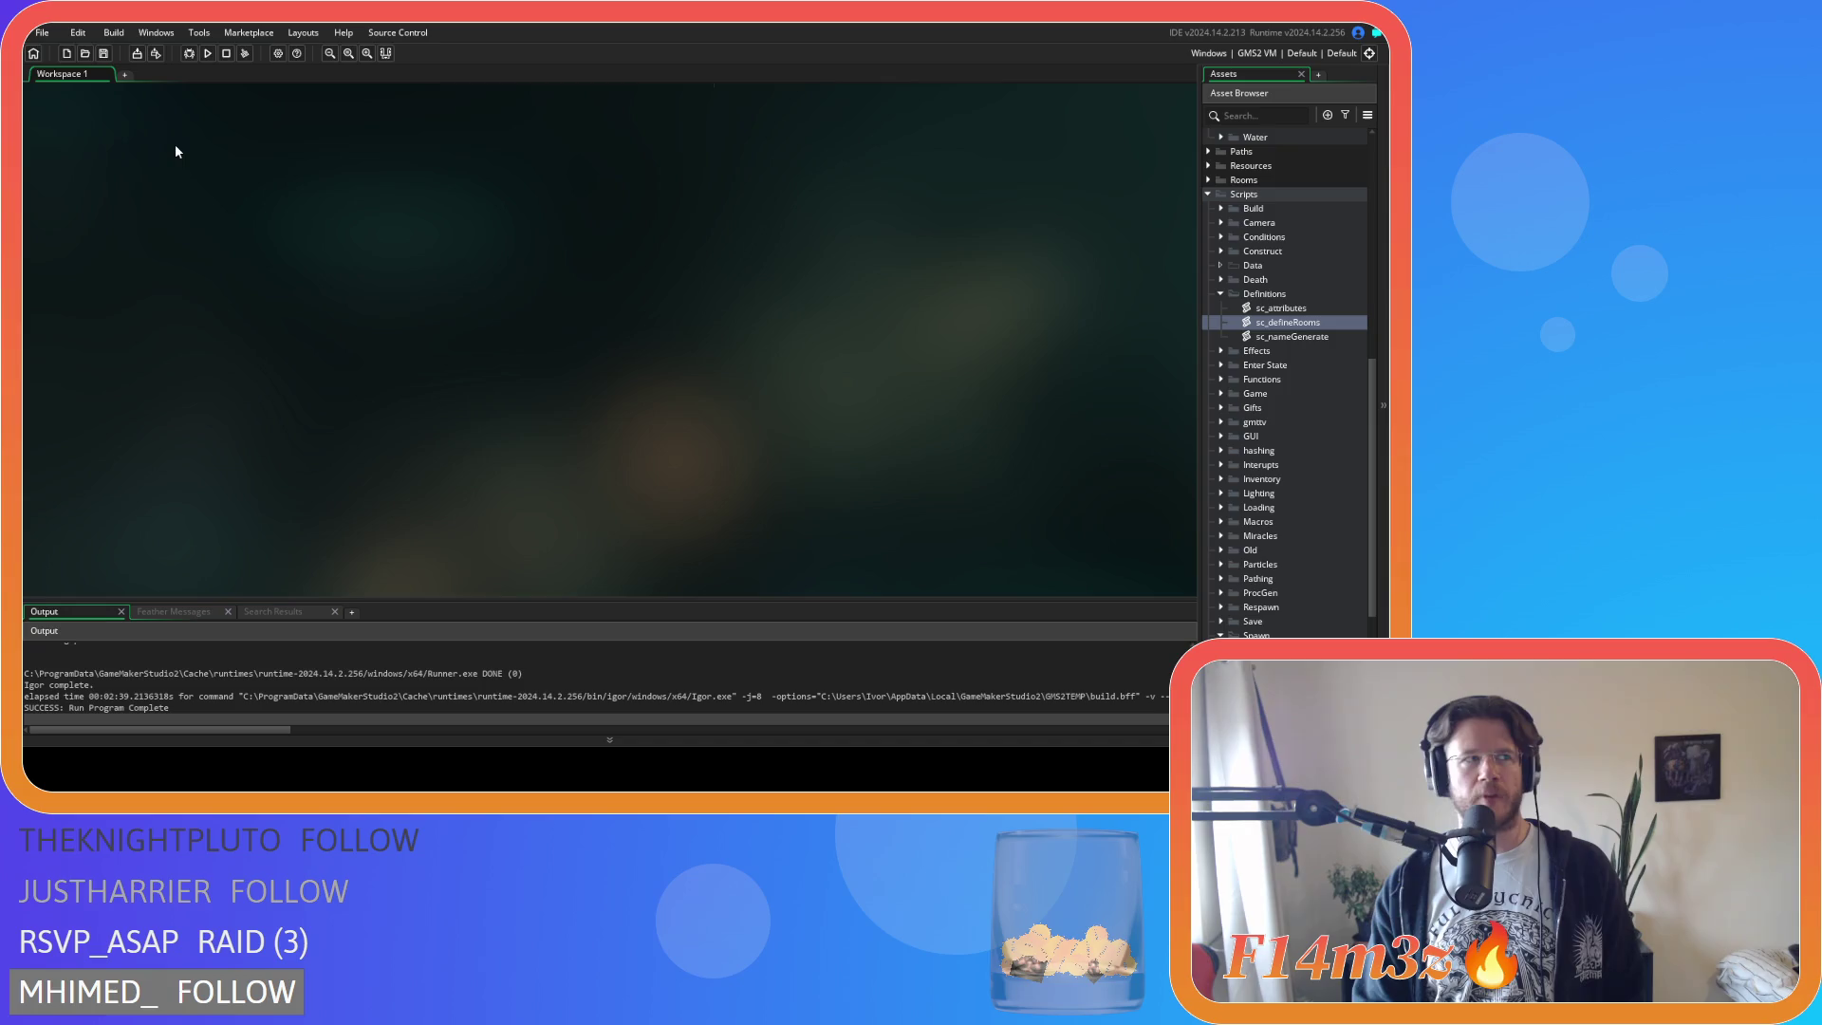
# Collapse the Definitions folder and open the sc_spawnPlants script.
pyautogui.click(1222, 293)
pyautogui.scroll(-4, 1336, 406)
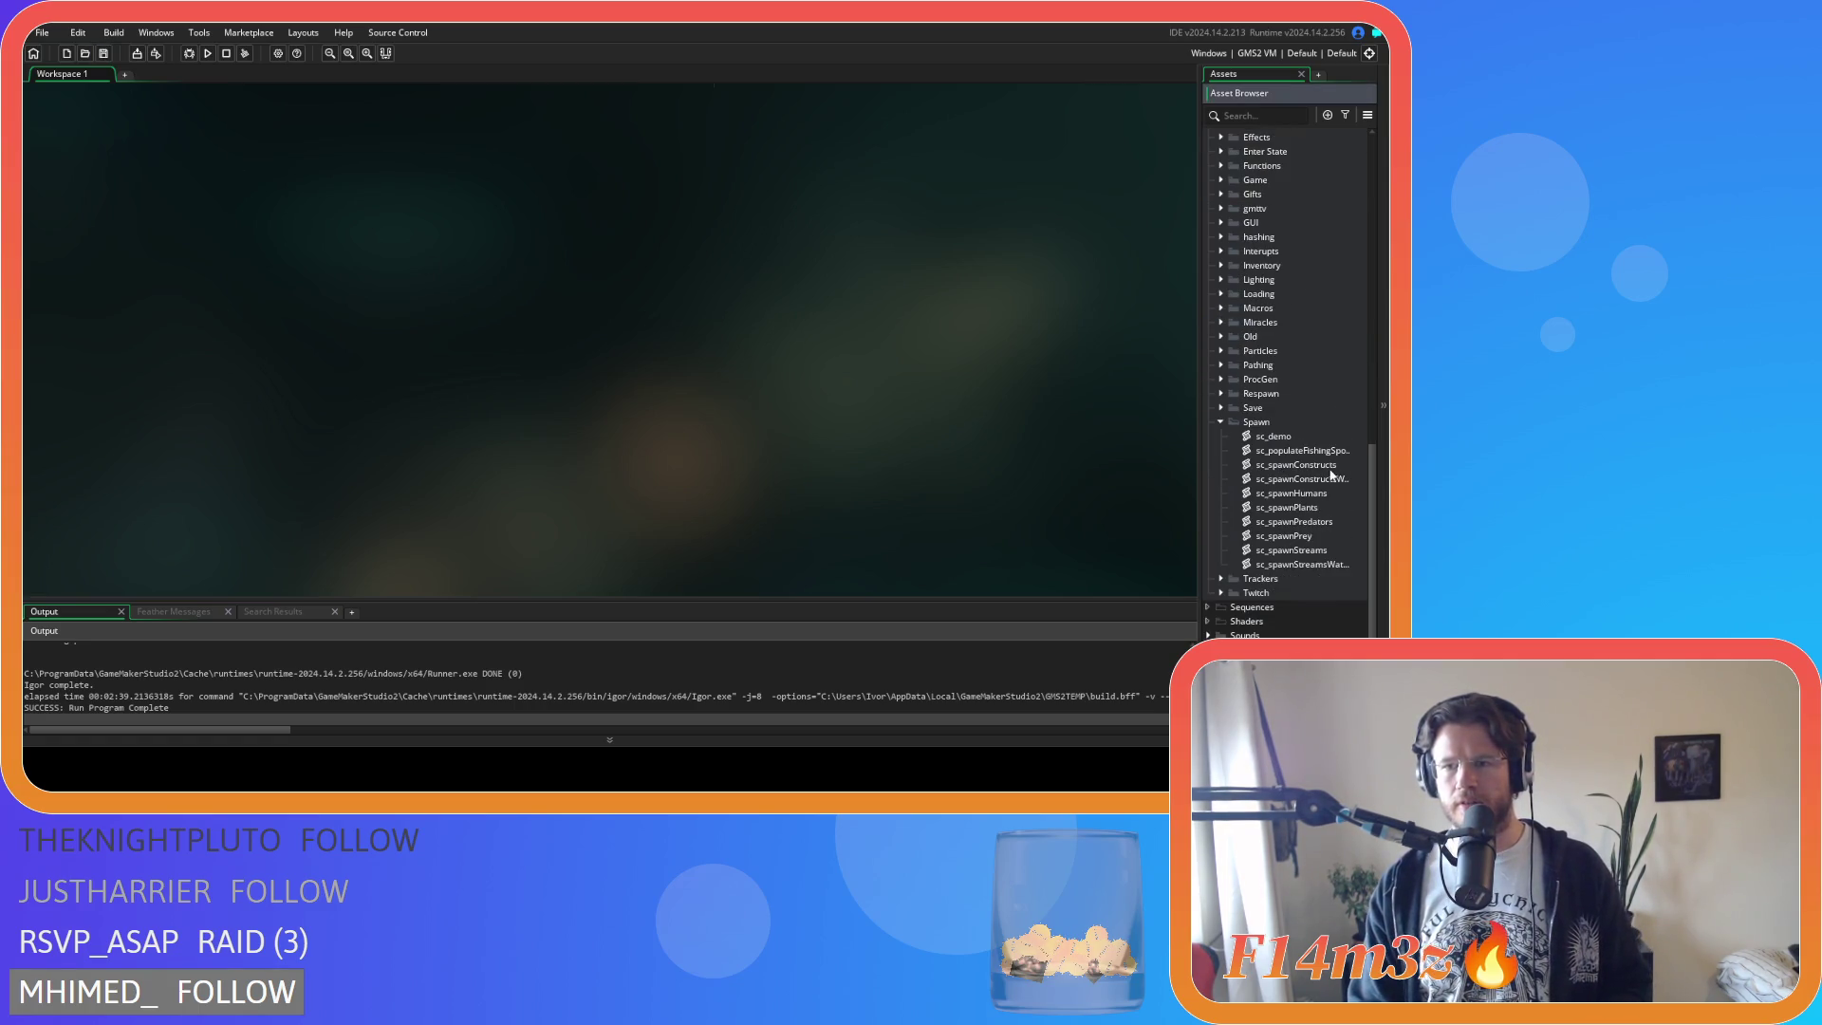
pyautogui.doubleClick(1317, 505)
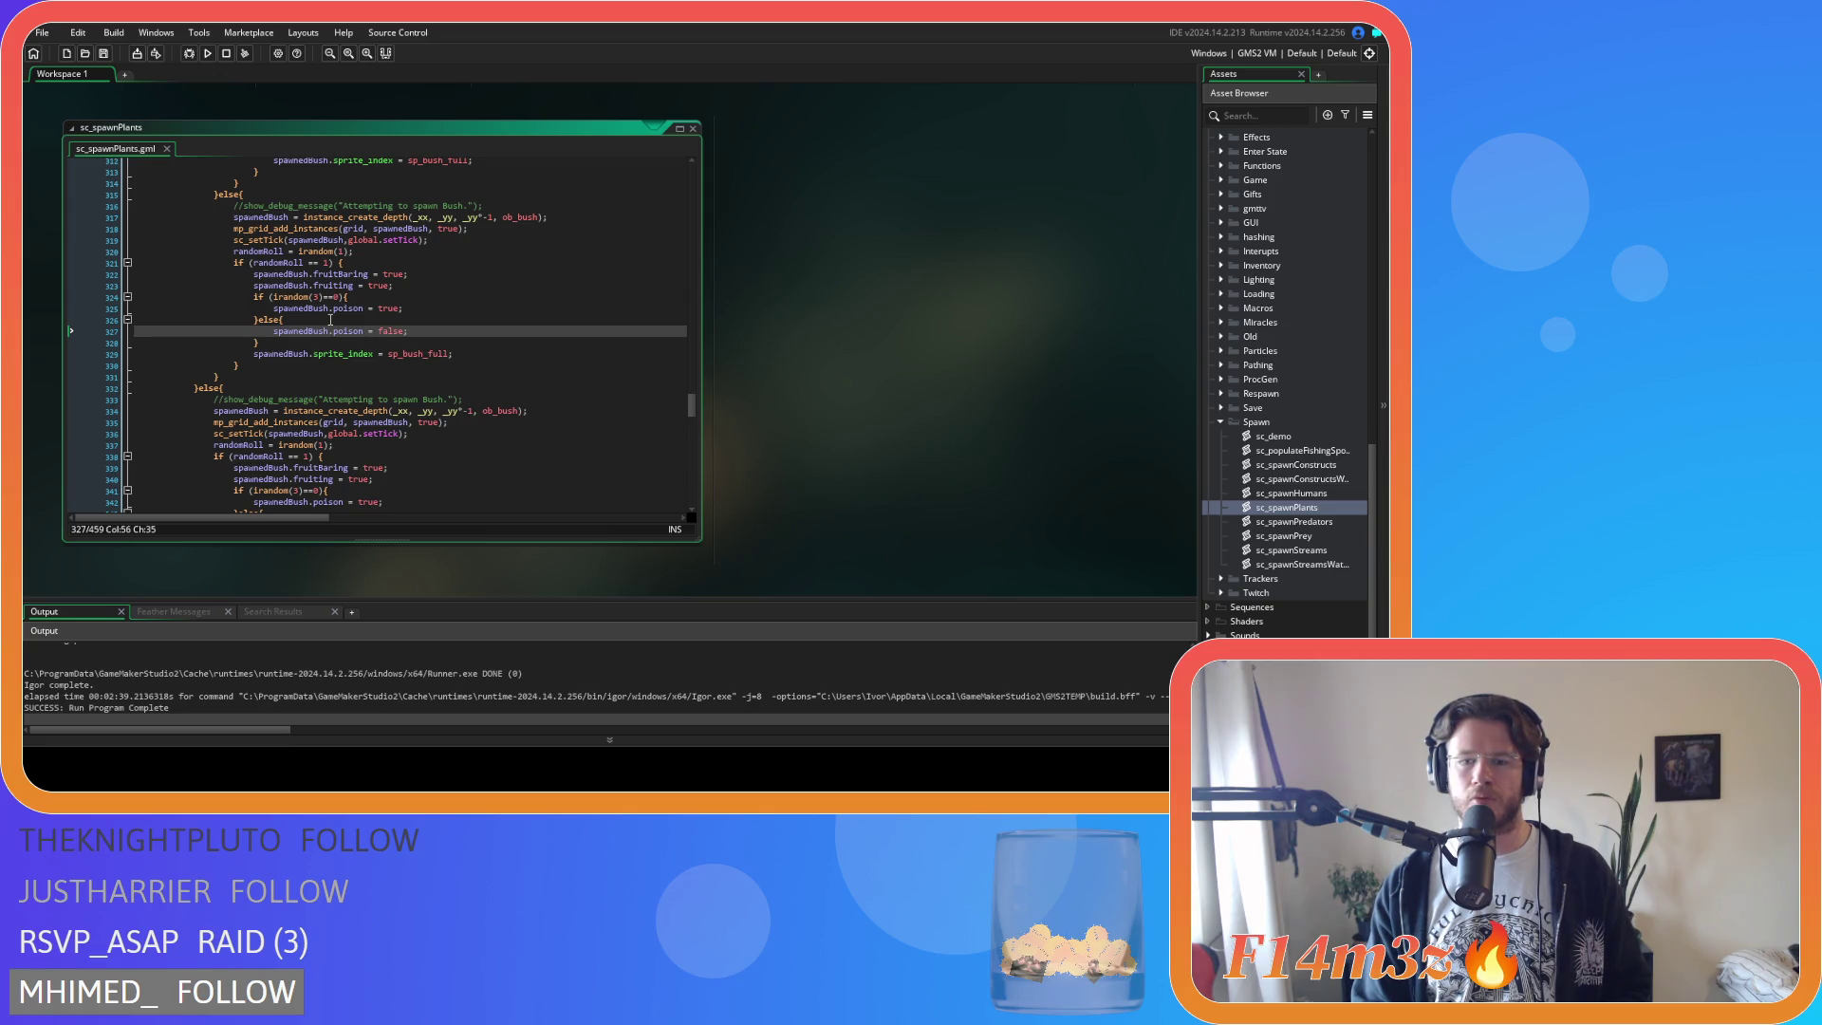
# Change the bush poison roll from irandom(3) to irandom(2) and save the script.
pyautogui.click(318, 297)
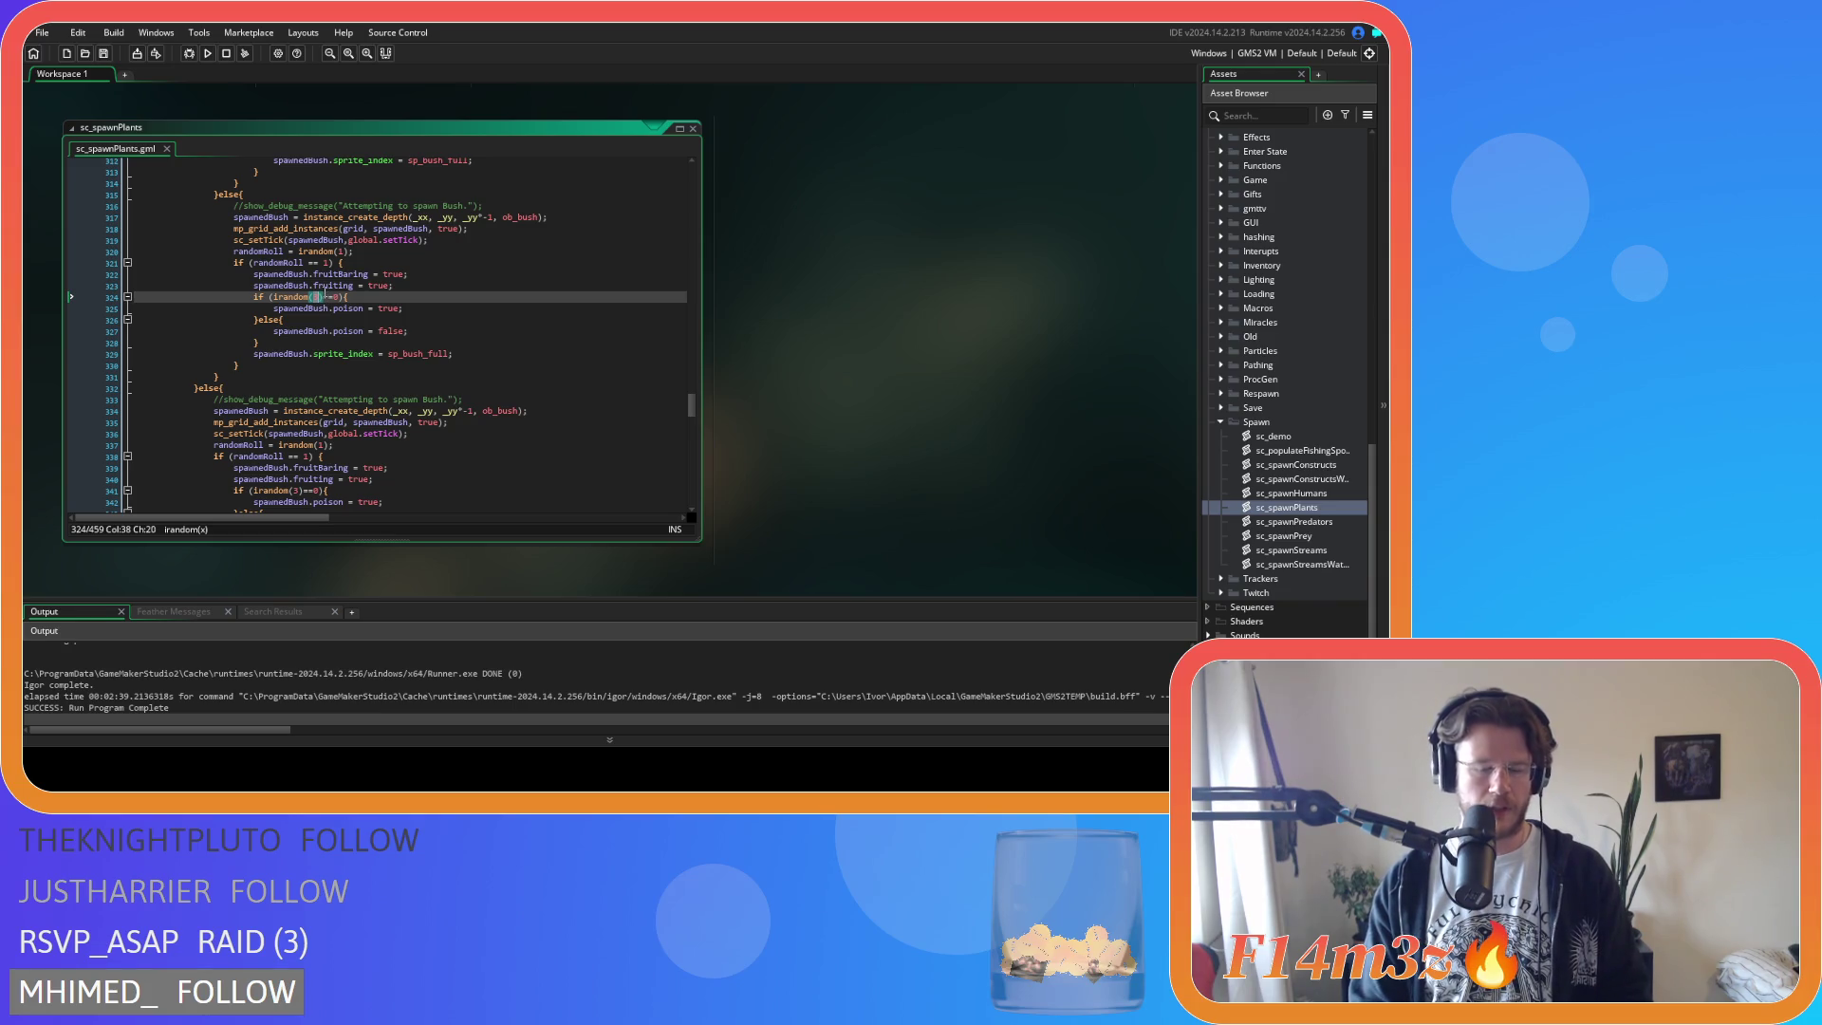
pyautogui.write('2')
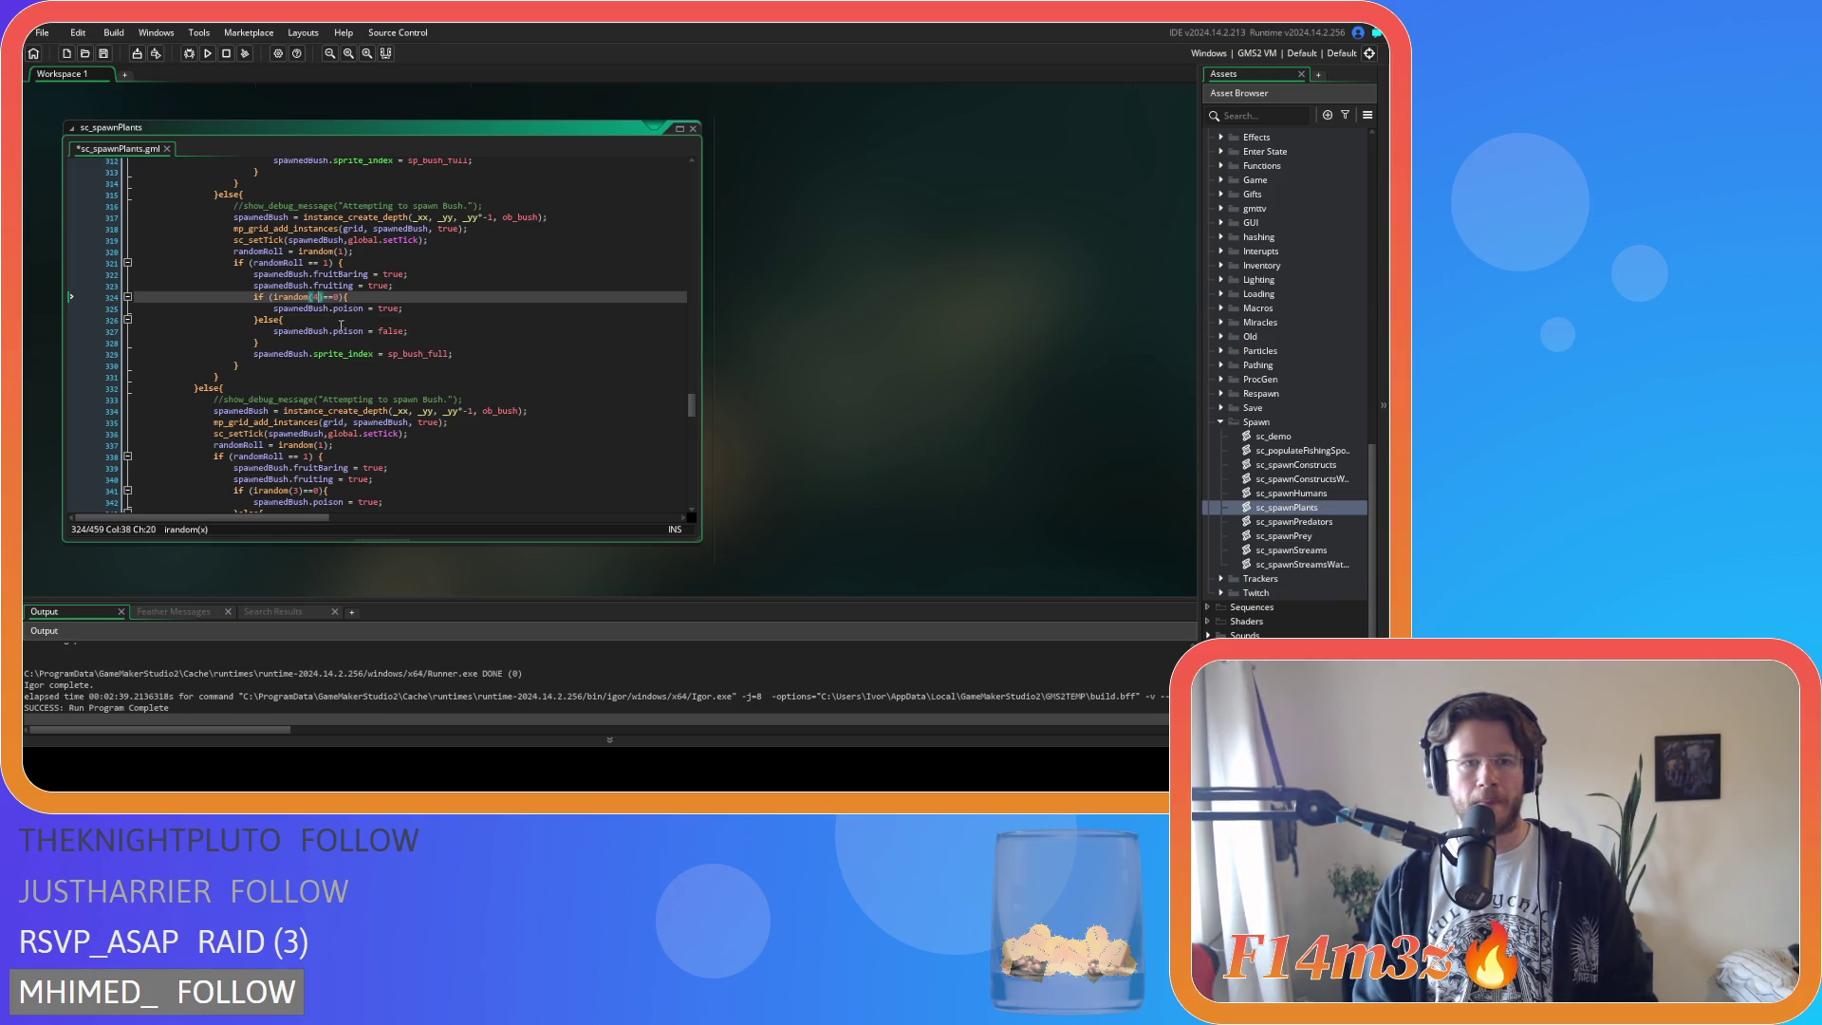
pyautogui.scroll(10, 384, 357)
pyautogui.scroll(-2, 384, 358)
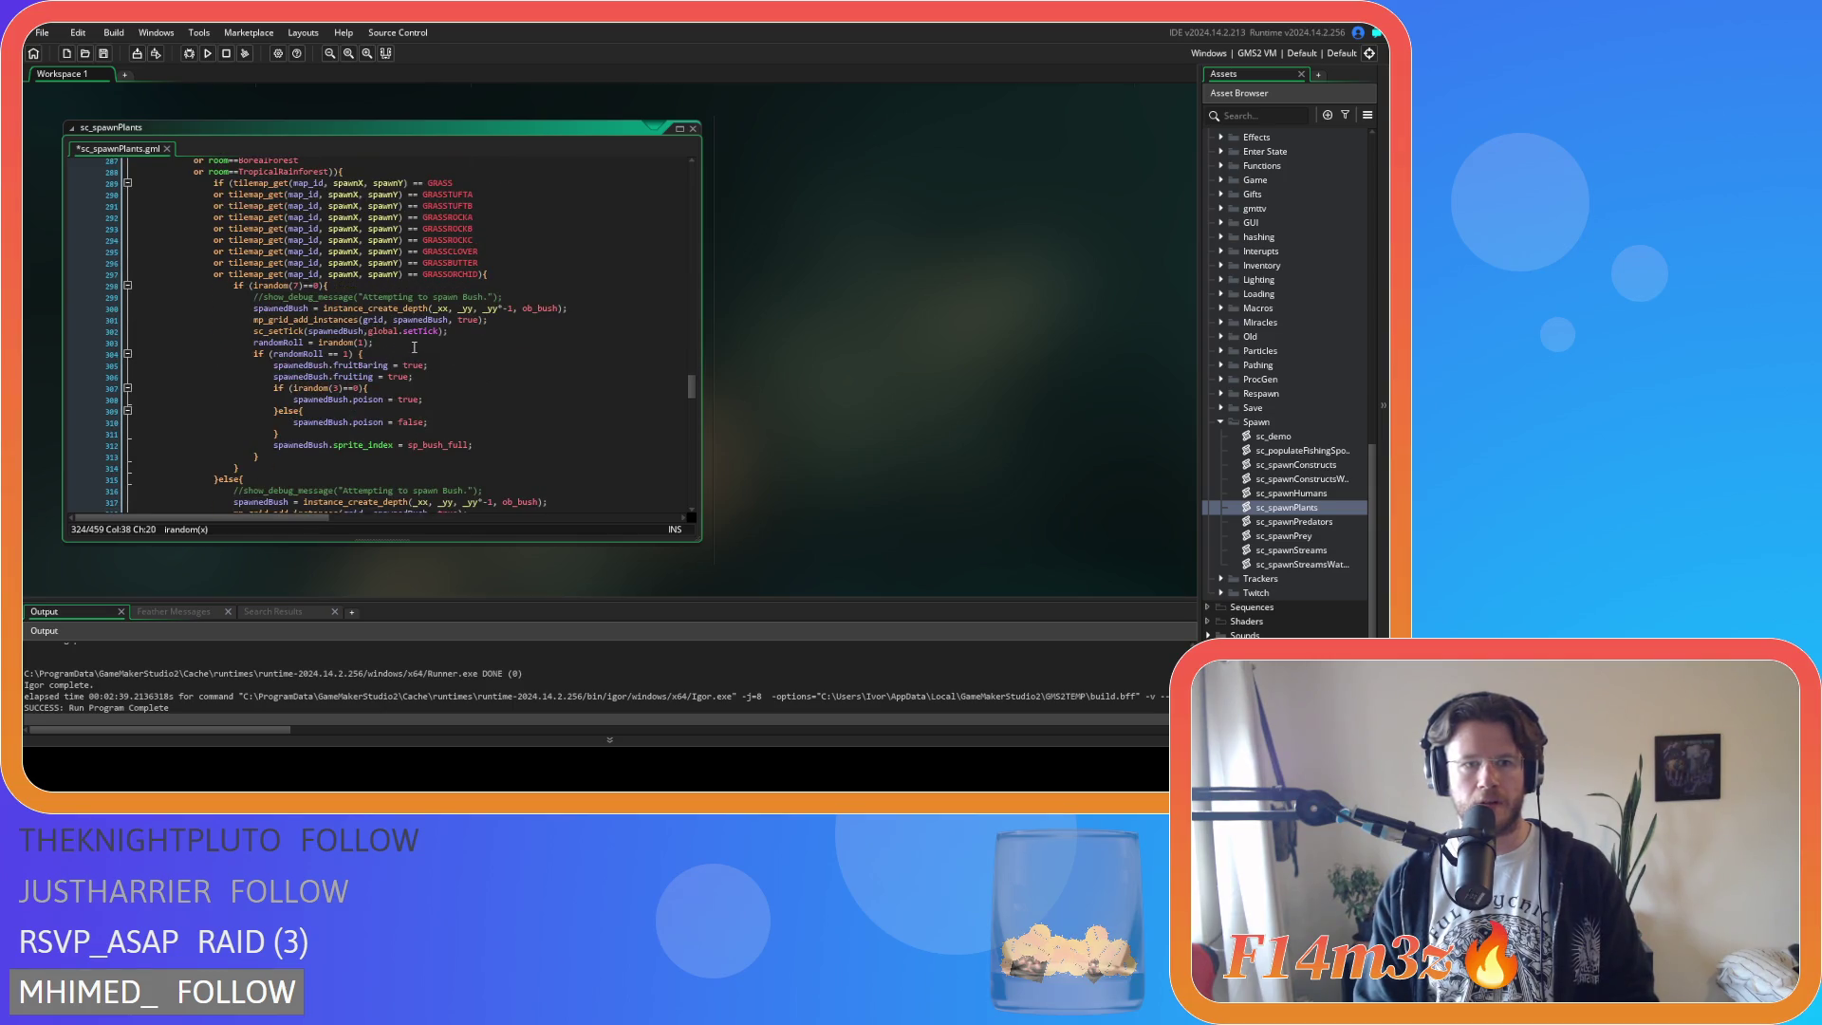
pyautogui.scroll(-2, 414, 347)
pyautogui.doubleClick(338, 330)
pyautogui.scroll(-9, 410, 344)
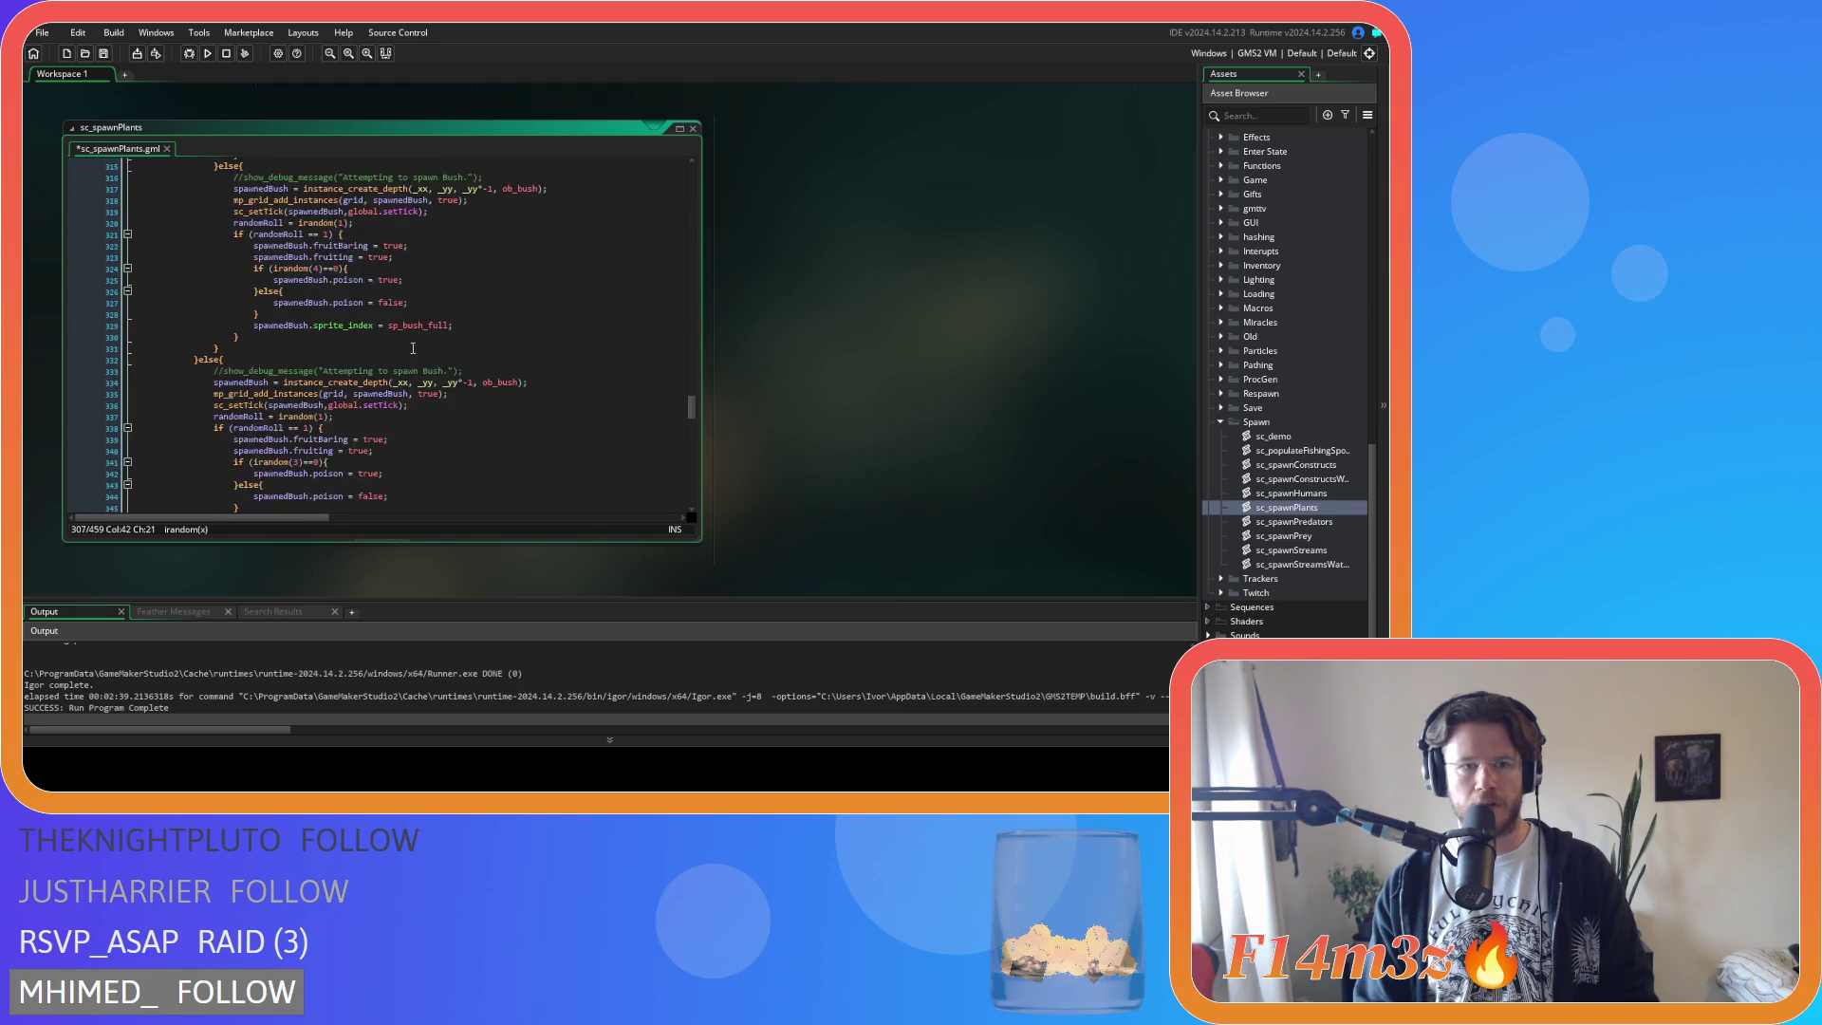
pyautogui.doubleClick(296, 405)
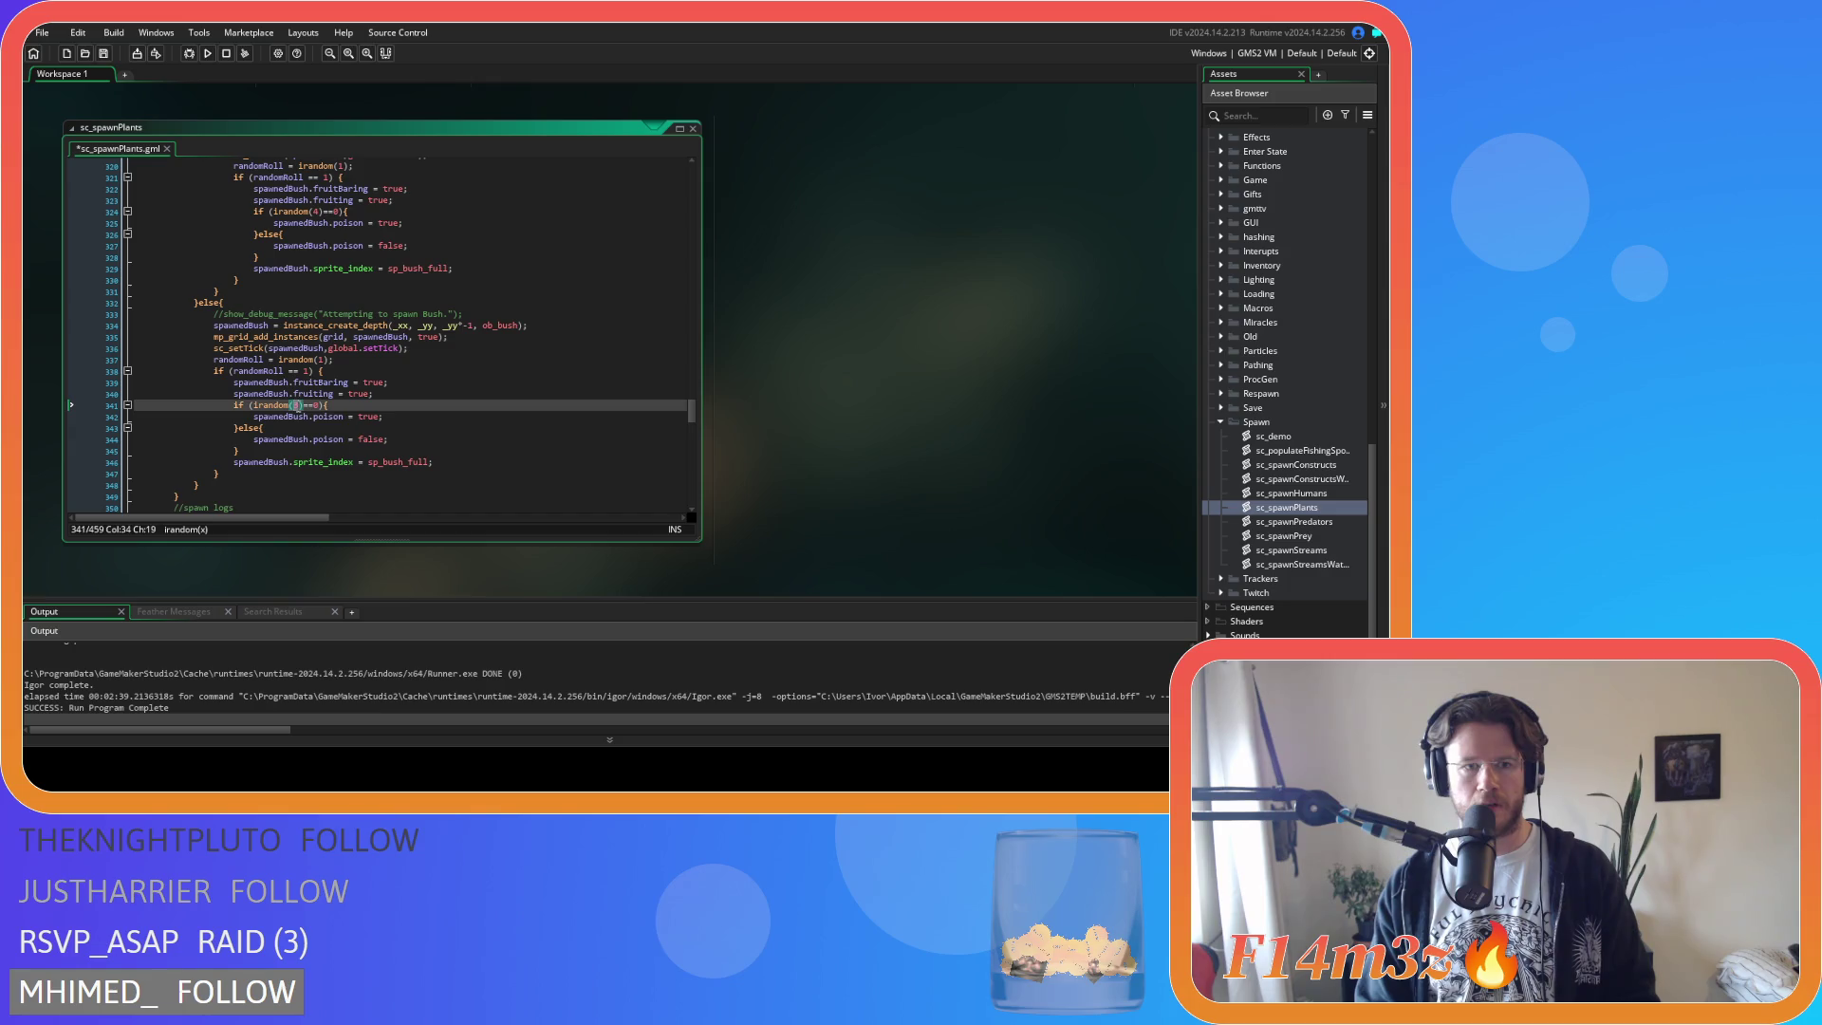
pyautogui.write('4')
pyautogui.hotkey('ctrl', 's')
# Build and run the game with F5 to test the new poison chance.
pyautogui.scroll(-4, 418, 408)
pyautogui.scroll(5, 493, 313)
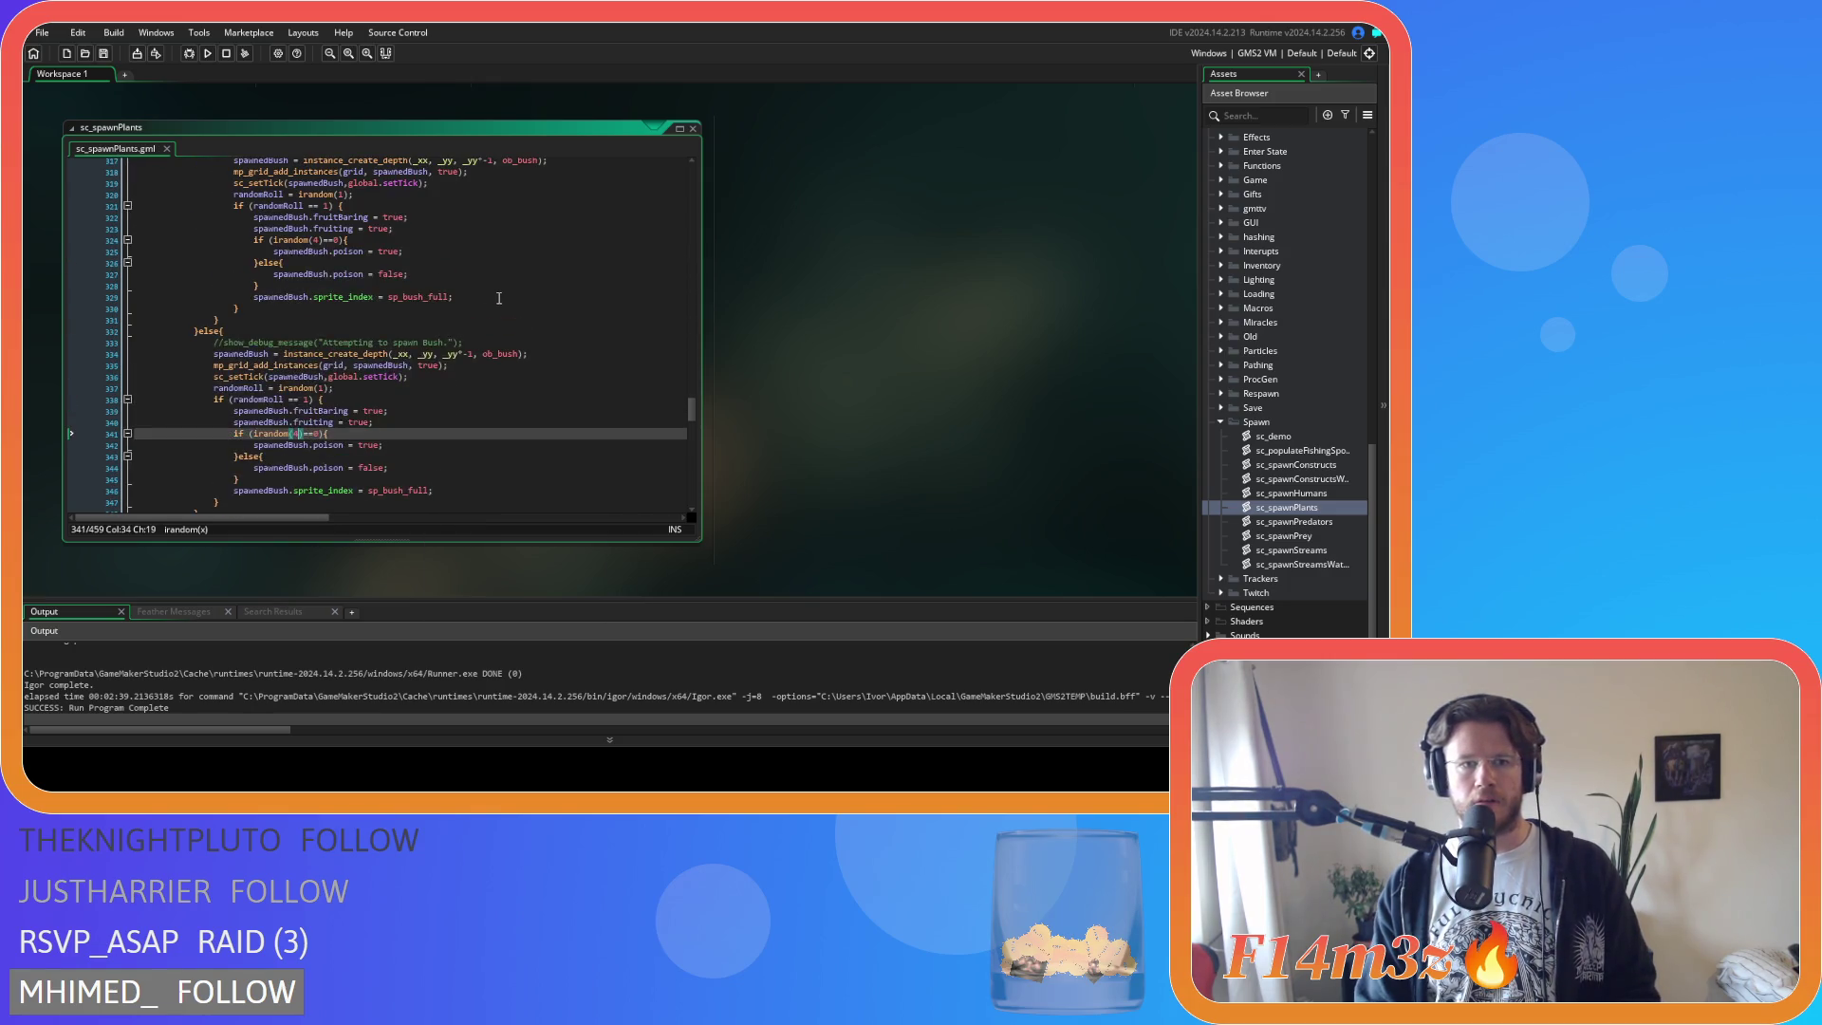
pyautogui.click(508, 275)
pyautogui.press('F5')
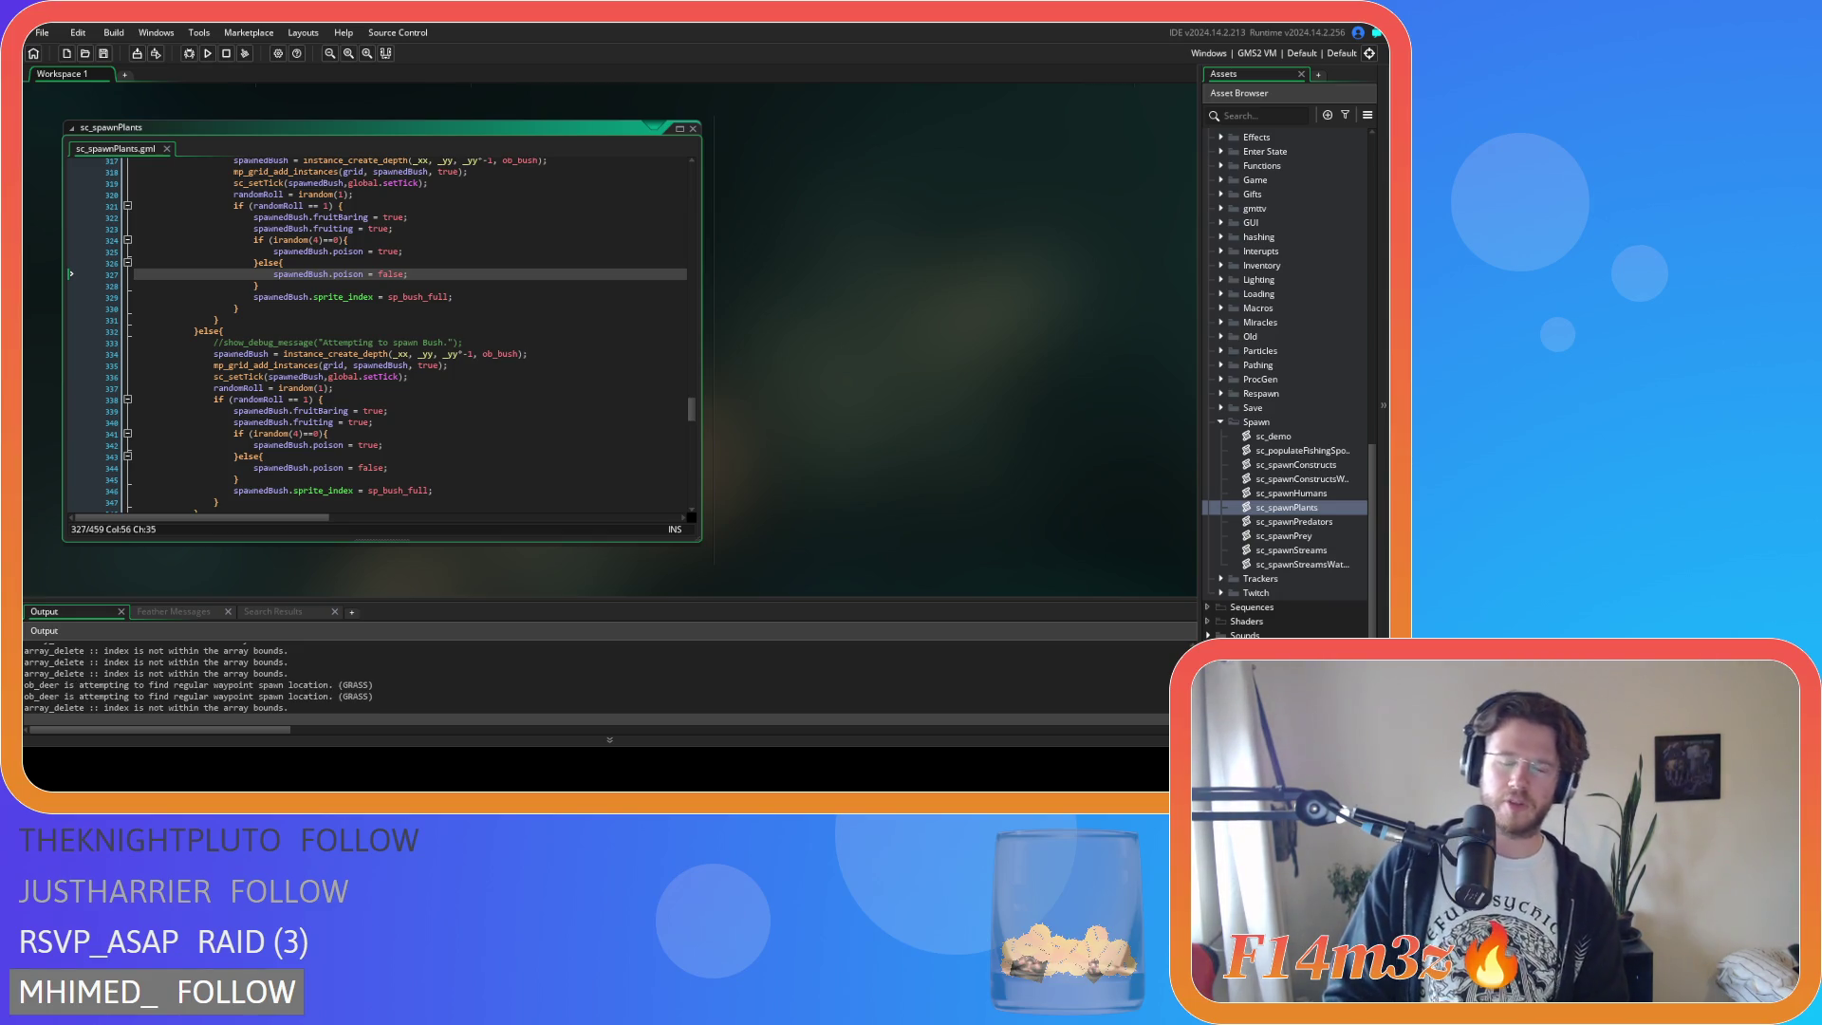
pyautogui.hotkey('alt', 'Tab')
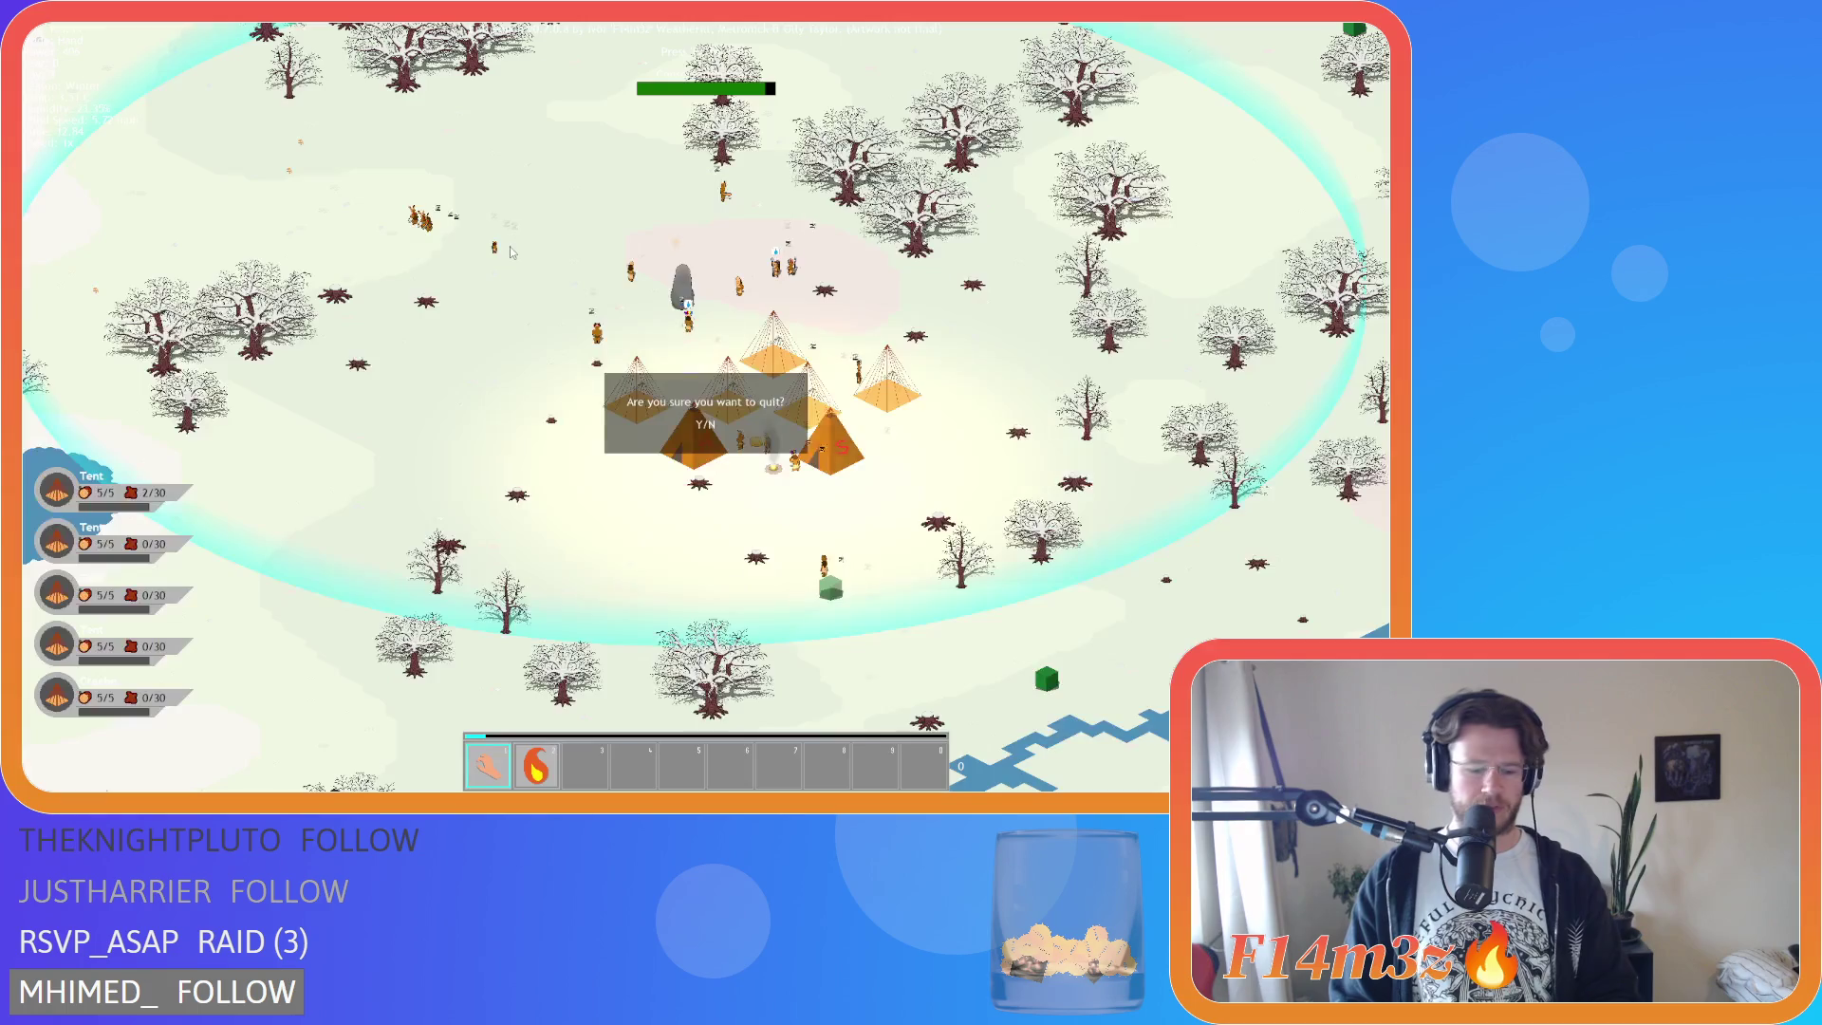
# Confirm the selected difficulty so a new world generates.
pyautogui.press('Return')
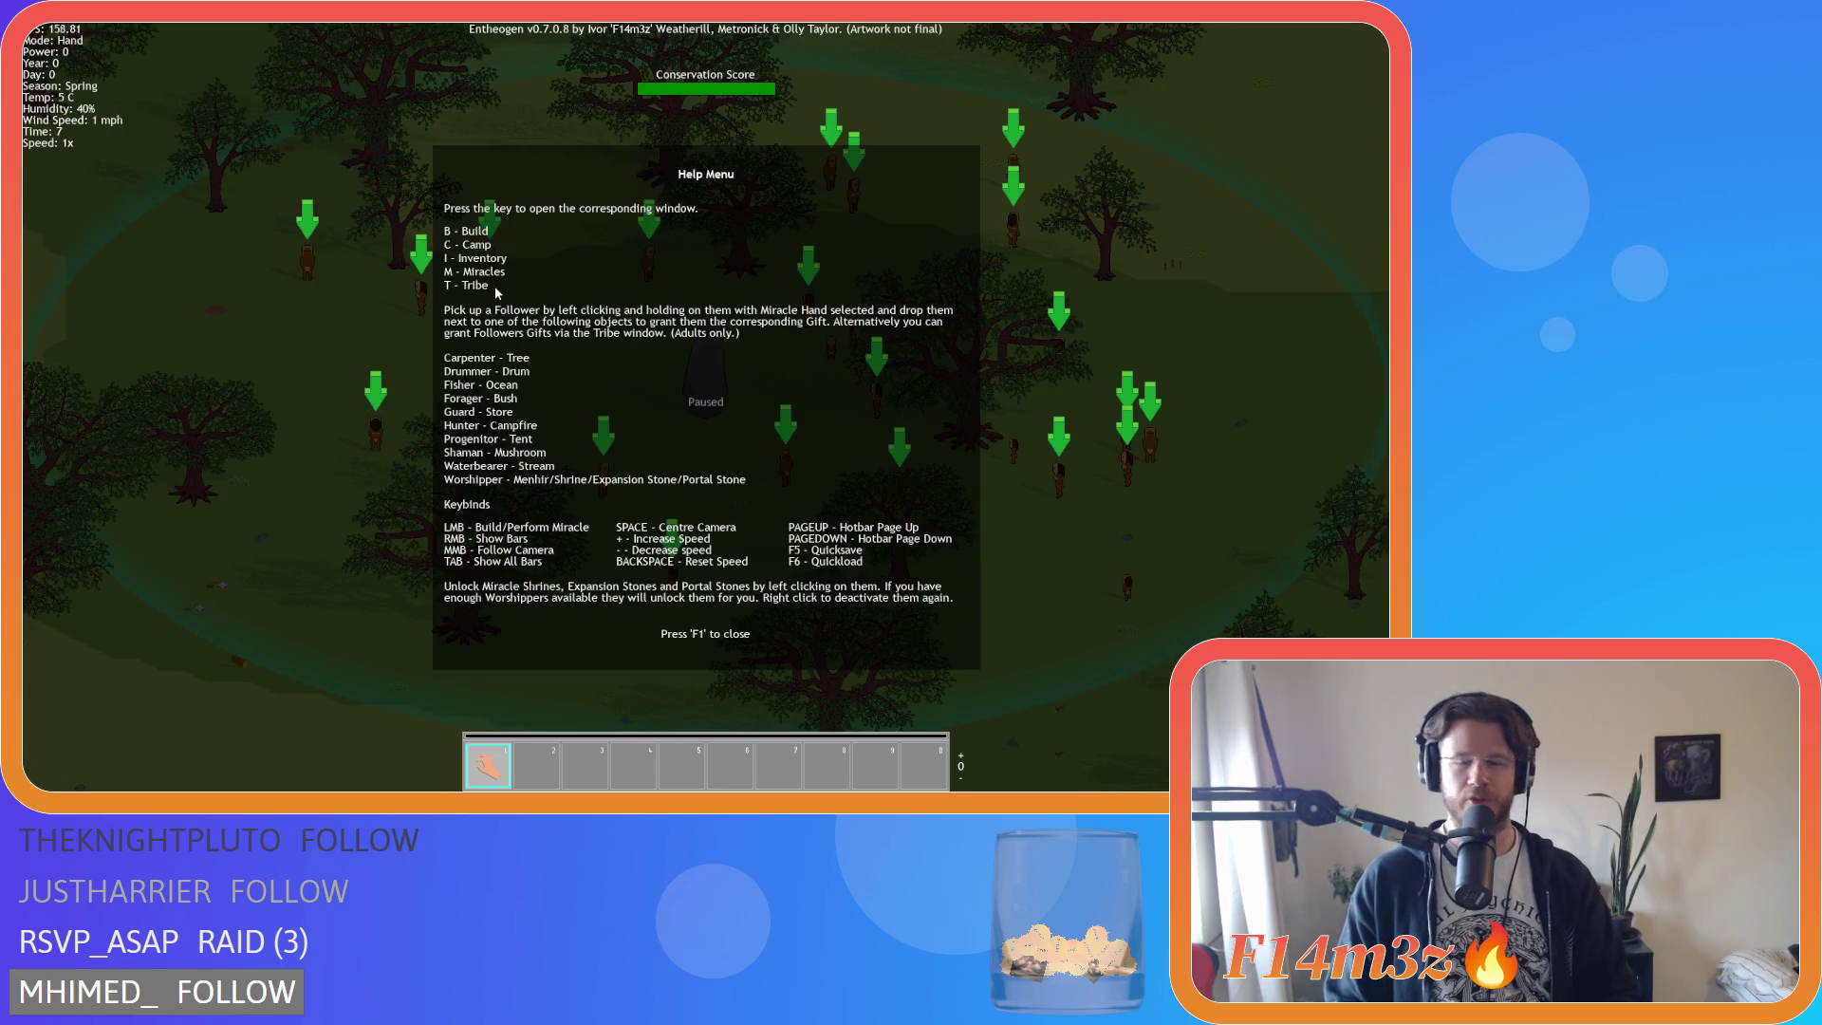
# Close the help overlay and survey the lower map and river area for bushes.
pyautogui.press('F1')
pyautogui.scroll(-5, 543, 302)
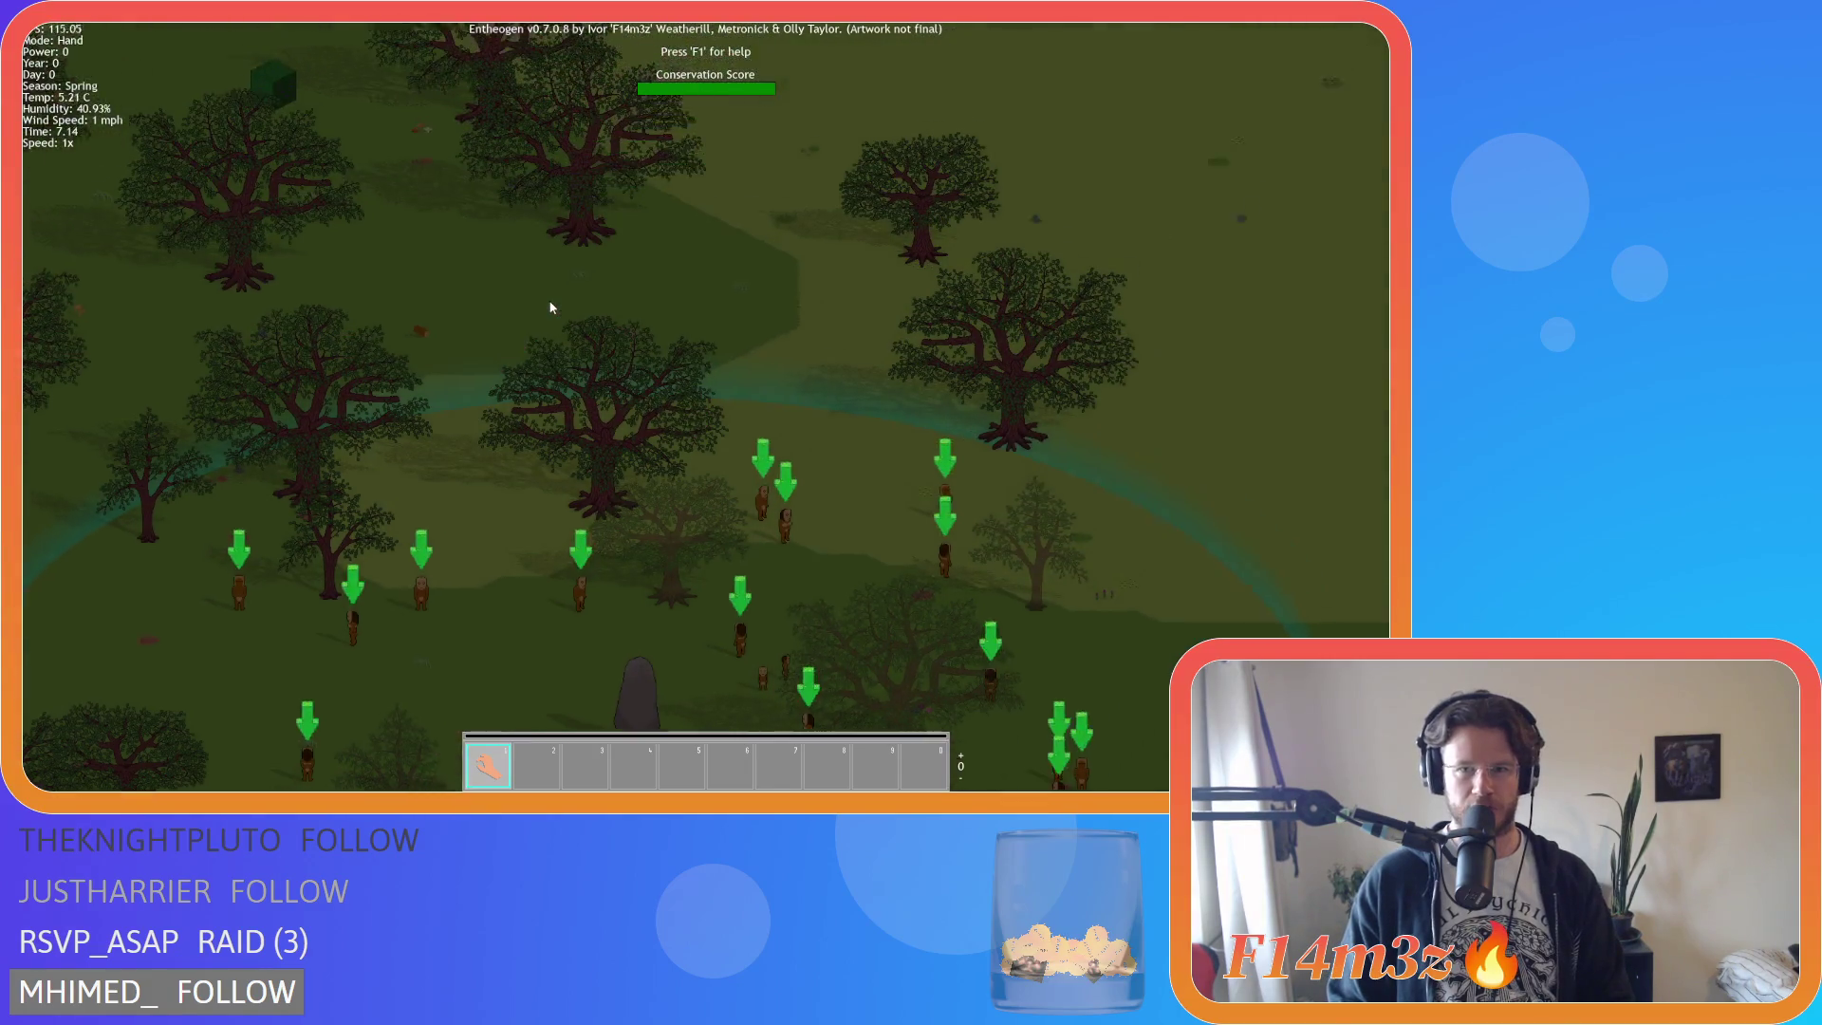
pyautogui.press('d')
pyautogui.press('a')
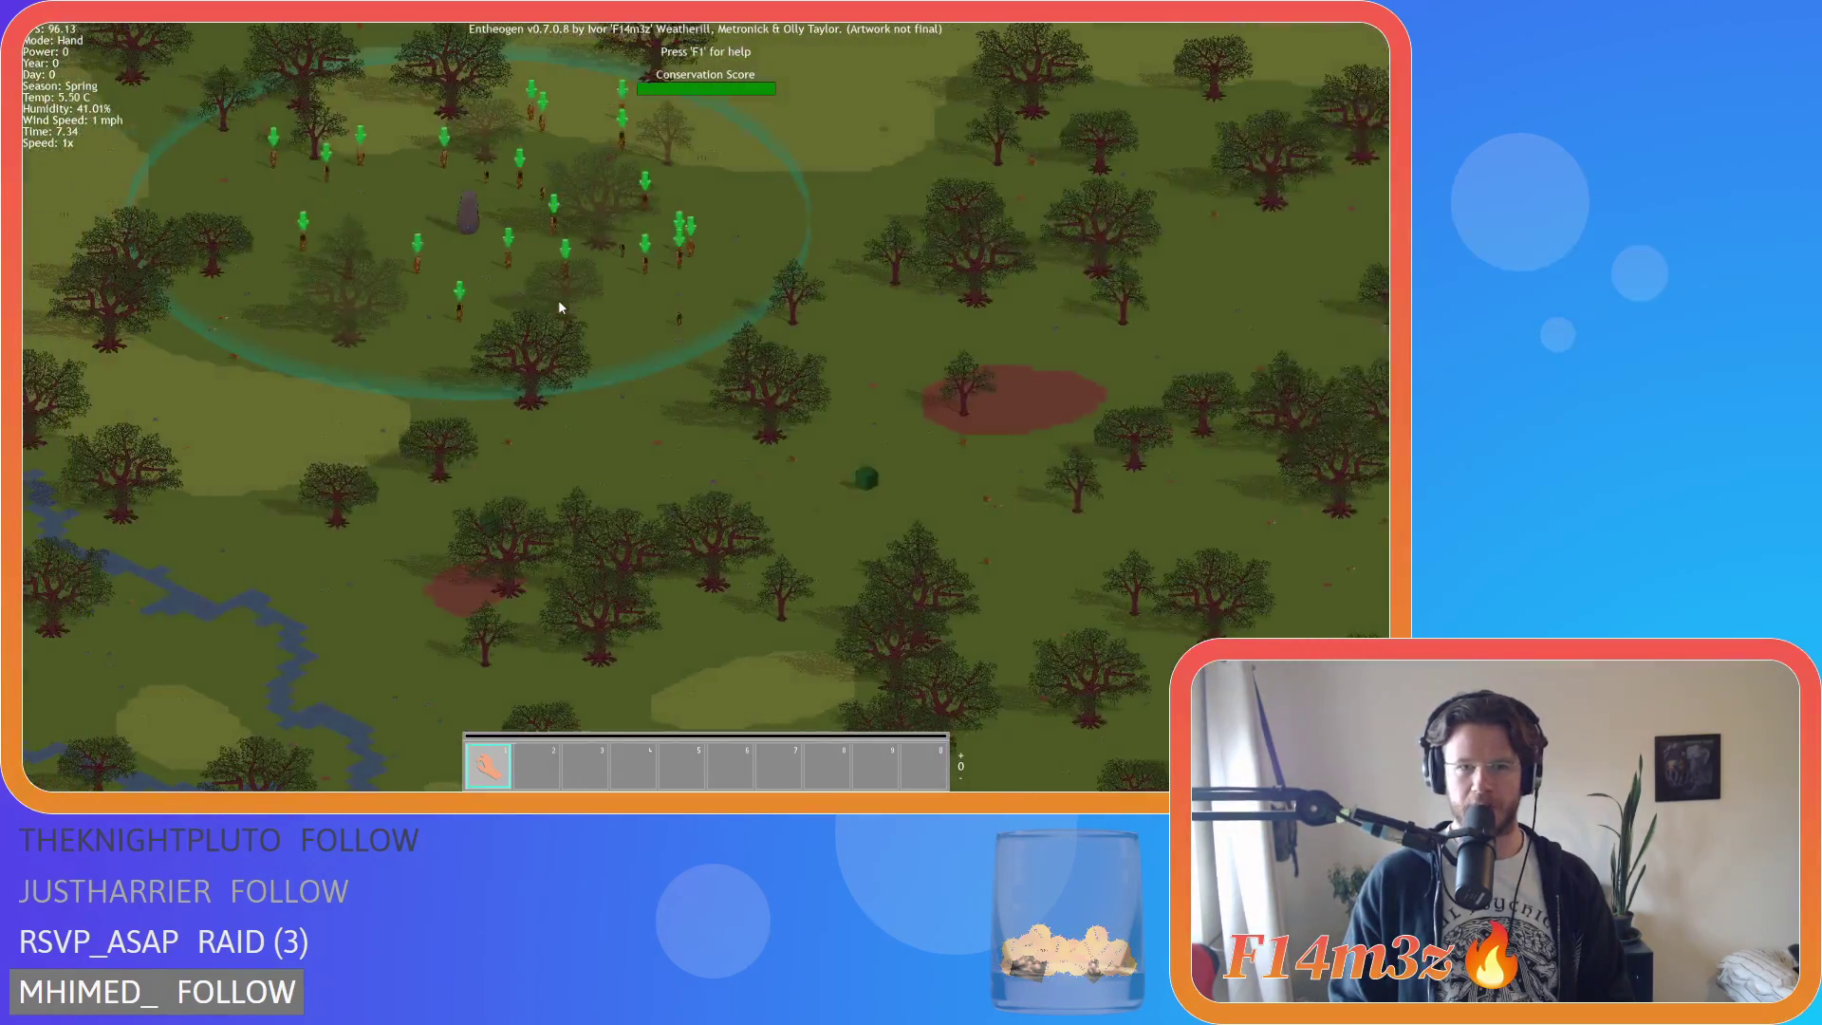
pyautogui.press('w')
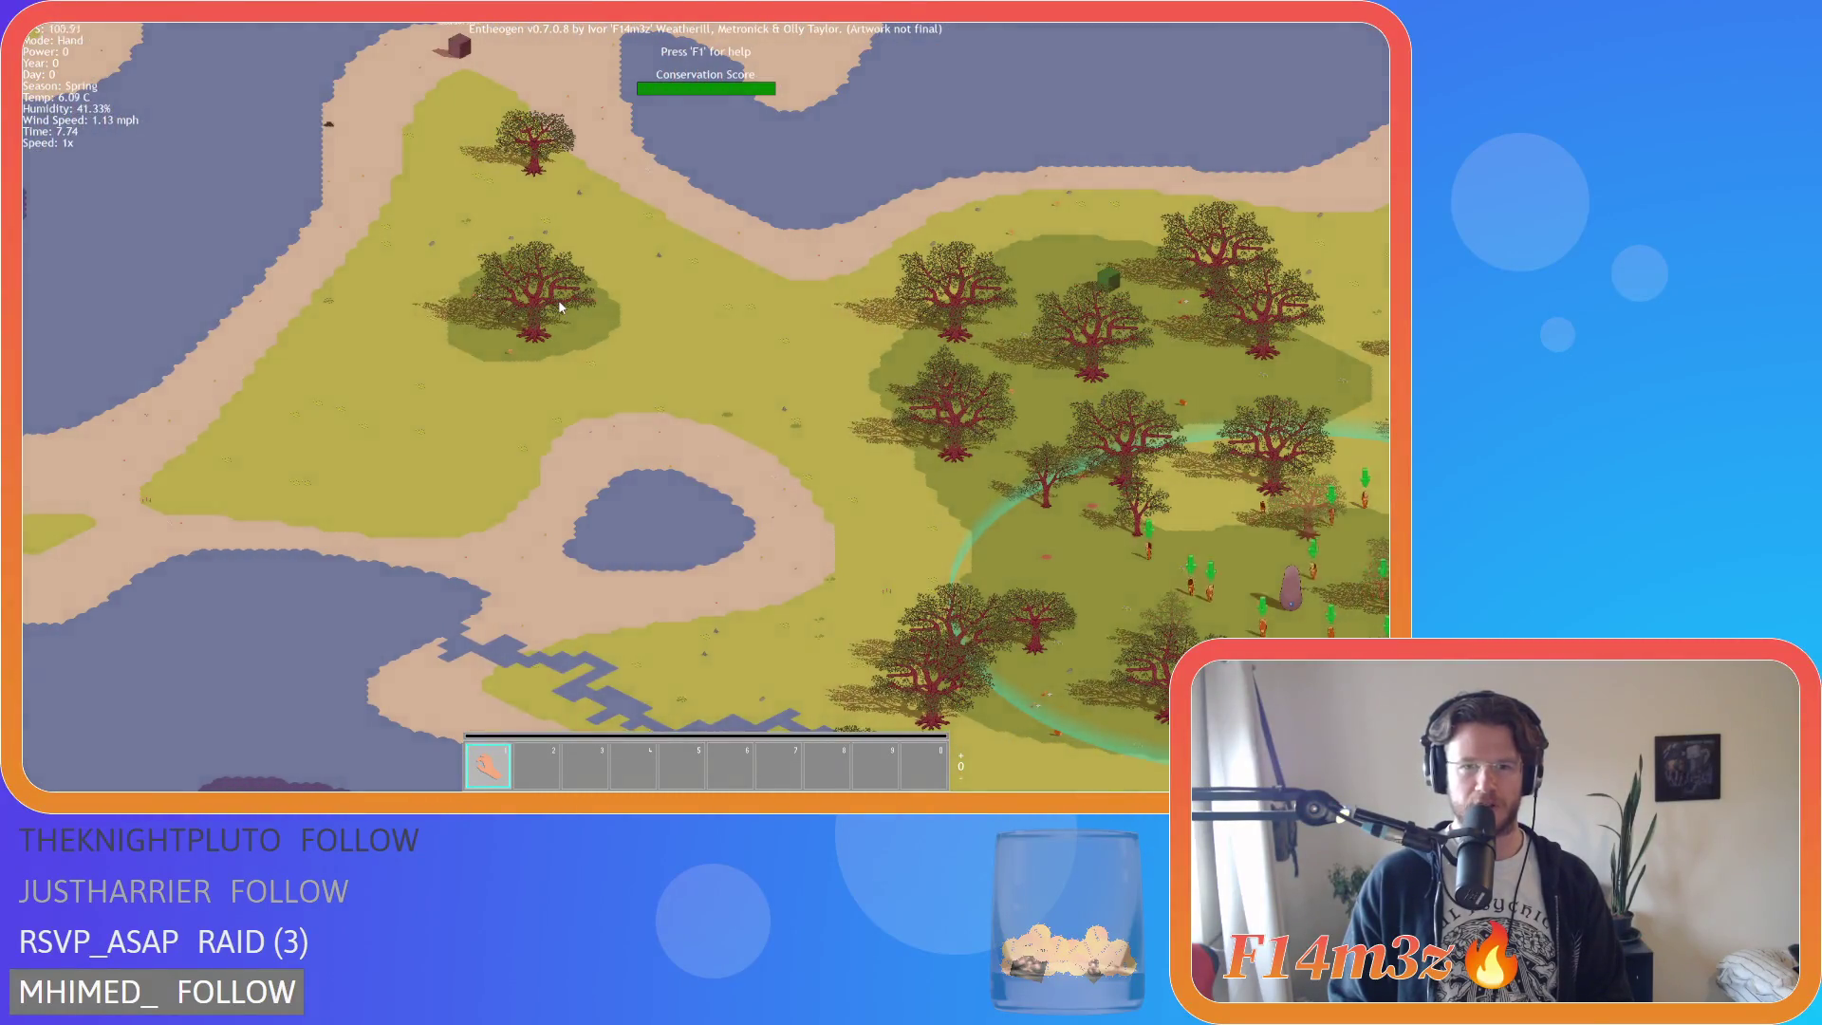
pyautogui.scroll(5, 561, 306)
pyautogui.scroll(-8, 561, 307)
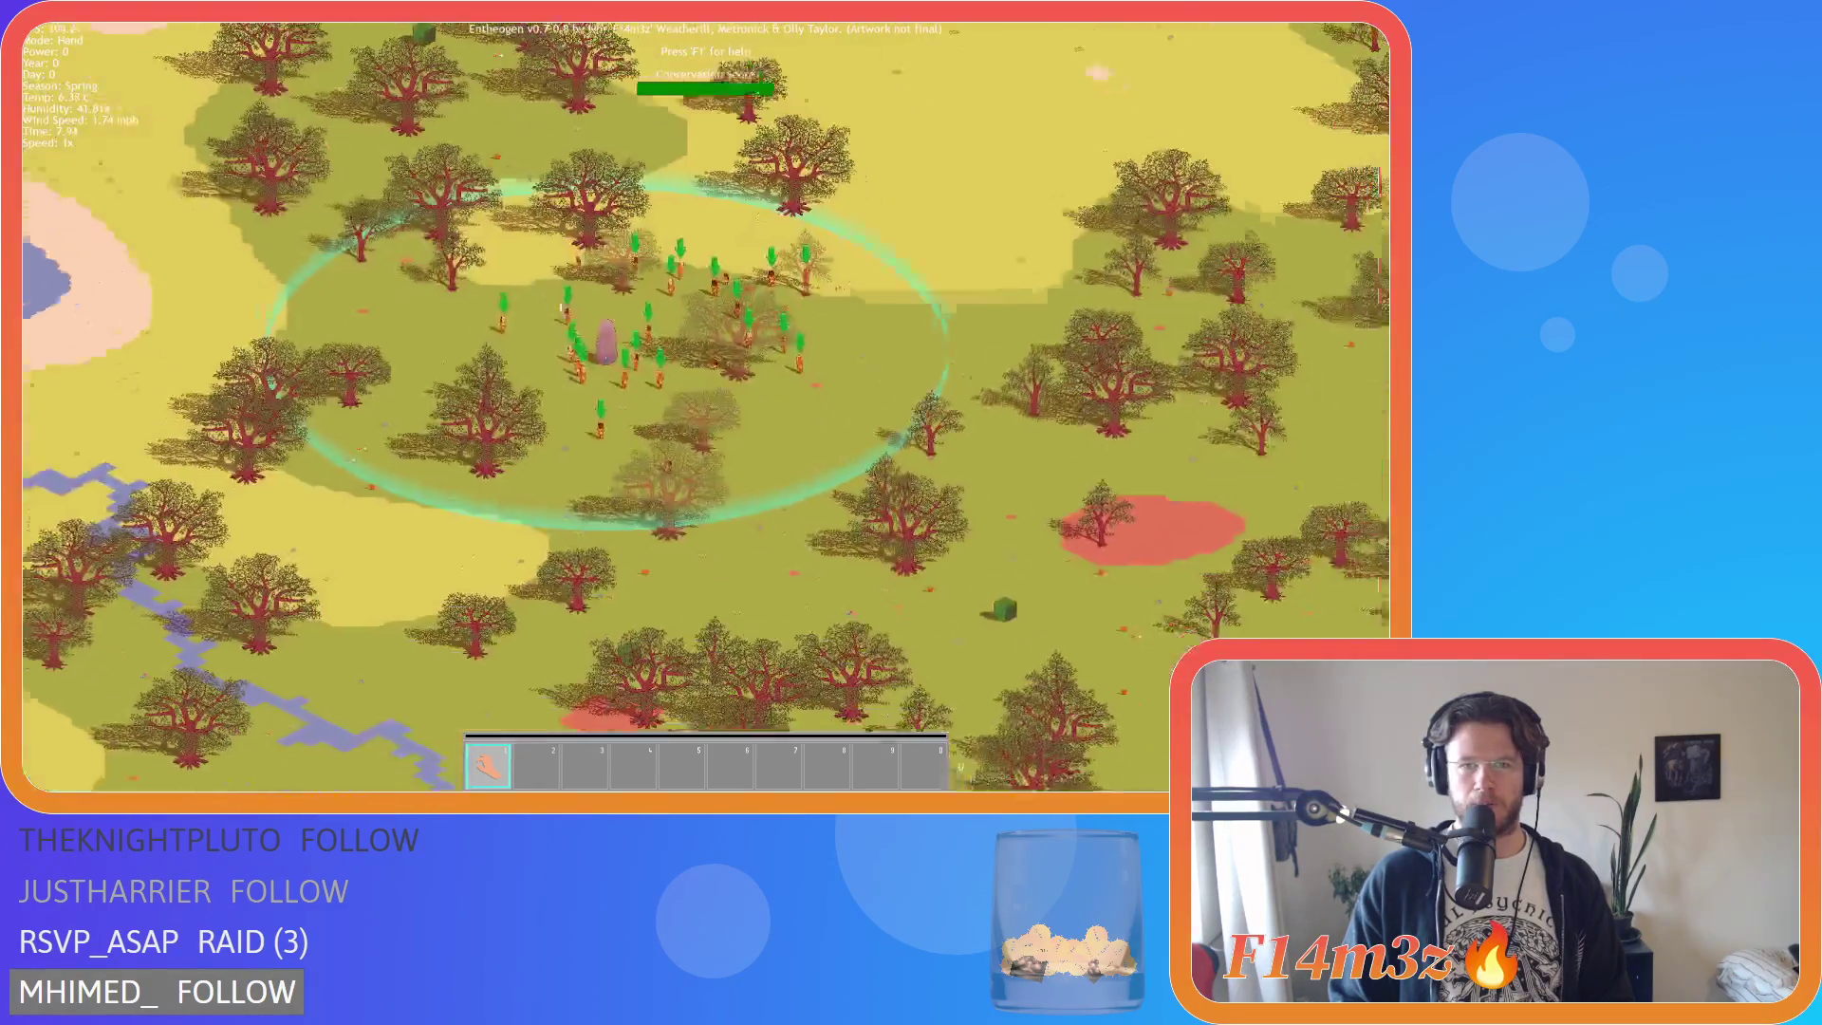
pyautogui.press('s')
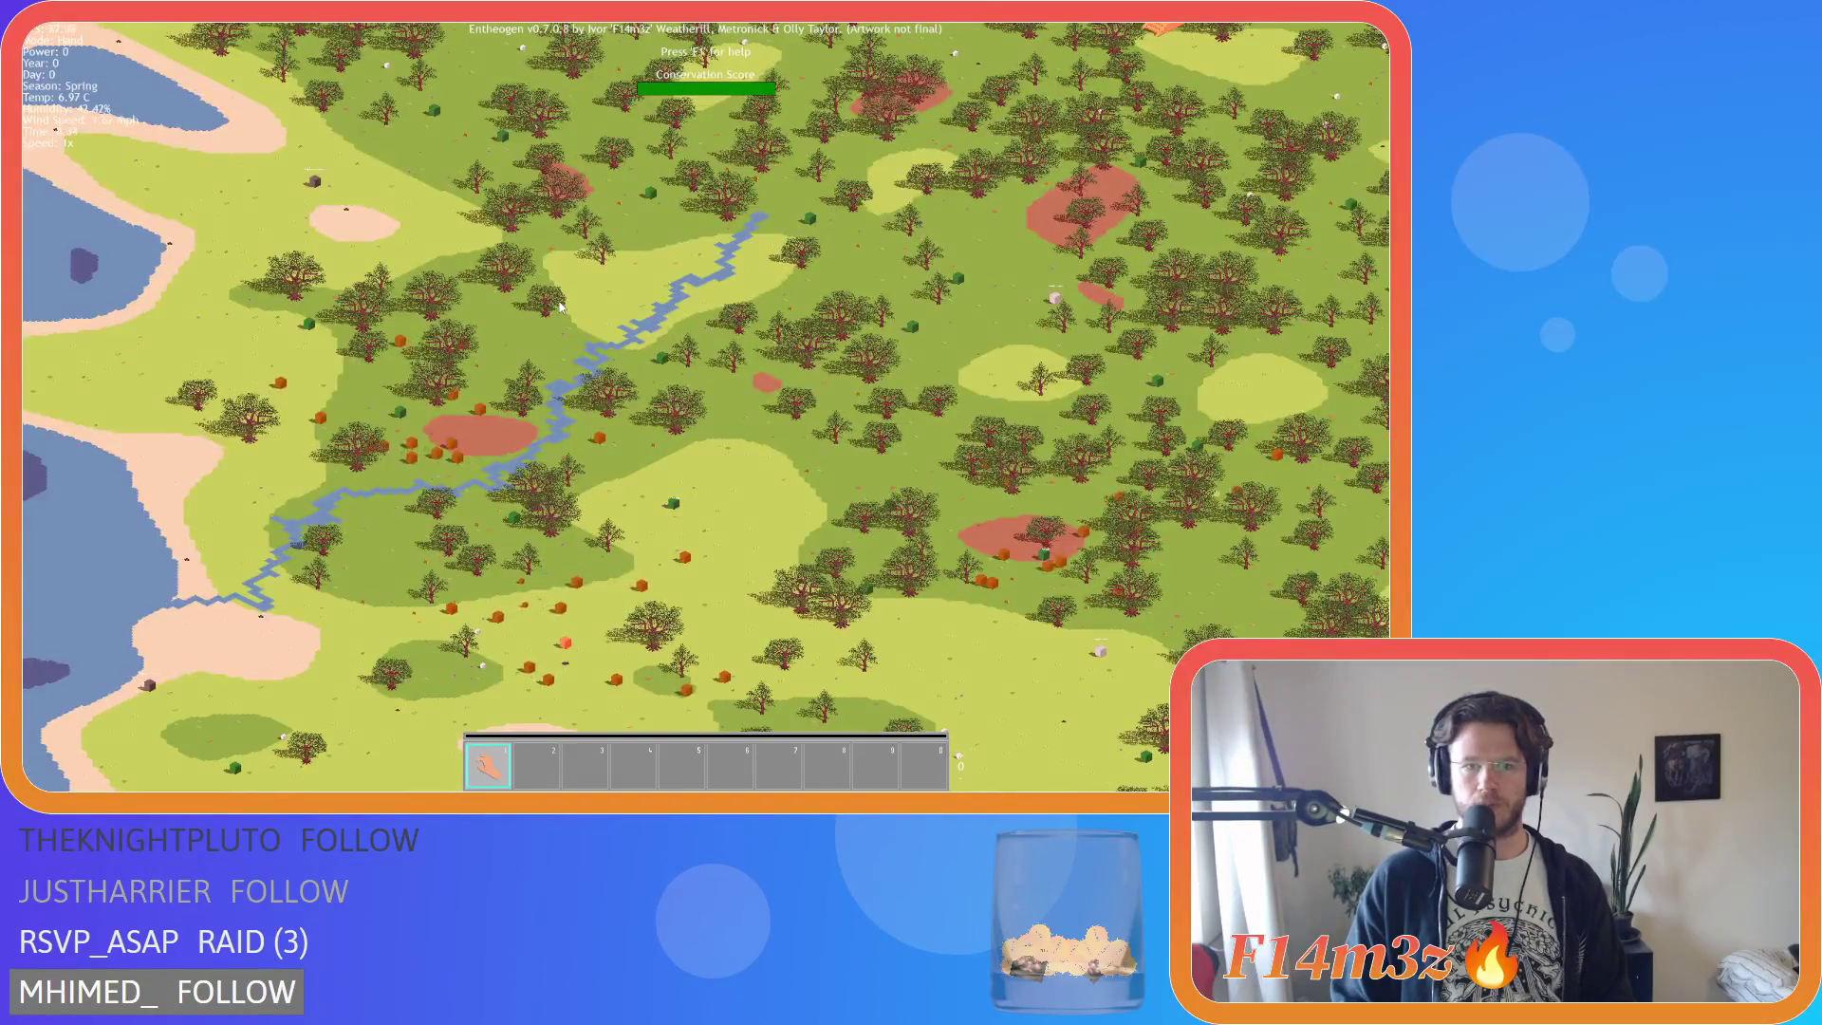
pyautogui.press('s')
pyautogui.scroll(5, 560, 306)
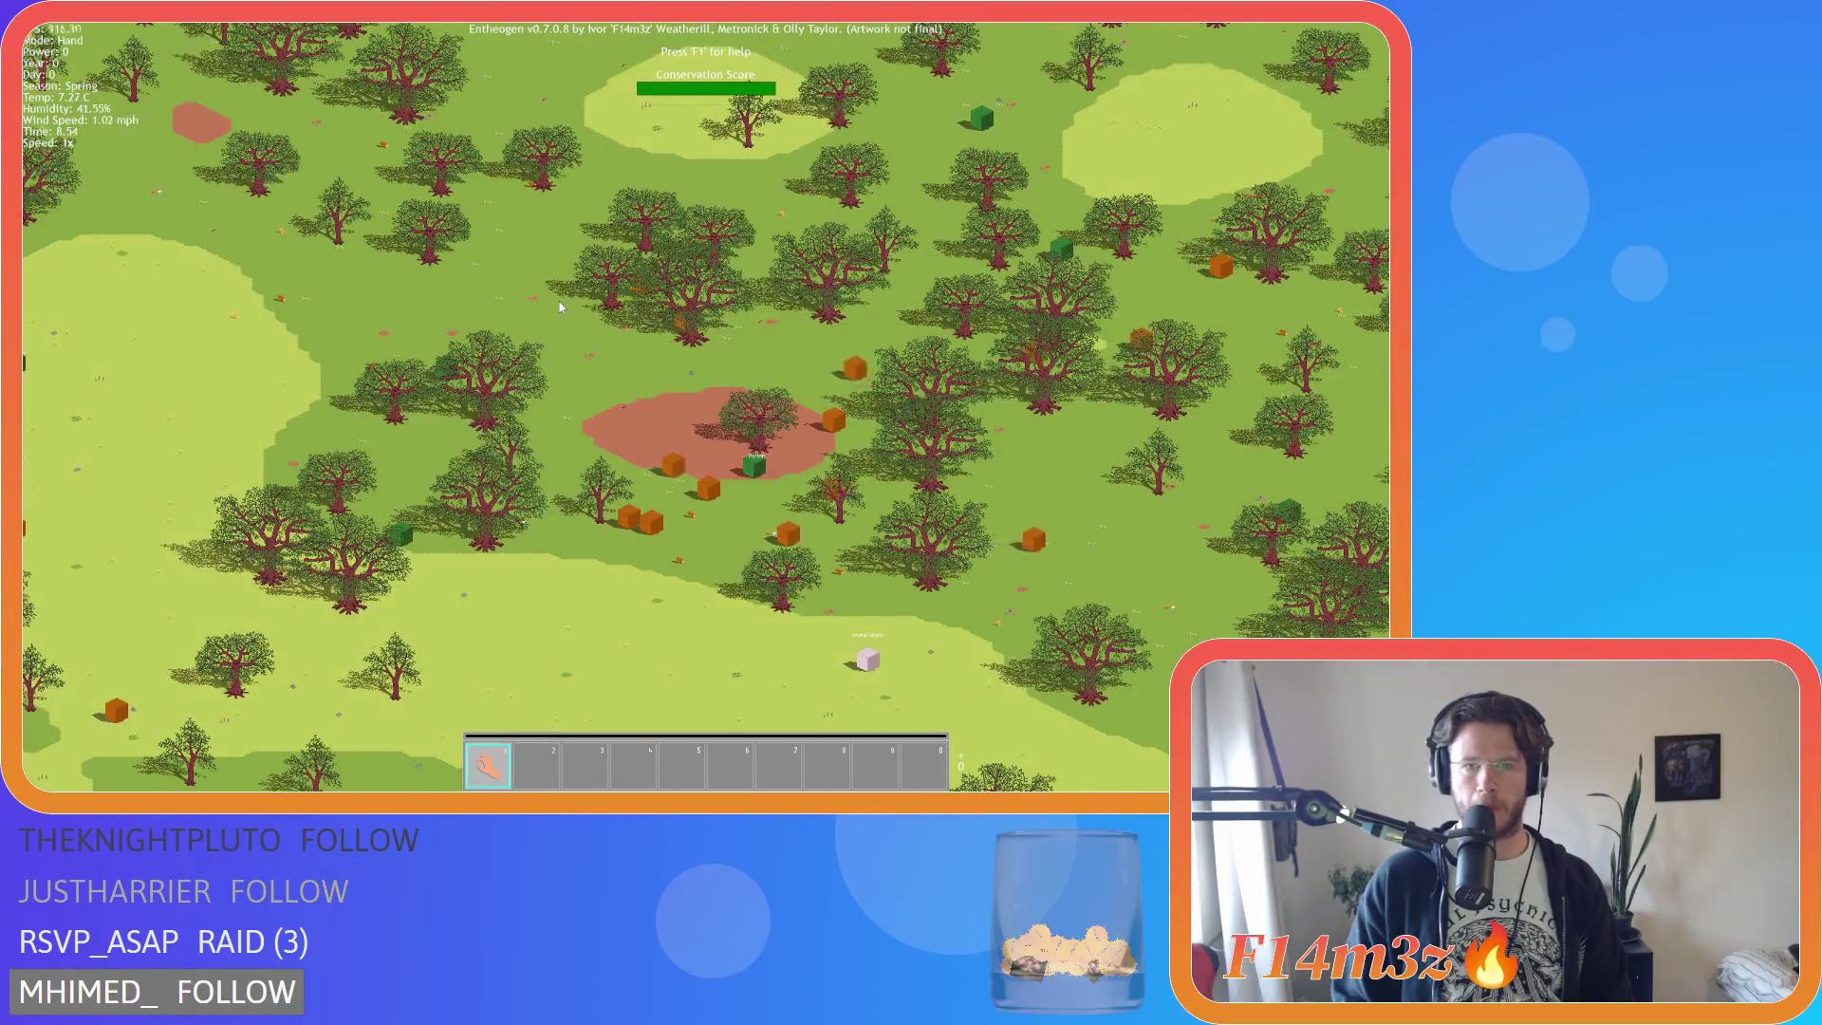
pyautogui.scroll(5, 588, 322)
pyautogui.scroll(-5, 622, 344)
pyautogui.scroll(-5, 668, 373)
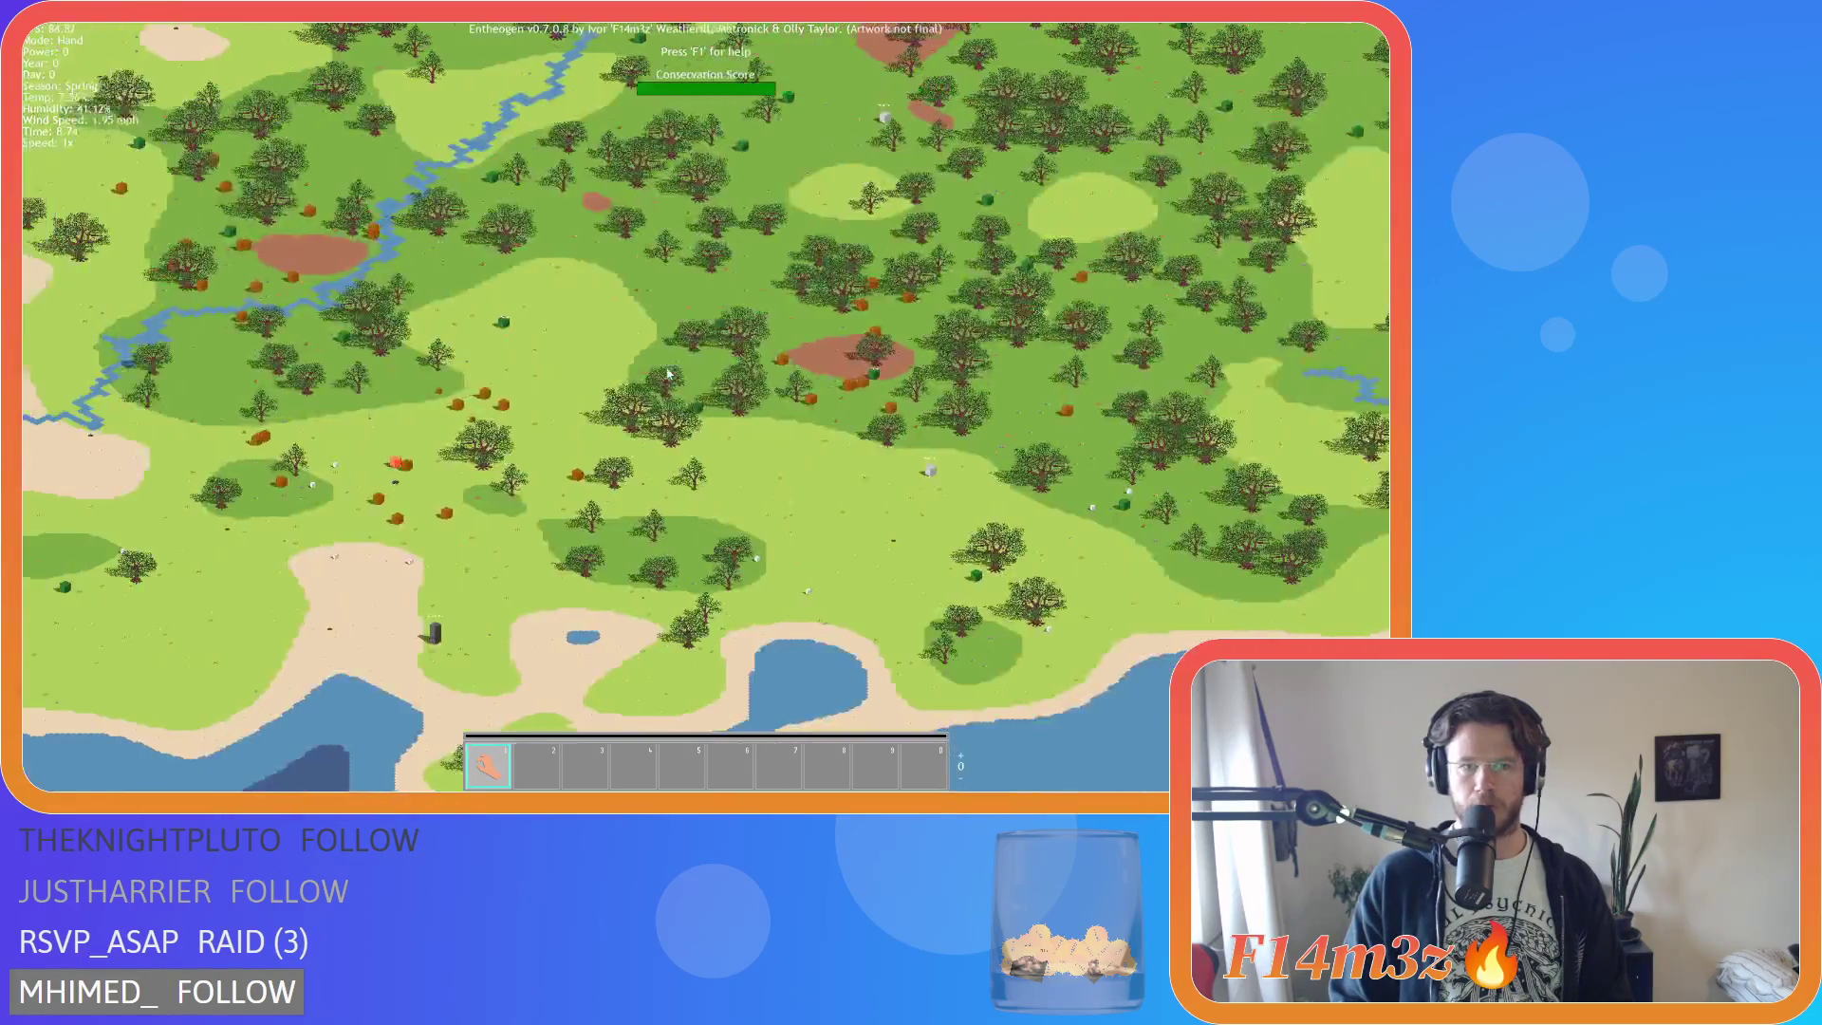
pyautogui.press('a')
pyautogui.scroll(5, 581, 422)
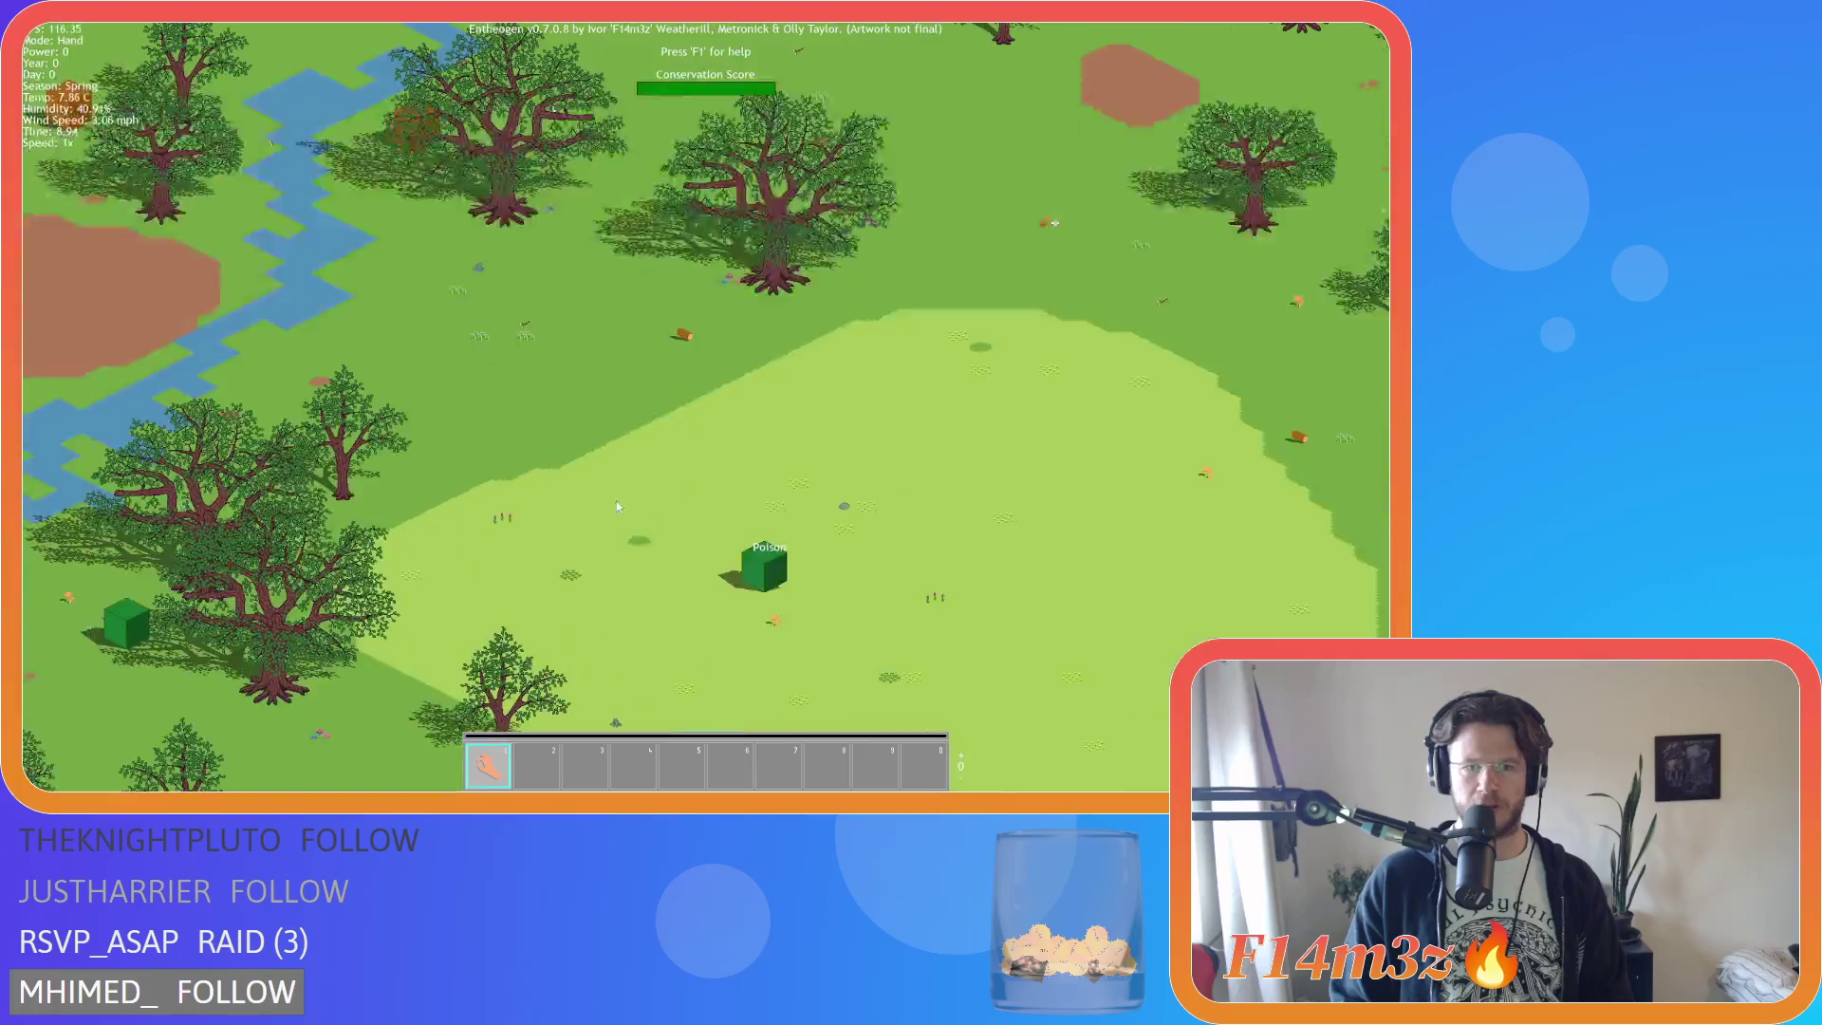
pyautogui.scroll(-5, 664, 484)
pyautogui.scroll(-2, 745, 549)
pyautogui.press('d')
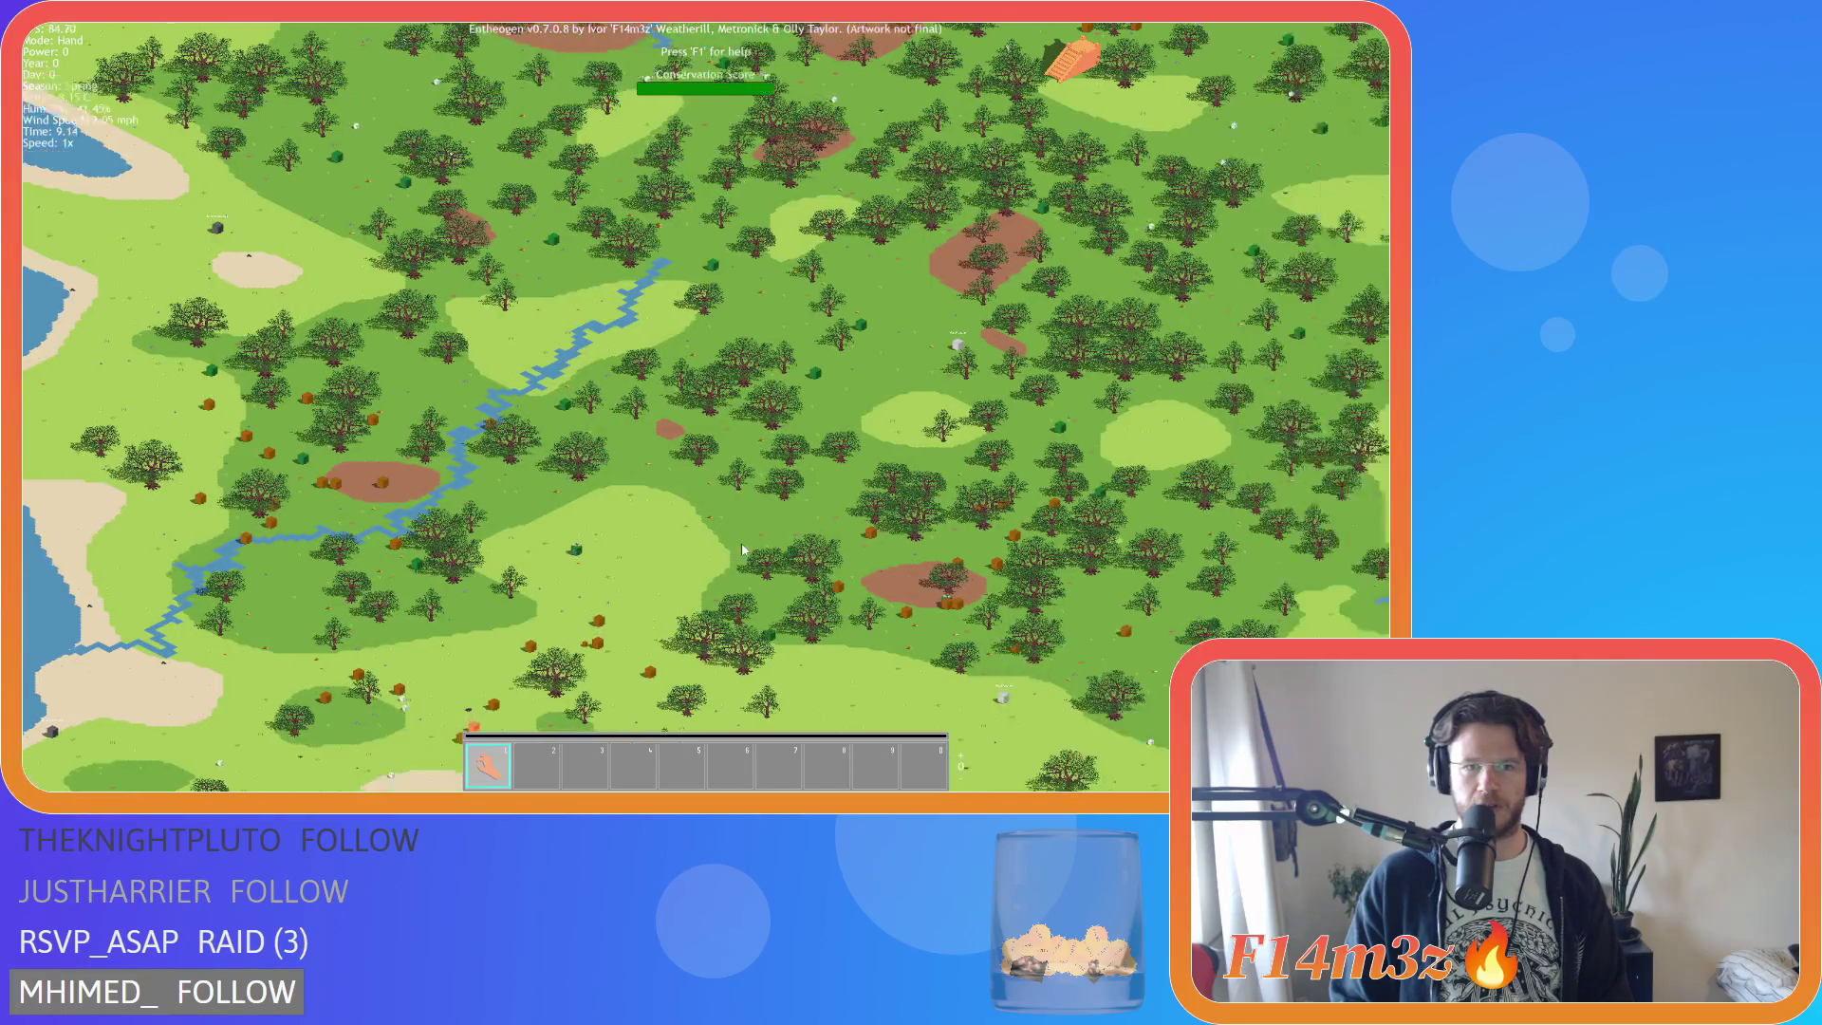
# Pan north across the forest to the lakes, then back to the ringed village.
pyautogui.press('w')
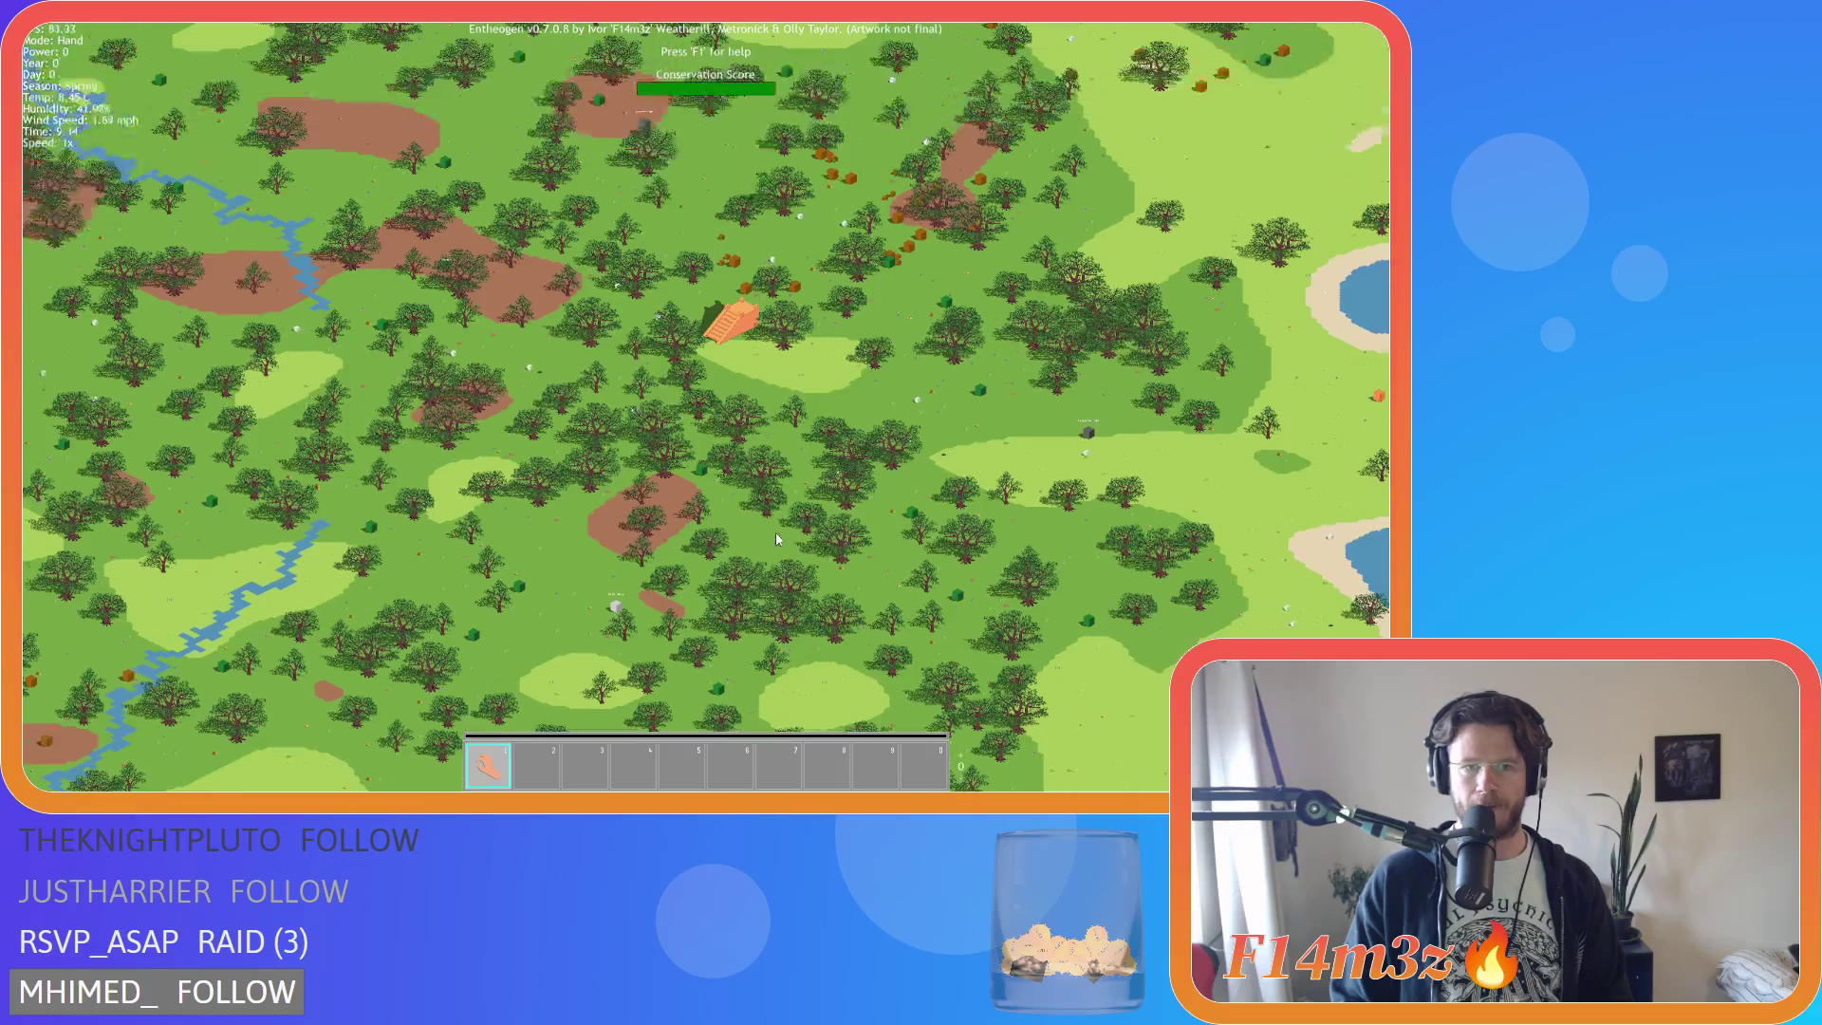
pyautogui.press('w')
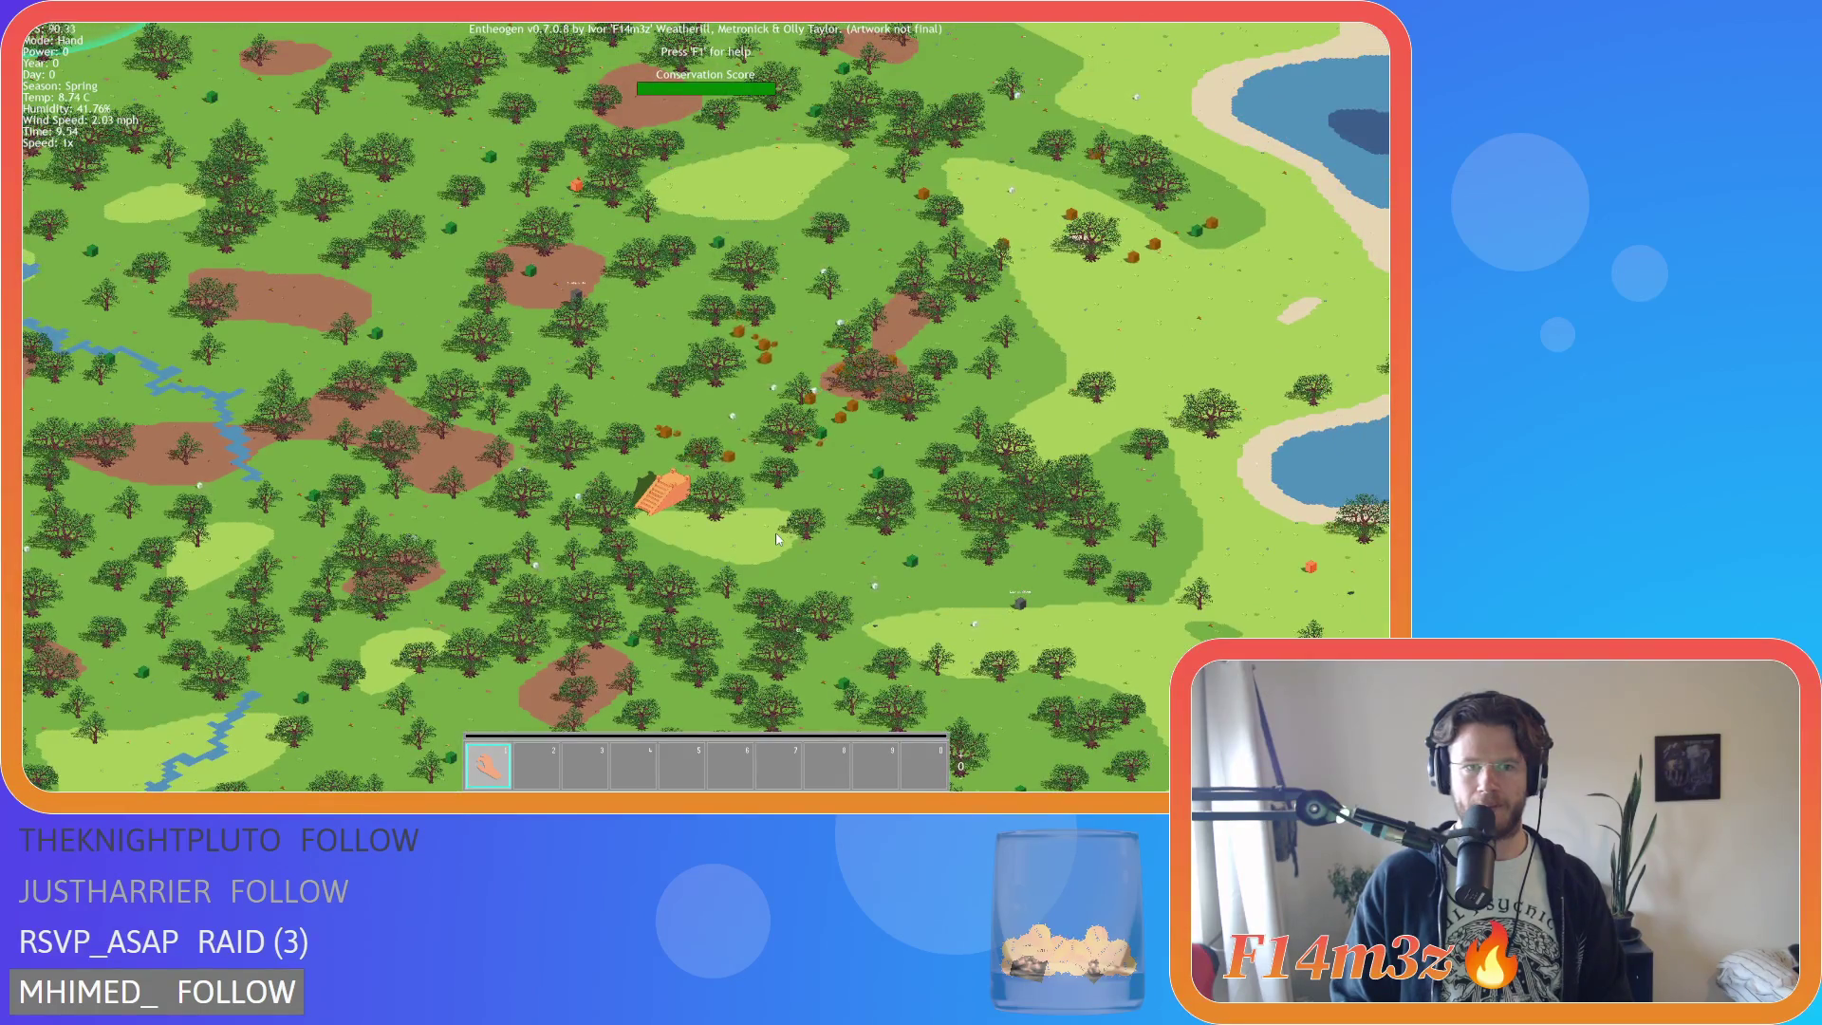
pyautogui.press('w')
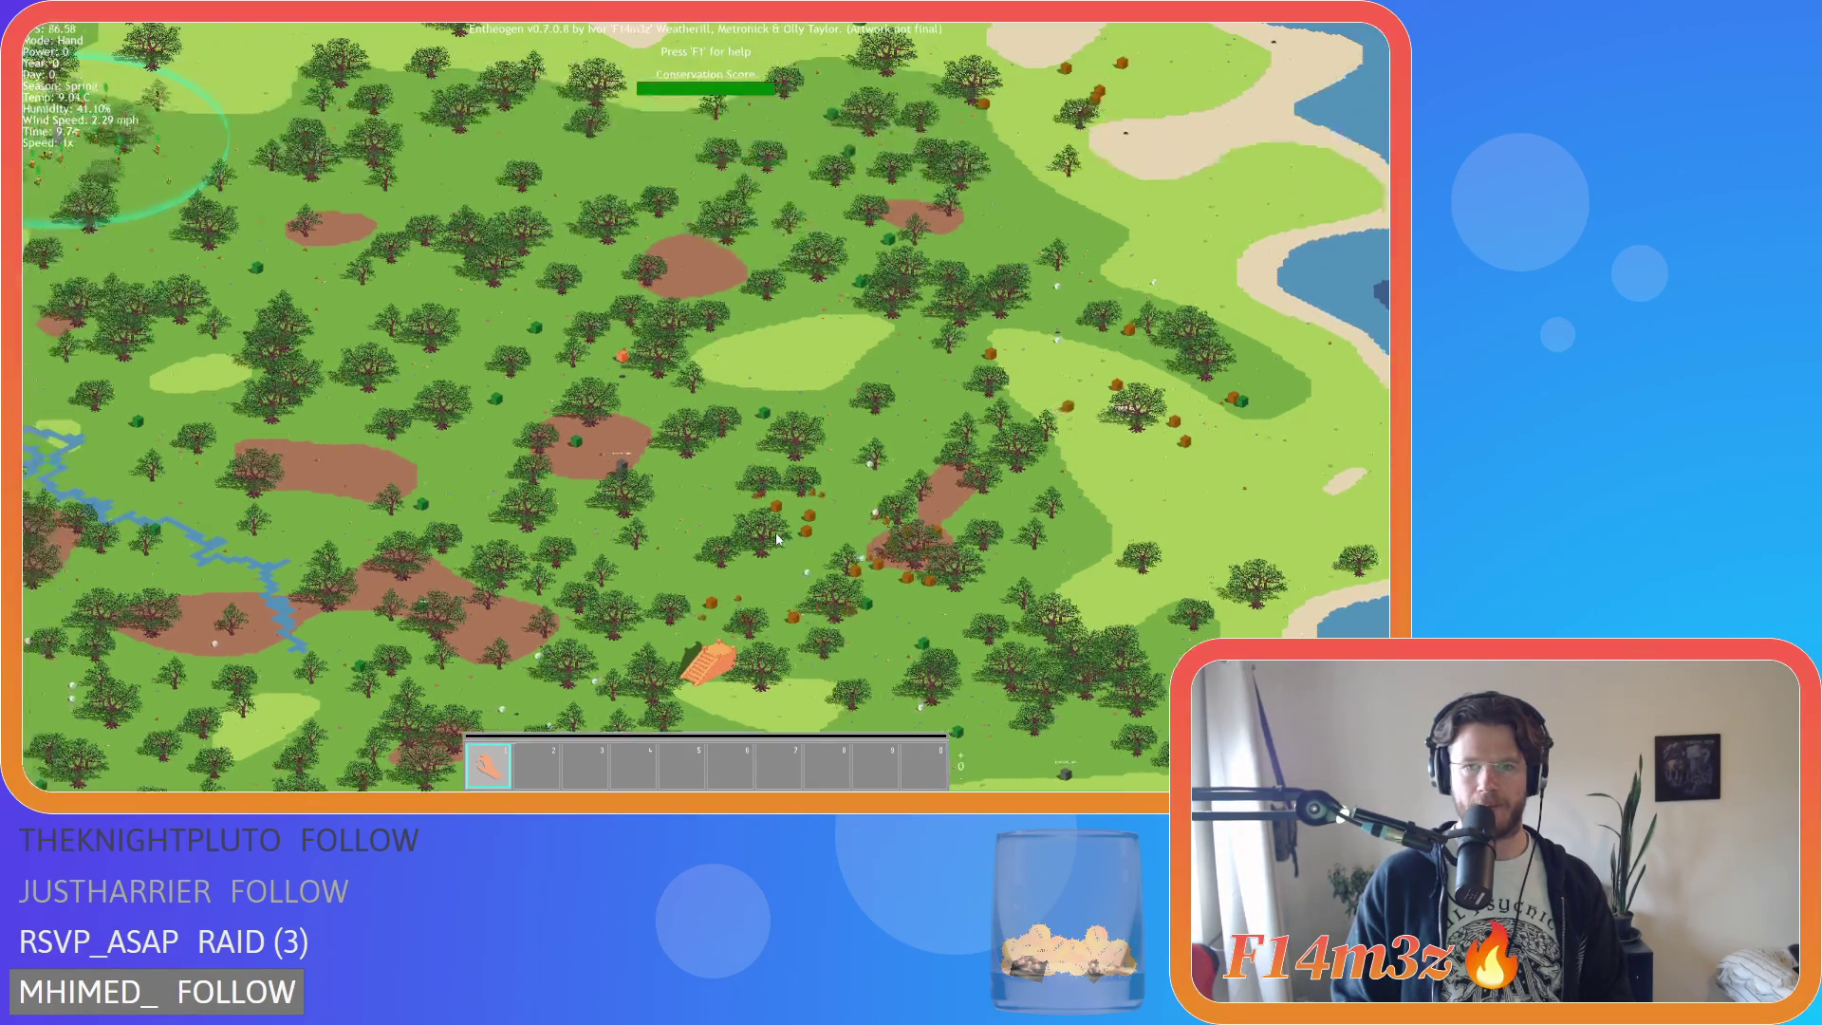
pyautogui.press('w')
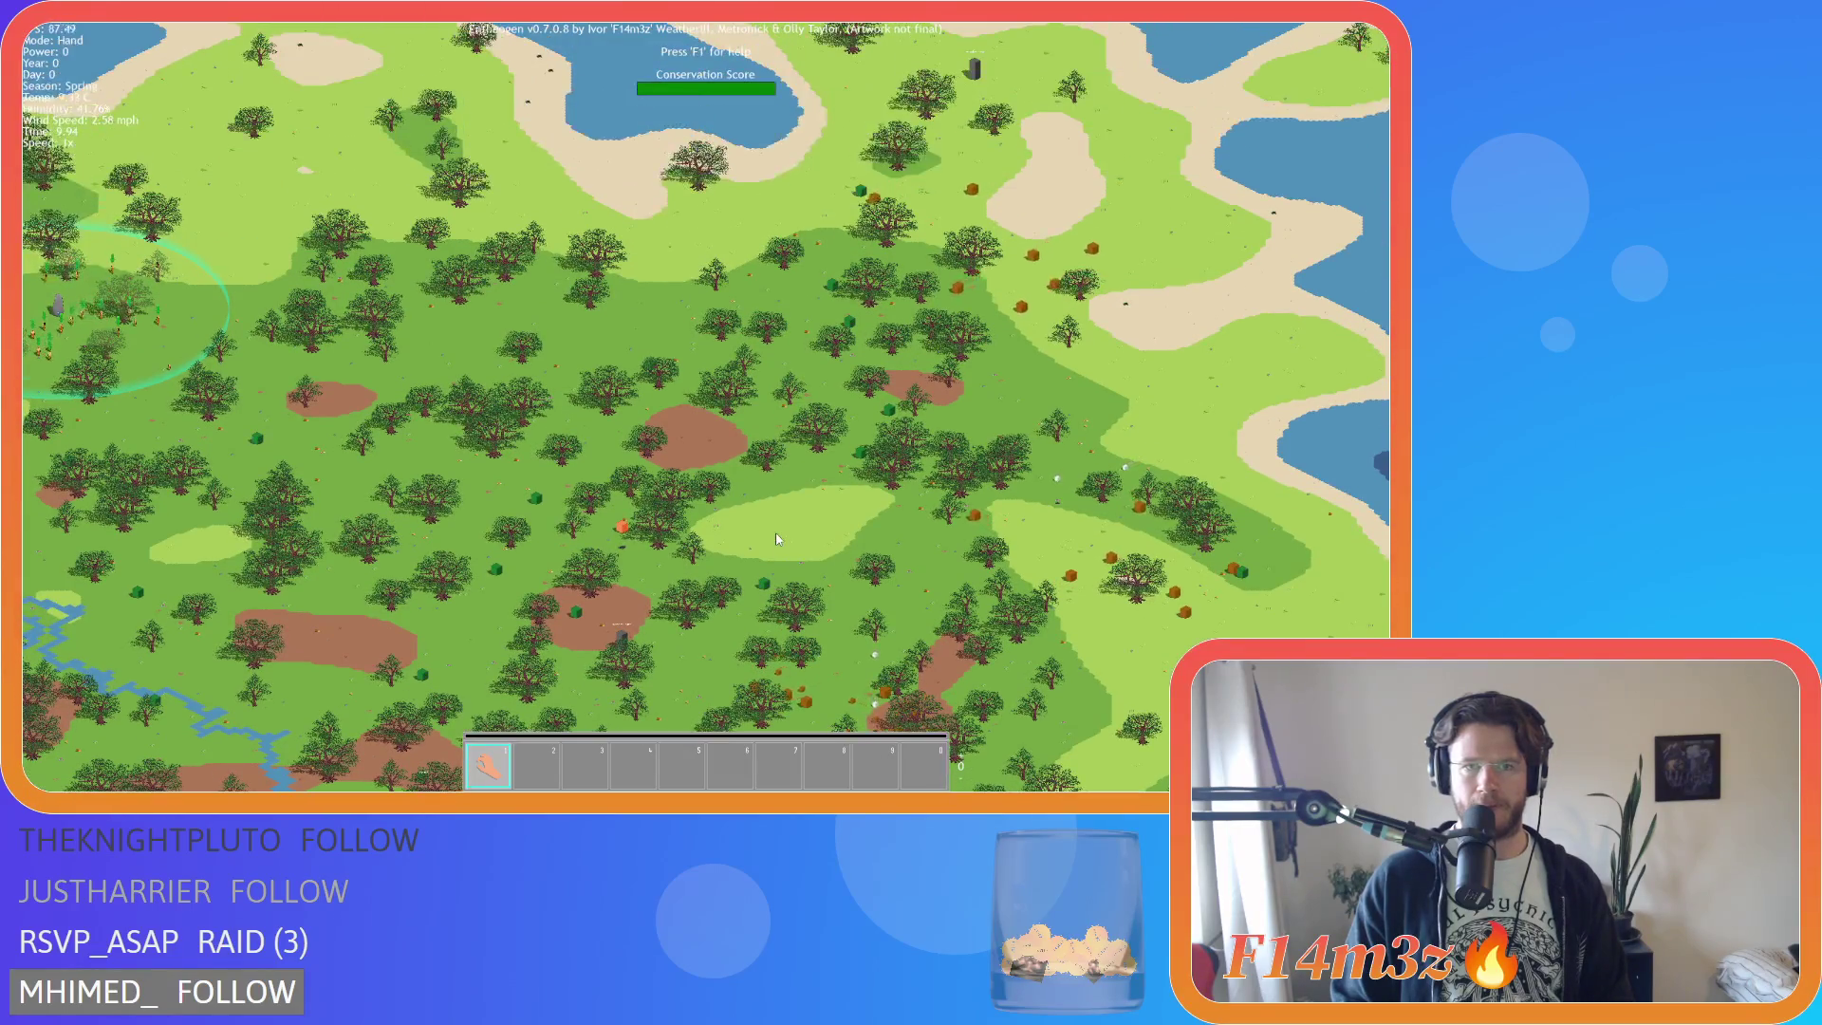
pyautogui.press('w')
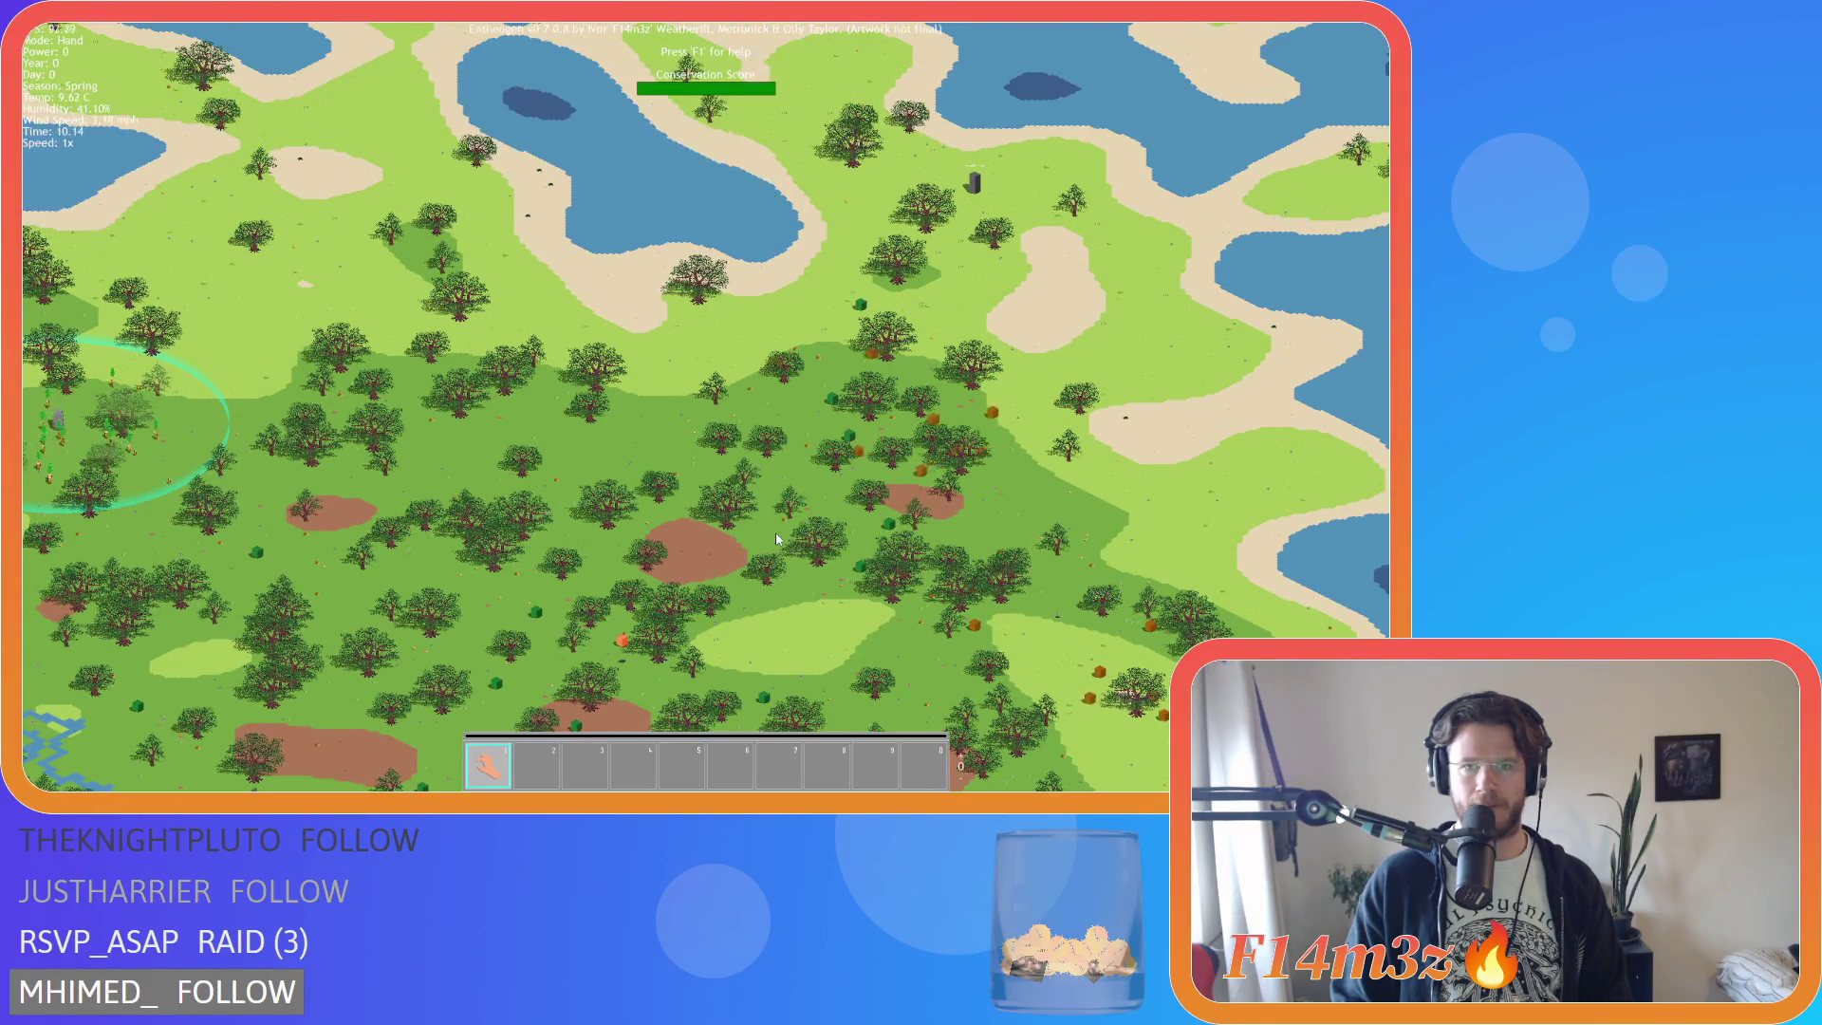
pyautogui.press('a')
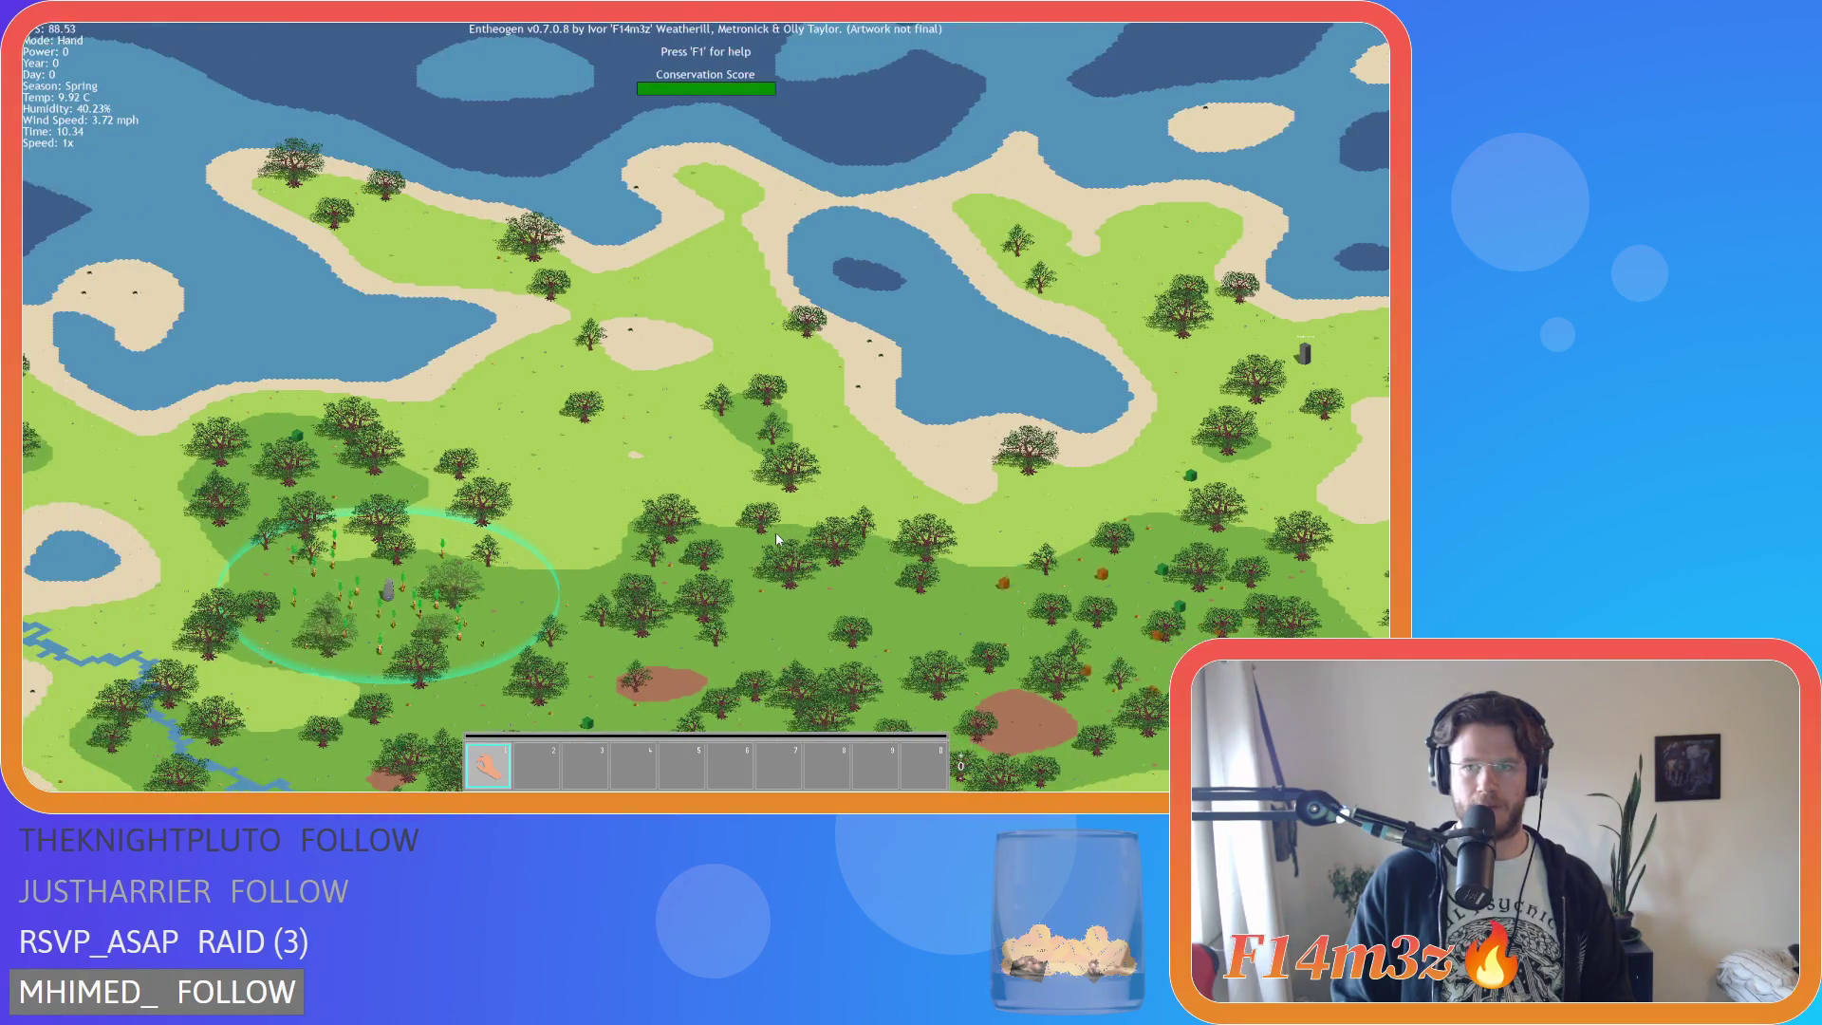
pyautogui.press('s')
pyautogui.press('s')
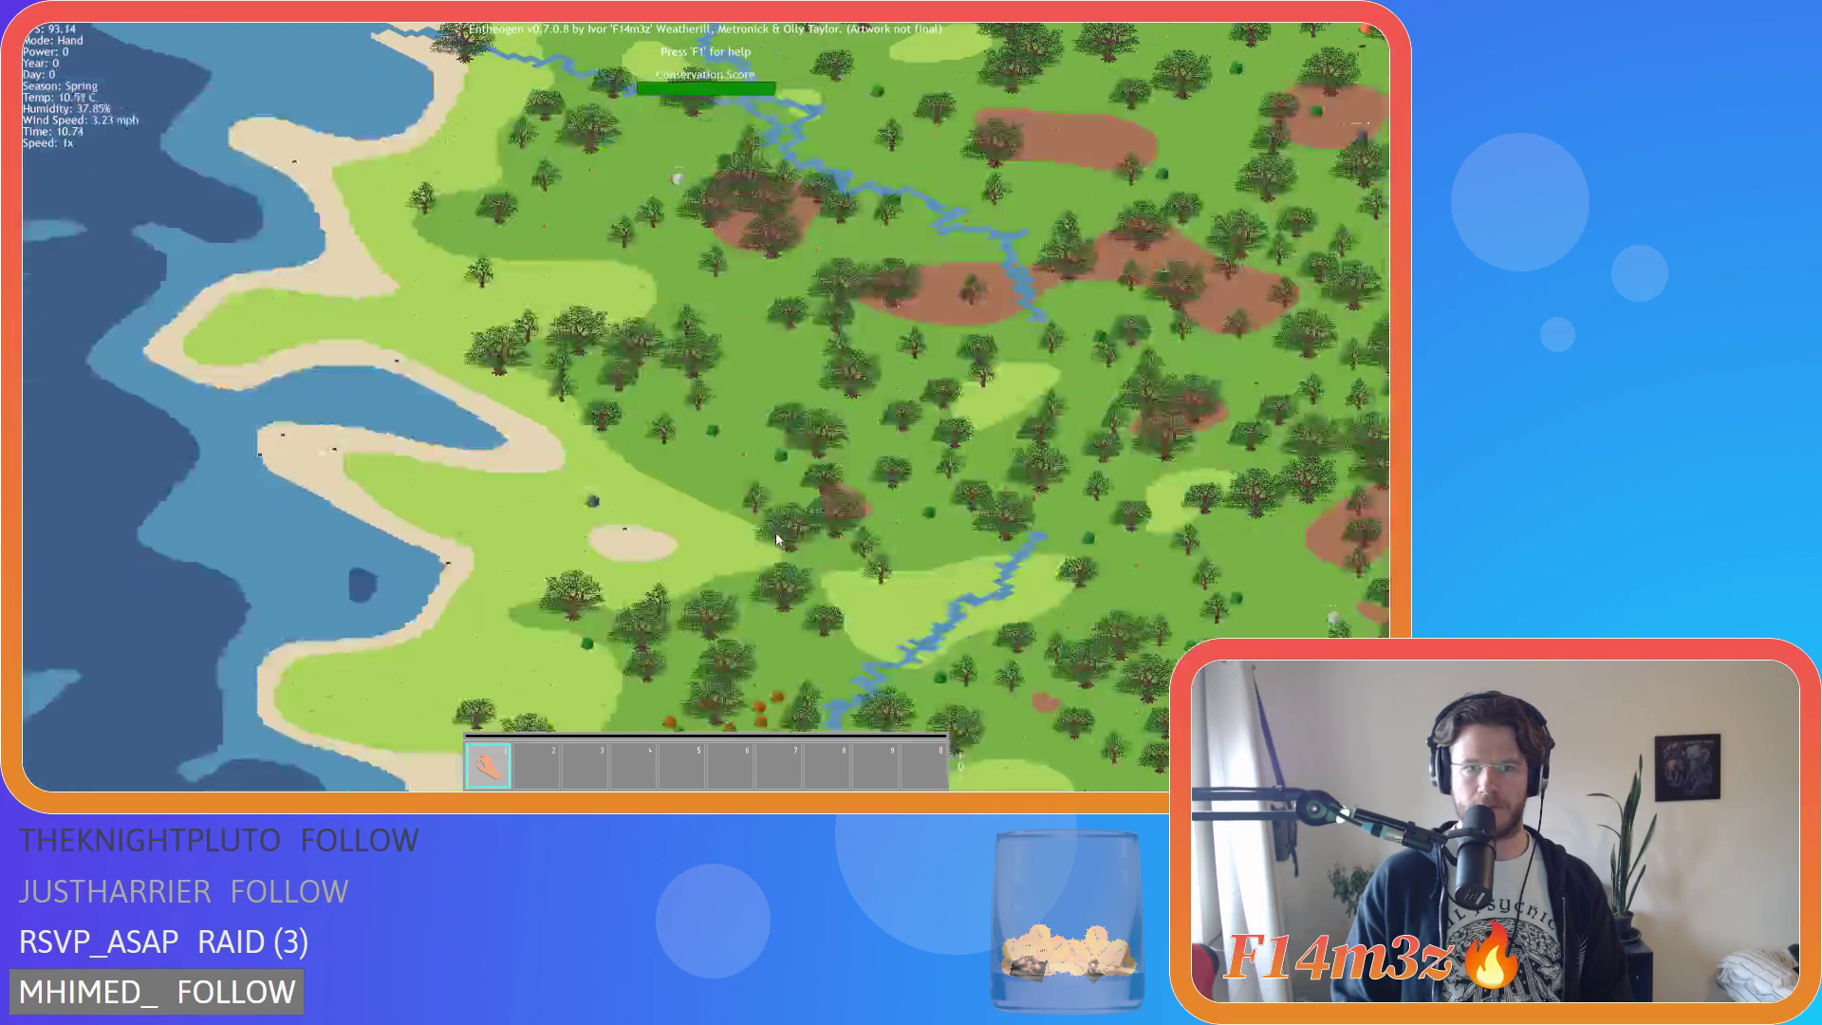
# Zoom in and out around the village, then bring up the quit prompt.
pyautogui.scroll(4, 776, 538)
pyautogui.scroll(-5, 776, 538)
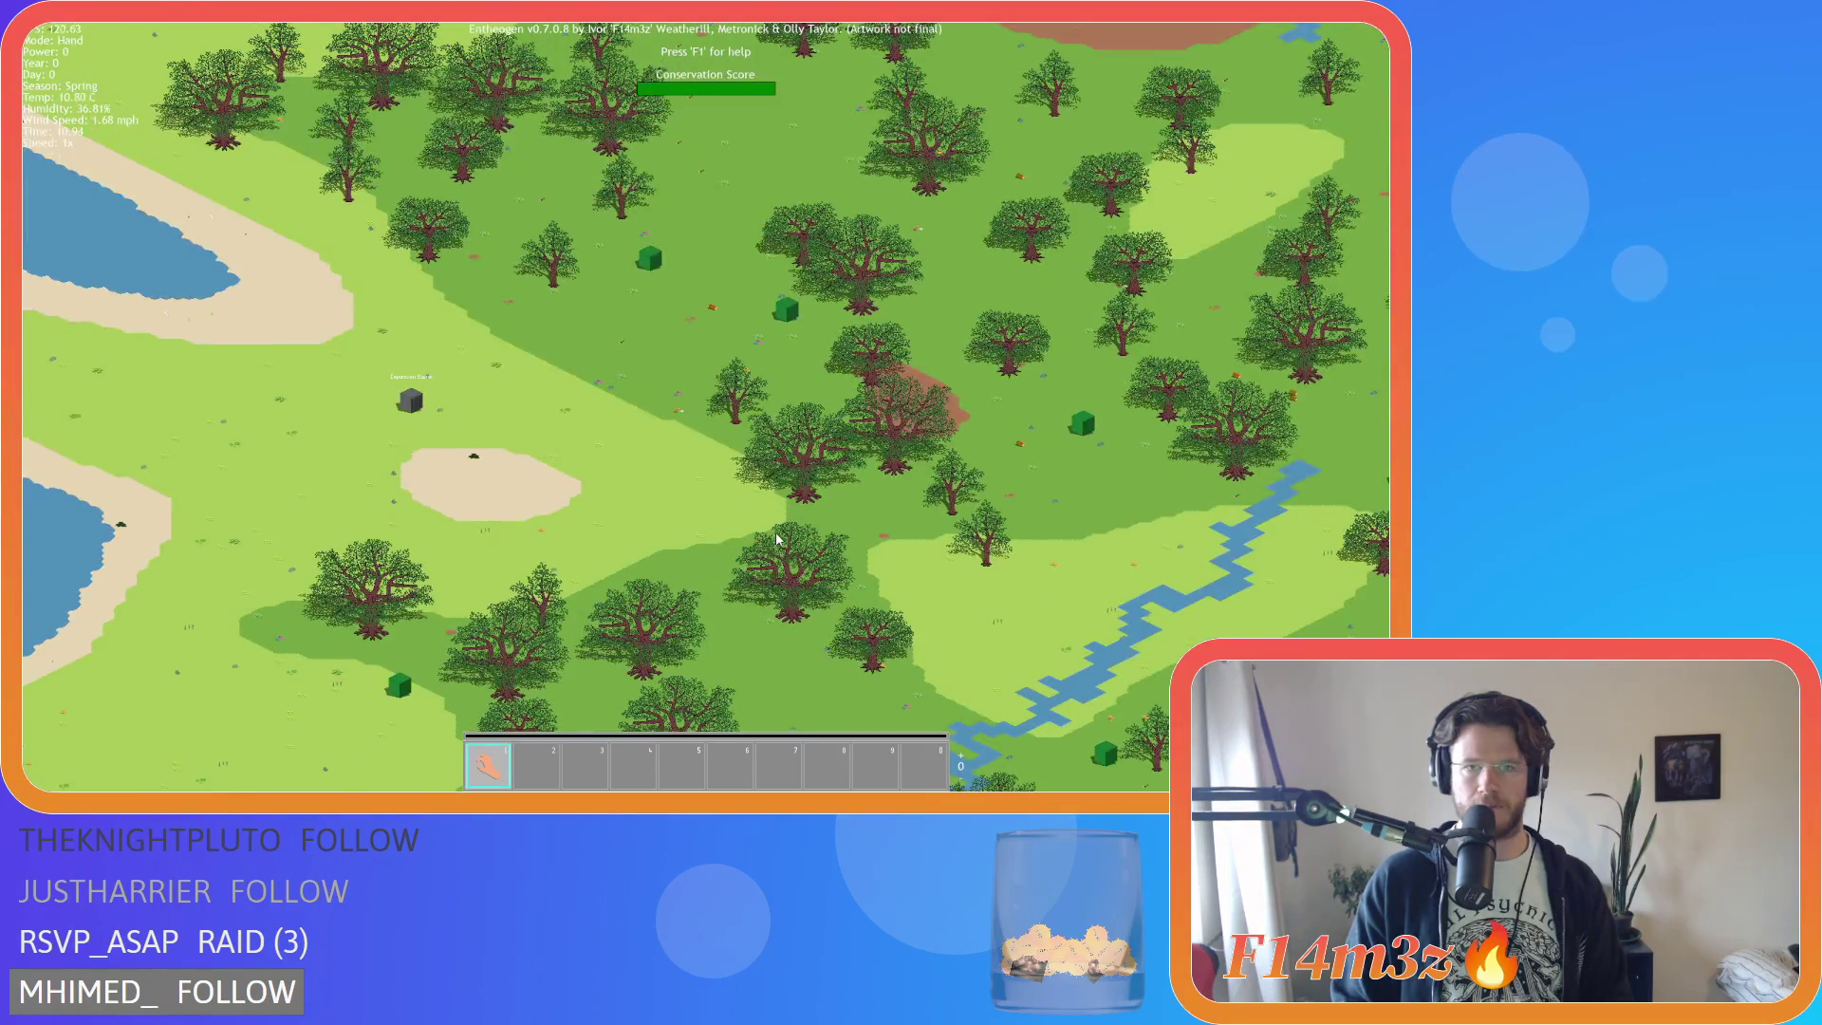
pyautogui.scroll(3, 776, 538)
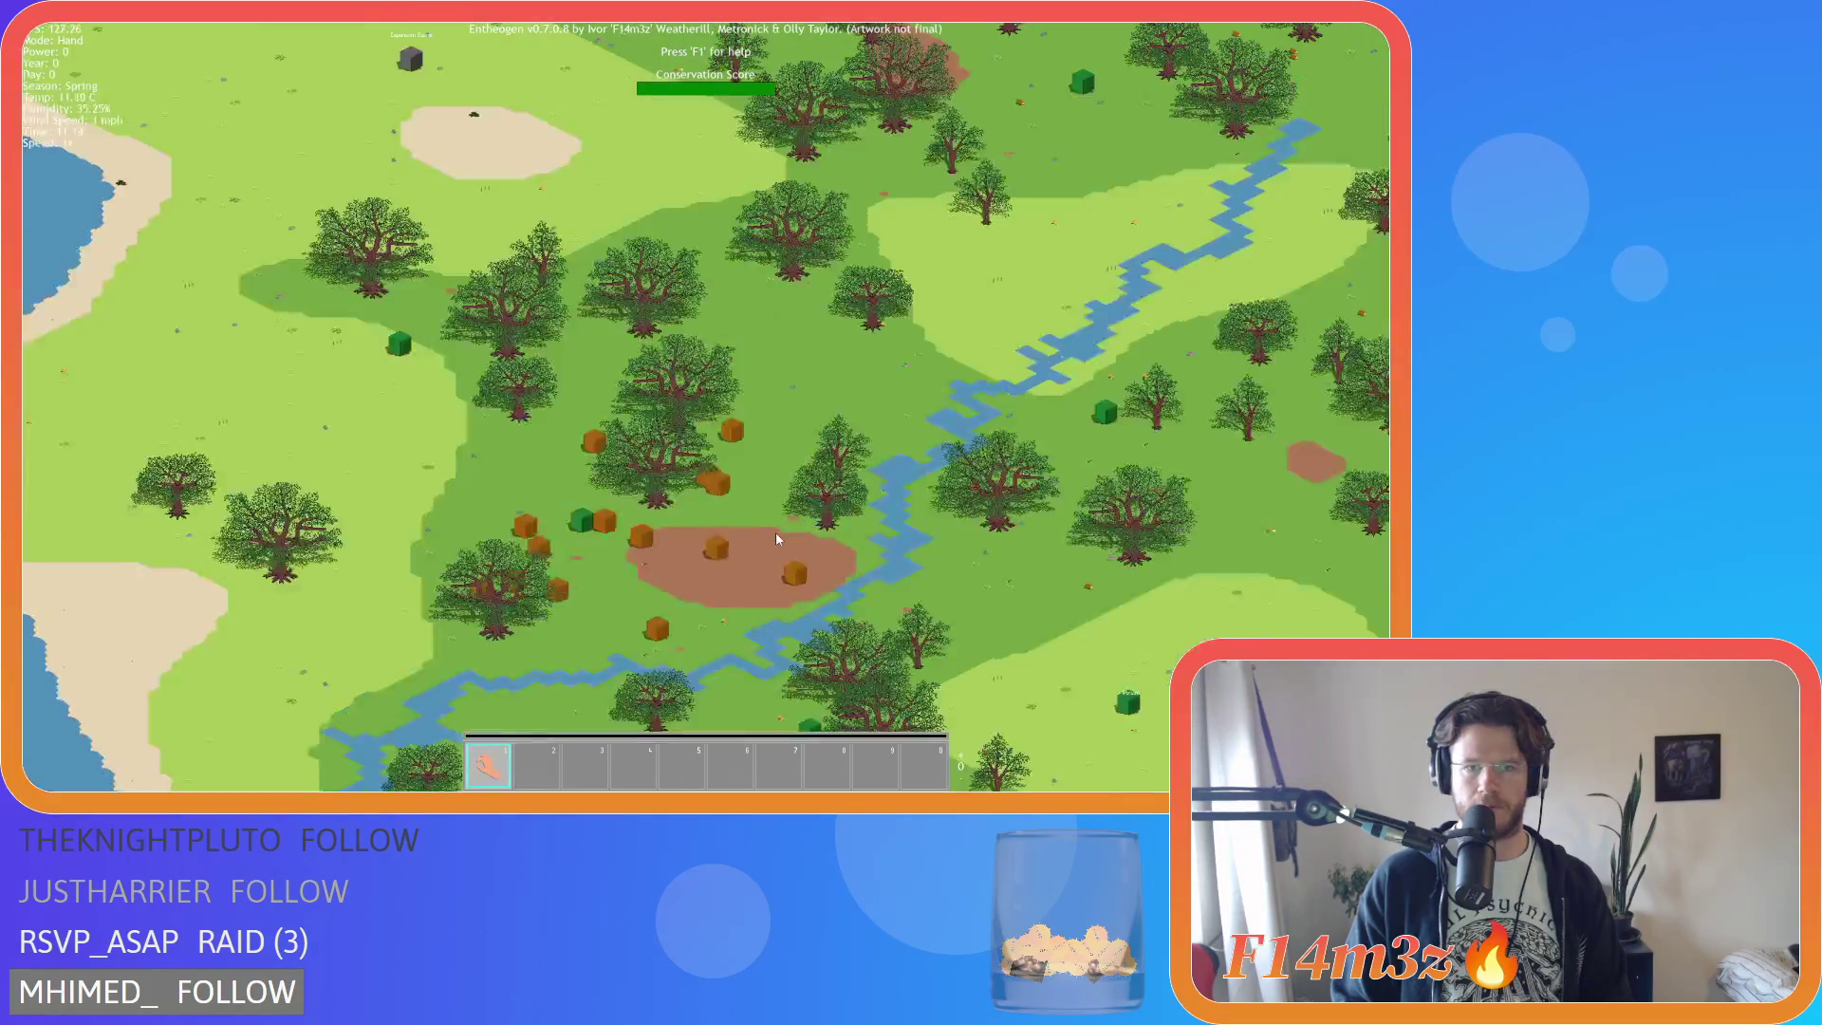
pyautogui.scroll(-5, 776, 538)
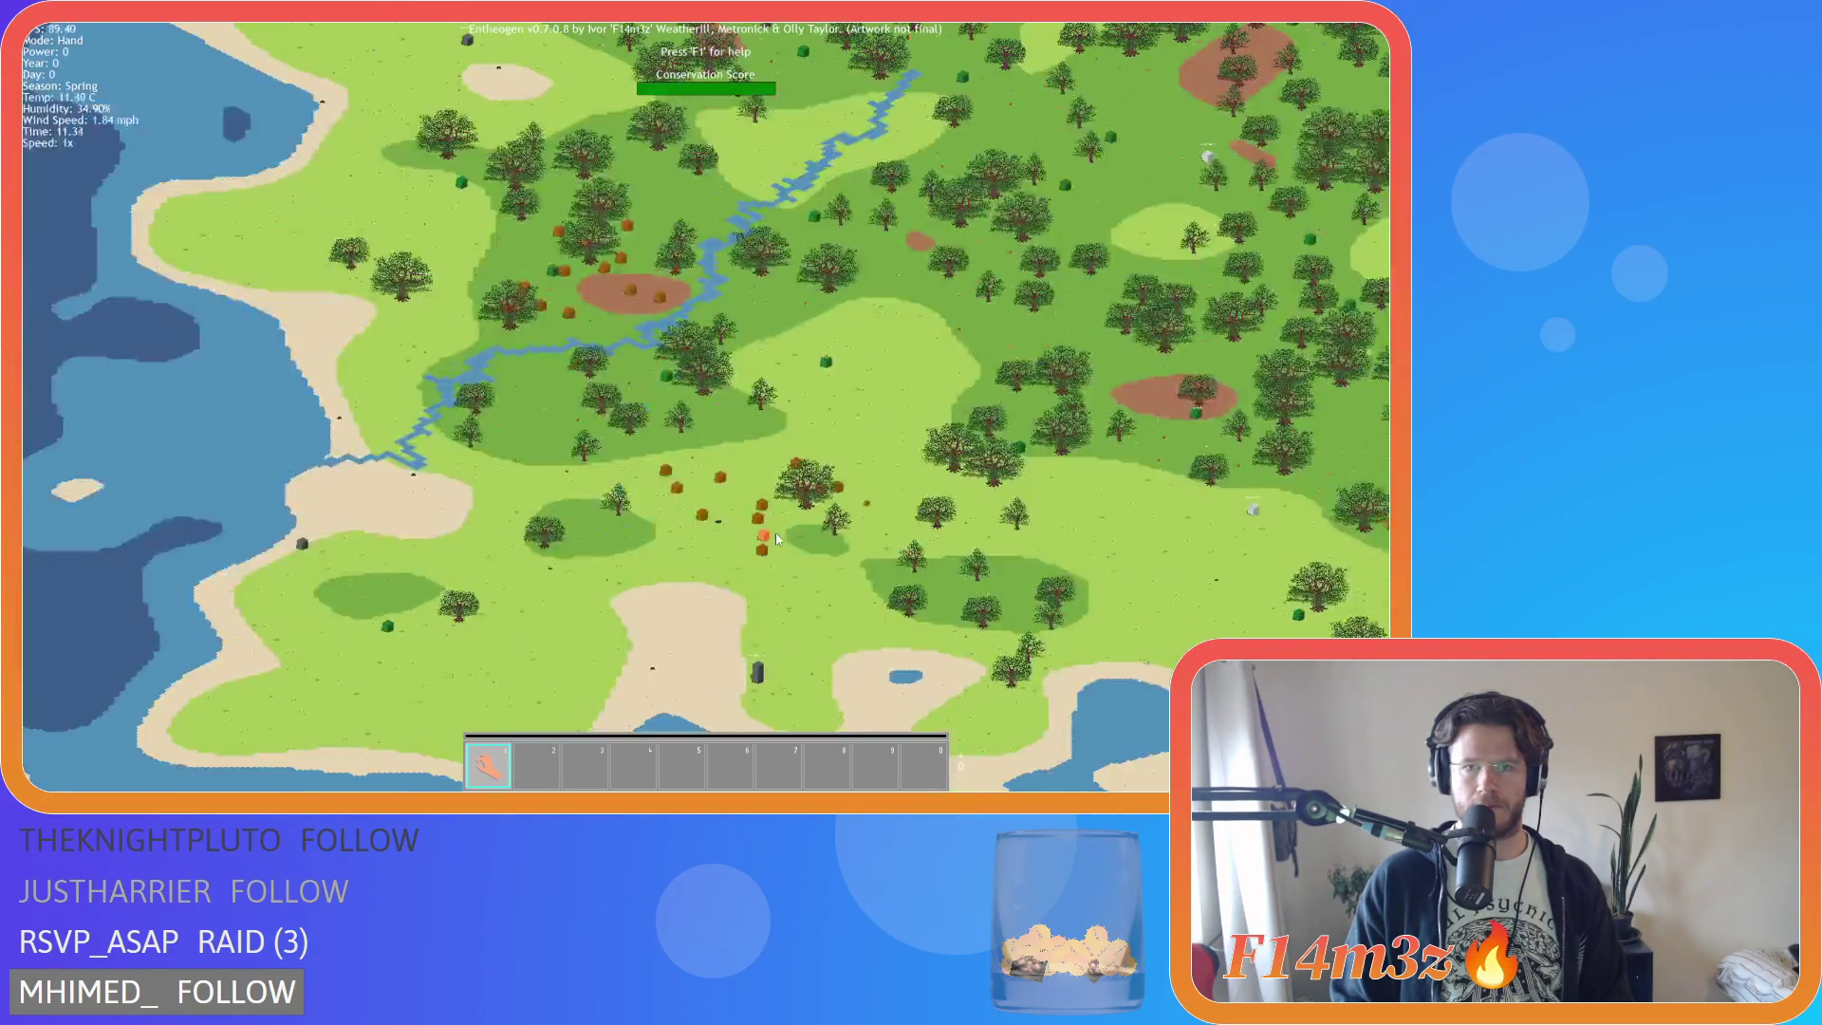
pyautogui.scroll(3, 776, 538)
pyautogui.scroll(-2, 776, 538)
pyautogui.scroll(-2, 776, 538)
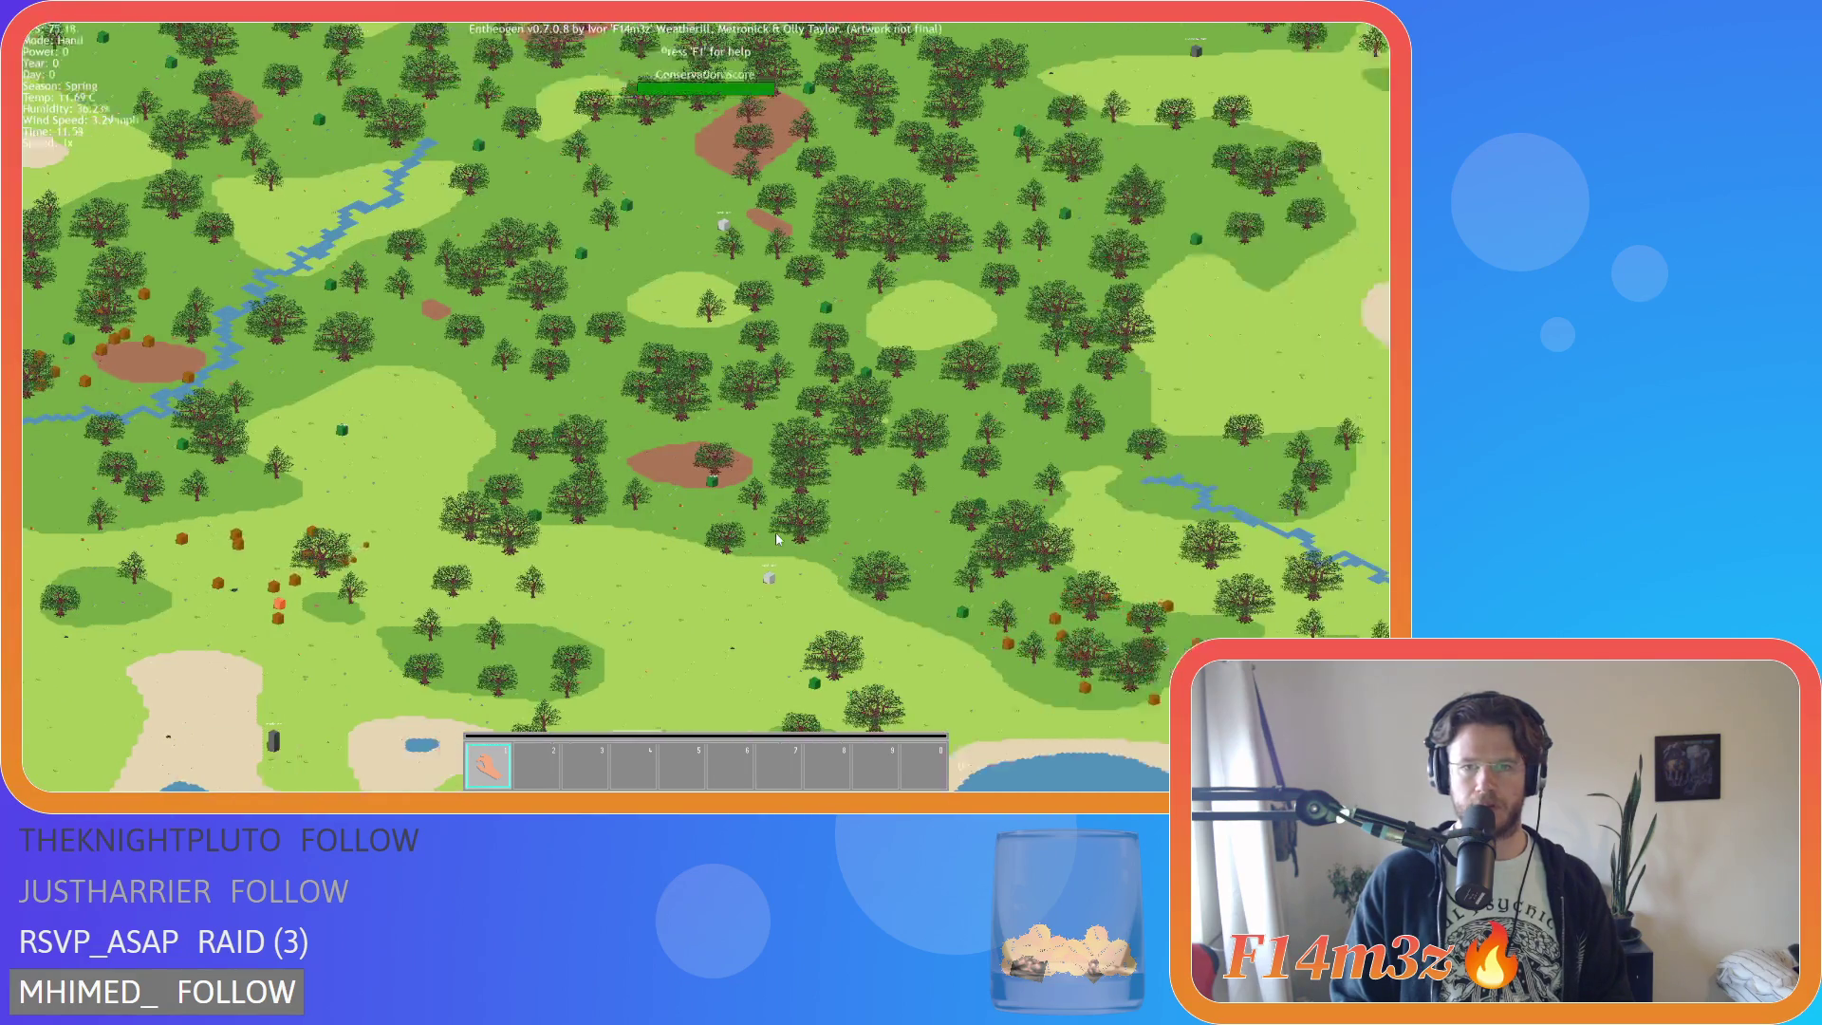
pyautogui.scroll(2, 777, 538)
pyautogui.scroll(-3, 776, 538)
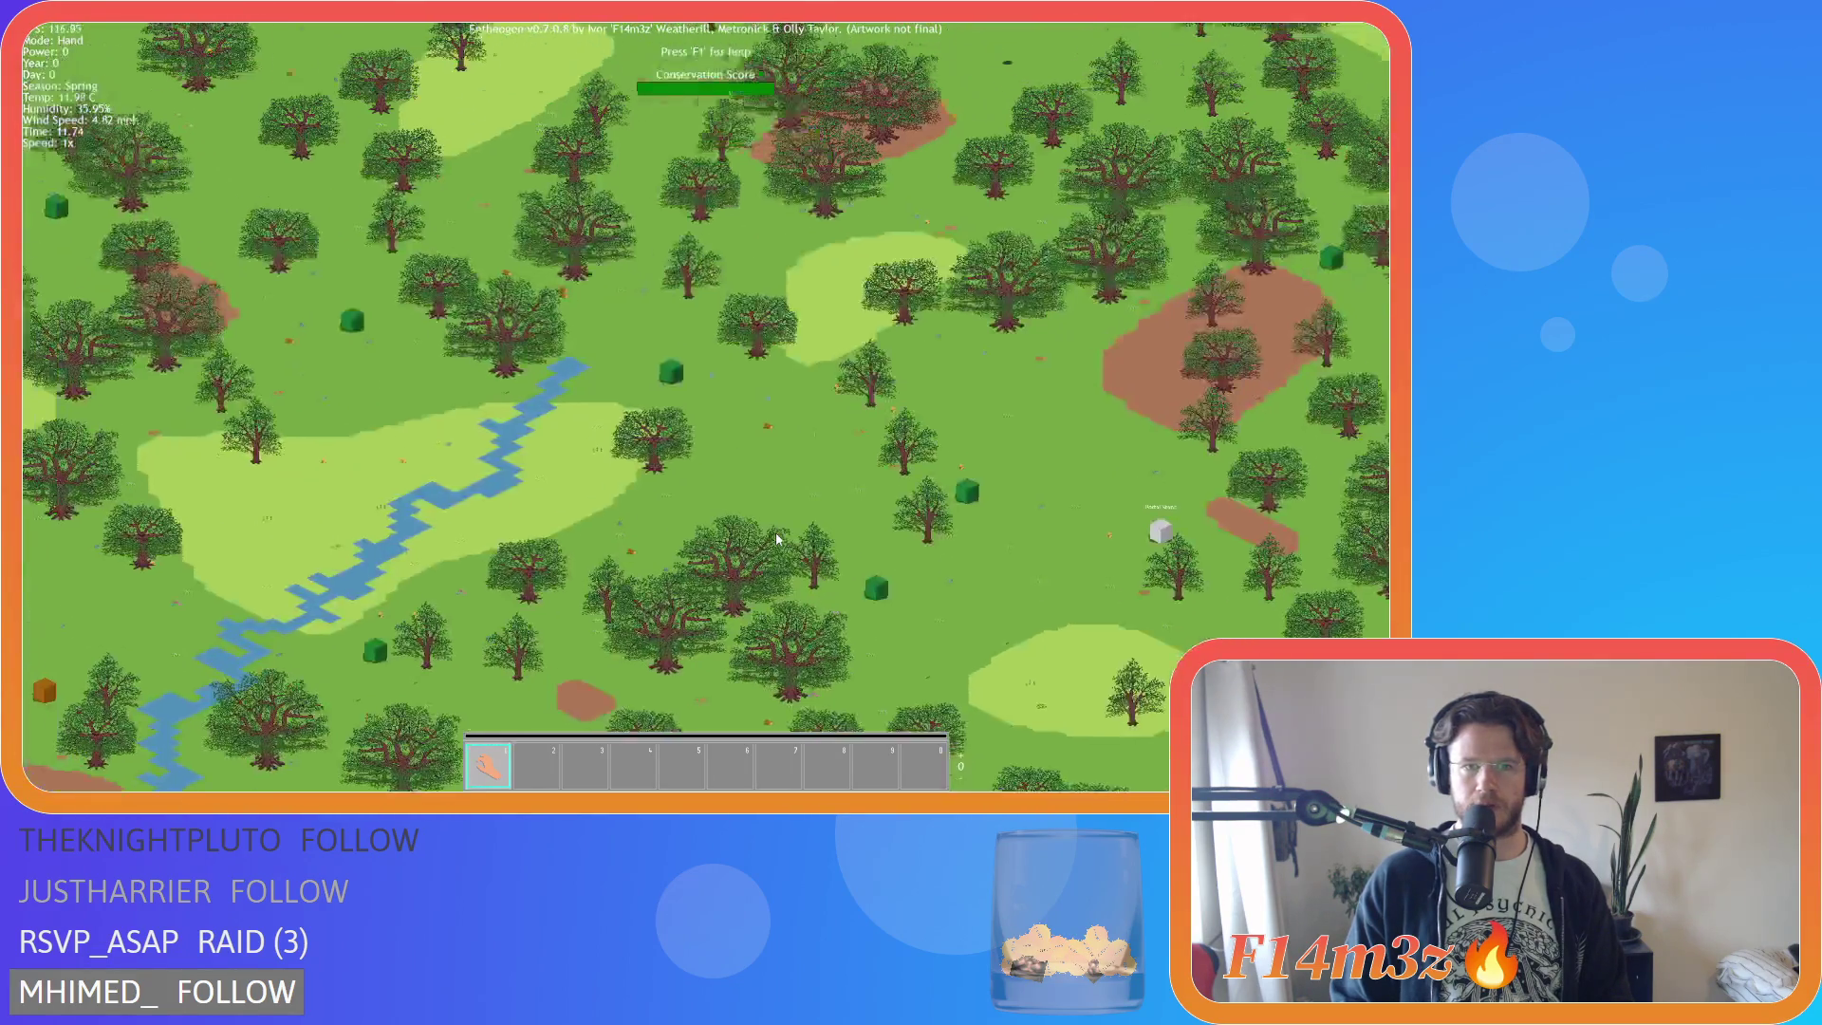
pyautogui.scroll(2, 776, 538)
pyautogui.scroll(-2, 776, 538)
pyautogui.scroll(2, 777, 538)
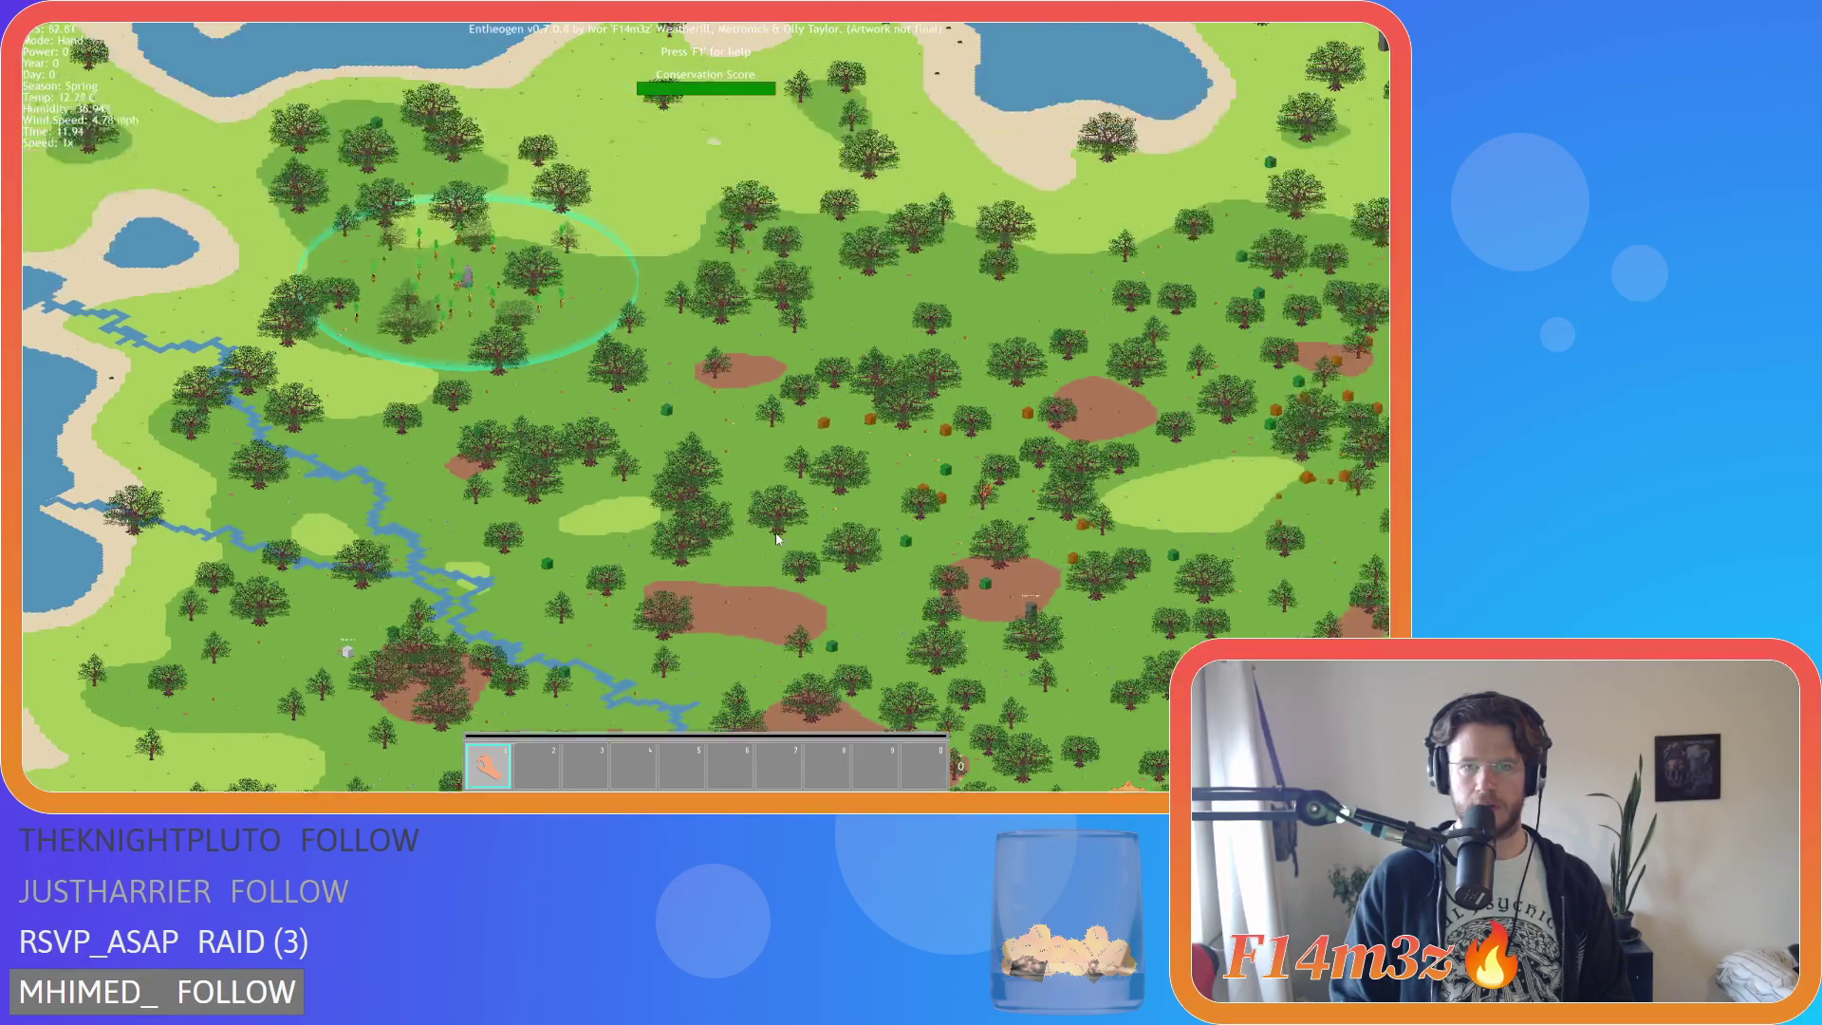
pyautogui.scroll(-1, 776, 538)
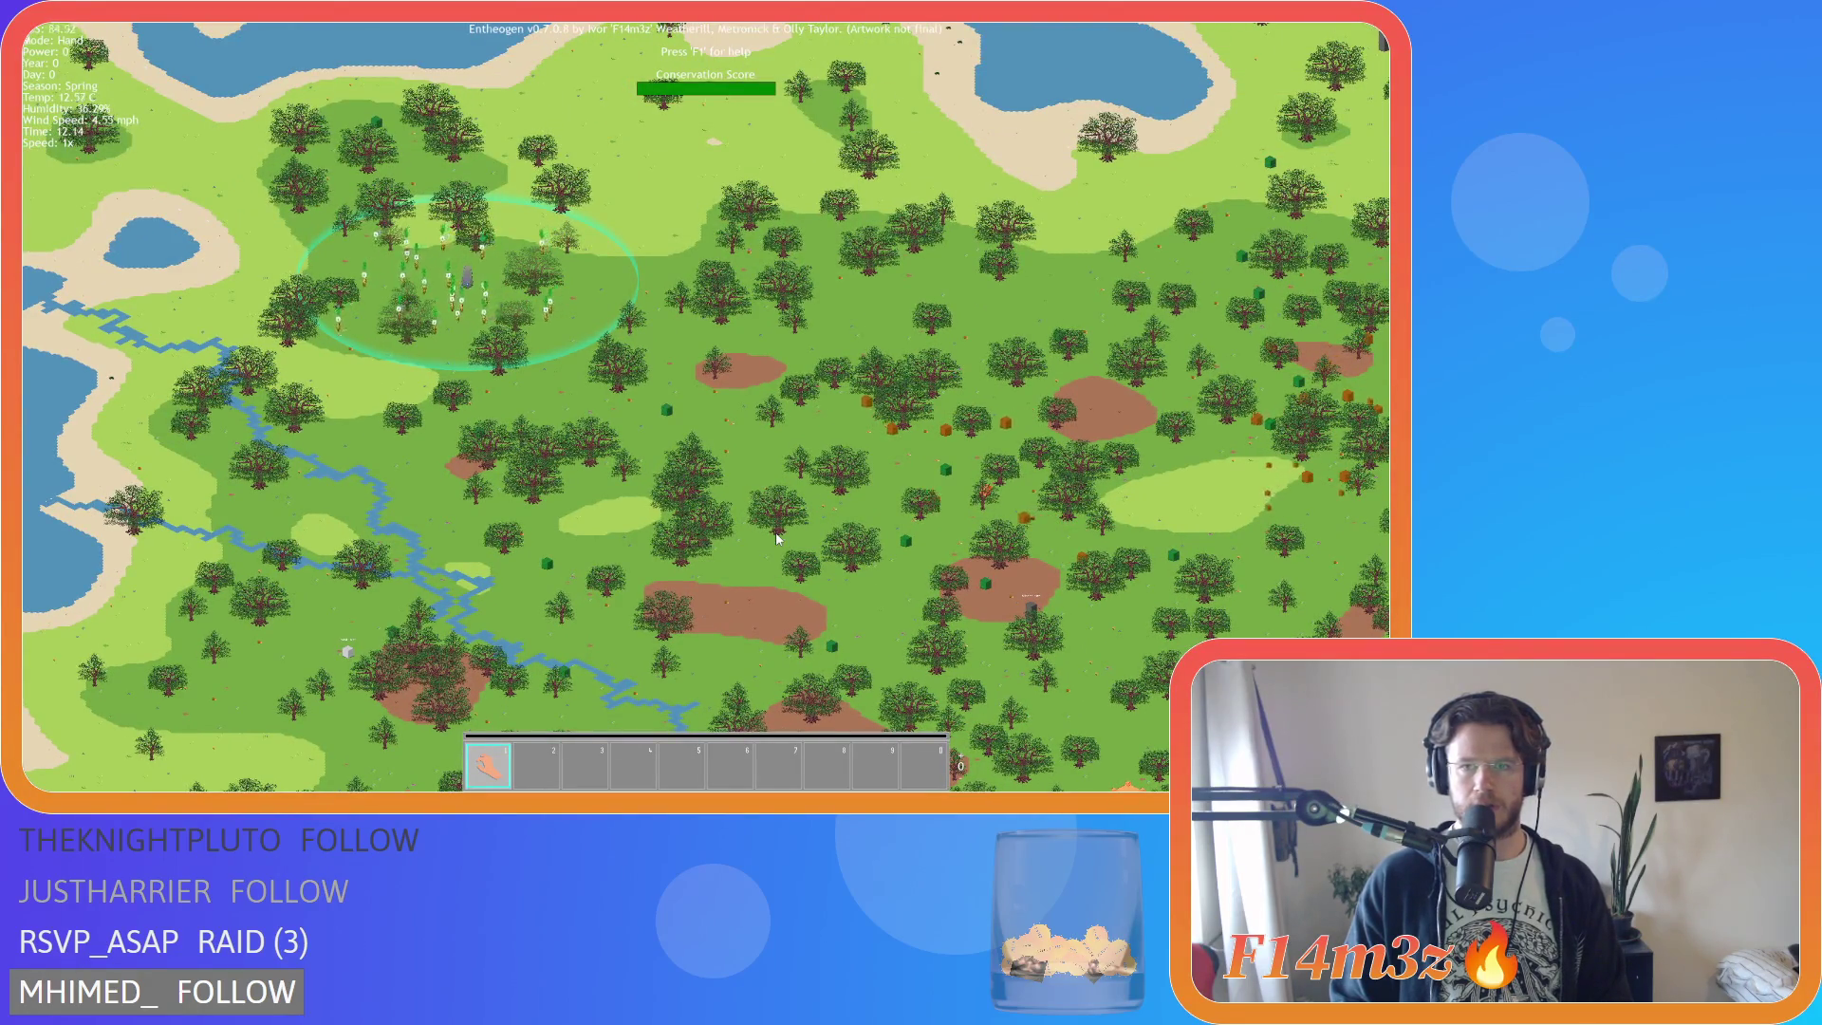
pyautogui.scroll(2, 776, 538)
pyautogui.scroll(-2, 776, 538)
pyautogui.scroll(1, 777, 538)
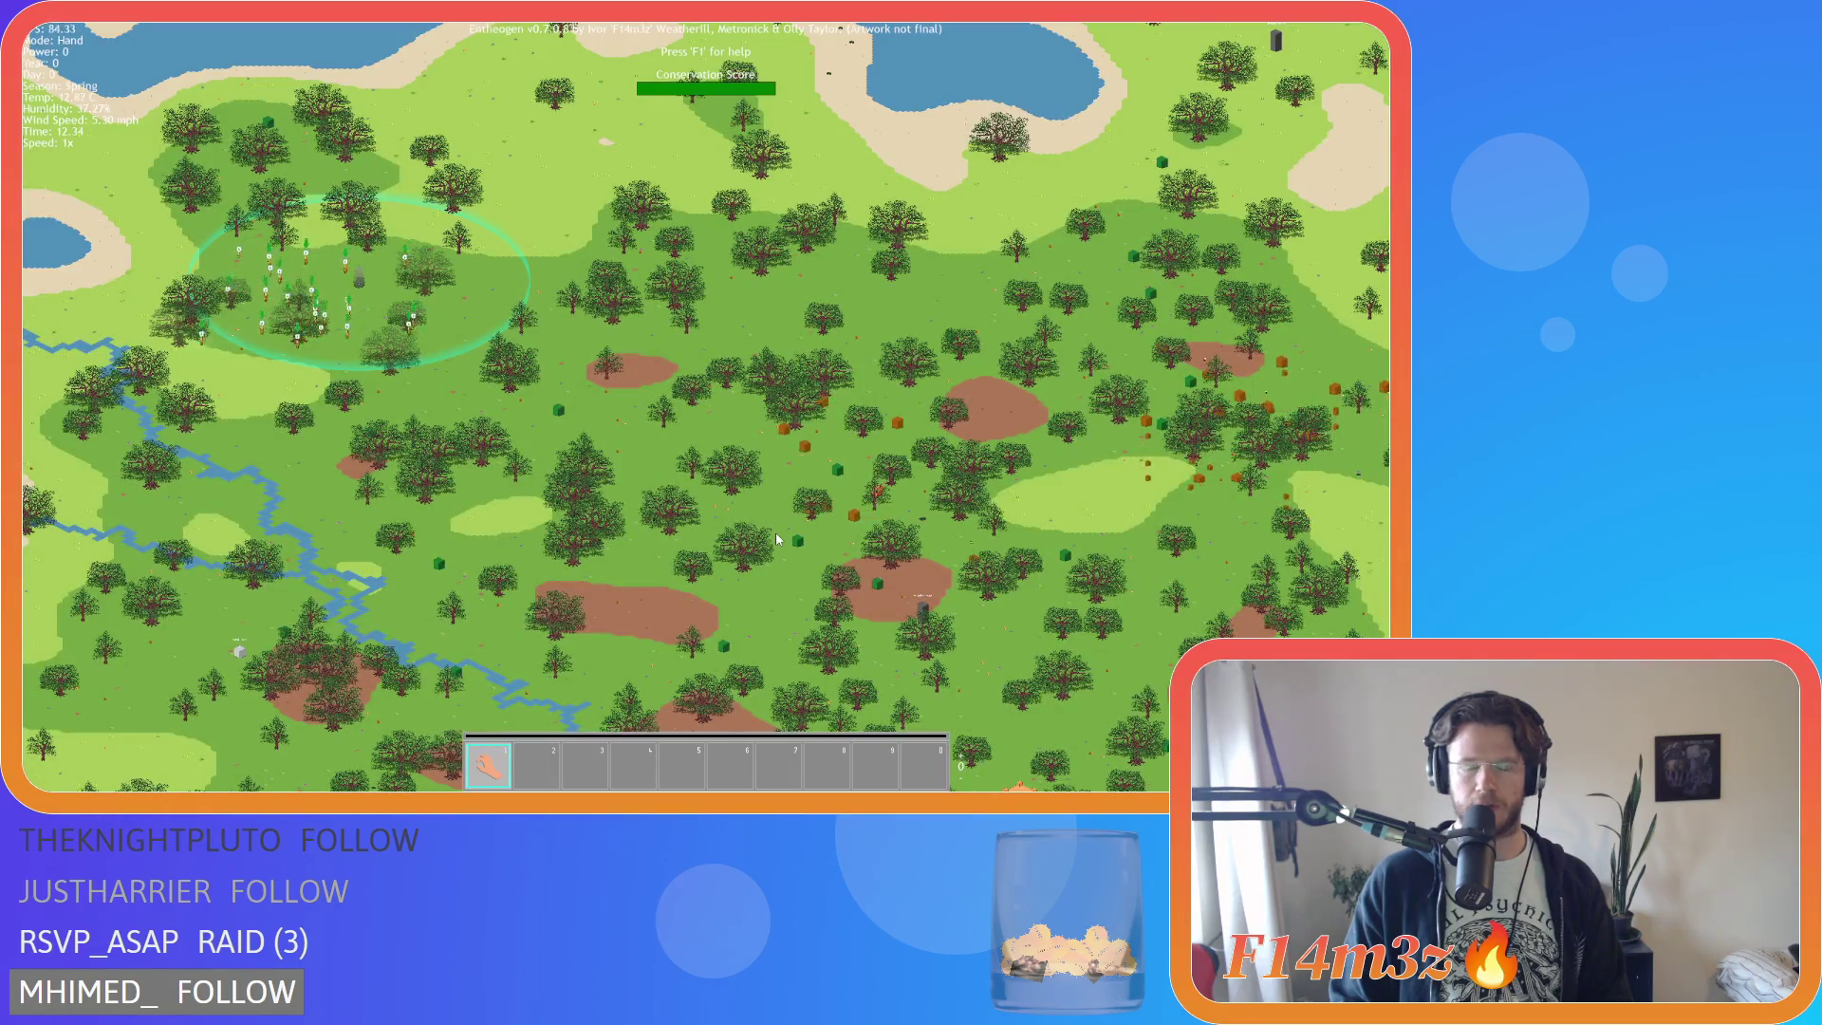
pyautogui.scroll(-2, 776, 538)
pyautogui.scroll(2, 776, 538)
pyautogui.press('Escape')
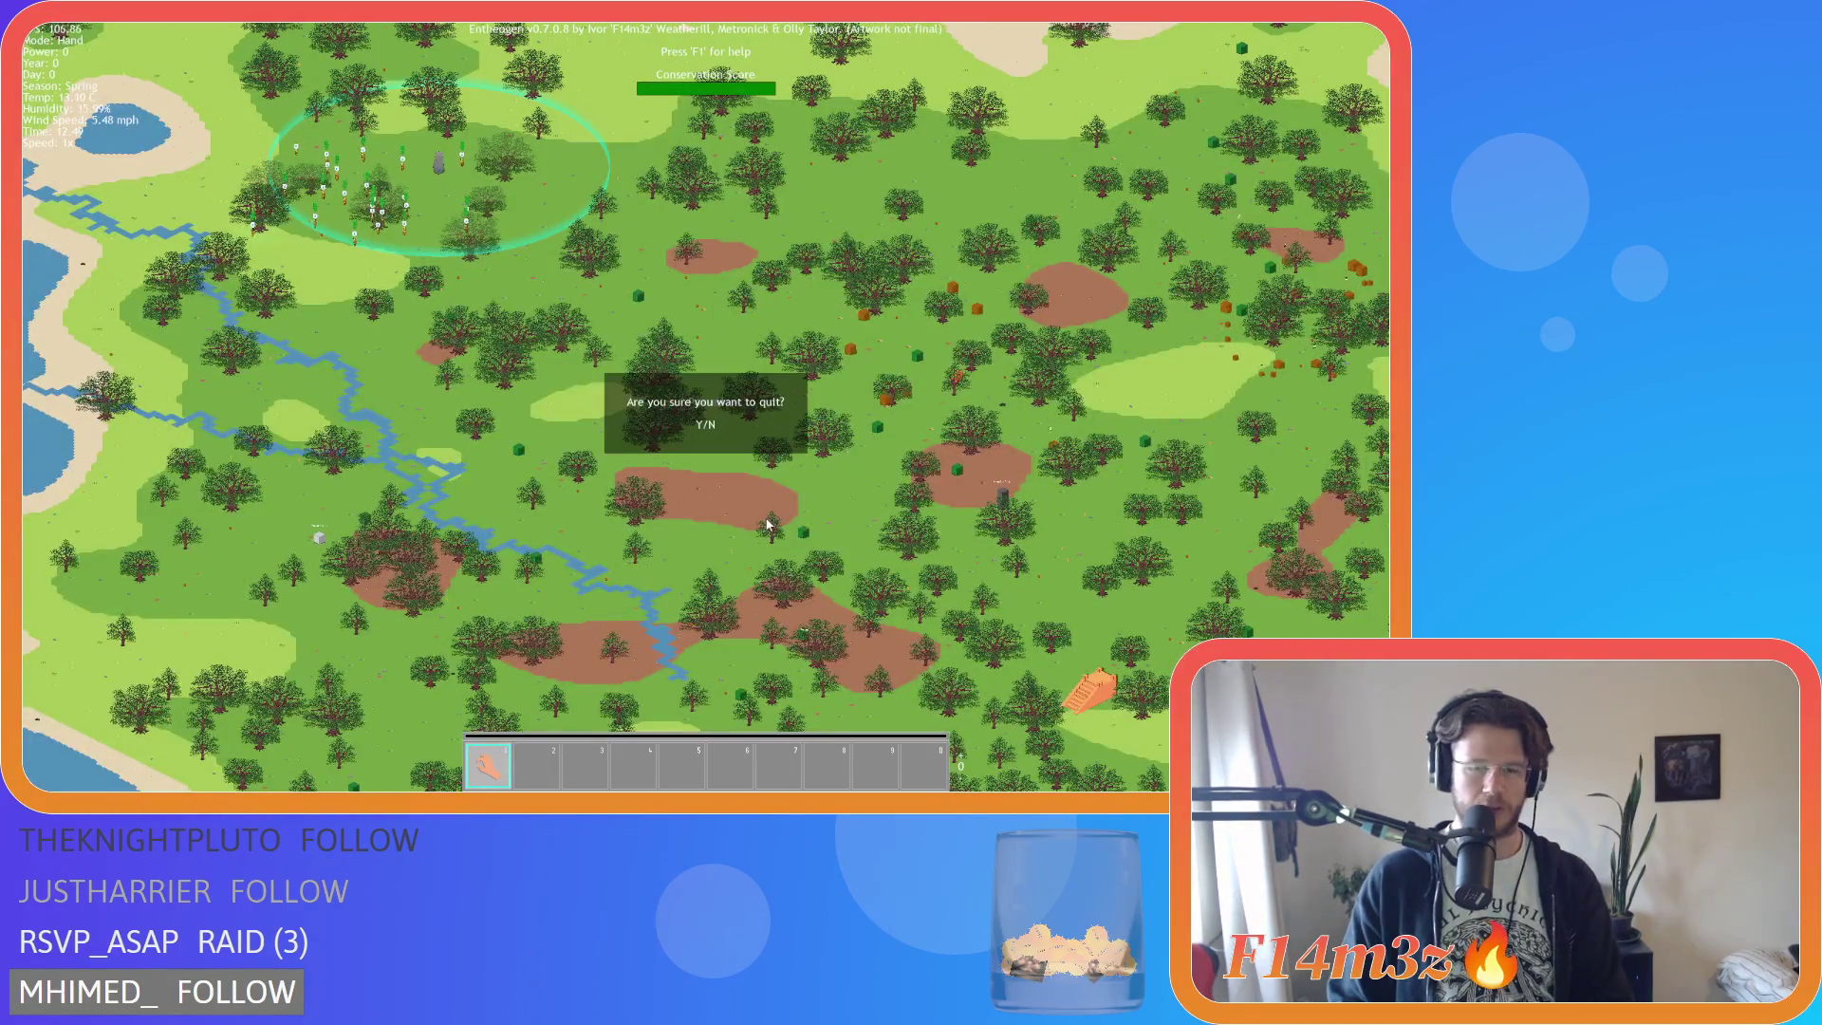
# Quit to the title menu and start a New Game to generate another world.
pyautogui.click(755, 389)
pyautogui.click(755, 391)
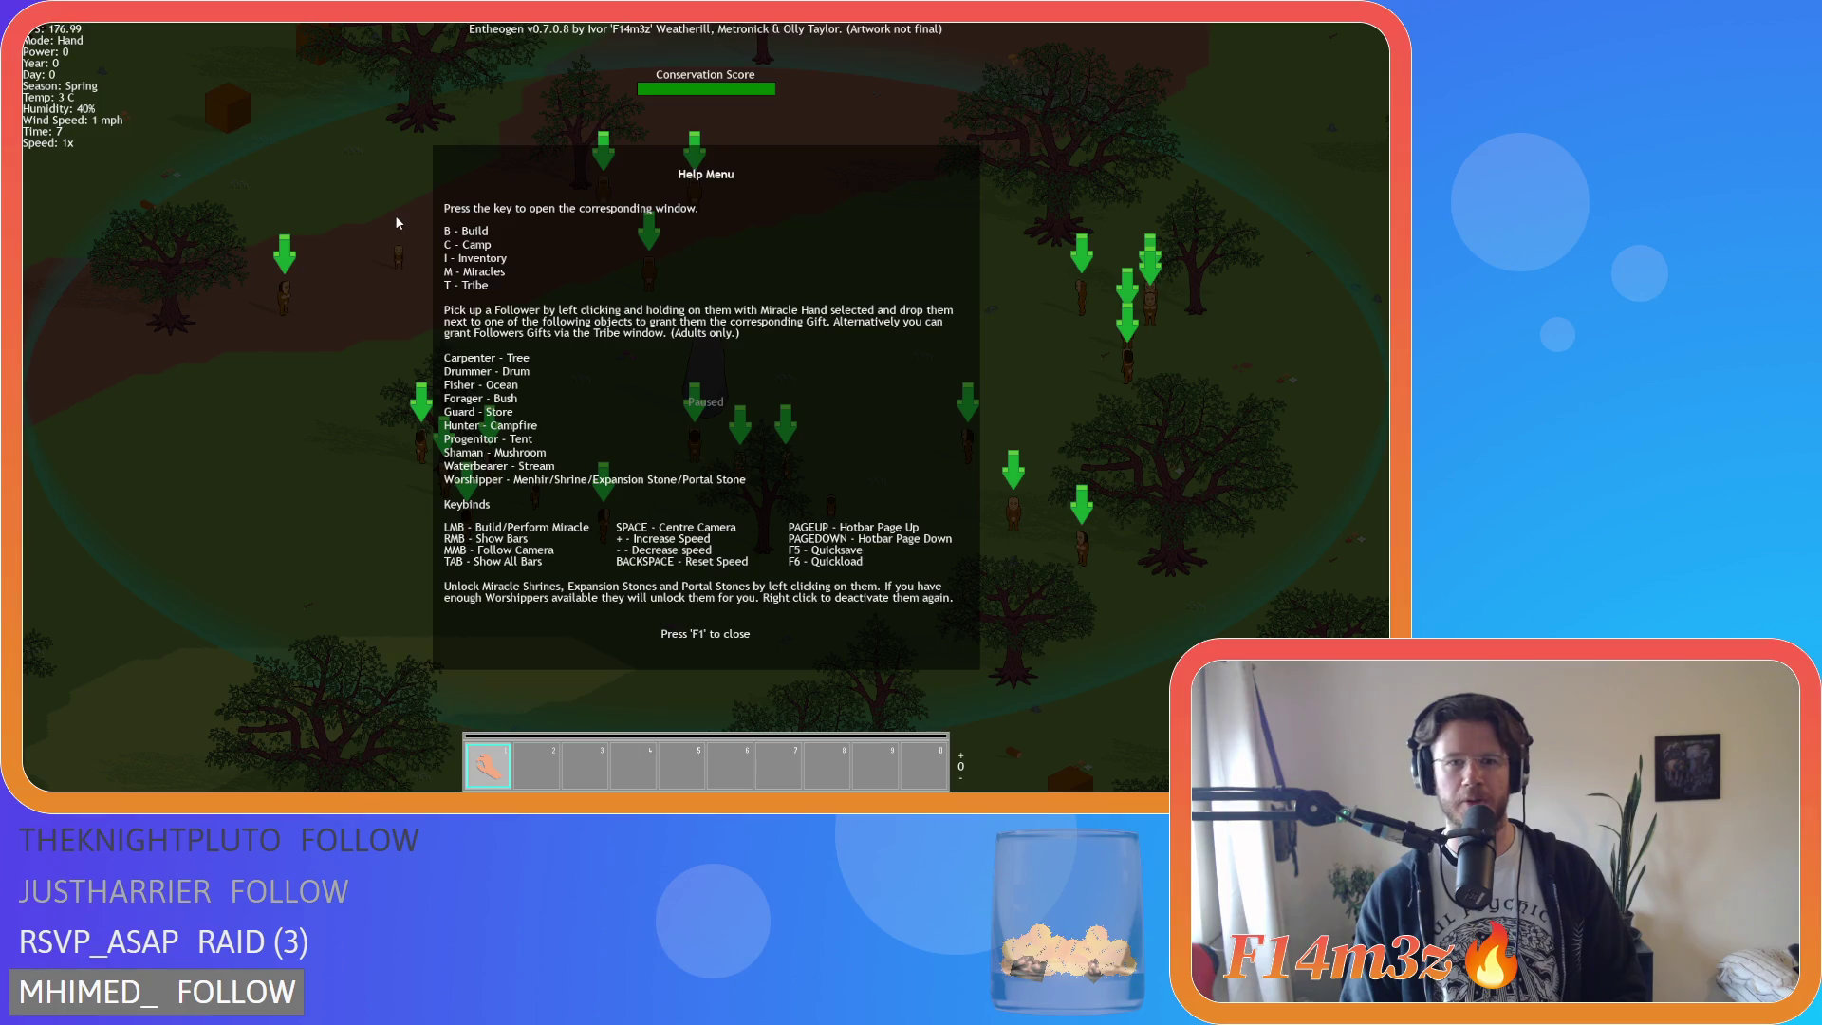
# Close the help menu, zoom out over the new map, and centre on the followers' village.
pyautogui.press('F1')
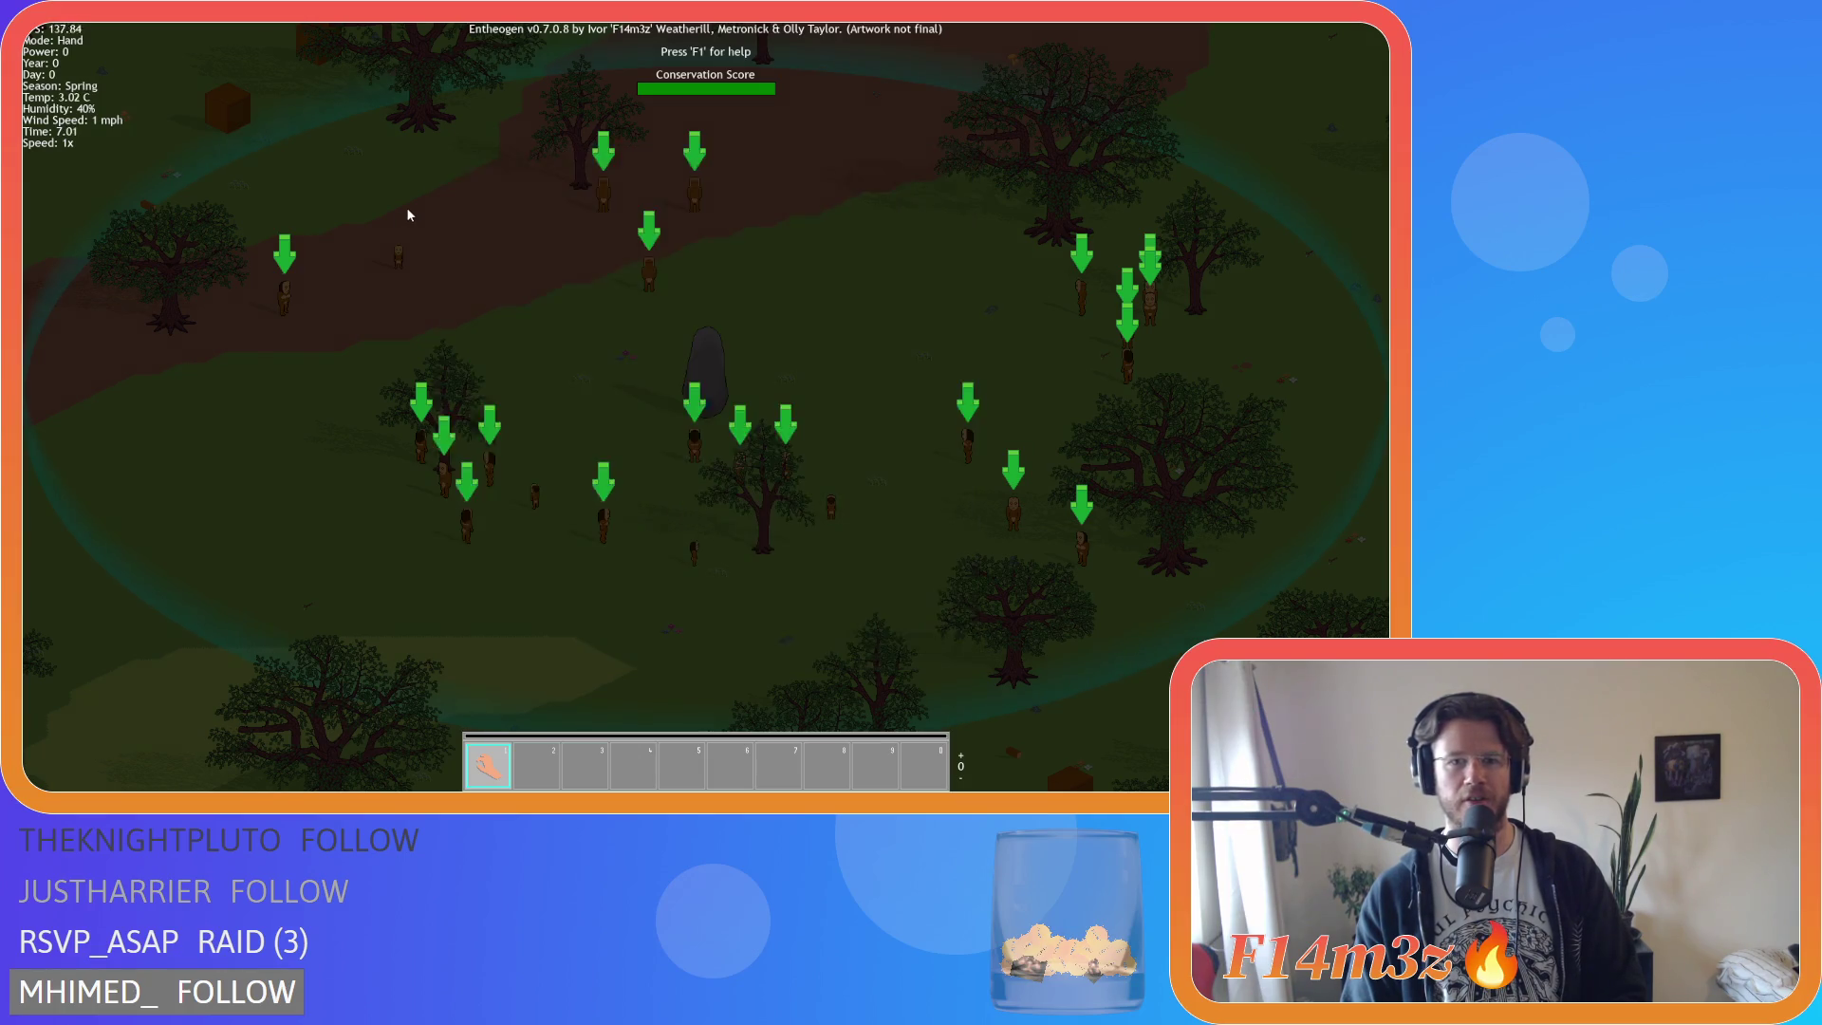
pyautogui.scroll(-3, 406, 207)
pyautogui.scroll(-5, 406, 207)
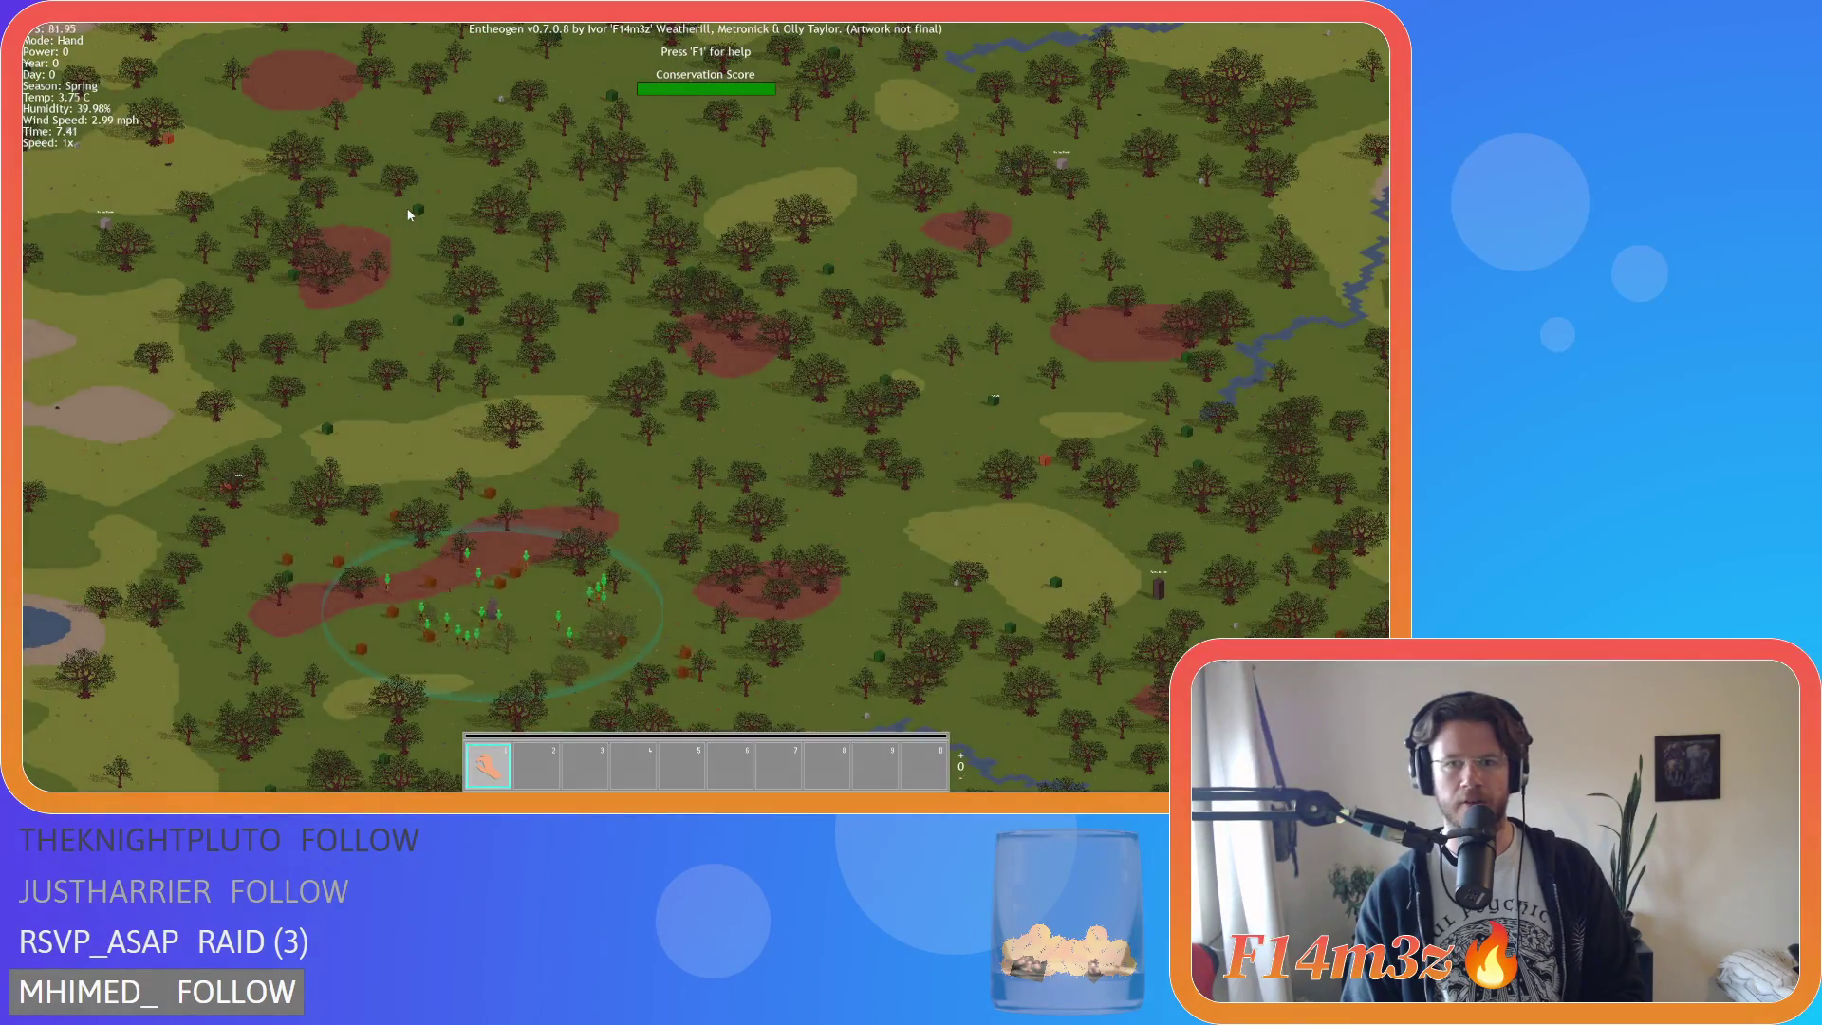
pyautogui.press('s')
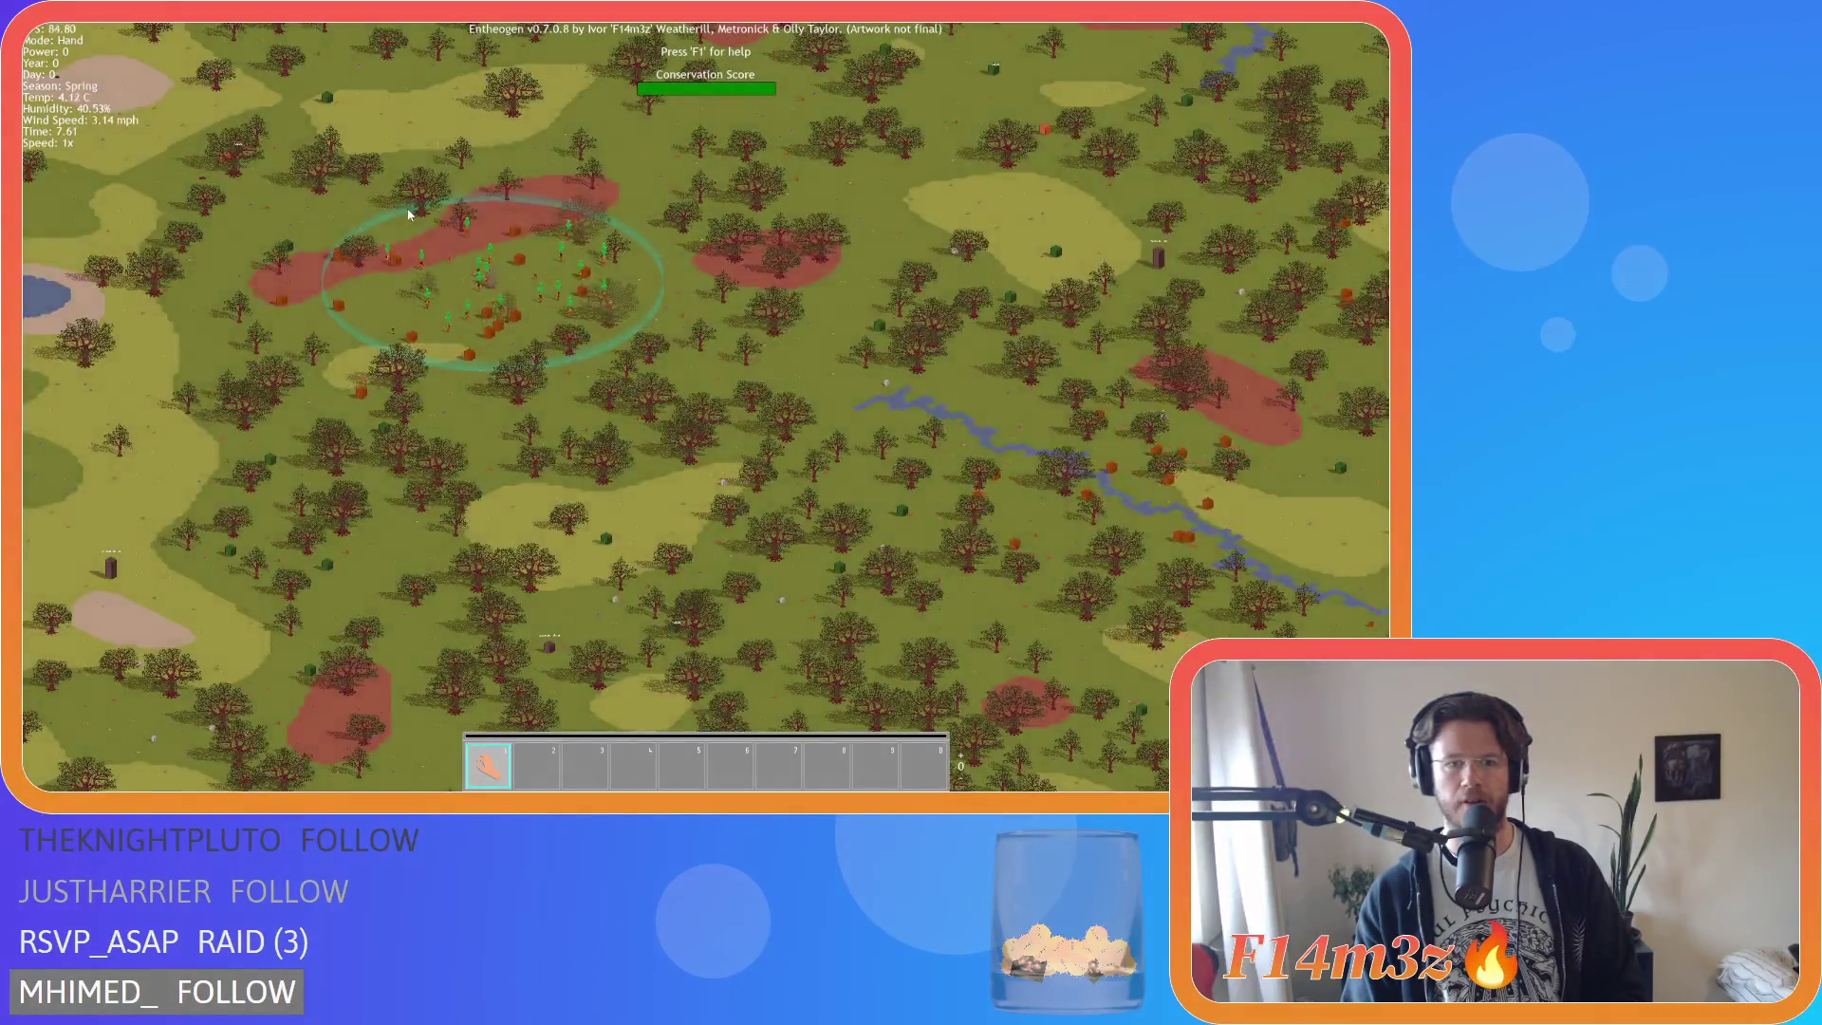
pyautogui.press('space')
pyautogui.press('space')
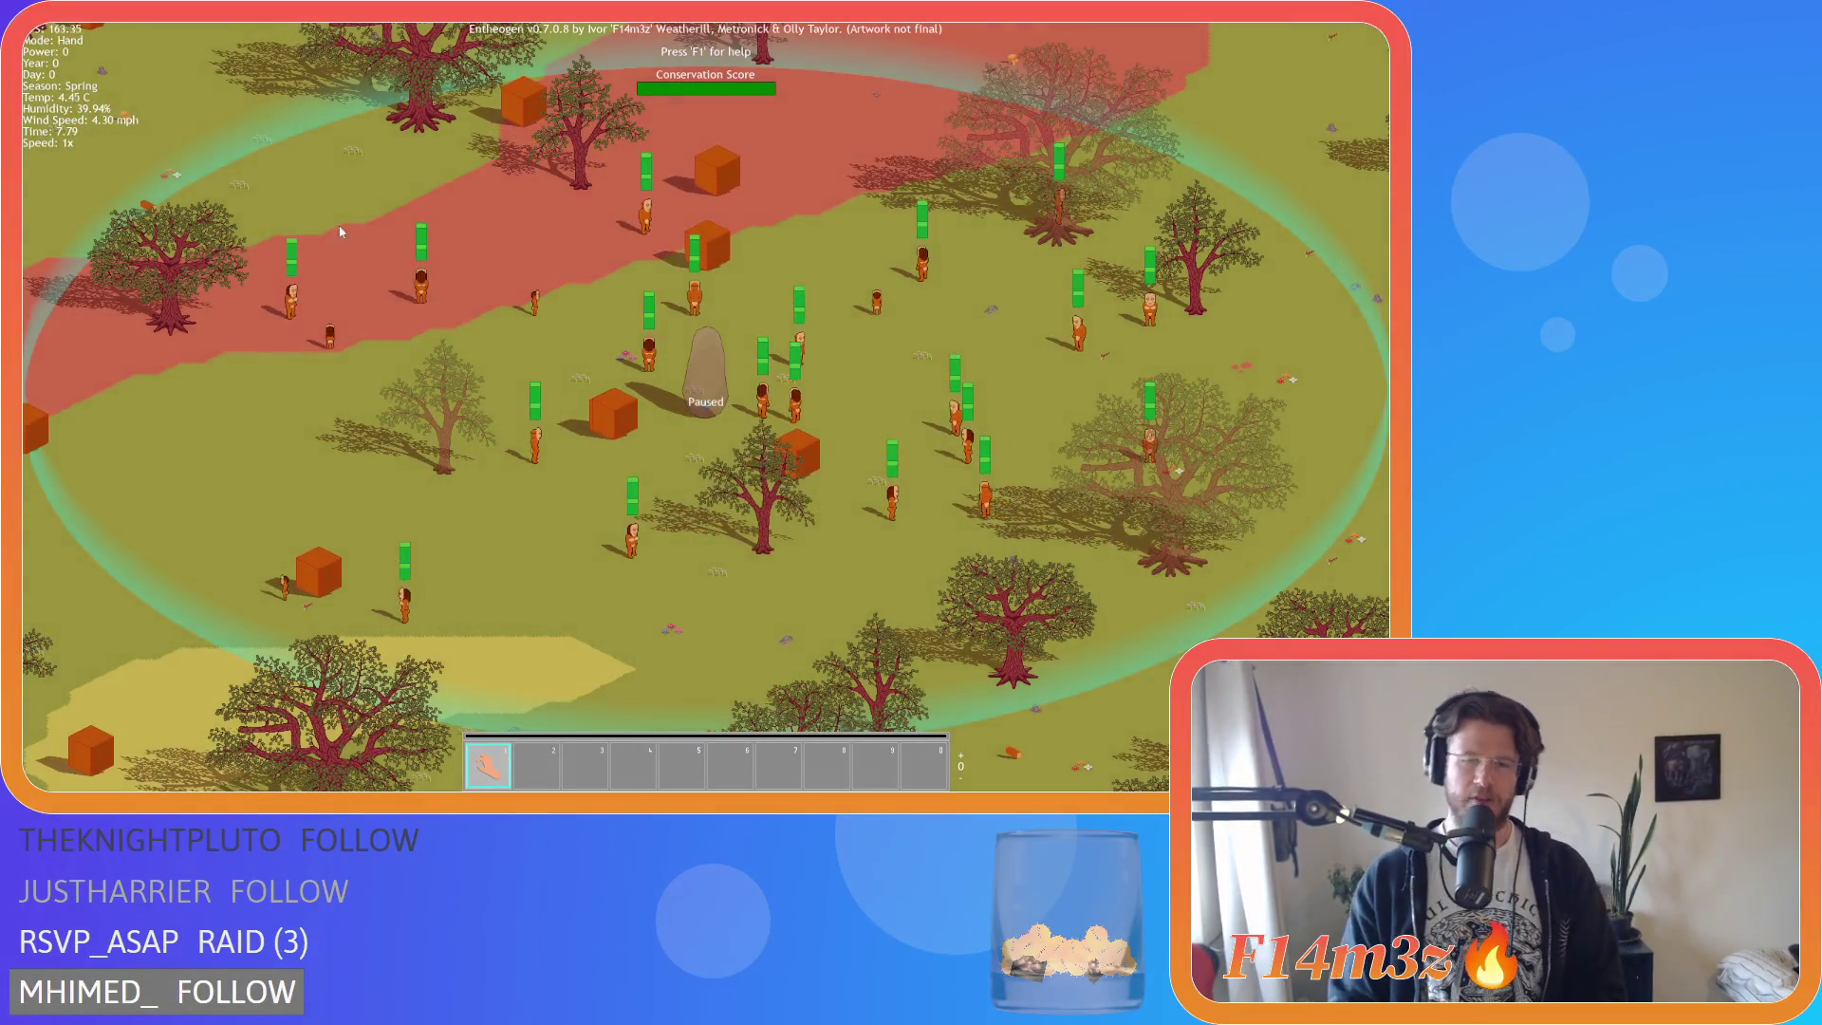
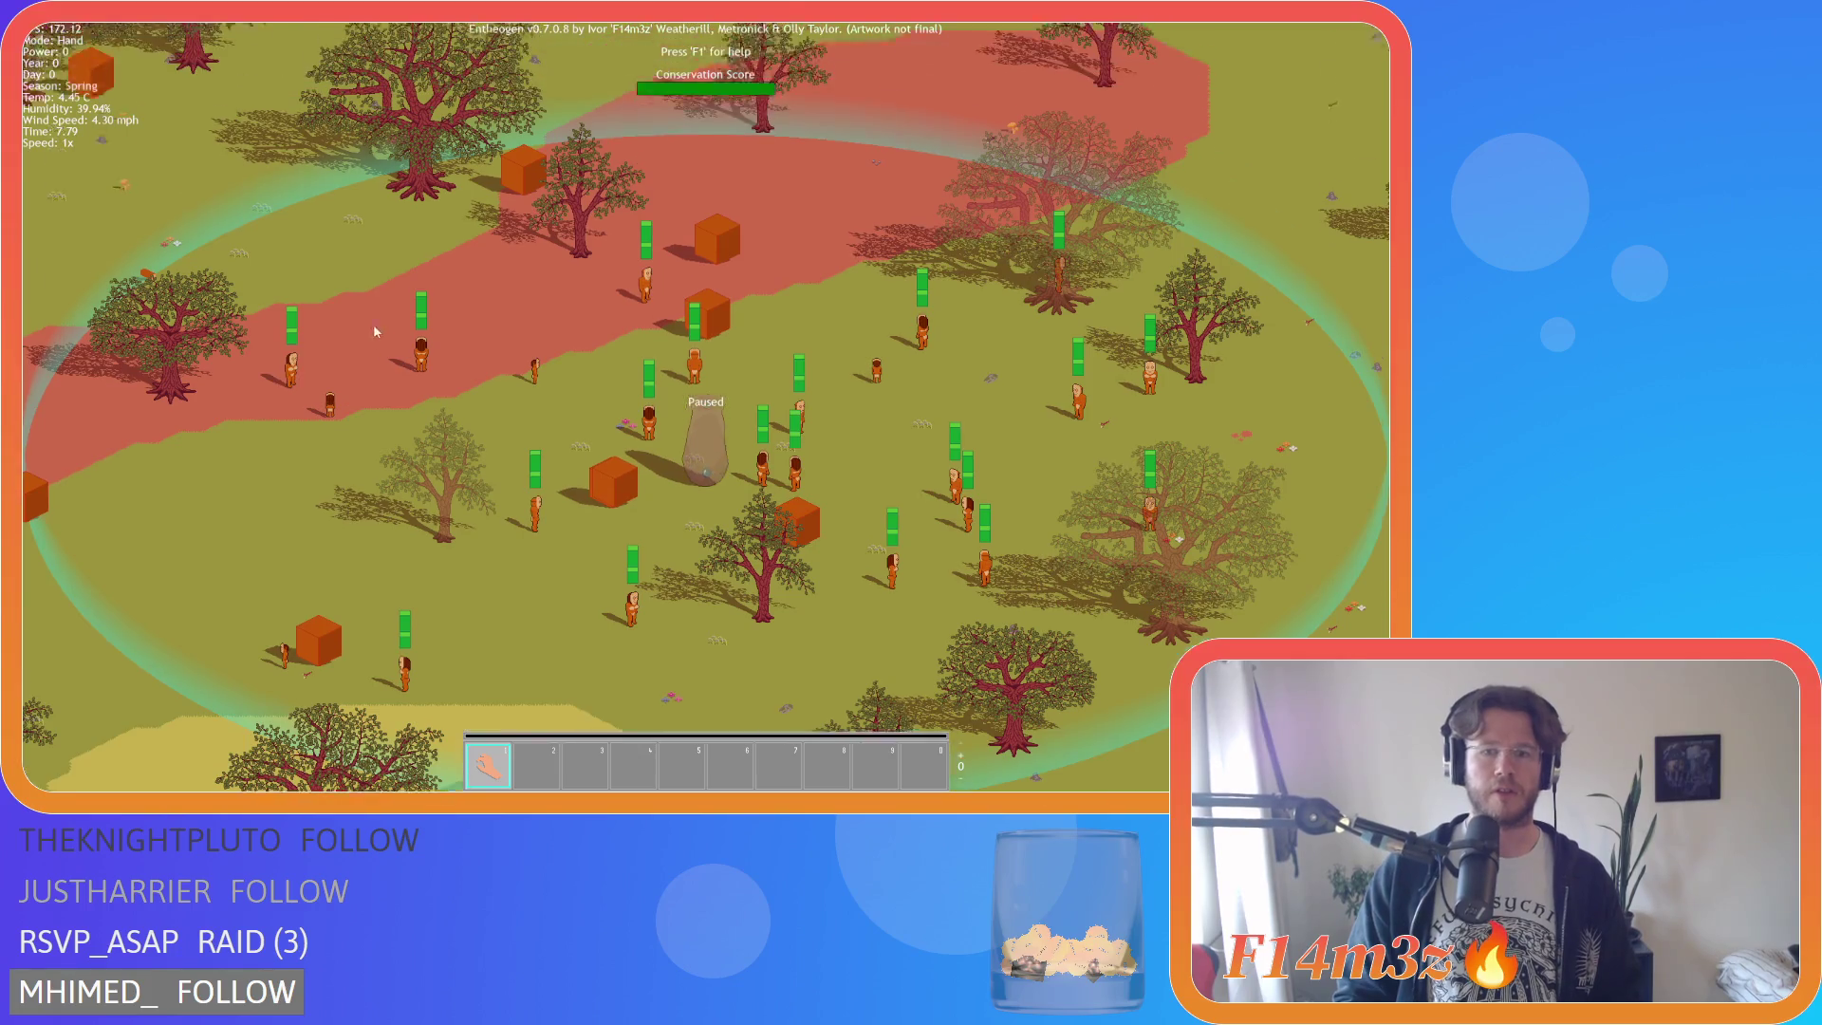
# Pan the map south and west, zooming in and out over the rivers and lakes.
pyautogui.scroll(-3, 396, 361)
pyautogui.press('Right')
pyautogui.press('Down')
pyautogui.press('Down')
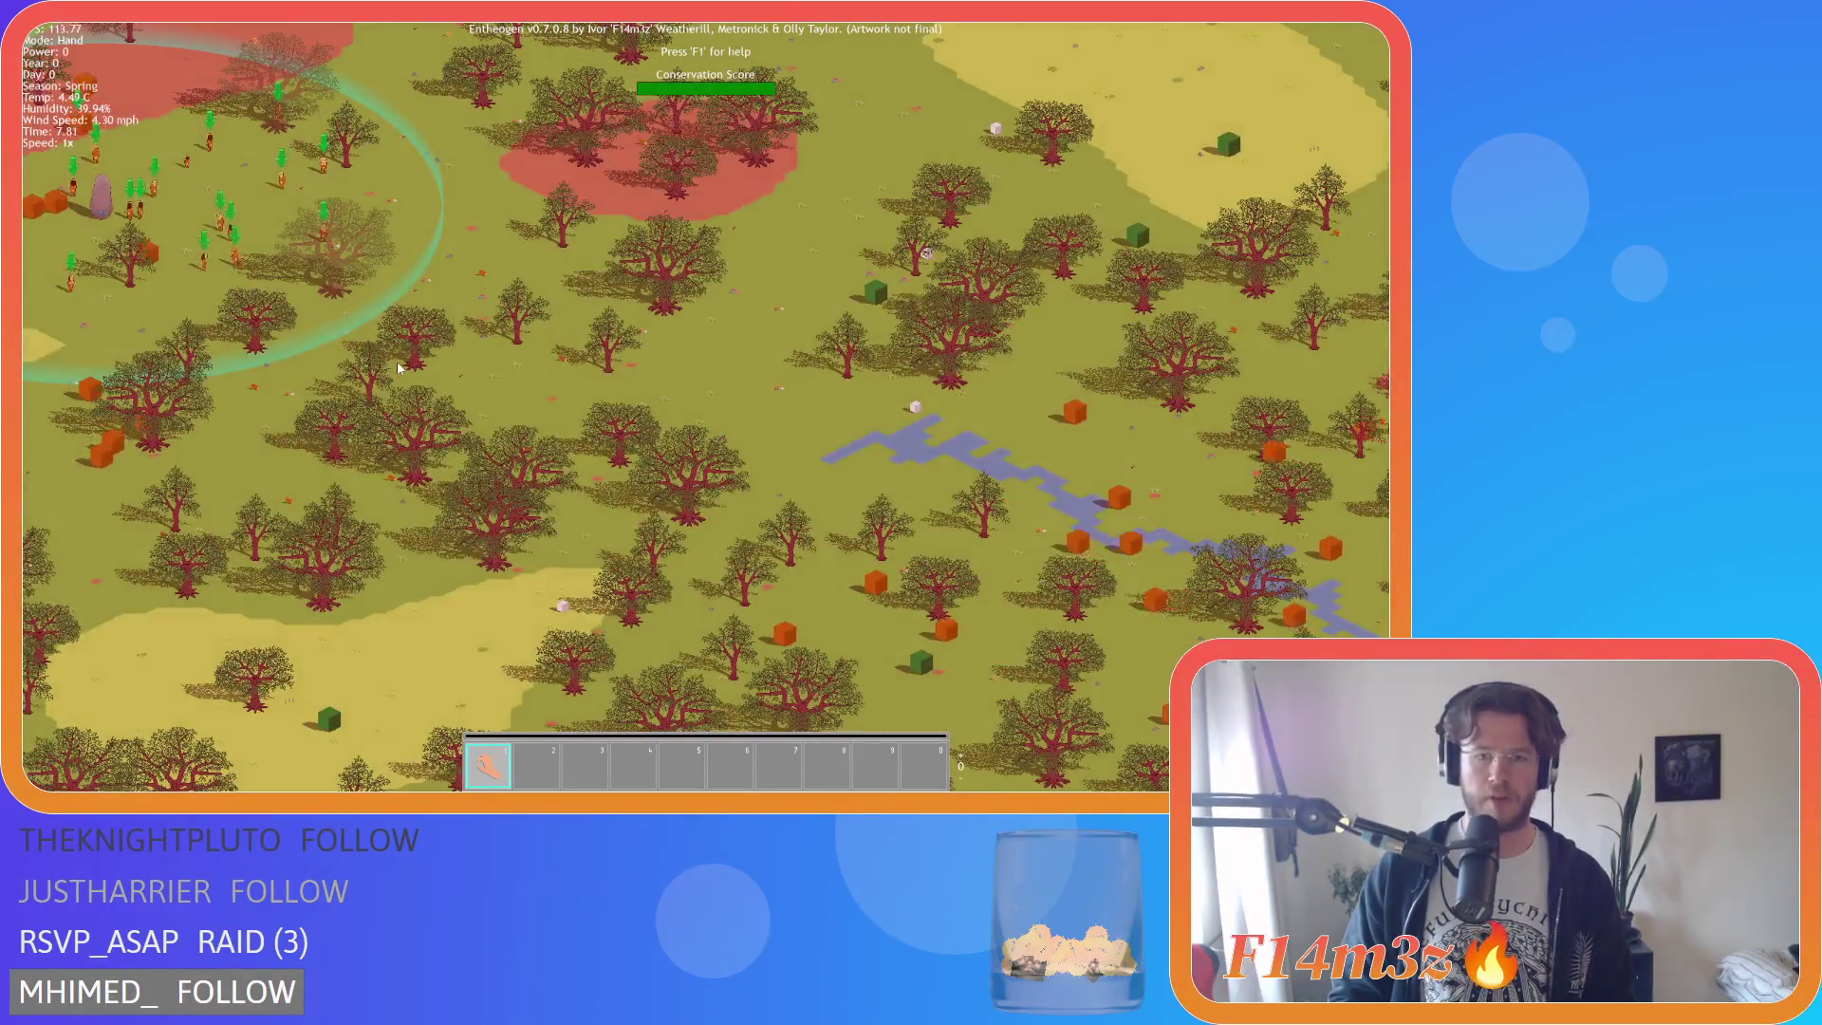
pyautogui.press('Down')
pyautogui.press('Left')
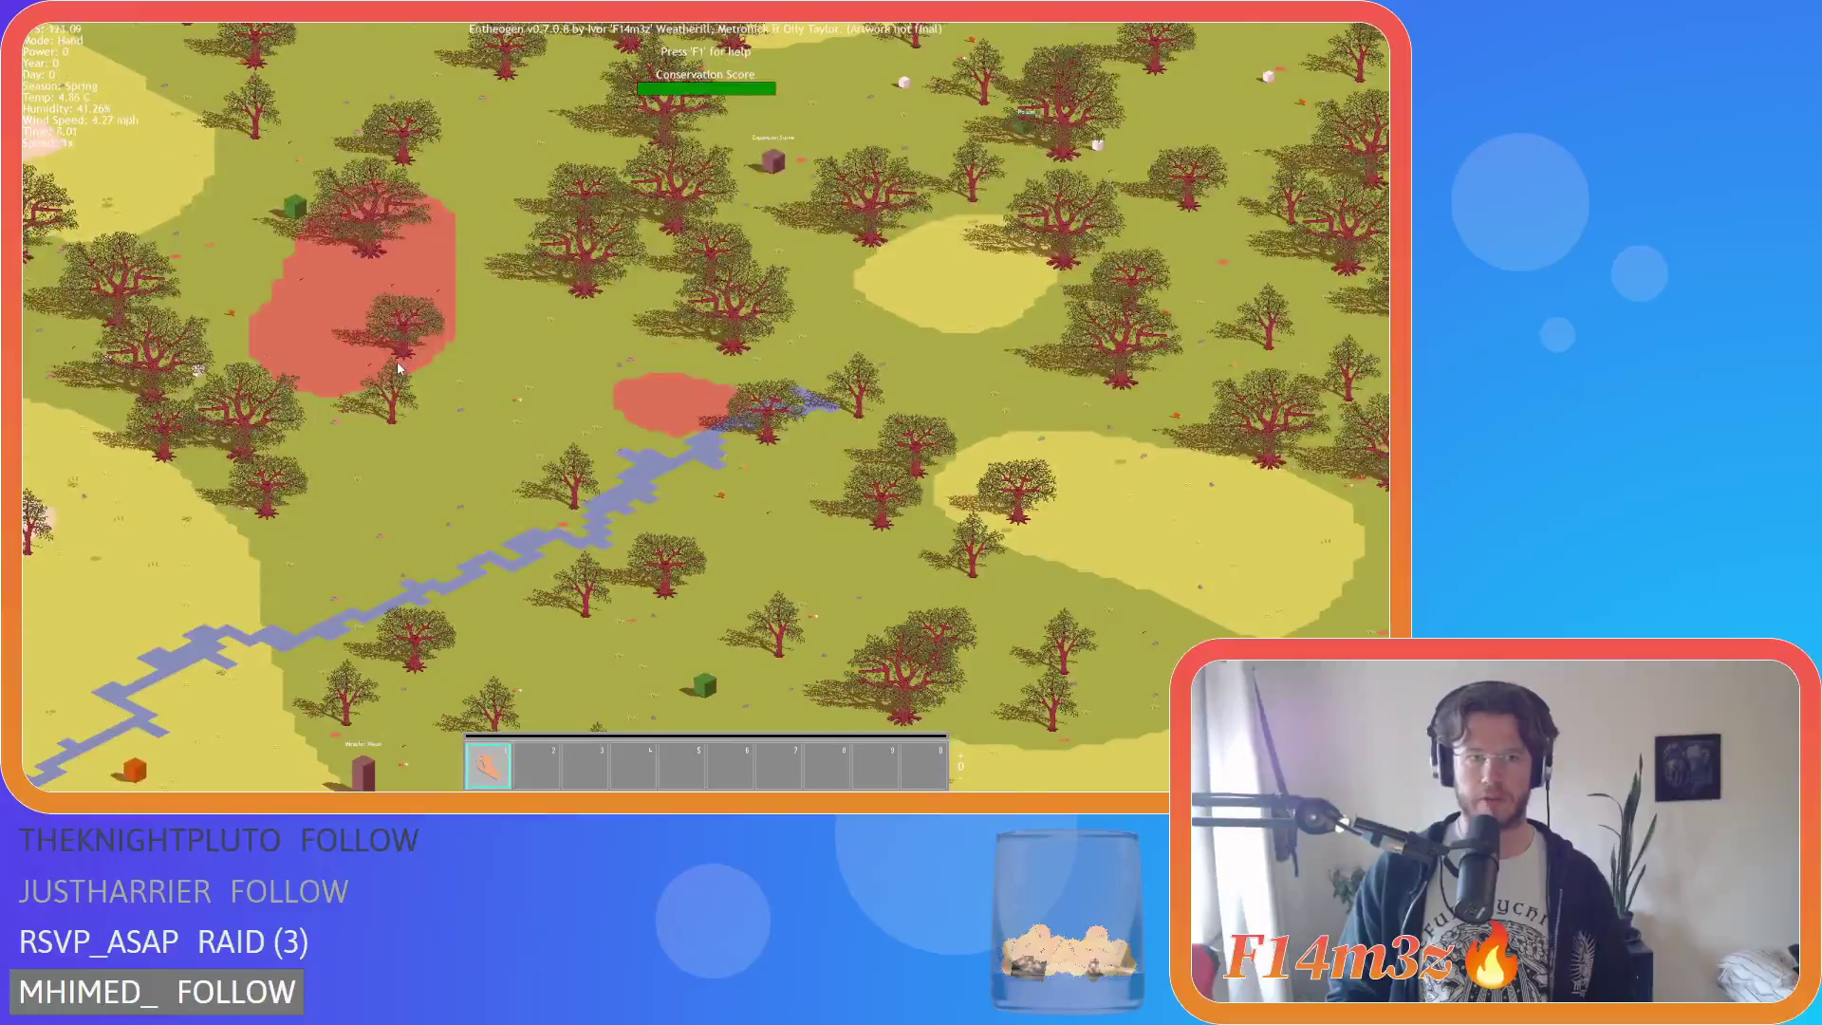
pyautogui.scroll(-3, 398, 368)
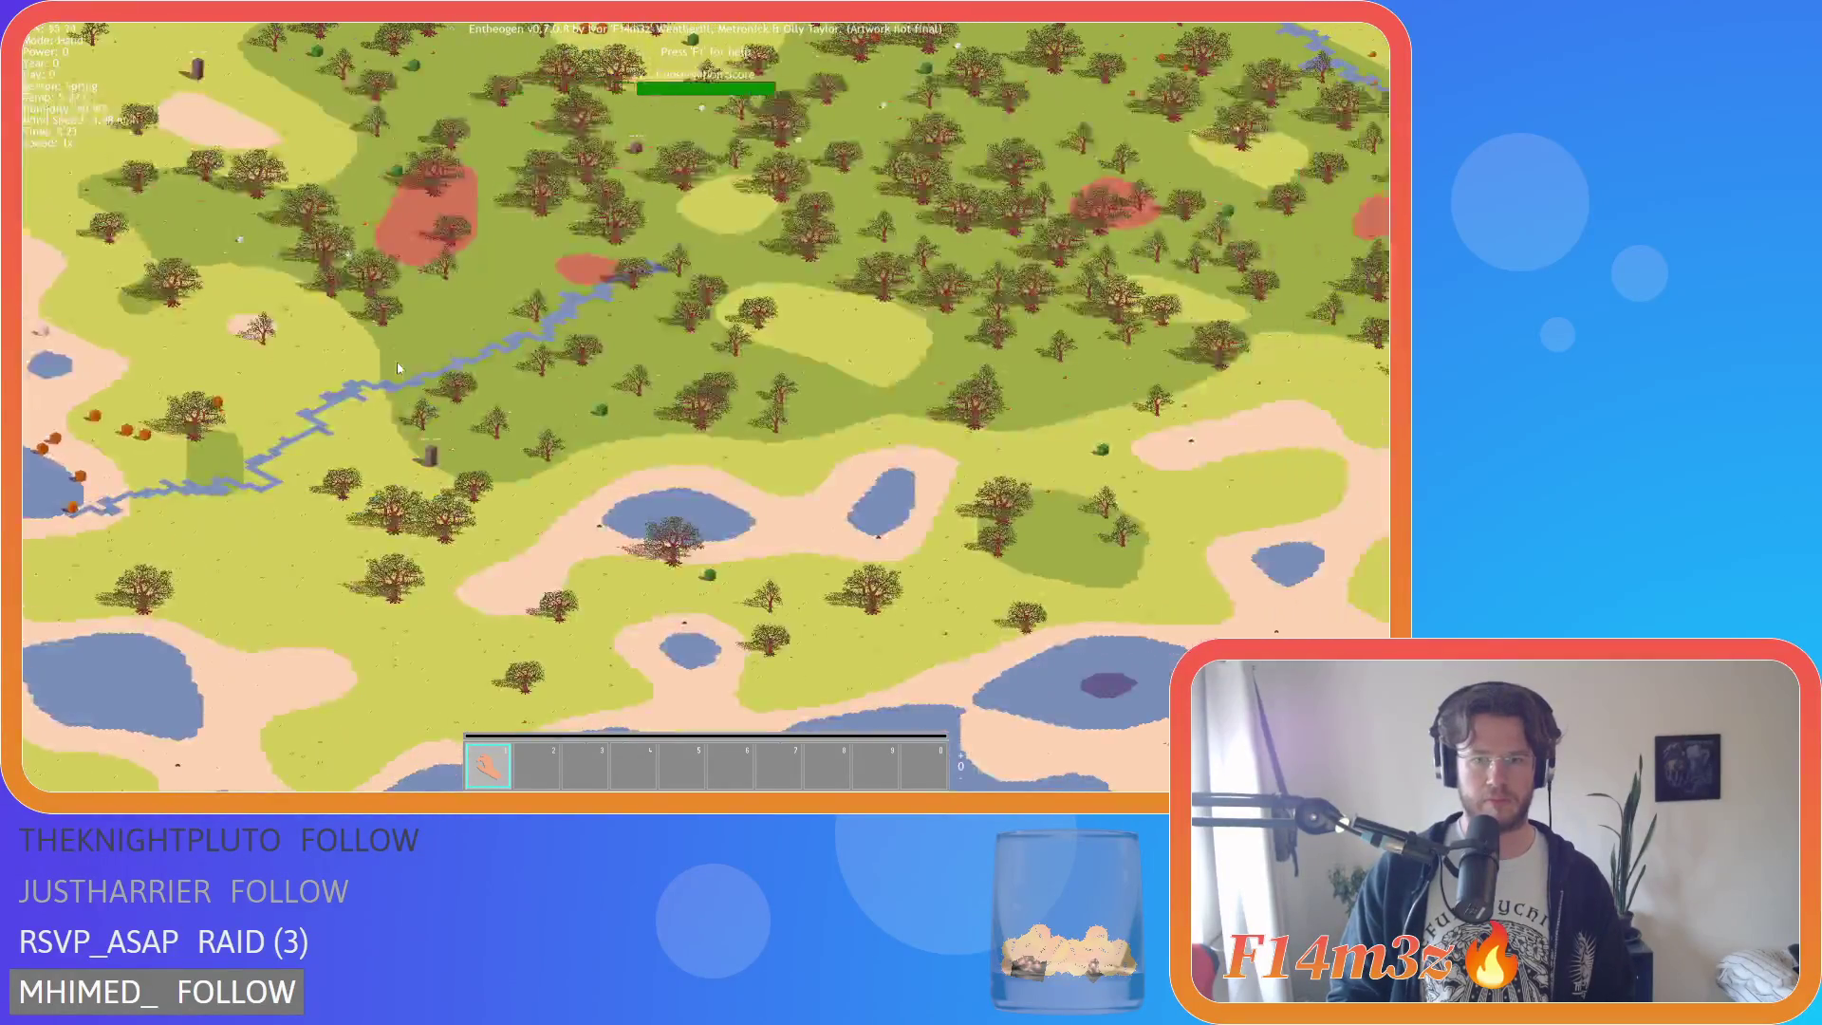
pyautogui.scroll(3, 399, 368)
pyautogui.scroll(-3, 399, 368)
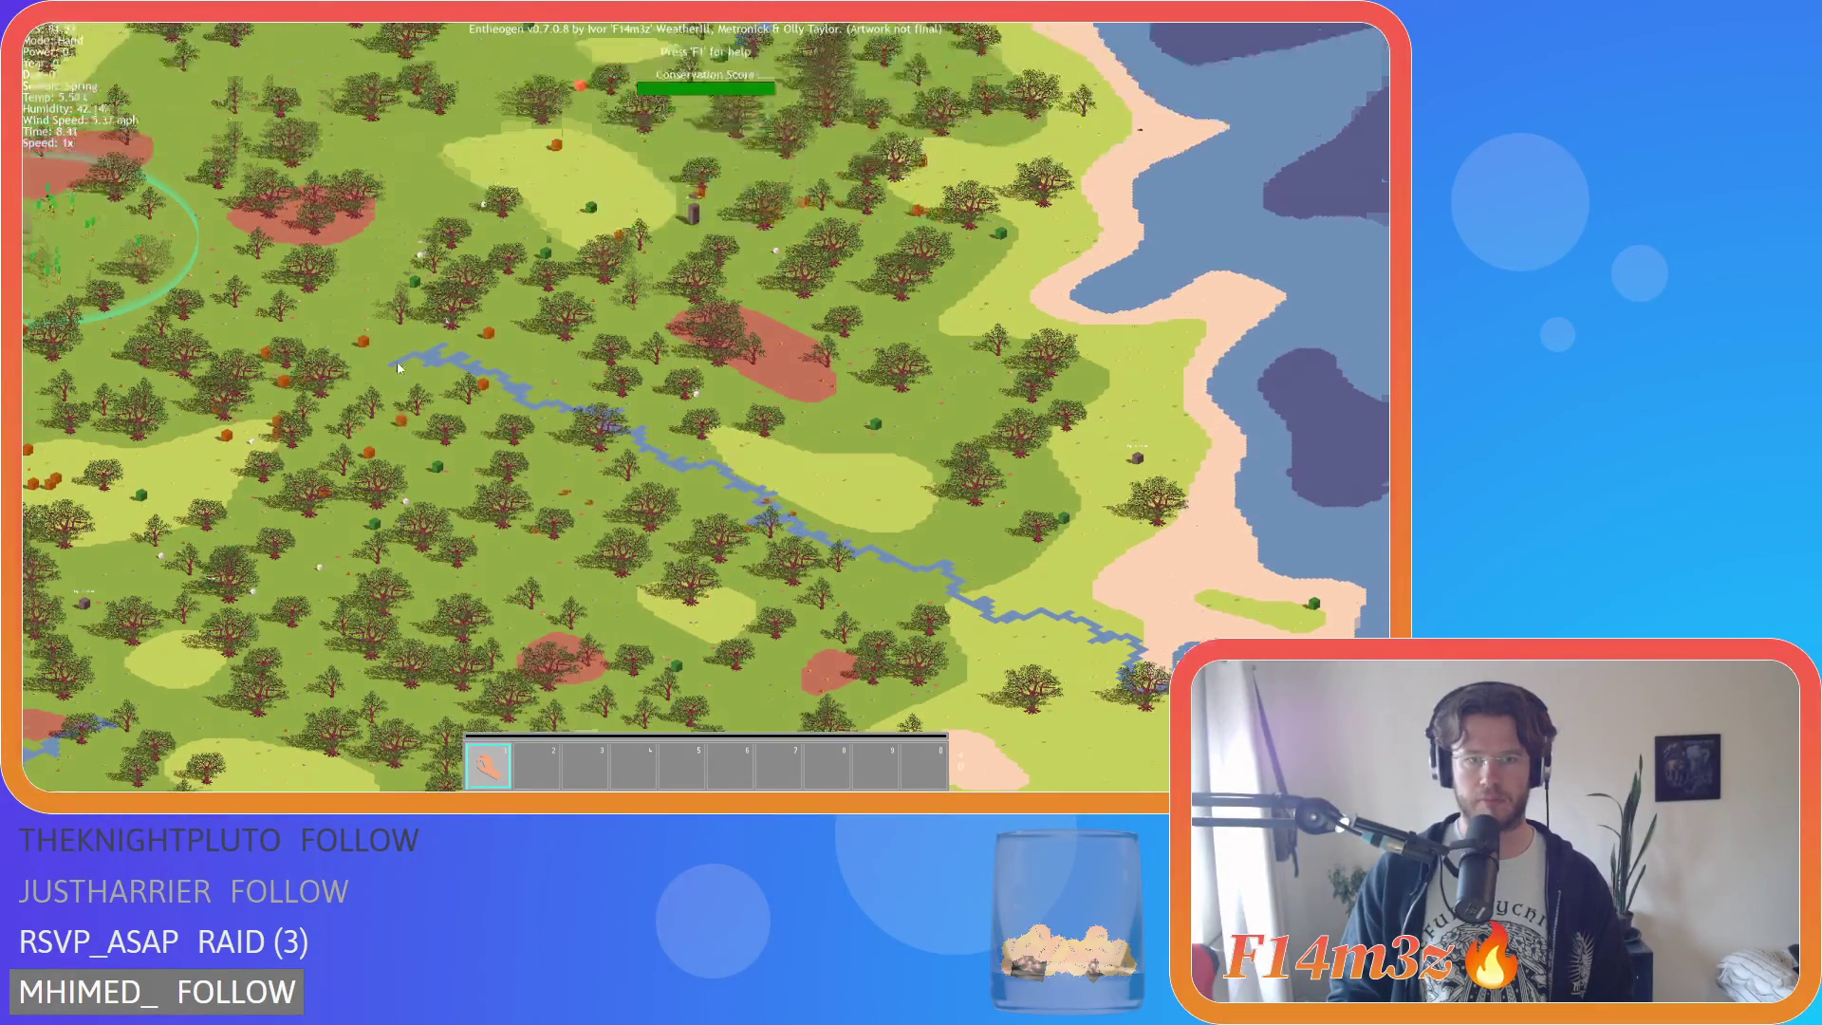
pyautogui.scroll(5, 397, 362)
pyautogui.scroll(-5, 398, 367)
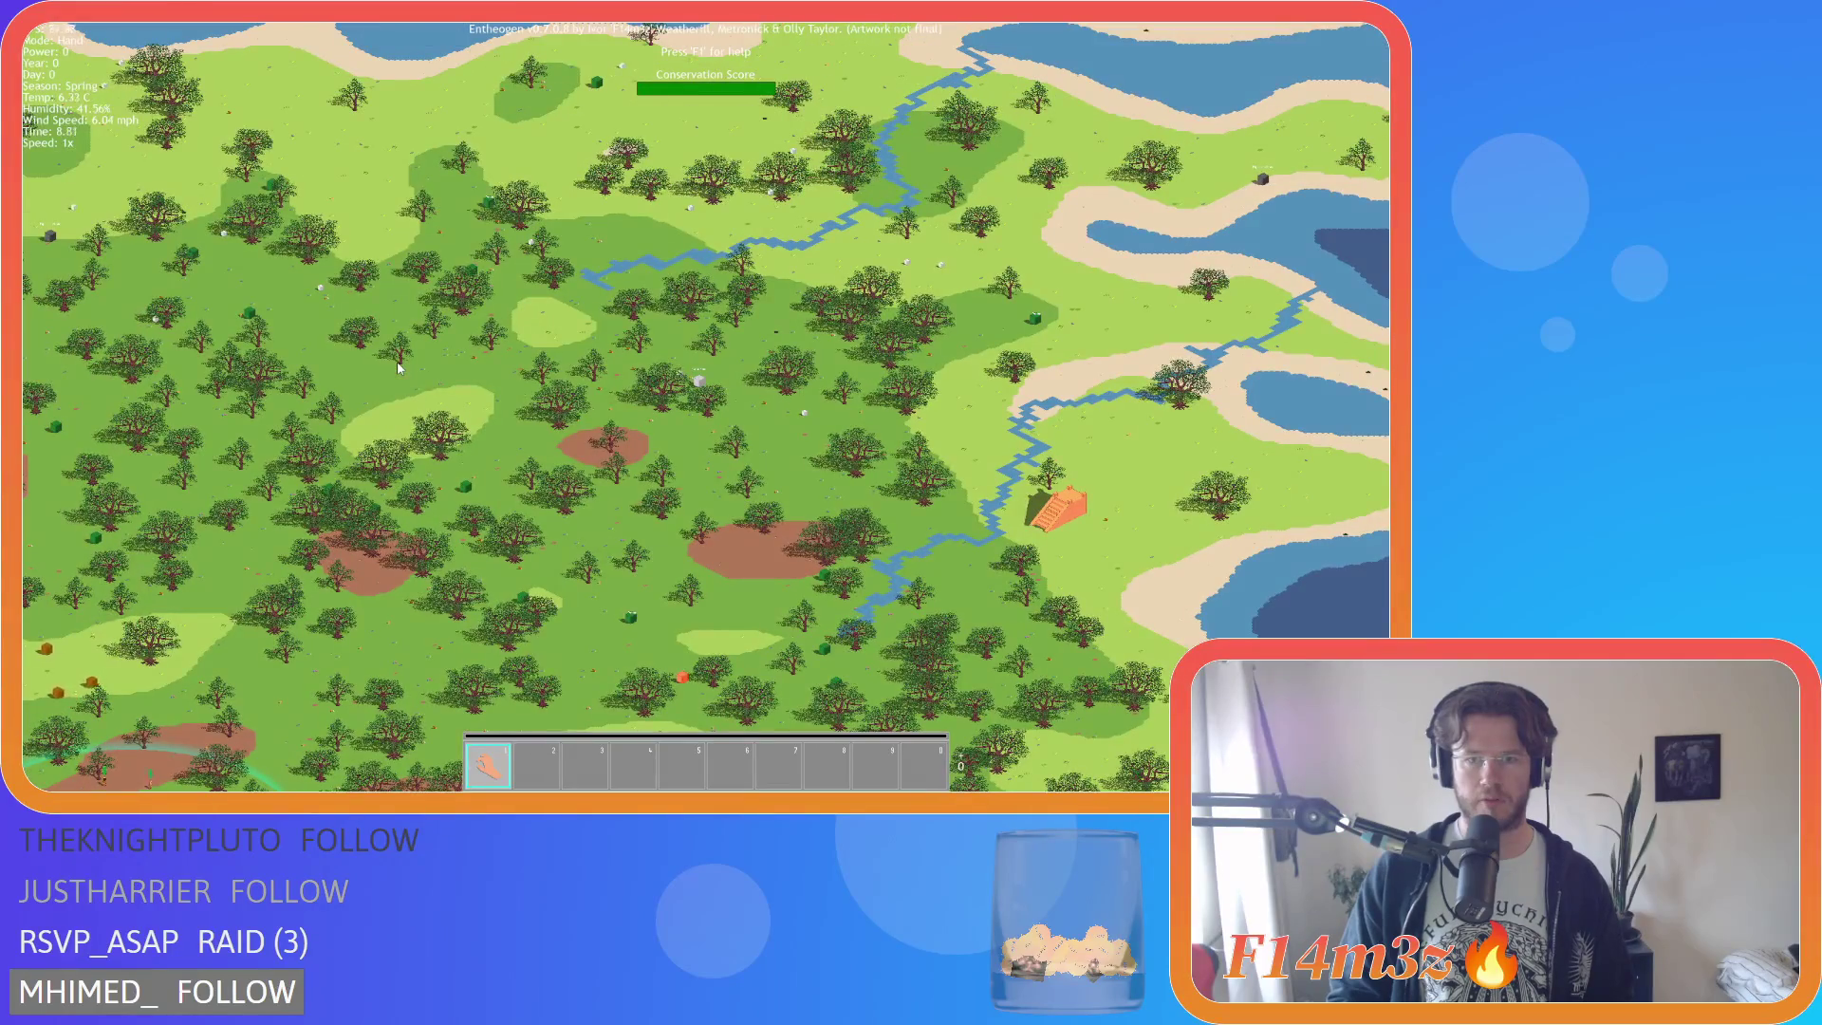
# Pan north to the western coastline and south across the forests, then quit the game.
pyautogui.press('w')
pyautogui.press('a')
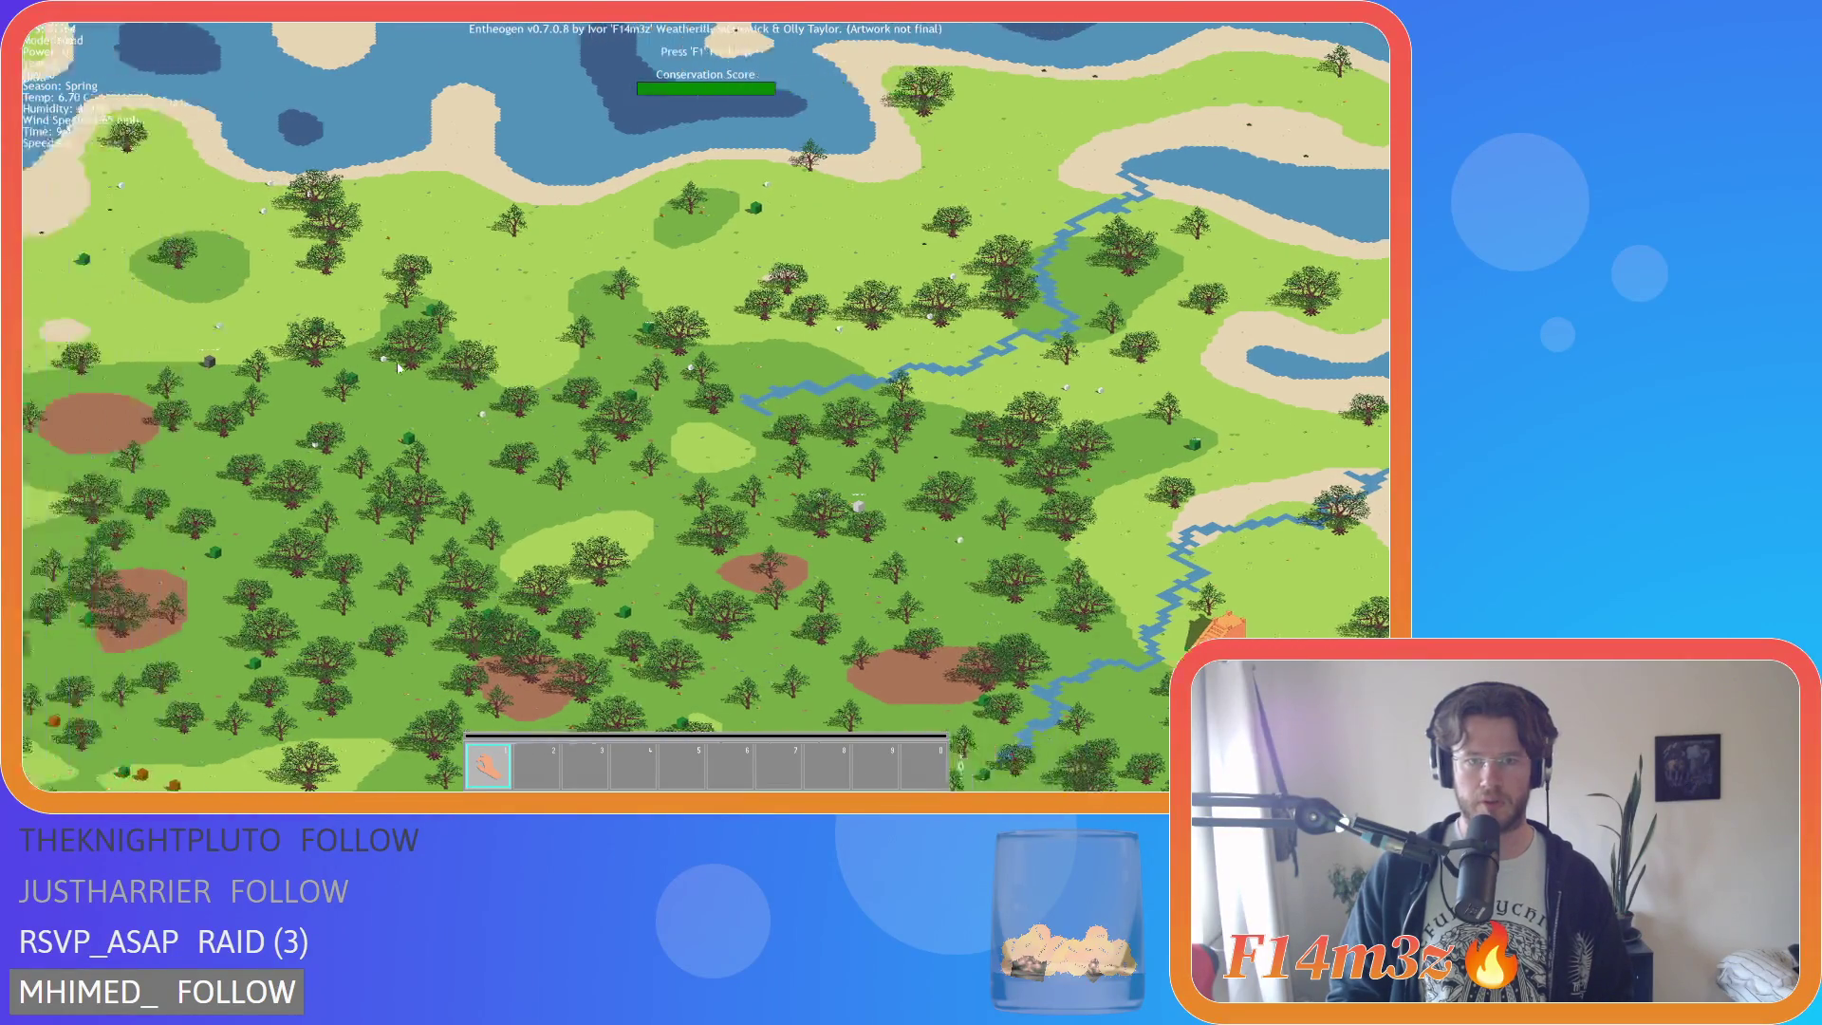
pyautogui.press('s')
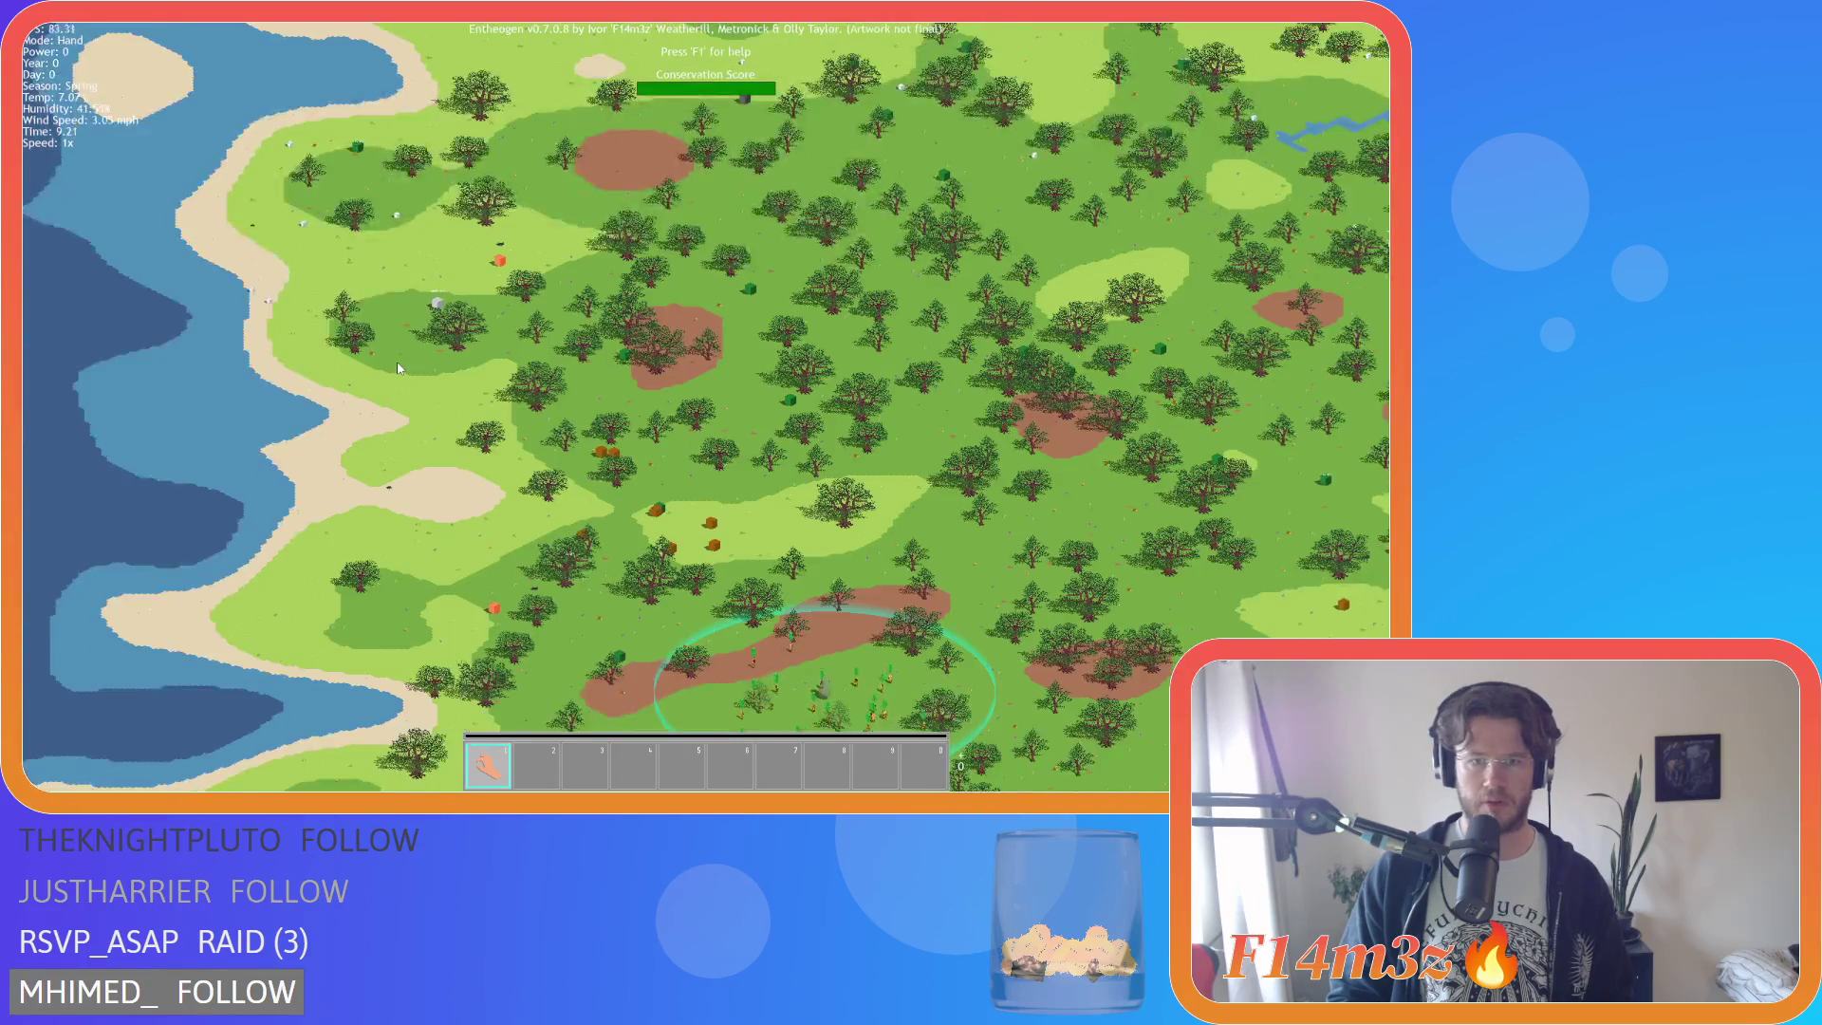
pyautogui.press('d')
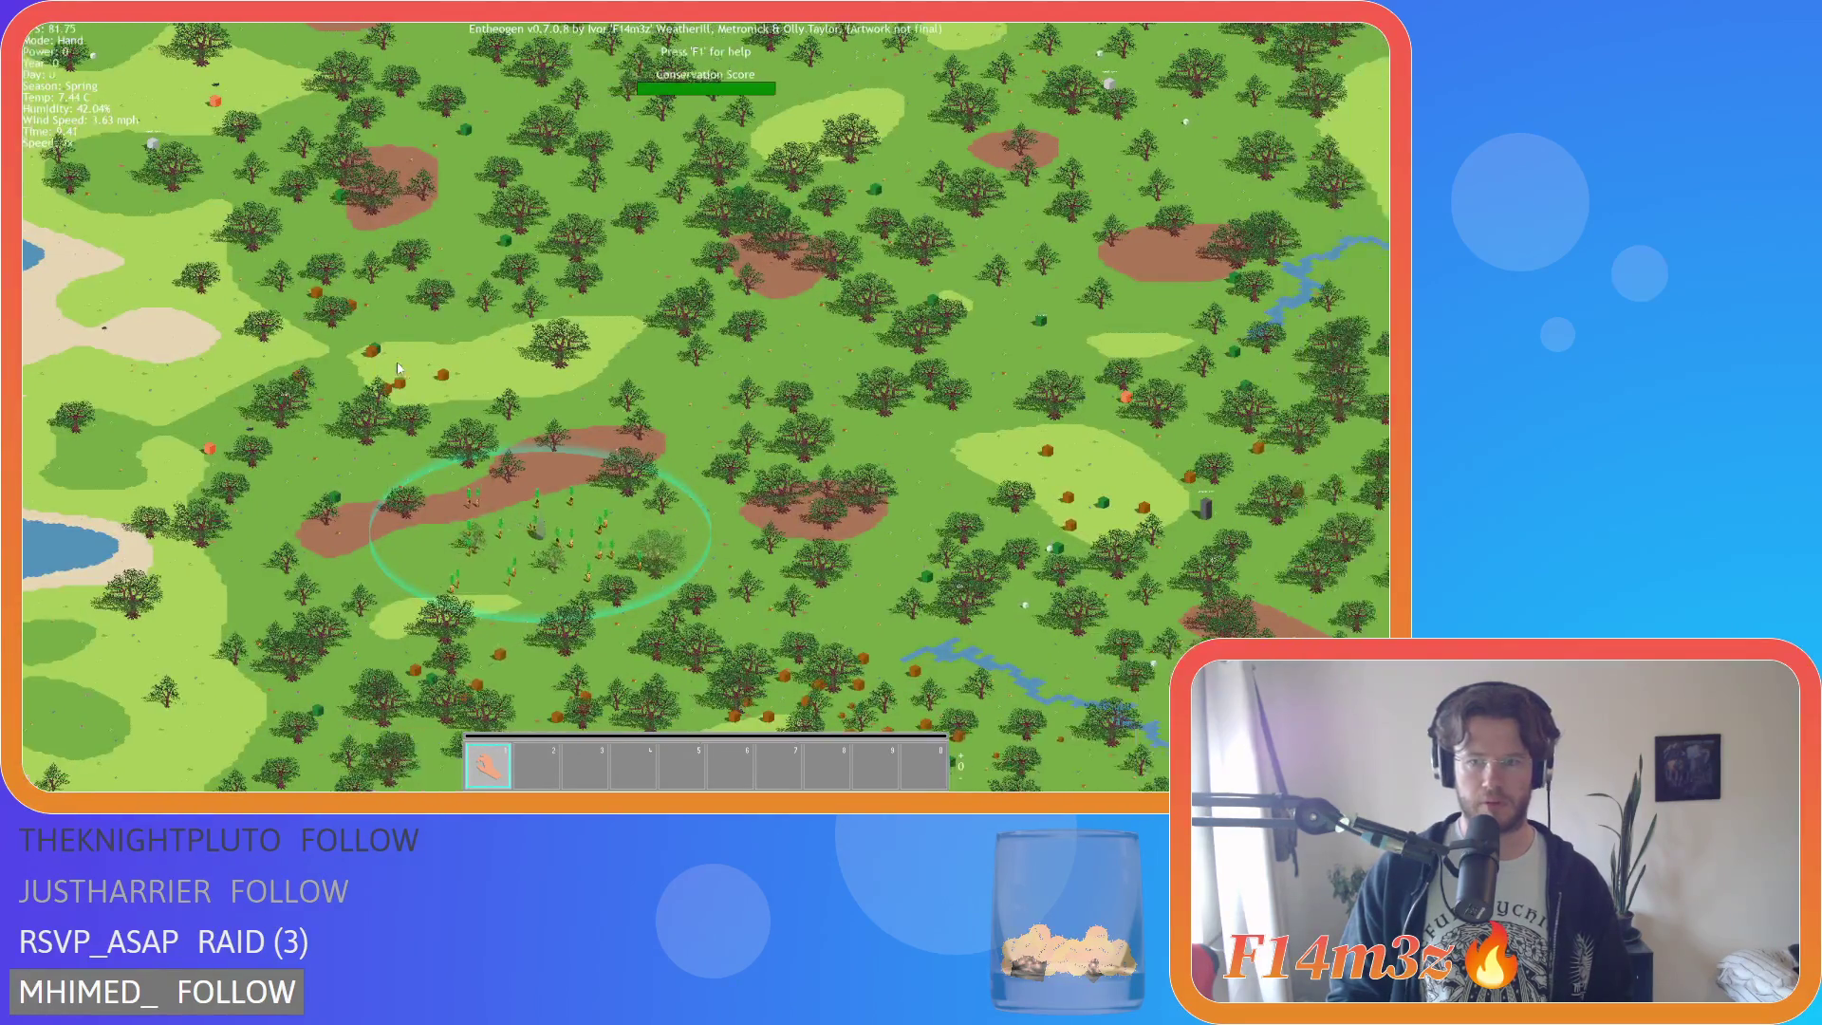
pyautogui.press('s')
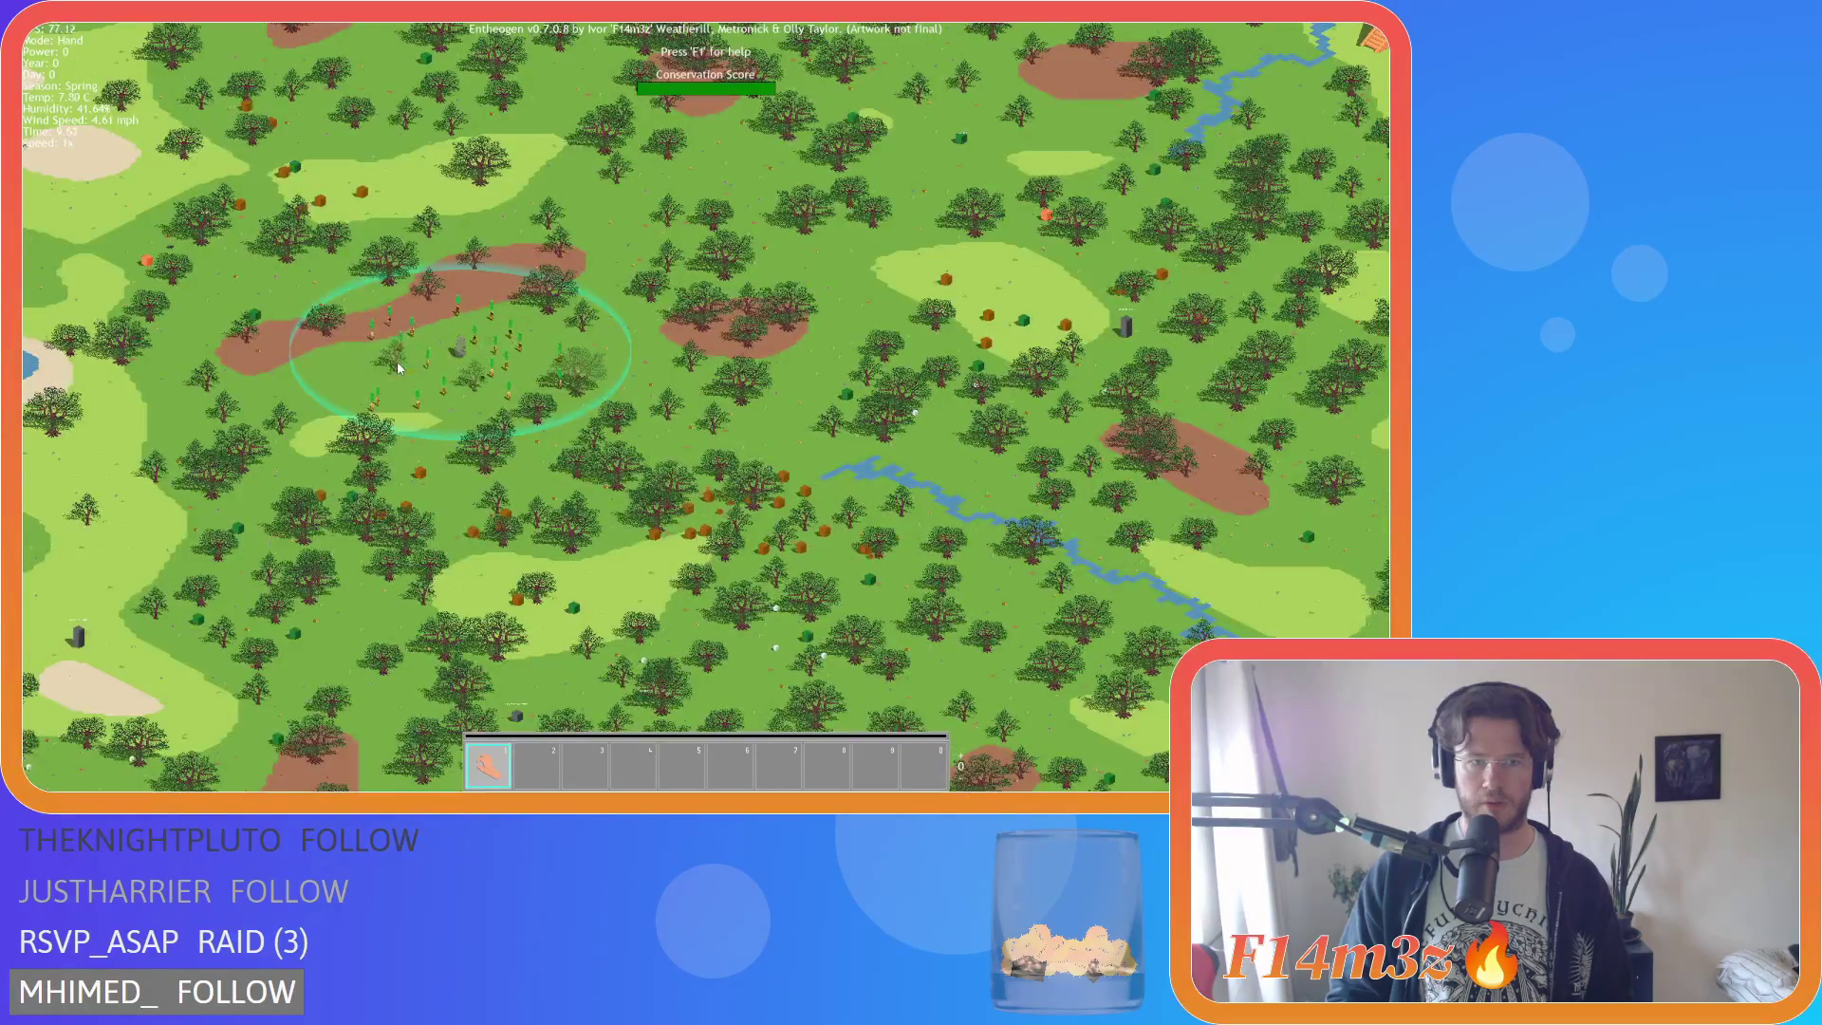
pyautogui.press('s')
pyautogui.press('a')
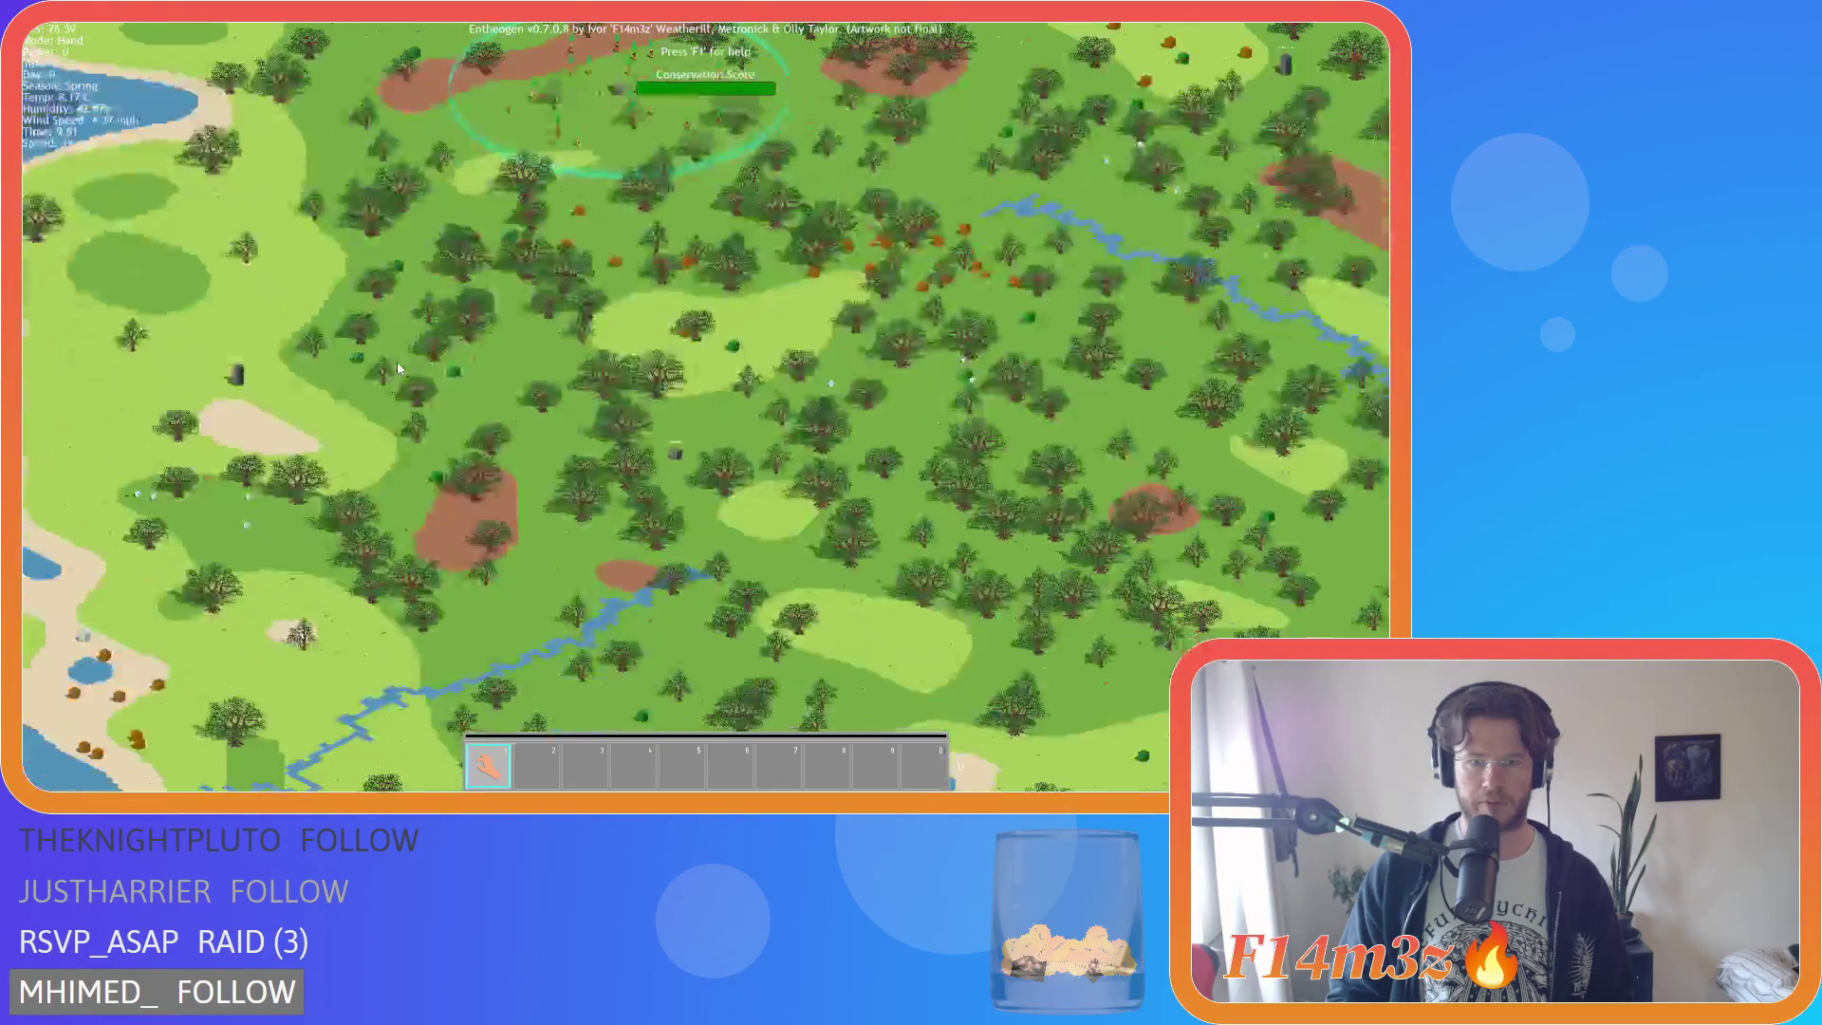
pyautogui.scroll(2, 396, 361)
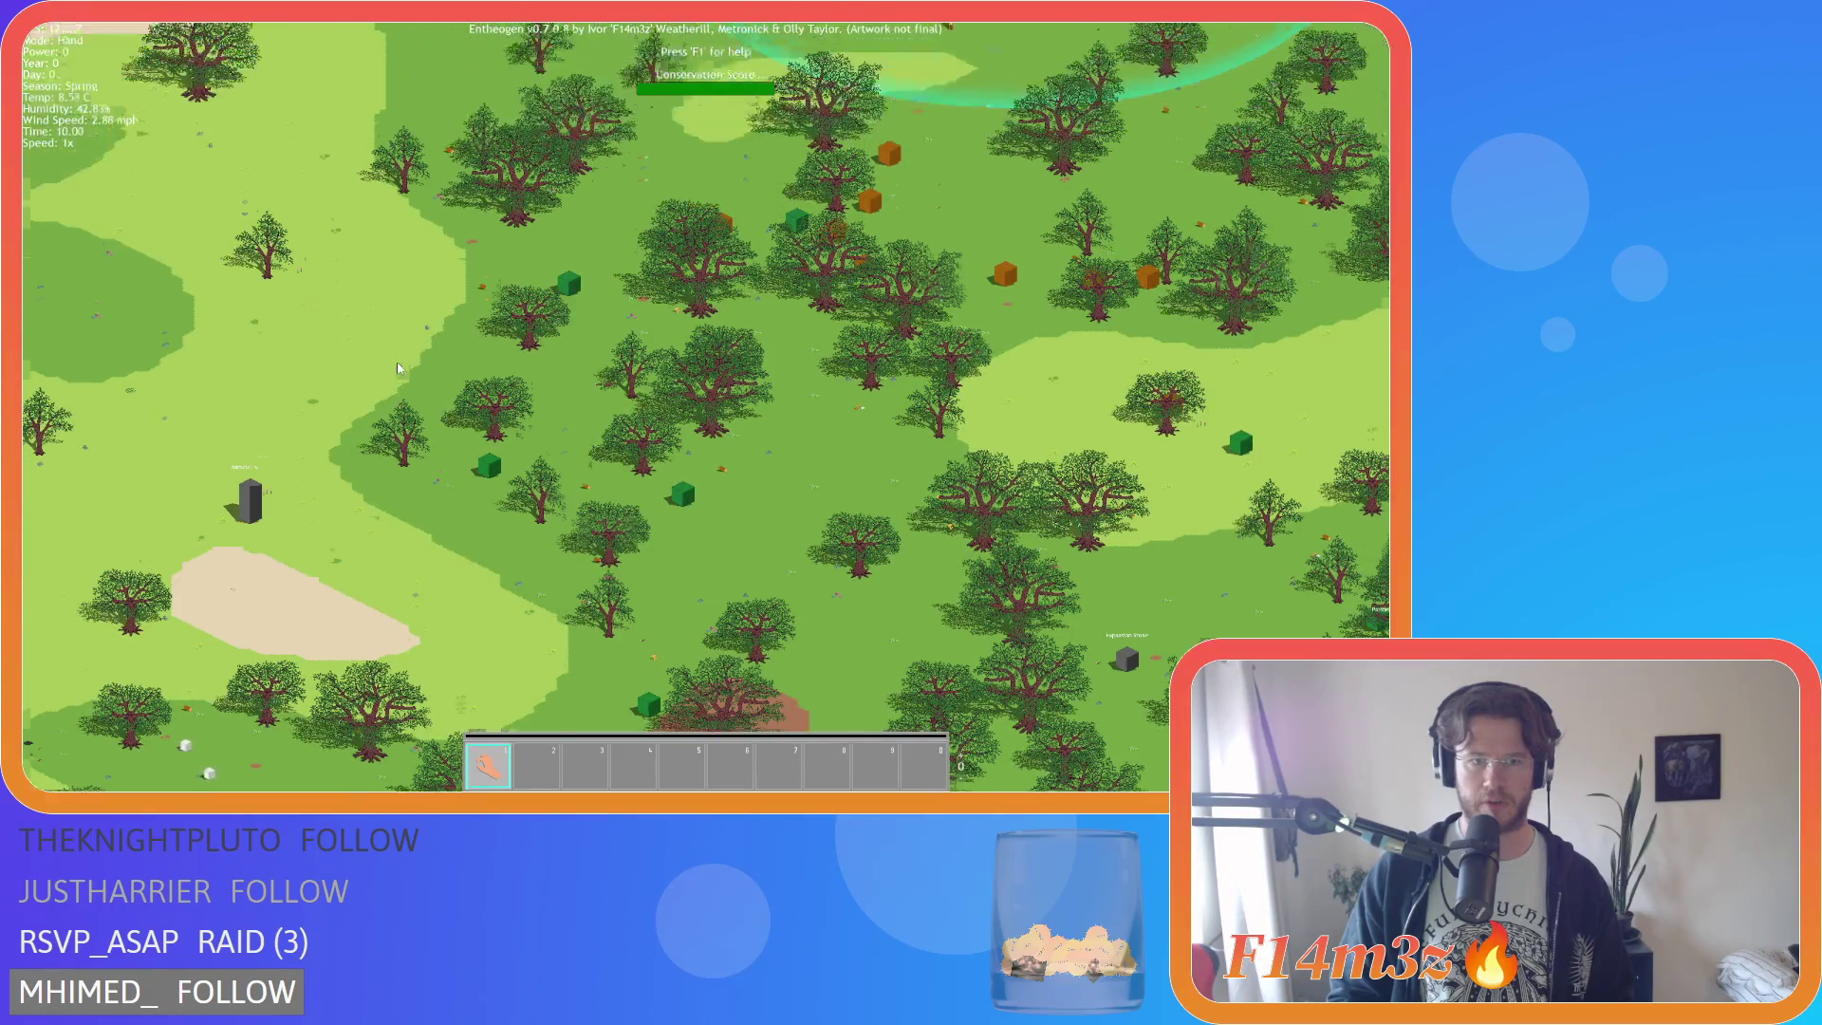
pyautogui.scroll(-2, 396, 362)
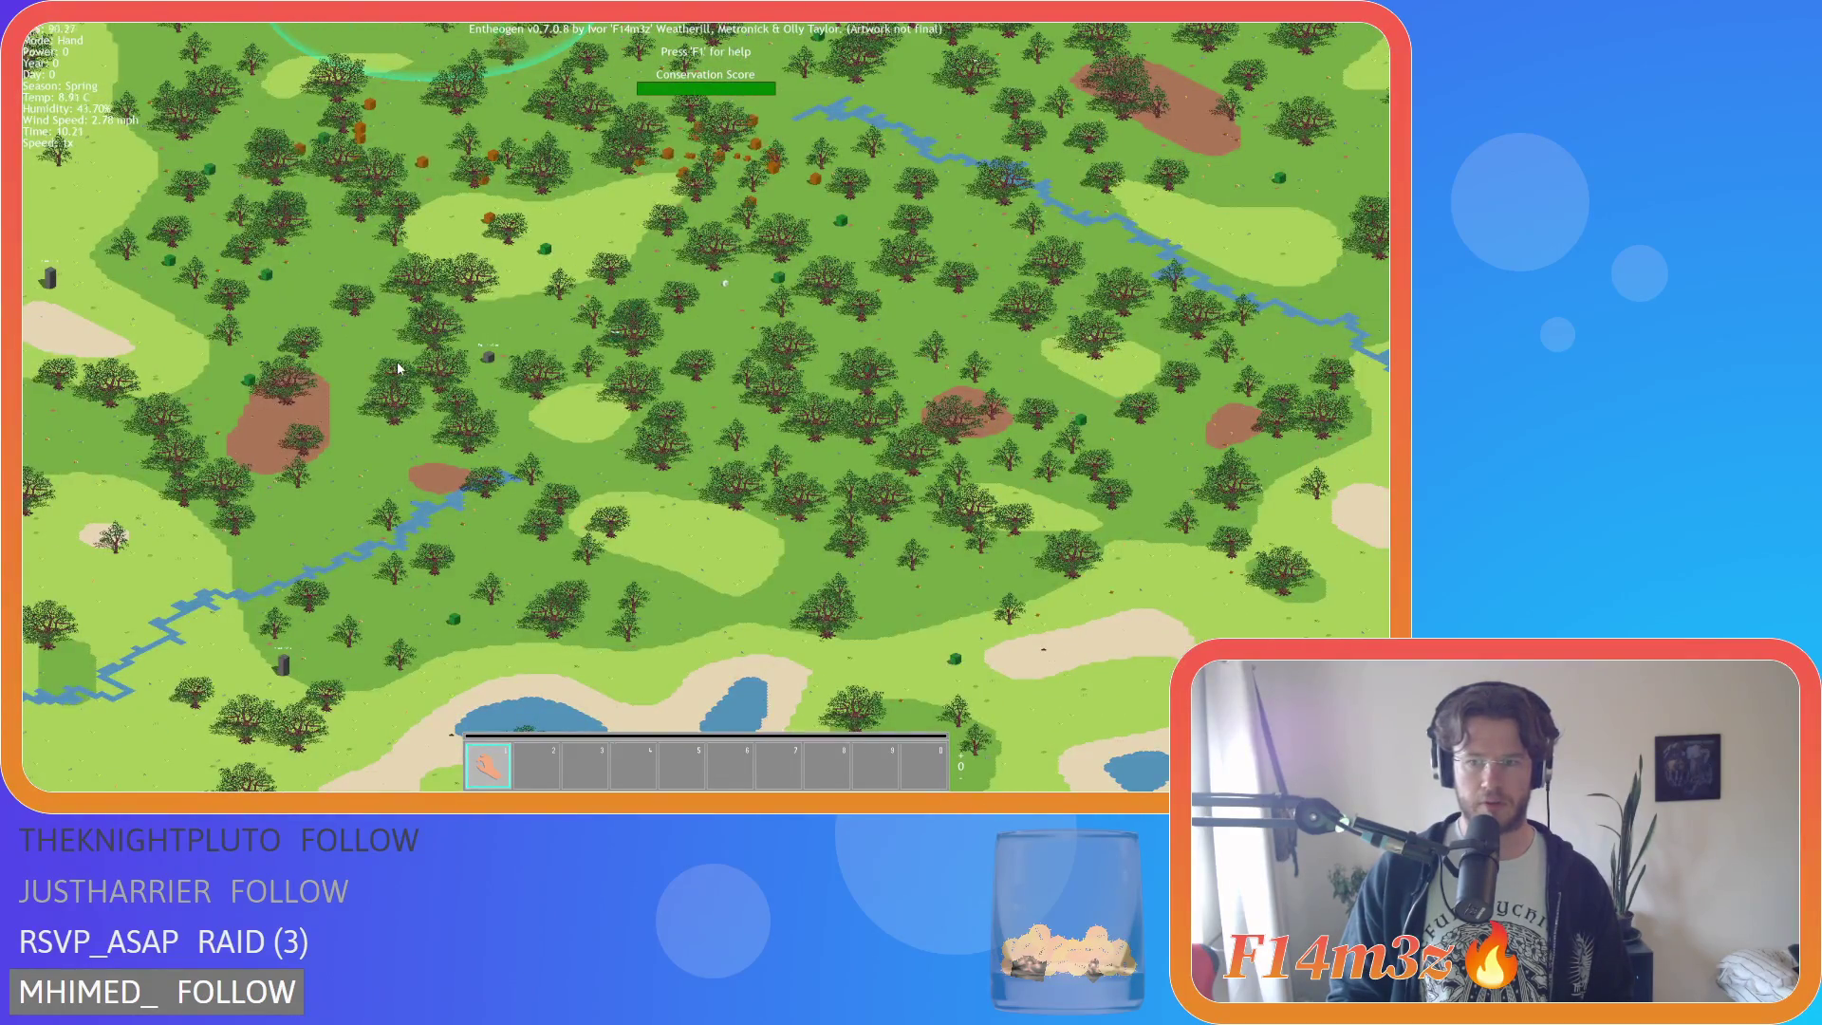
pyautogui.press('d')
pyautogui.scroll(-2, 397, 368)
pyautogui.scroll(3, 396, 368)
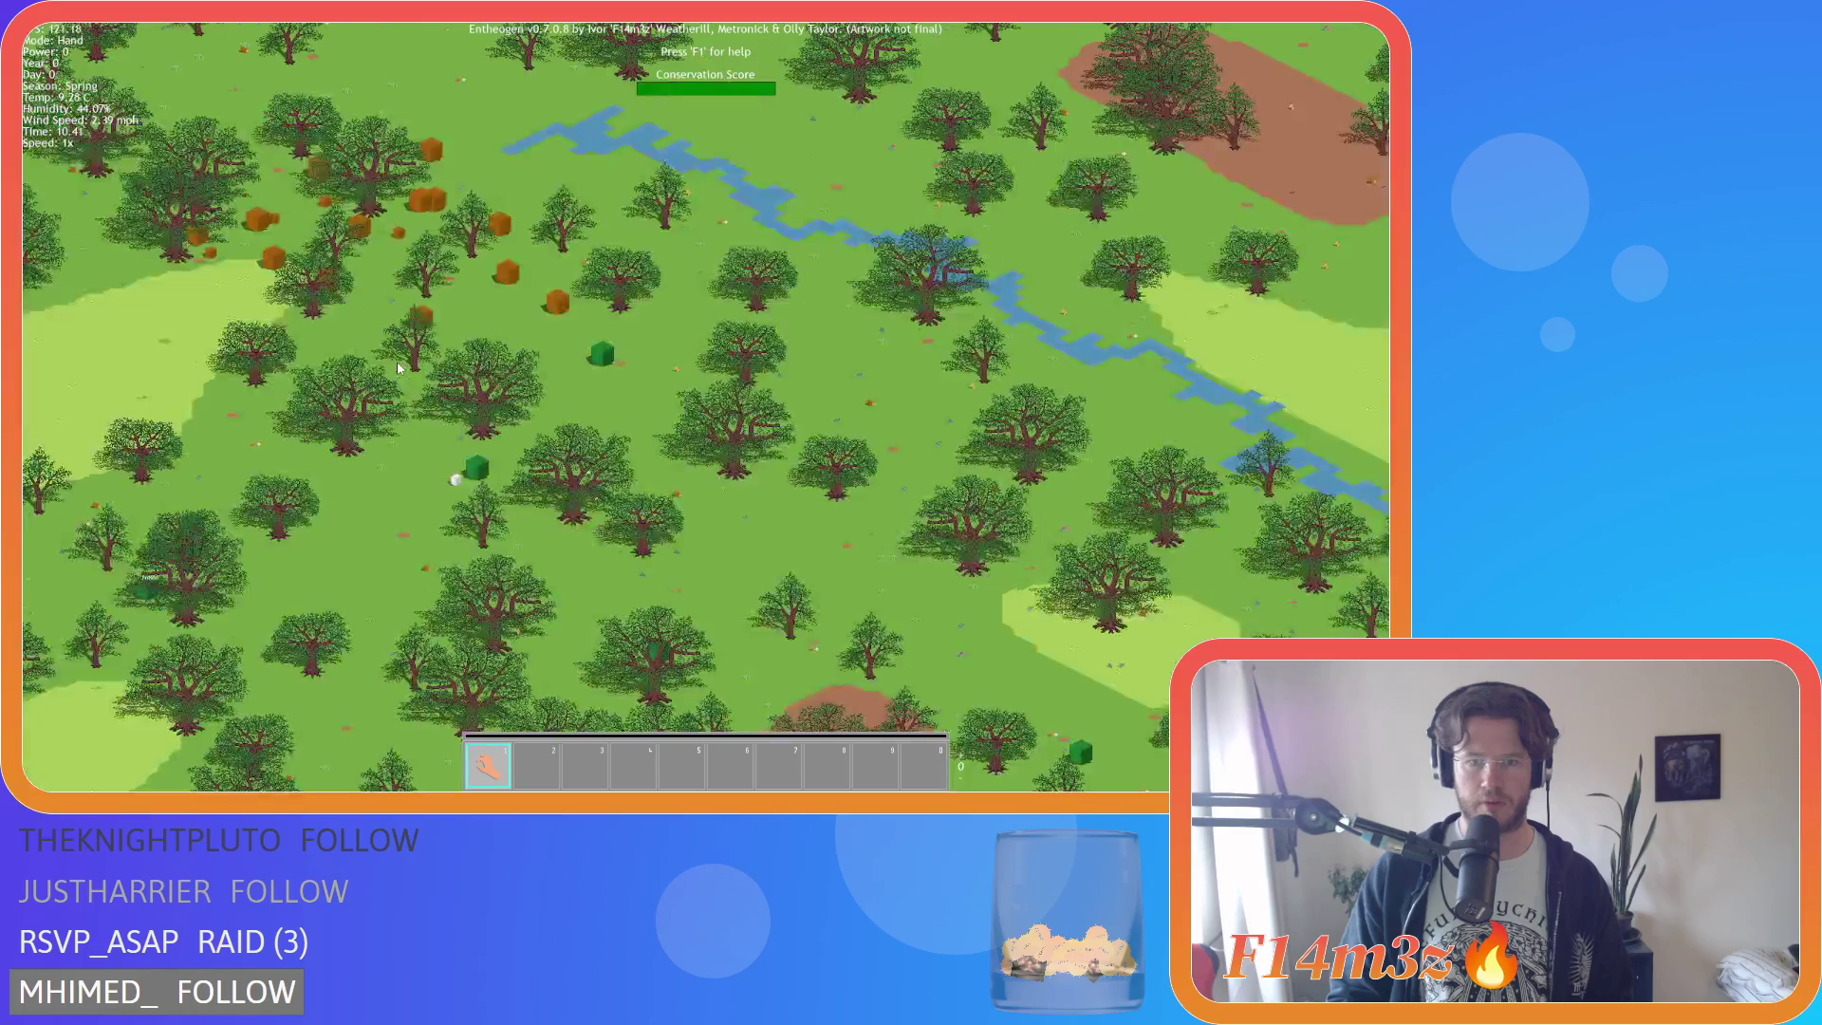
pyautogui.press('w')
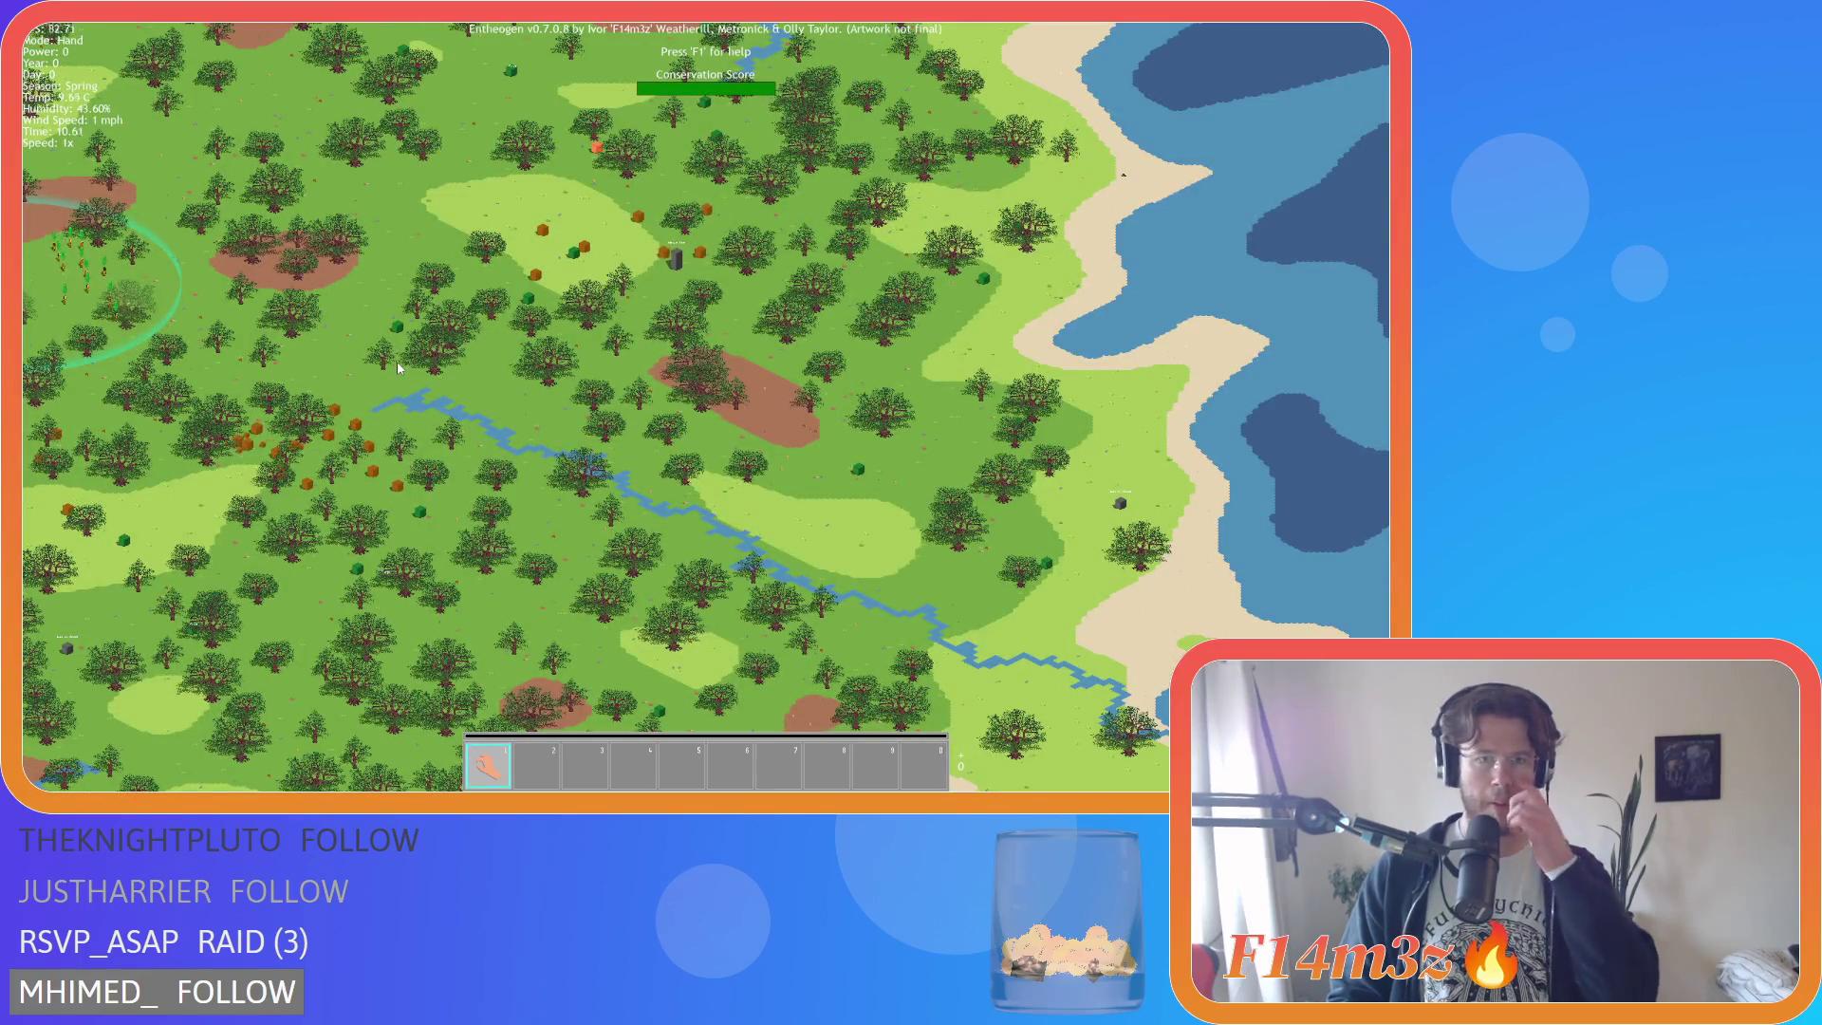
pyautogui.press('Escape')
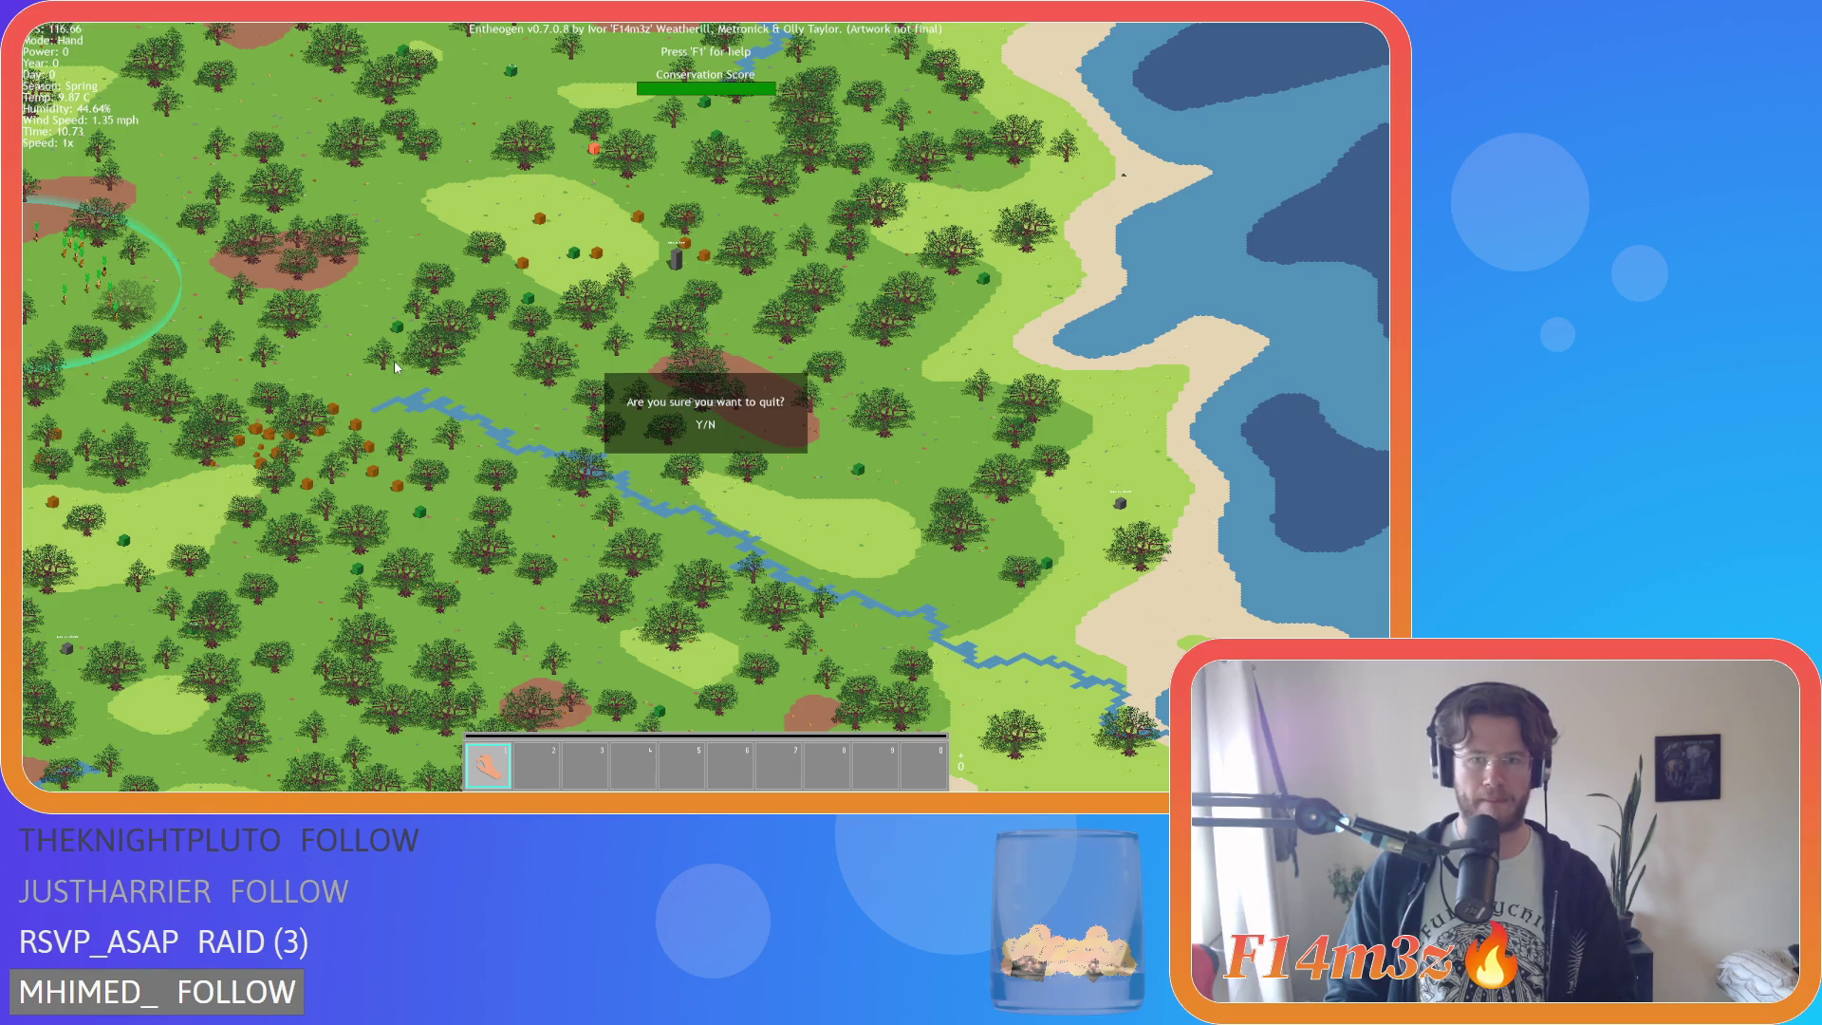
pyautogui.press('y')
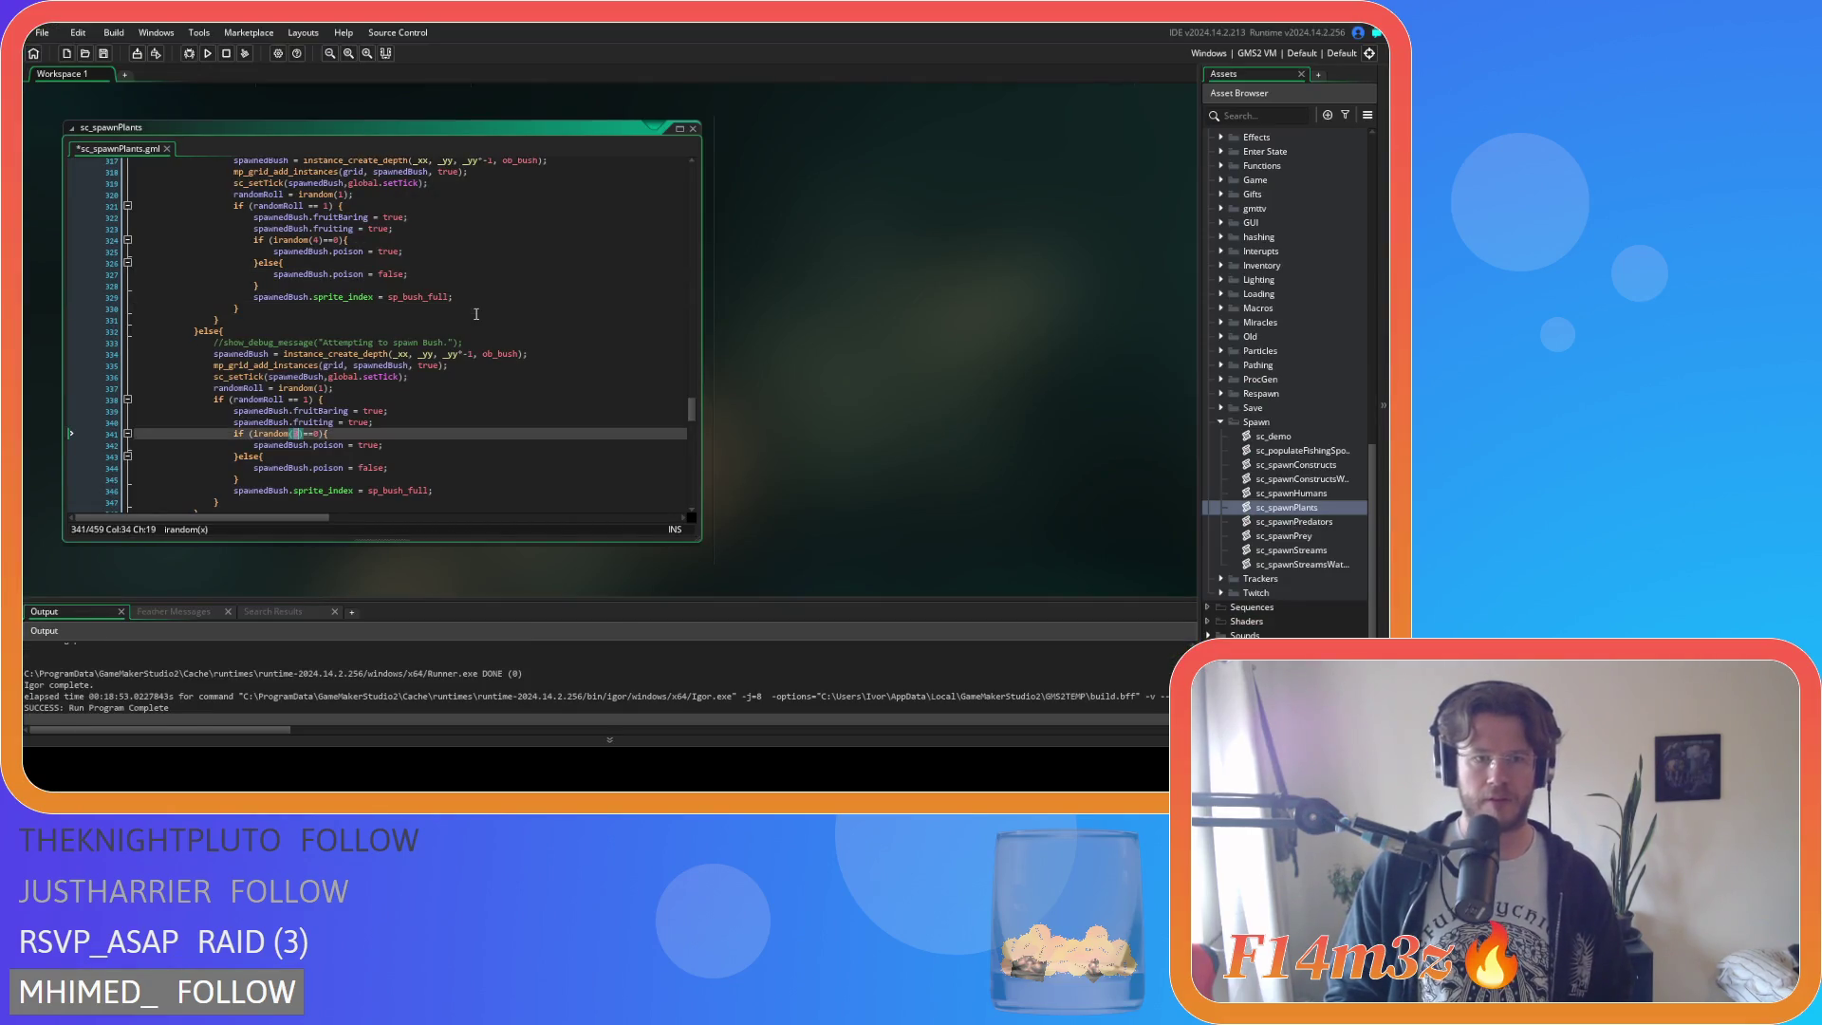
# Return to the bush poison-chance line 324 and save sc_spawnPlants.gml.
pyautogui.hotkey('ctrl', 'z')
pyautogui.hotkey('ctrl', 's')
pyautogui.scroll(4, 476, 314)
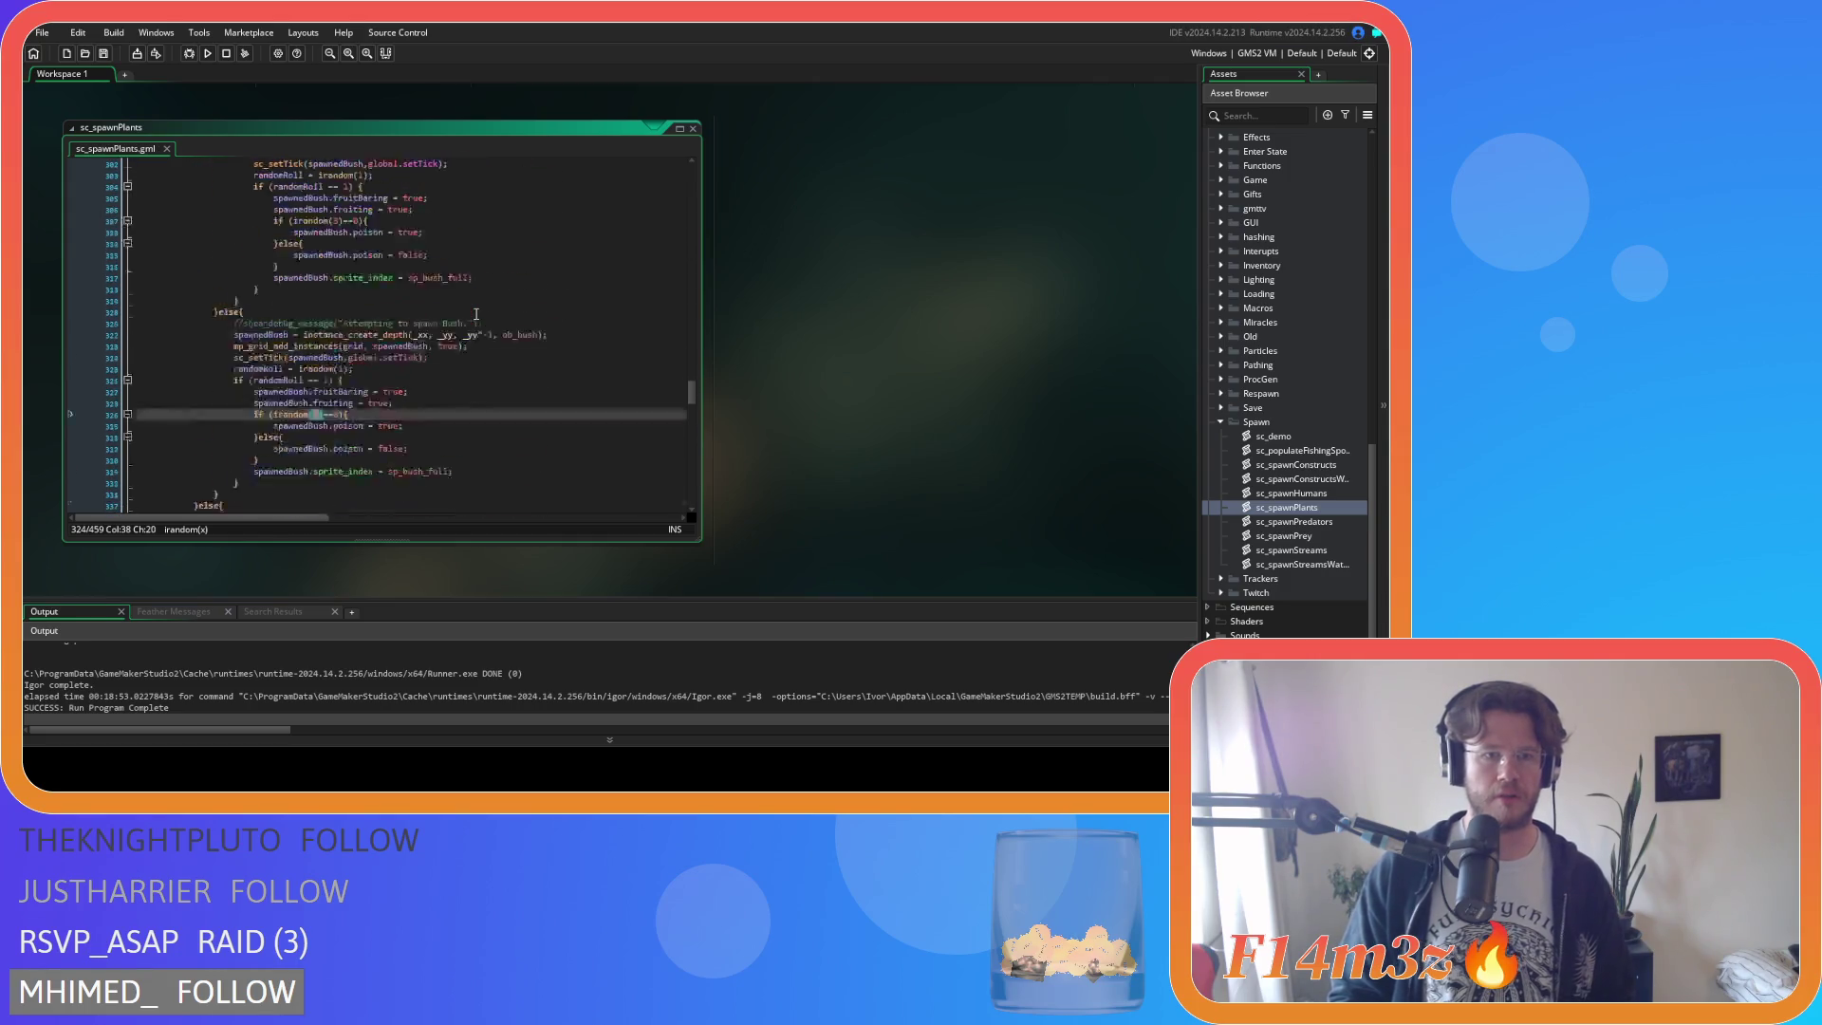
pyautogui.scroll(-20, 476, 314)
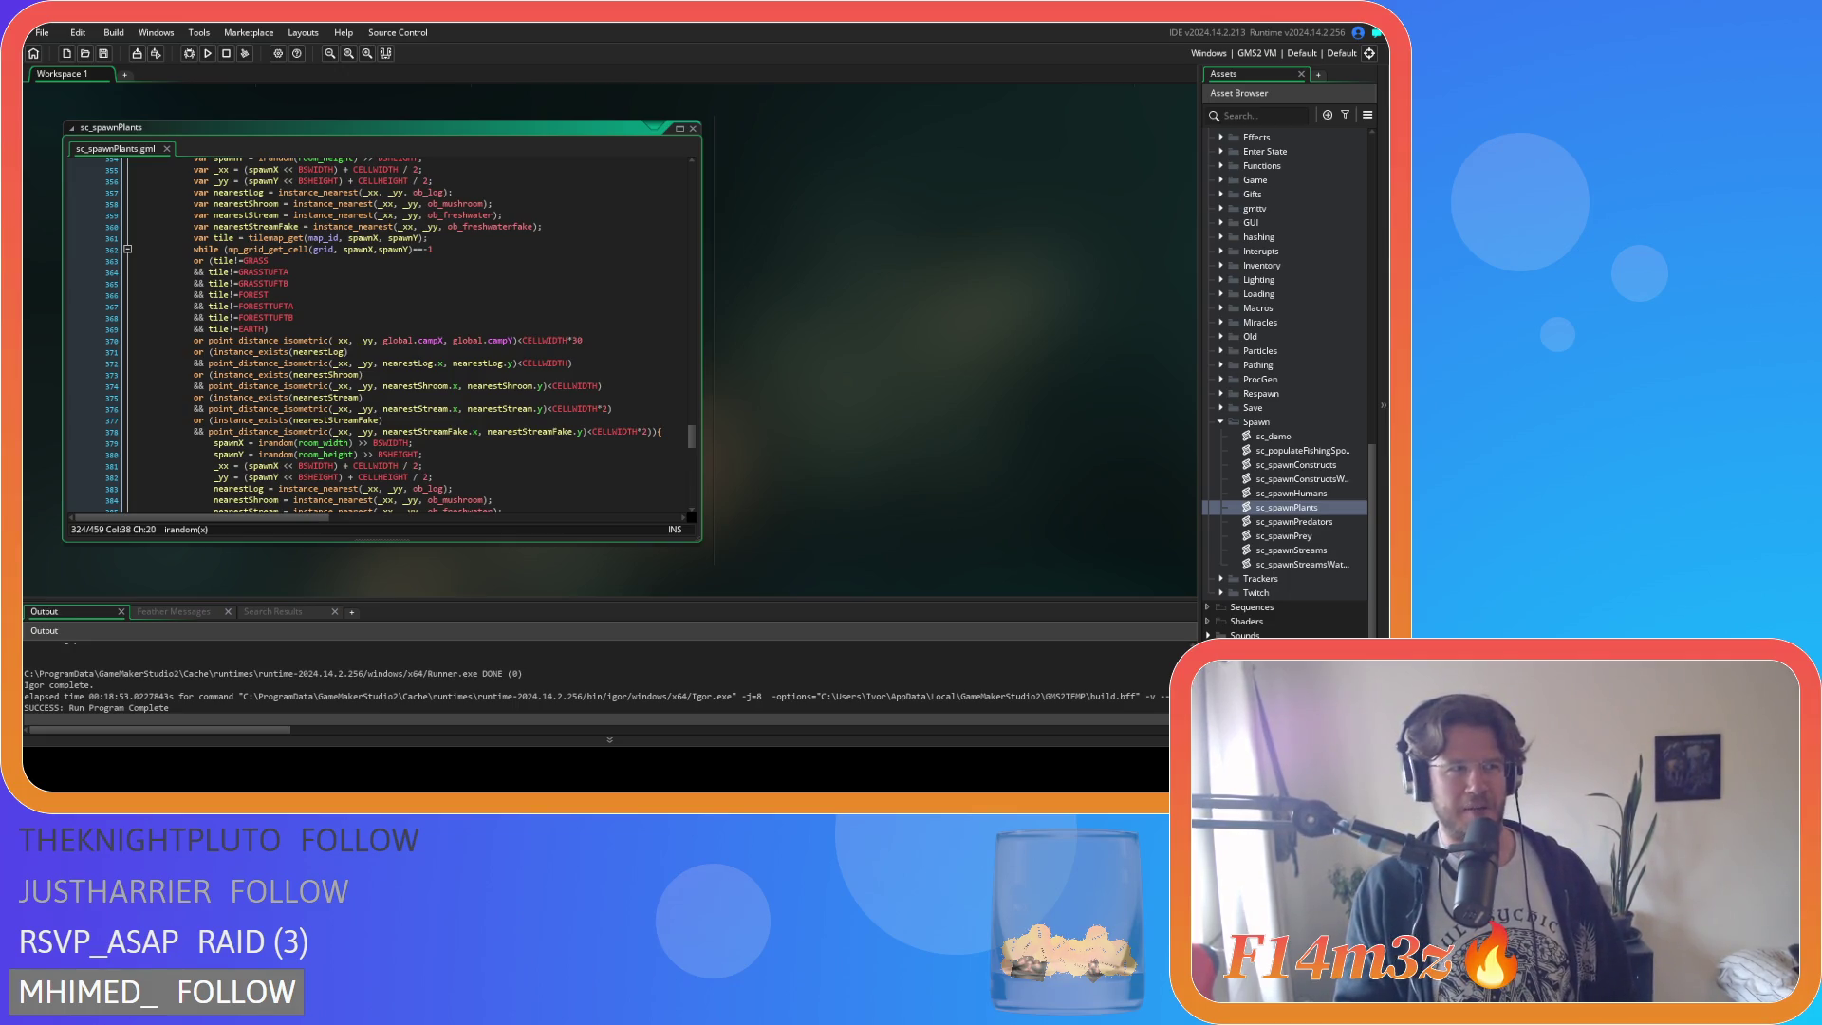
pyautogui.click(531, 386)
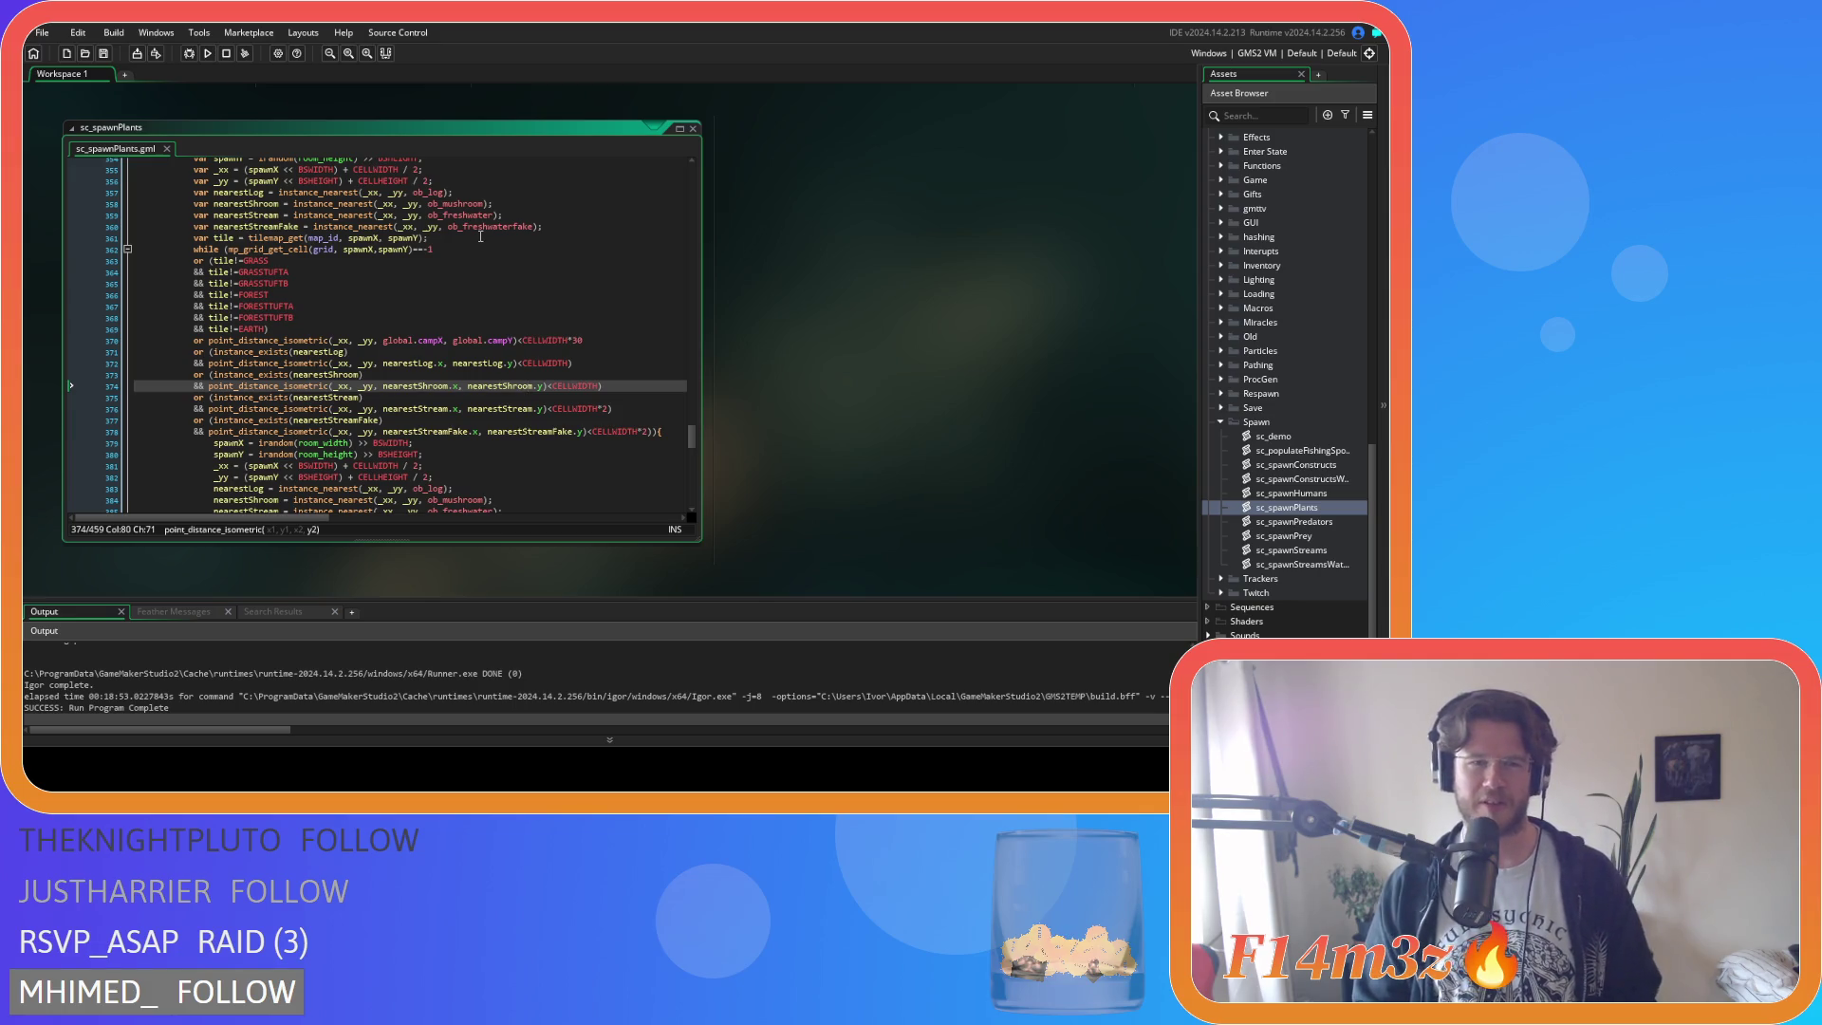
pyautogui.click(530, 330)
pyautogui.scroll(-8, 530, 332)
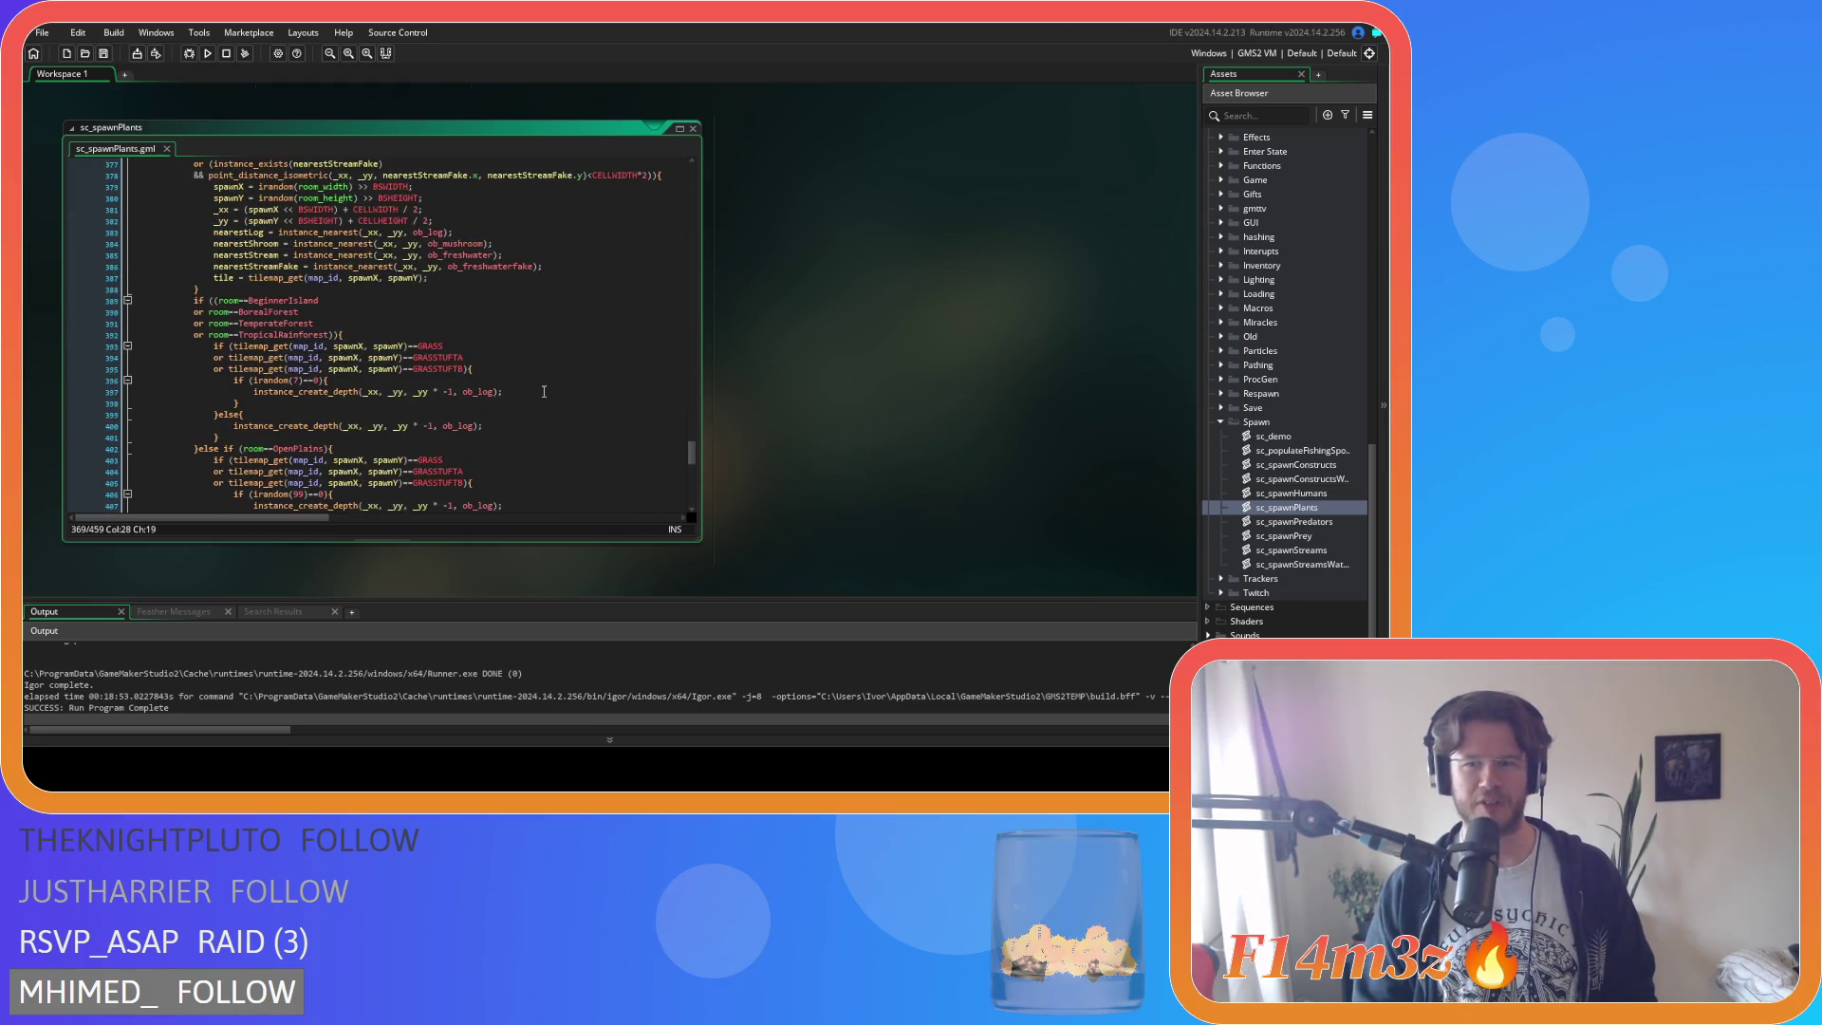
pyautogui.rightClick(831, 302)
# Close all open editors and collapse the Spawn, Scripts, Plants and Objects folders.
pyautogui.moveTo(860, 325)
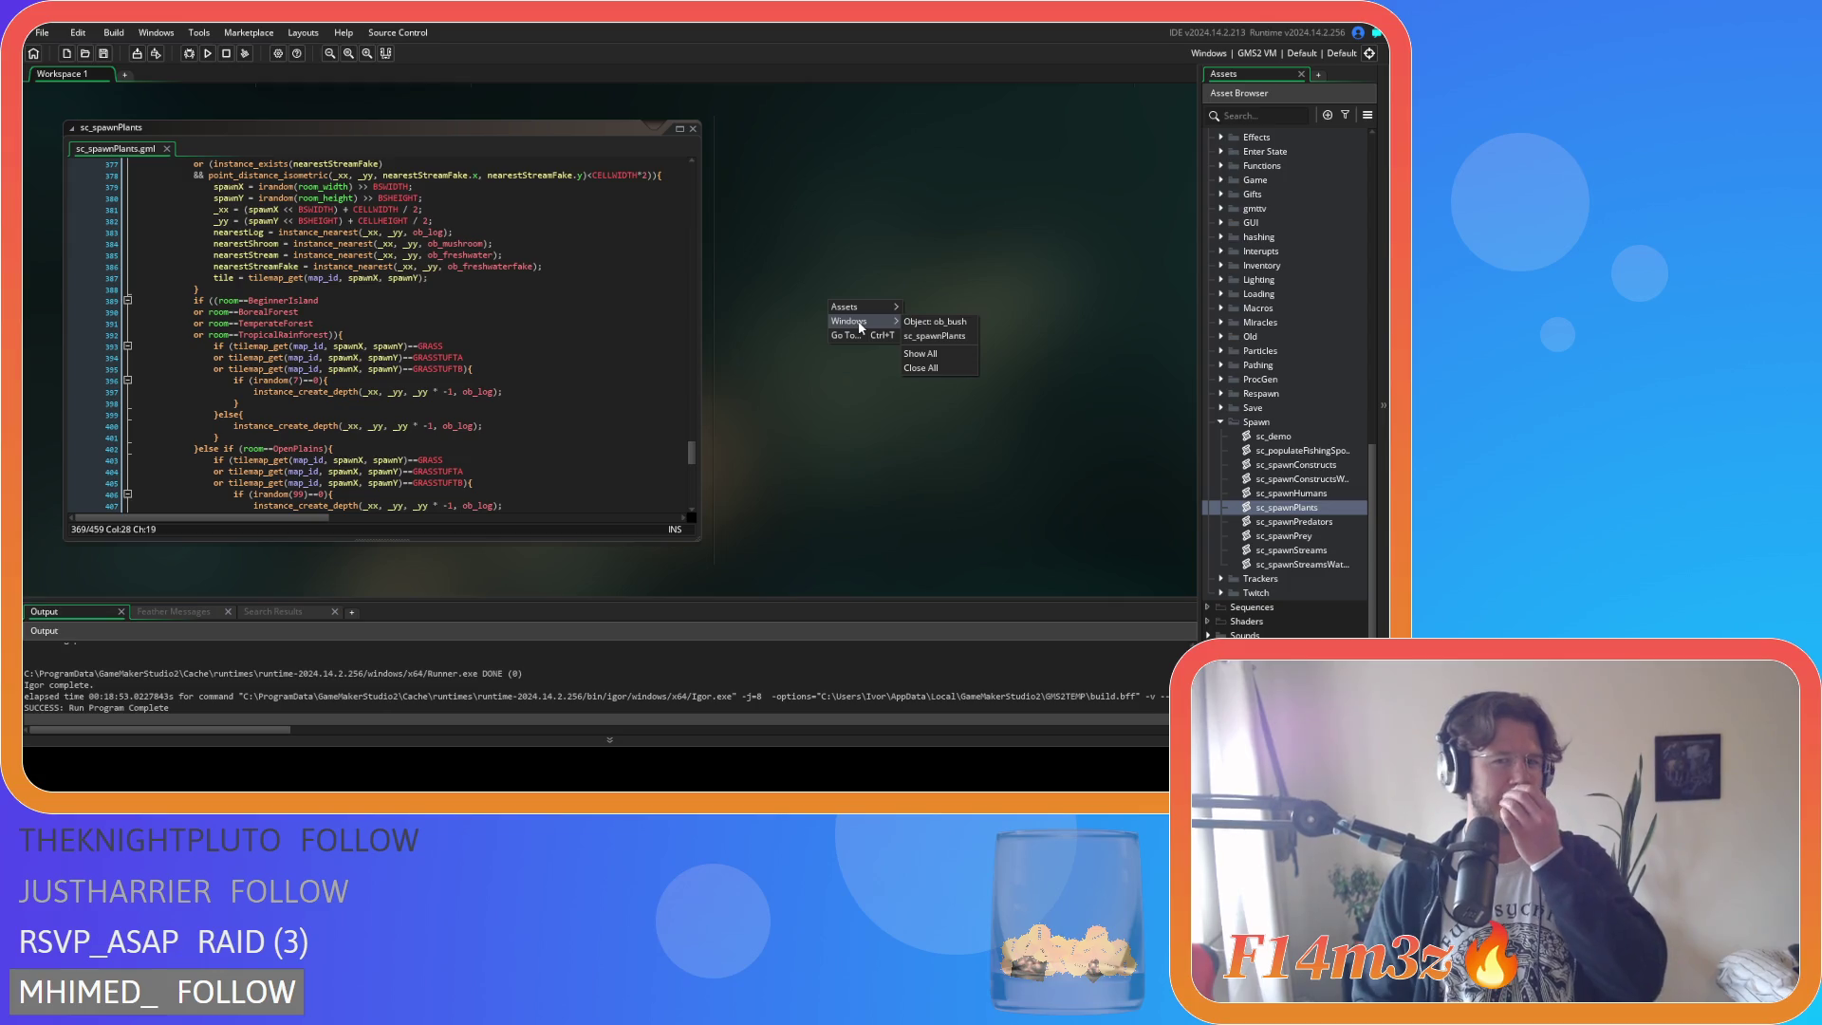
pyautogui.click(949, 369)
pyautogui.click(1221, 421)
pyautogui.click(1207, 166)
pyautogui.click(1221, 384)
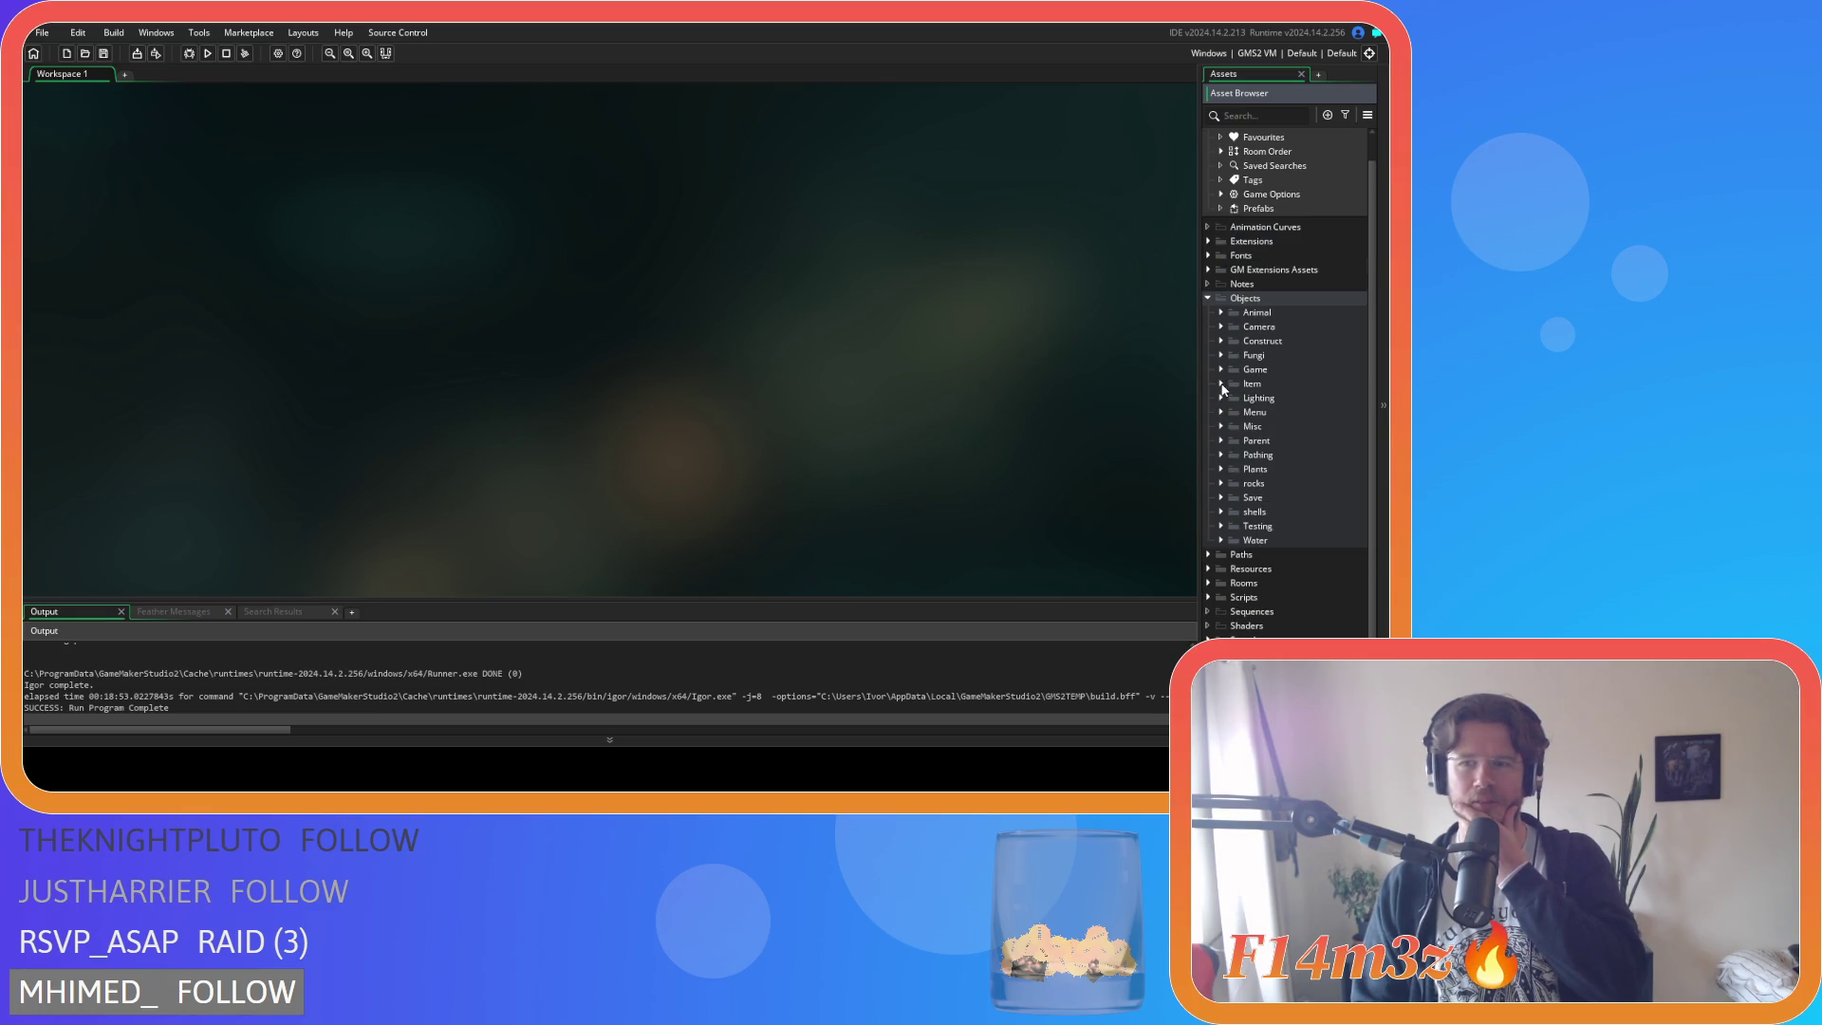
pyautogui.click(1210, 301)
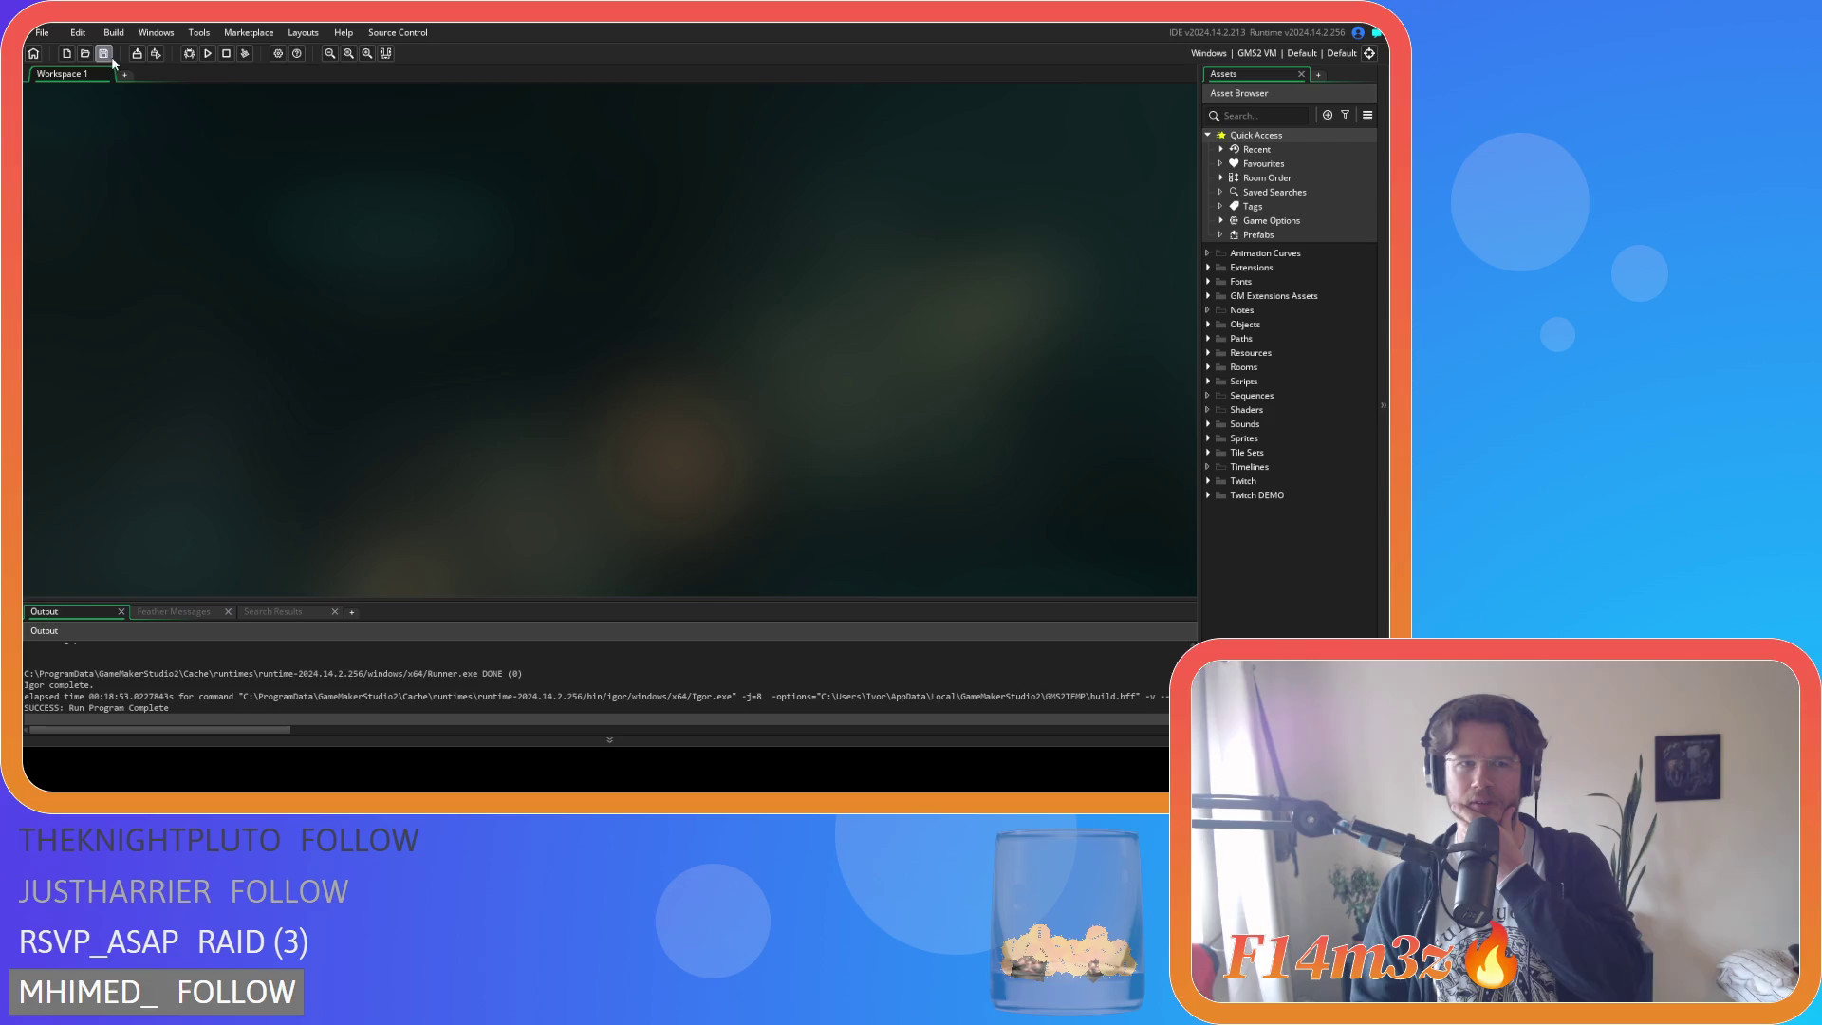
# Expand Objects > Plants and open the ob_bush object.
pyautogui.click(1208, 382)
pyautogui.scroll(-3, 1224, 473)
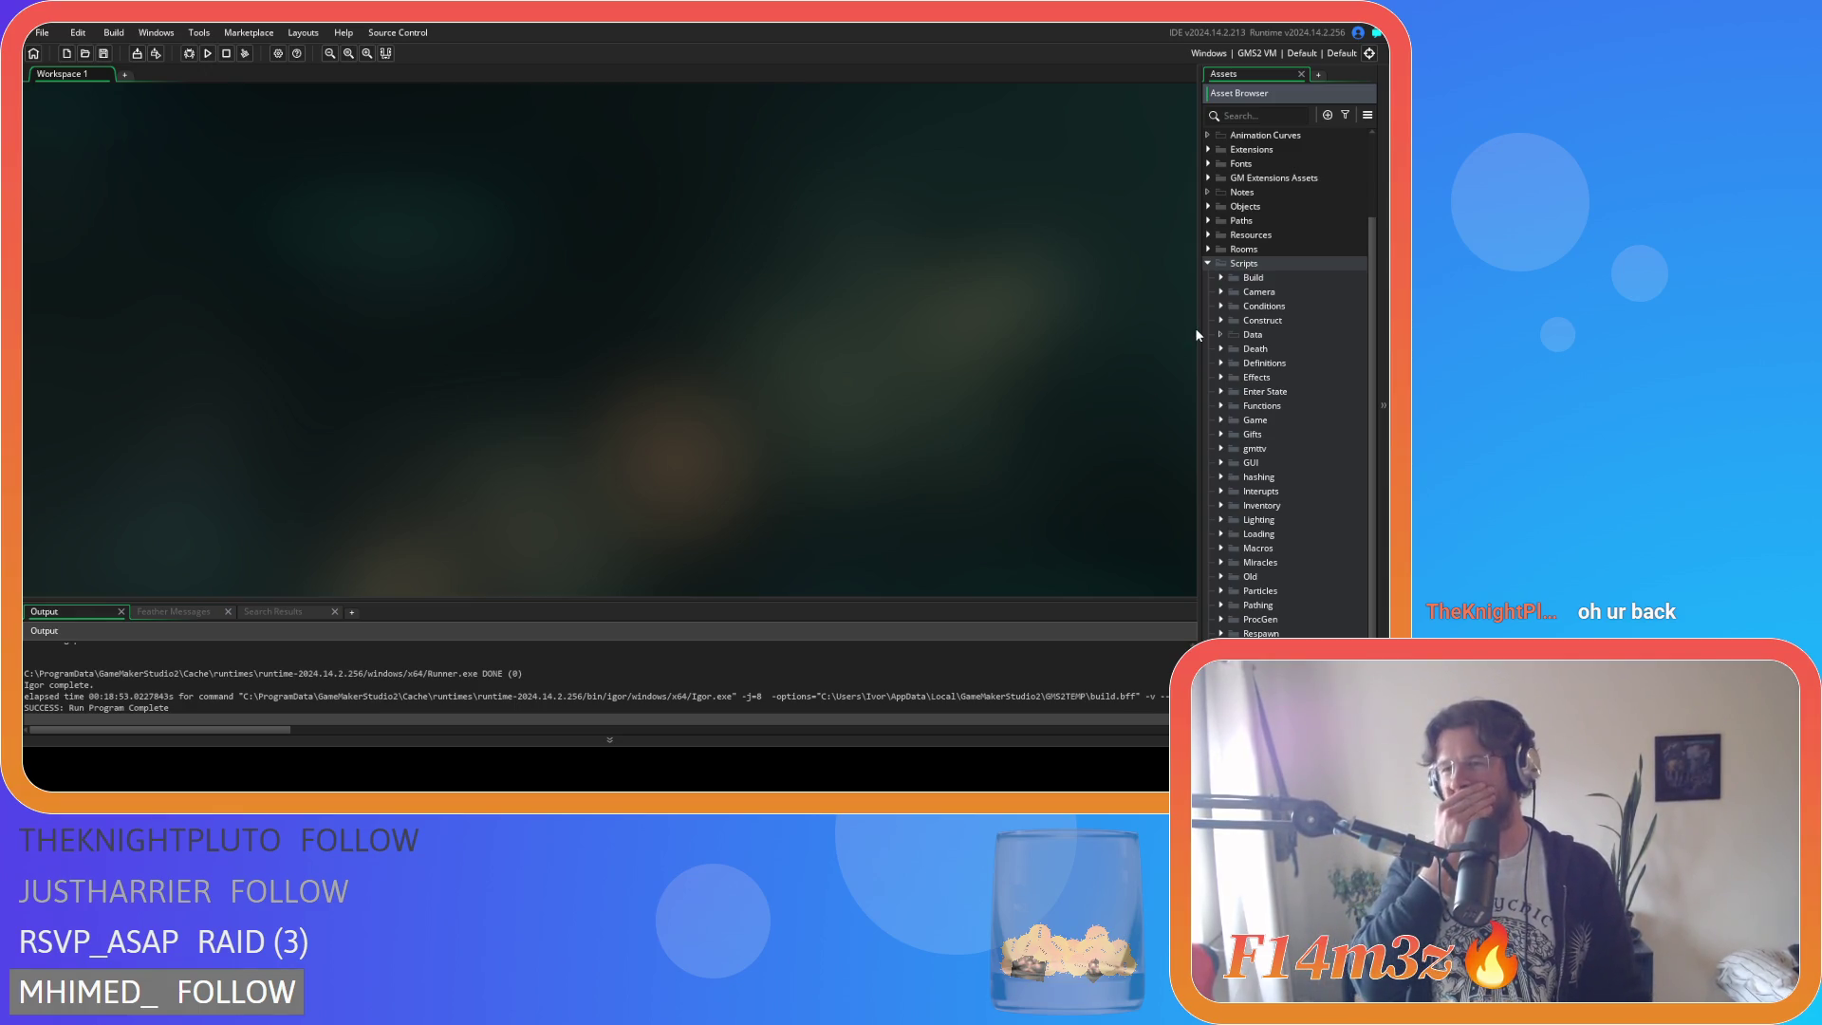
pyautogui.click(1207, 263)
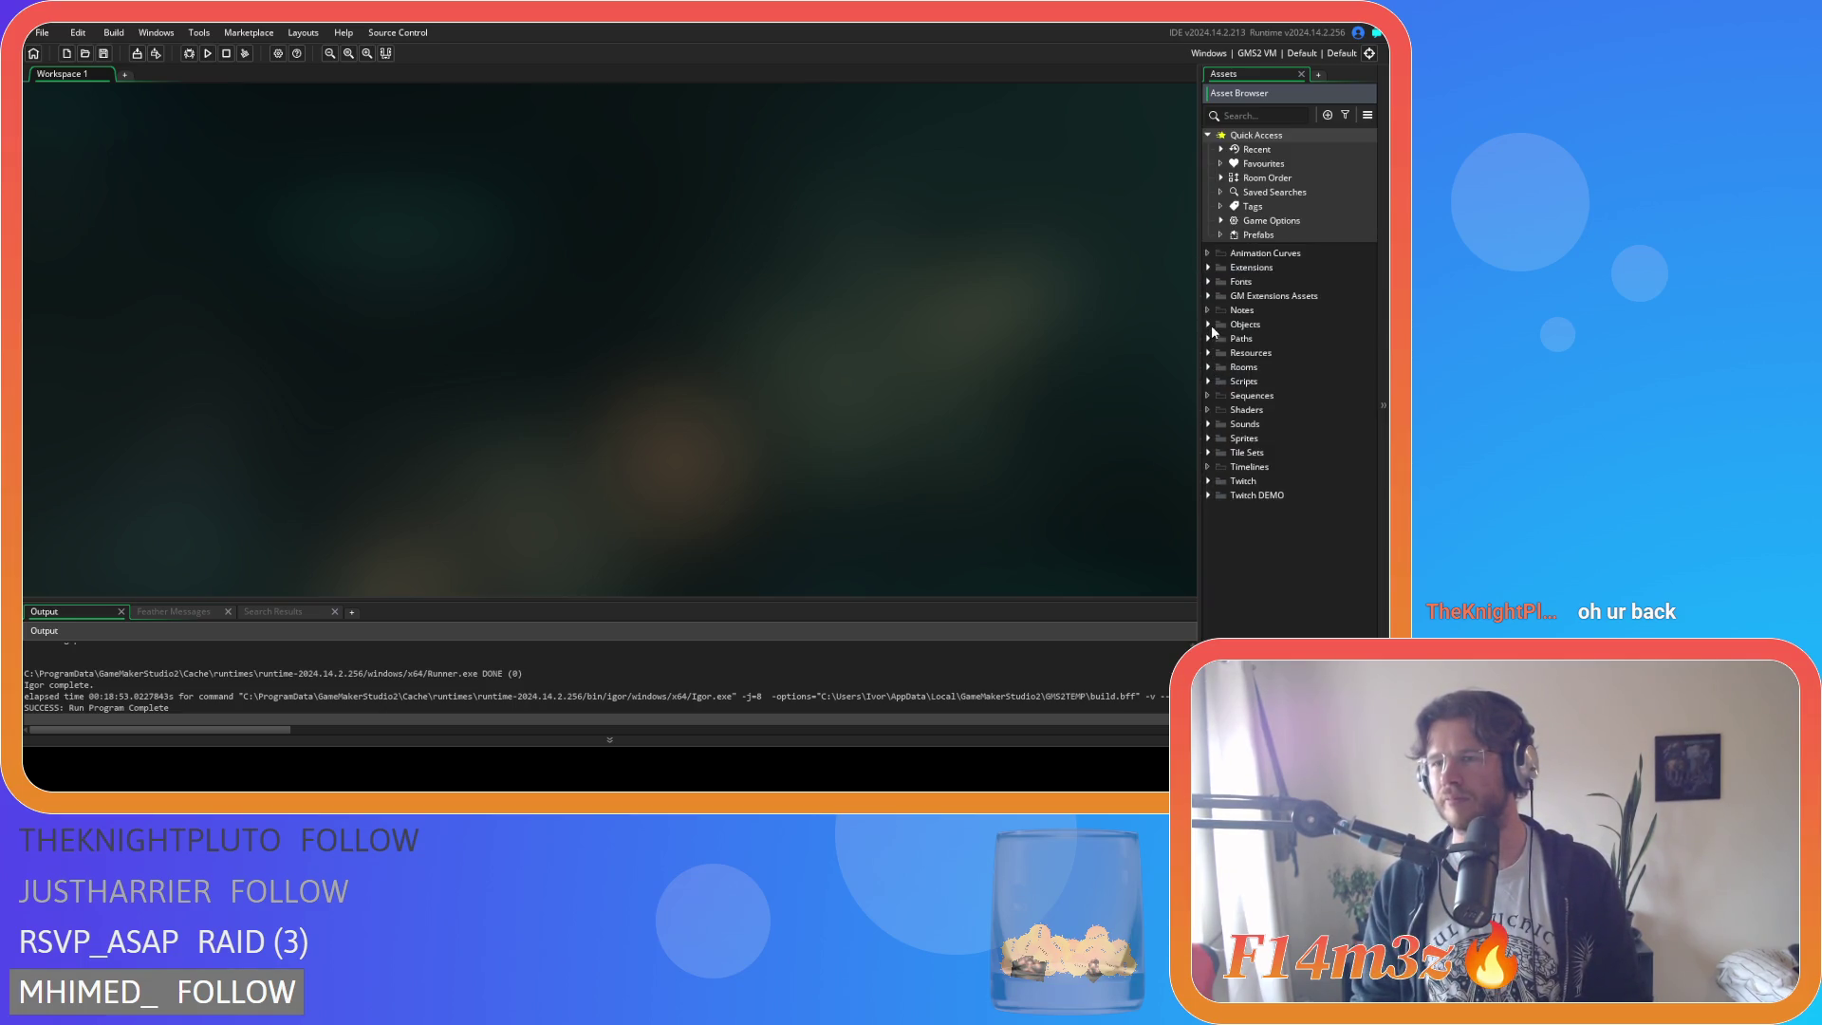
pyautogui.click(1209, 325)
pyautogui.scroll(-1, 1265, 499)
pyautogui.click(1222, 468)
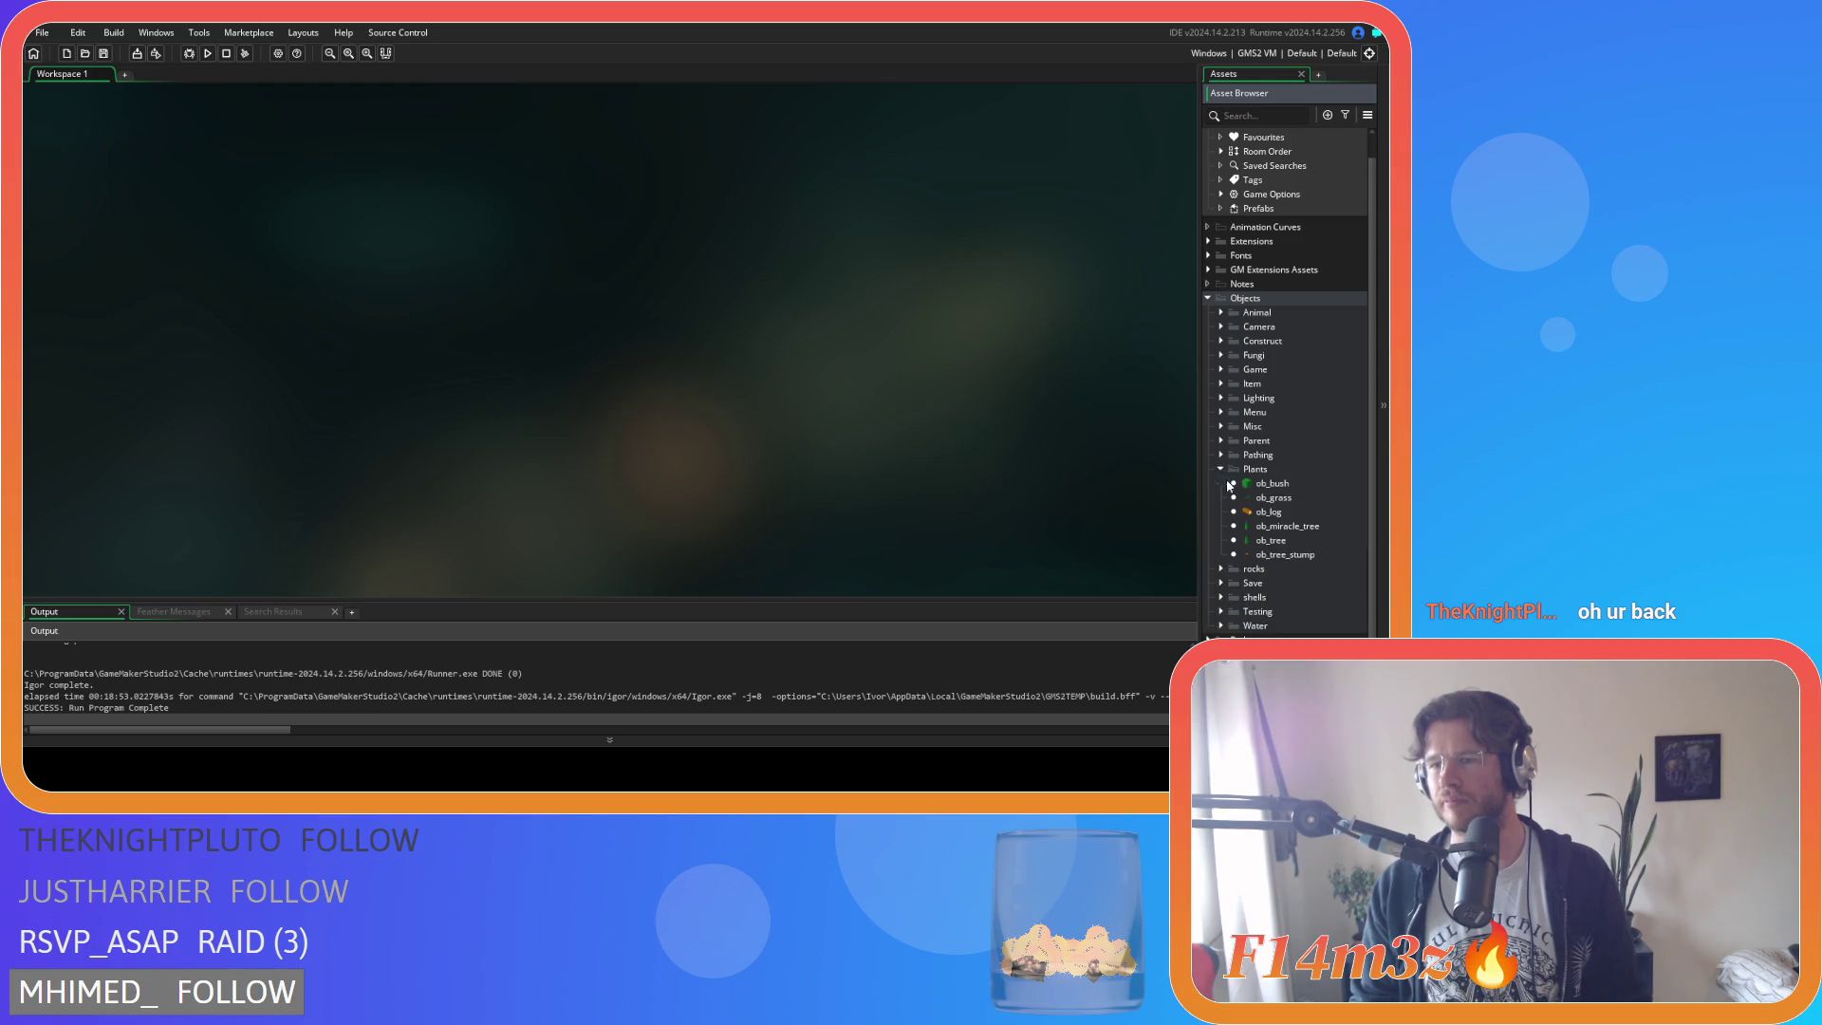
pyautogui.doubleClick(1295, 485)
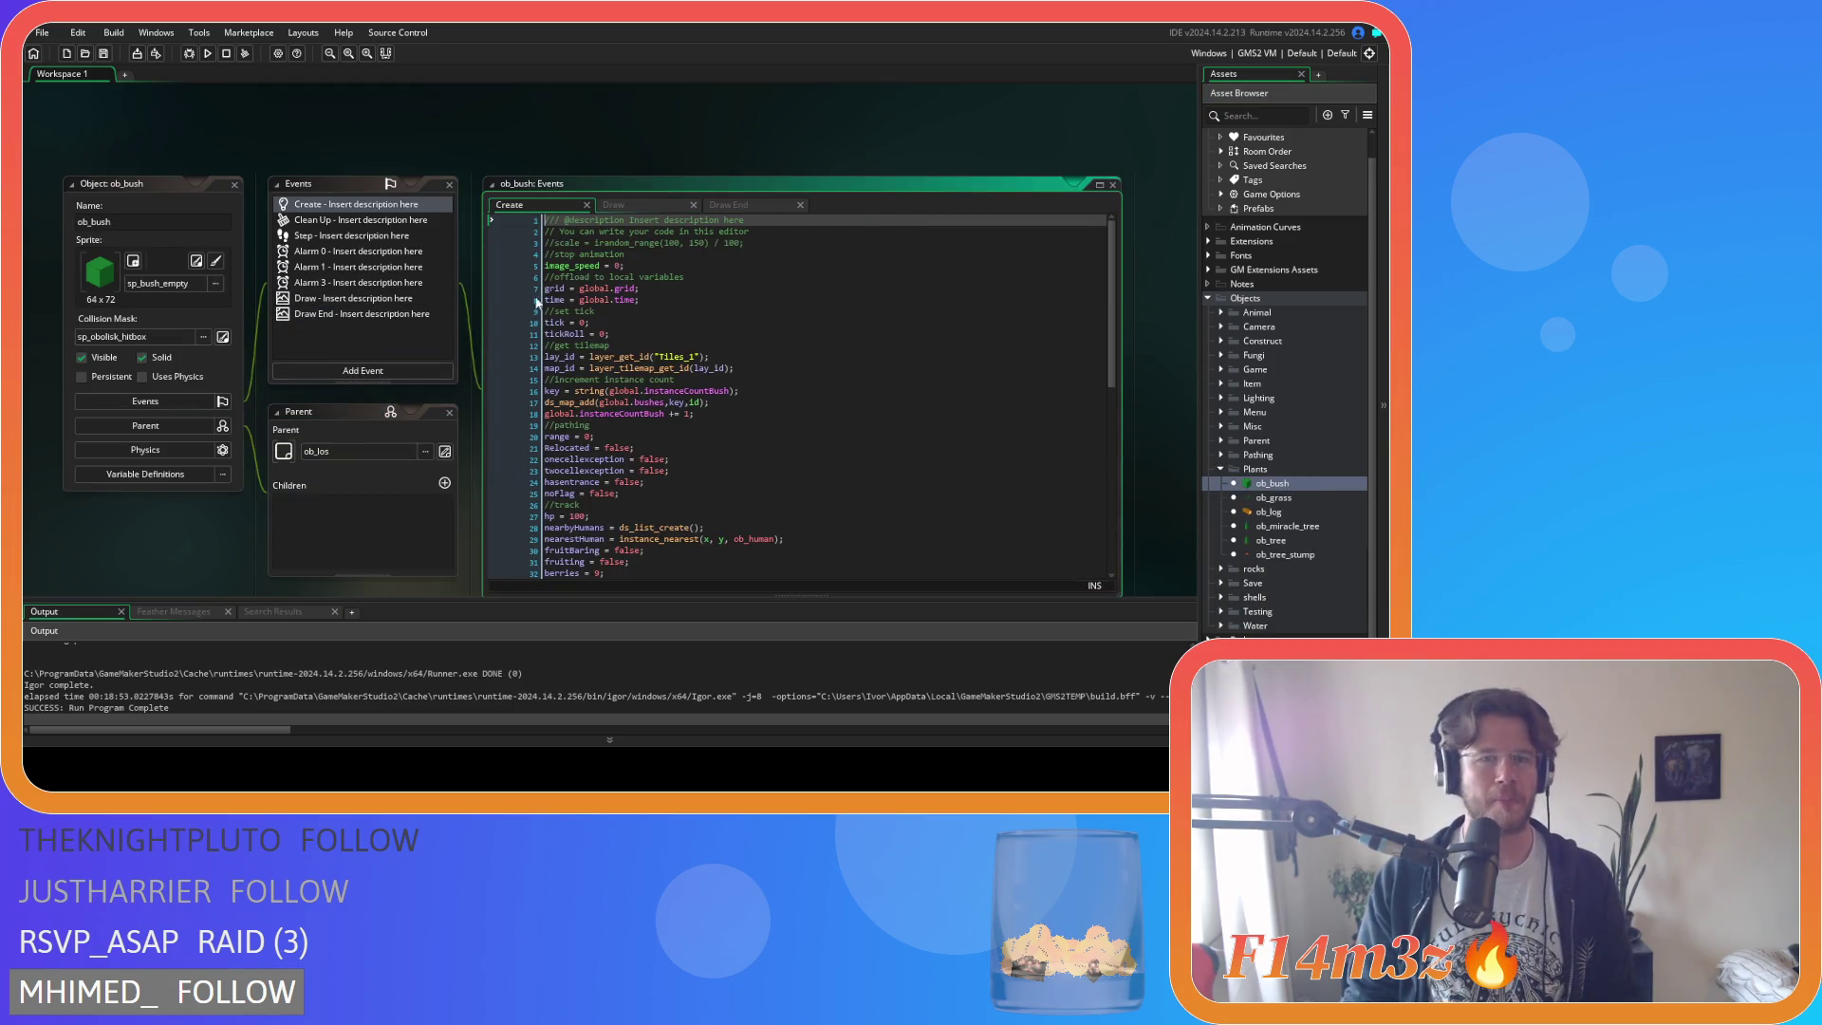
# Comment out the poison label lines in ob_bush's Draw End event.
pyautogui.click(744, 206)
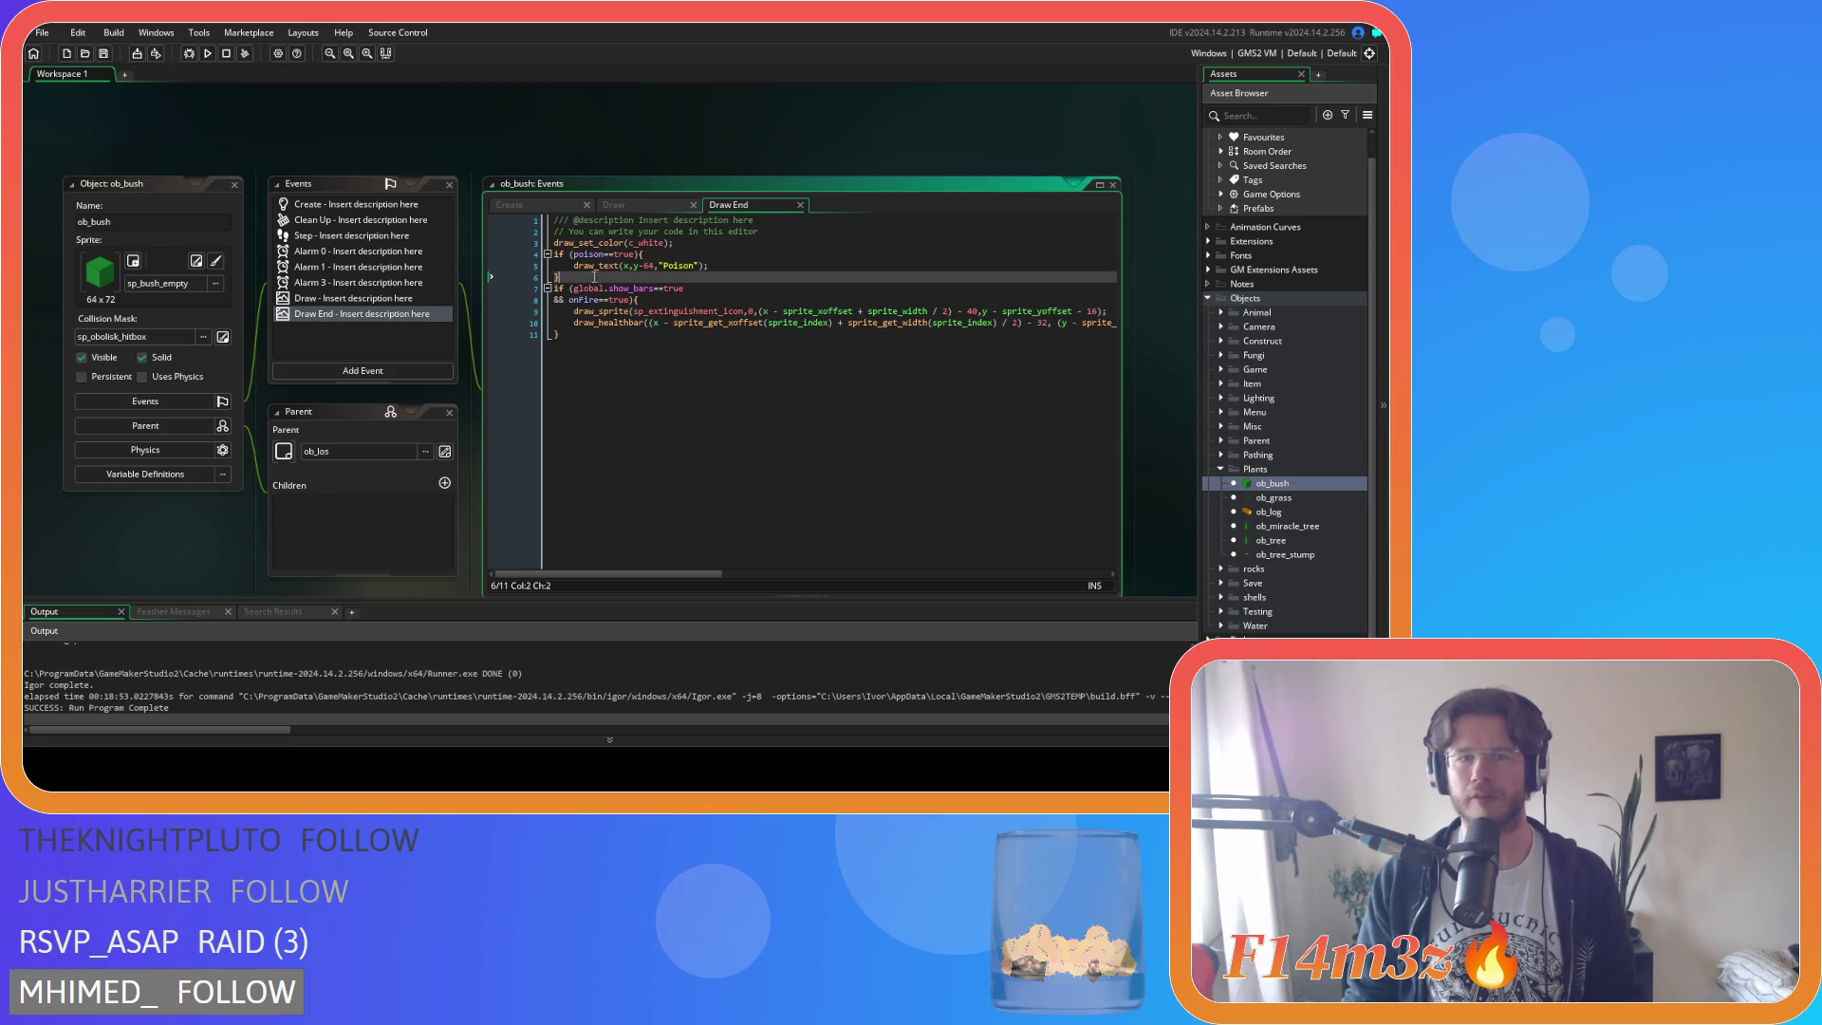
pyautogui.hotkey('ctrl', 'k')
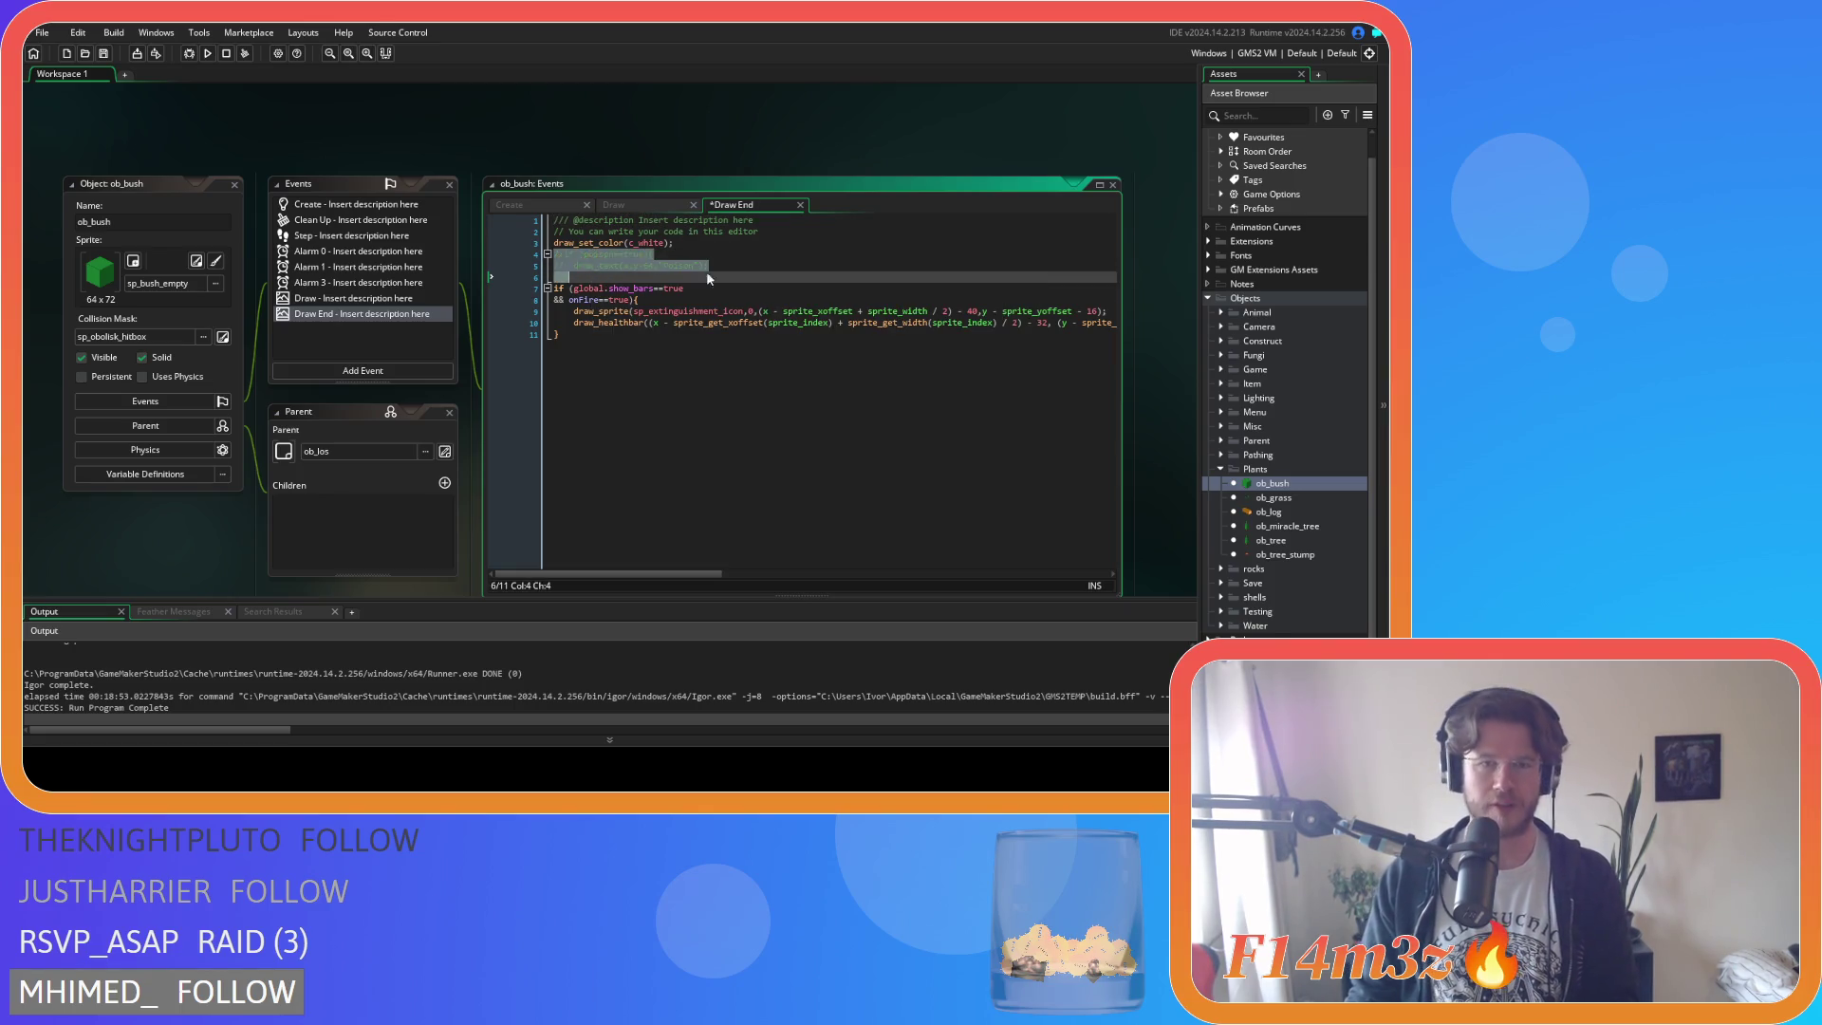
pyautogui.click(827, 380)
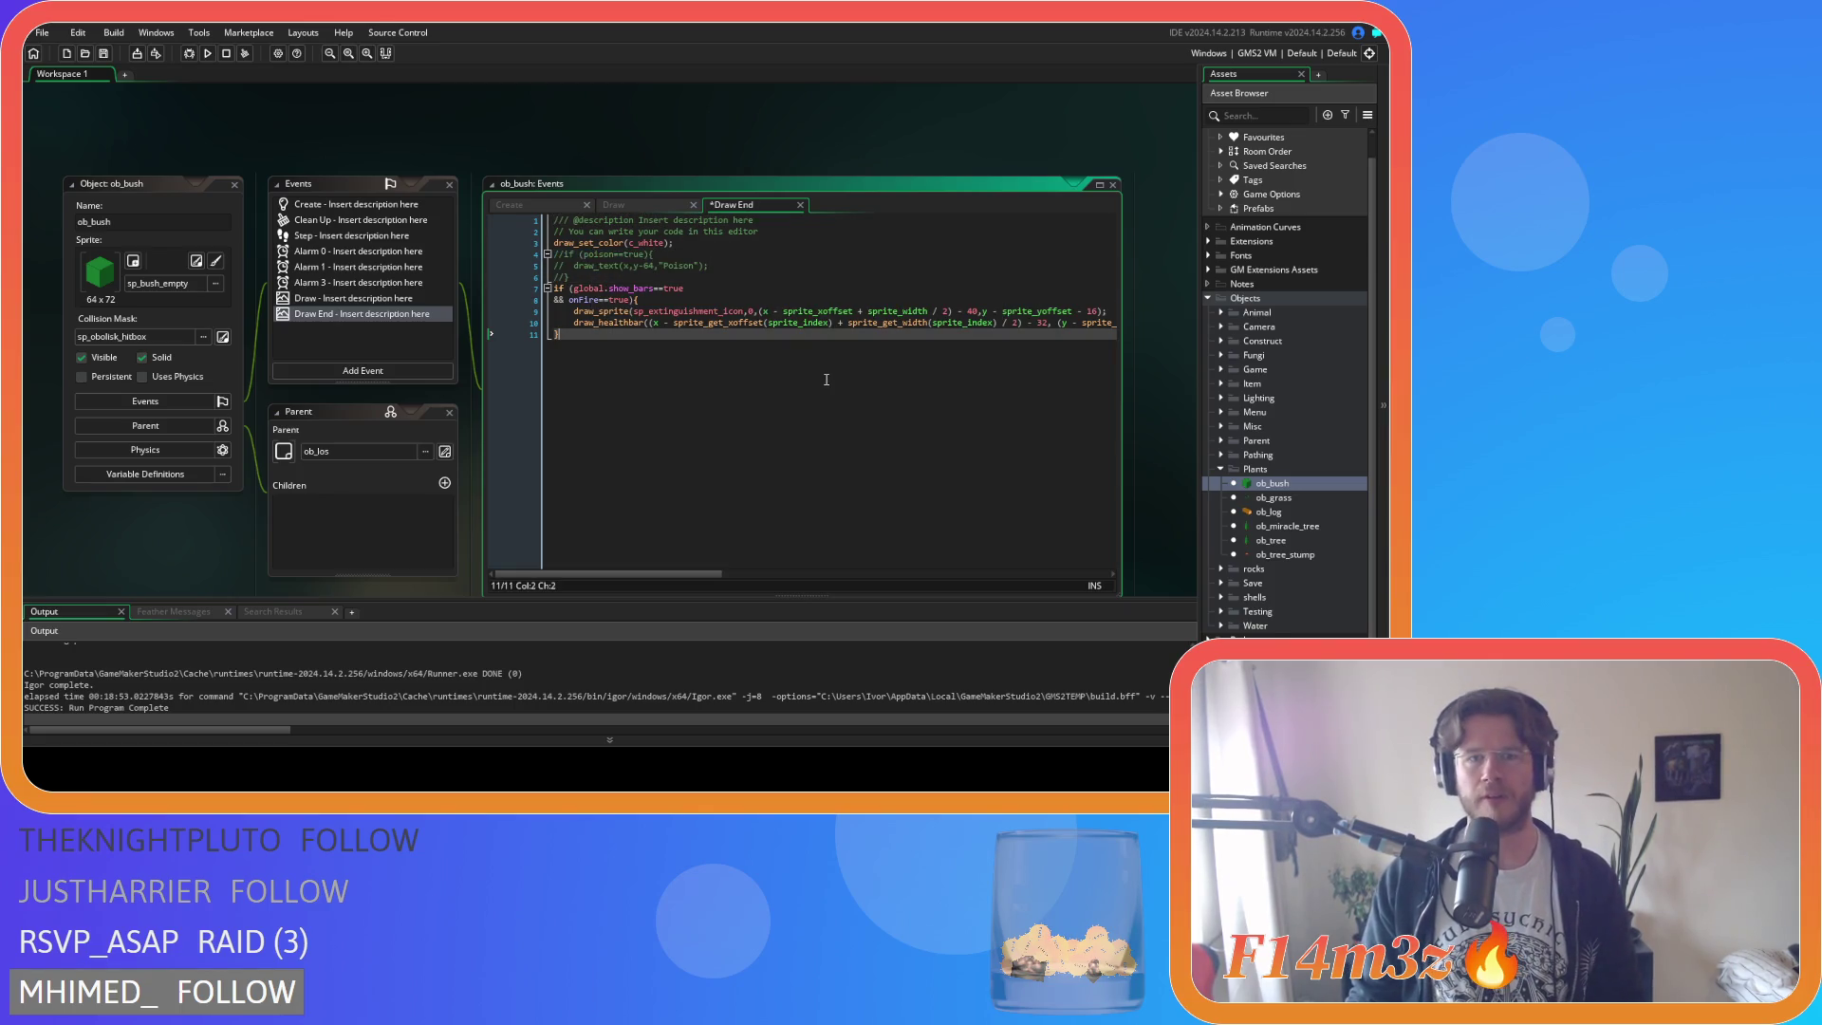
# Shrink and close the ob_bush editor, then collapse the Objects folder.
pyautogui.click(431, 127)
pyautogui.moveTo(767, 597); pyautogui.dragTo(766, 398)
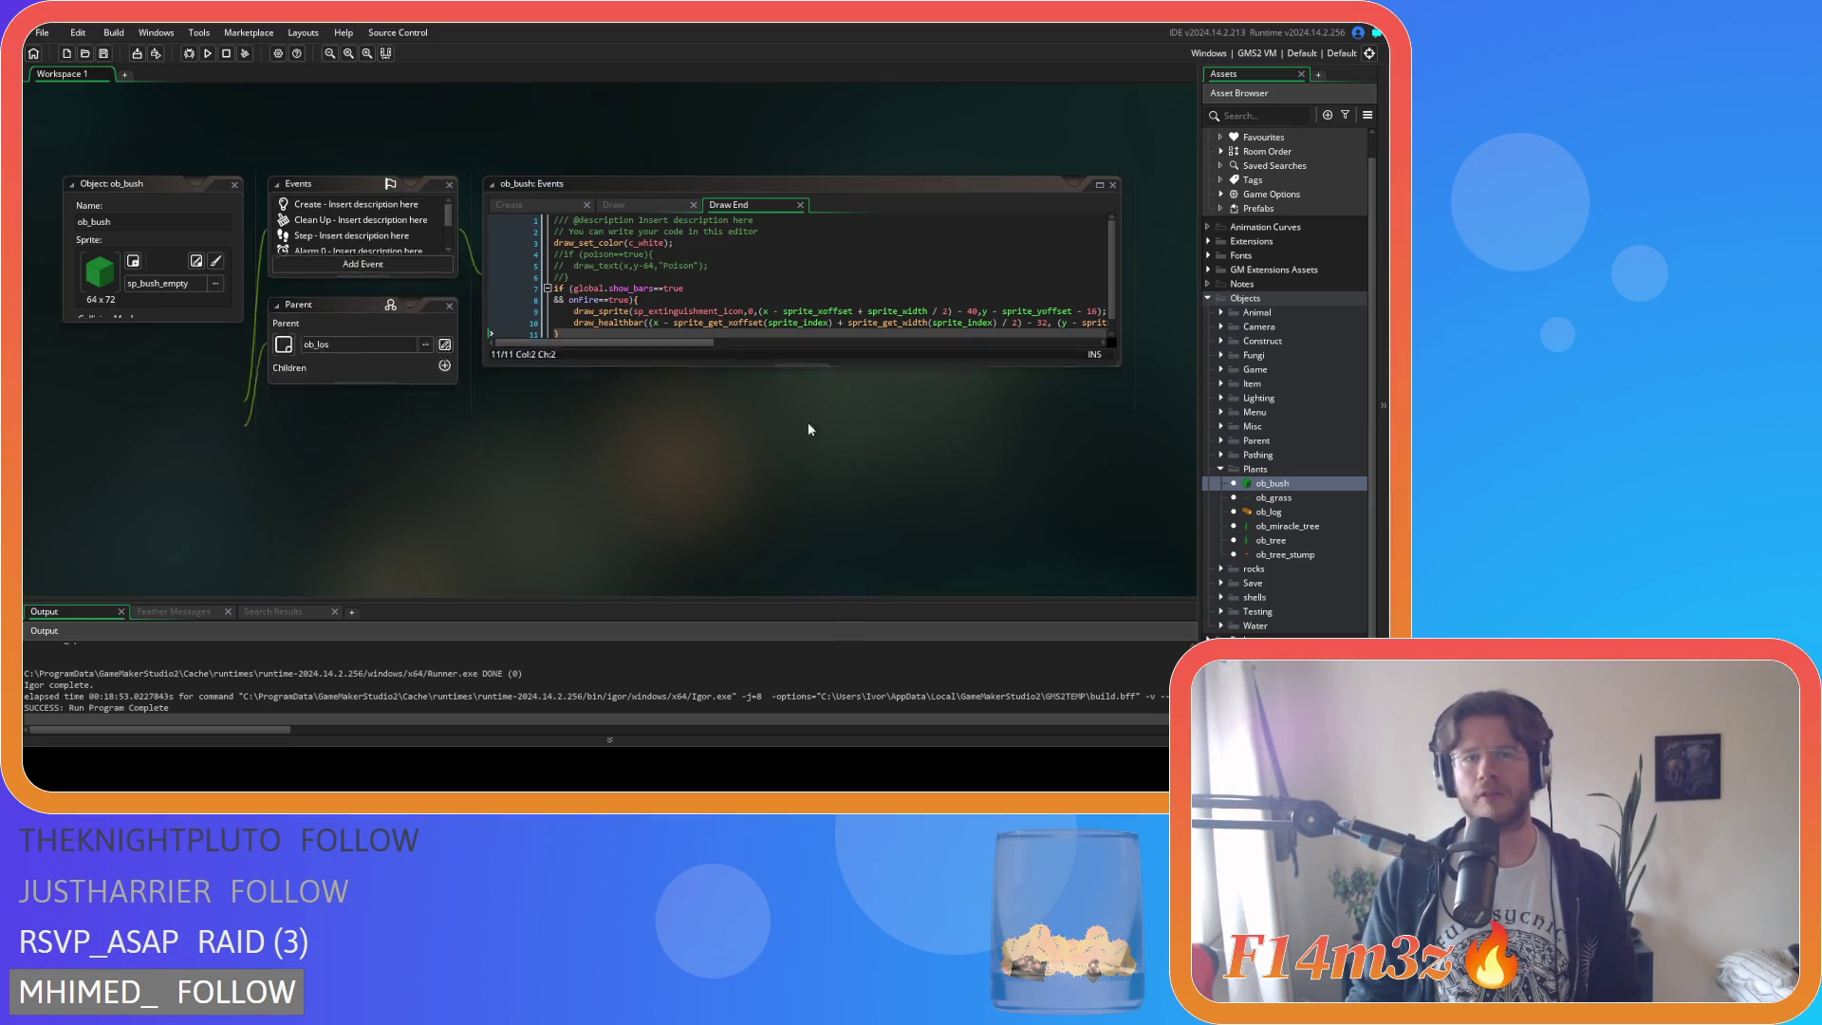
pyautogui.click(1221, 470)
pyautogui.click(1208, 298)
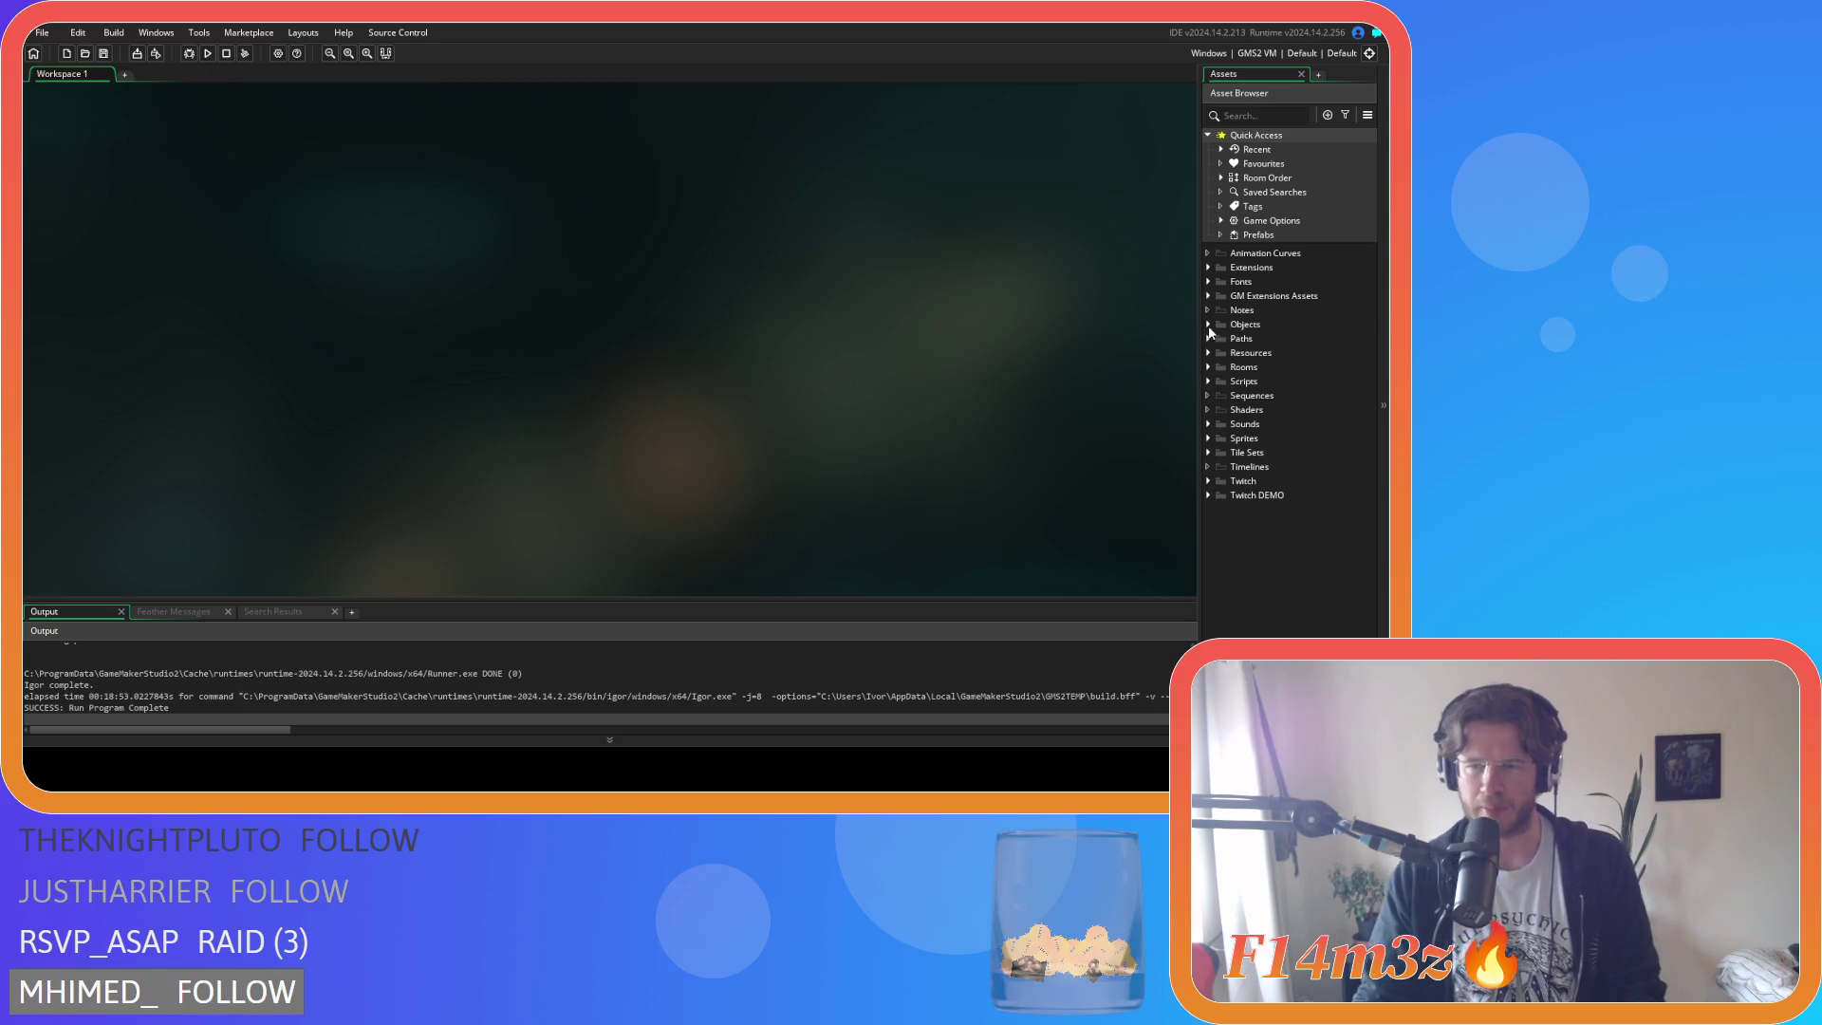
# Open the ob_human object from Objects > Animal > Human.
pyautogui.click(1208, 326)
pyautogui.click(1221, 339)
pyautogui.click(1233, 352)
pyautogui.click(1285, 367)
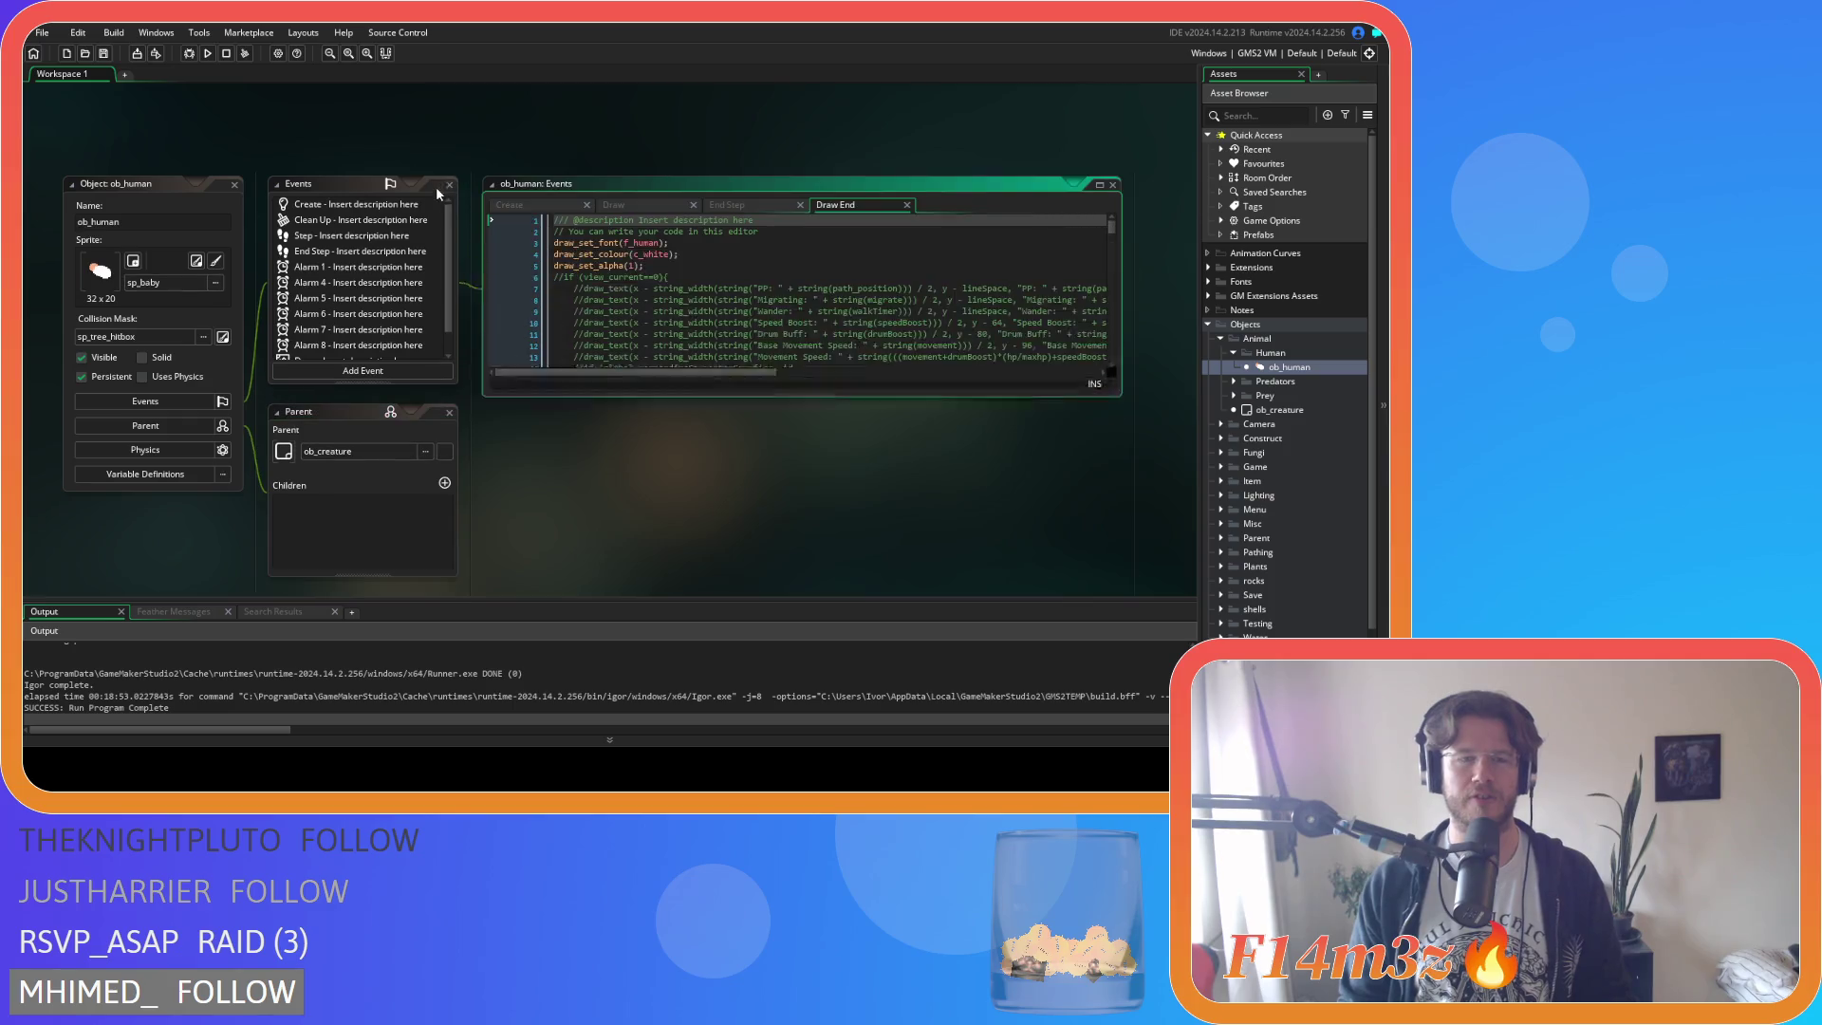
pyautogui.click(688, 325)
# Find state_pickberries and change line 1991 to if (target.berries<=0){.
pyautogui.hotkey('ctrl', 'f')
pyautogui.write('st')
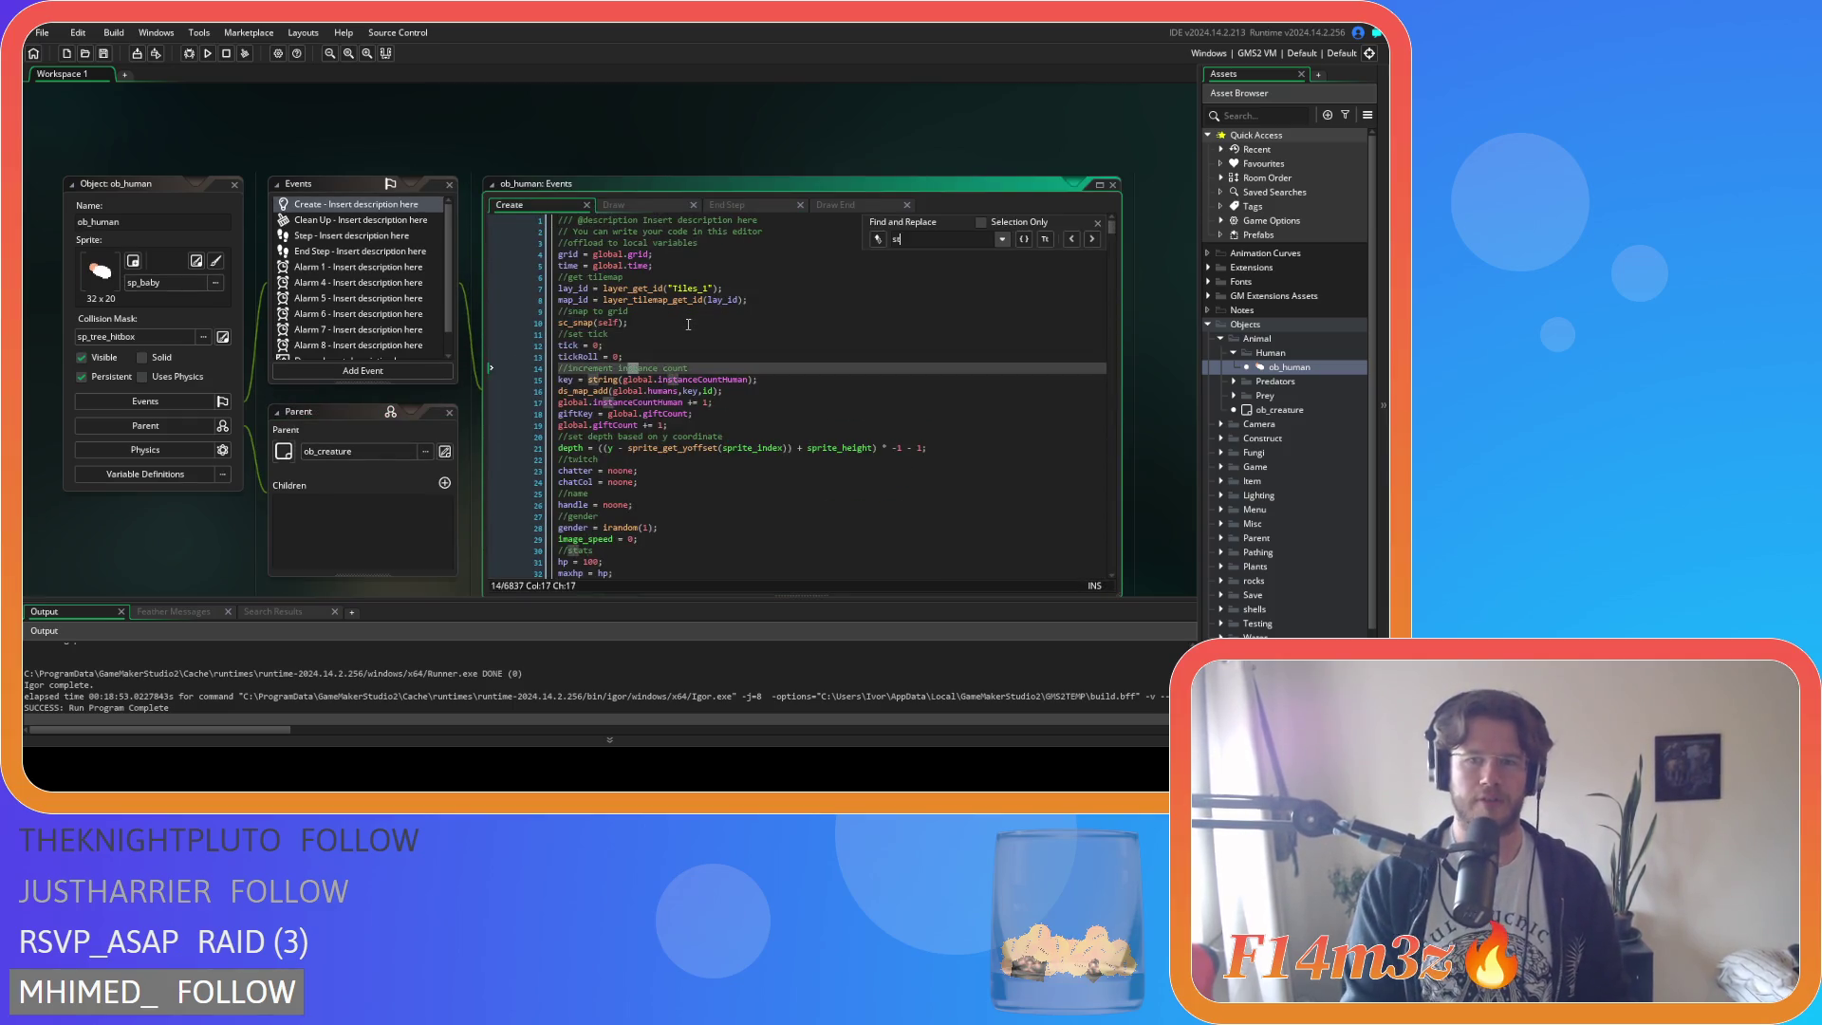
pyautogui.write('ate_pickb')
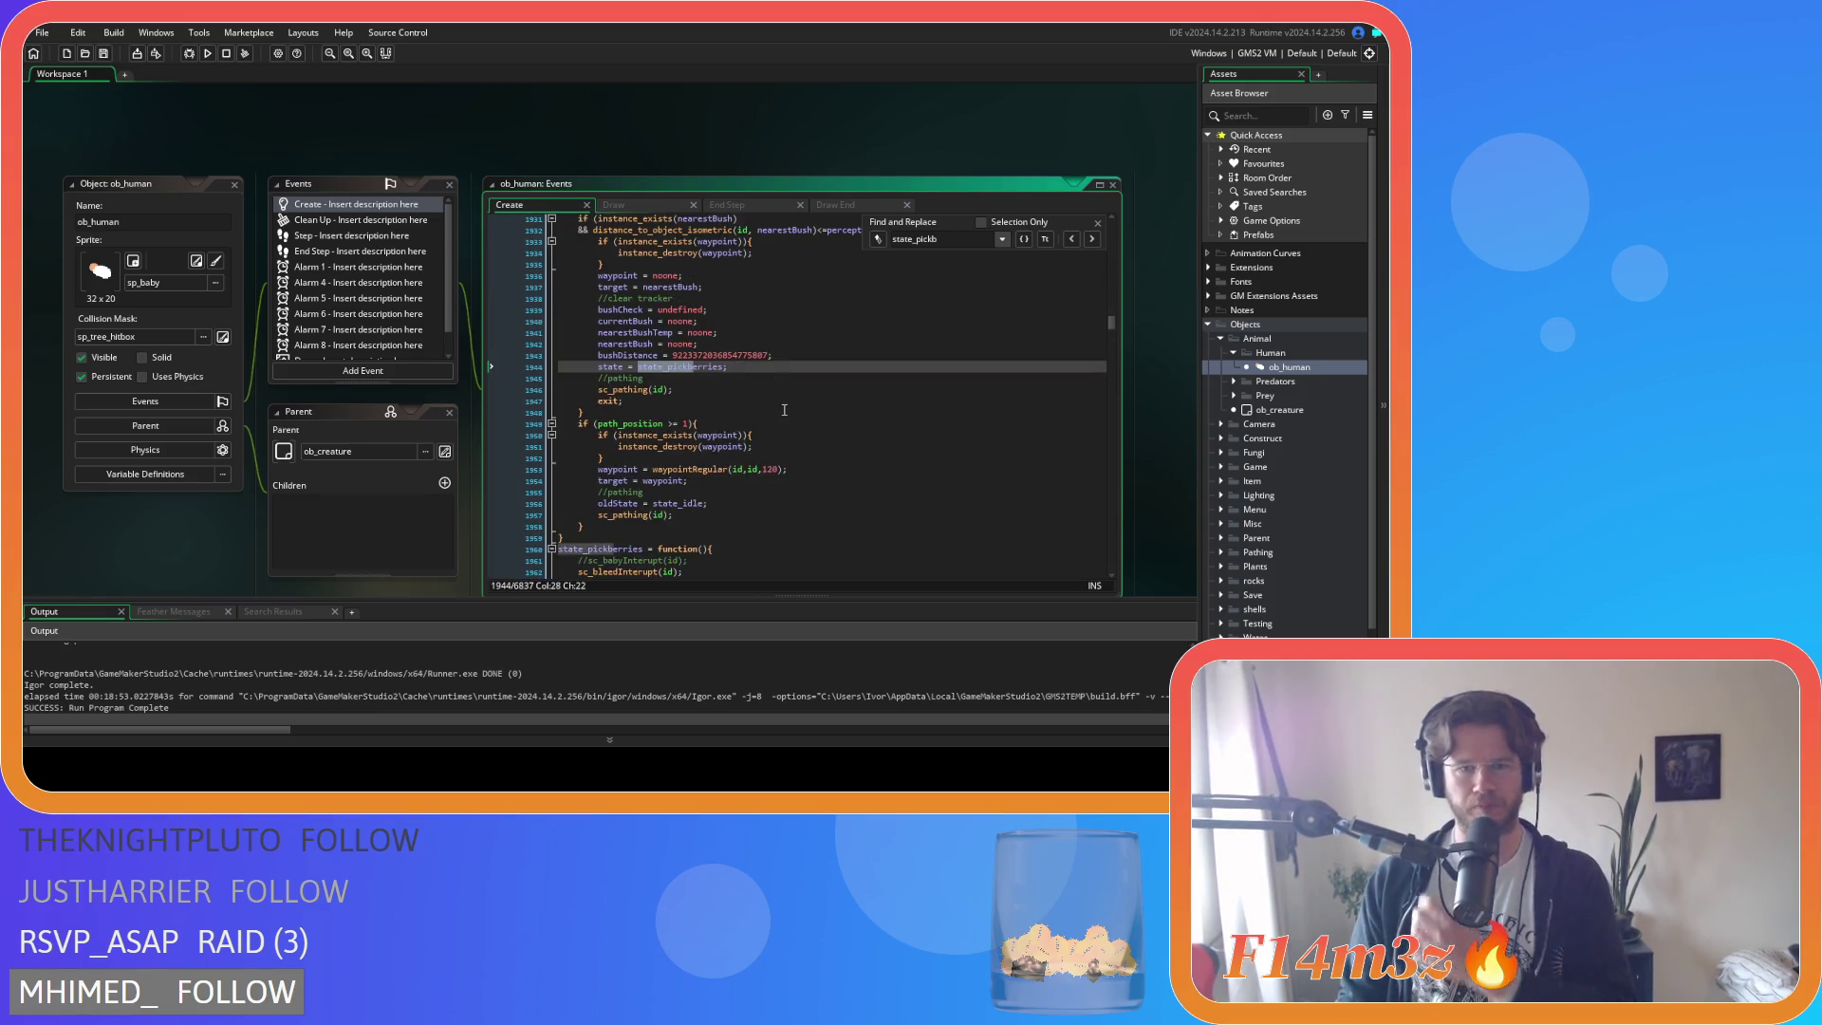
pyautogui.press('Return')
pyautogui.press('Return')
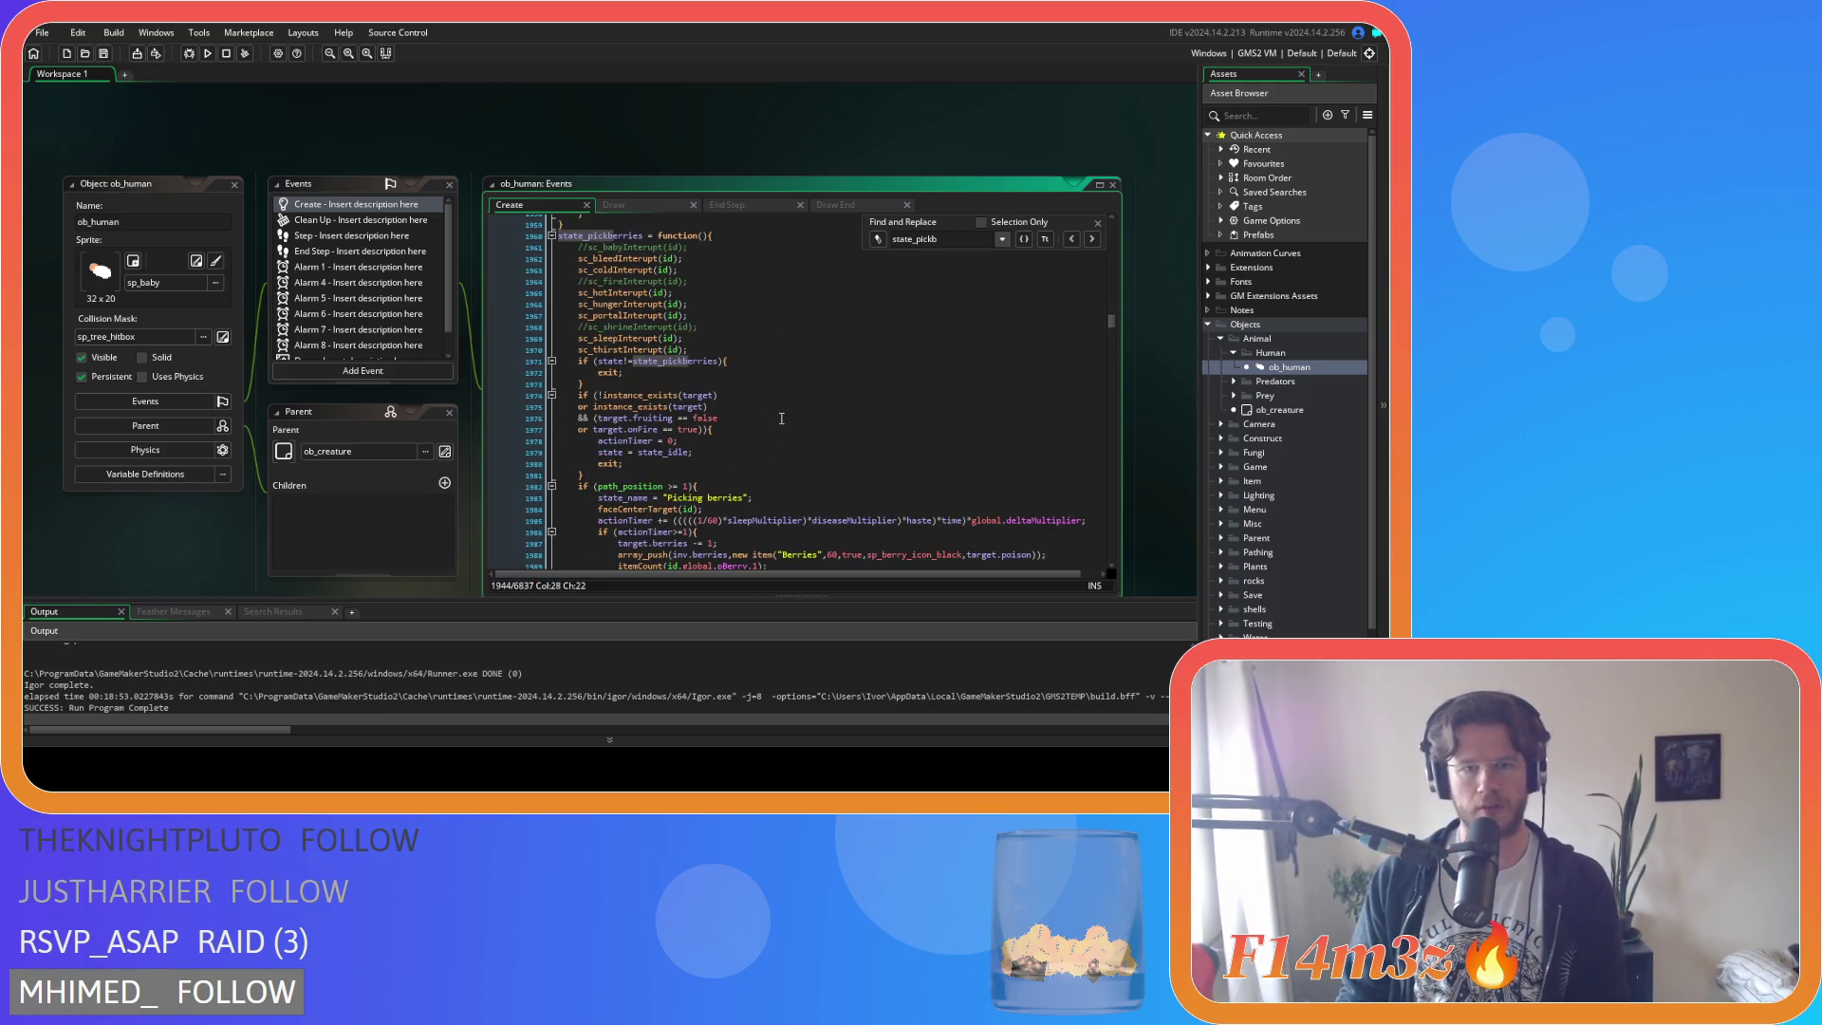
pyautogui.click(897, 452)
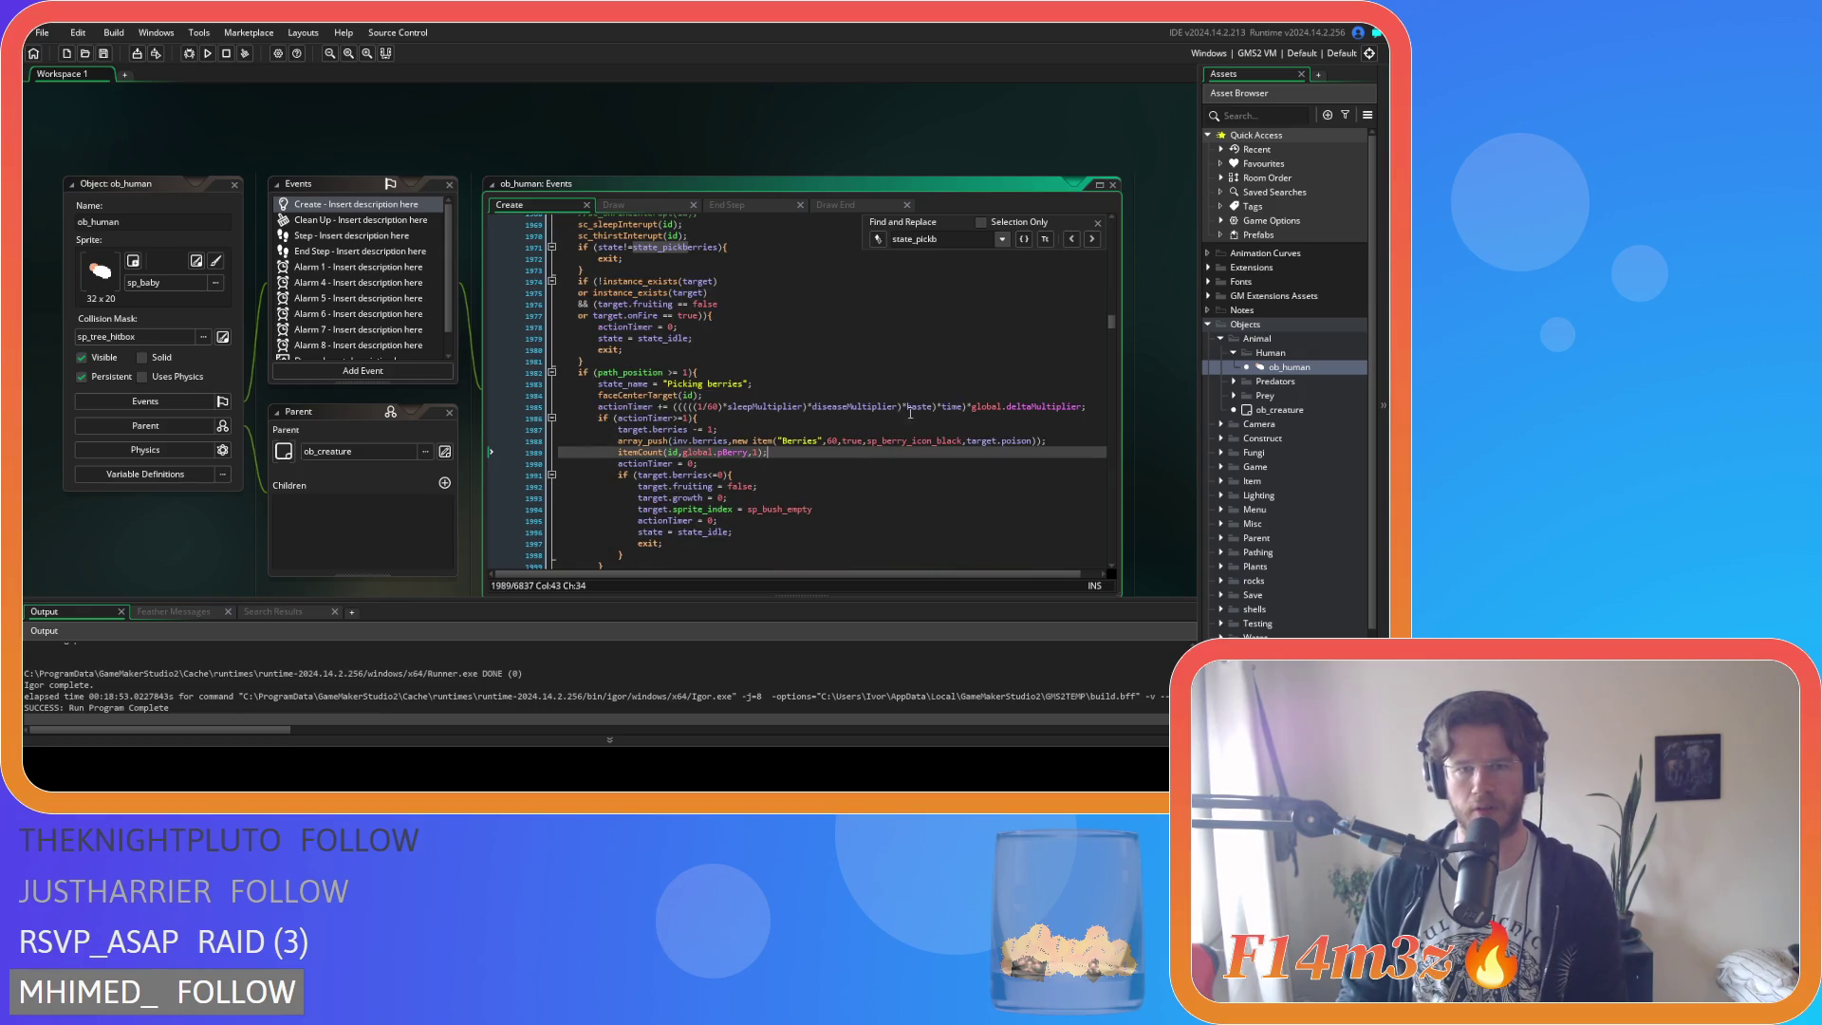
pyautogui.click(1102, 219)
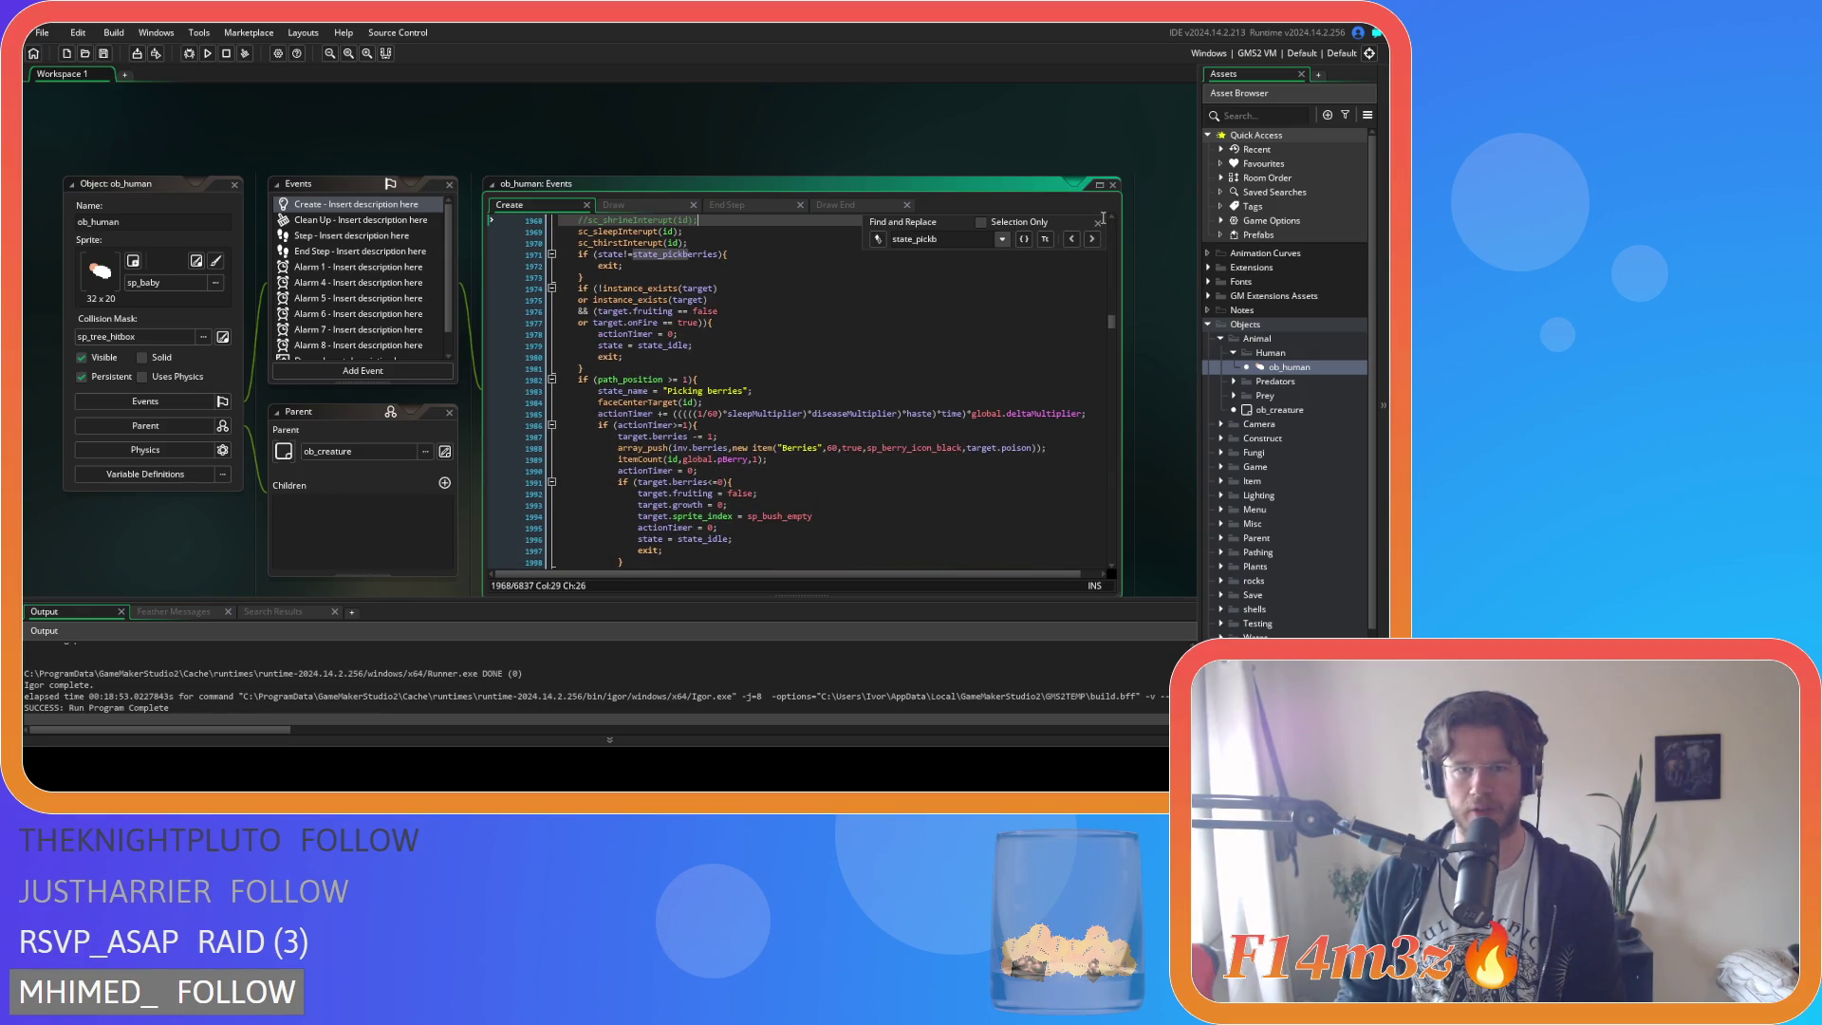
pyautogui.click(1097, 224)
pyautogui.click(1023, 381)
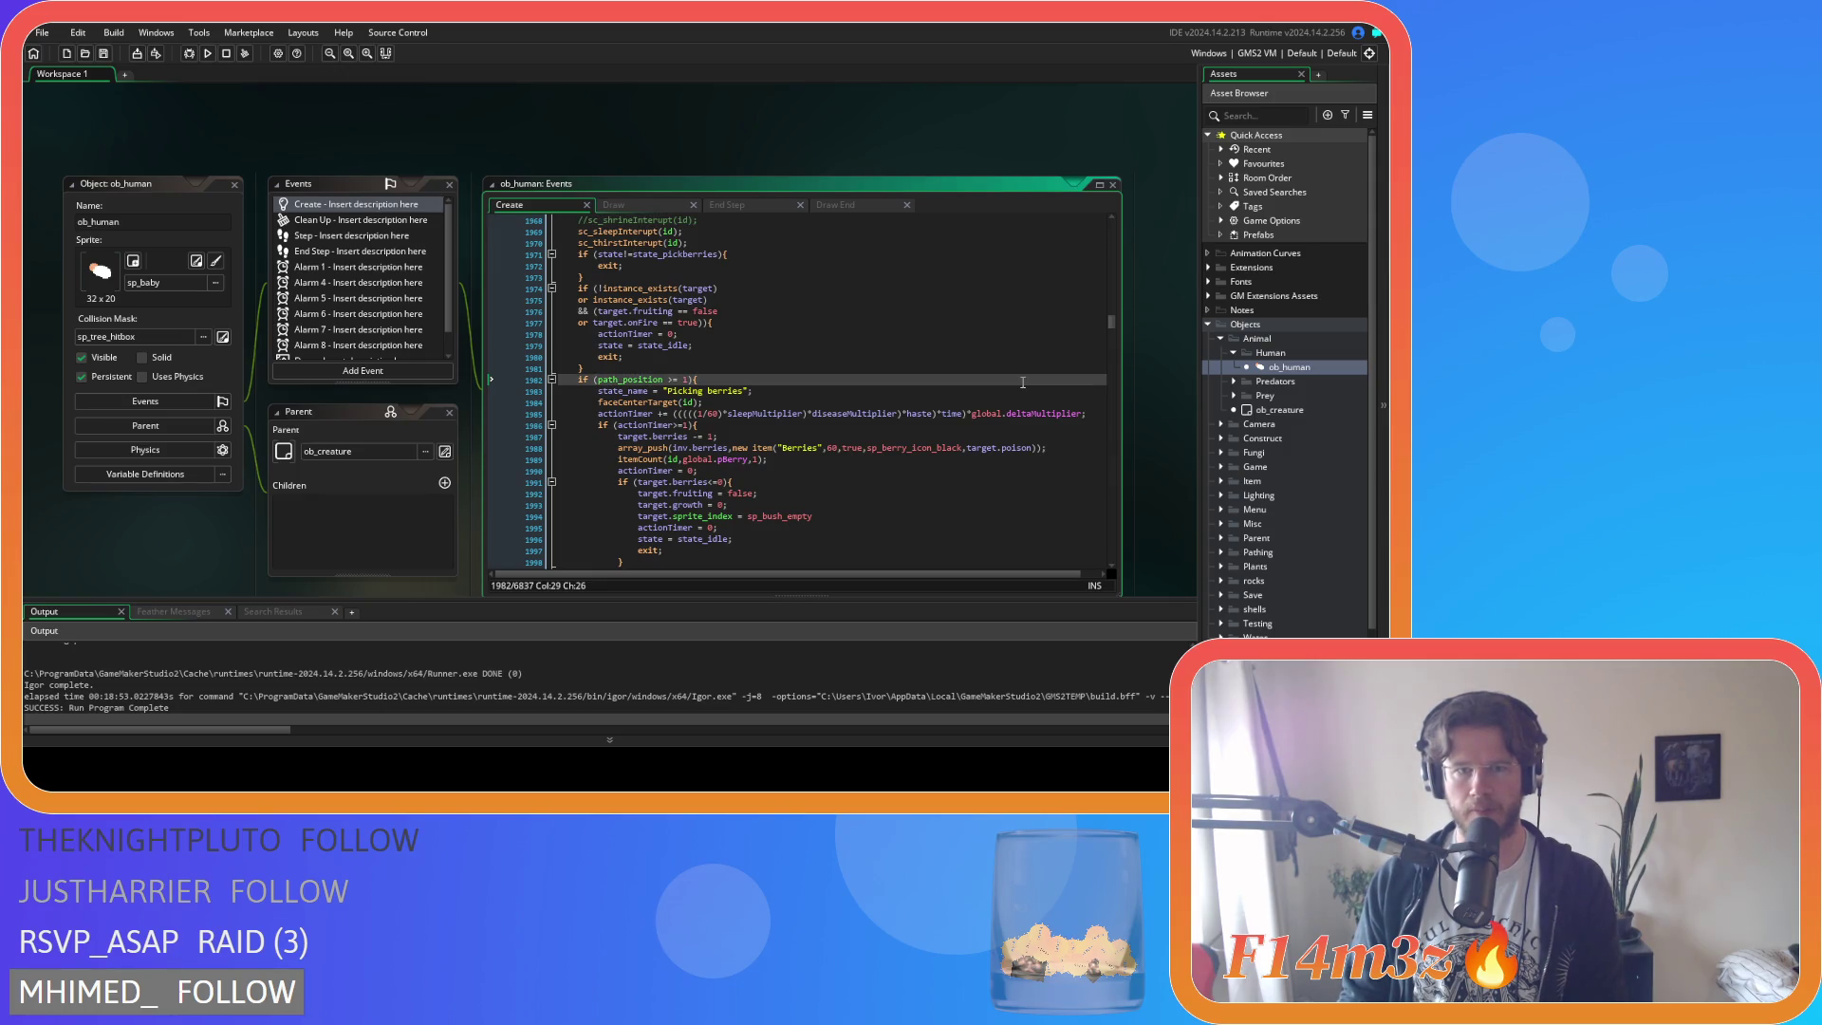
pyautogui.scroll(-2, 1023, 381)
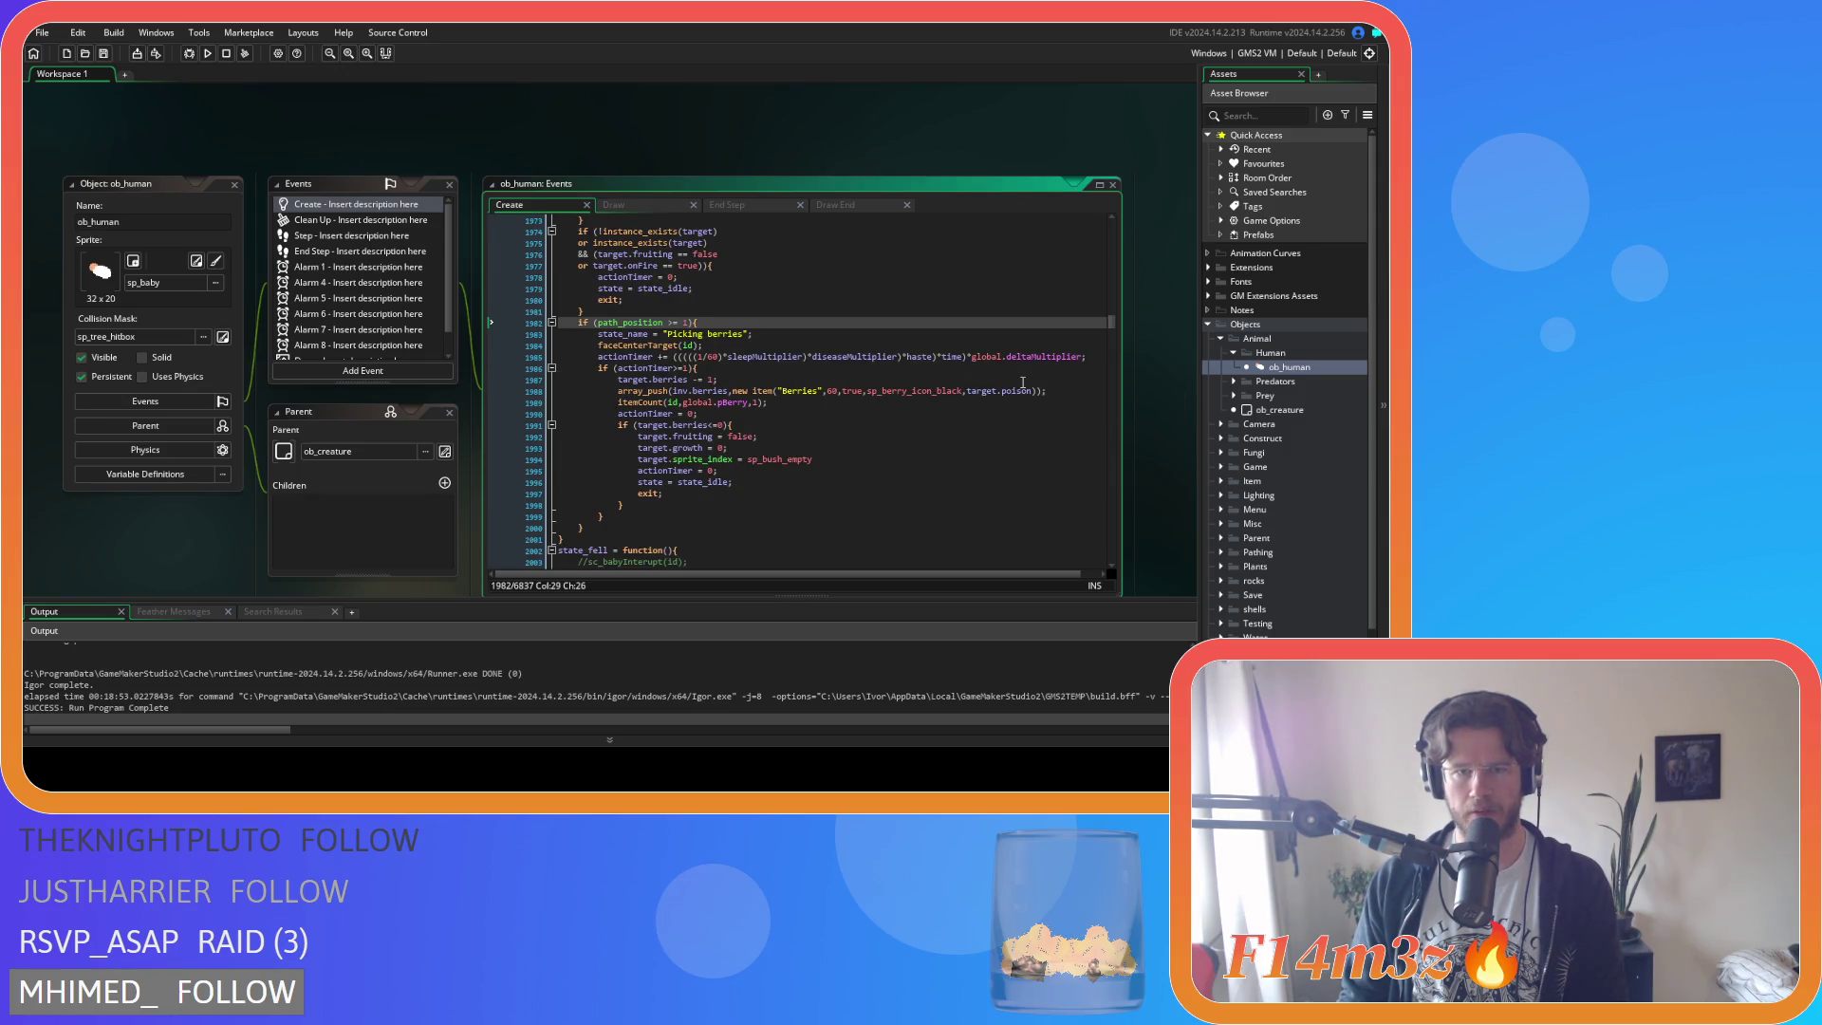
pyautogui.click(626, 440)
pyautogui.moveTo(638, 425)
pyautogui.mouseDown()
pyautogui.moveTo(728, 430)
pyautogui.moveTo(636, 429)
pyautogui.mouseUp()
pyautogui.write('(target.berries<=0){')
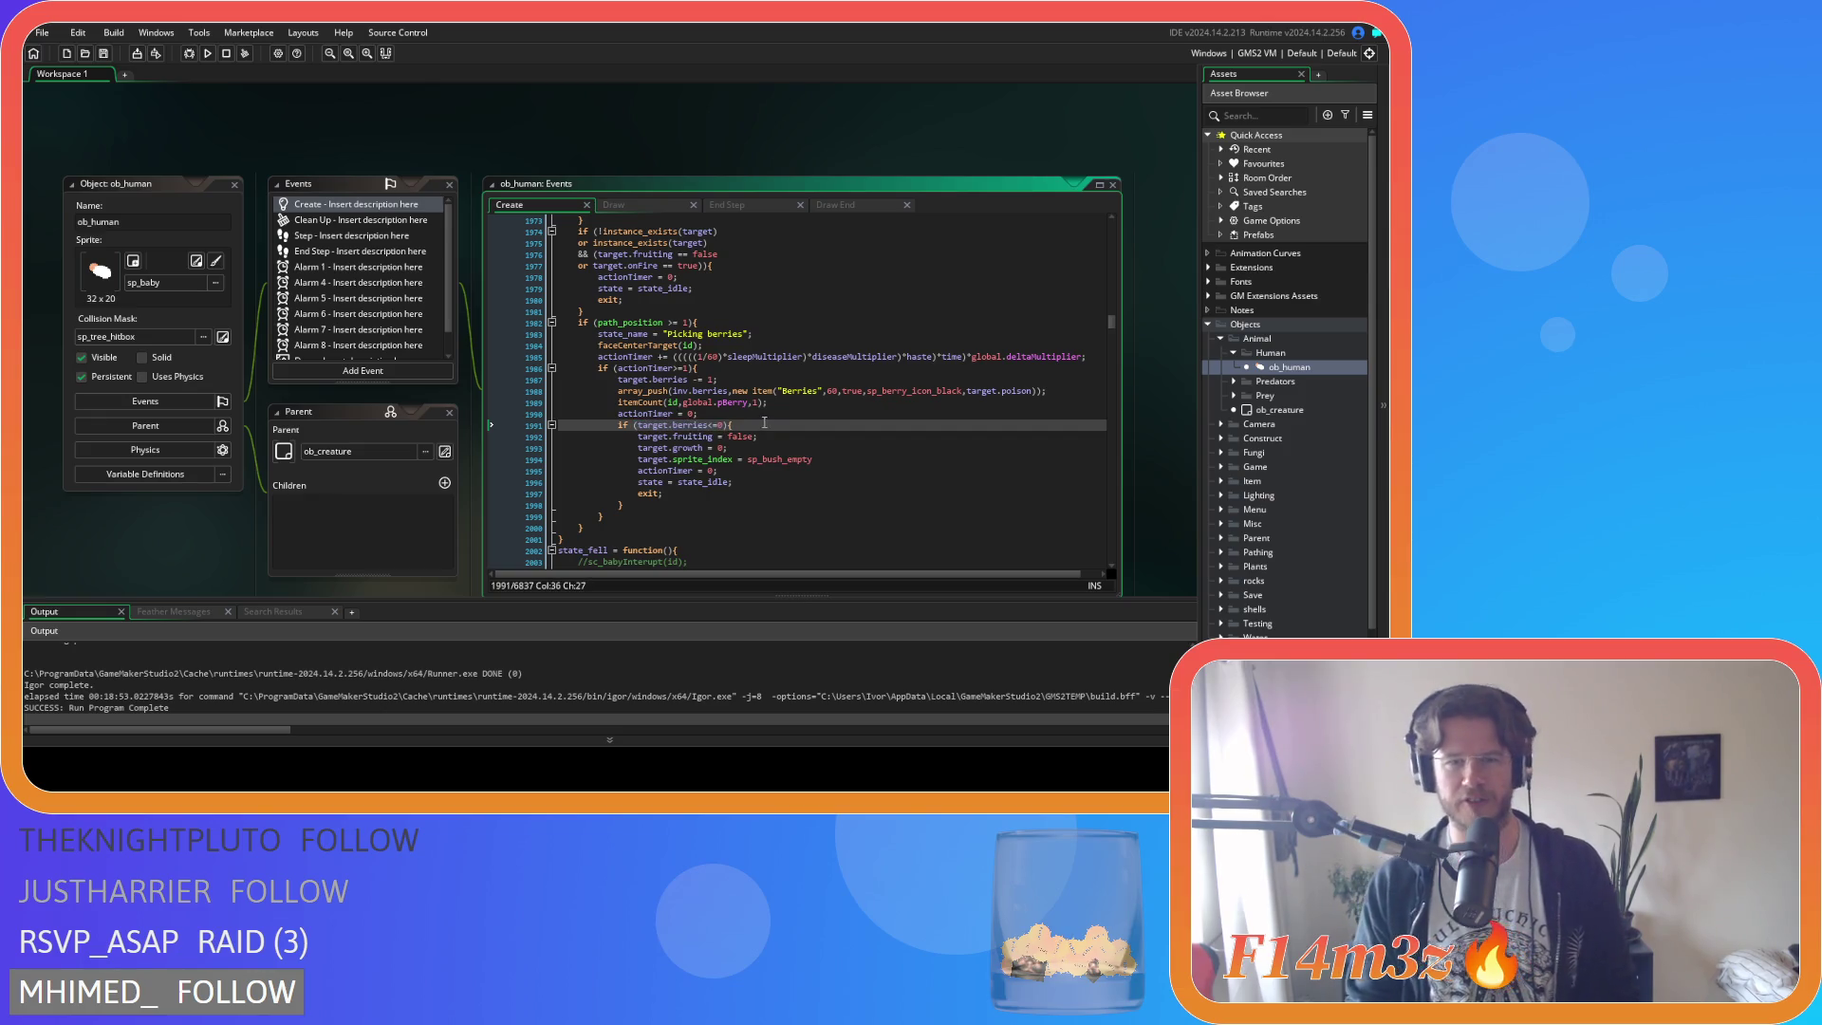
# Reopen ob_bush from the Plants folder.
pyautogui.scroll(-3, 1240, 426)
pyautogui.click(1224, 366)
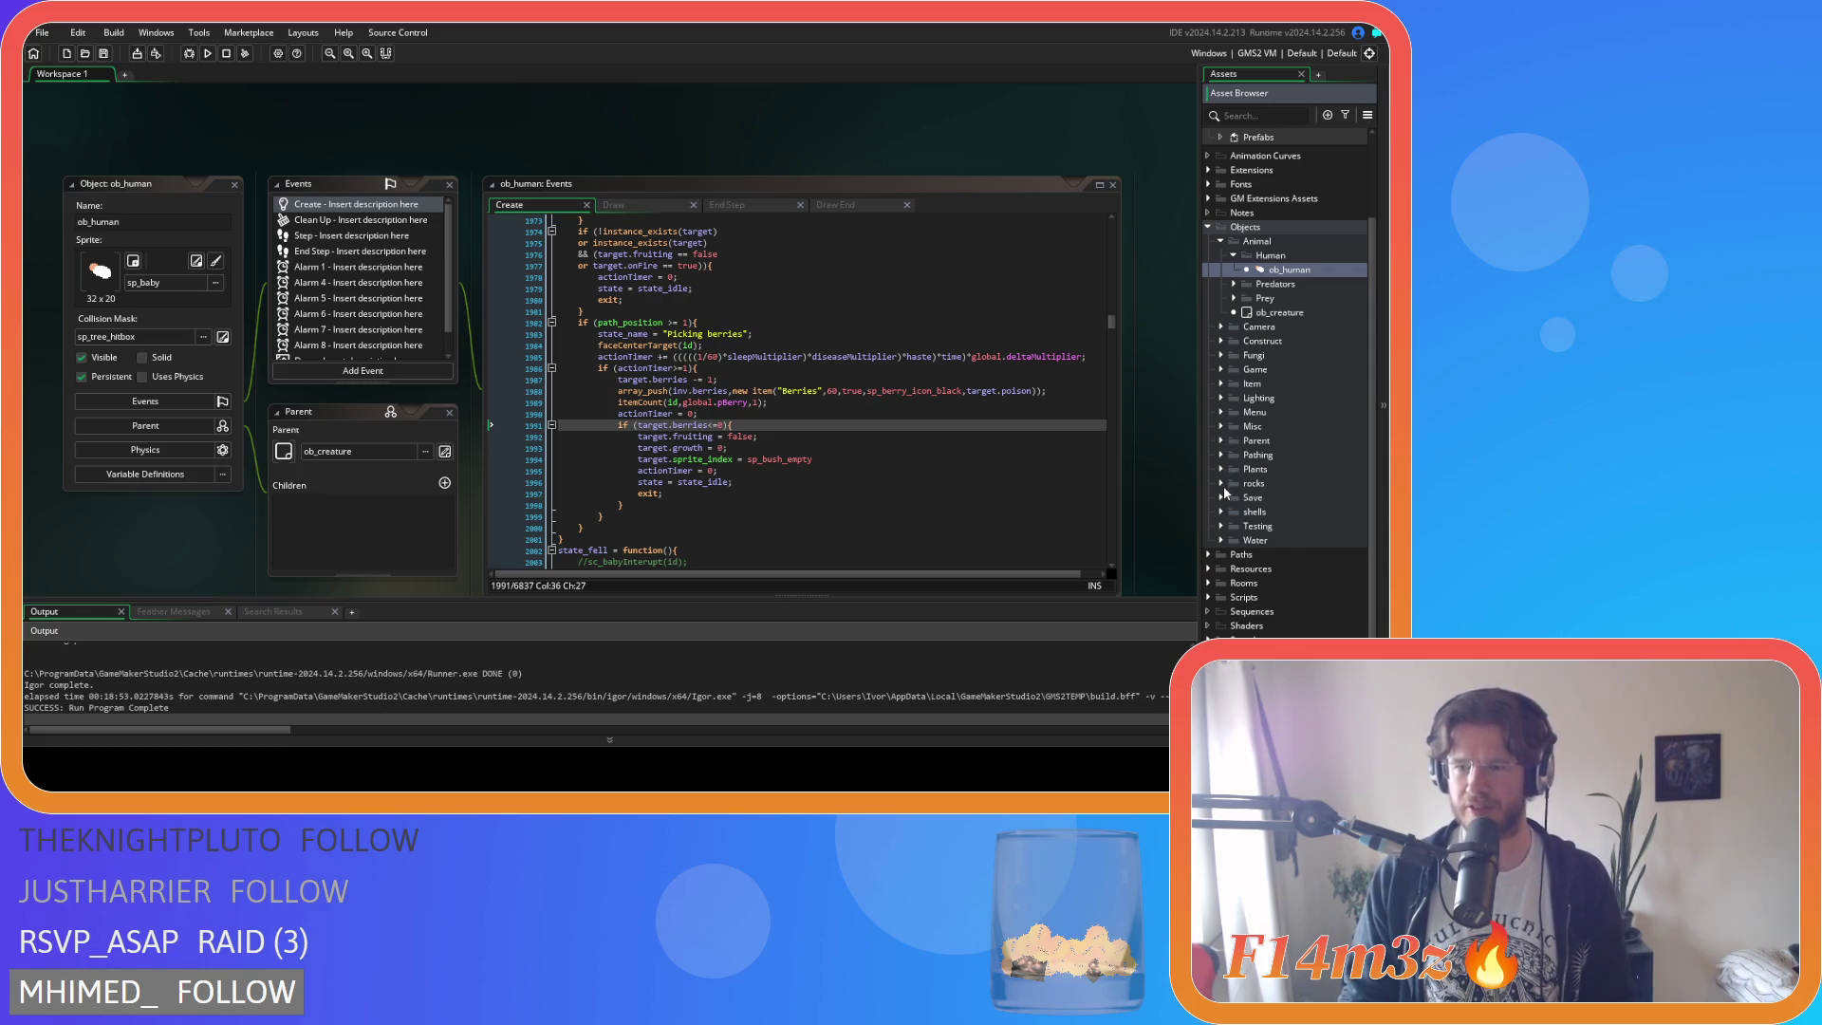
pyautogui.click(1222, 469)
pyautogui.doubleClick(1285, 485)
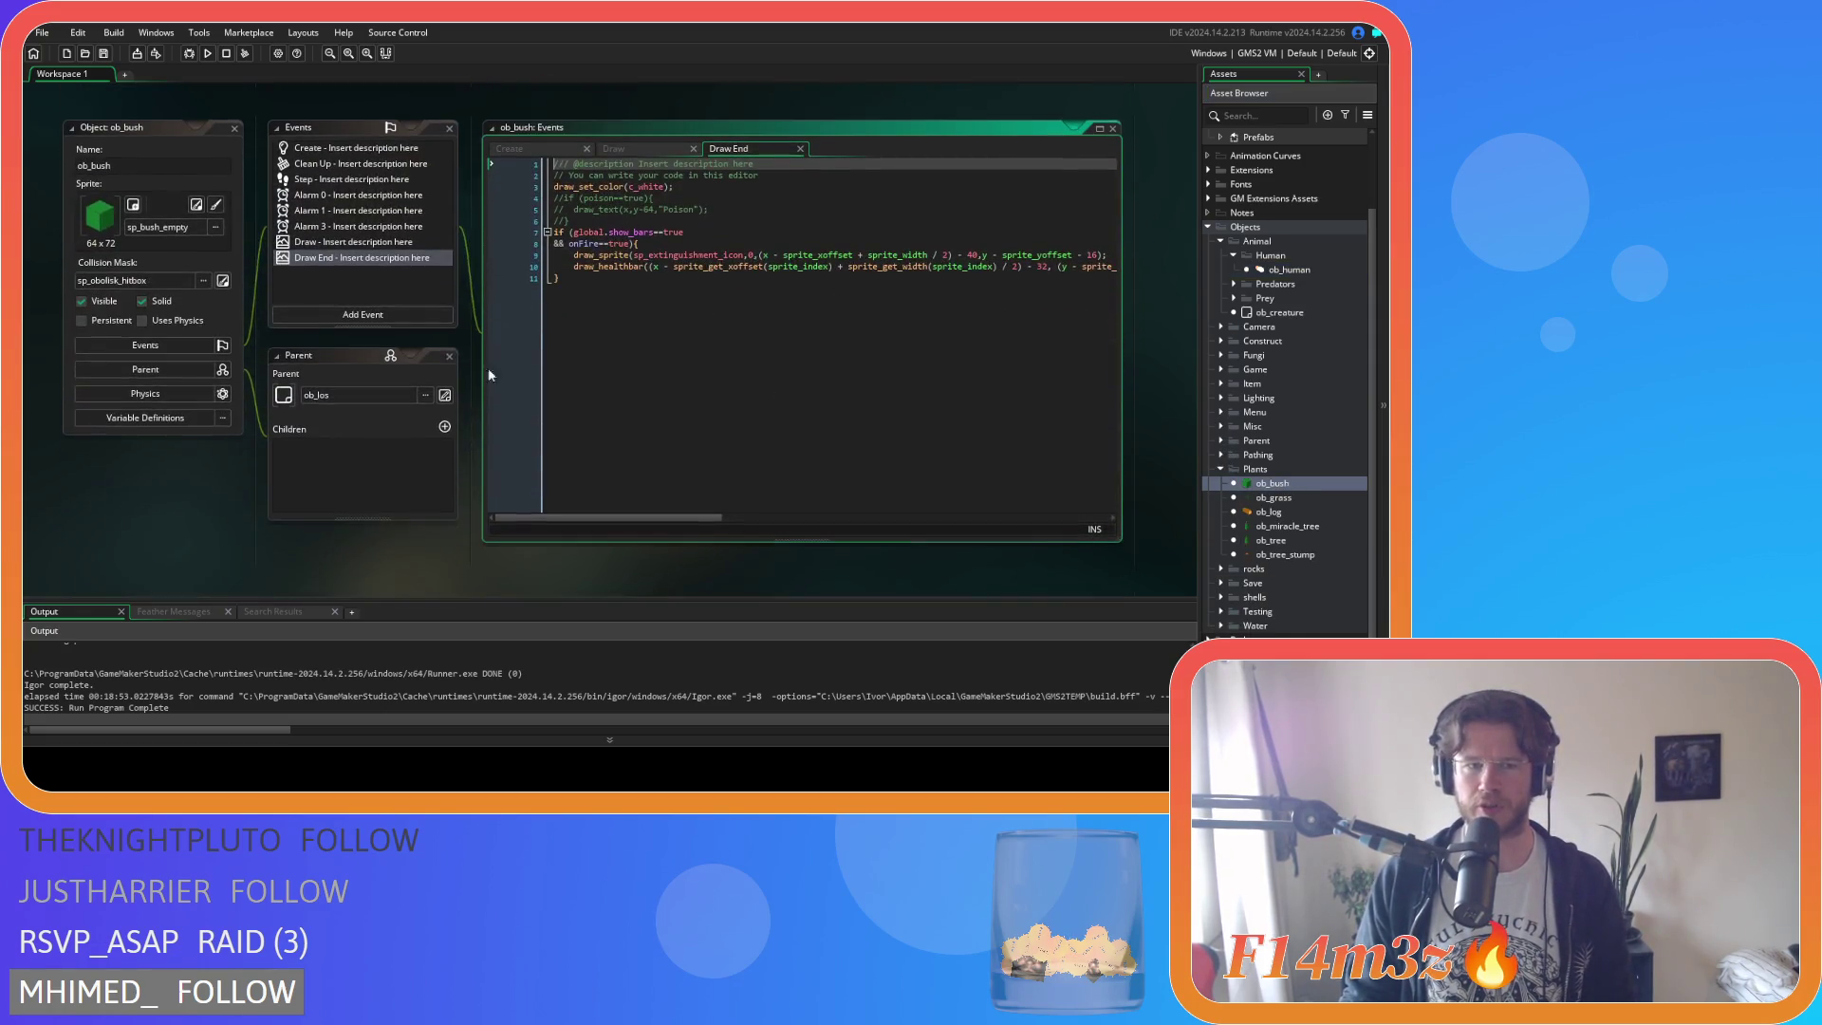
# Set berries to 10 in ob_bush's Create event and save.
pyautogui.click(531, 149)
pyautogui.scroll(-5, 724, 354)
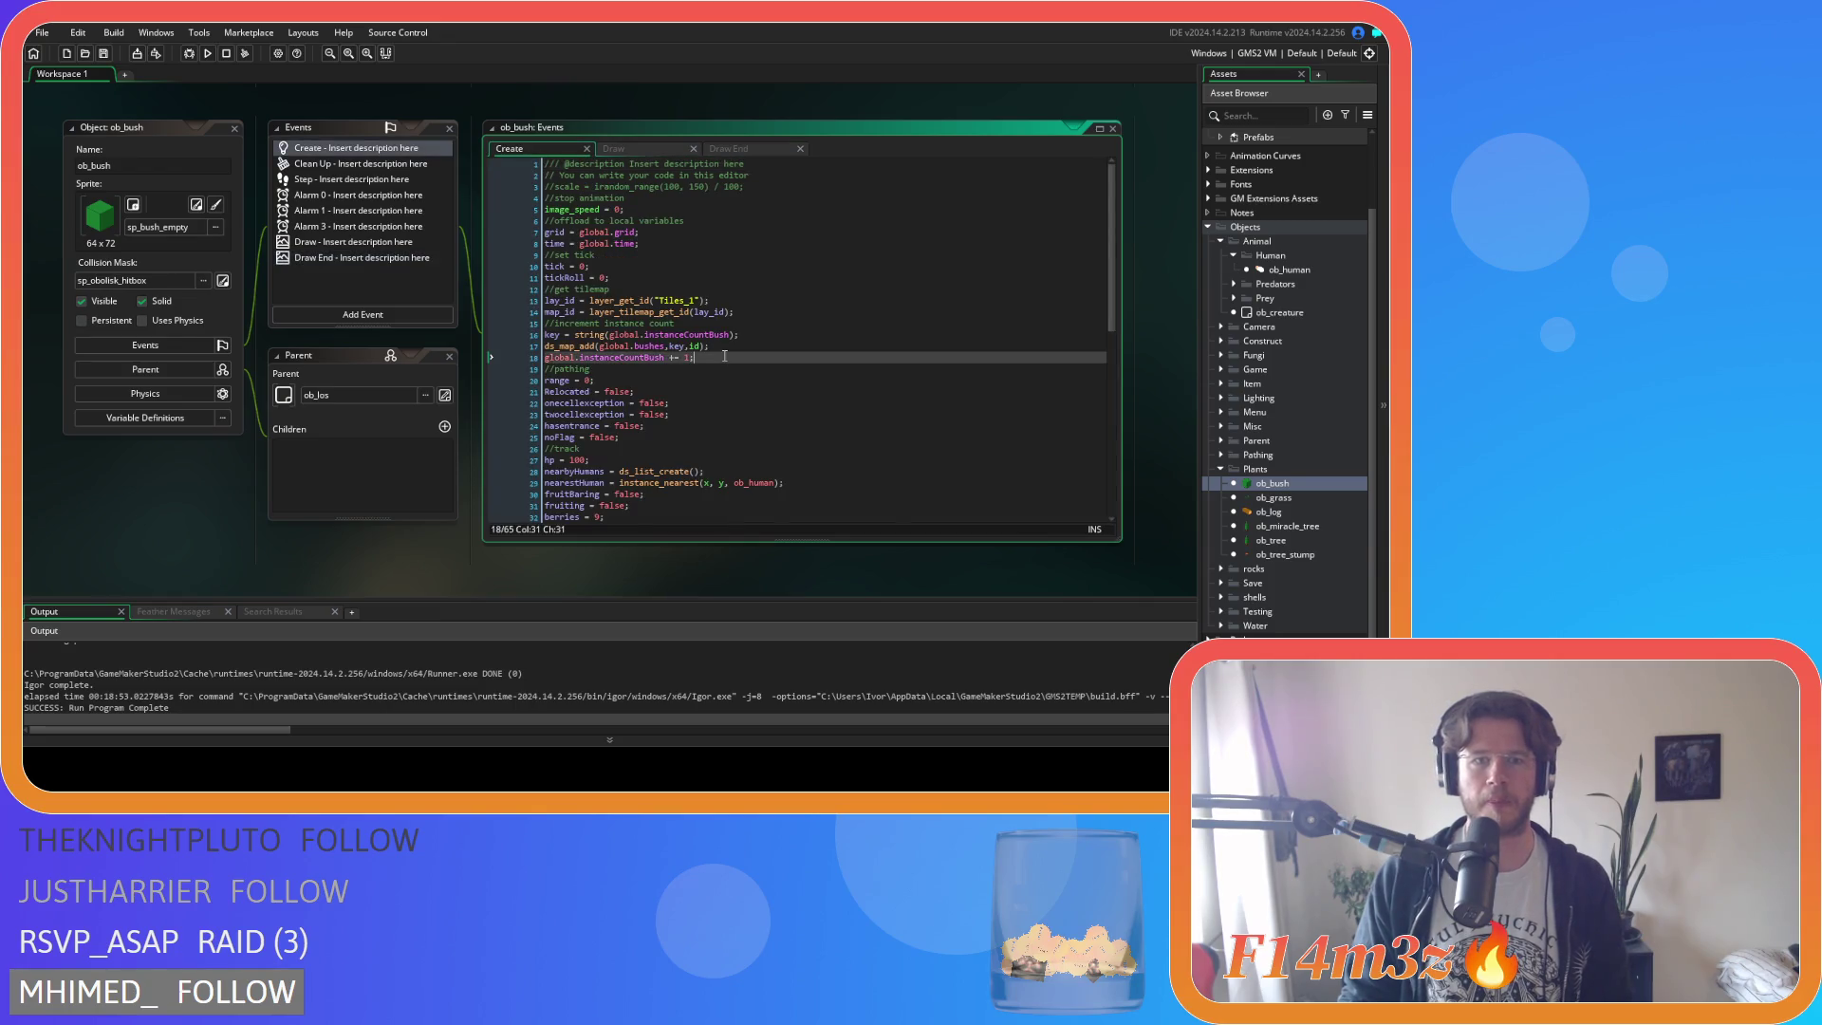
pyautogui.doubleClick(598, 346)
pyautogui.write('10')
pyautogui.press('End')
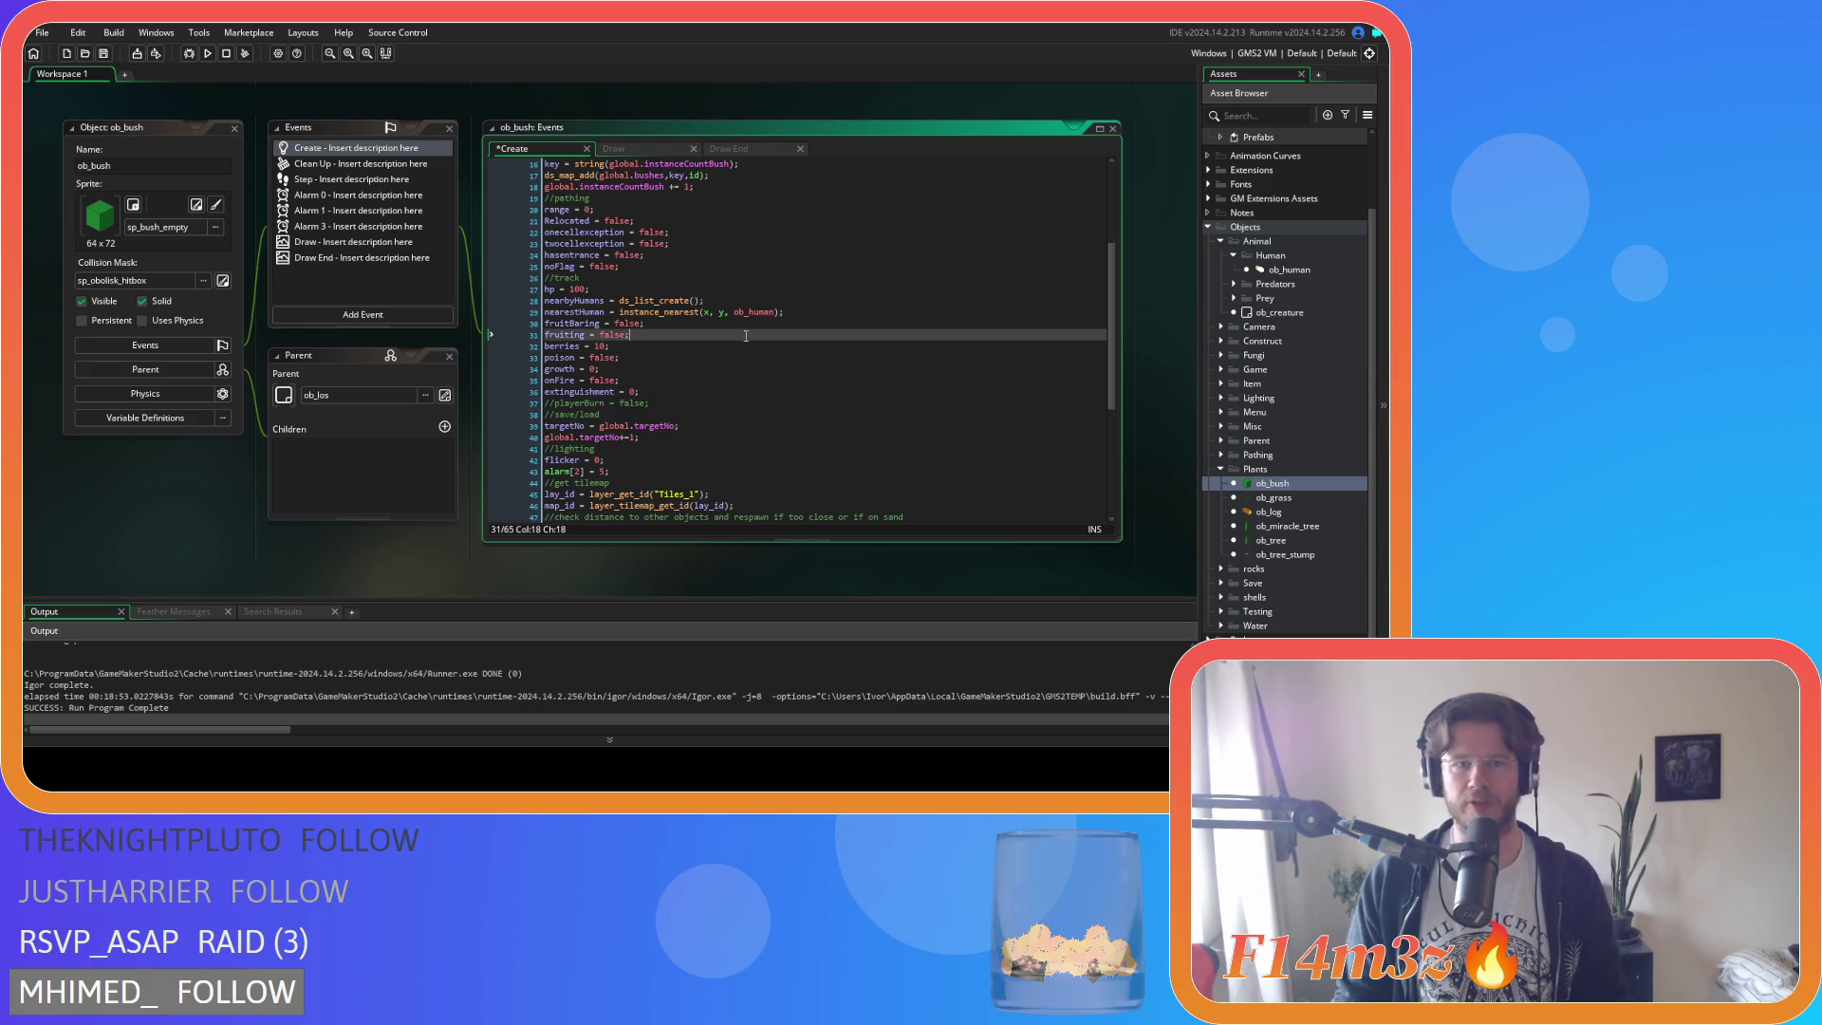
pyautogui.hotkey('ctrl', 's')
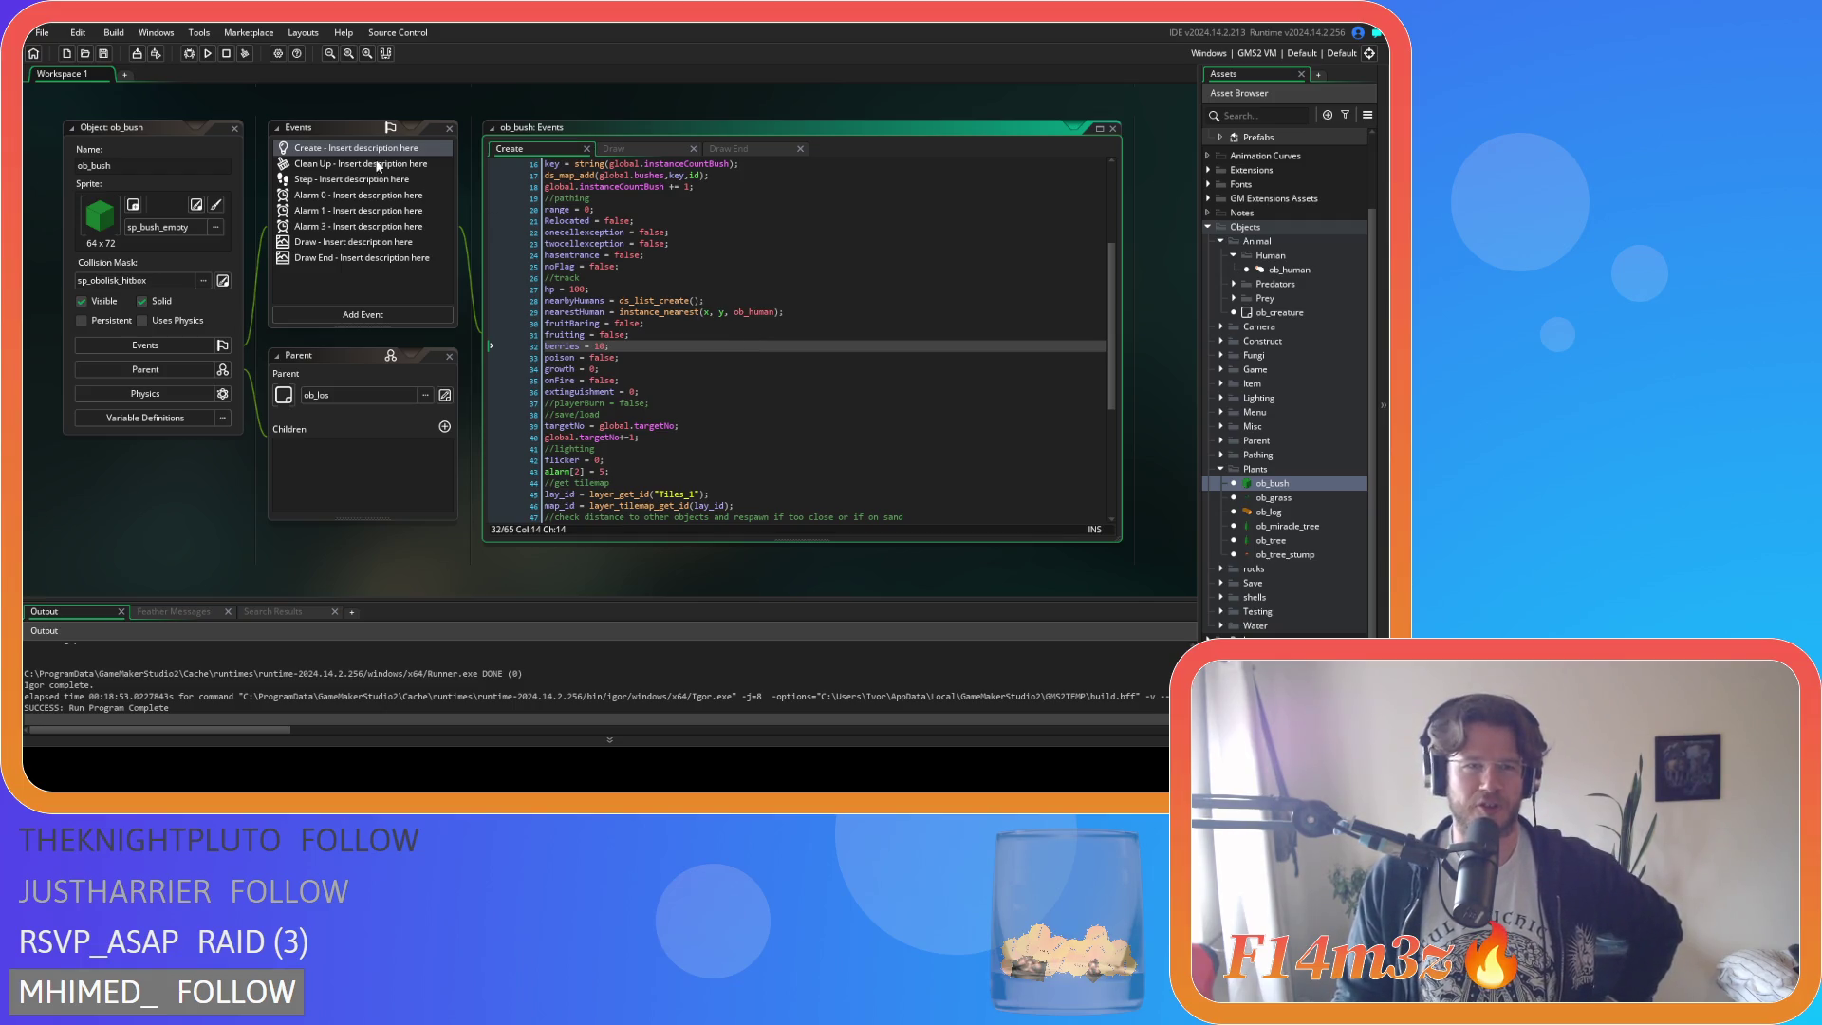
# Close ob_bush, collapse the Plants folder and reopen ob_human.
pyautogui.click(232, 131)
pyautogui.click(1222, 472)
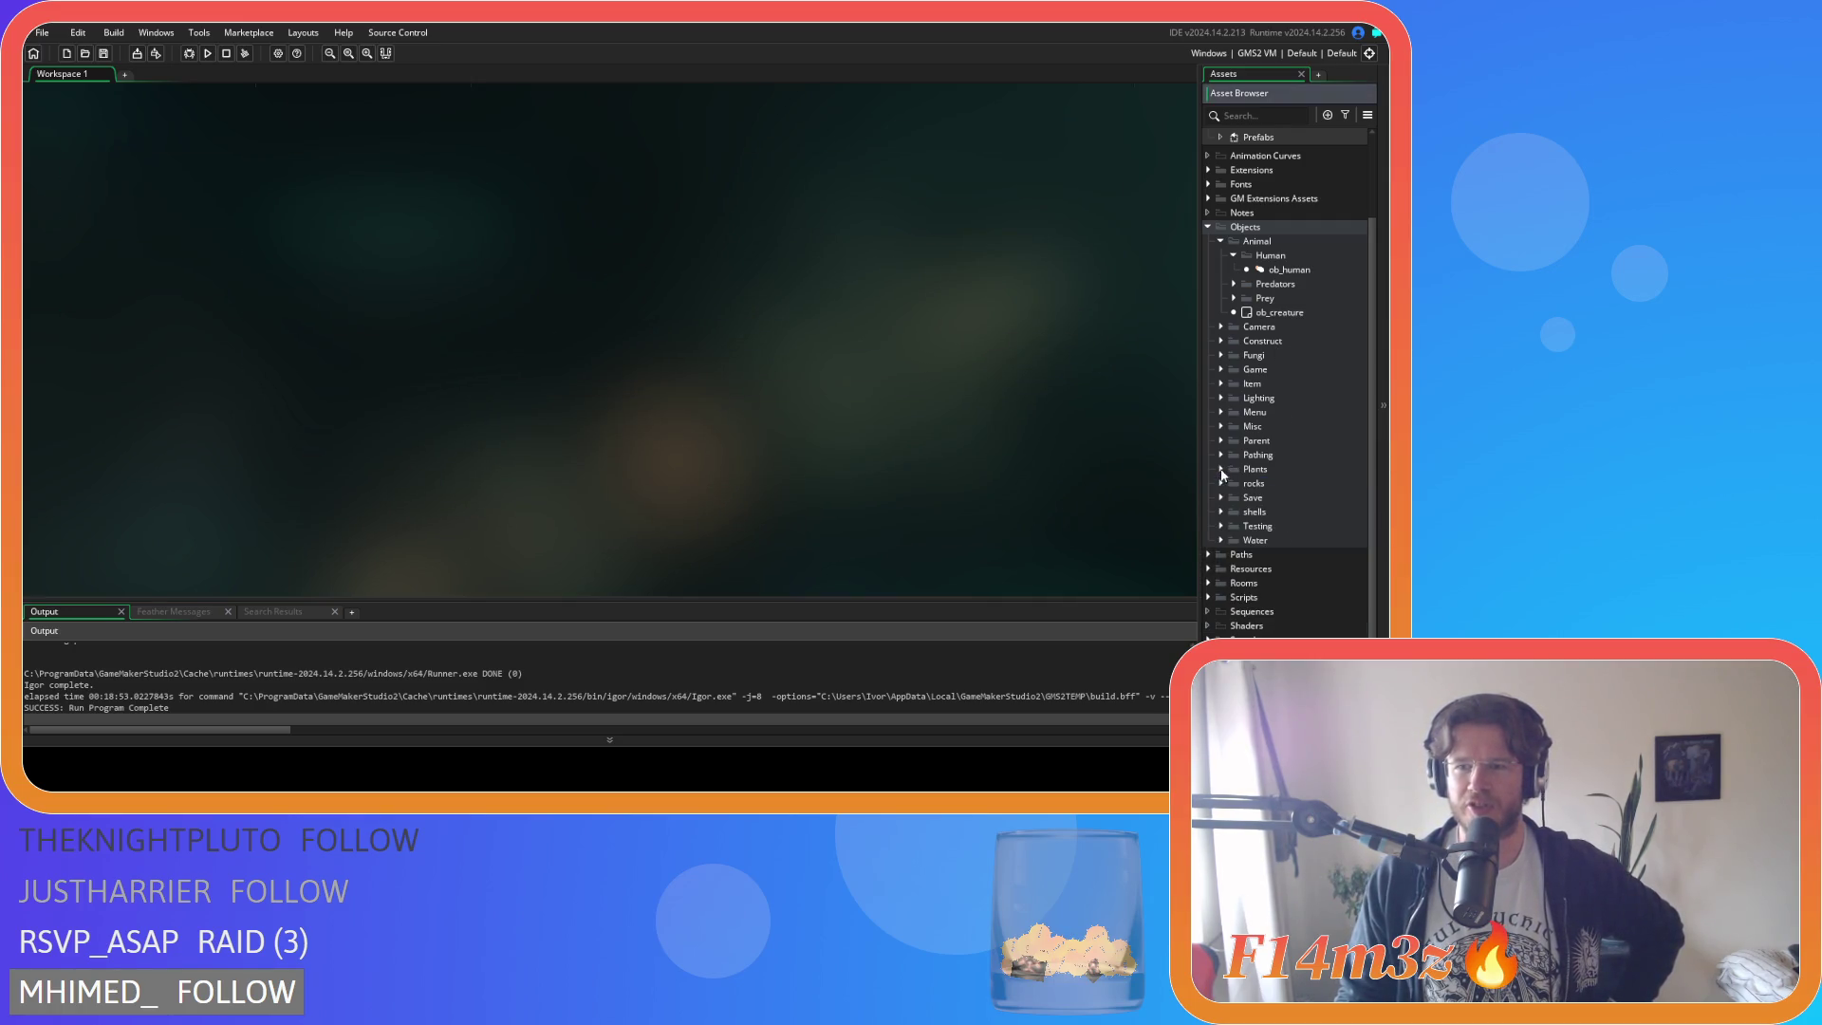
pyautogui.doubleClick(1261, 271)
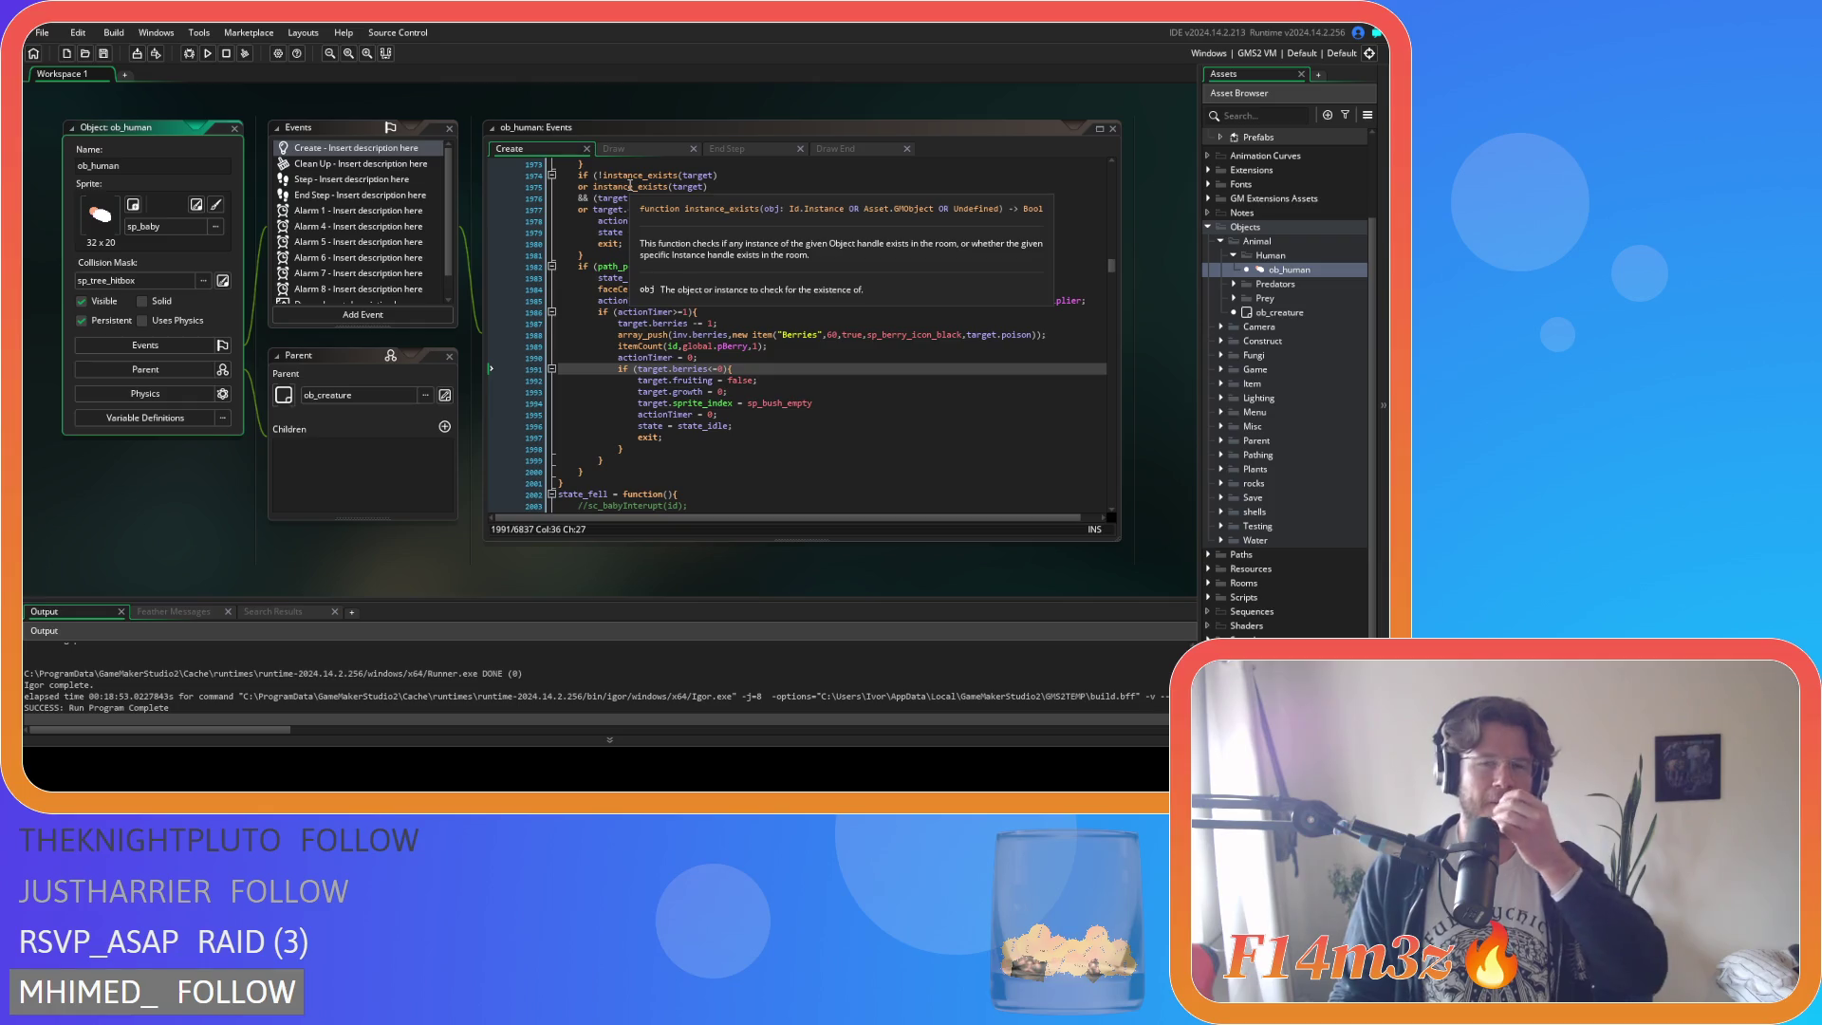
# Search for state_fishing and locate its fish-count check in ob_human's Create event.
pyautogui.click(705, 208)
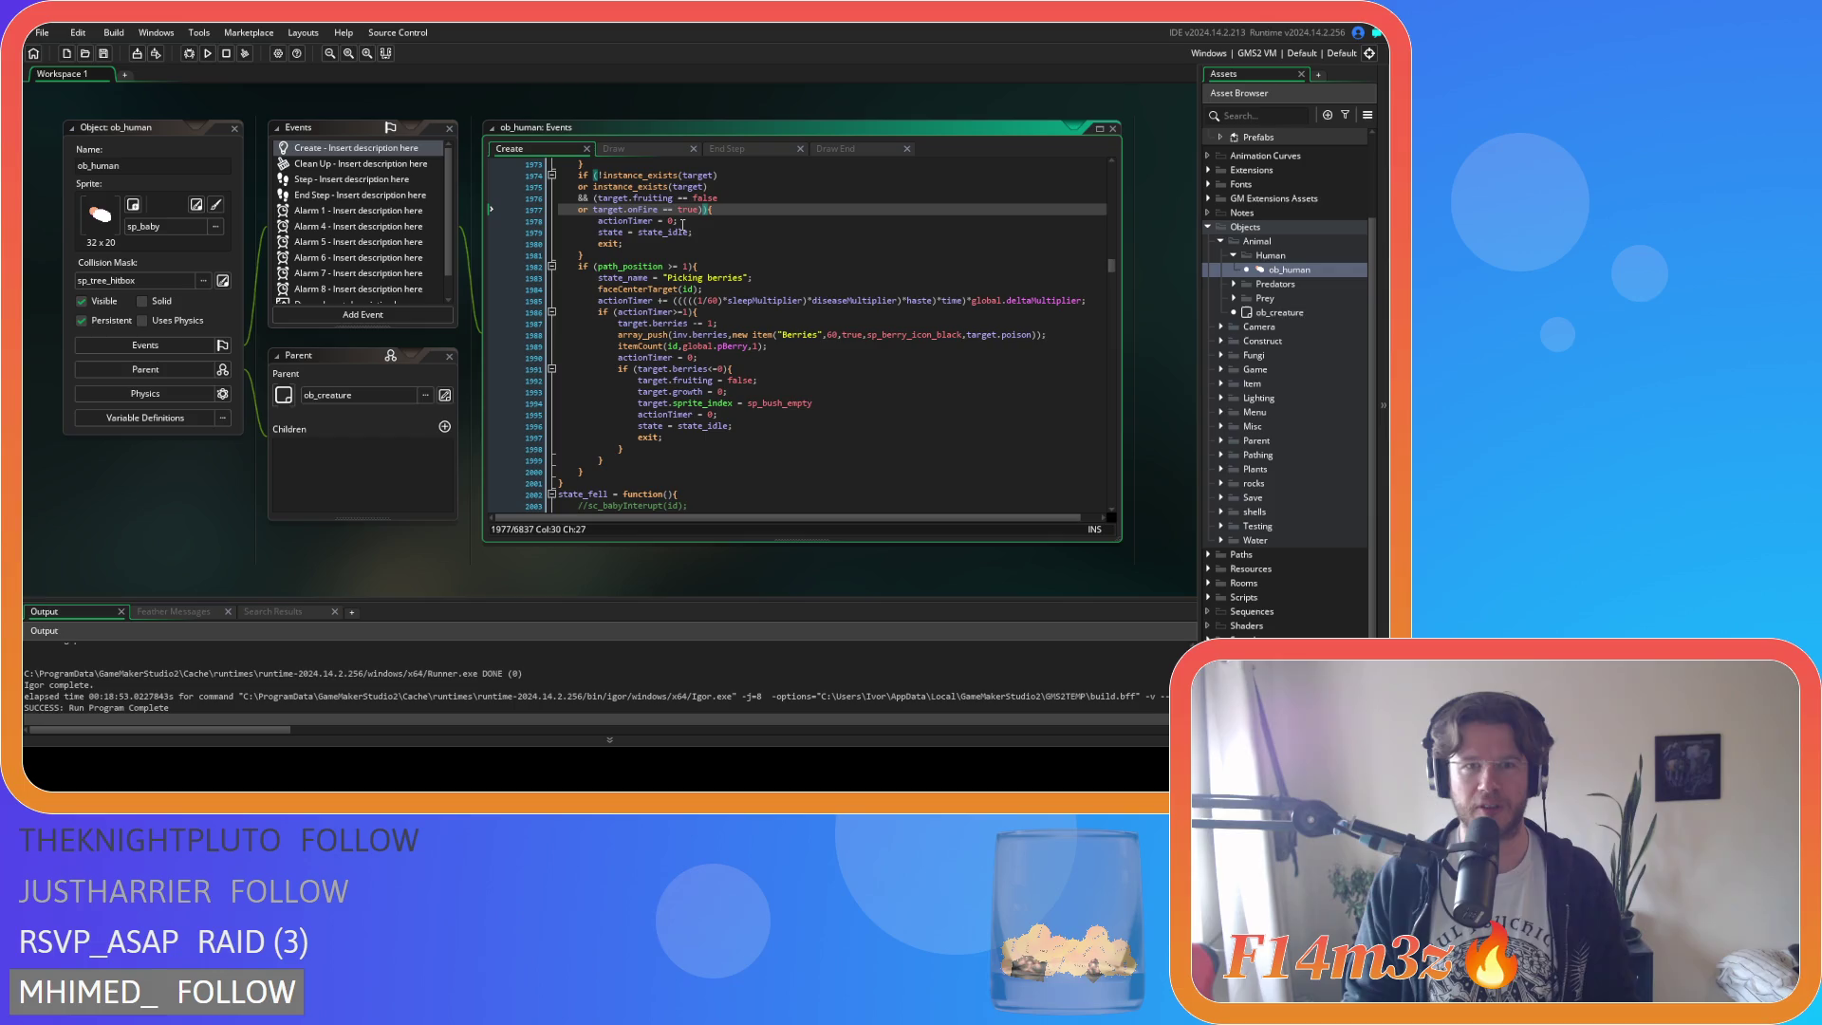
pyautogui.hotkey('ctrl', 'f')
pyautogui.write('state_')
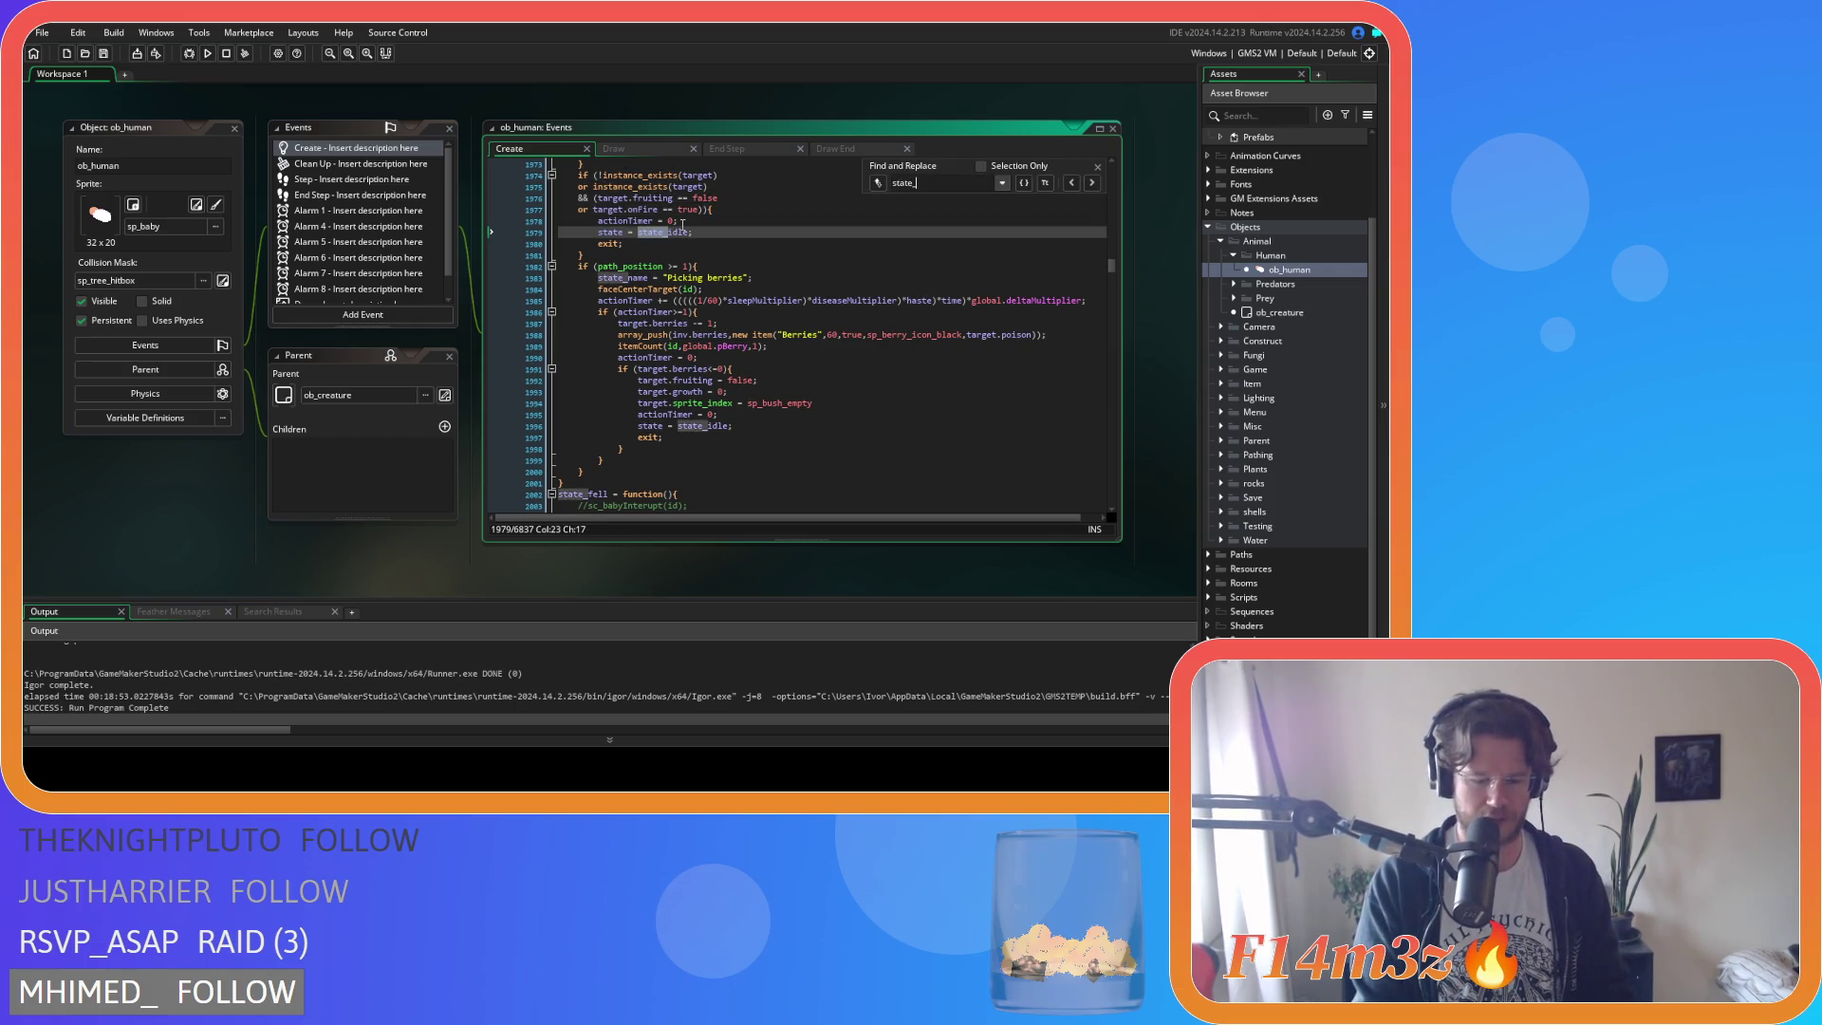
pyautogui.write('fishing')
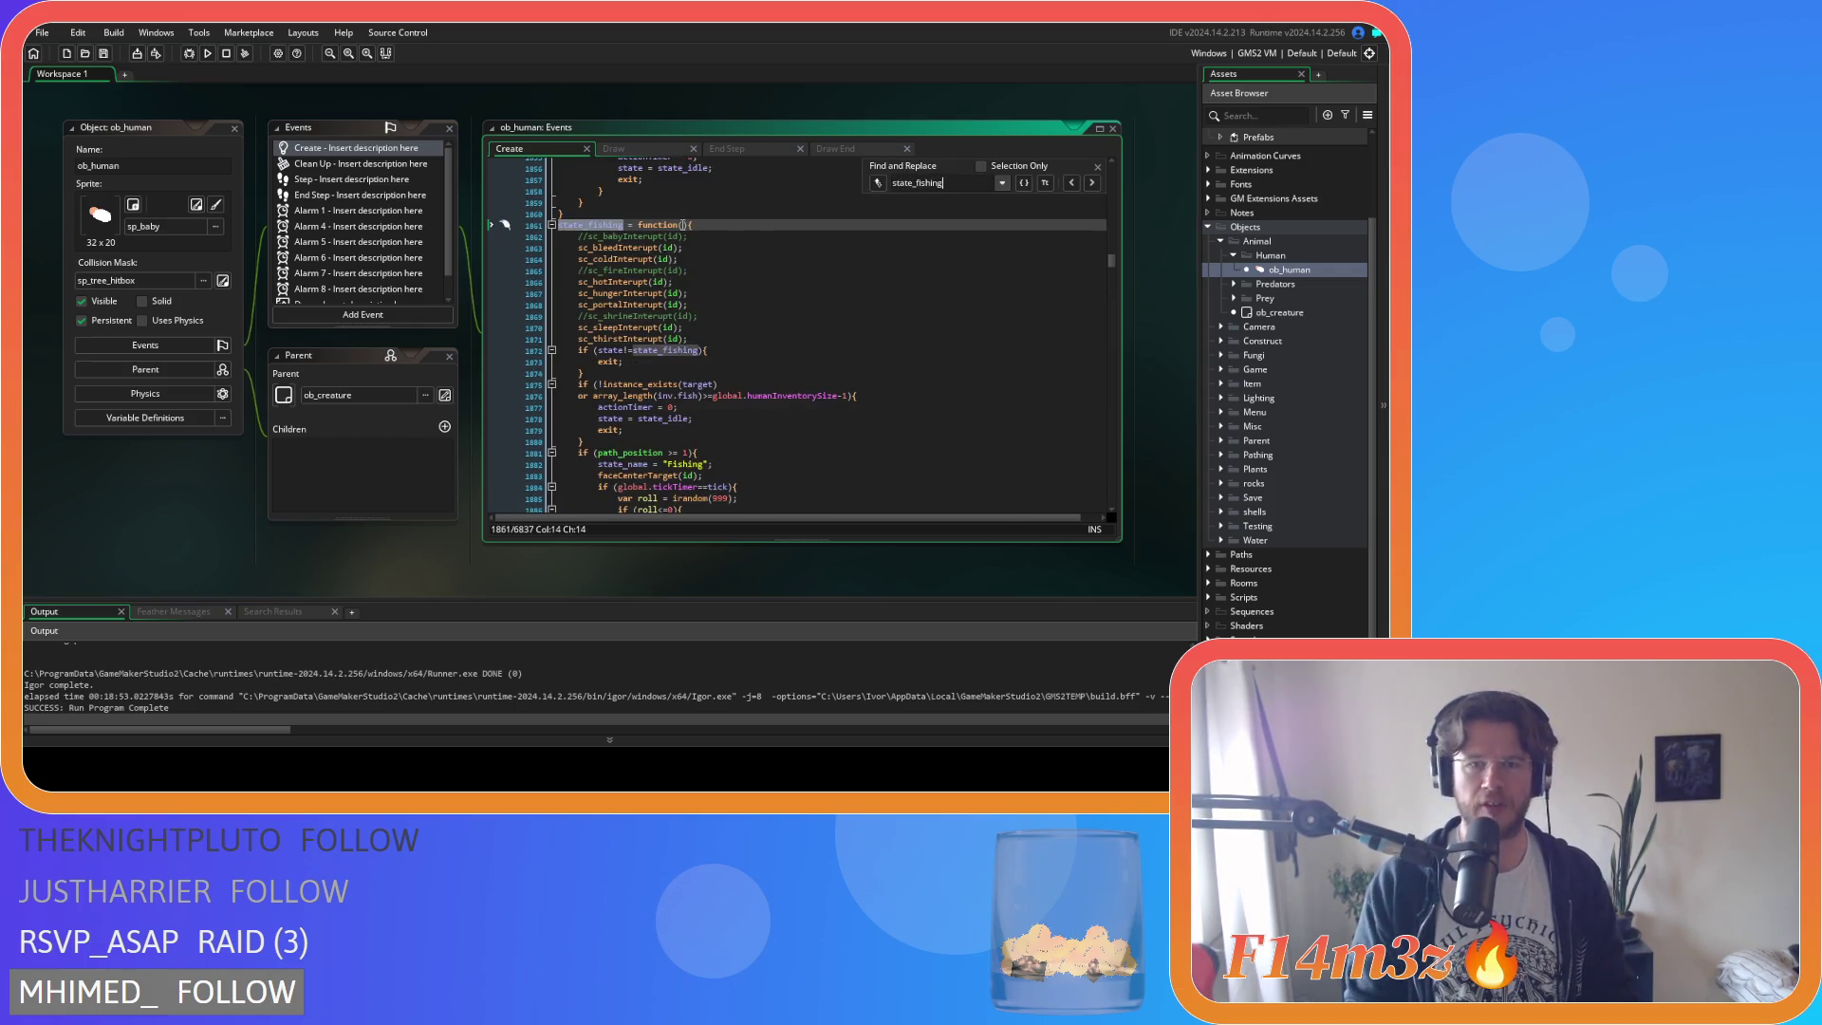
pyautogui.scroll(-6, 717, 222)
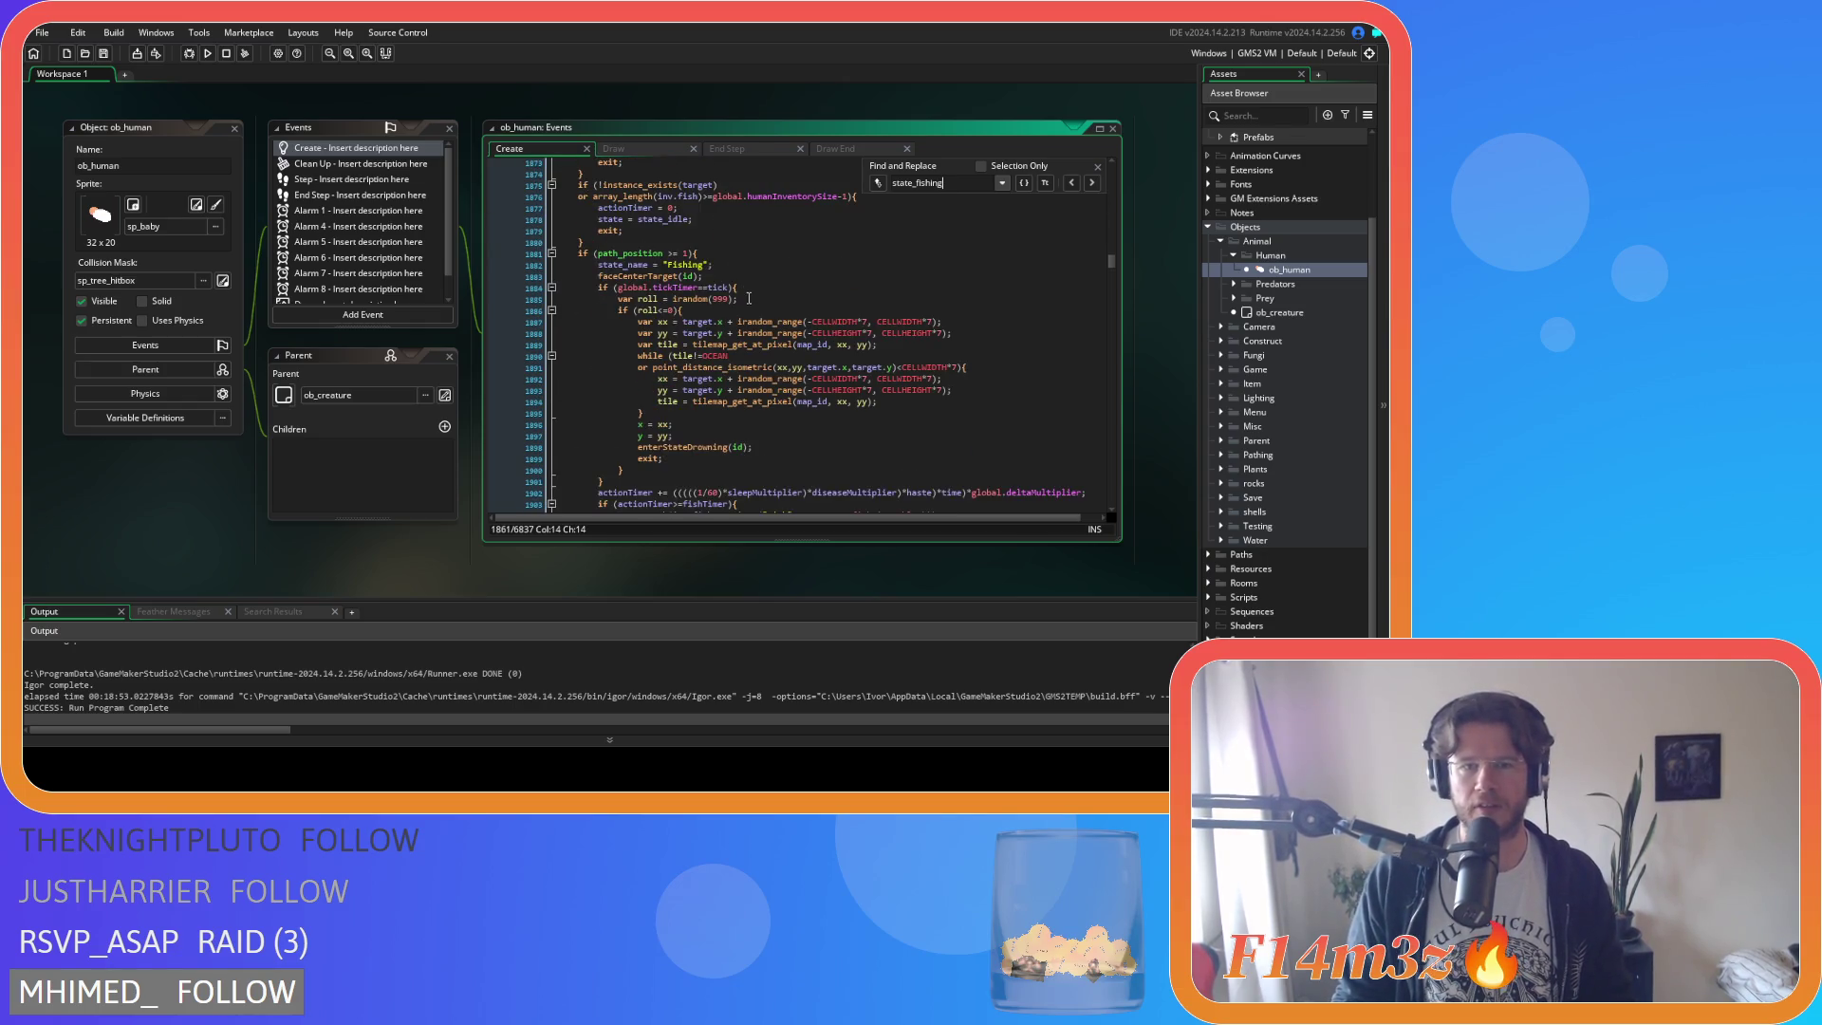
pyautogui.click(748, 298)
pyautogui.click(1098, 166)
pyautogui.scroll(-5, 901, 300)
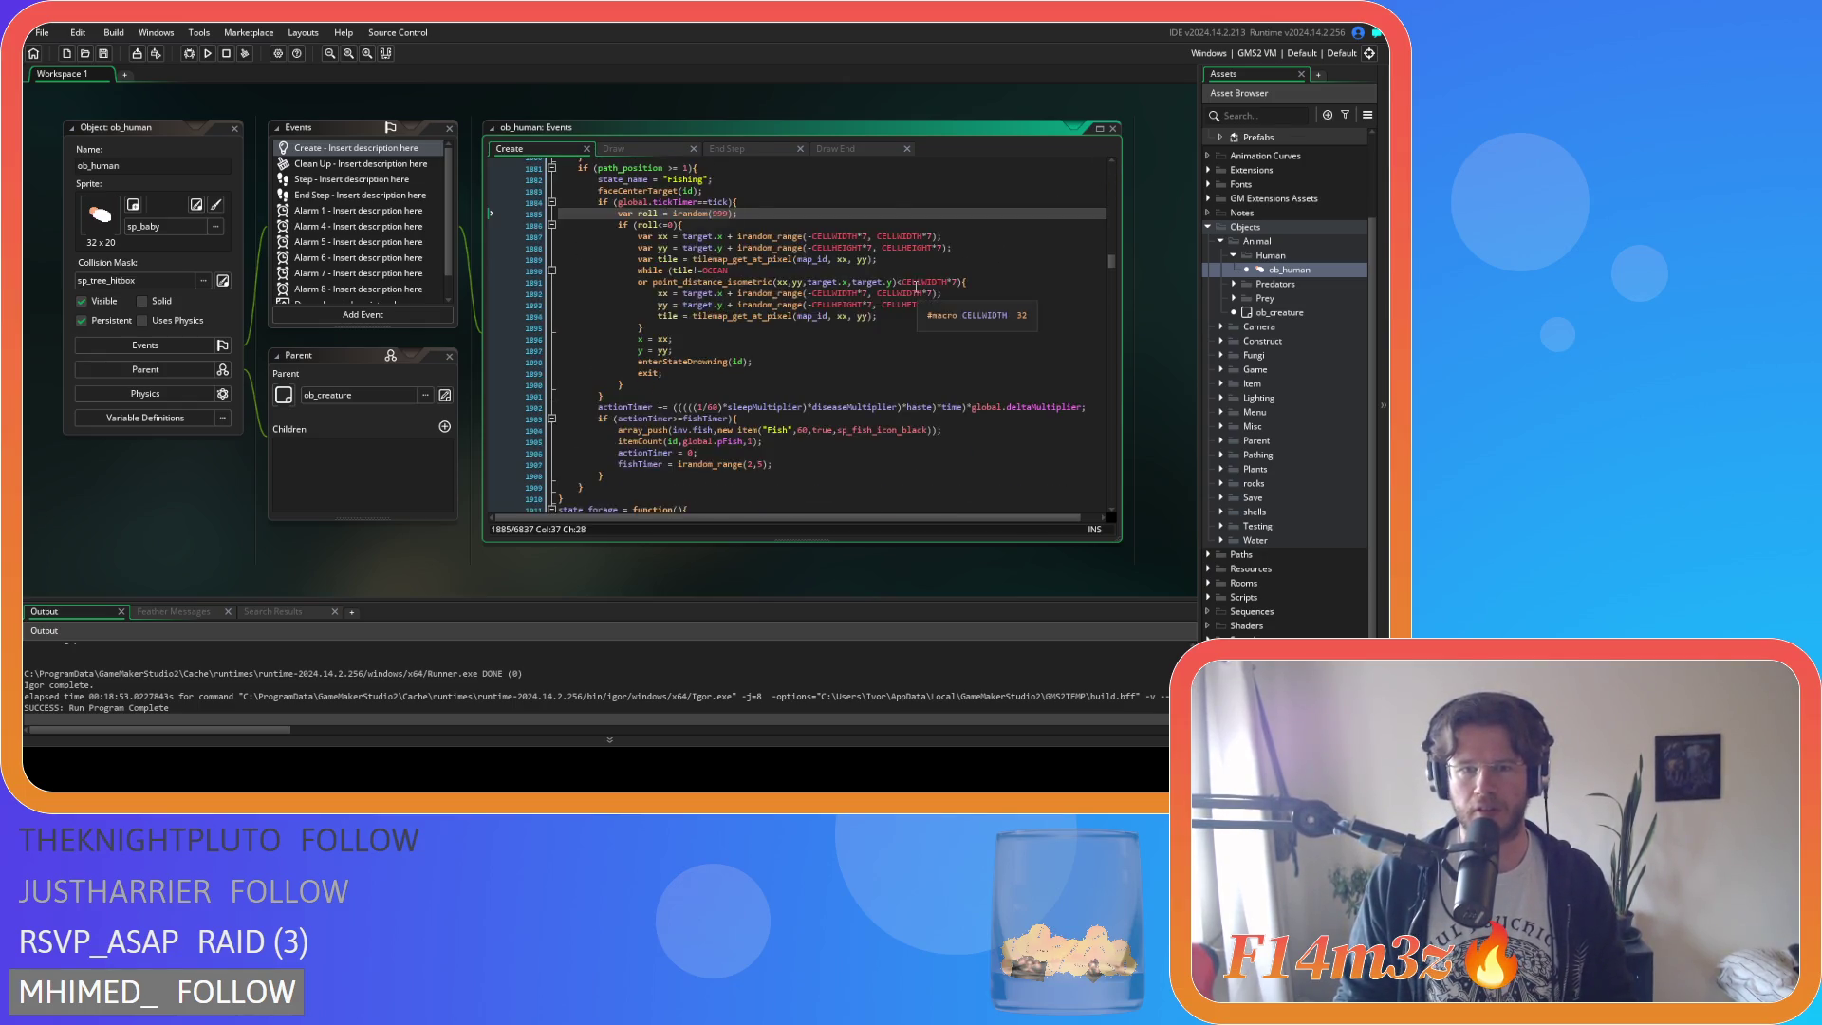
pyautogui.click(798, 377)
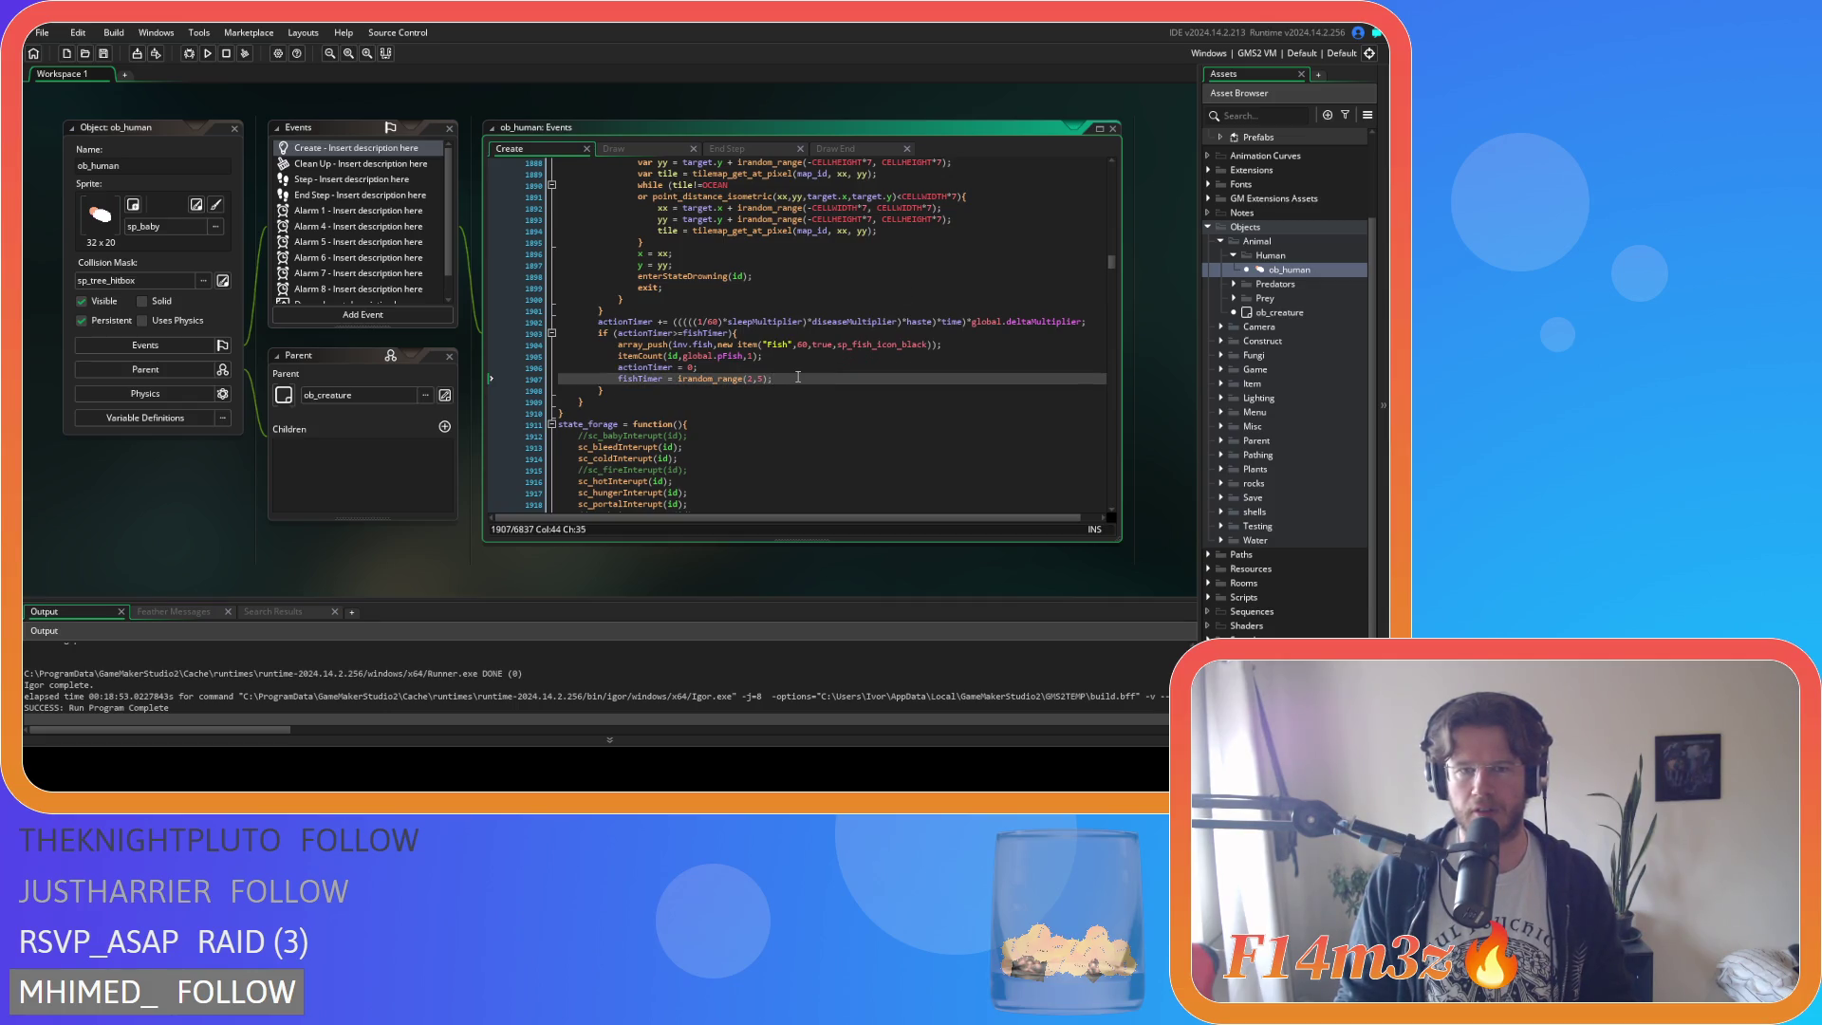
pyautogui.scroll(10, 798, 377)
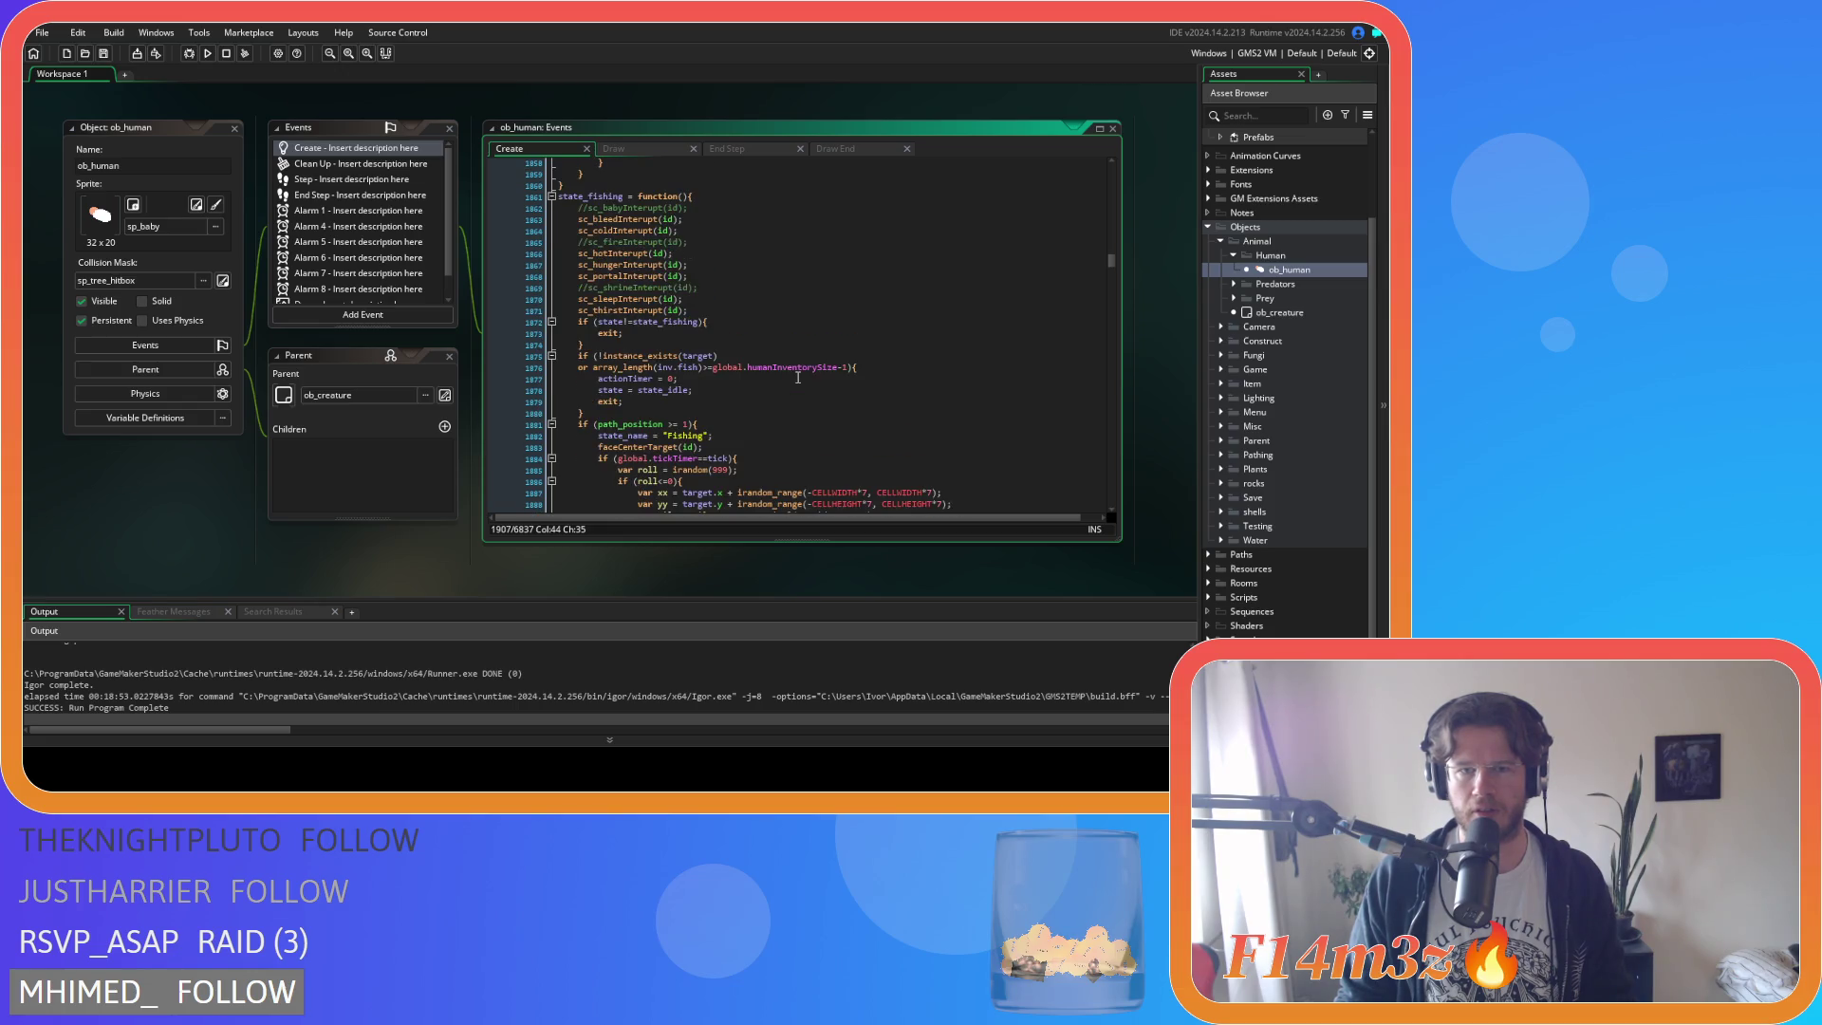
# Replace global.humanInventorySize-1 with 10 in the fish check and save.
pyautogui.click(799, 367)
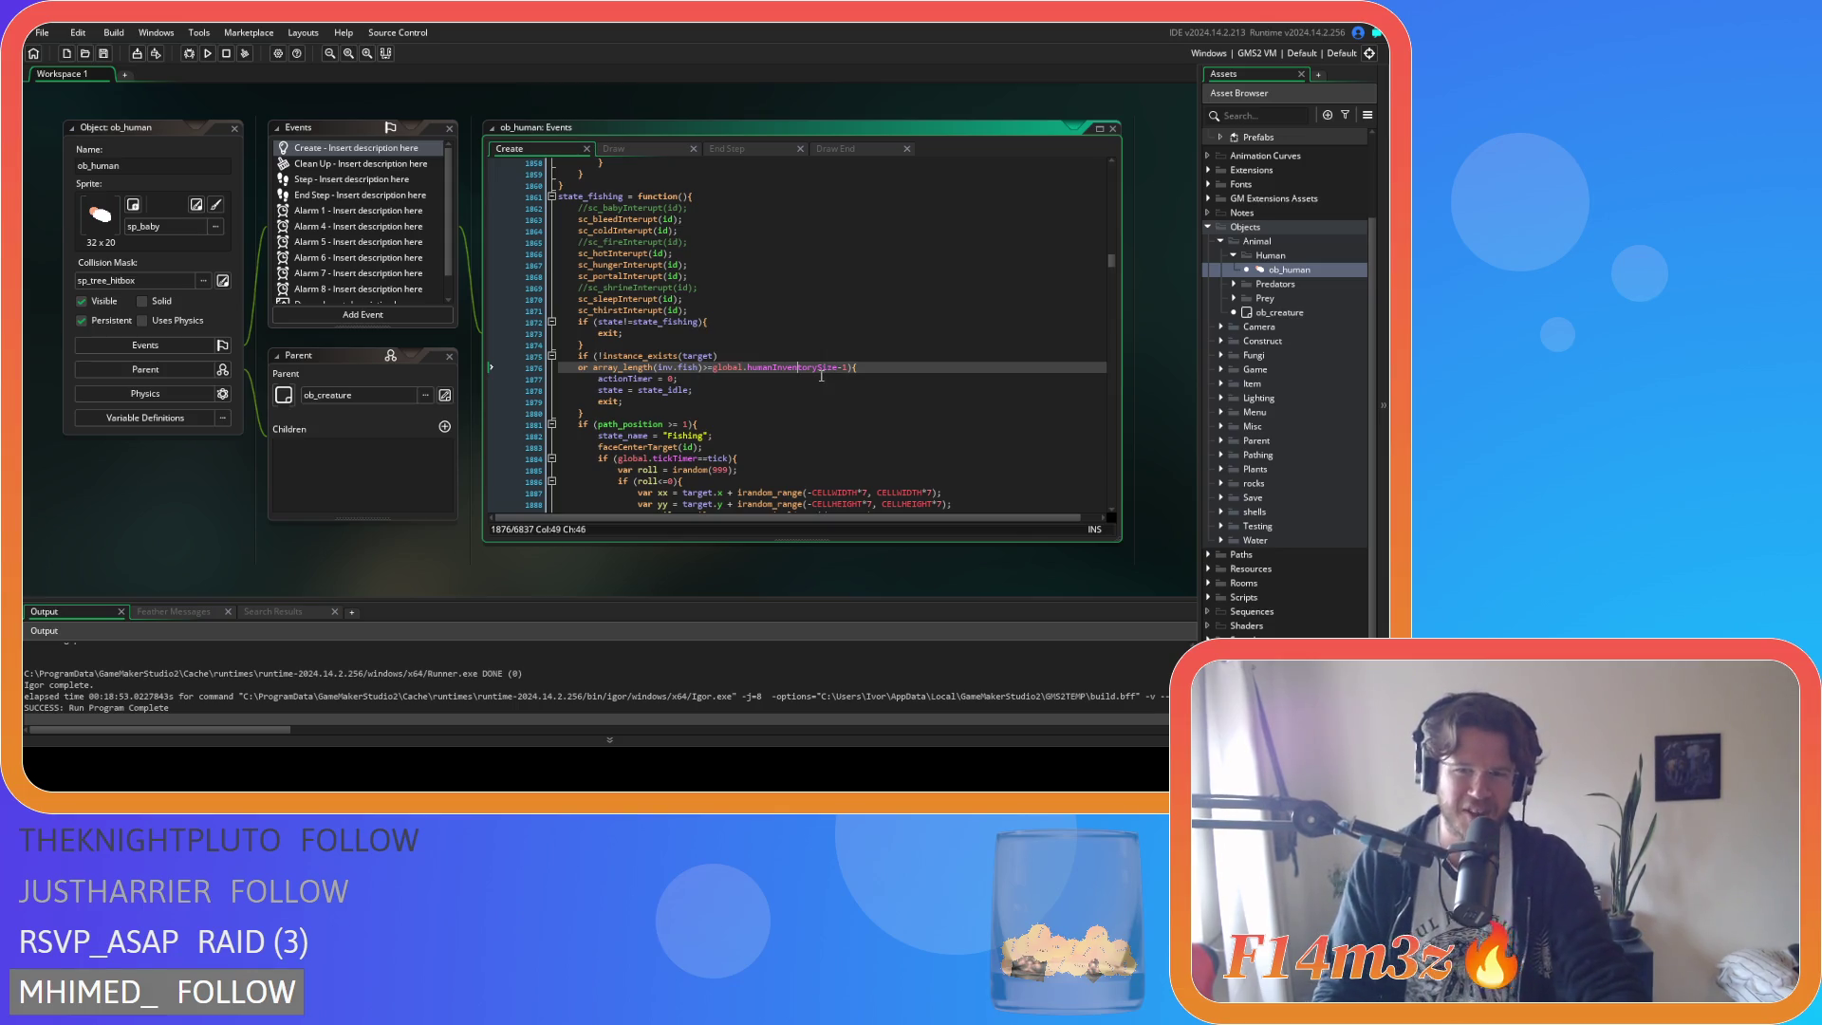
pyautogui.moveTo(844, 367); pyautogui.dragTo(713, 370)
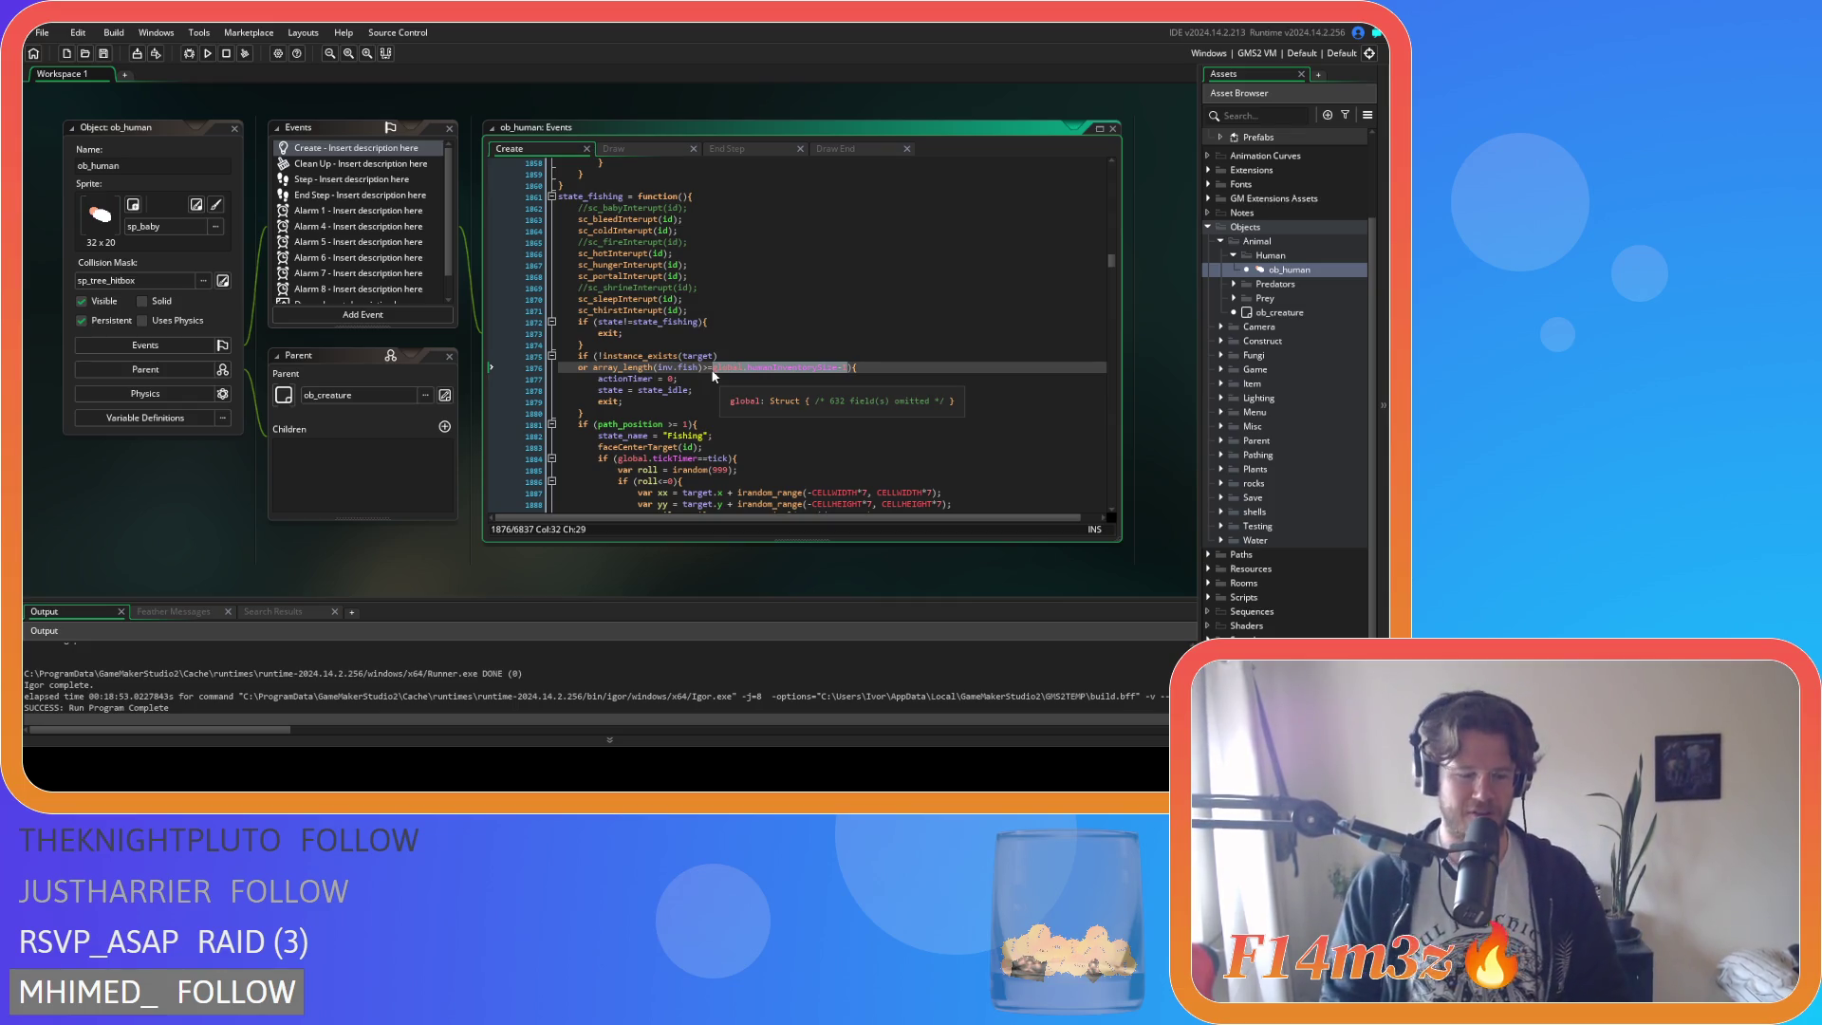
pyautogui.write('10')
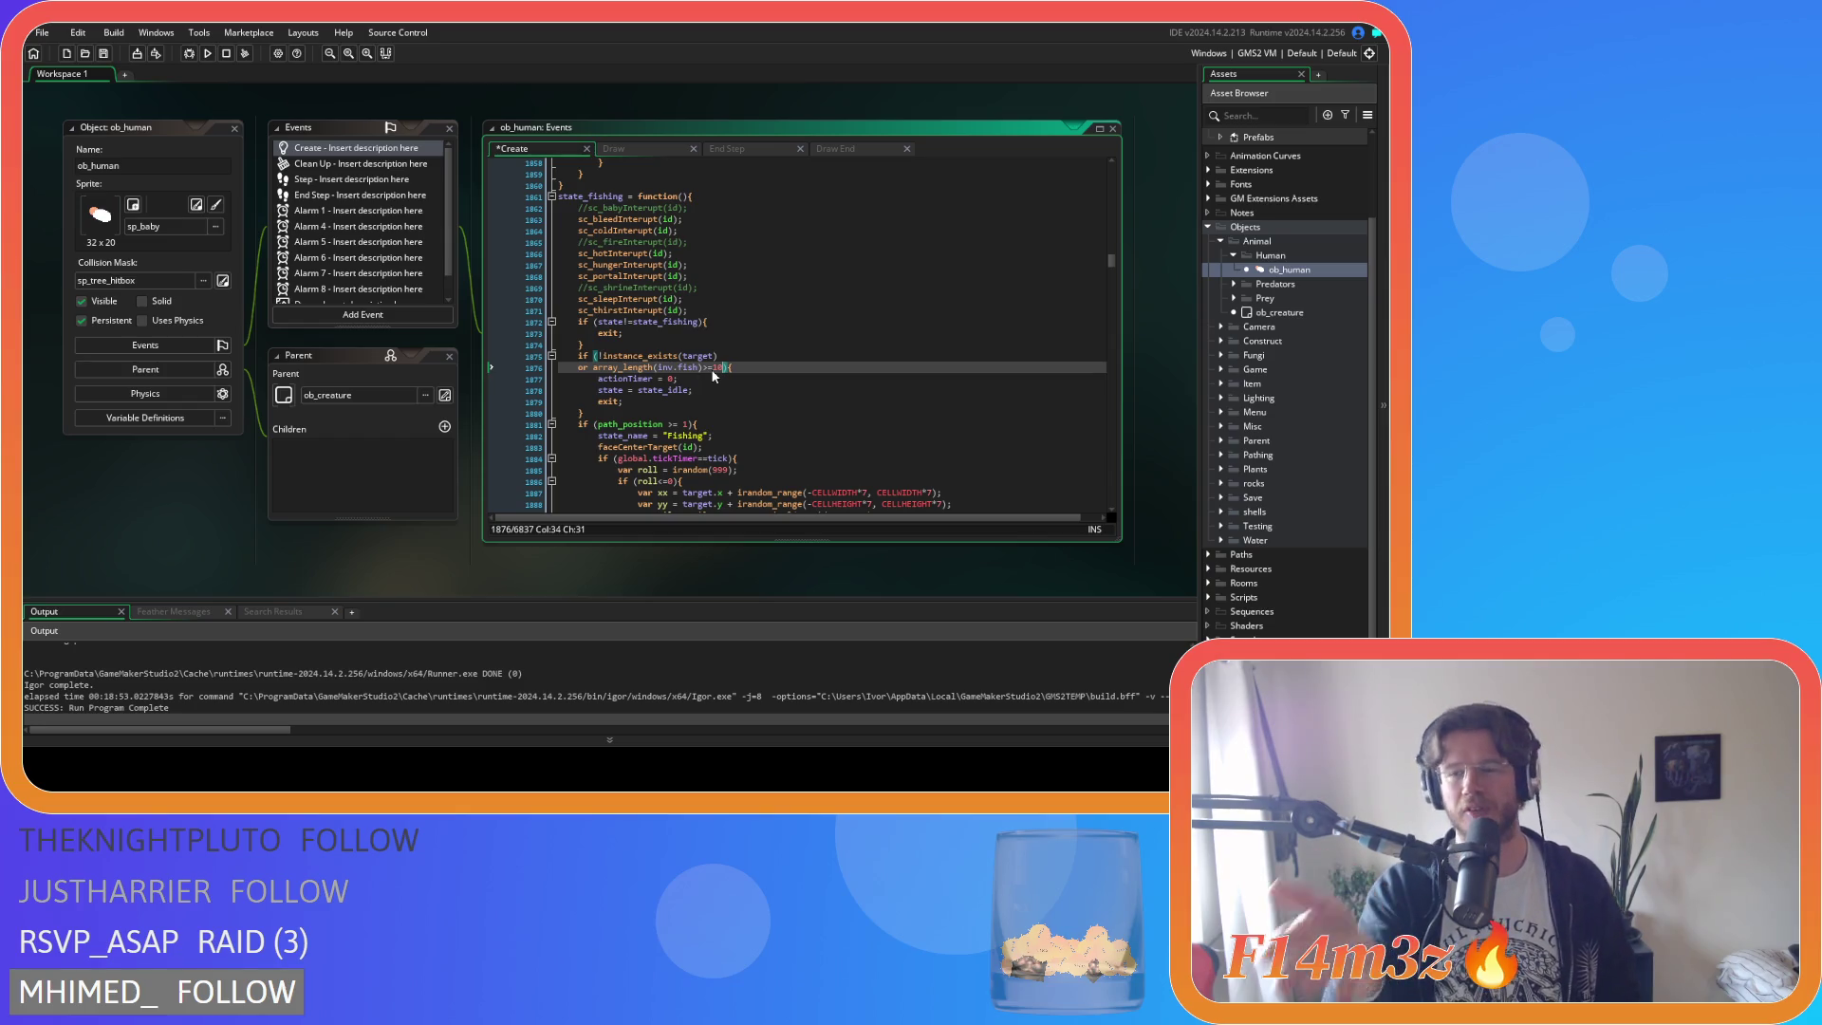
pyautogui.click(745, 371)
pyautogui.hotkey('ctrl', 's')
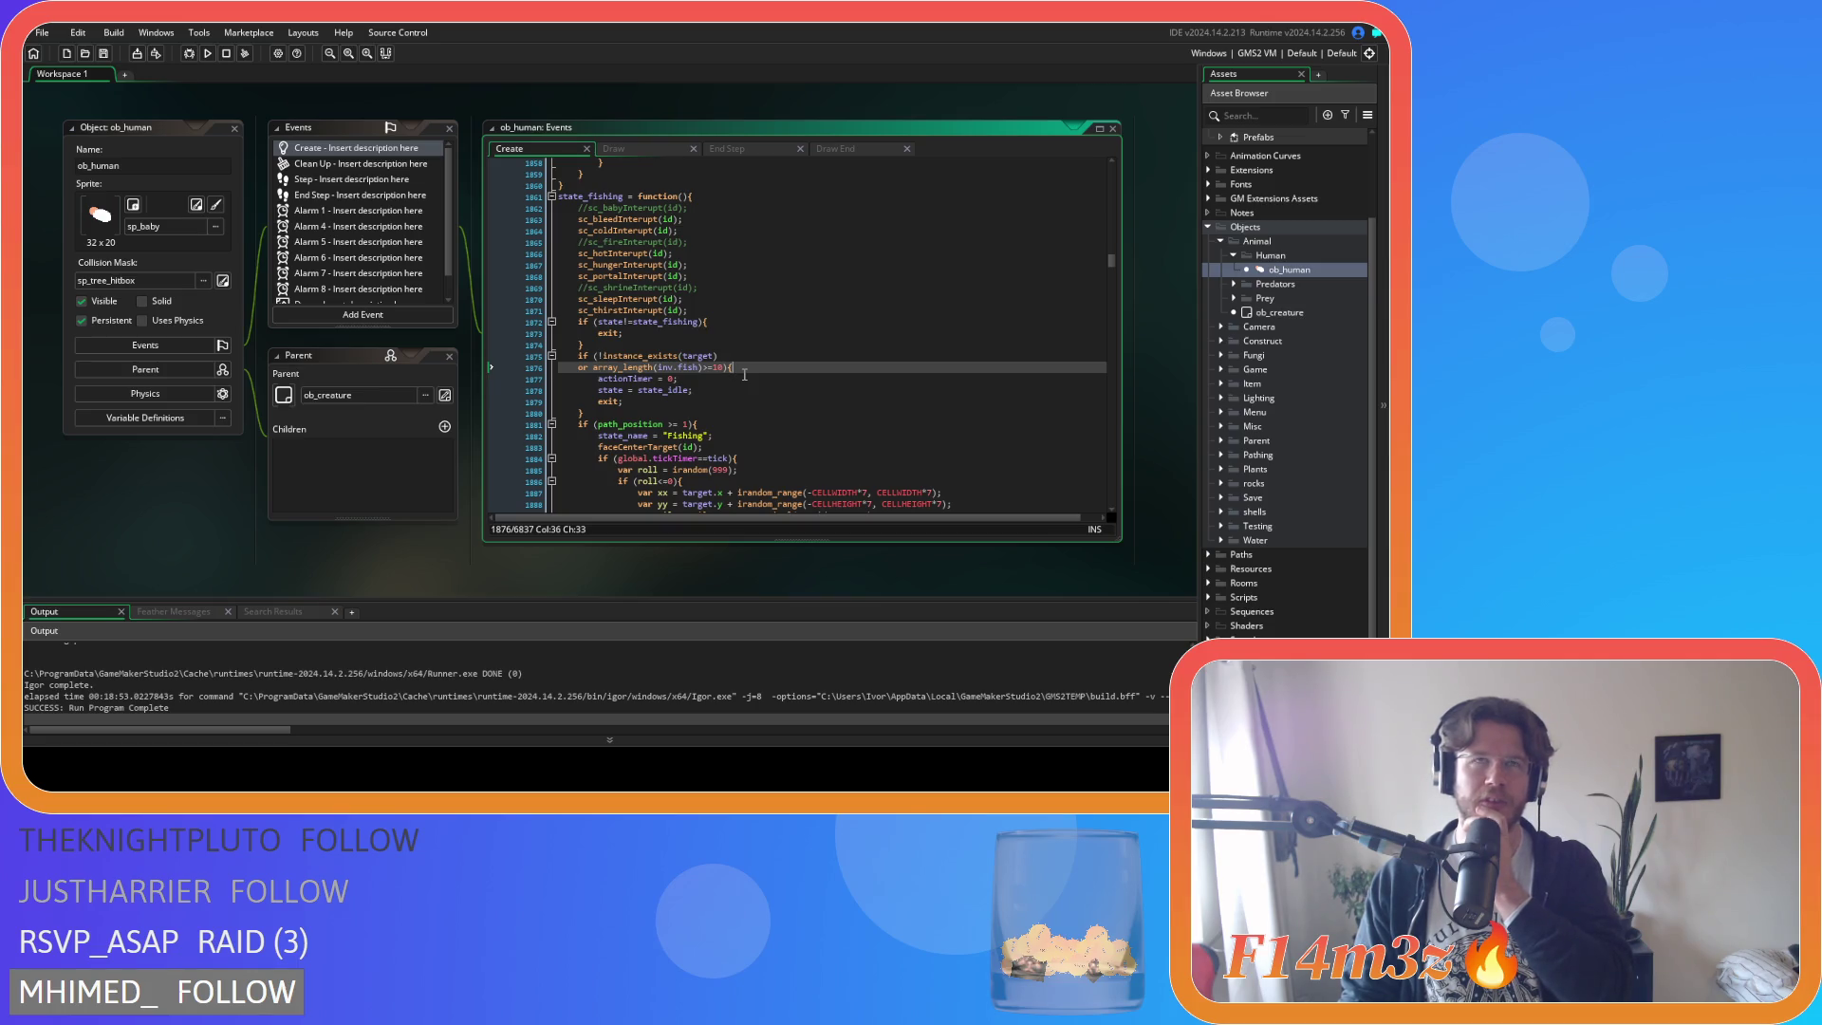
# Search the code for the state_fetchwater function.
pyautogui.press('Down')
pyautogui.write('stat')
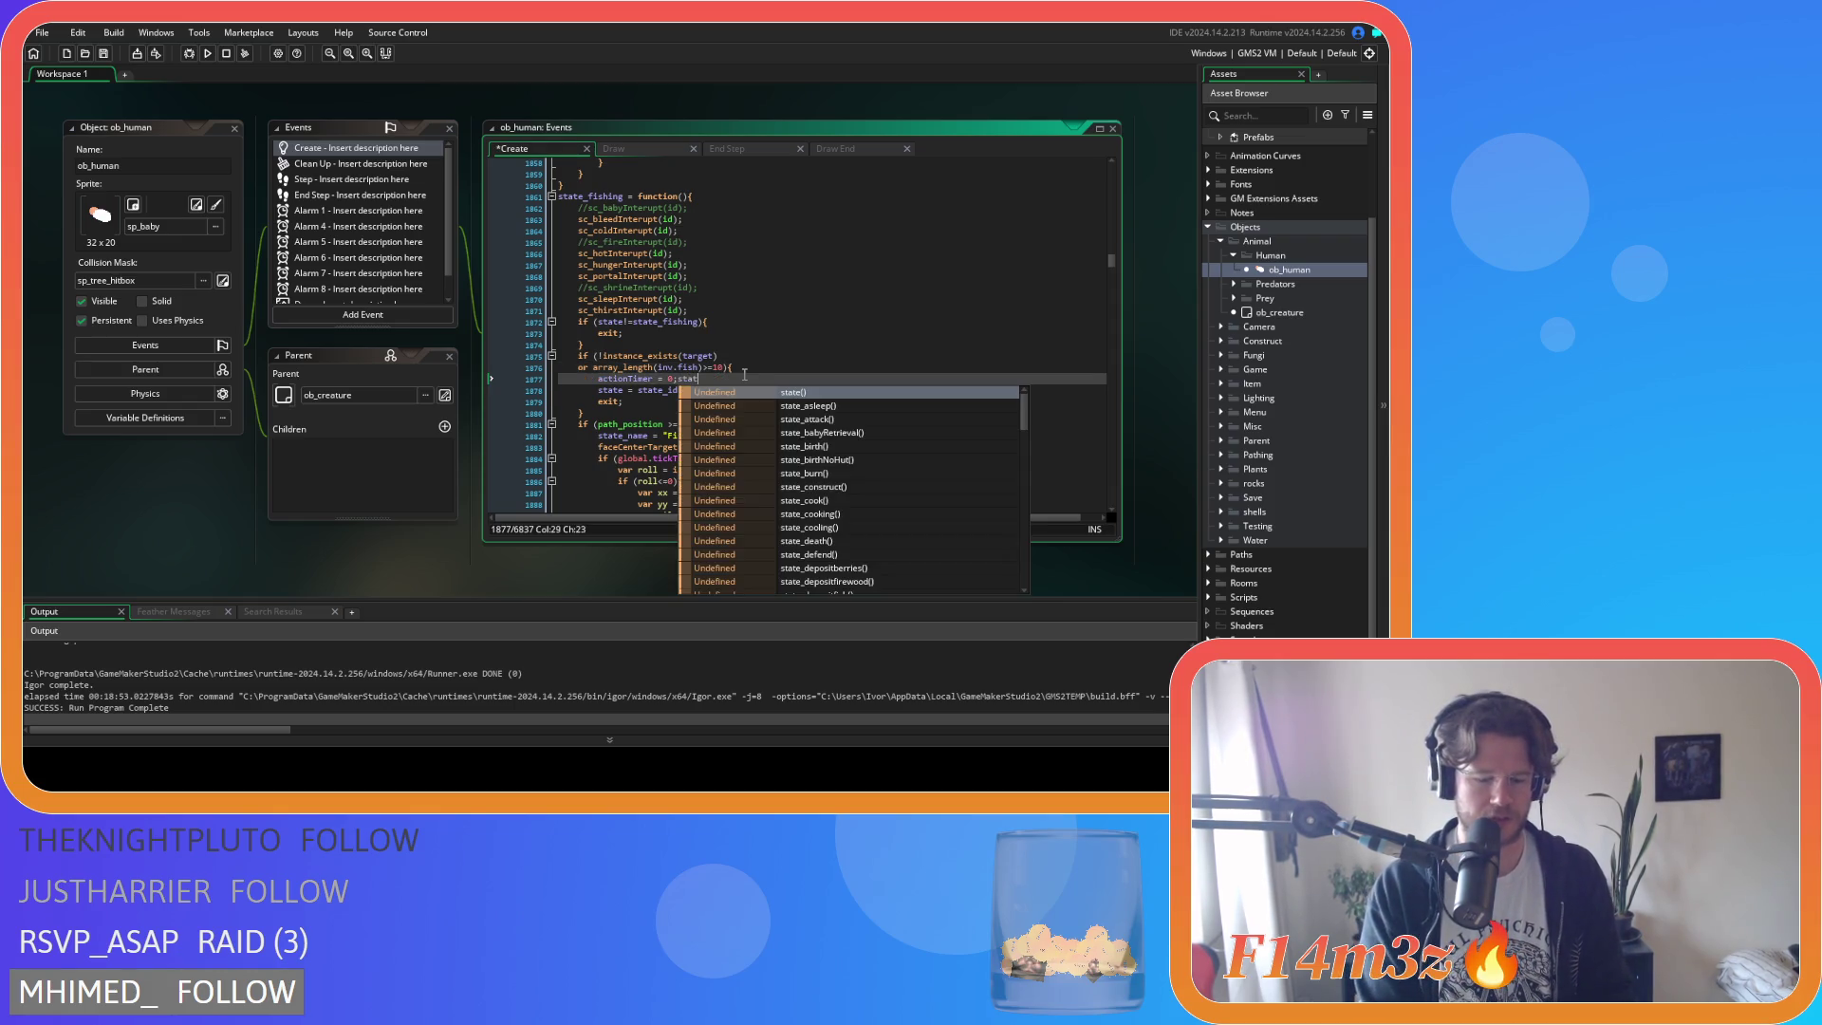
pyautogui.write('e_fet')
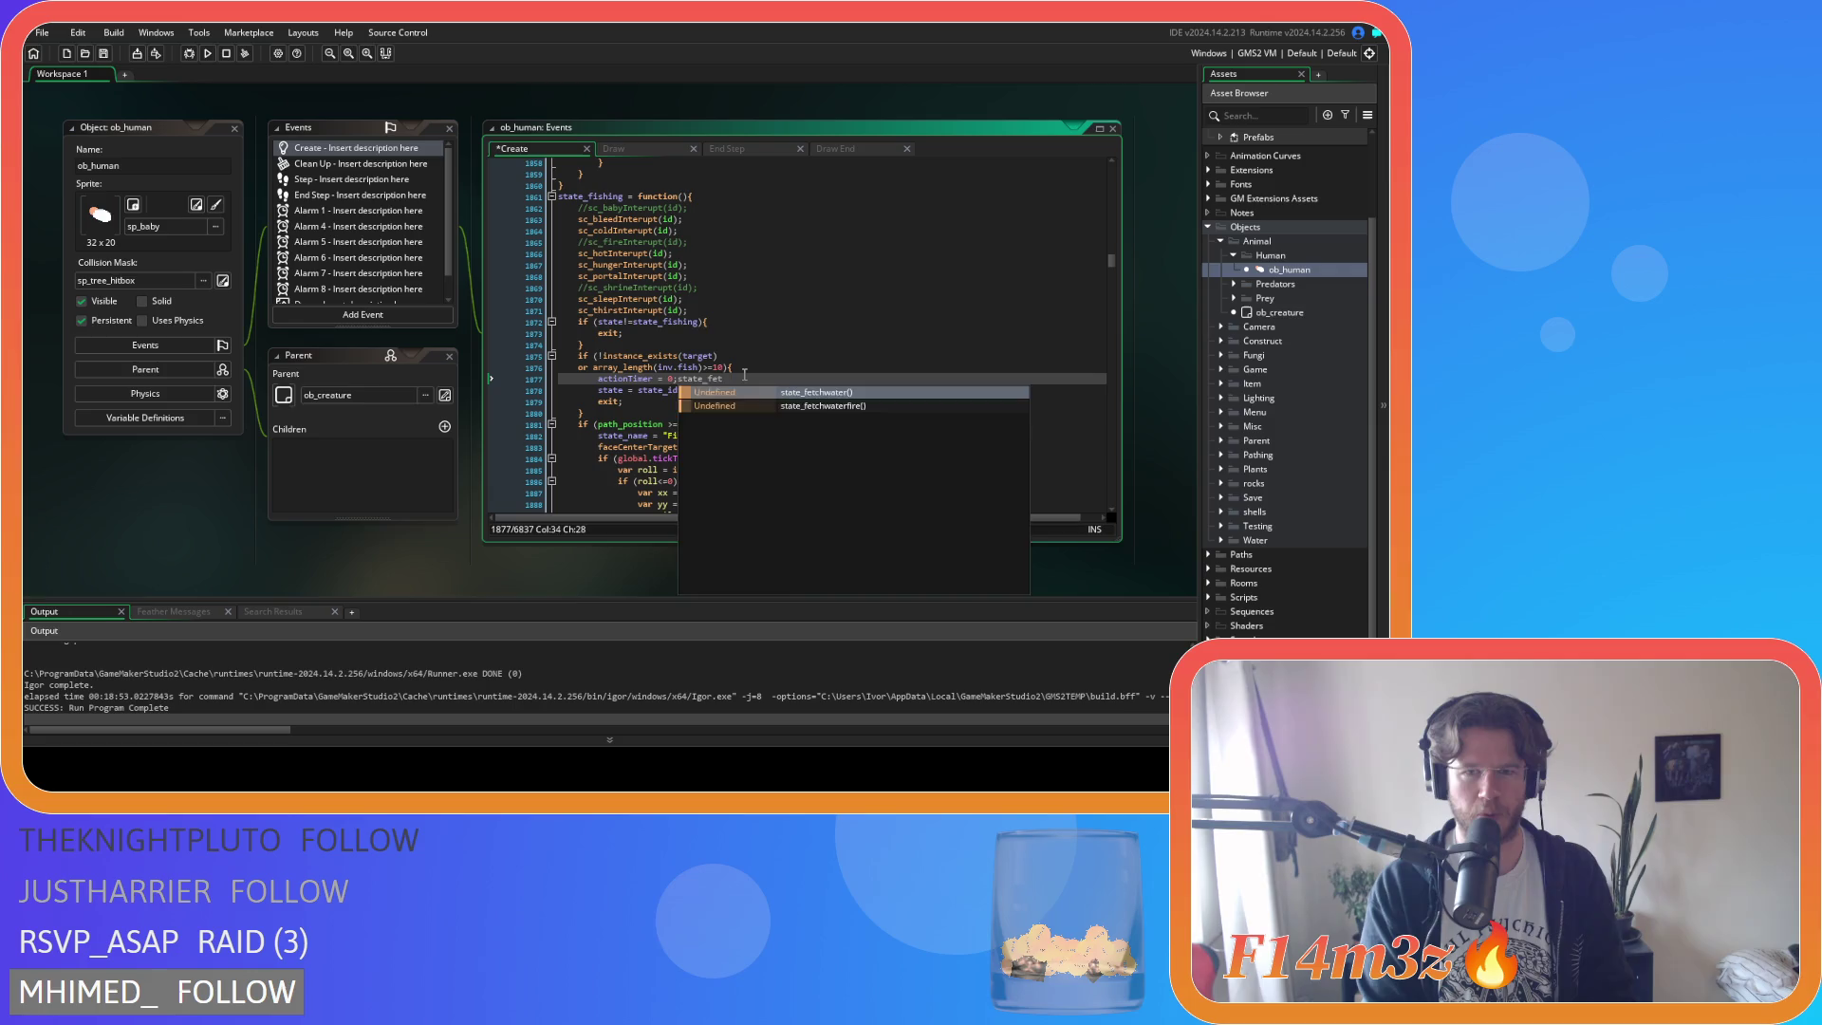
pyautogui.write('cher')
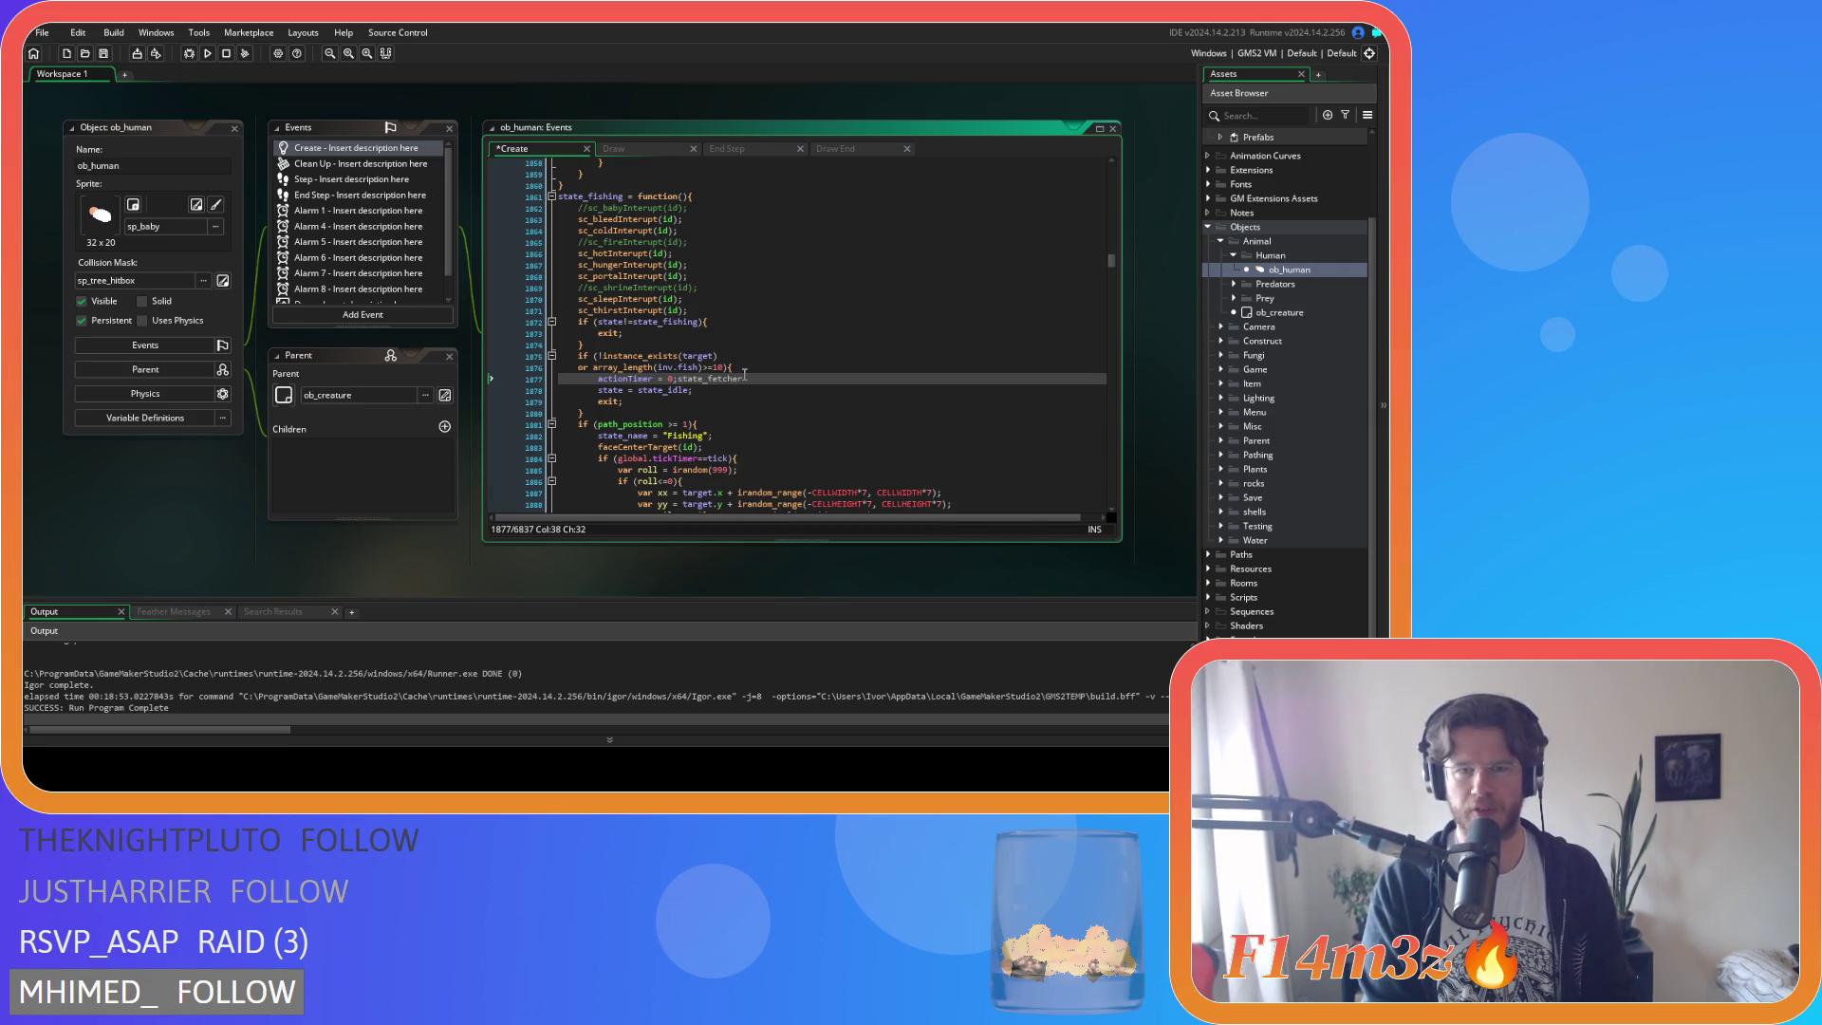
pyautogui.press('BackSpace')
pyautogui.press('BackSpace')
pyautogui.press('BackSpace')
pyautogui.write('wat')
pyautogui.press('BackSpace')
pyautogui.press('BackSpace')
pyautogui.press('BackSpace')
pyautogui.hotkey('ctrl', 'f')
pyautogui.write('state_fetchwater')
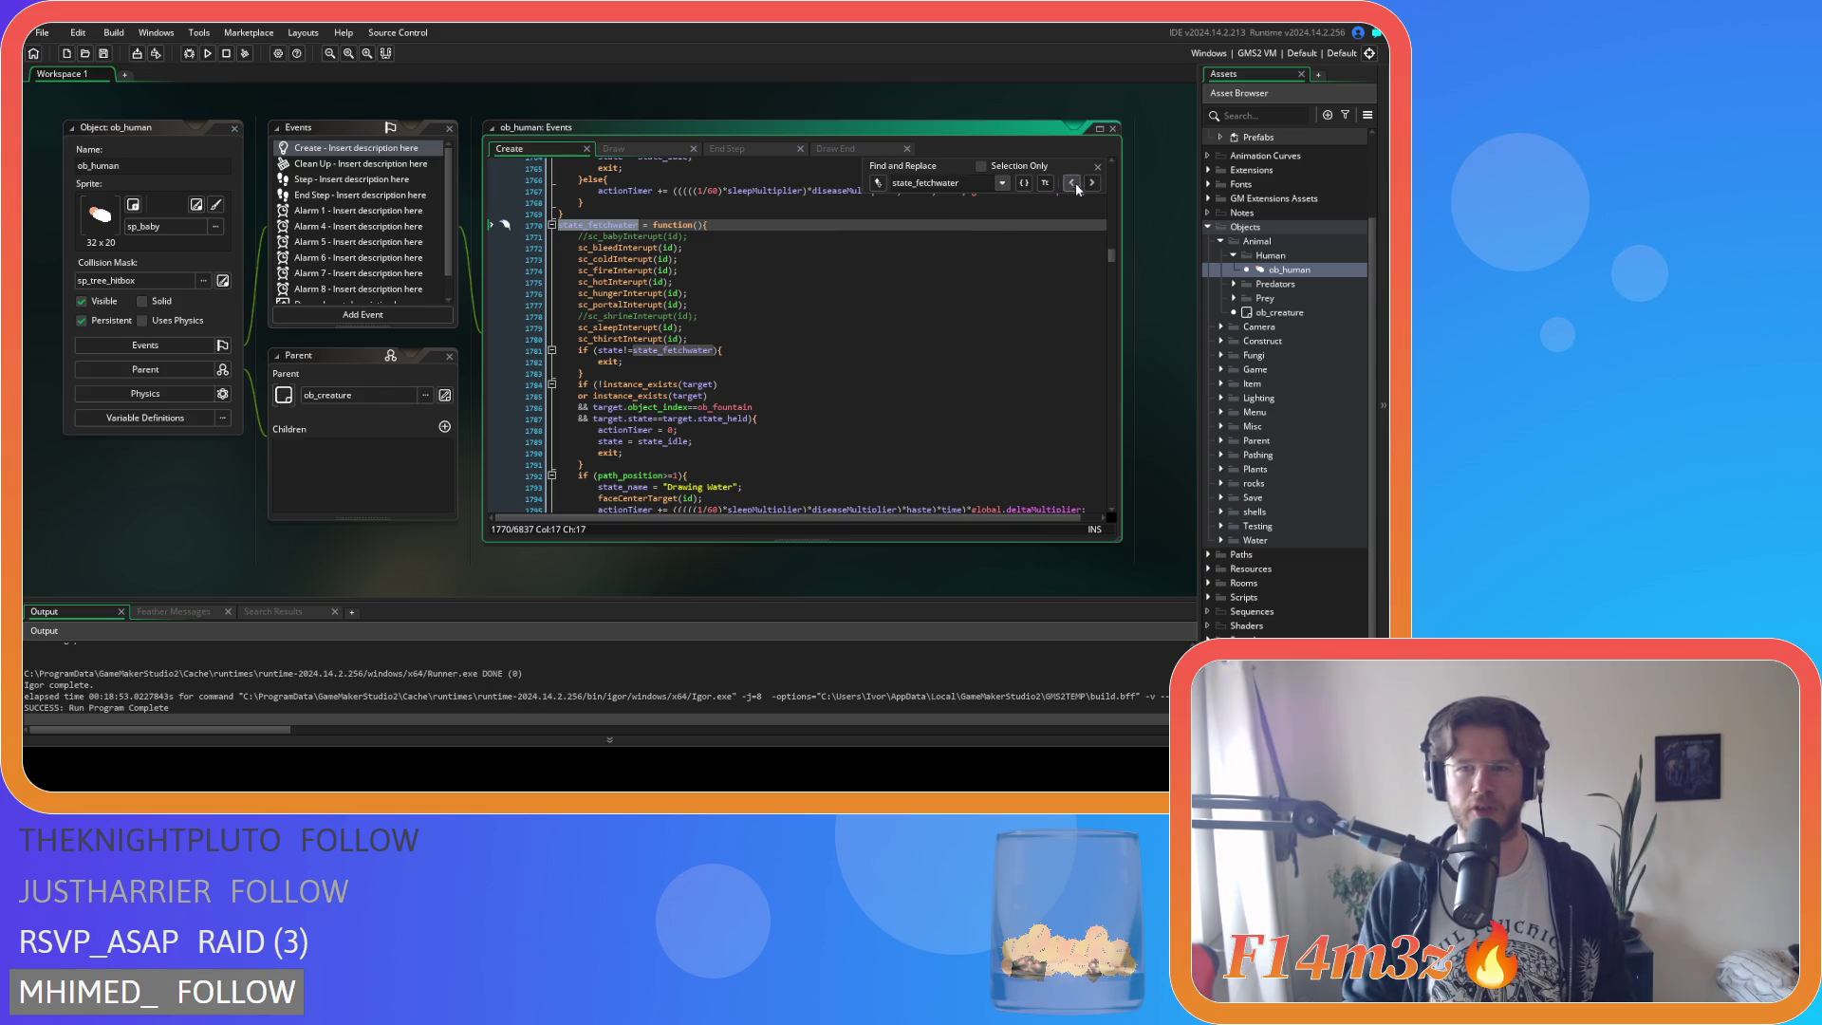
# Close the search and scroll to the repeat(19) line in state_fetchwater.
pyautogui.click(1098, 167)
pyautogui.click(967, 327)
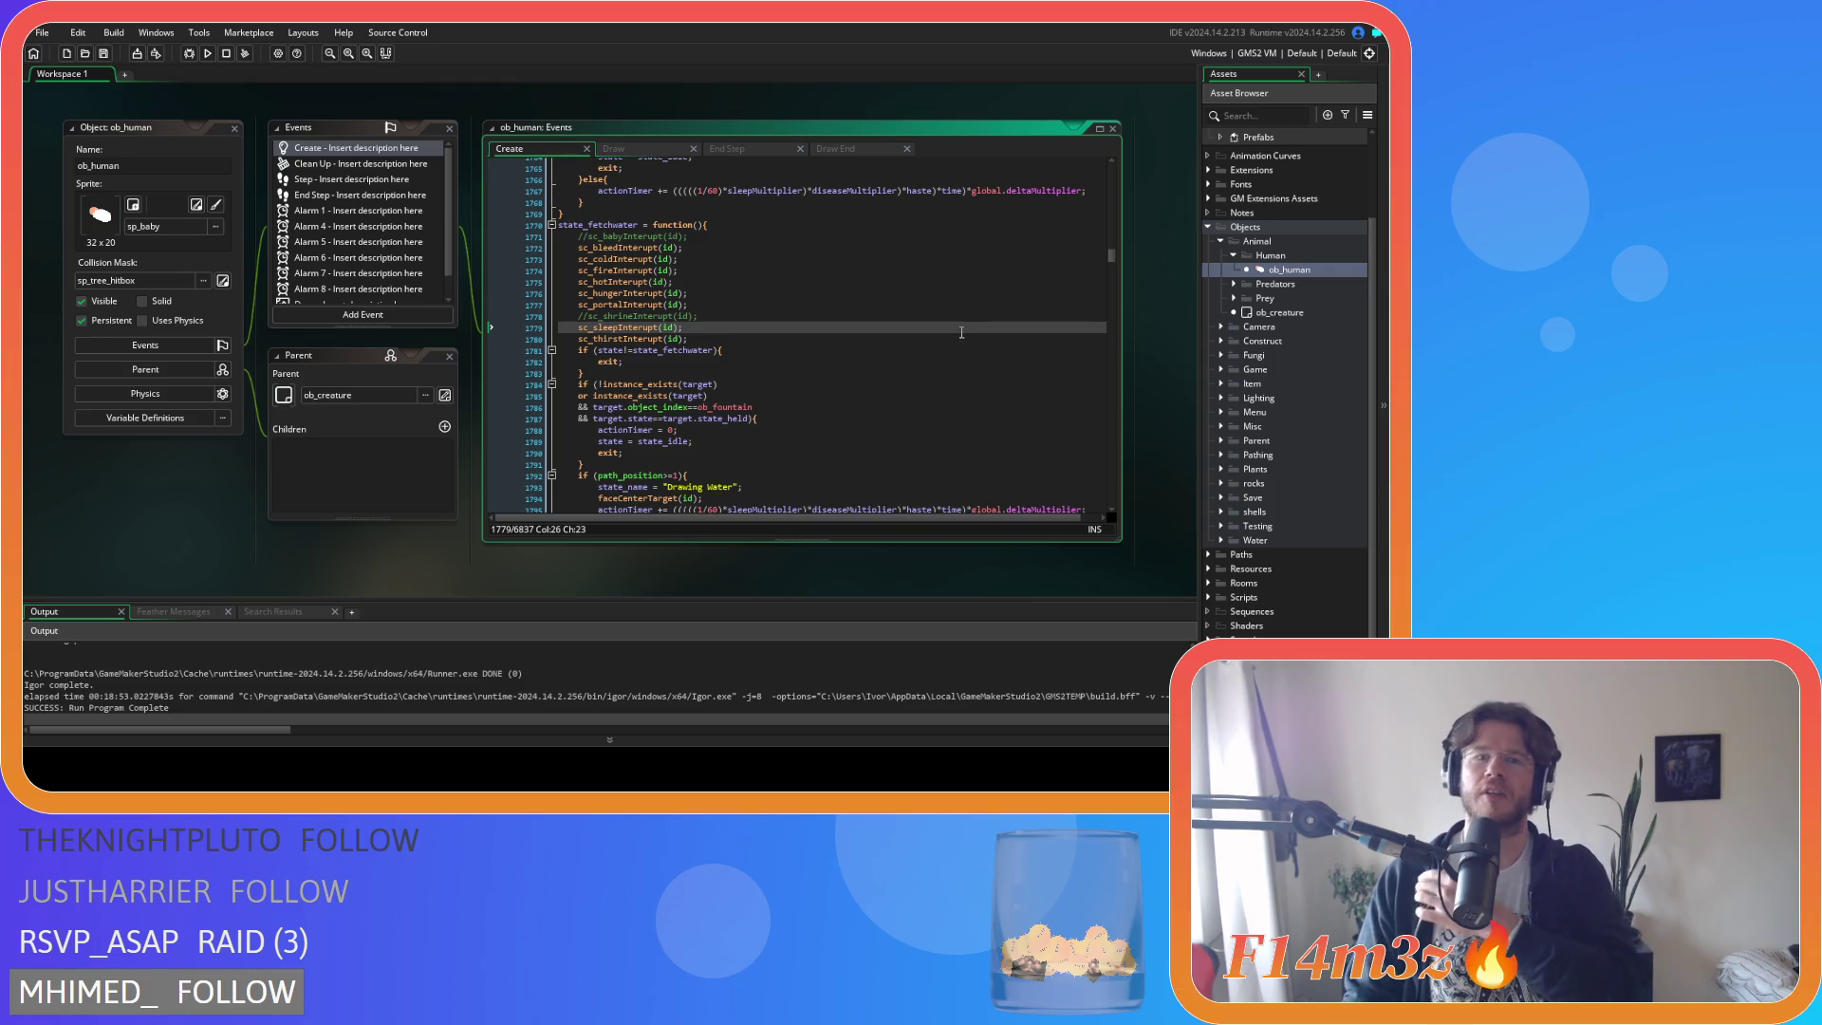
pyautogui.scroll(-2, 785, 328)
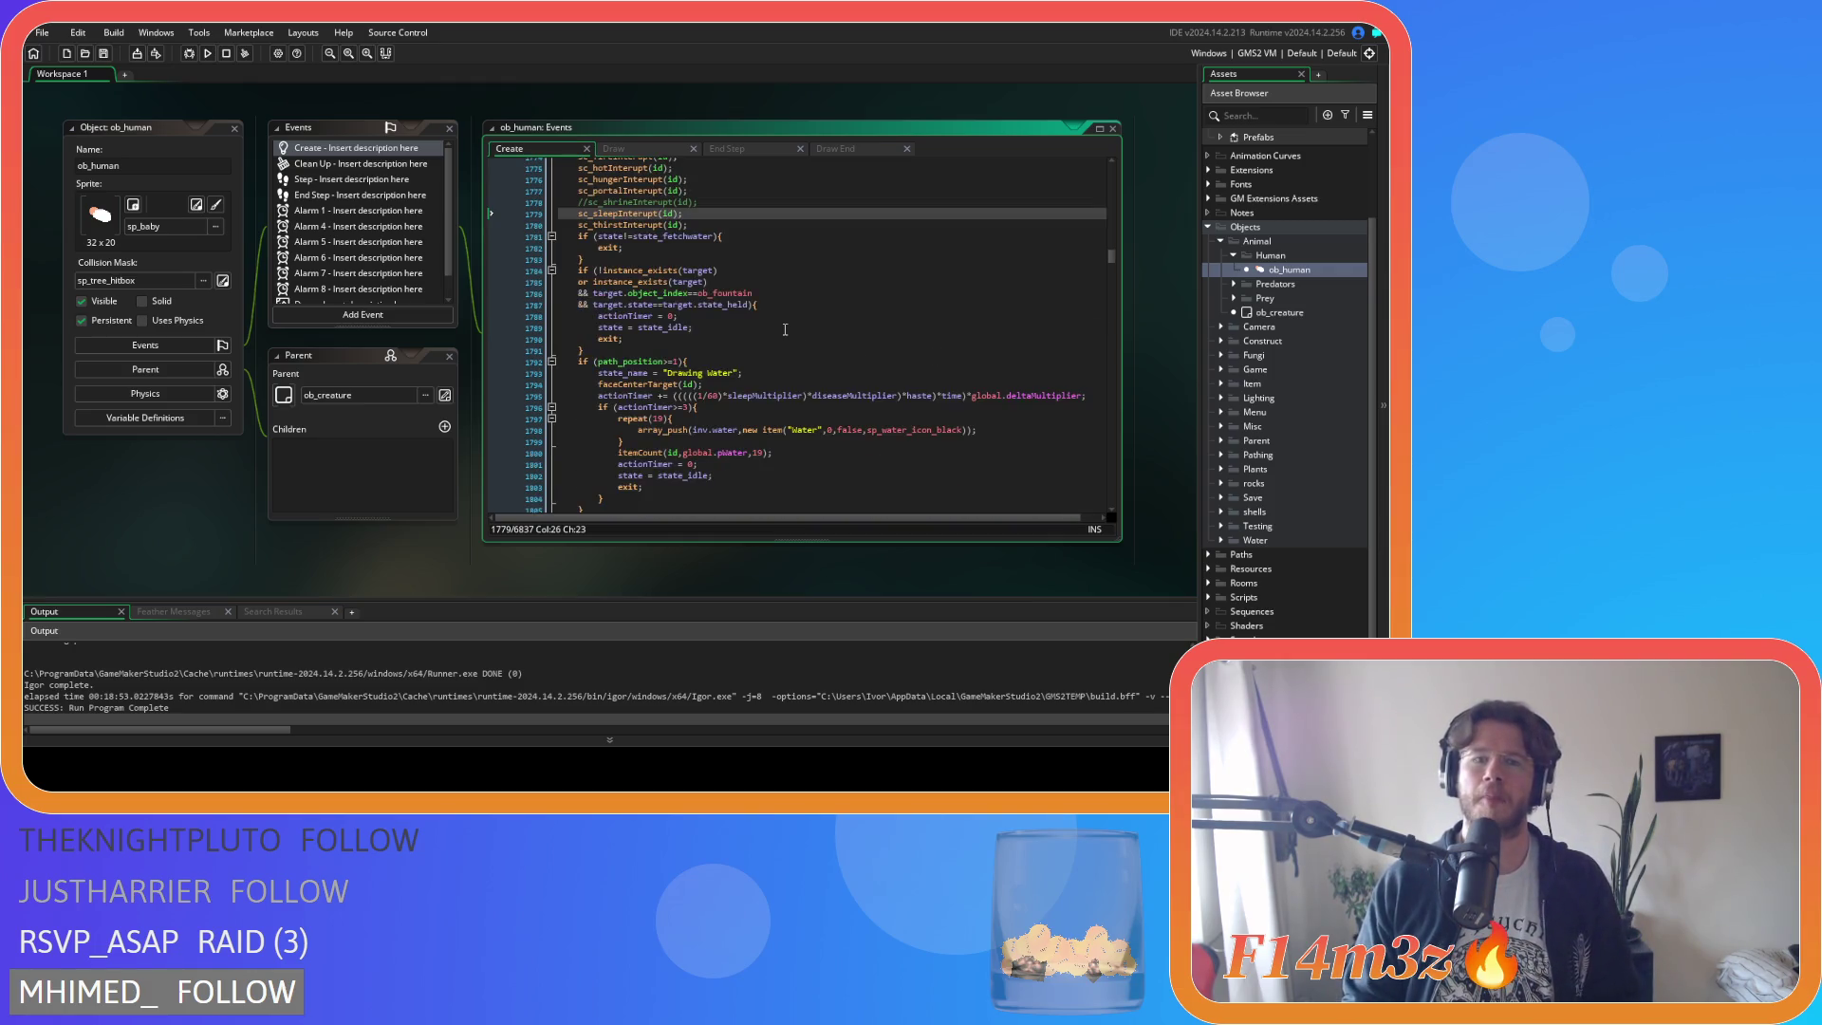
pyautogui.click(785, 327)
pyautogui.scroll(-1, 824, 328)
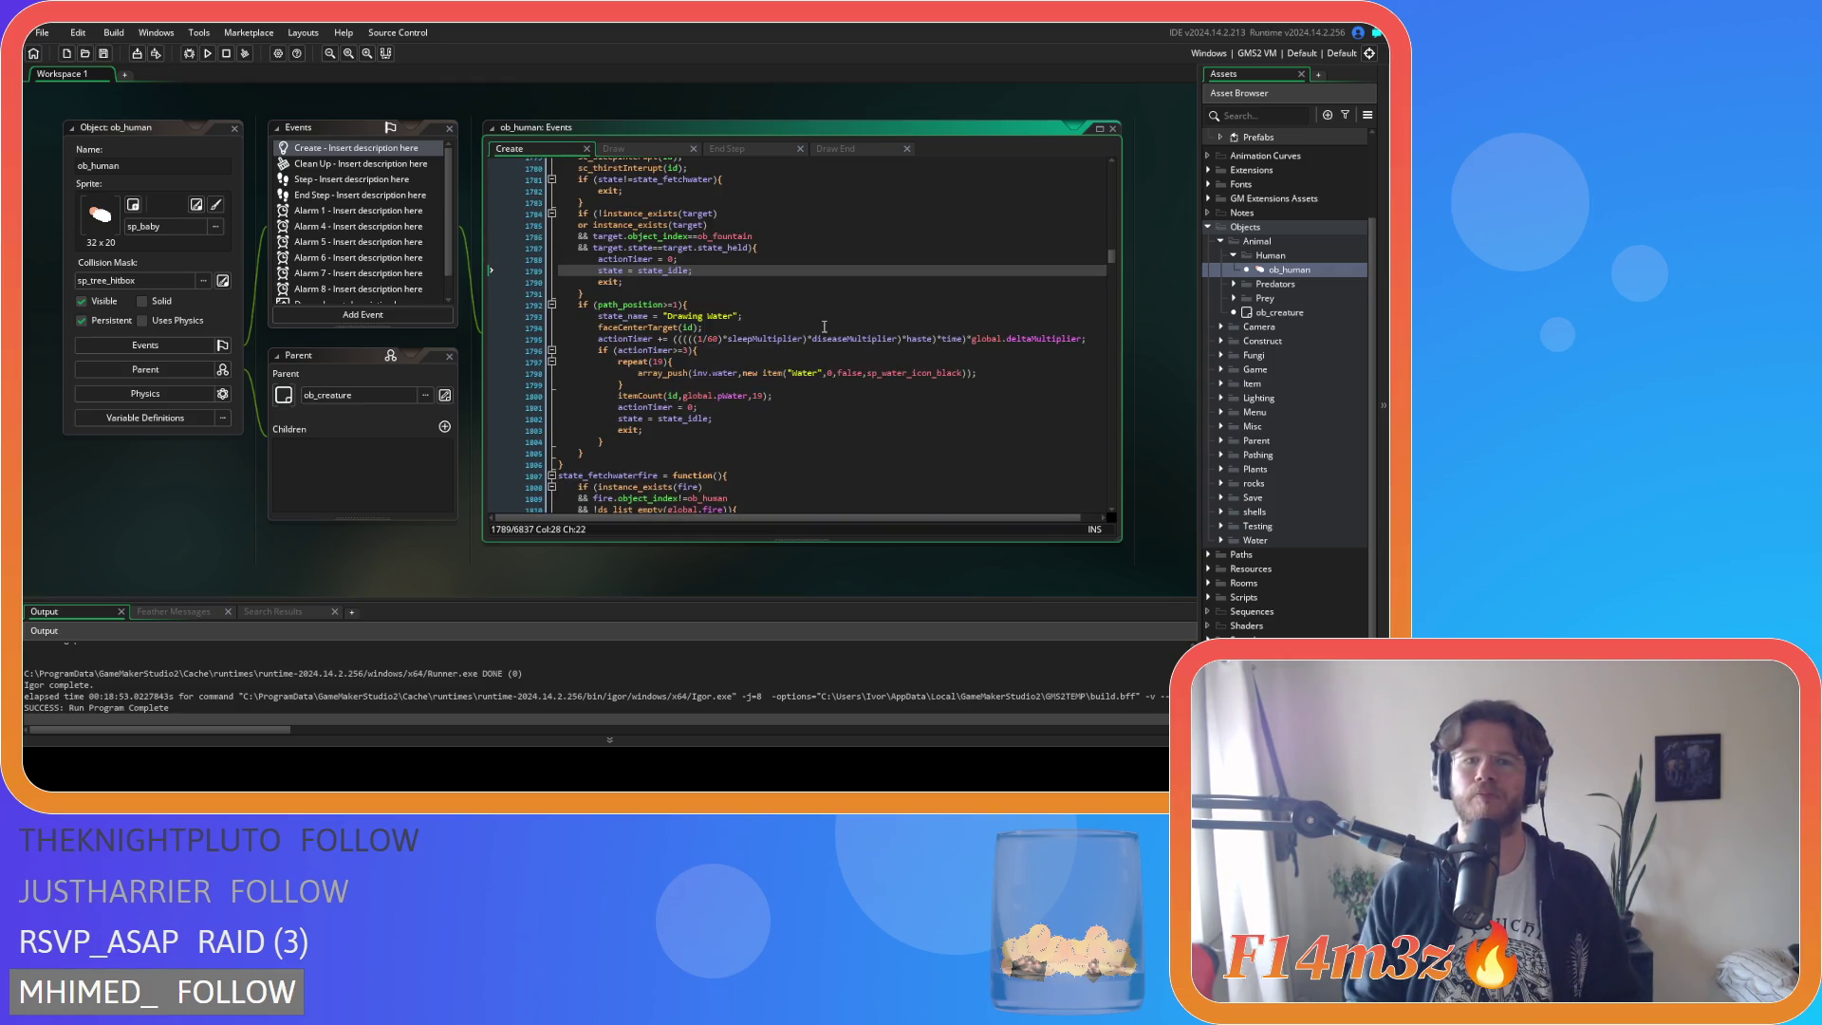
pyautogui.click(672, 362)
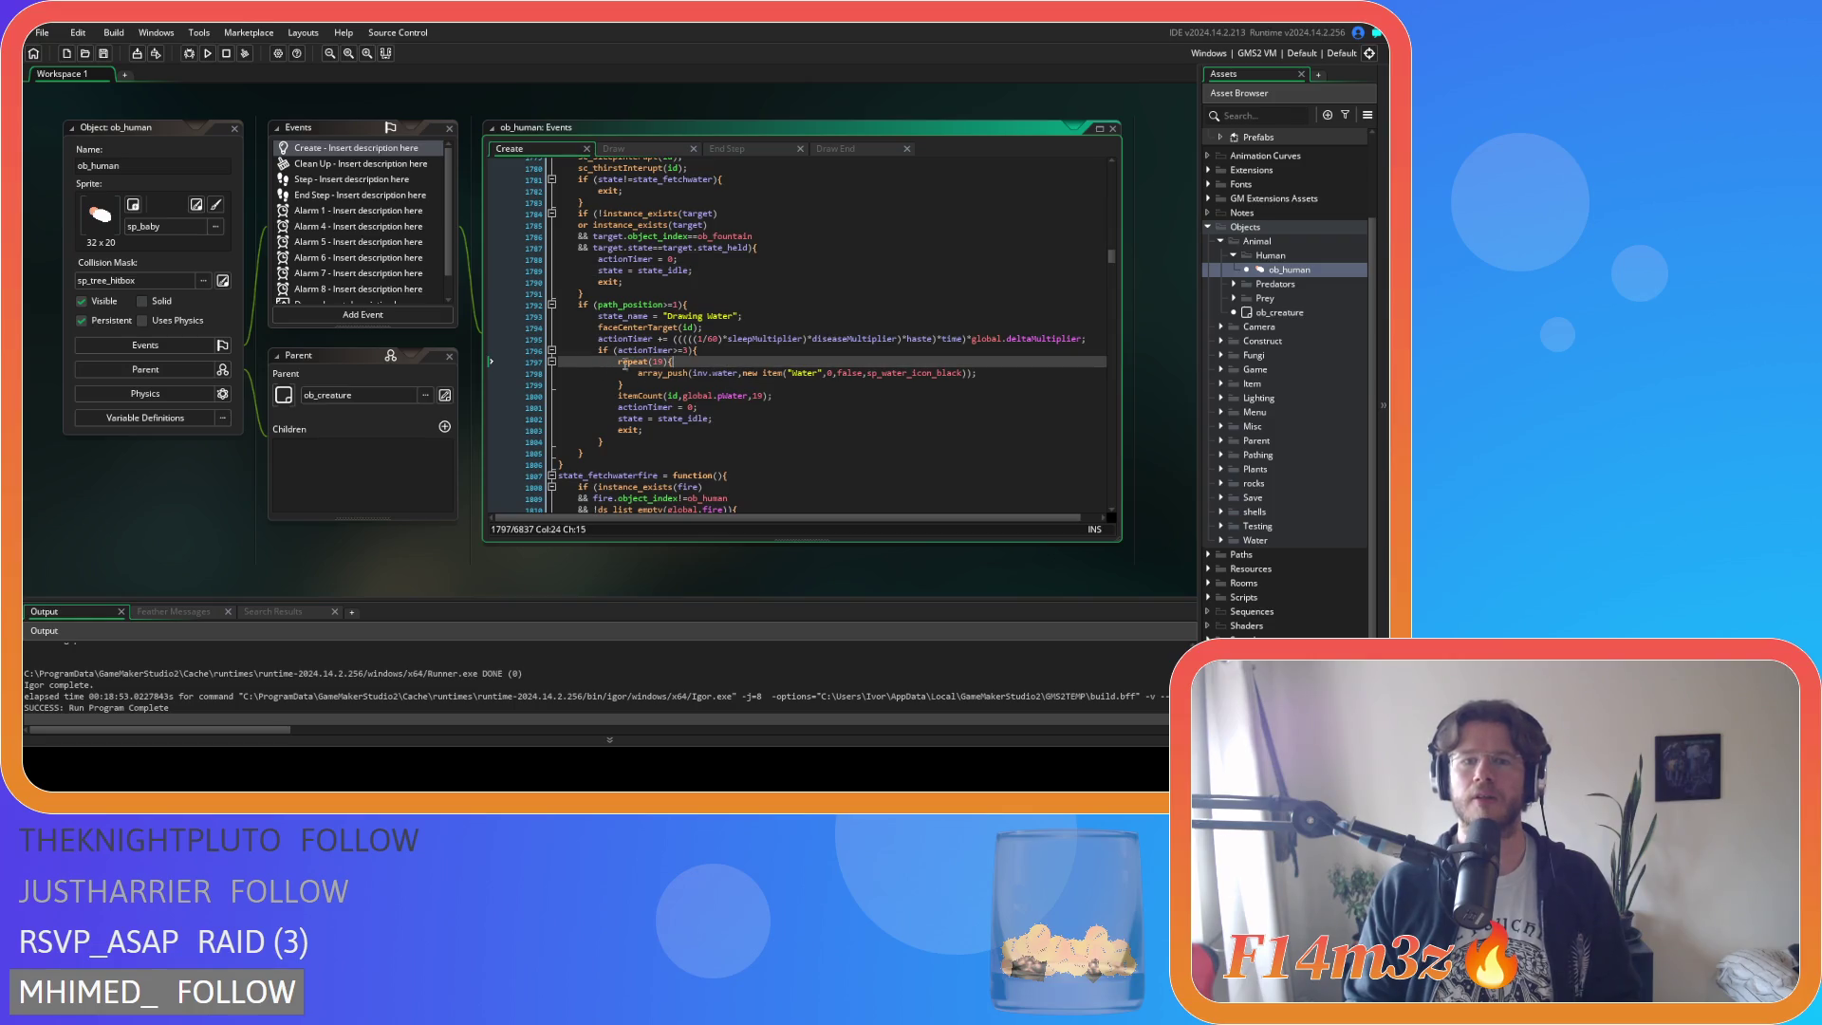
pyautogui.doubleClick(658, 362)
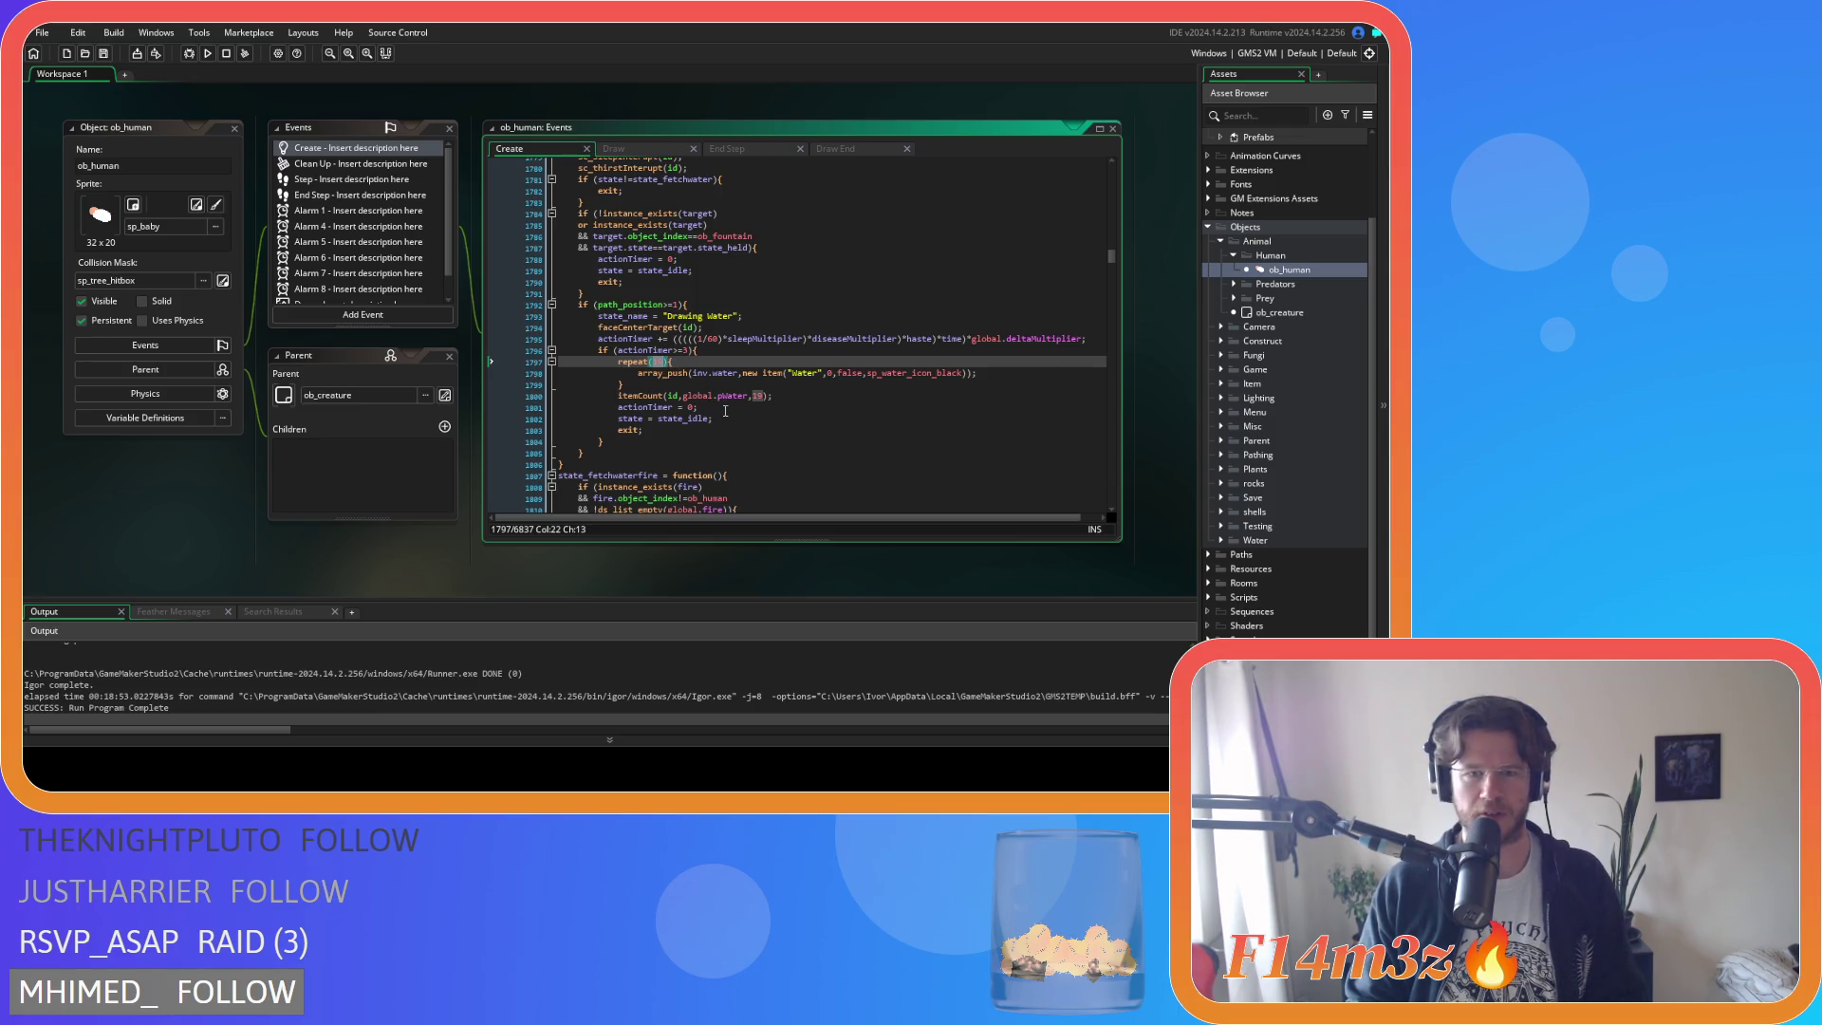
pyautogui.moveTo(651, 399)
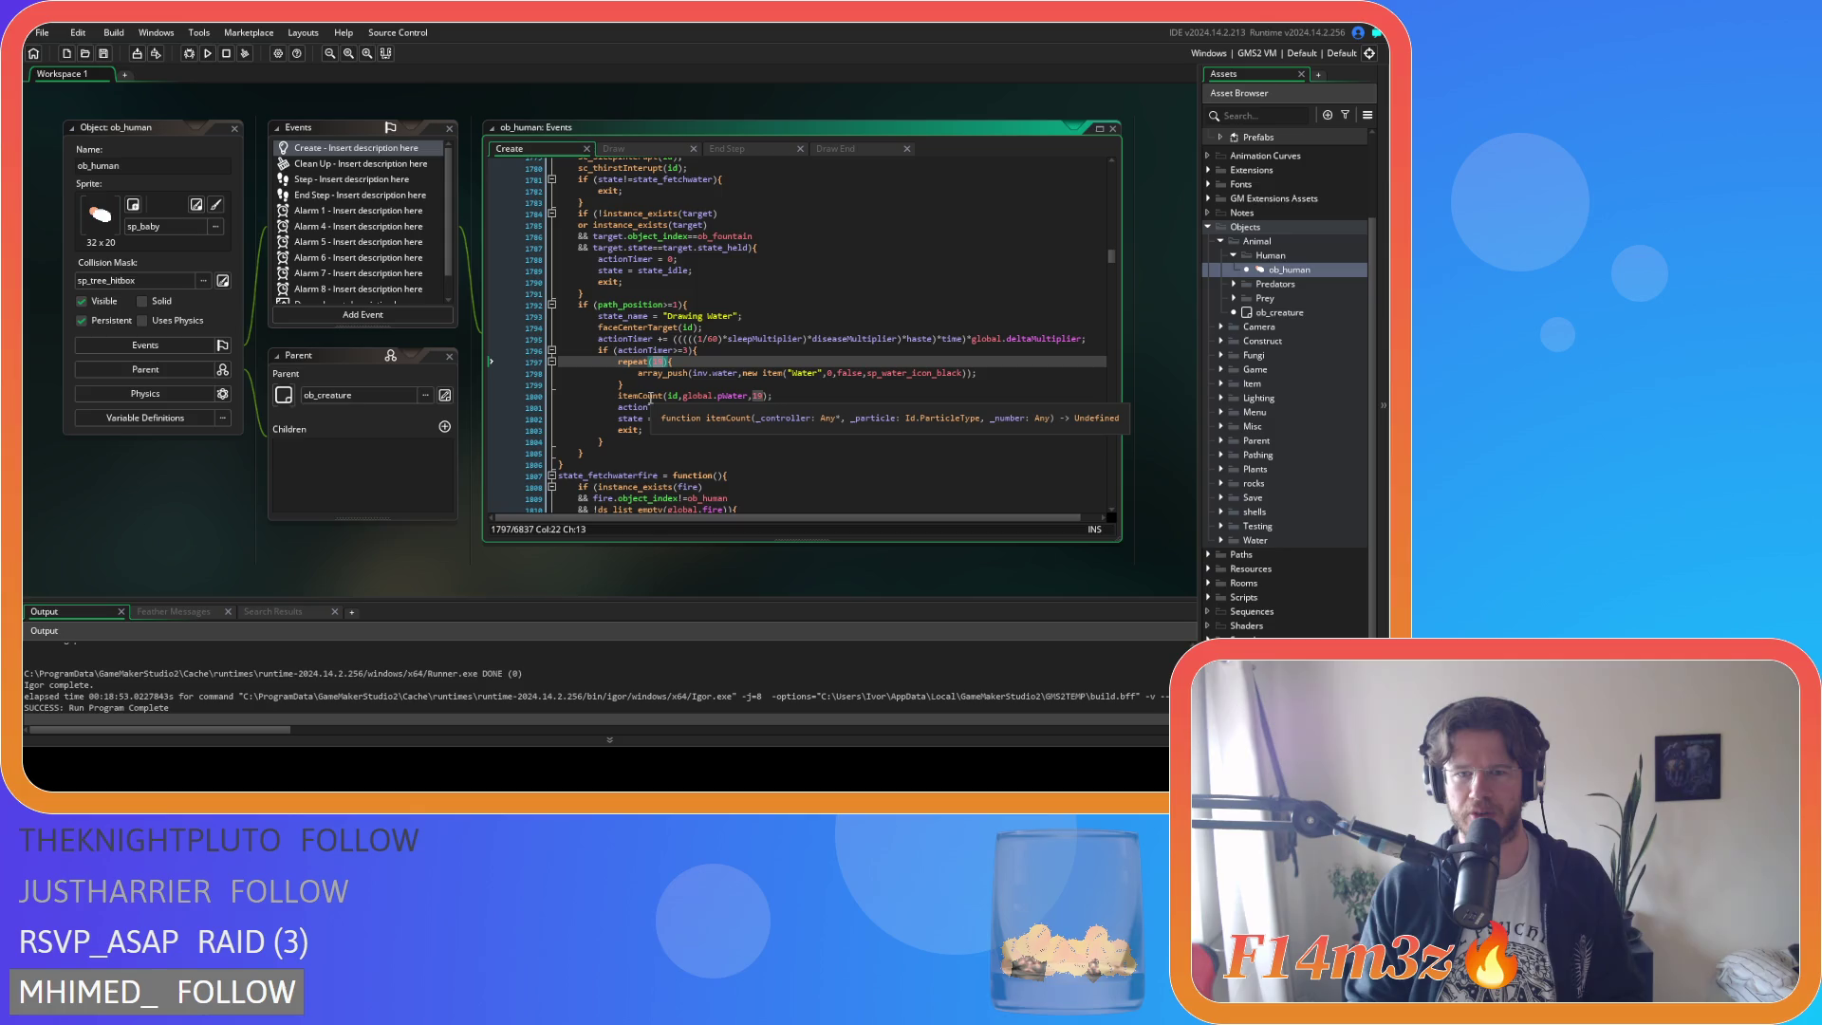
pyautogui.click(806, 390)
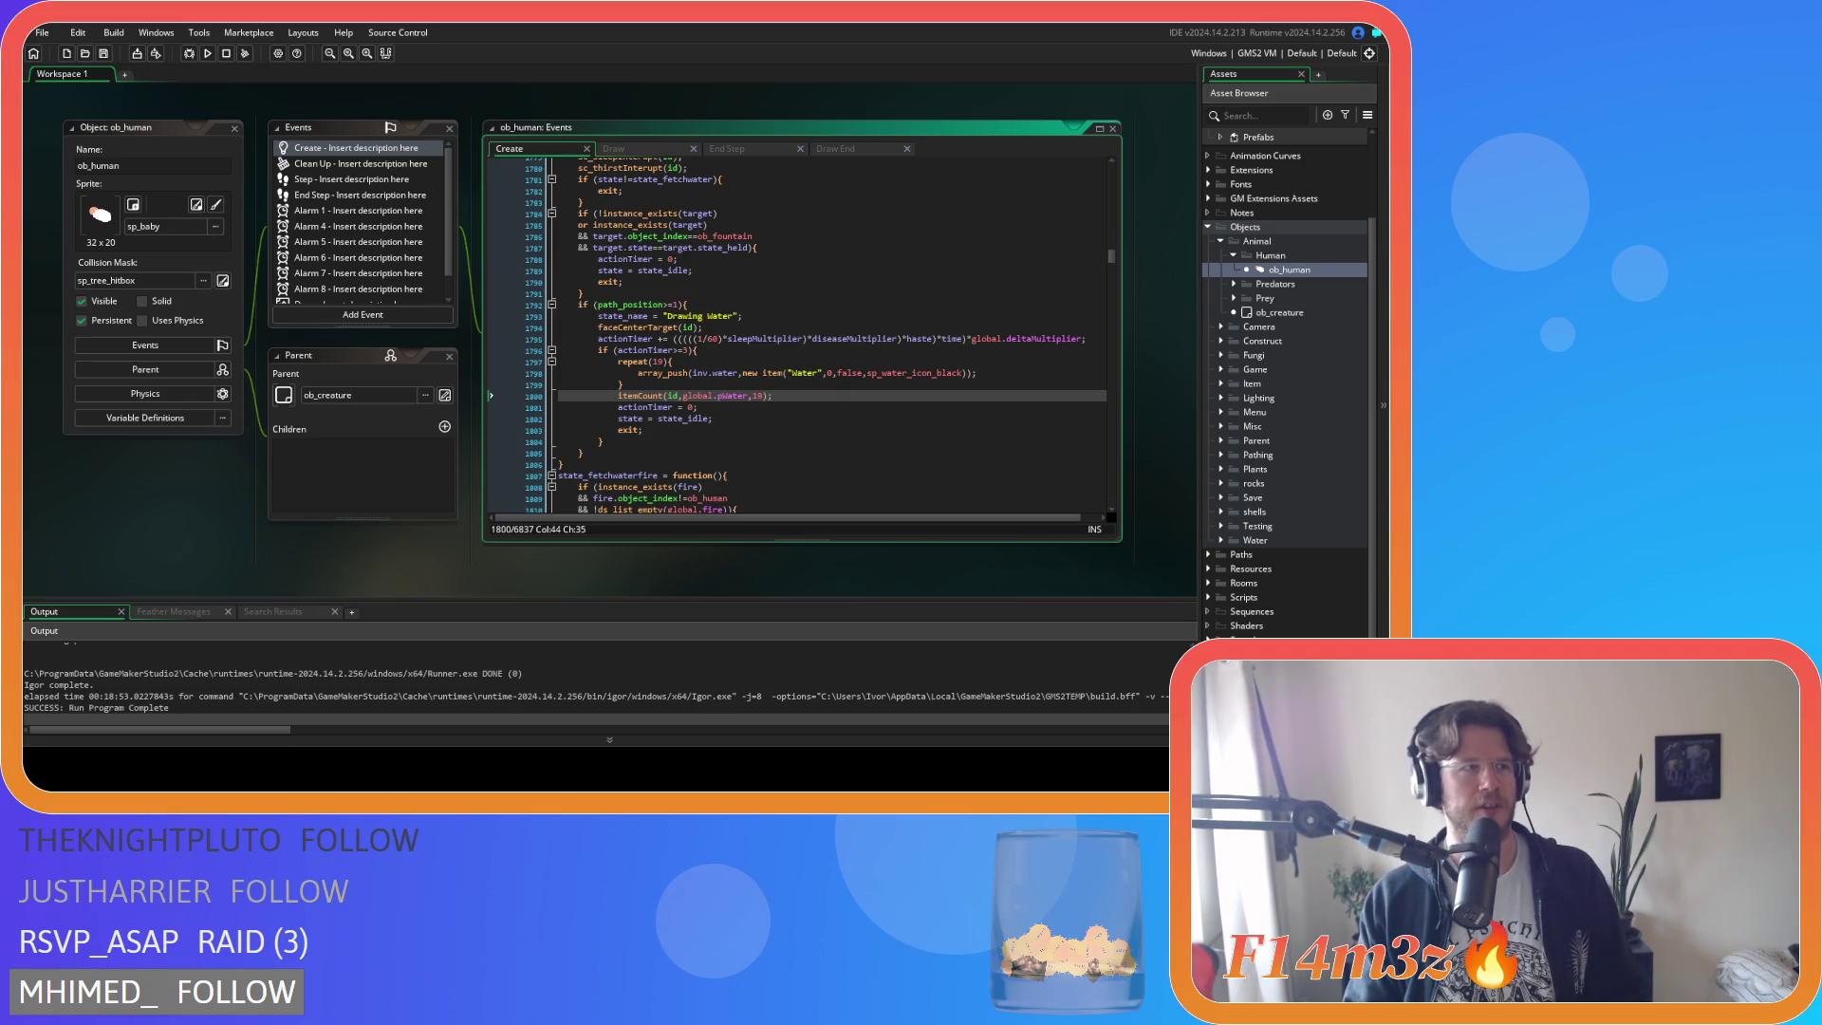
# Change repeat(19) and the itemCount amount 19 to 20, then save.
pyautogui.doubleClick(656, 362)
pyautogui.write('20')
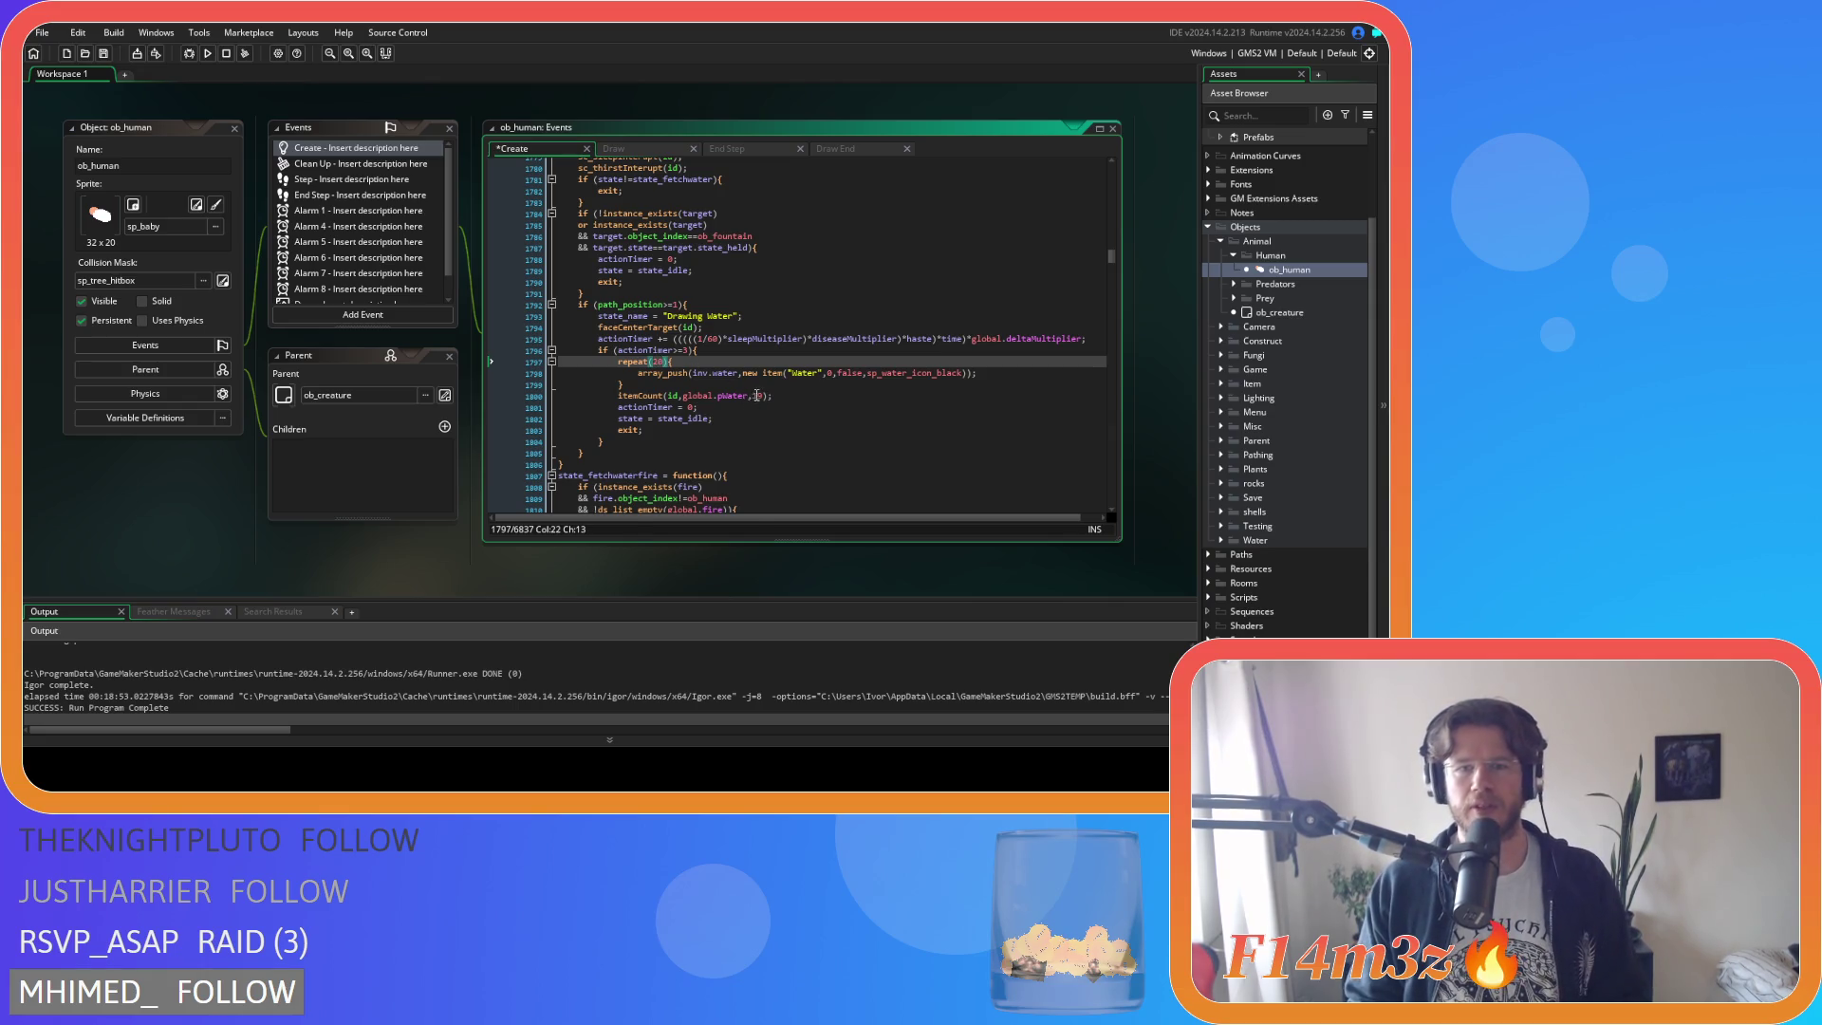
pyautogui.doubleClick(755, 395)
pyautogui.write('20')
pyautogui.click(830, 398)
pyautogui.hotkey('ctrl', 's')
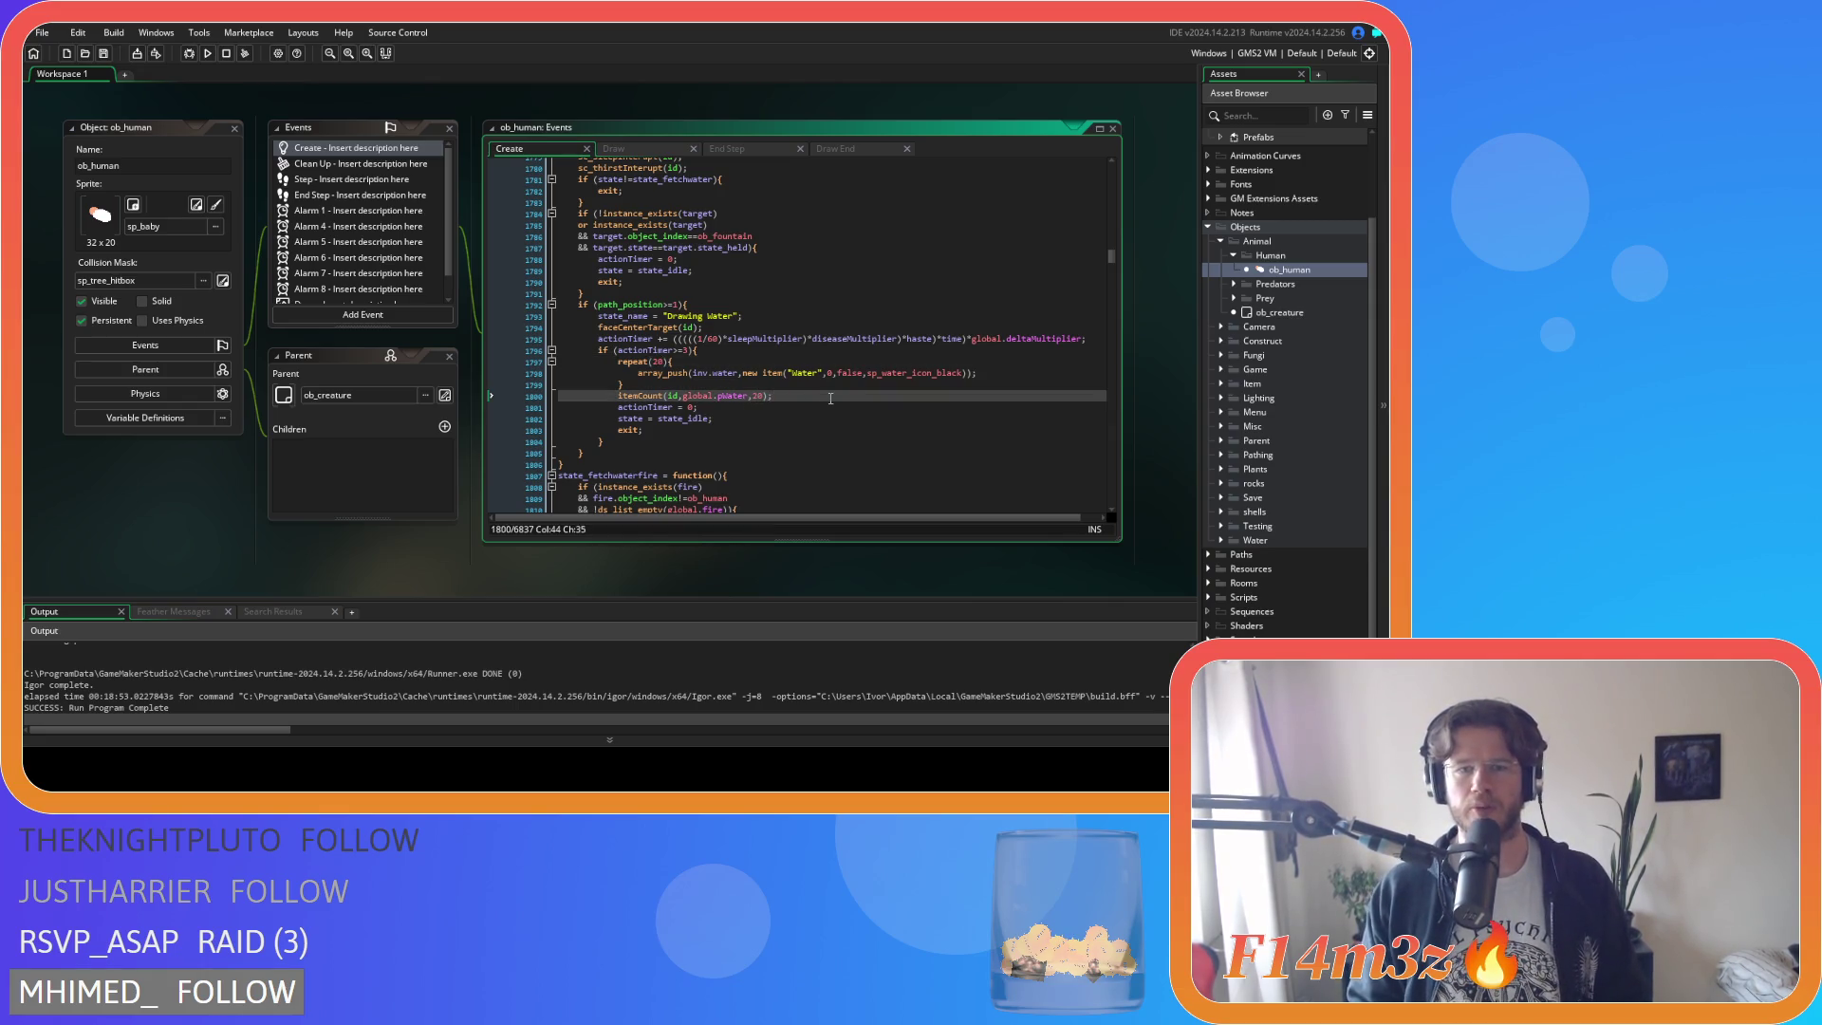
pyautogui.scroll(2, 766, 389)
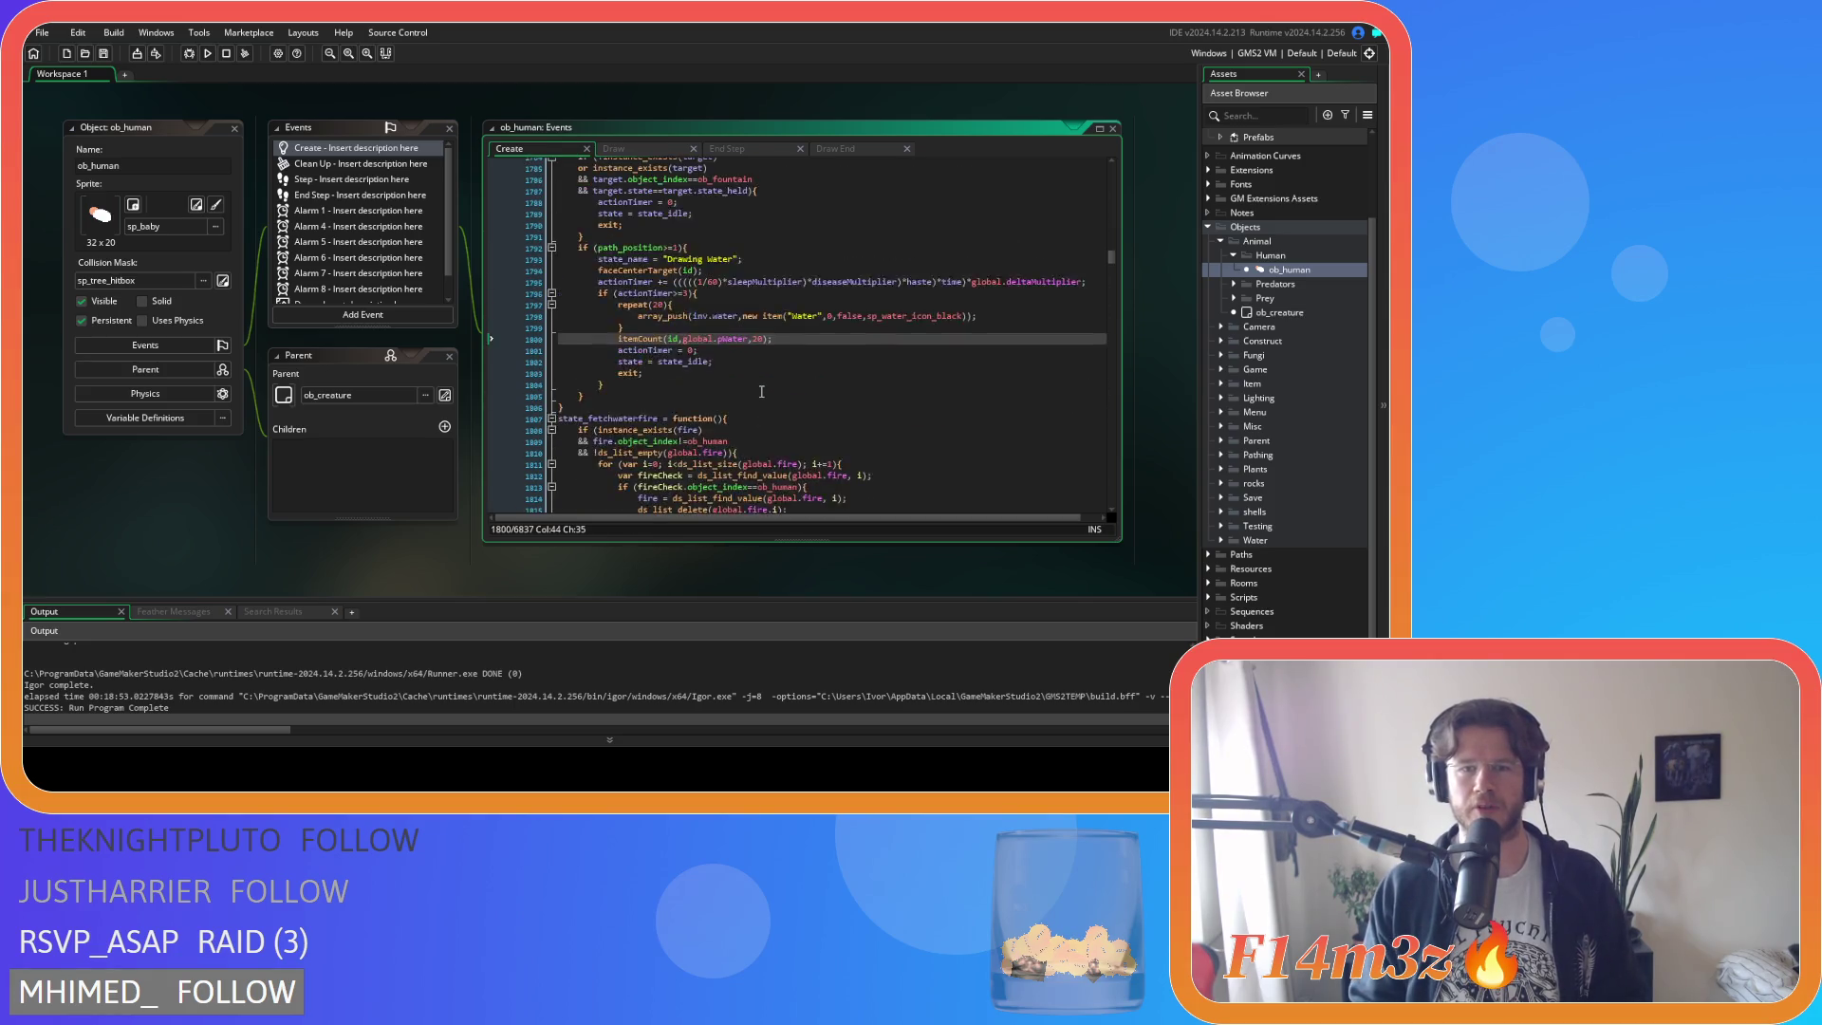
pyautogui.scroll(4, 762, 376)
pyautogui.scroll(-4, 762, 376)
# Change 19-array_length(inv.water) to 20-array_length(inv.water) in state_fetchwaterfire and save.
pyautogui.click(764, 281)
pyautogui.scroll(-12, 764, 282)
pyautogui.scroll(-8, 792, 400)
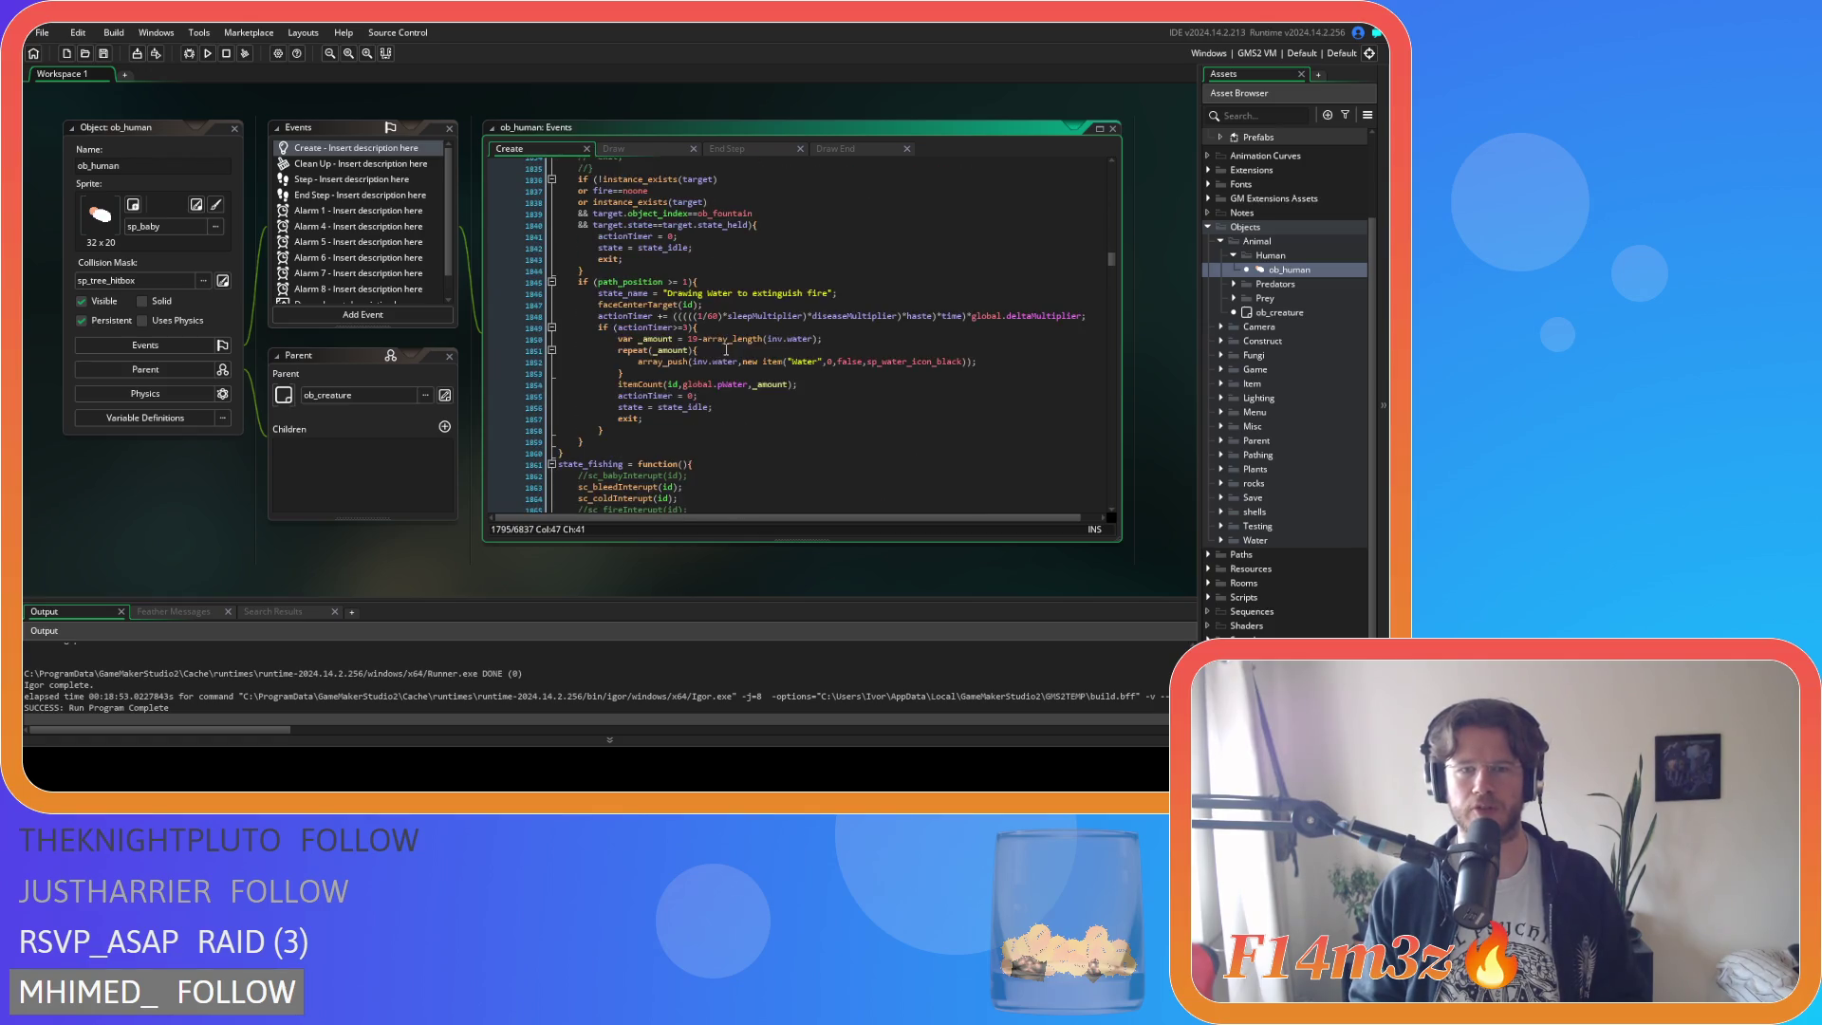
pyautogui.scroll(1, 792, 400)
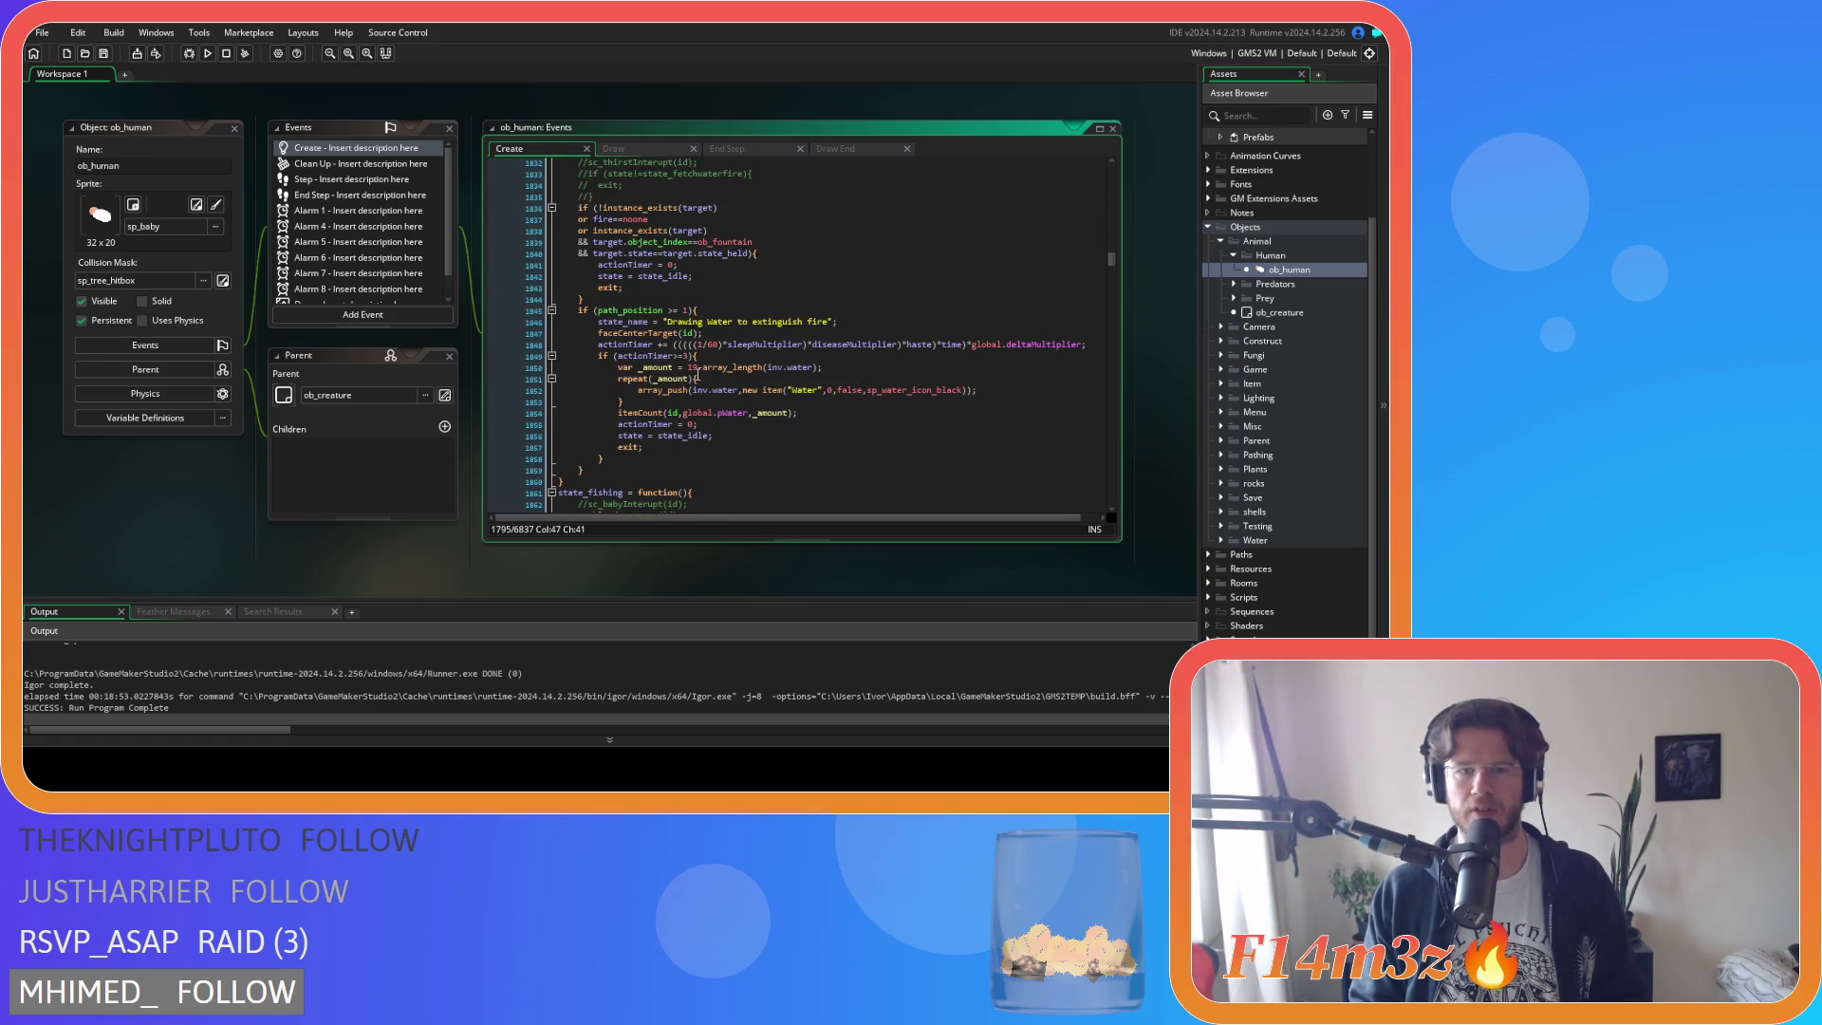
pyautogui.doubleClick(694, 368)
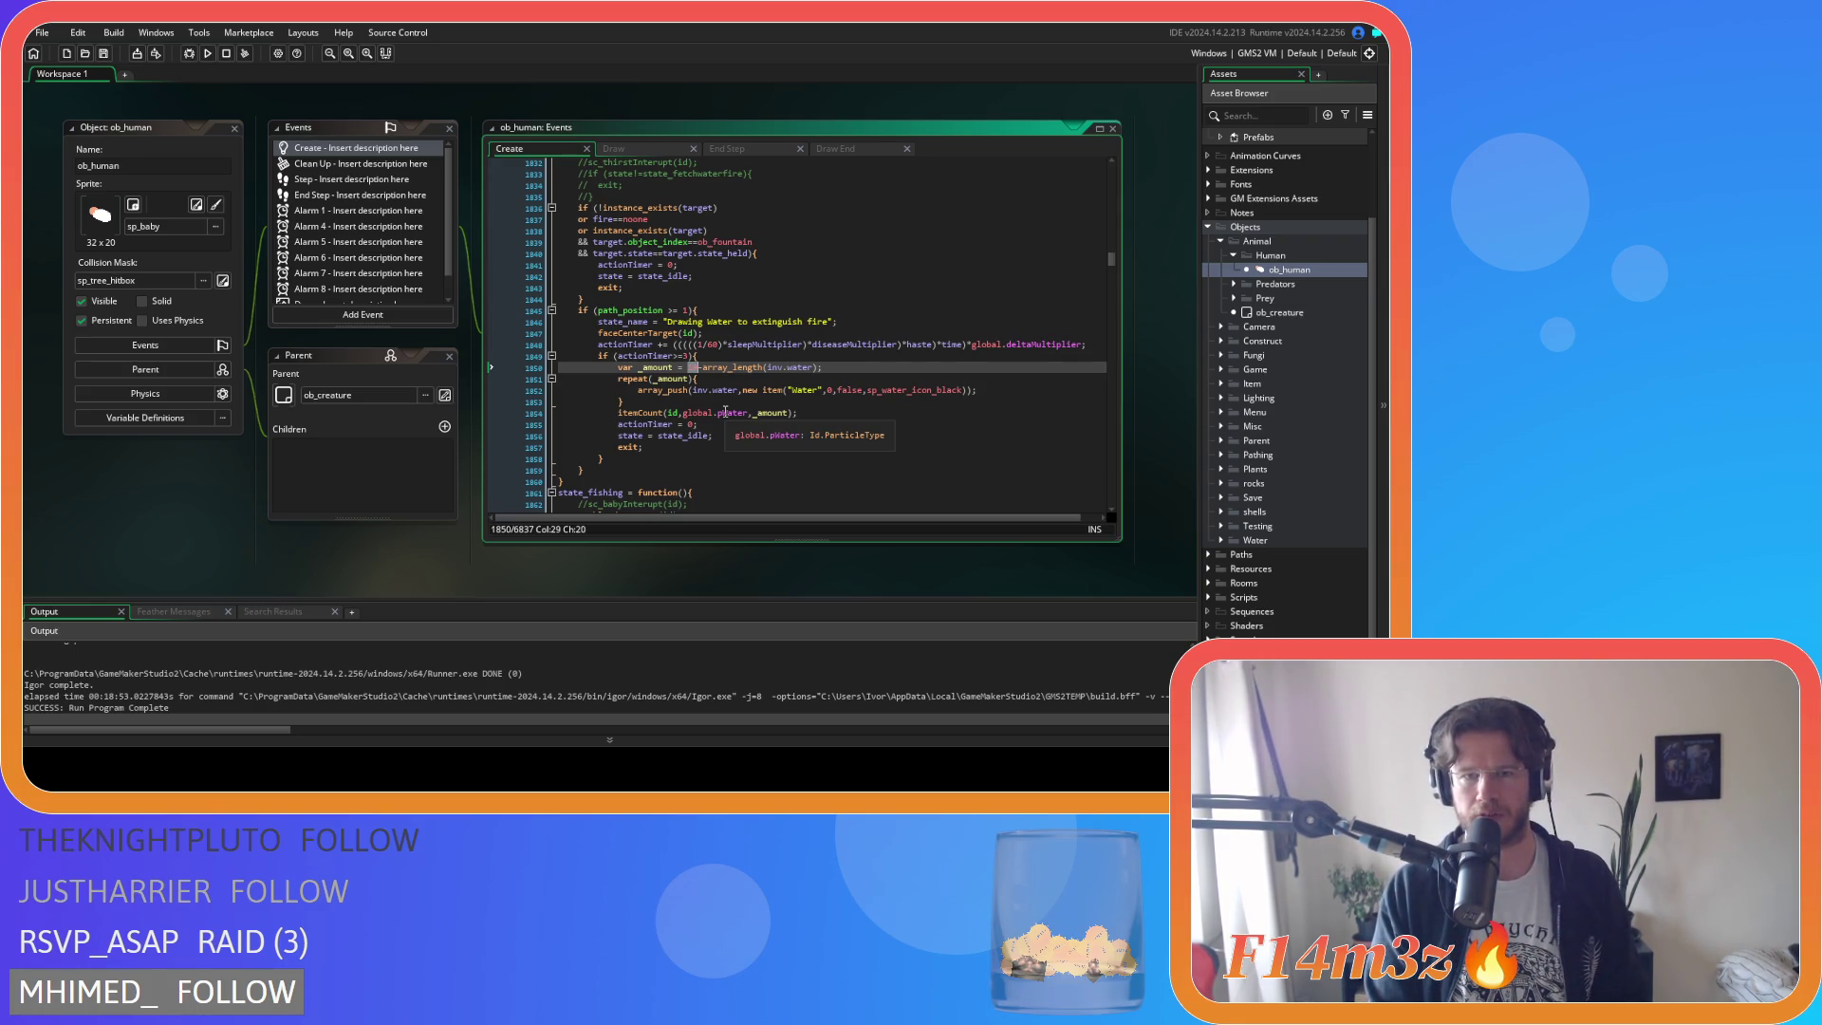
pyautogui.write('20')
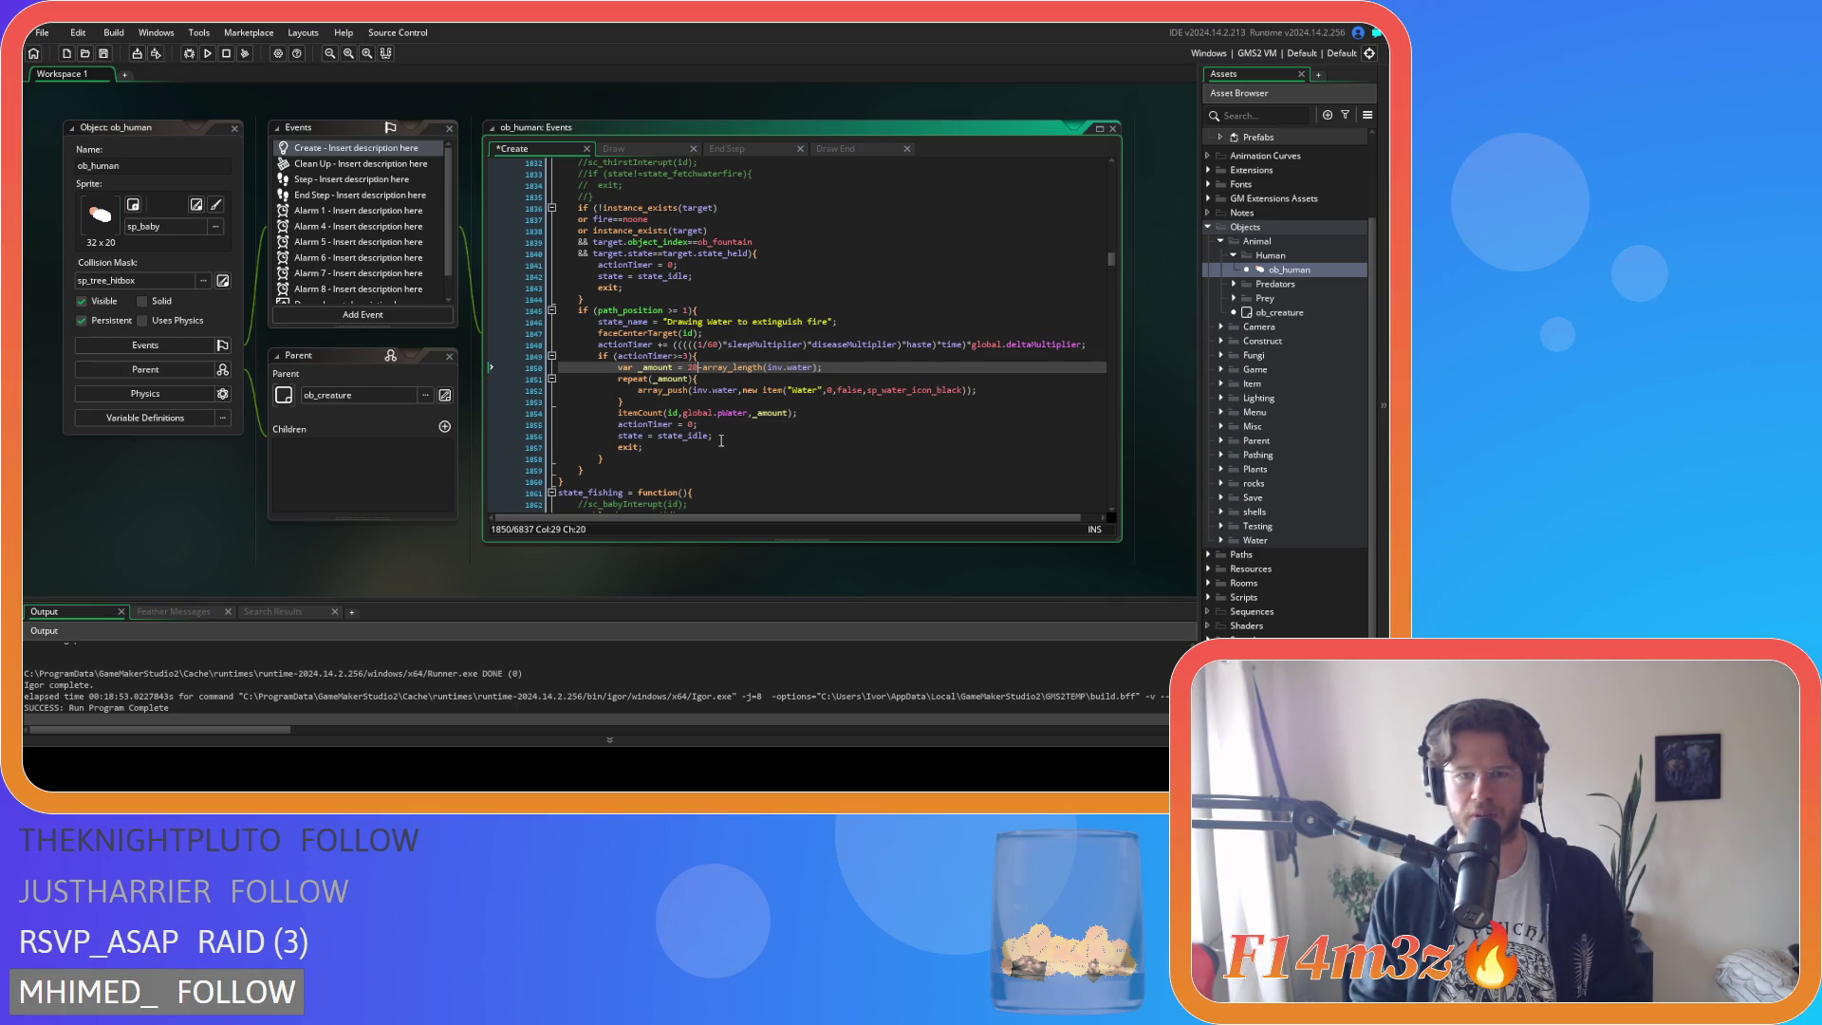
pyautogui.hotkey('ctrl', 's')
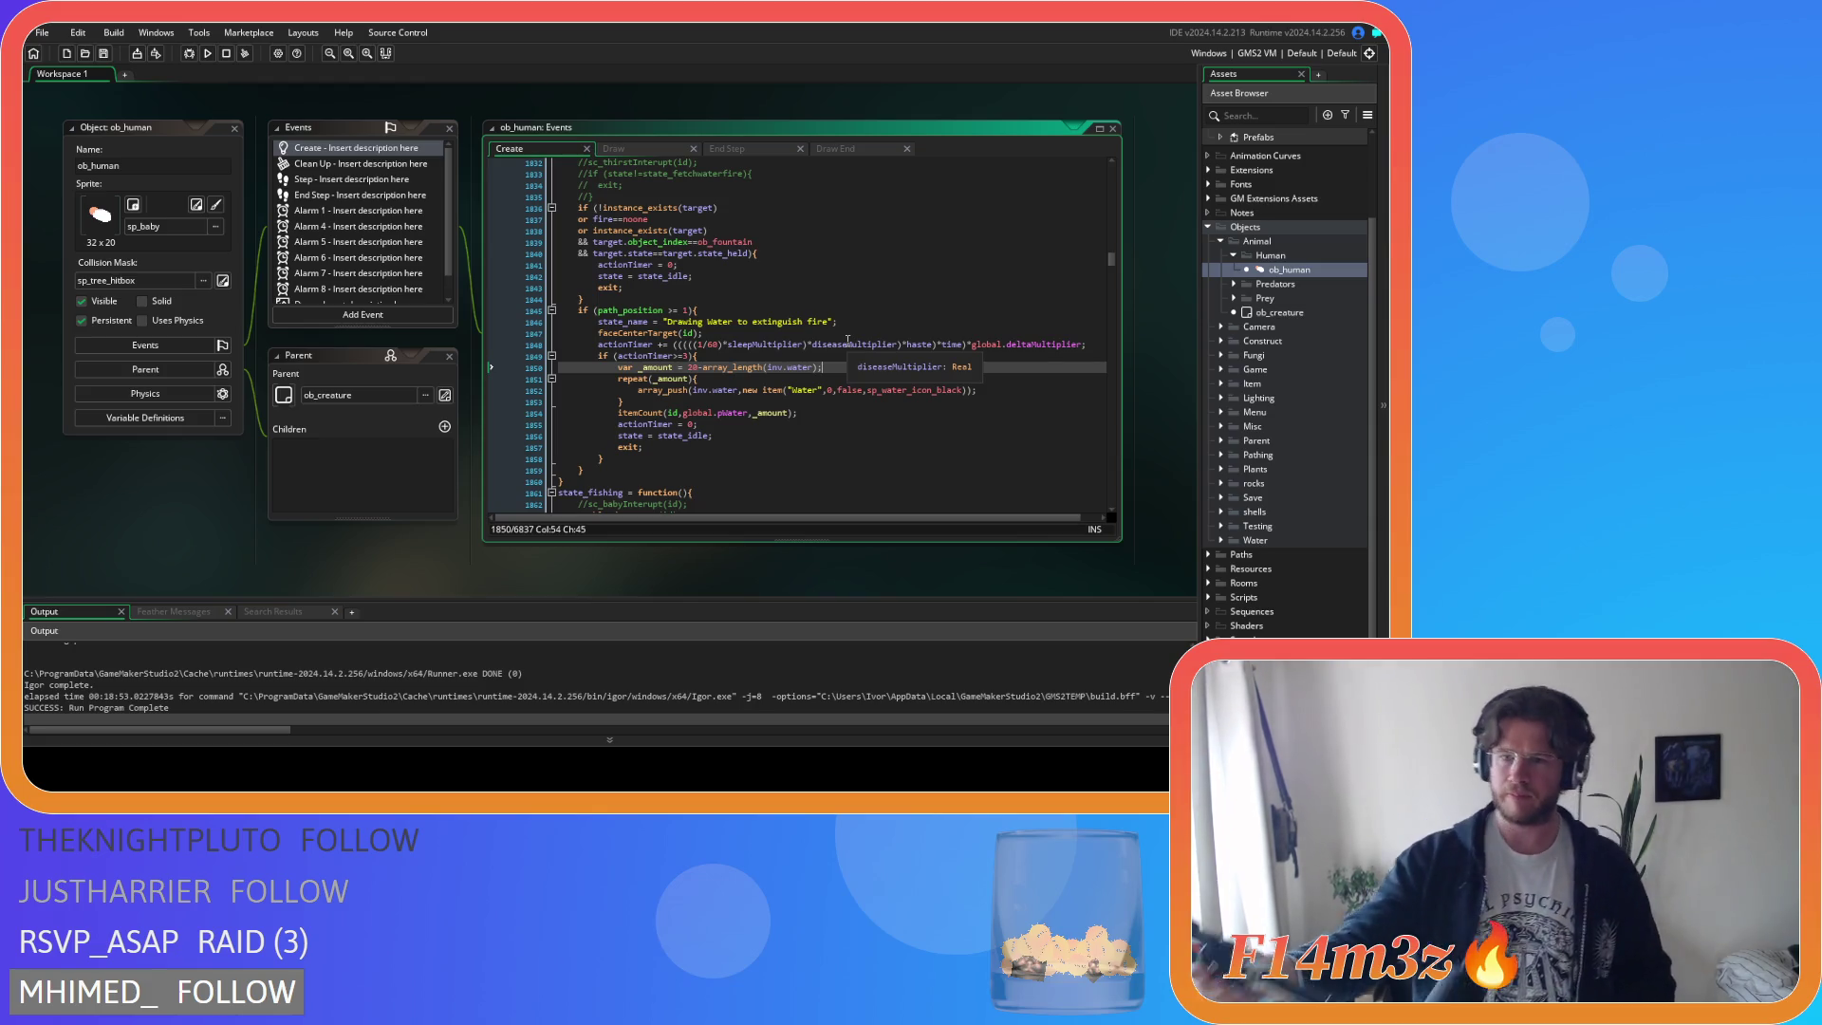
# Inspect the water inventory length calls and place the caret above the fire-water state.
pyautogui.click(797, 321)
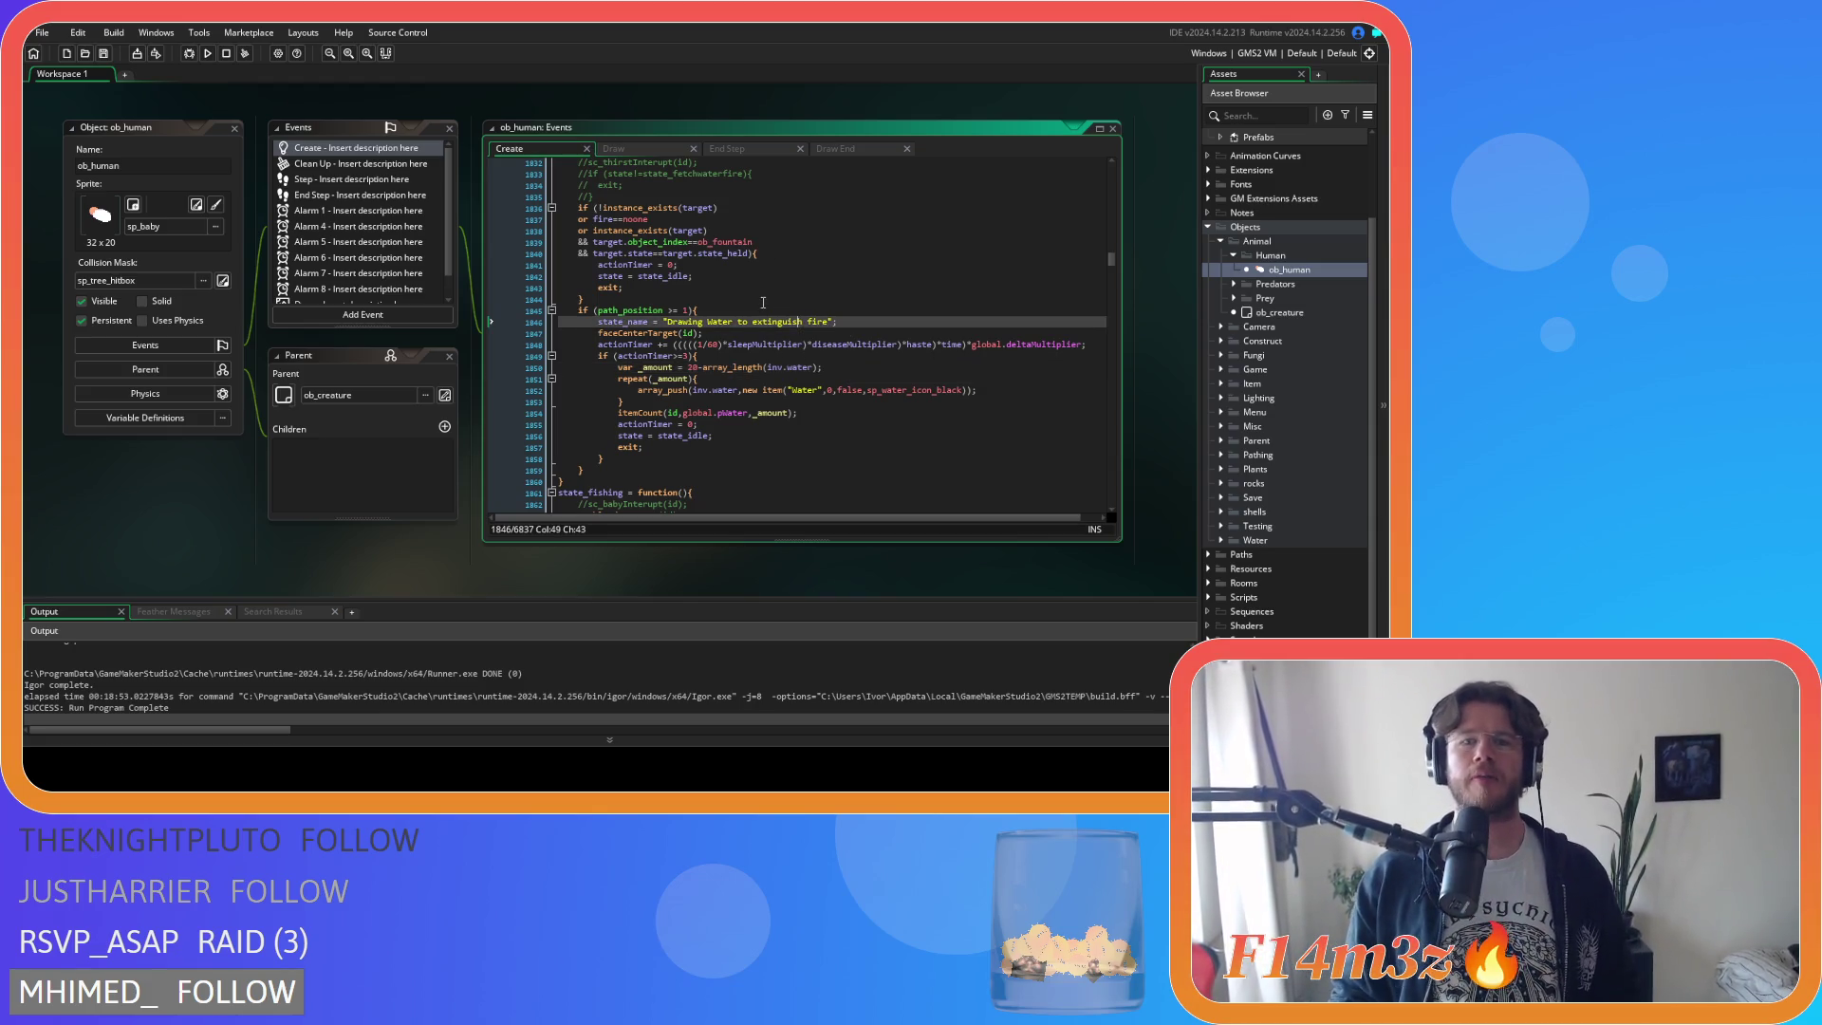
pyautogui.click(795, 367)
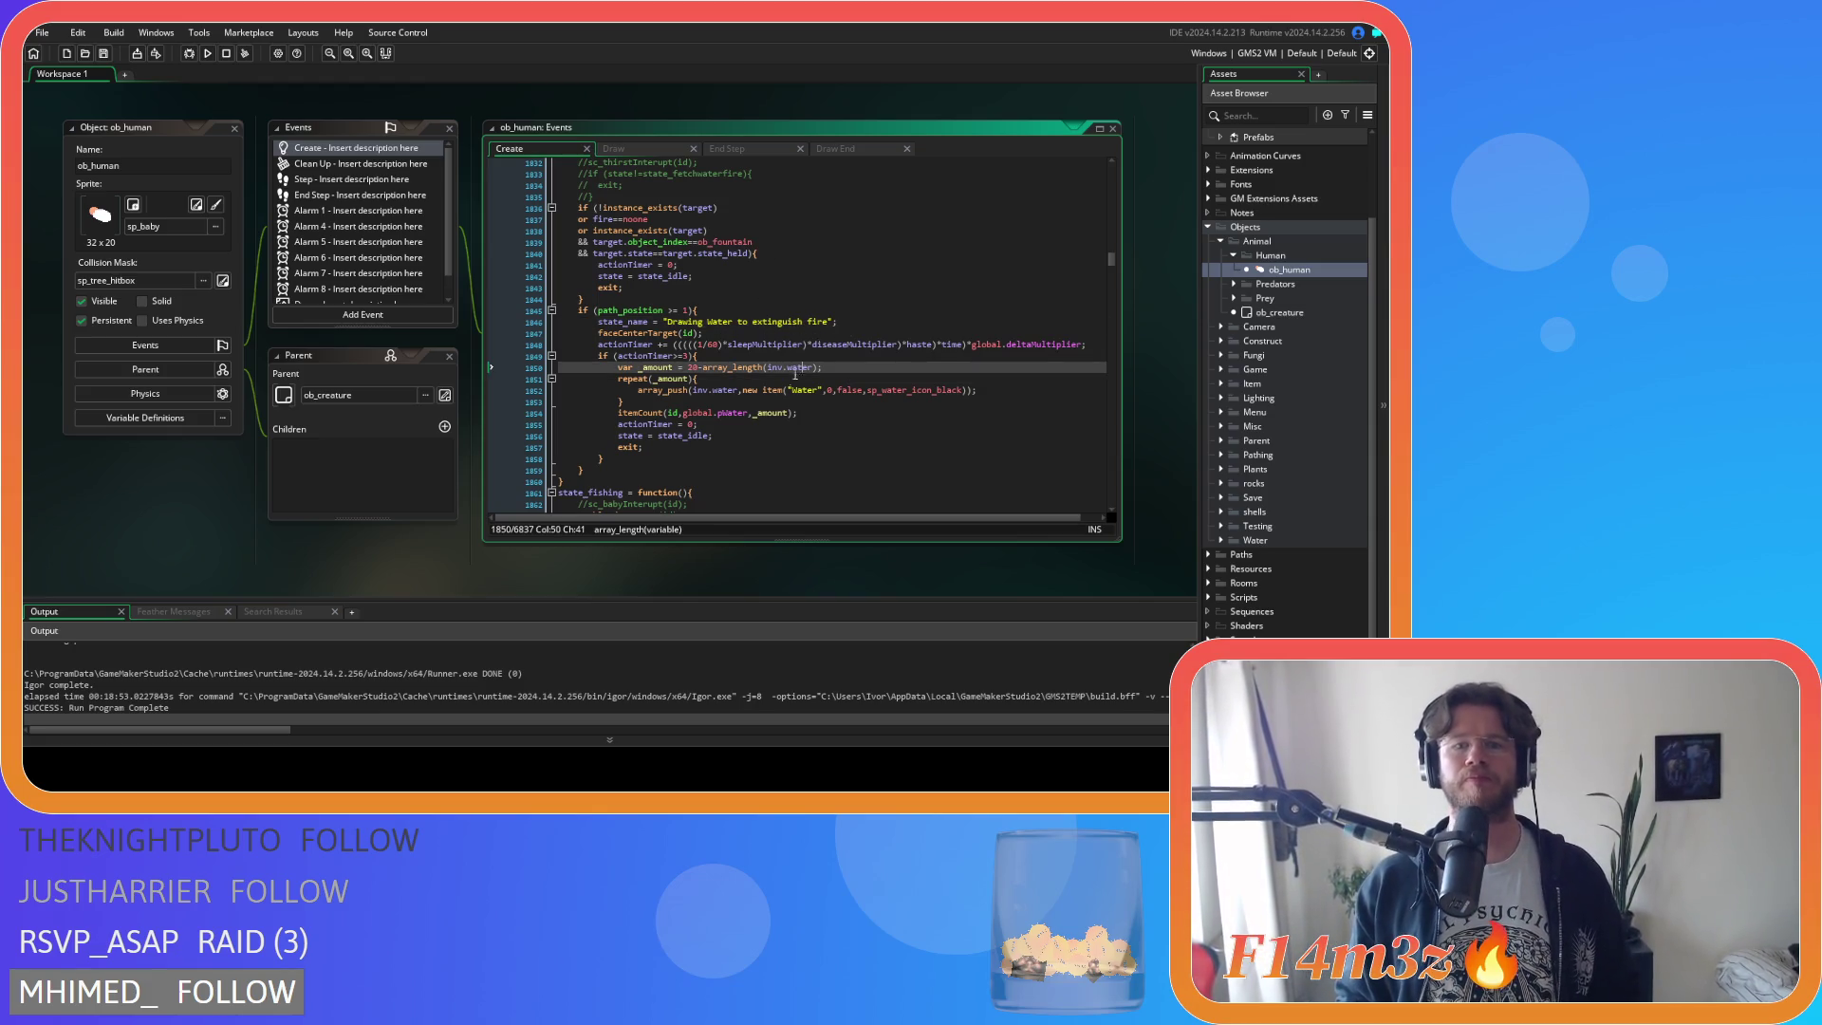
pyautogui.click(755, 322)
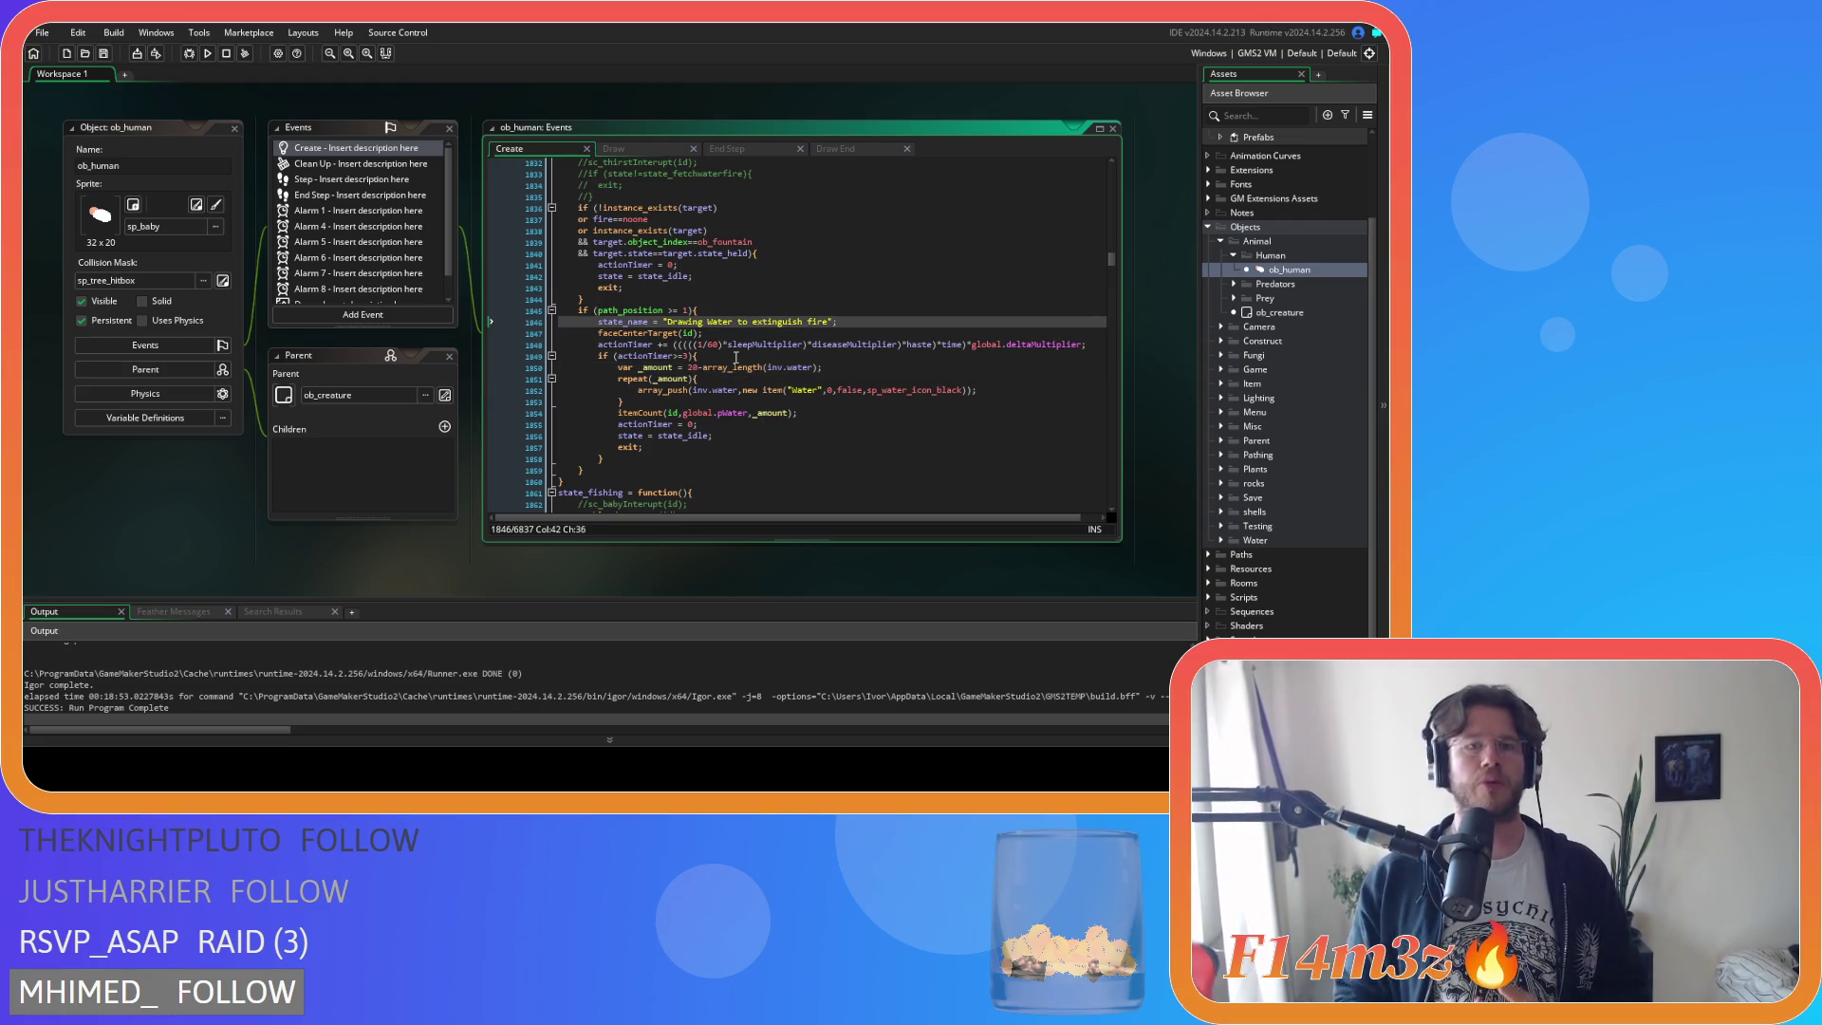
pyautogui.click(850, 288)
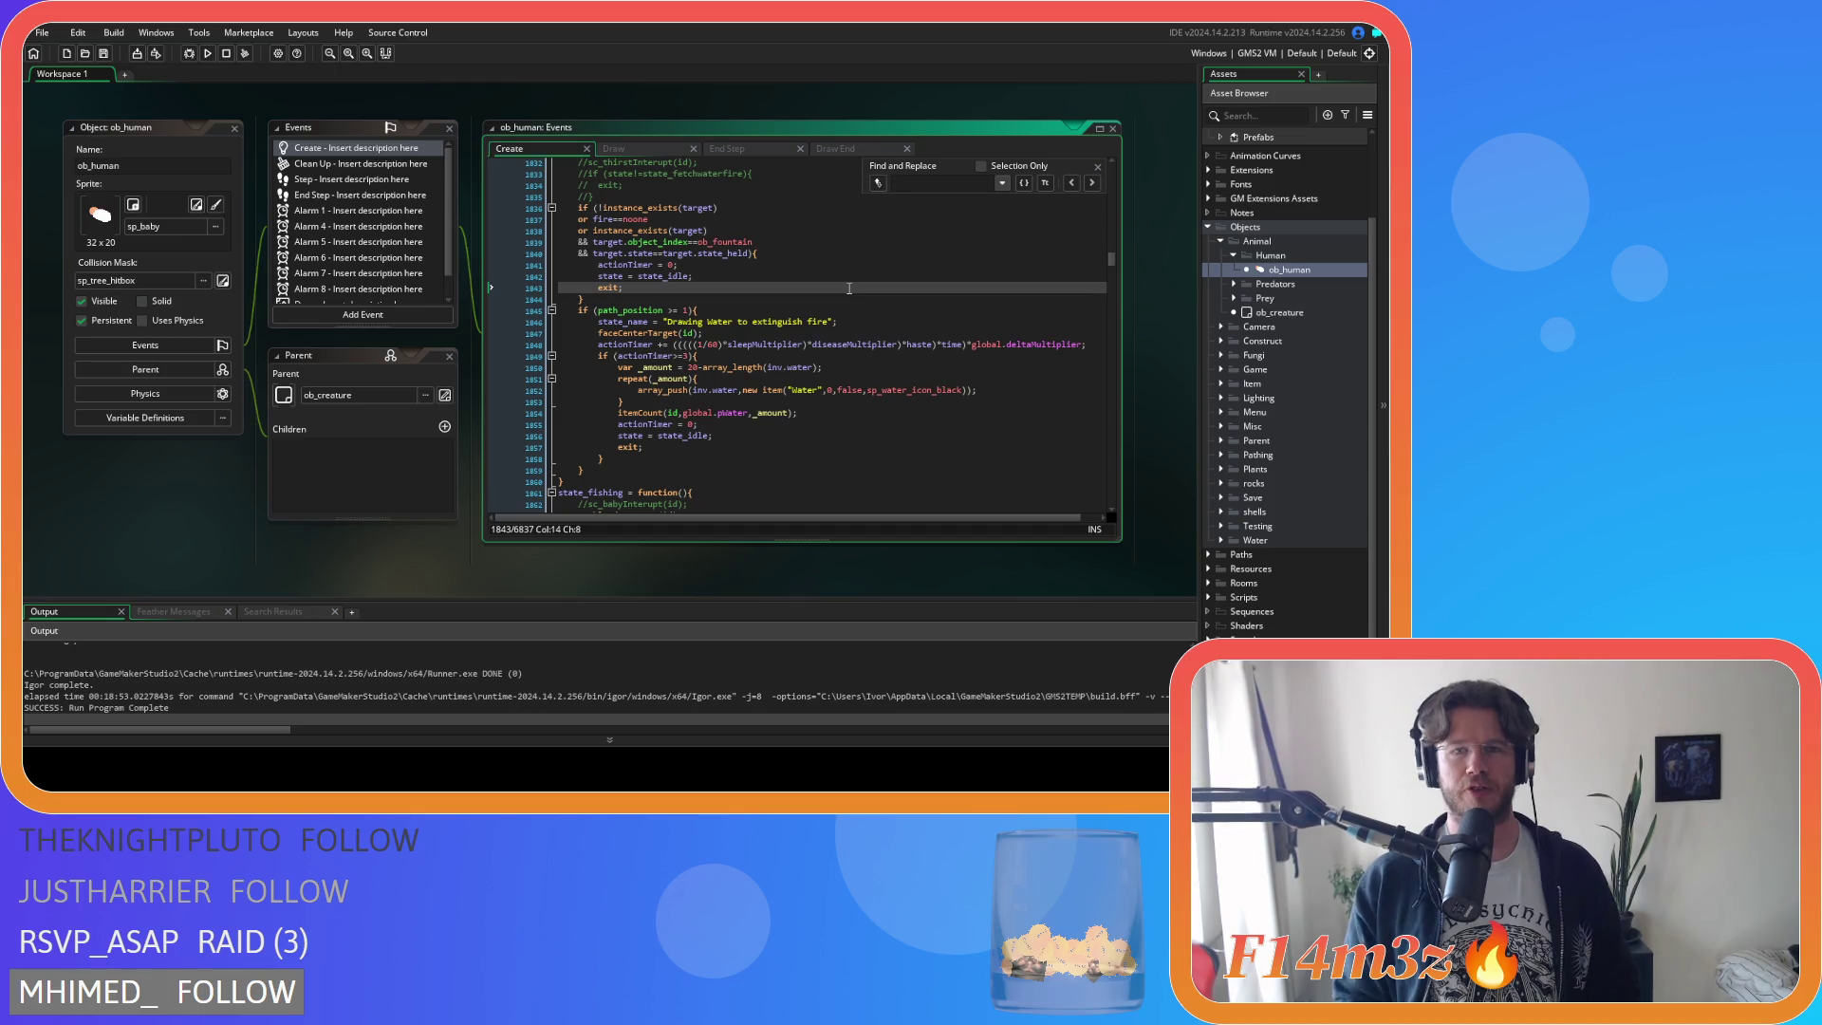
# Find state_withdrawwaterfire and change its first <19 water check to 20.
pyautogui.hotkey('ctrl', 'f')
pyautogui.write('state_wit')
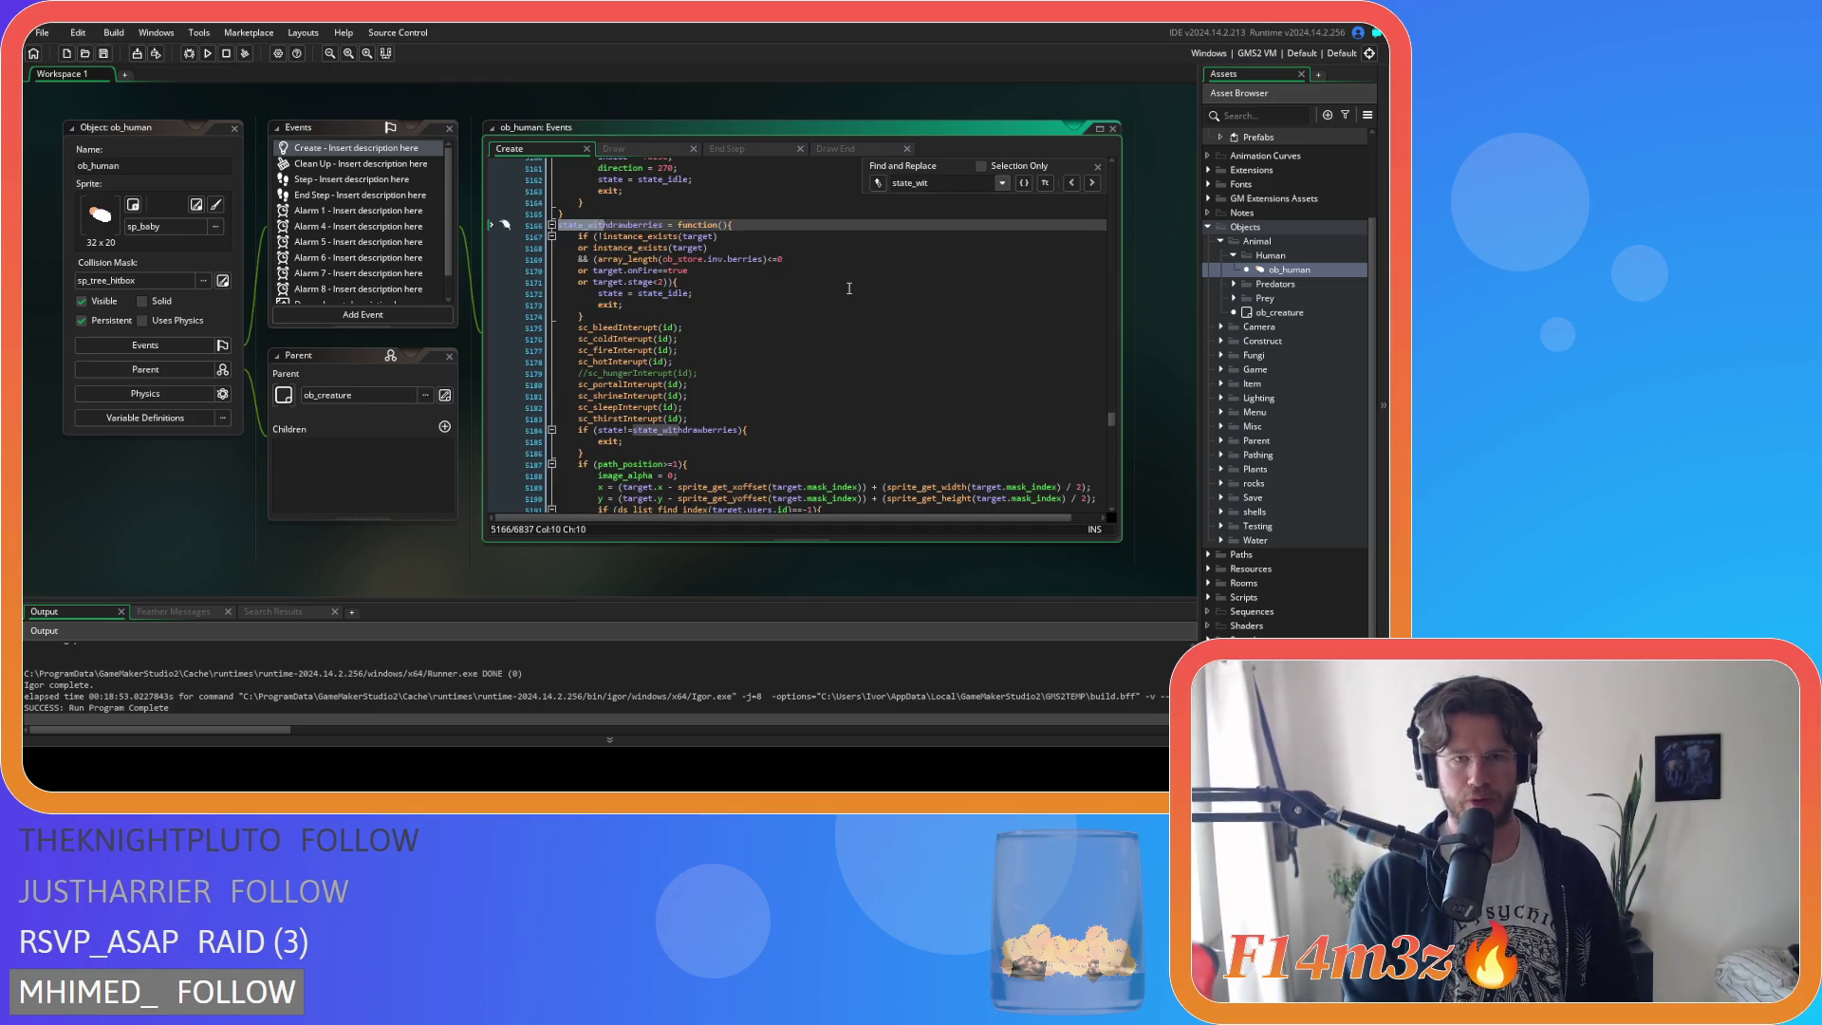
pyautogui.write('hdrawwater')
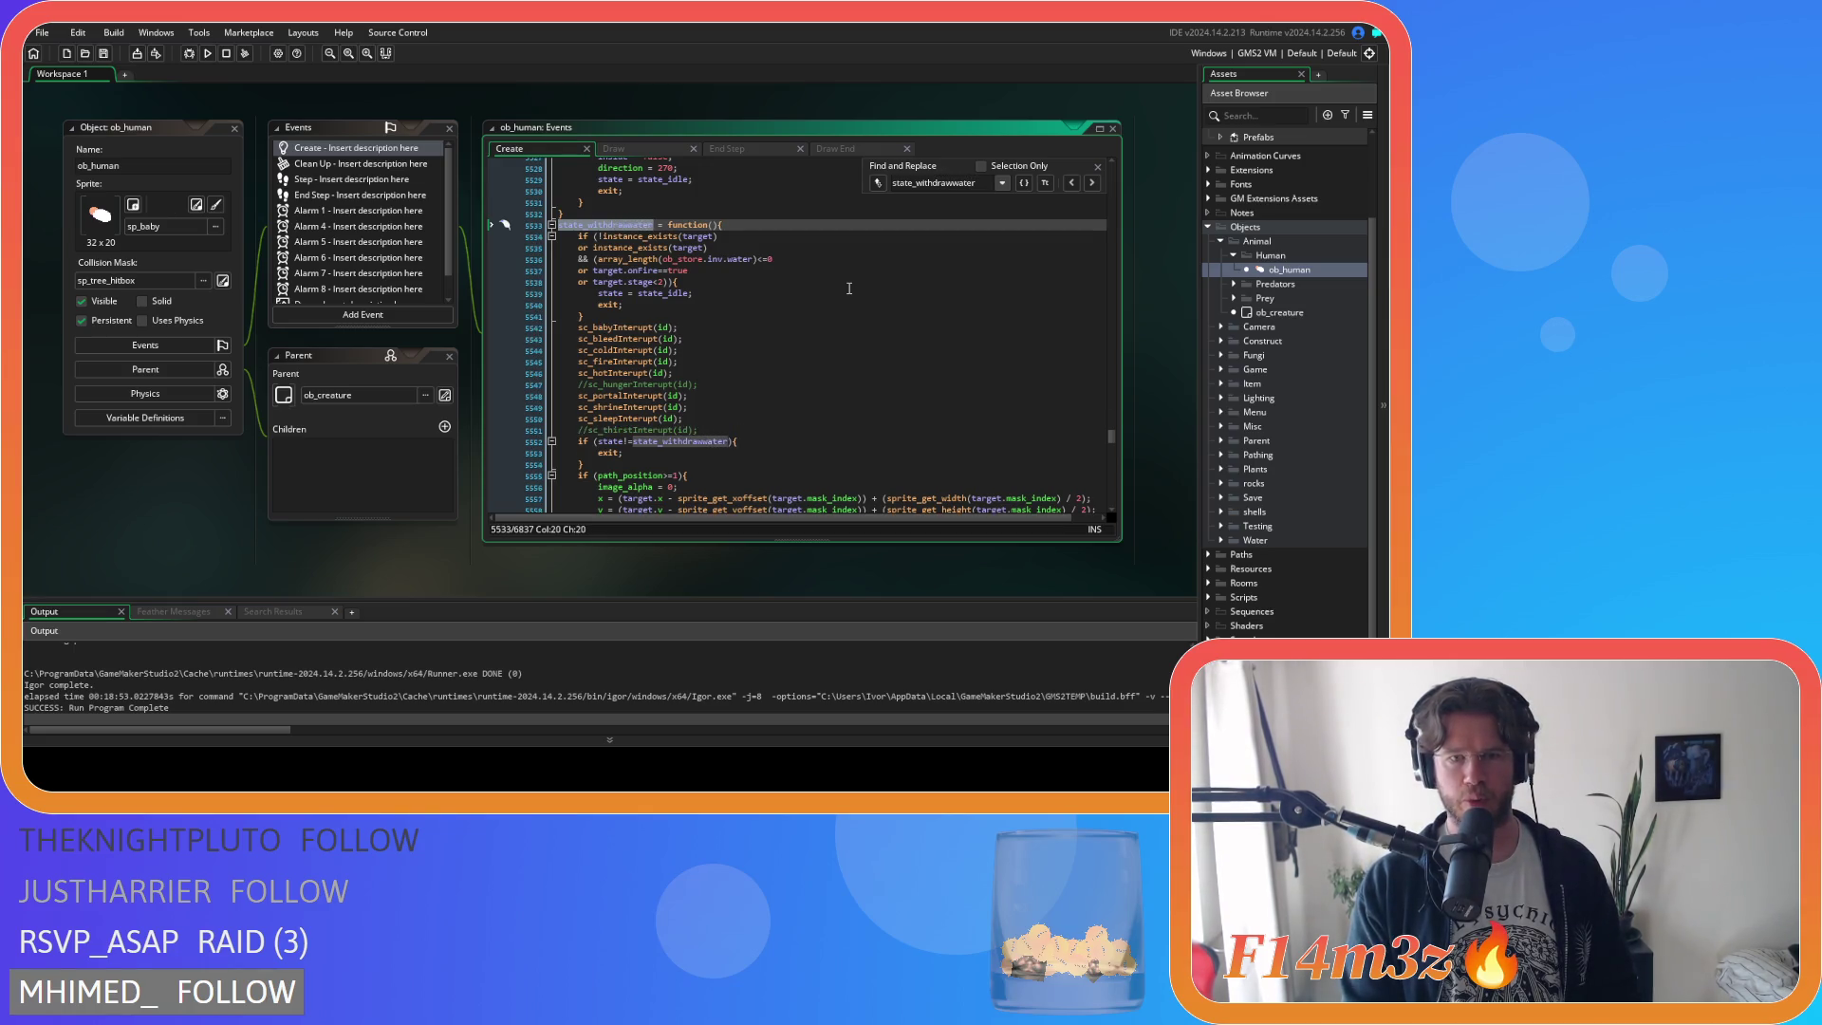
pyautogui.write('fire')
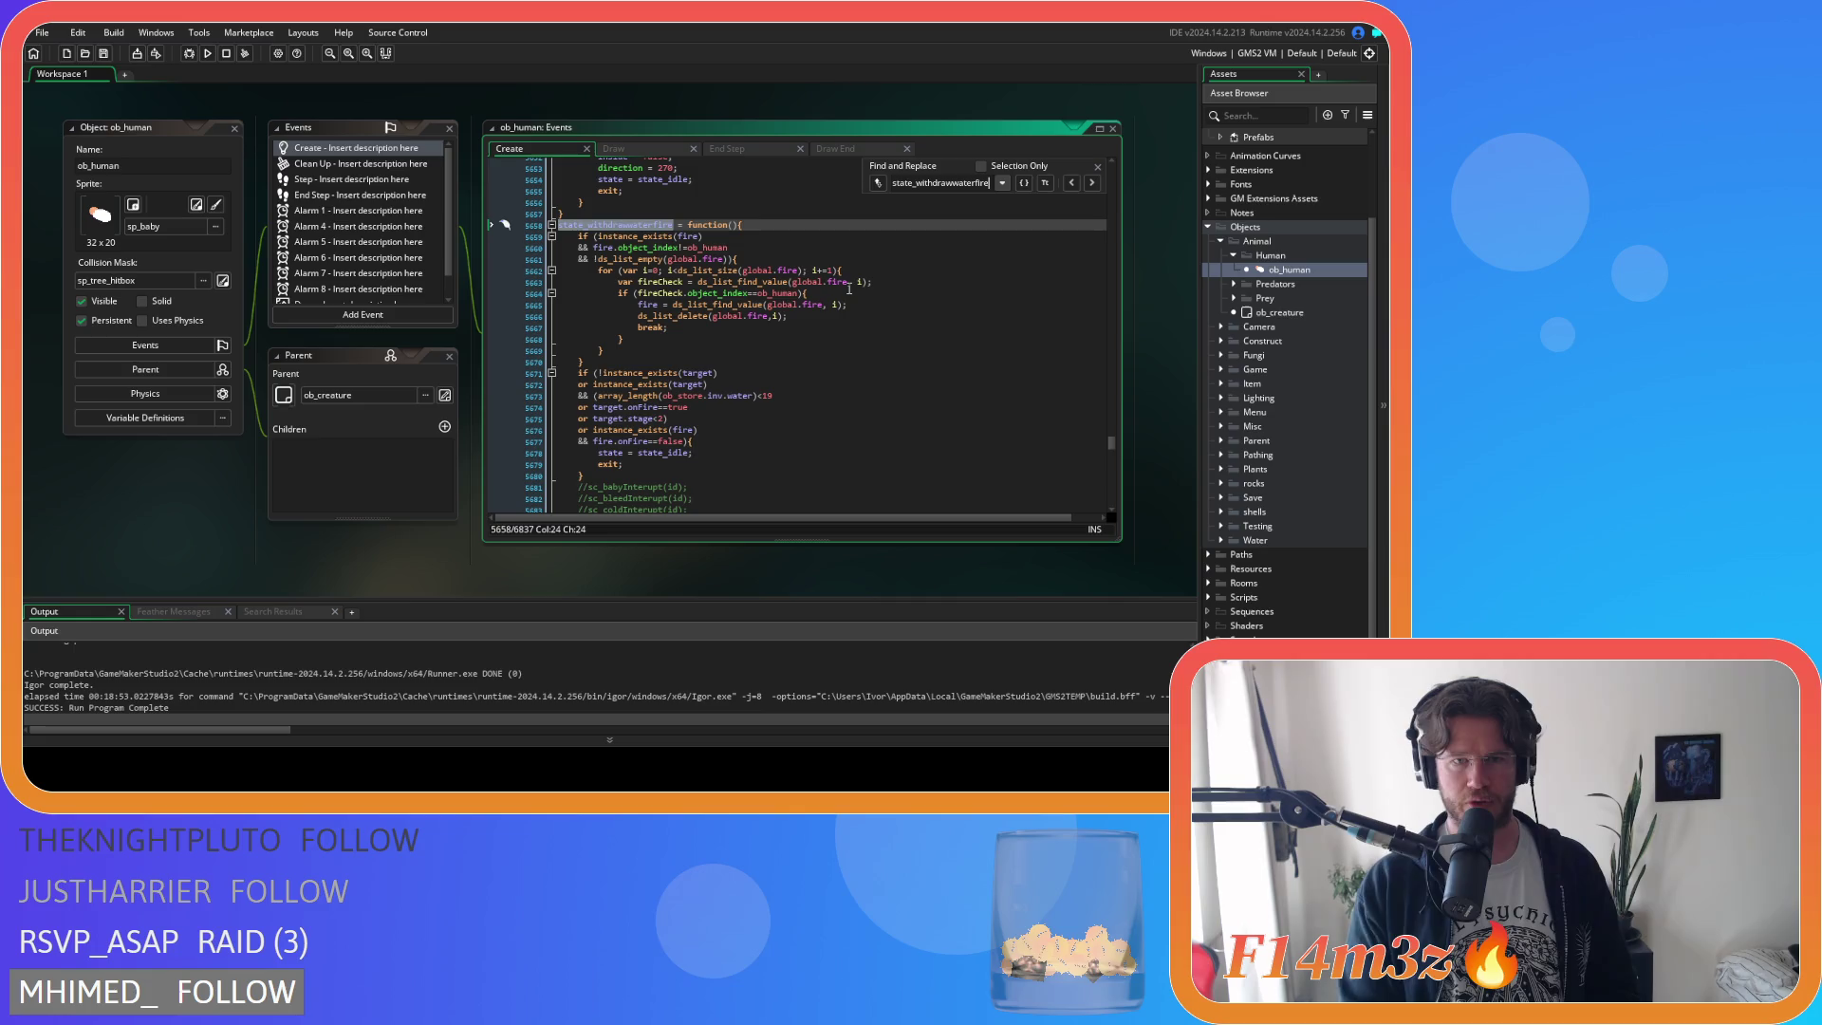
pyautogui.click(1097, 167)
pyautogui.click(825, 442)
pyautogui.scroll(-3, 824, 442)
pyautogui.doubleClick(766, 310)
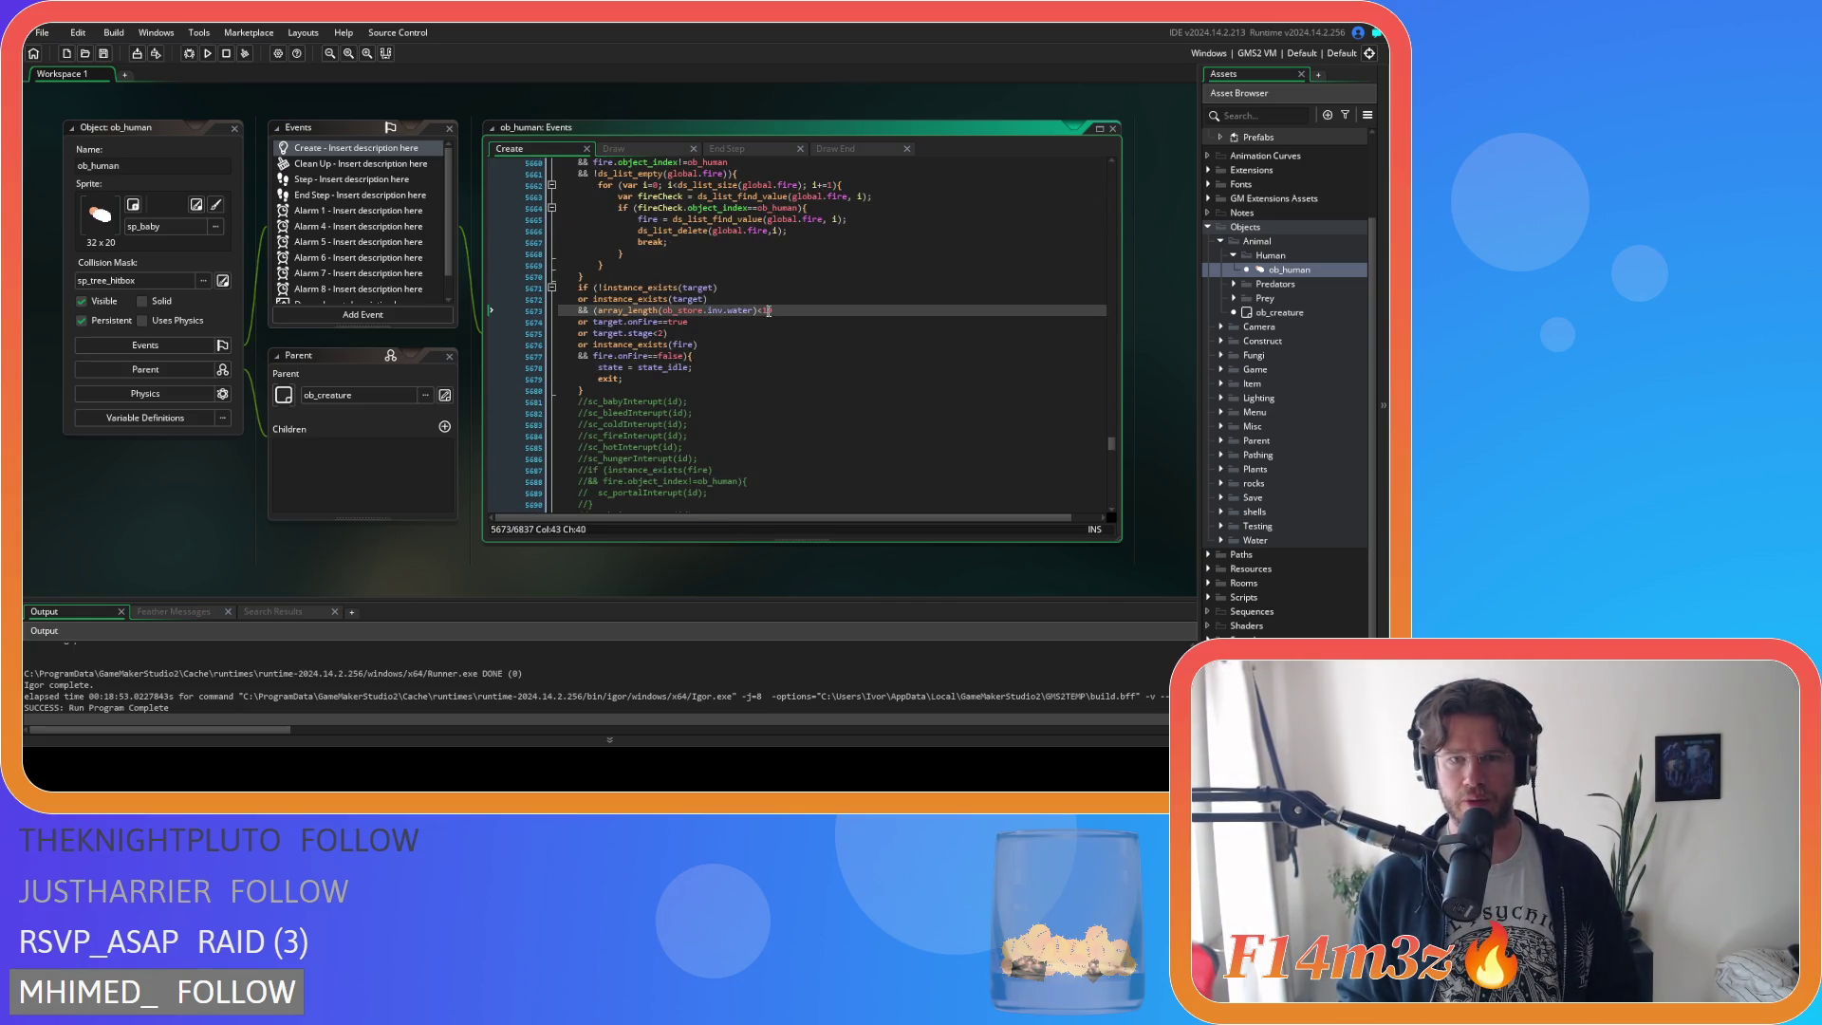
pyautogui.write('20')
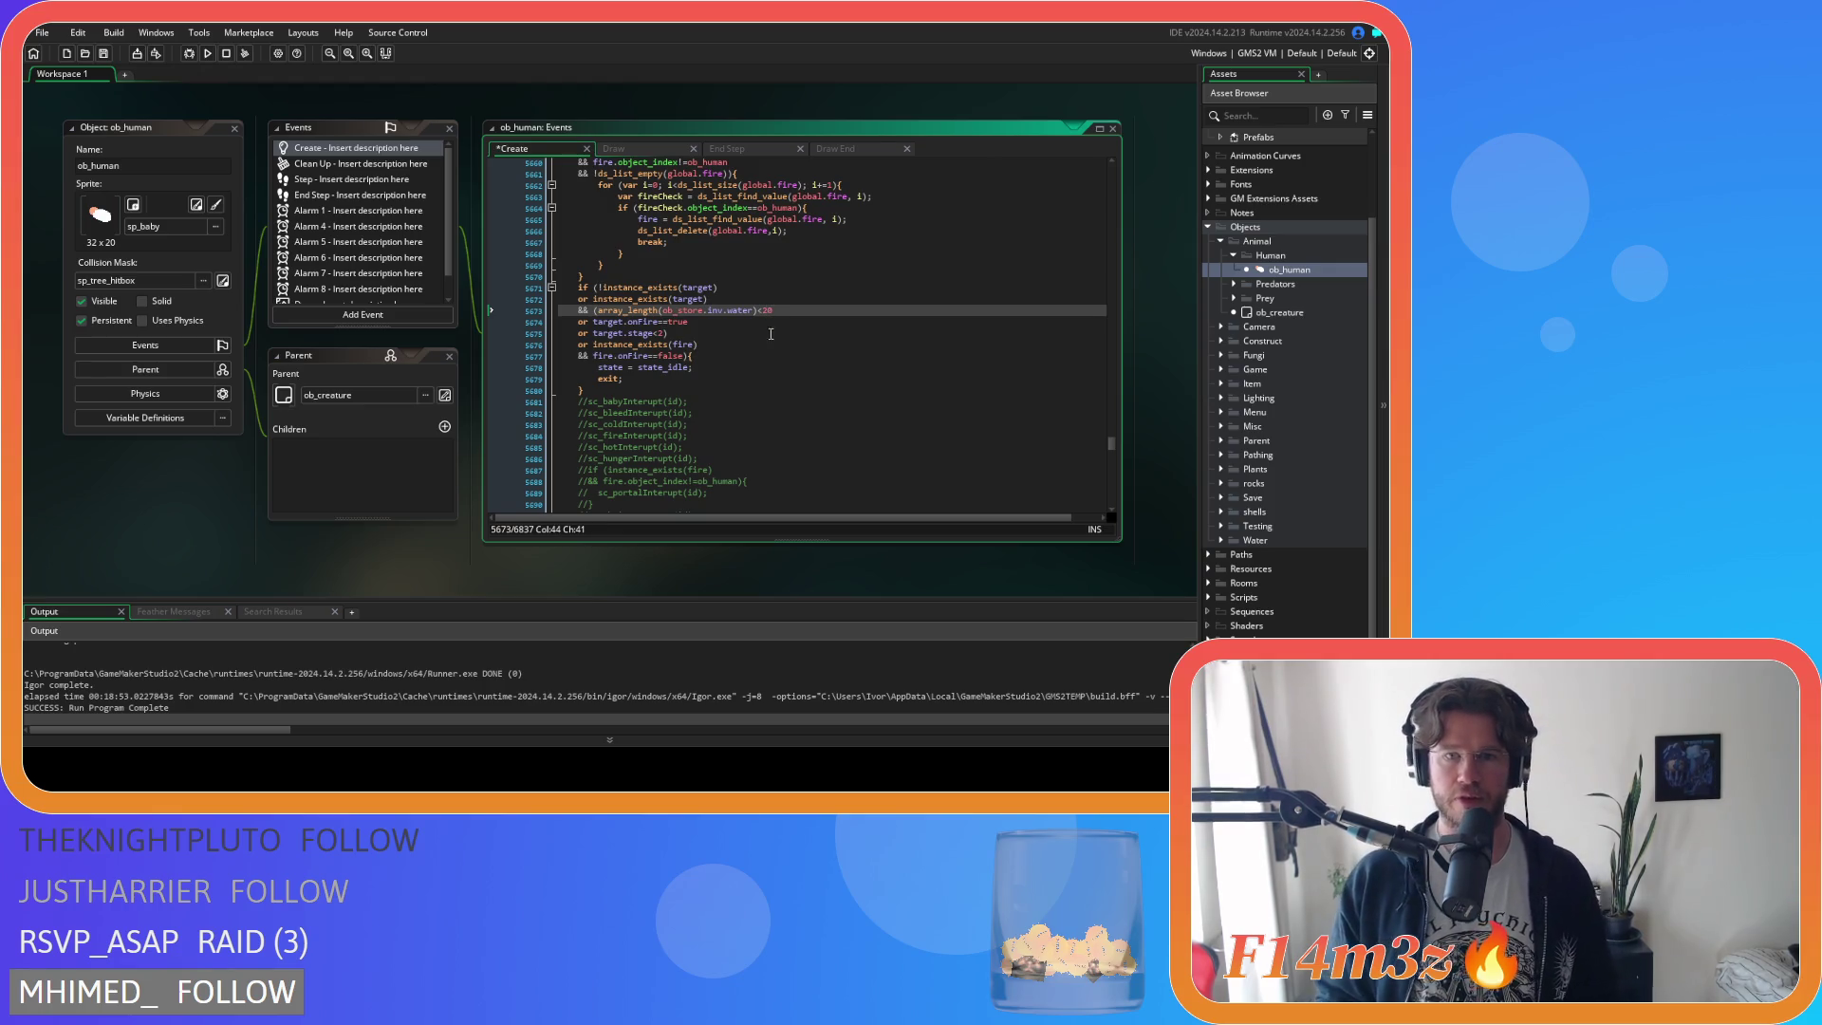
pyautogui.click(769, 330)
# Change the second <19 water check to 20 and save the Create event.
pyautogui.scroll(-8, 769, 328)
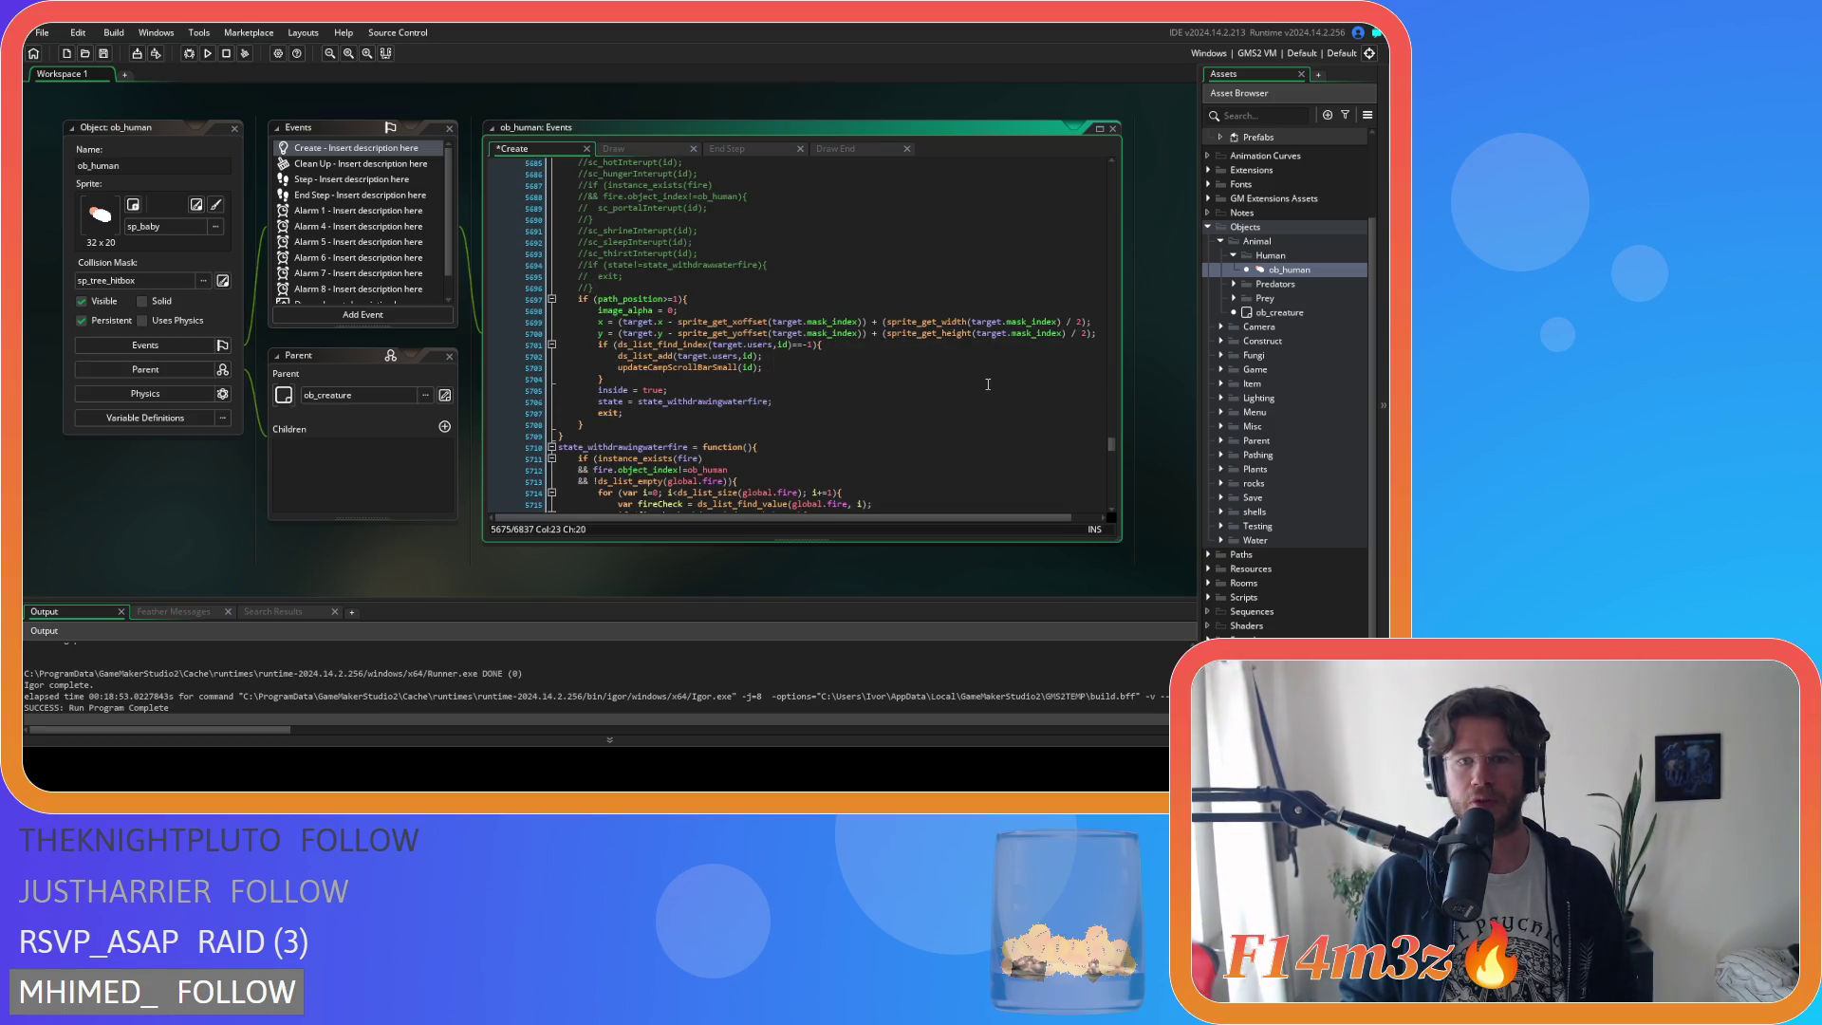
pyautogui.scroll(-5, 789, 360)
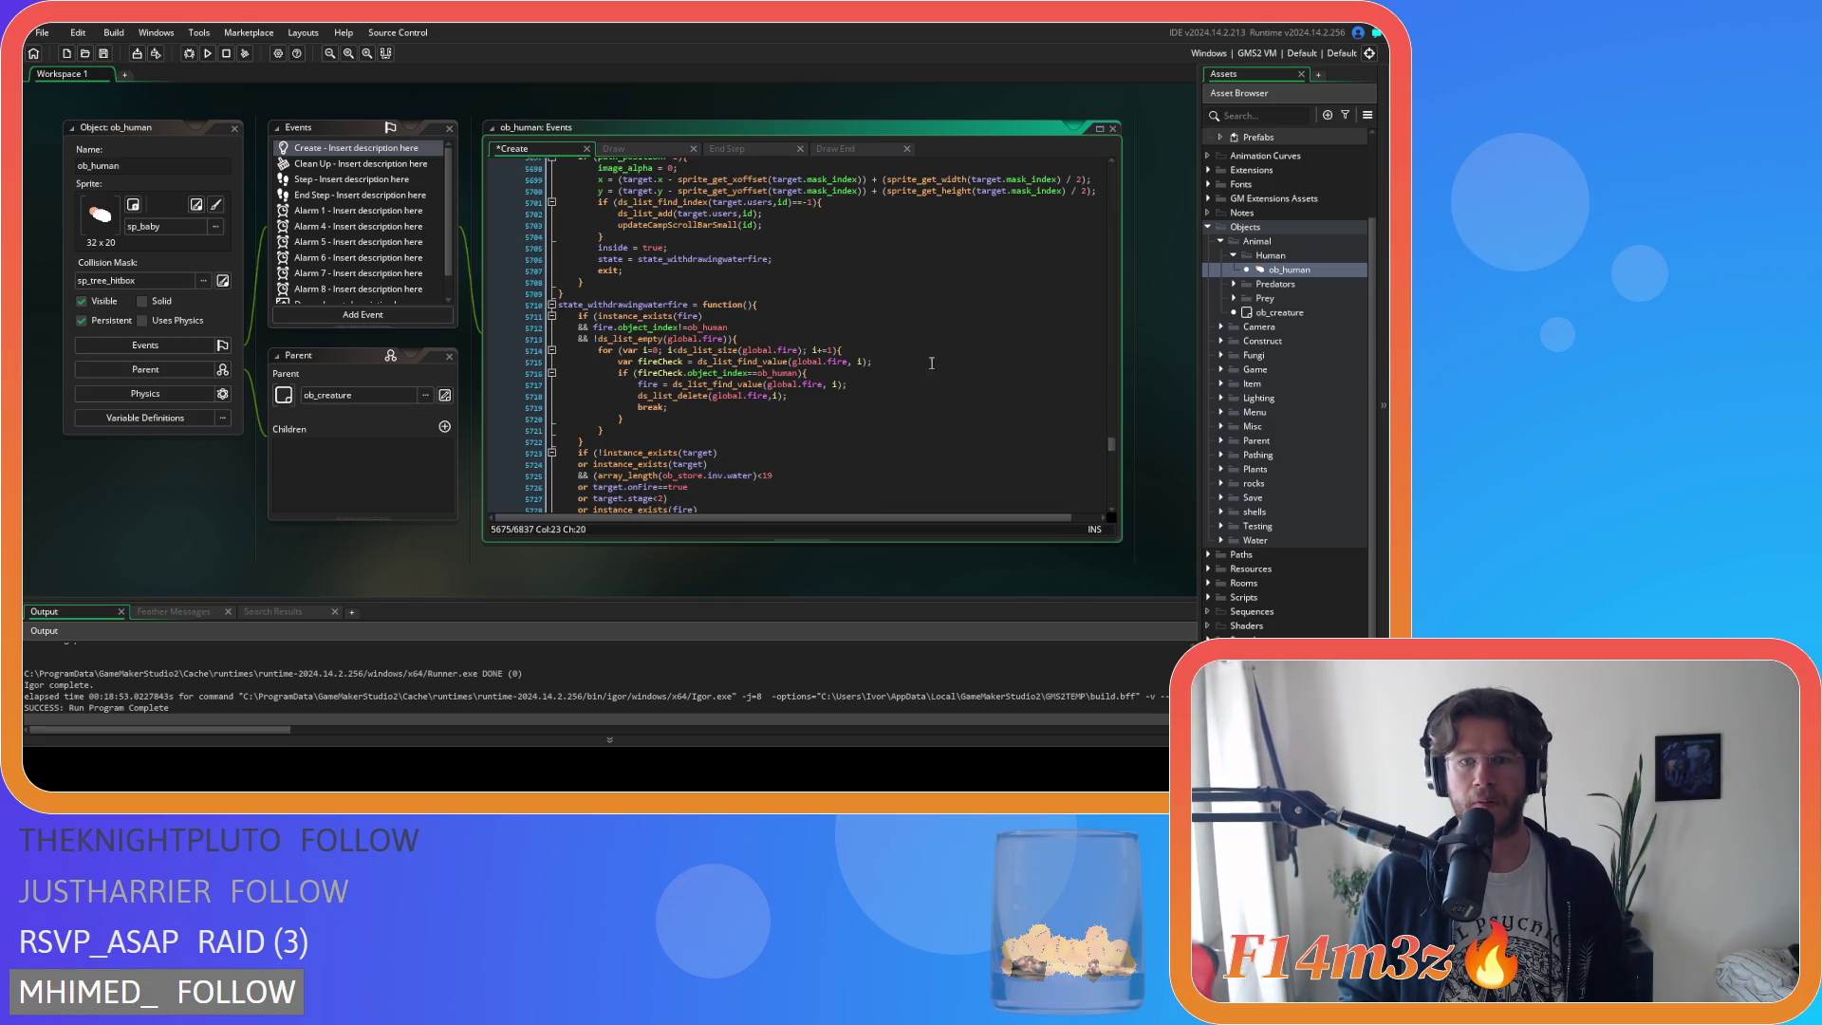
pyautogui.scroll(-2, 789, 360)
pyautogui.scroll(-1, 789, 360)
pyautogui.doubleClick(769, 363)
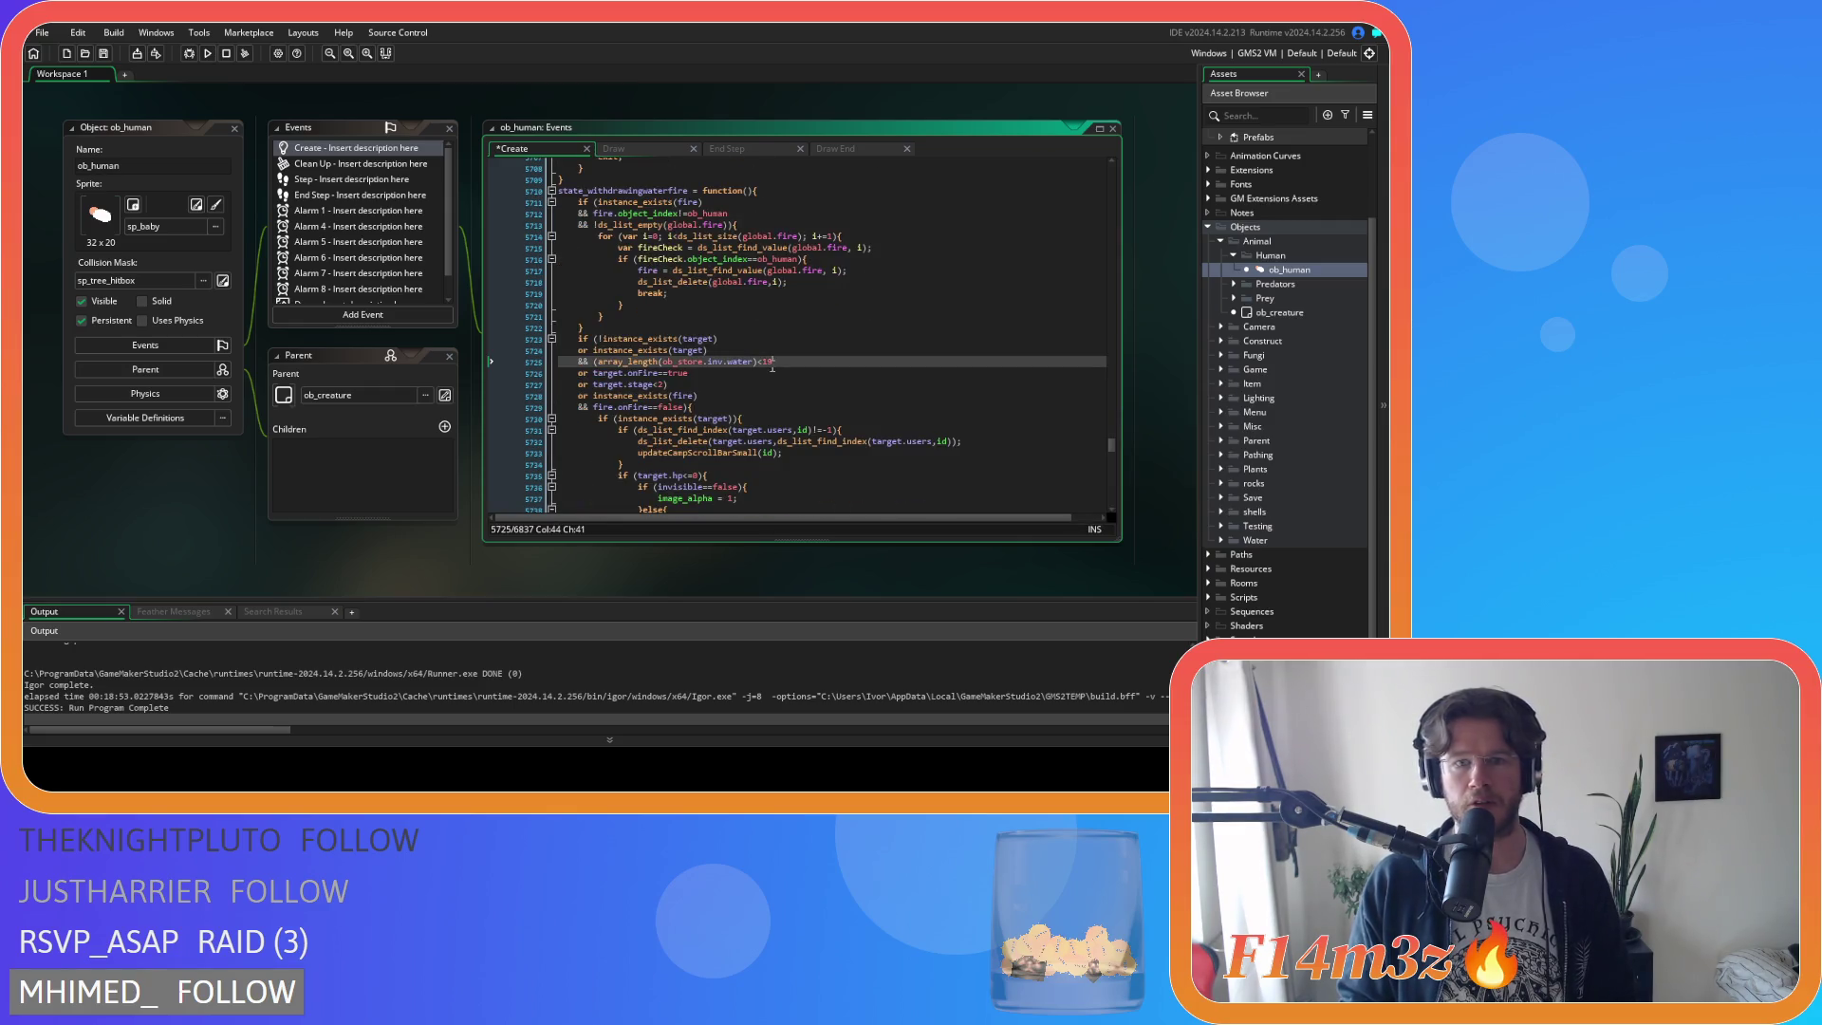
pyautogui.write('20')
pyautogui.hotkey('ctrl', 's')
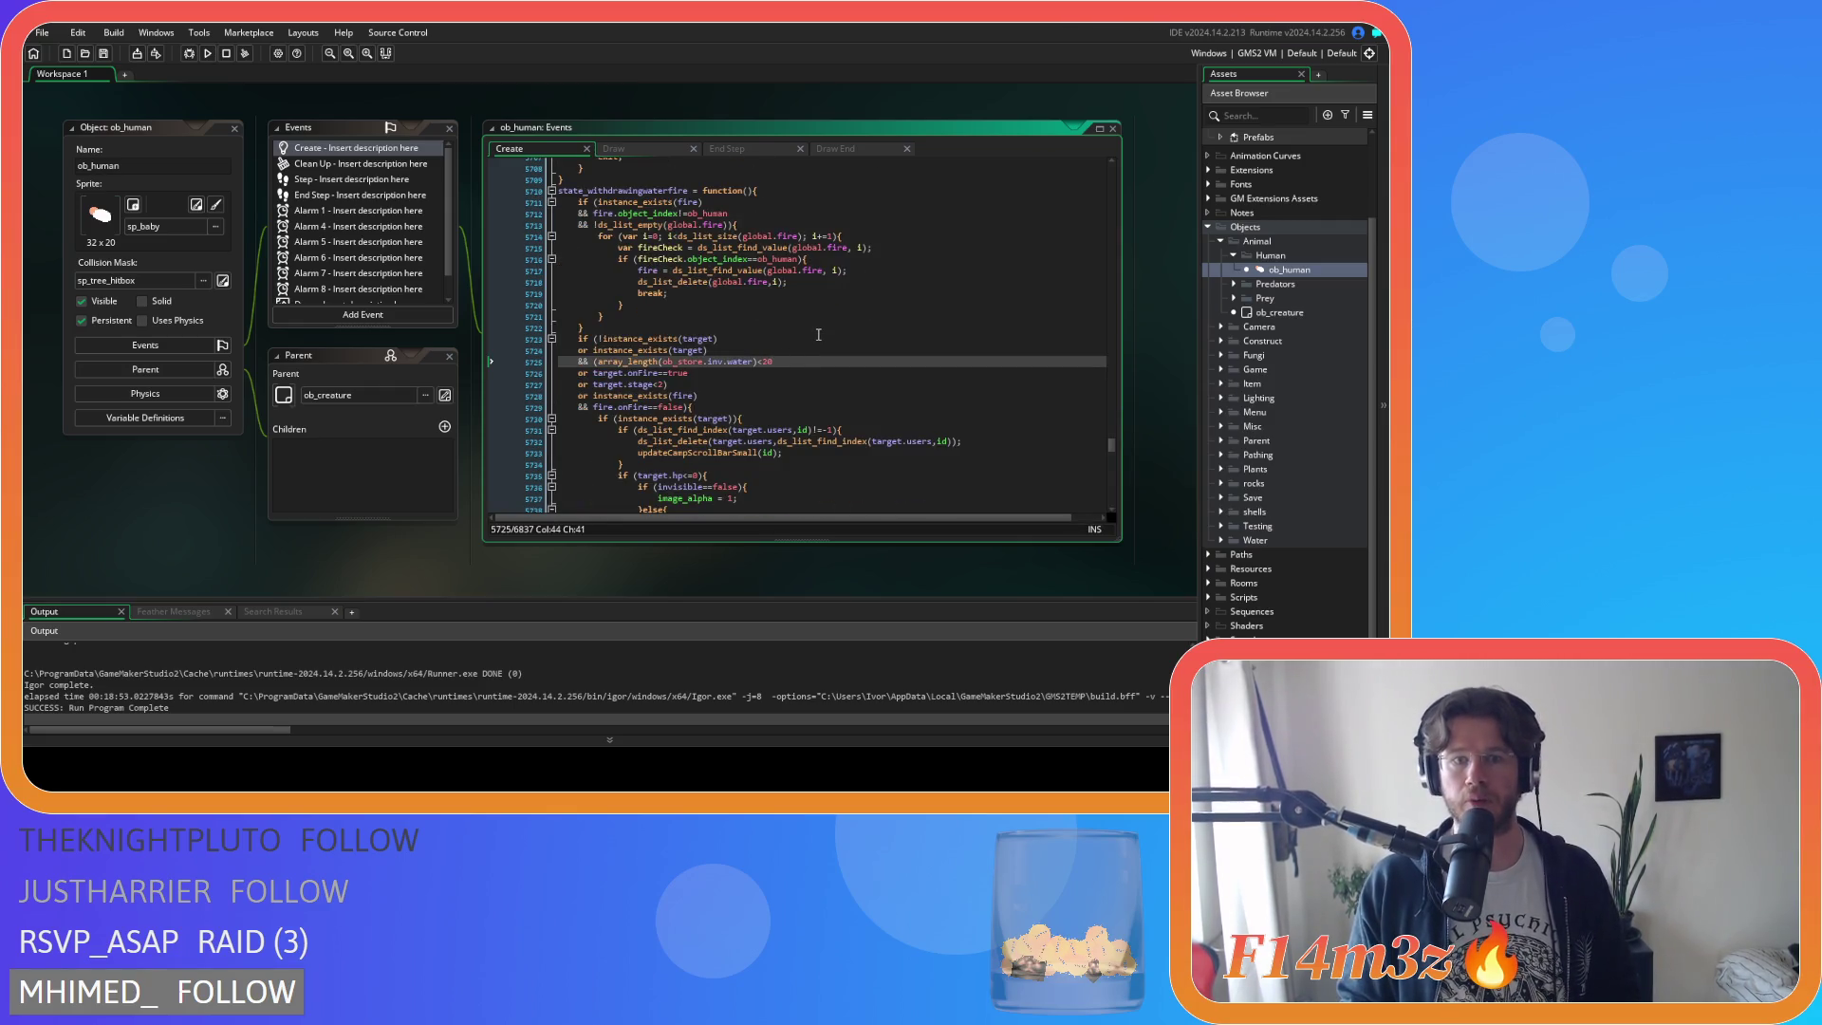
# Adjust the 19-array_length withdraw-amount formula to use 20.
pyautogui.scroll(-5, 818, 334)
pyautogui.scroll(-3, 818, 334)
pyautogui.scroll(3, 818, 332)
pyautogui.scroll(-8, 818, 333)
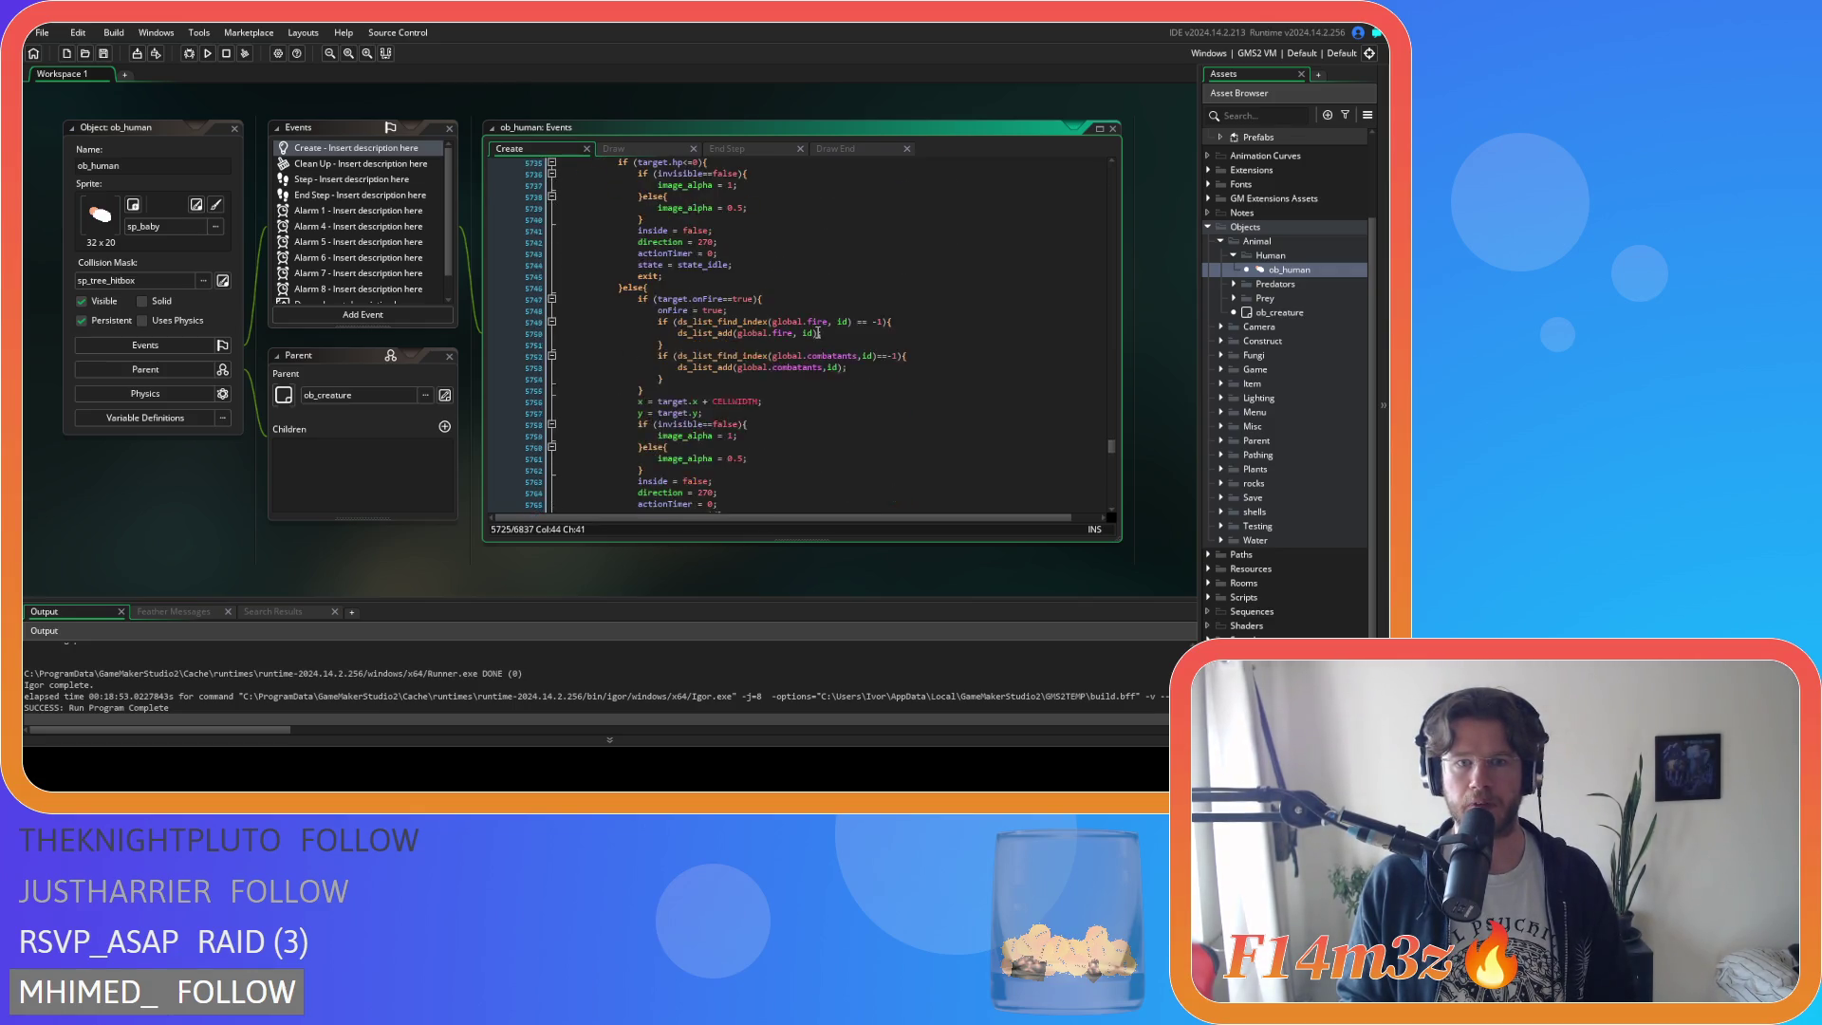
pyautogui.scroll(-10, 818, 332)
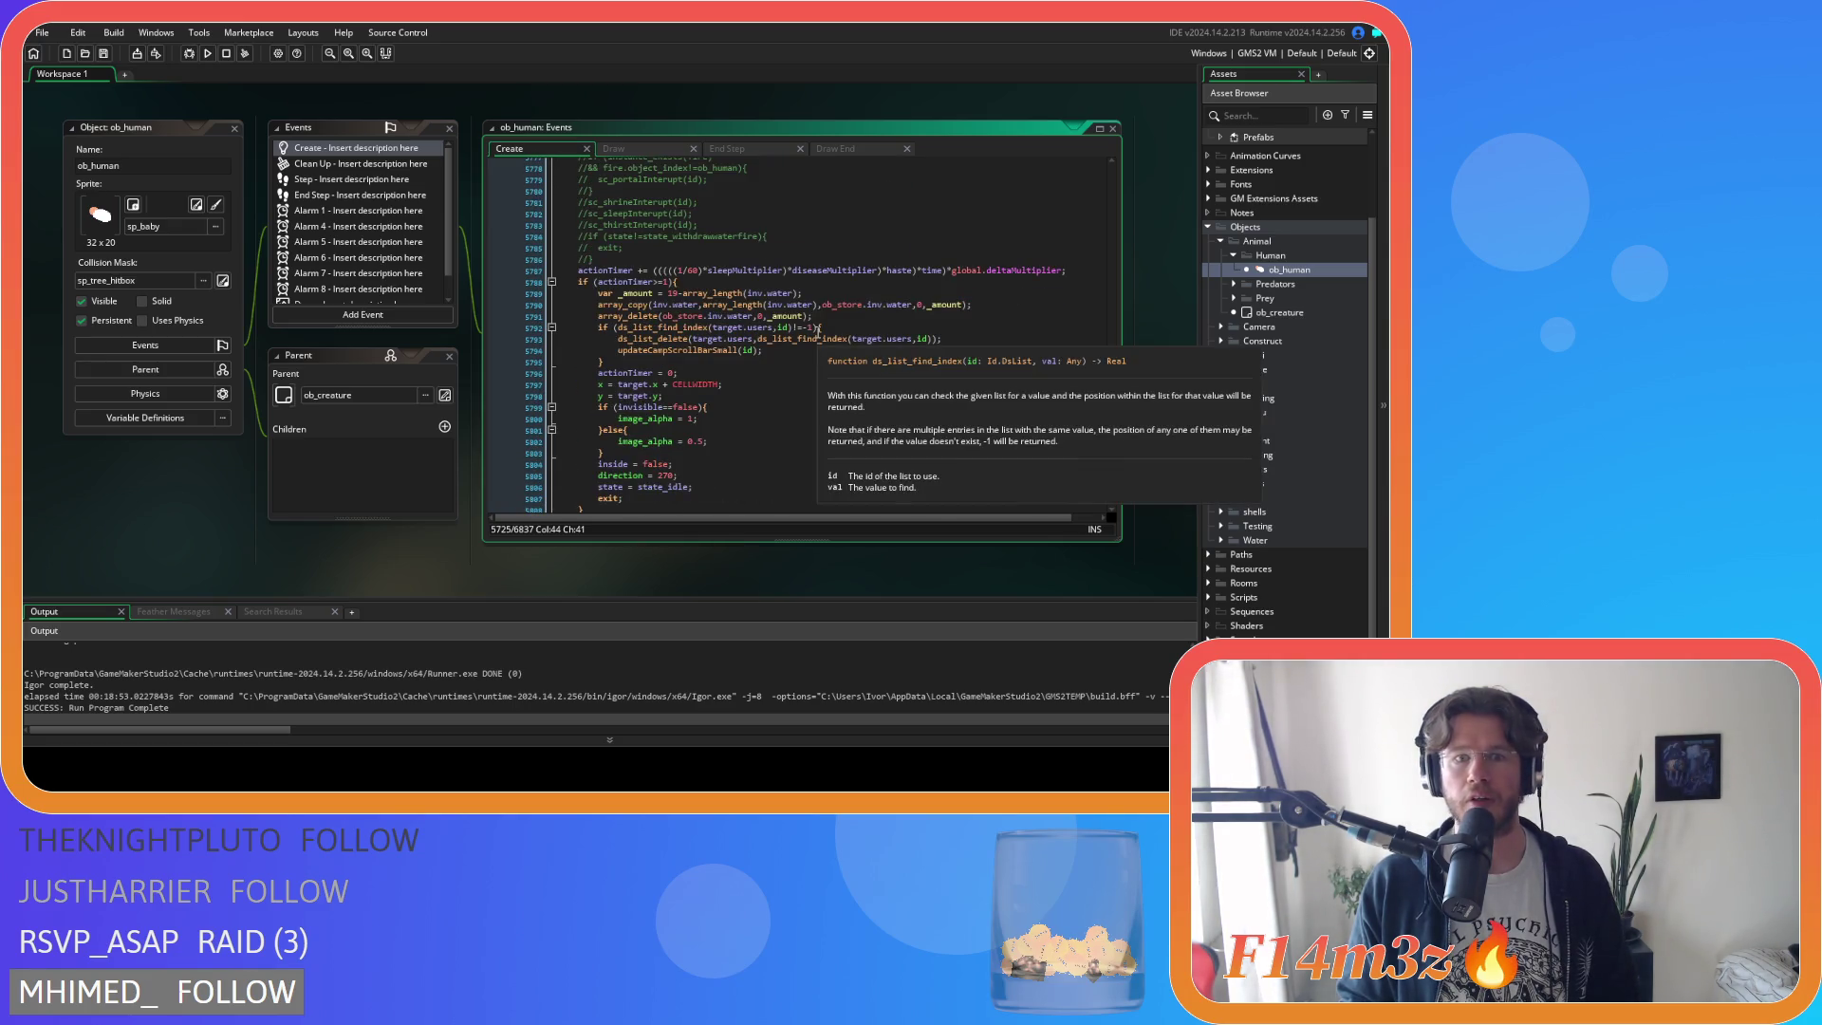
pyautogui.click(674, 294)
pyautogui.press('Delete')
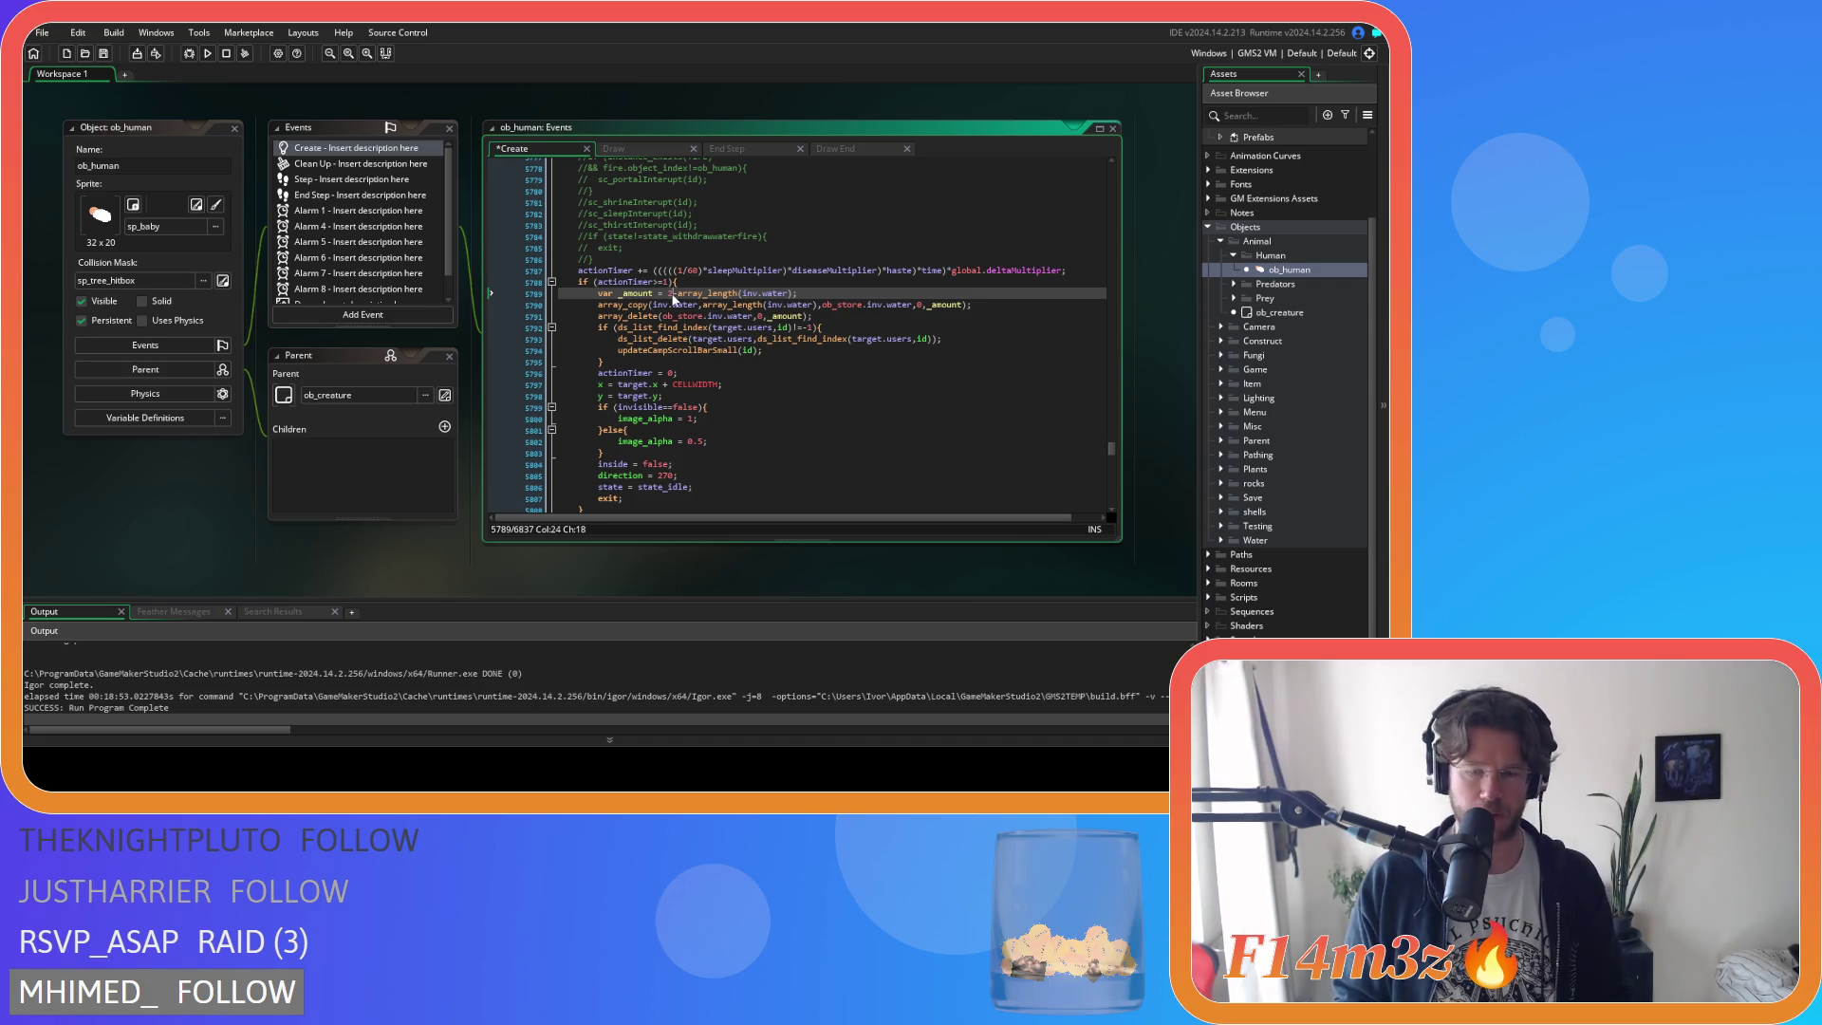
pyautogui.hotkey('ctrl', 'z')
pyautogui.moveTo(847, 305)
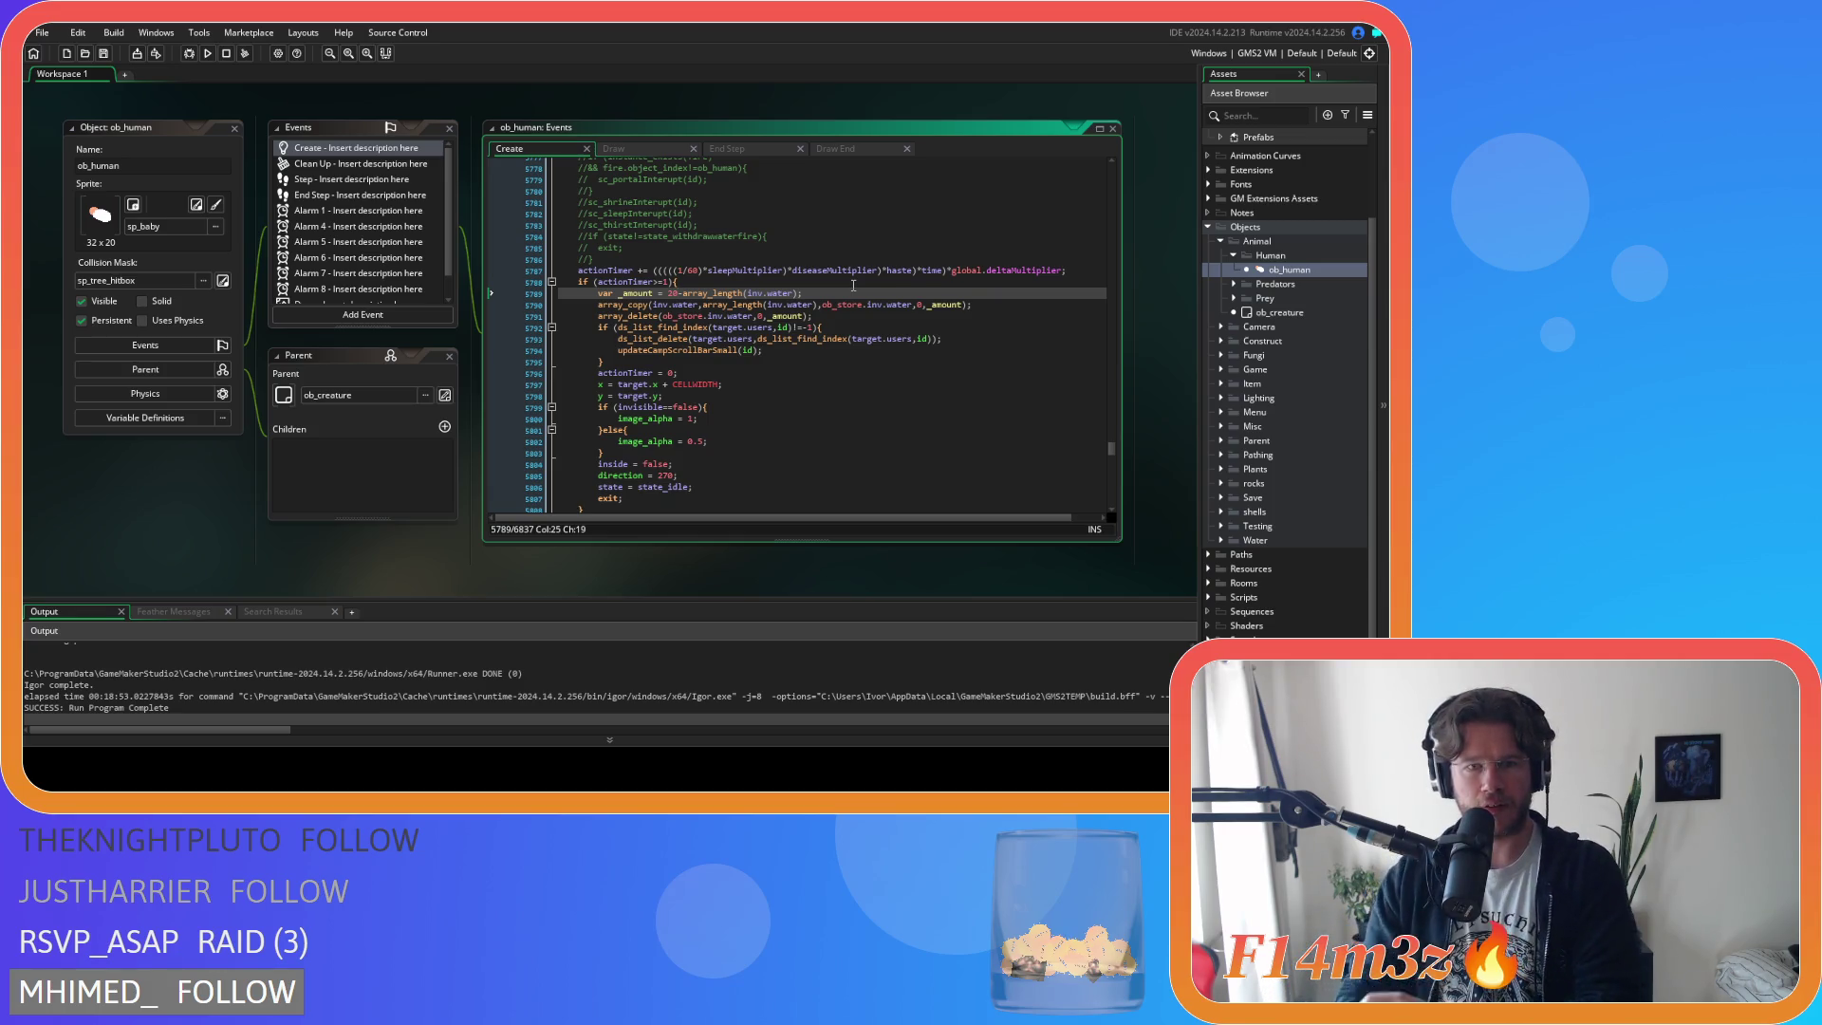
# Review the ds_list_find_index, array_delete and x position lines of the water withdrawal.
pyautogui.scroll(-1, 815, 406)
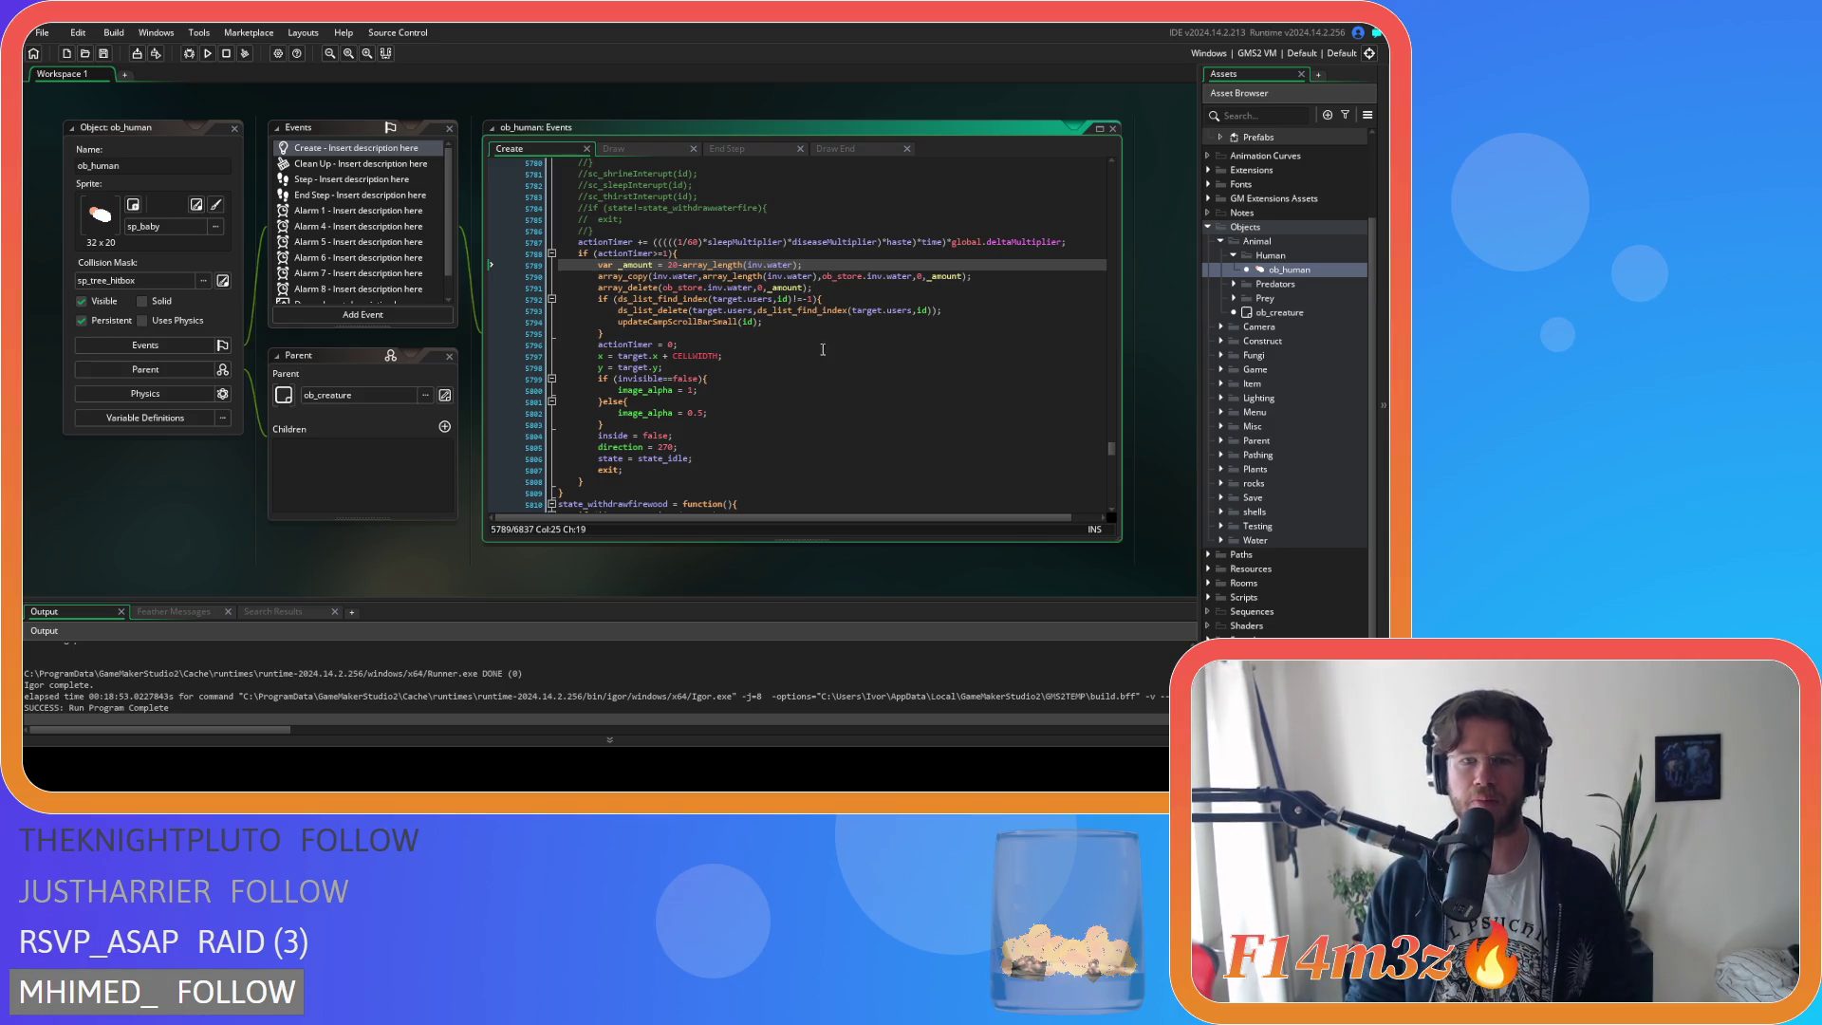
pyautogui.click(765, 313)
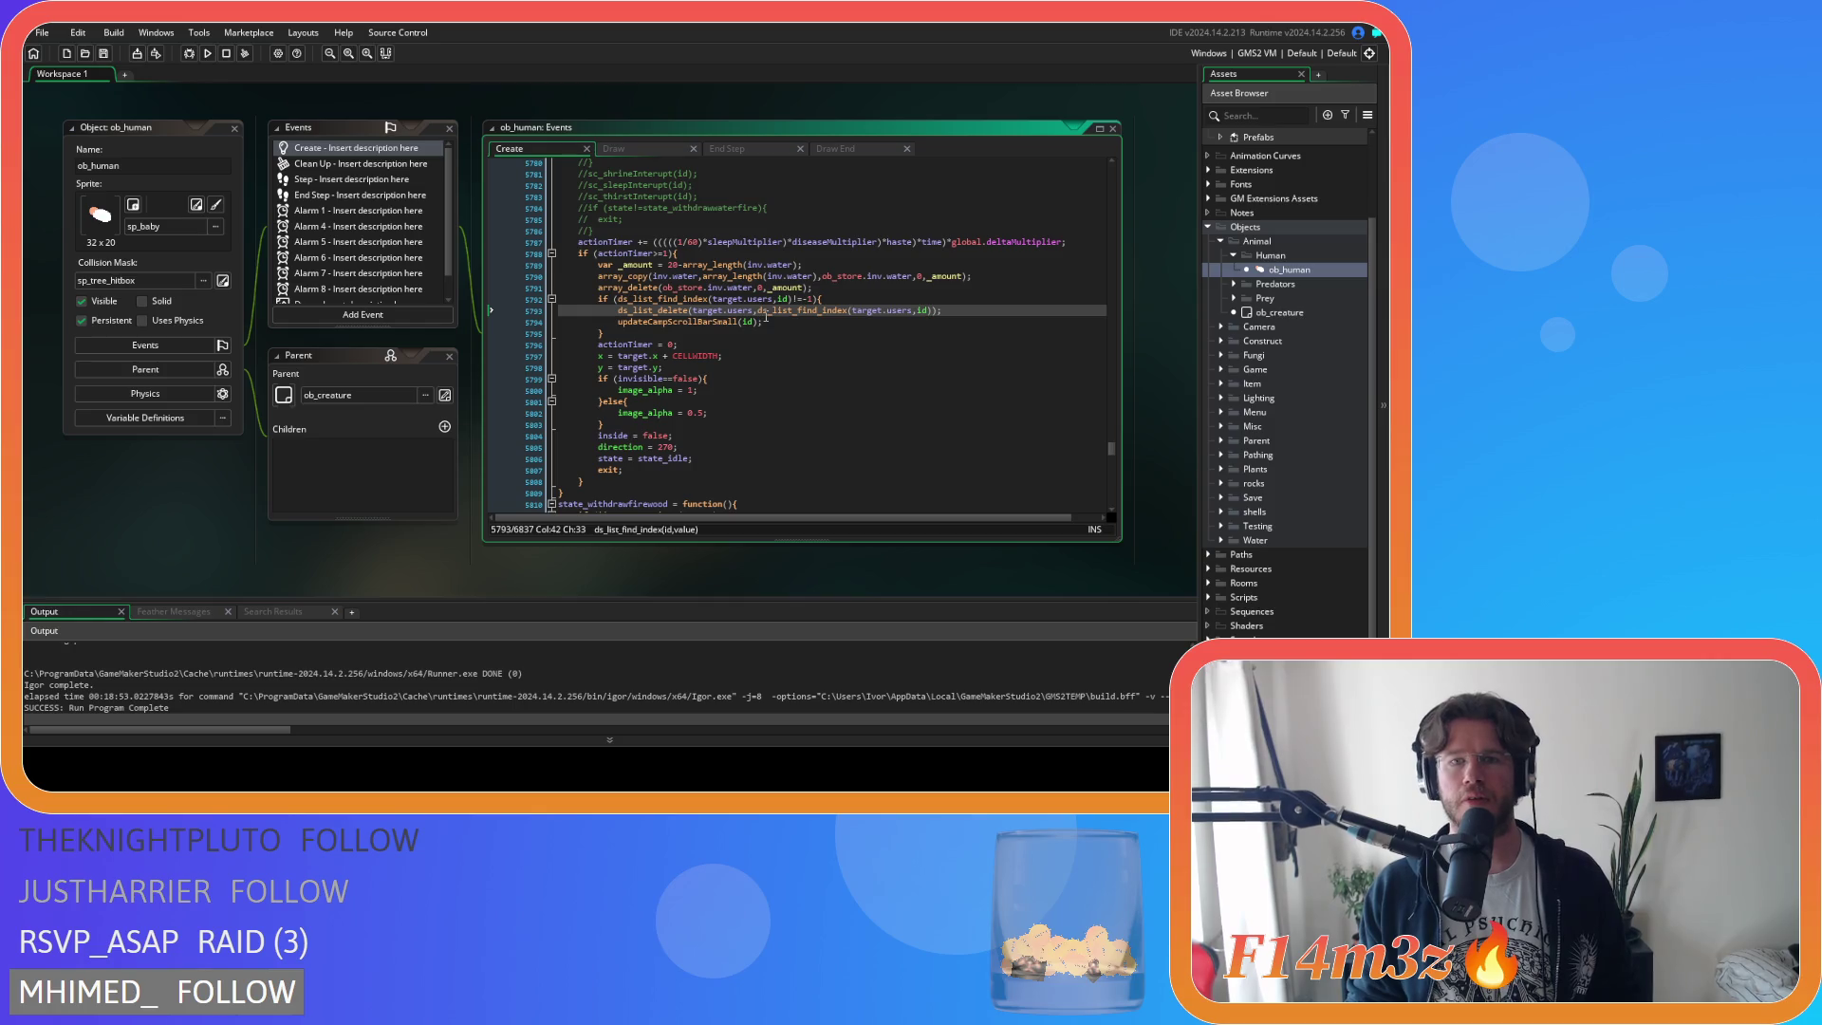
pyautogui.moveTo(754, 325)
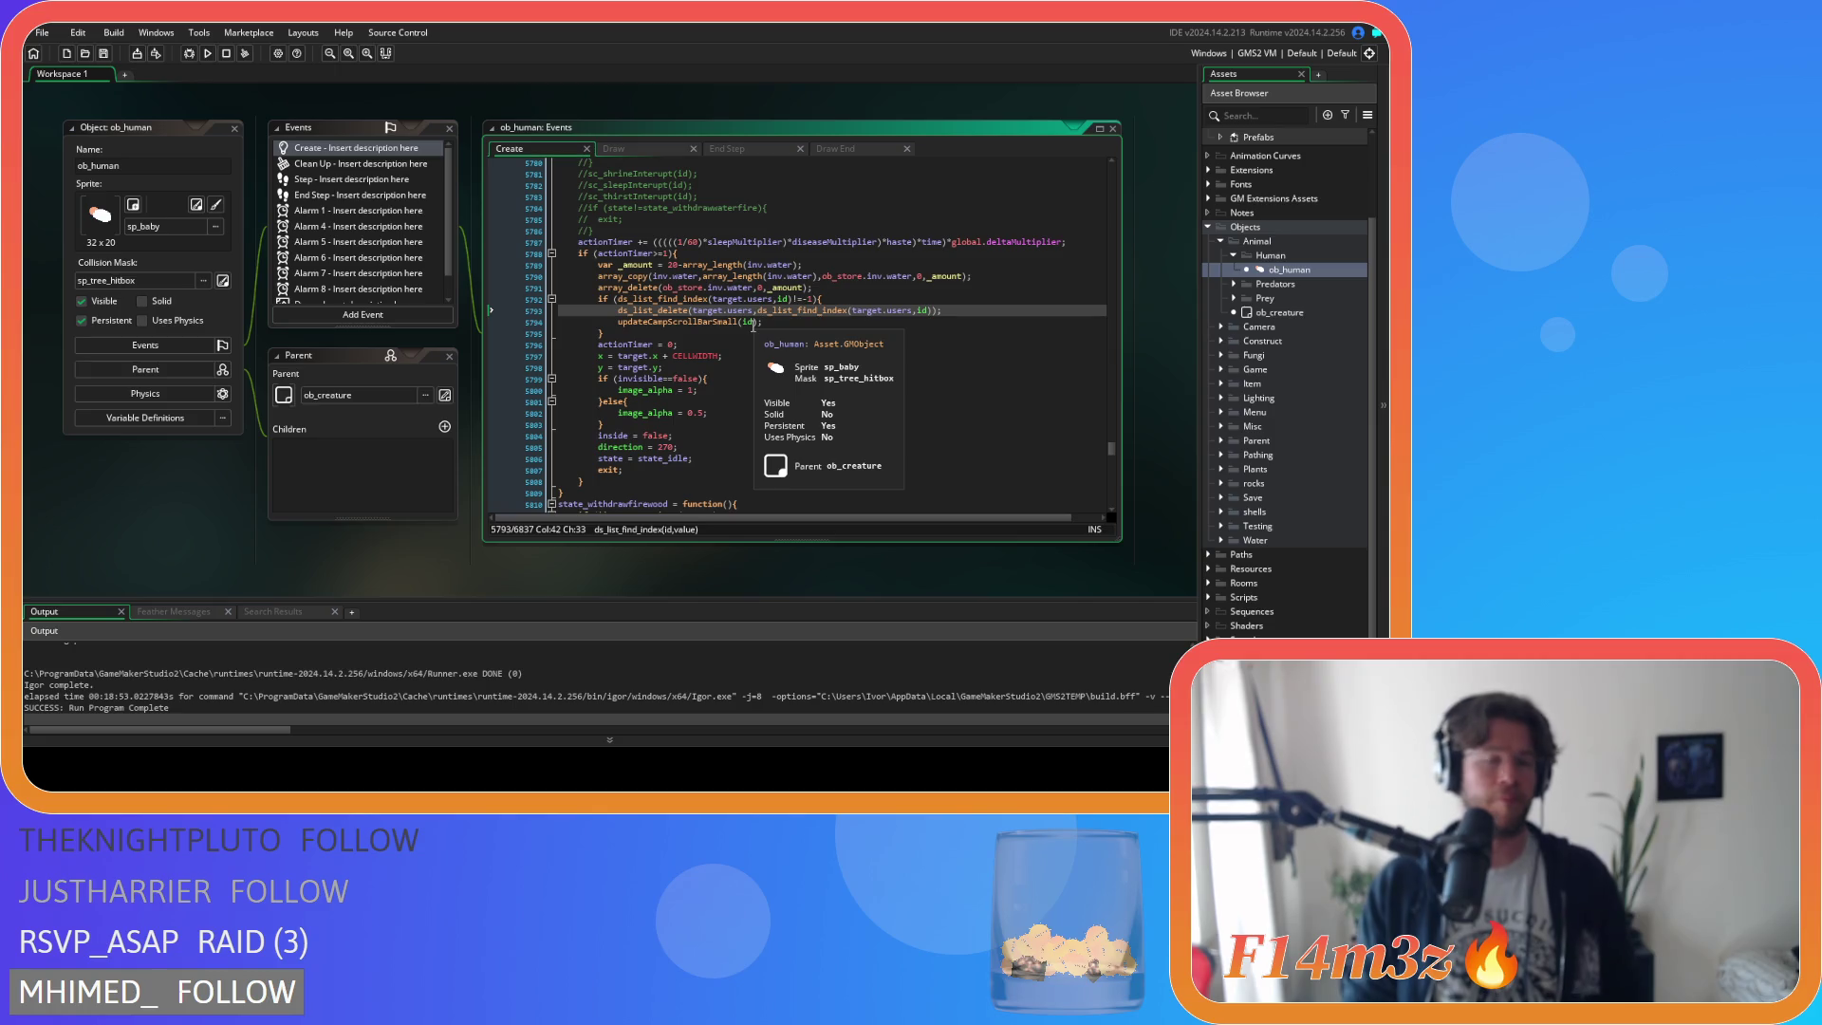
pyautogui.click(823, 287)
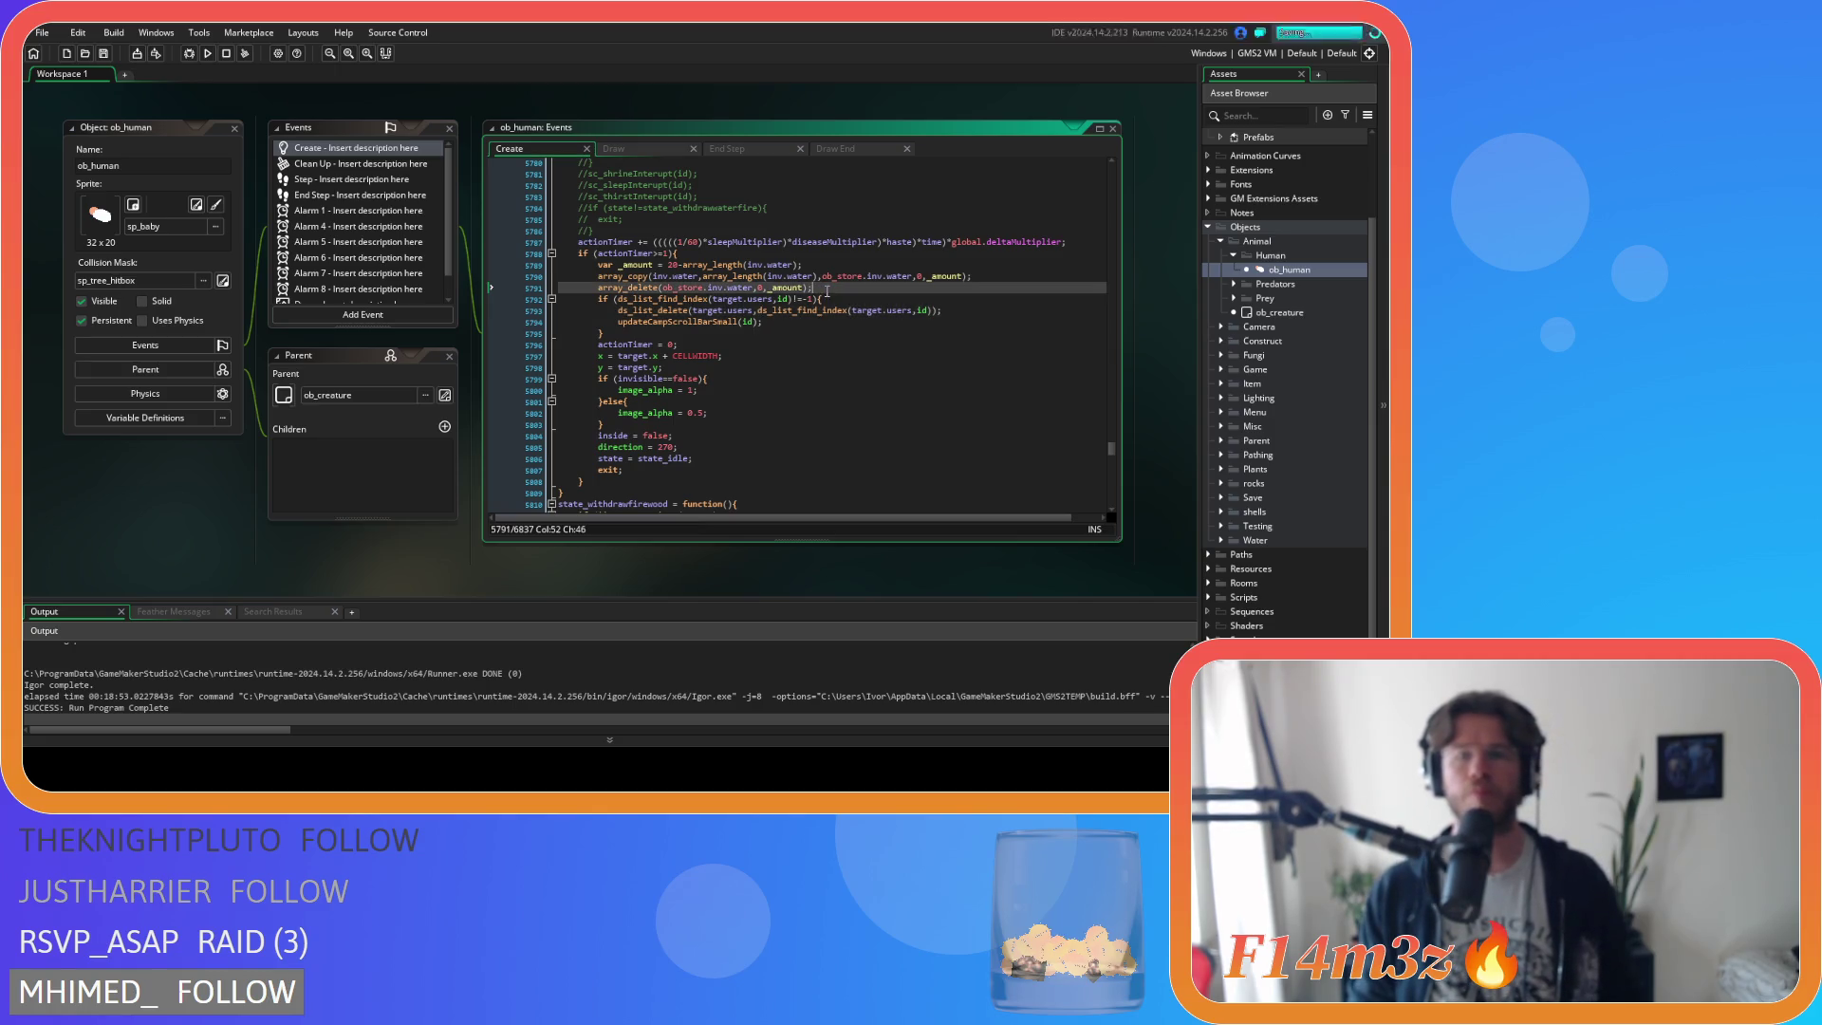
pyautogui.scroll(-2, 828, 317)
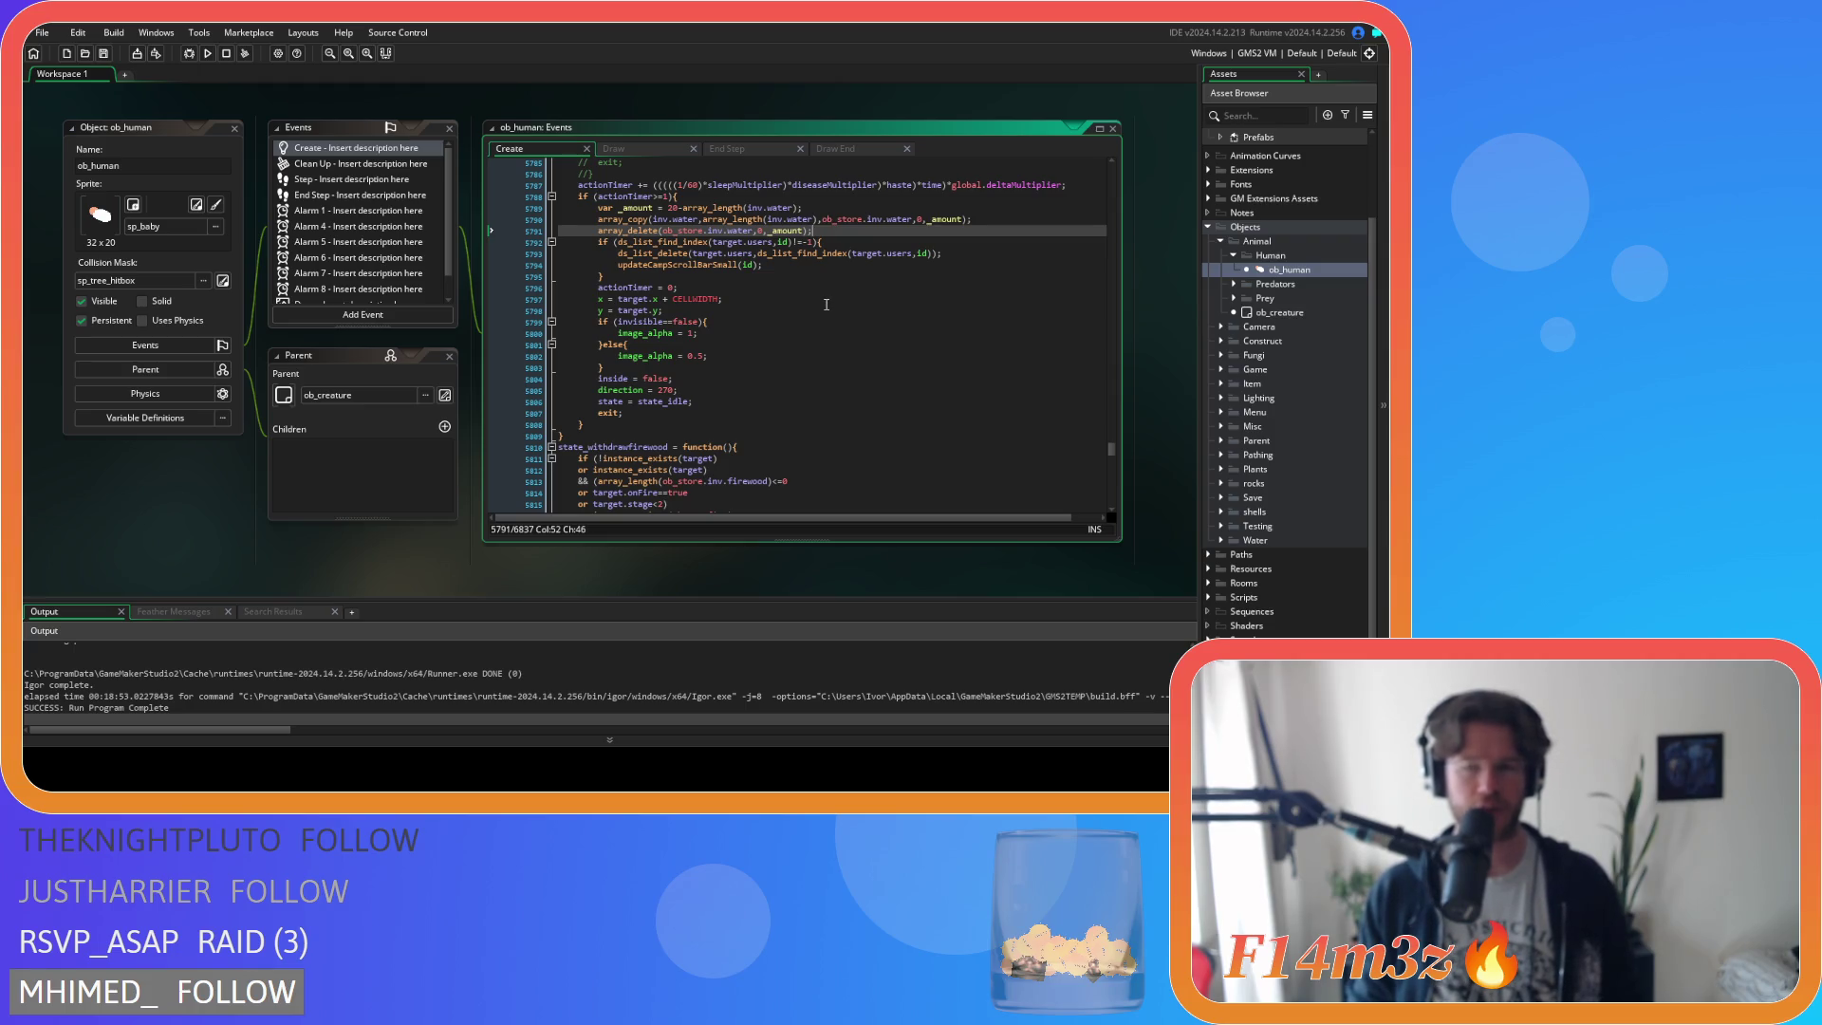
pyautogui.click(827, 304)
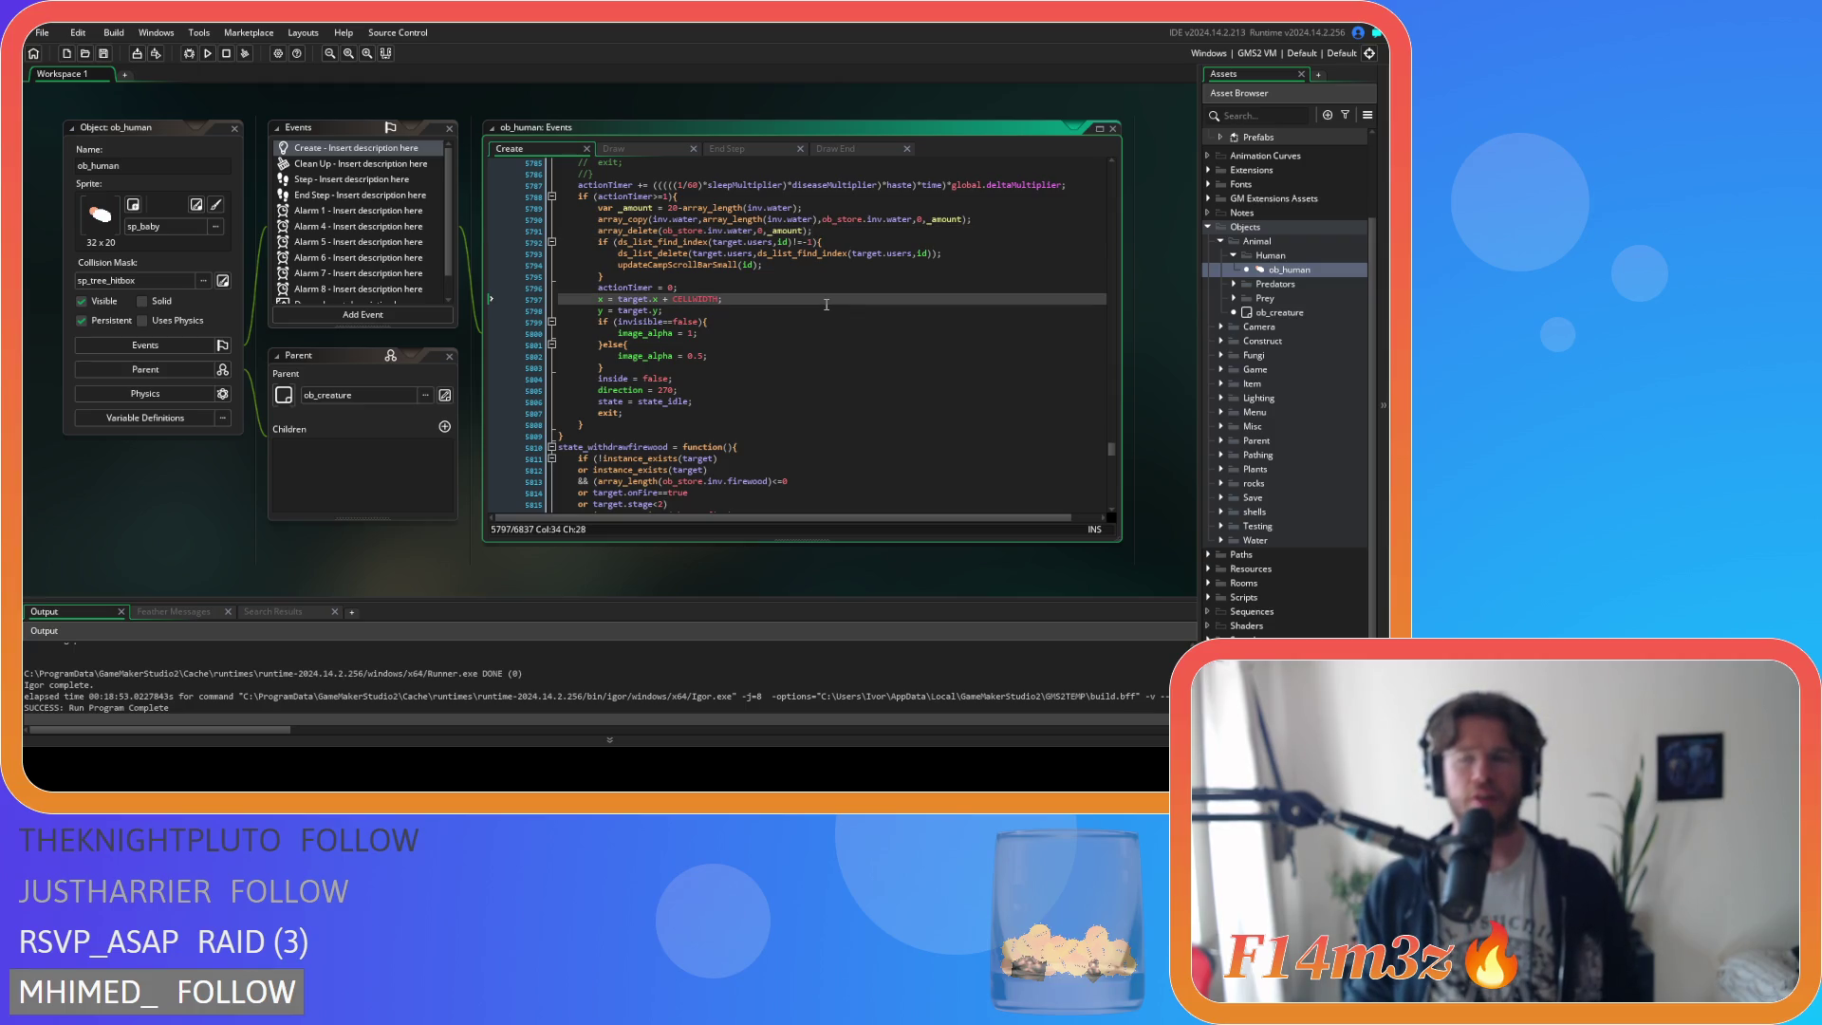
pyautogui.hotkey('ctrl', 'f')
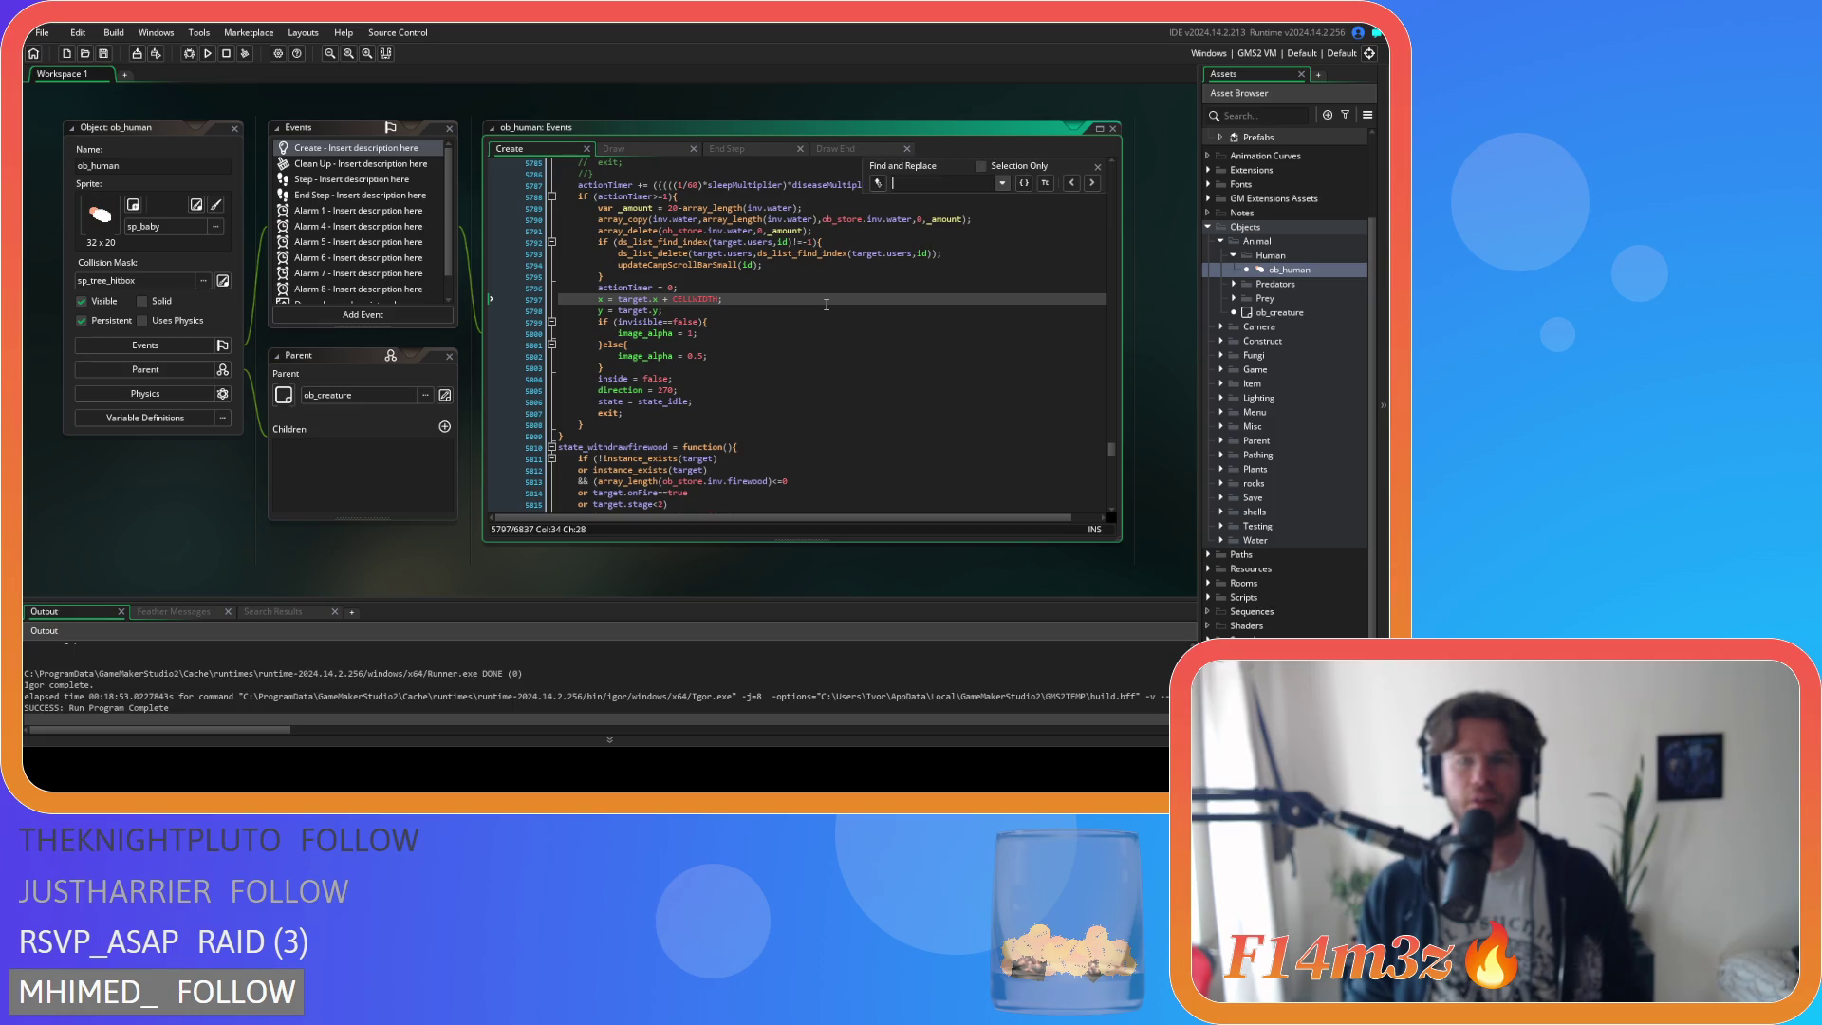
# Locate state_extinguish and change its water removal count from 10 to 20.
pyautogui.write('state_exting')
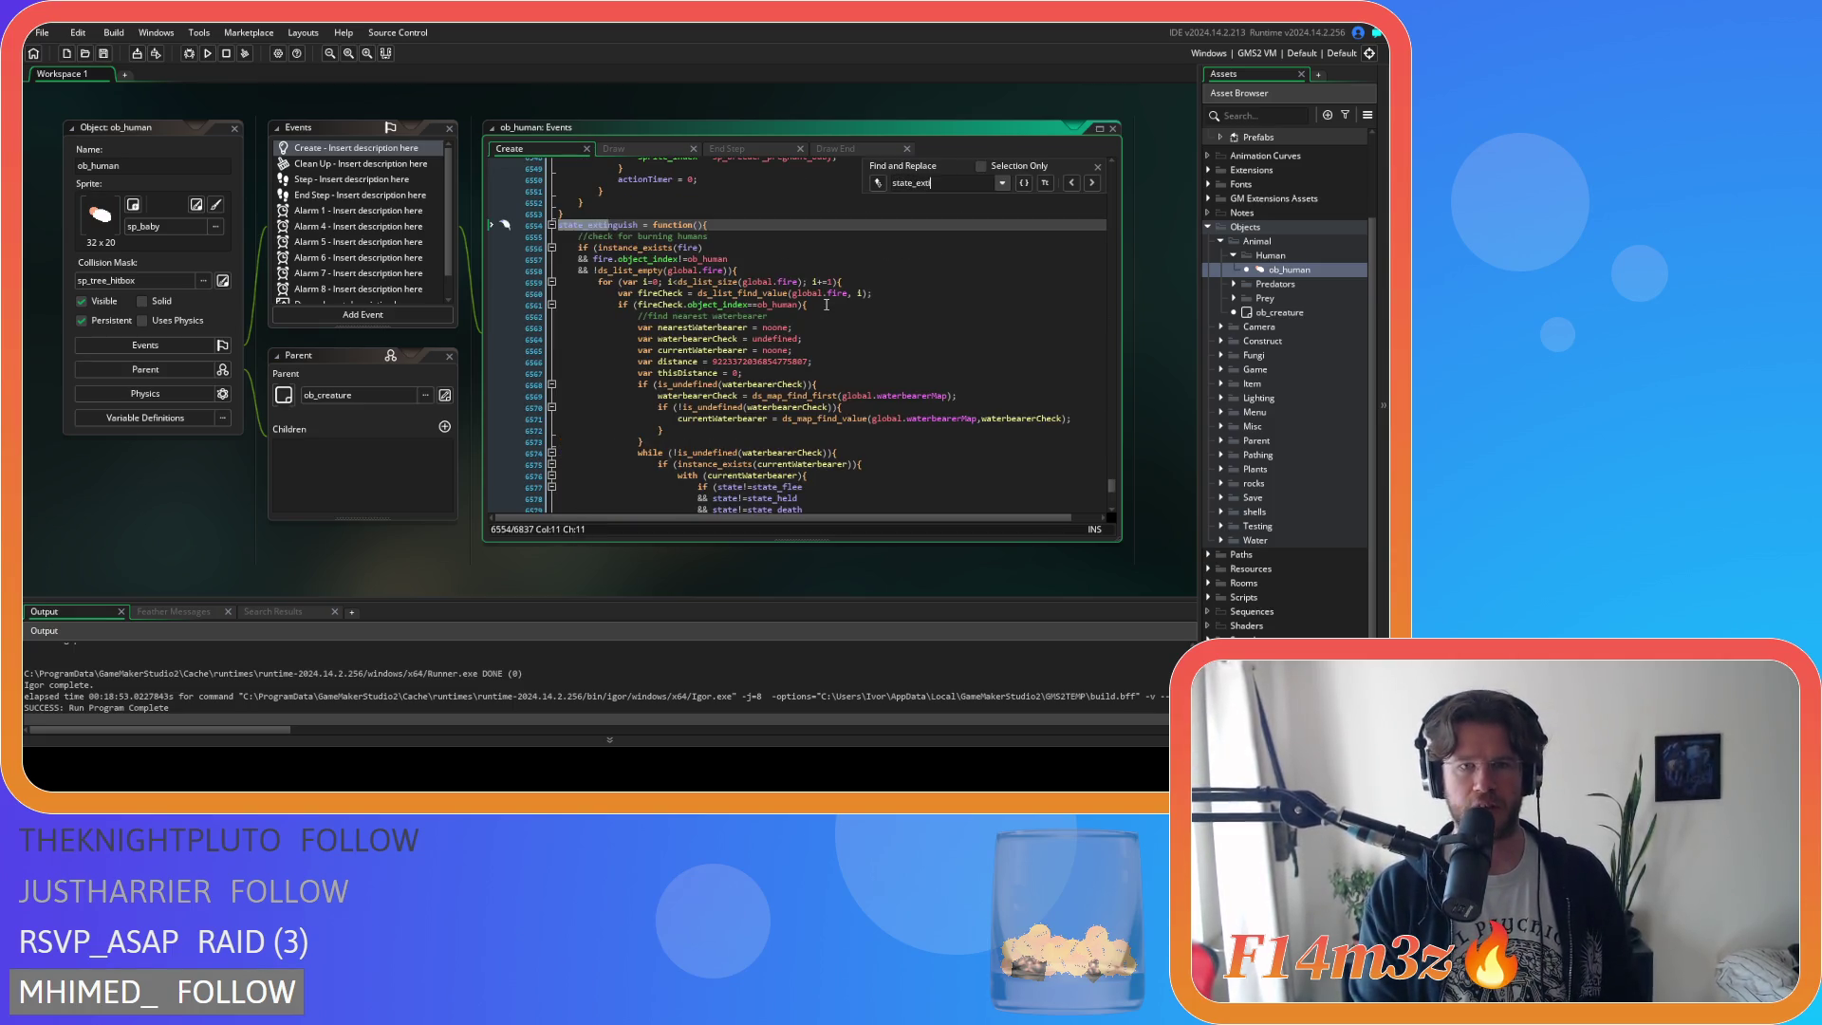
pyautogui.write('uish')
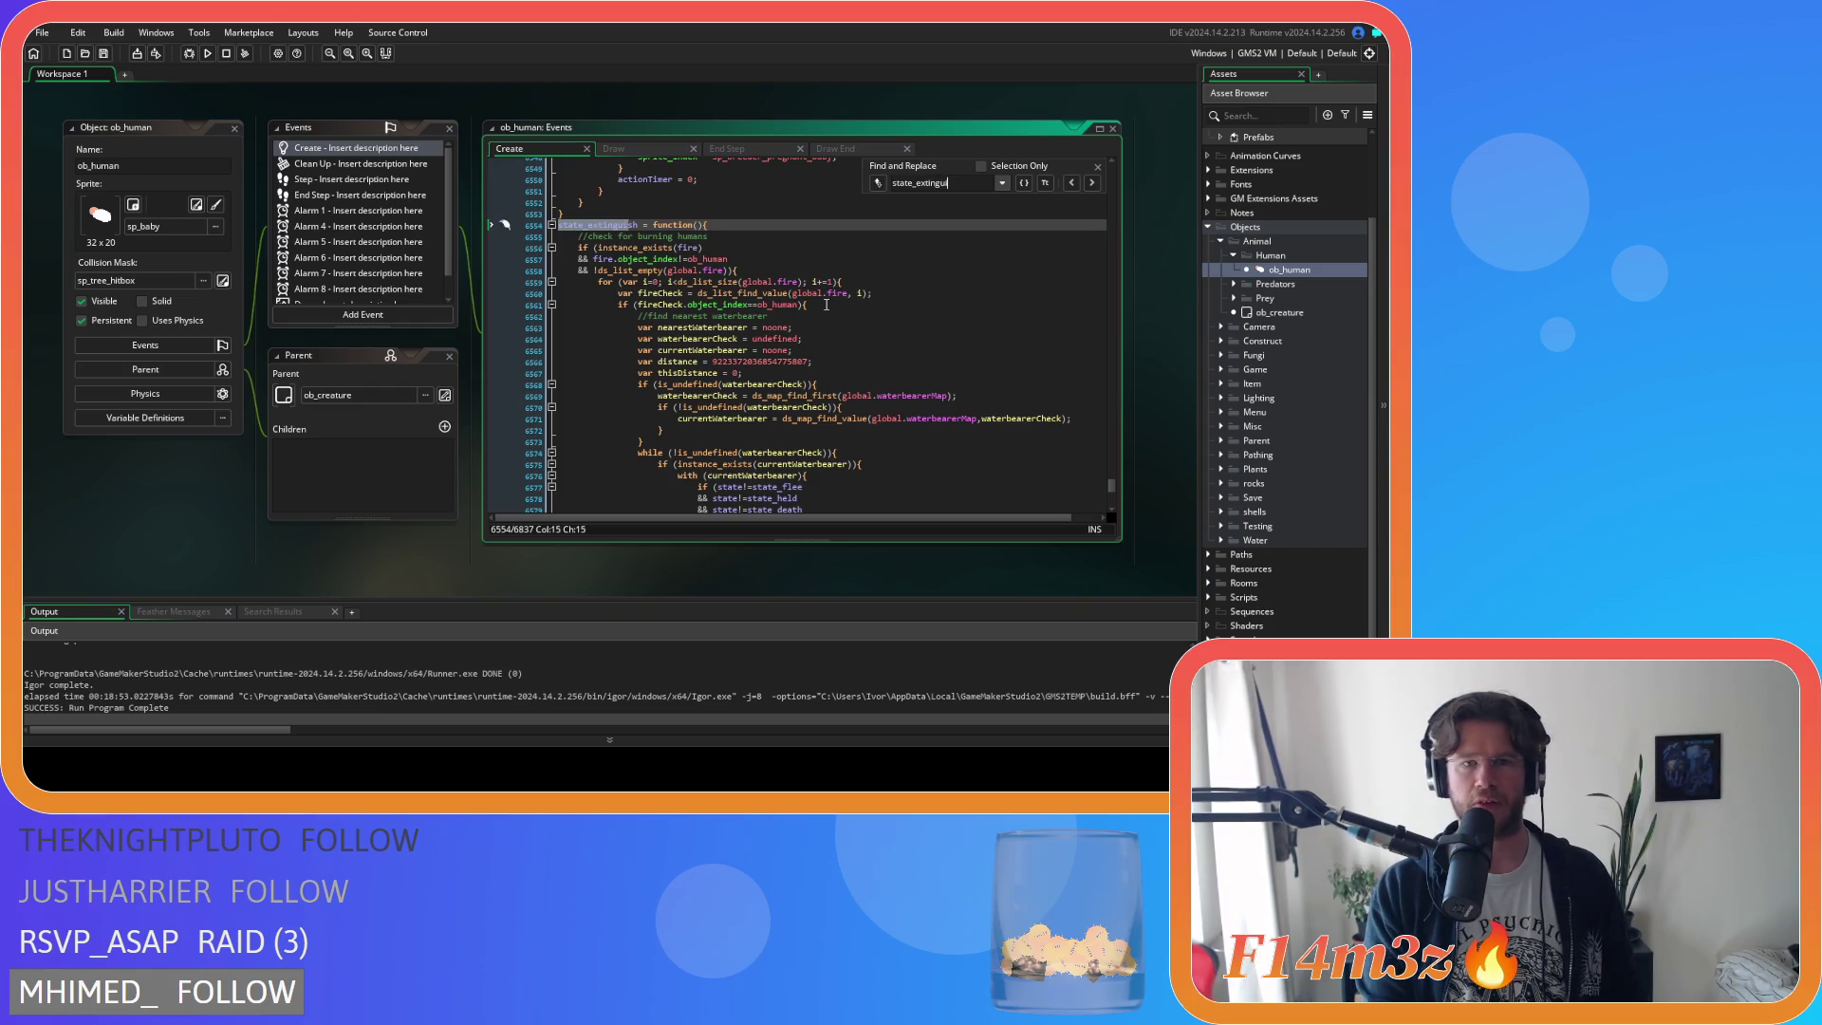
pyautogui.scroll(-3, 816, 298)
pyautogui.scroll(-6, 809, 294)
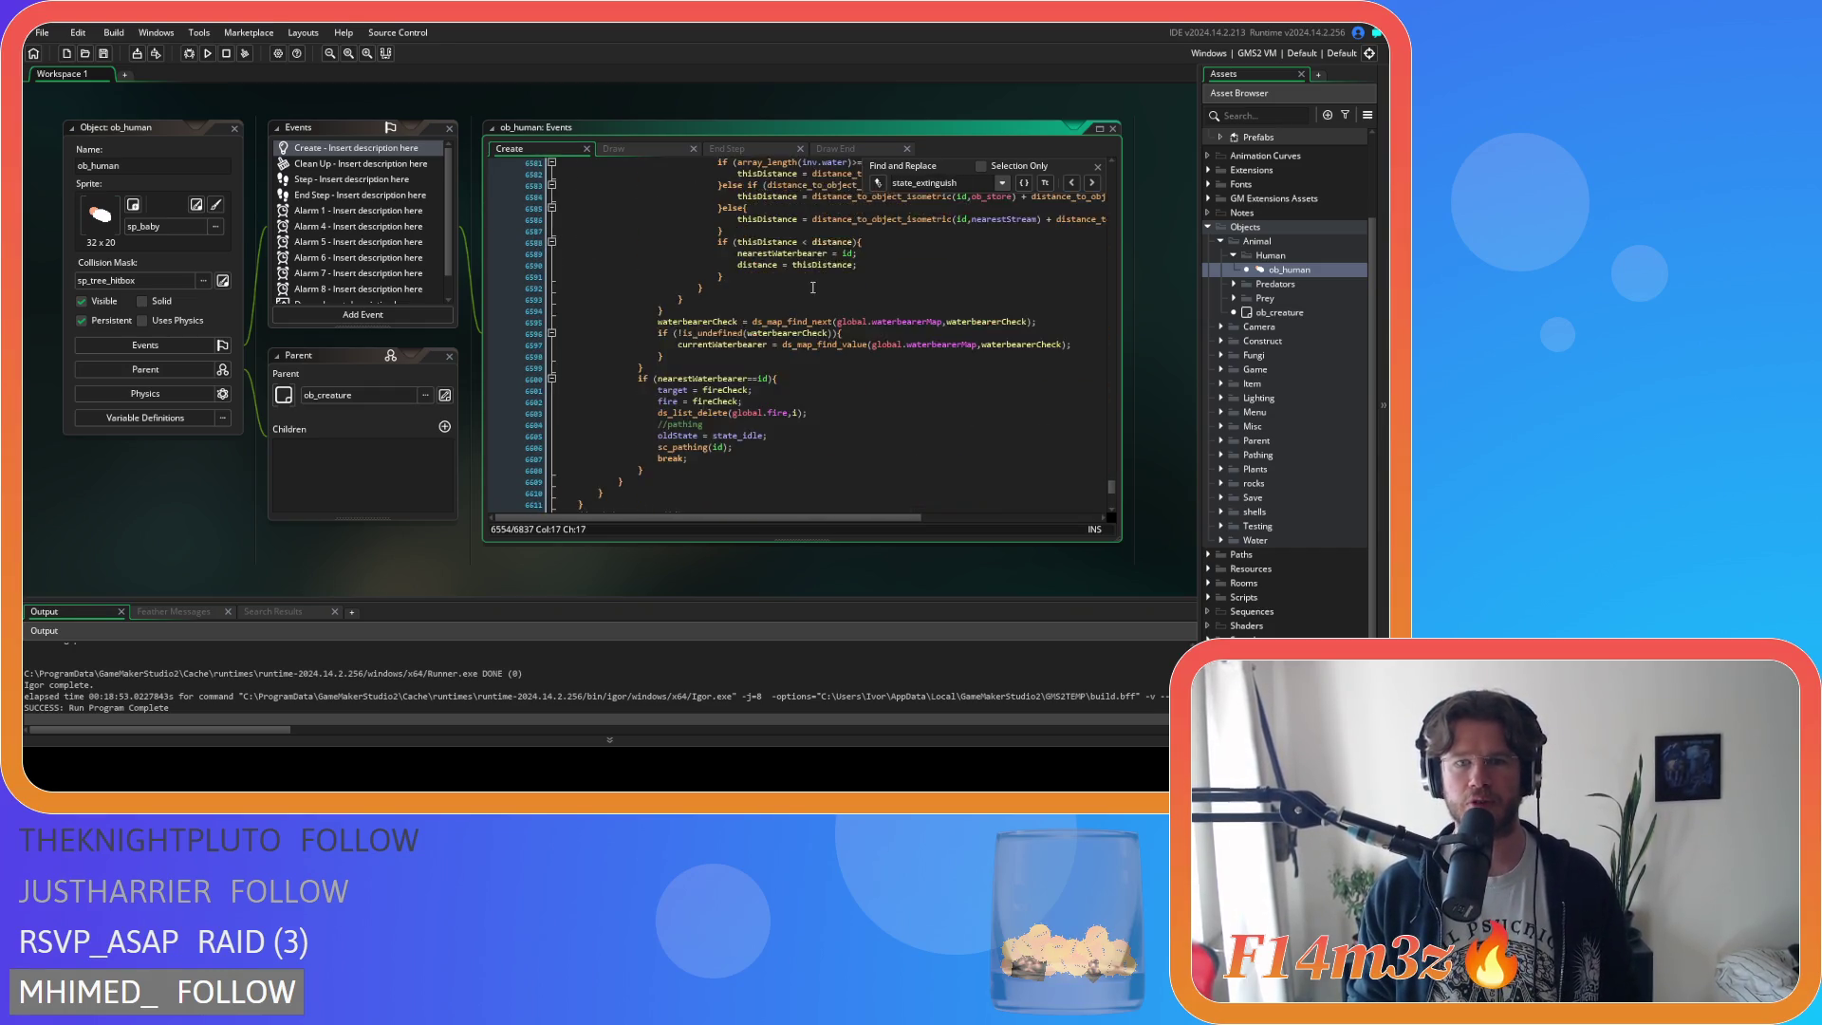
pyautogui.scroll(9, 812, 286)
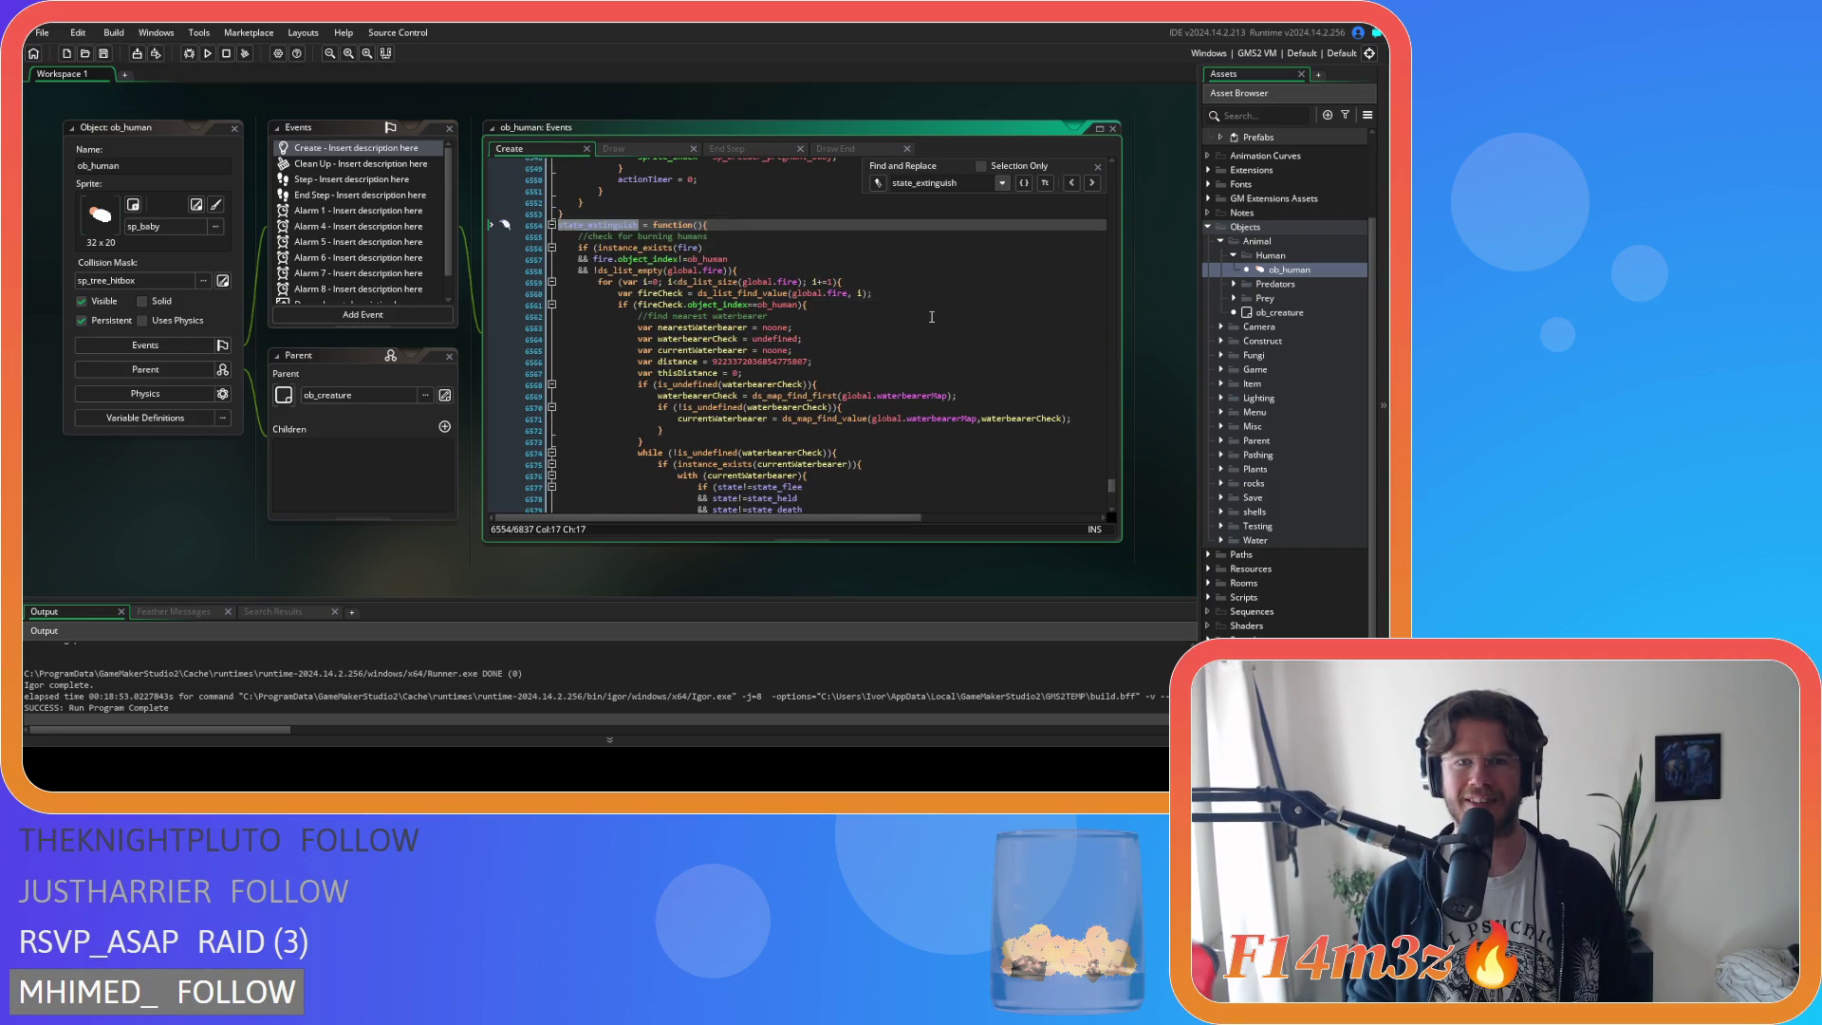
pyautogui.scroll(-20, 931, 317)
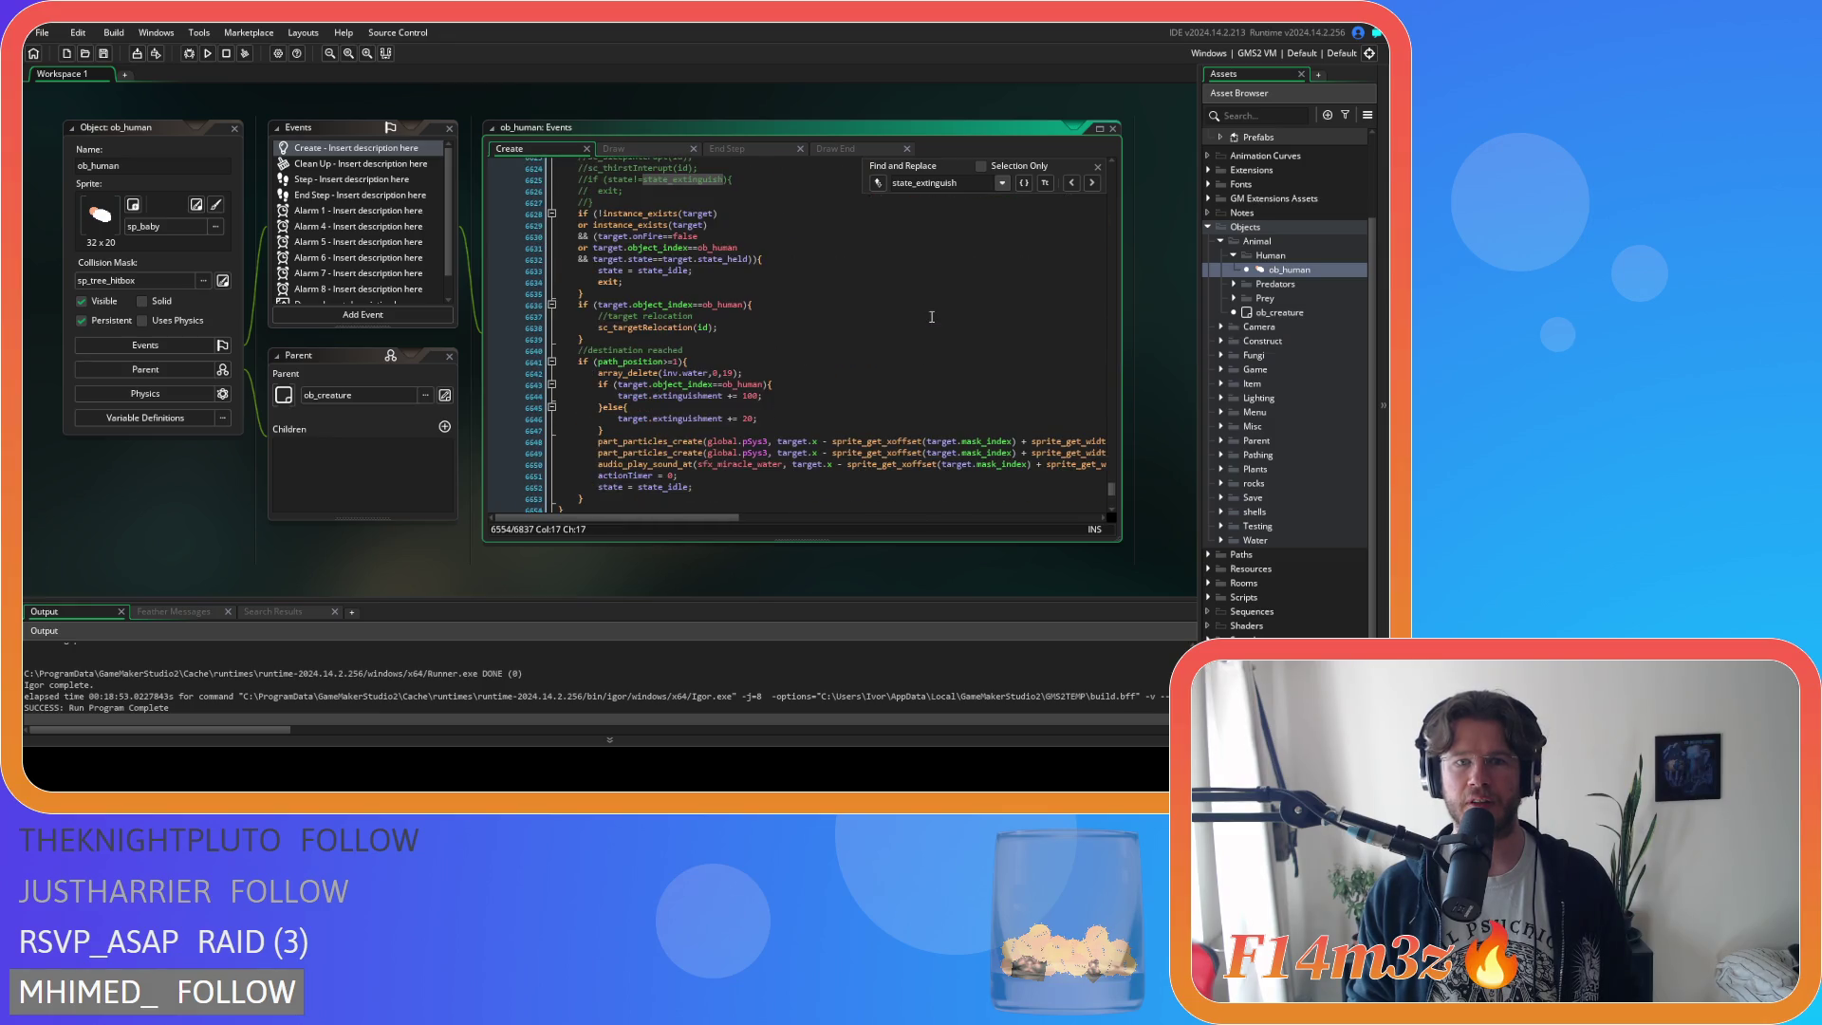
pyautogui.scroll(3, 930, 317)
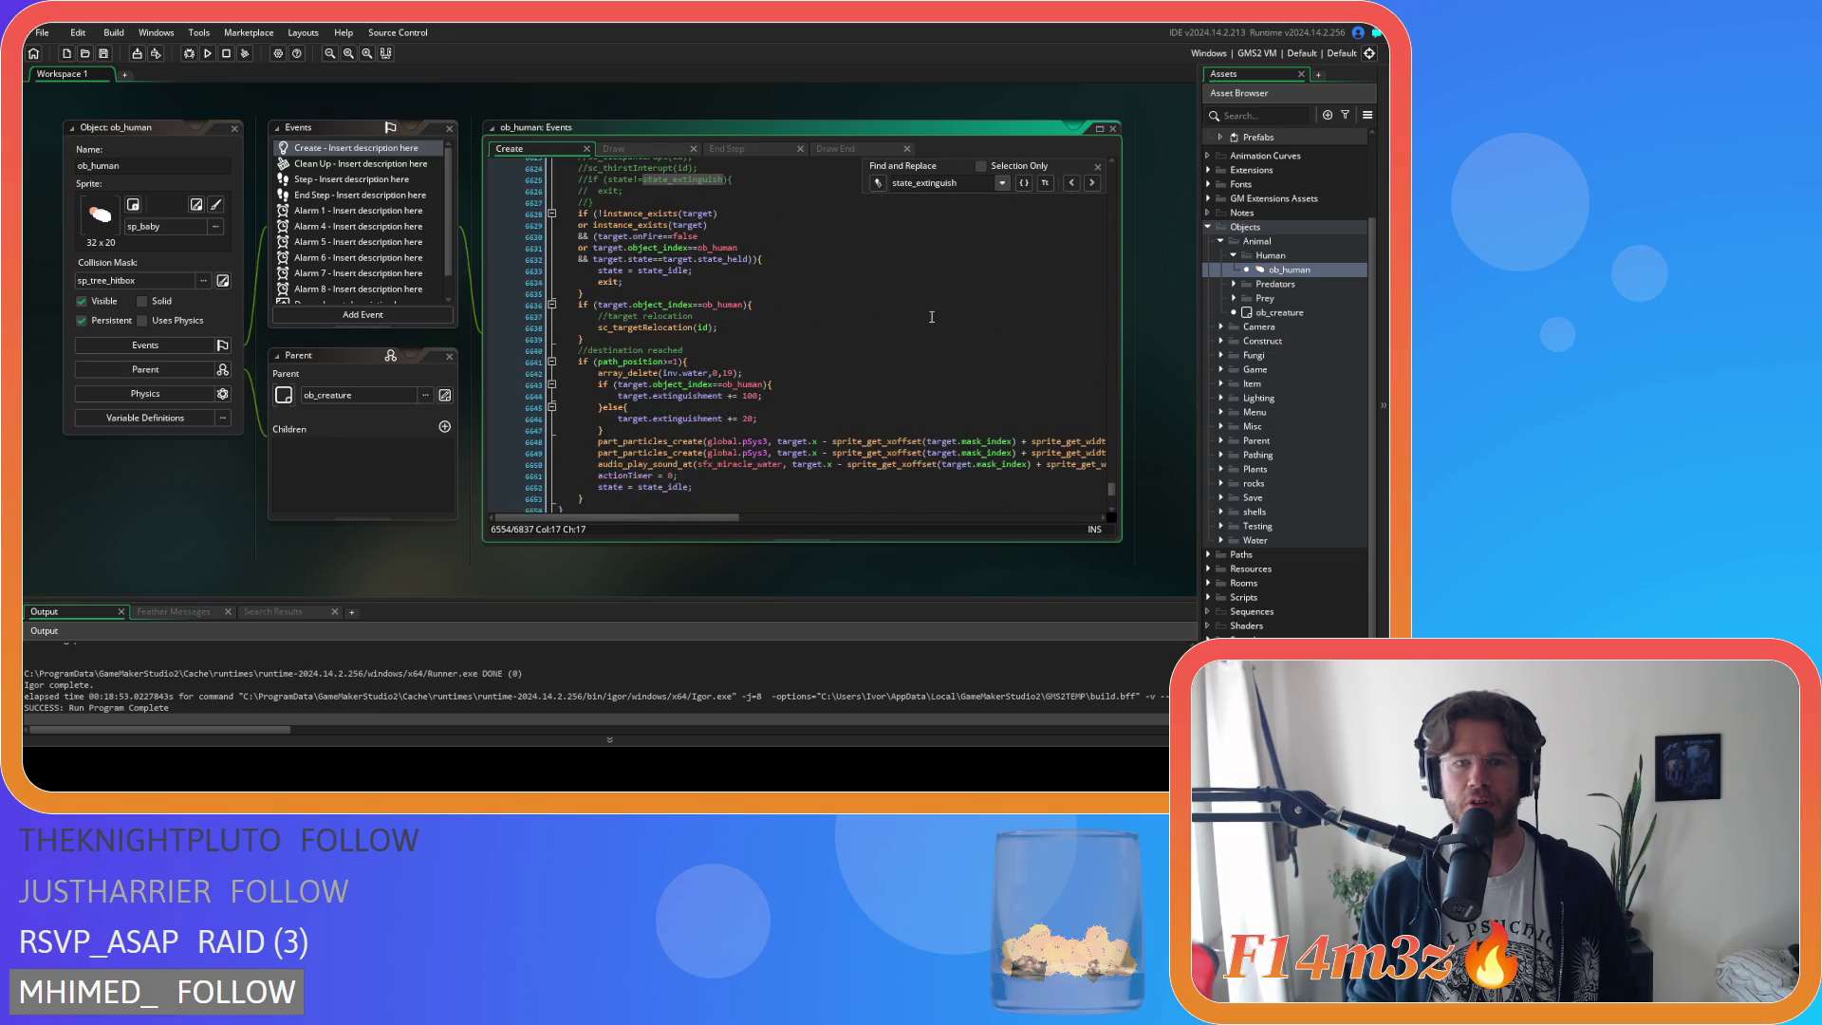
pyautogui.click(774, 334)
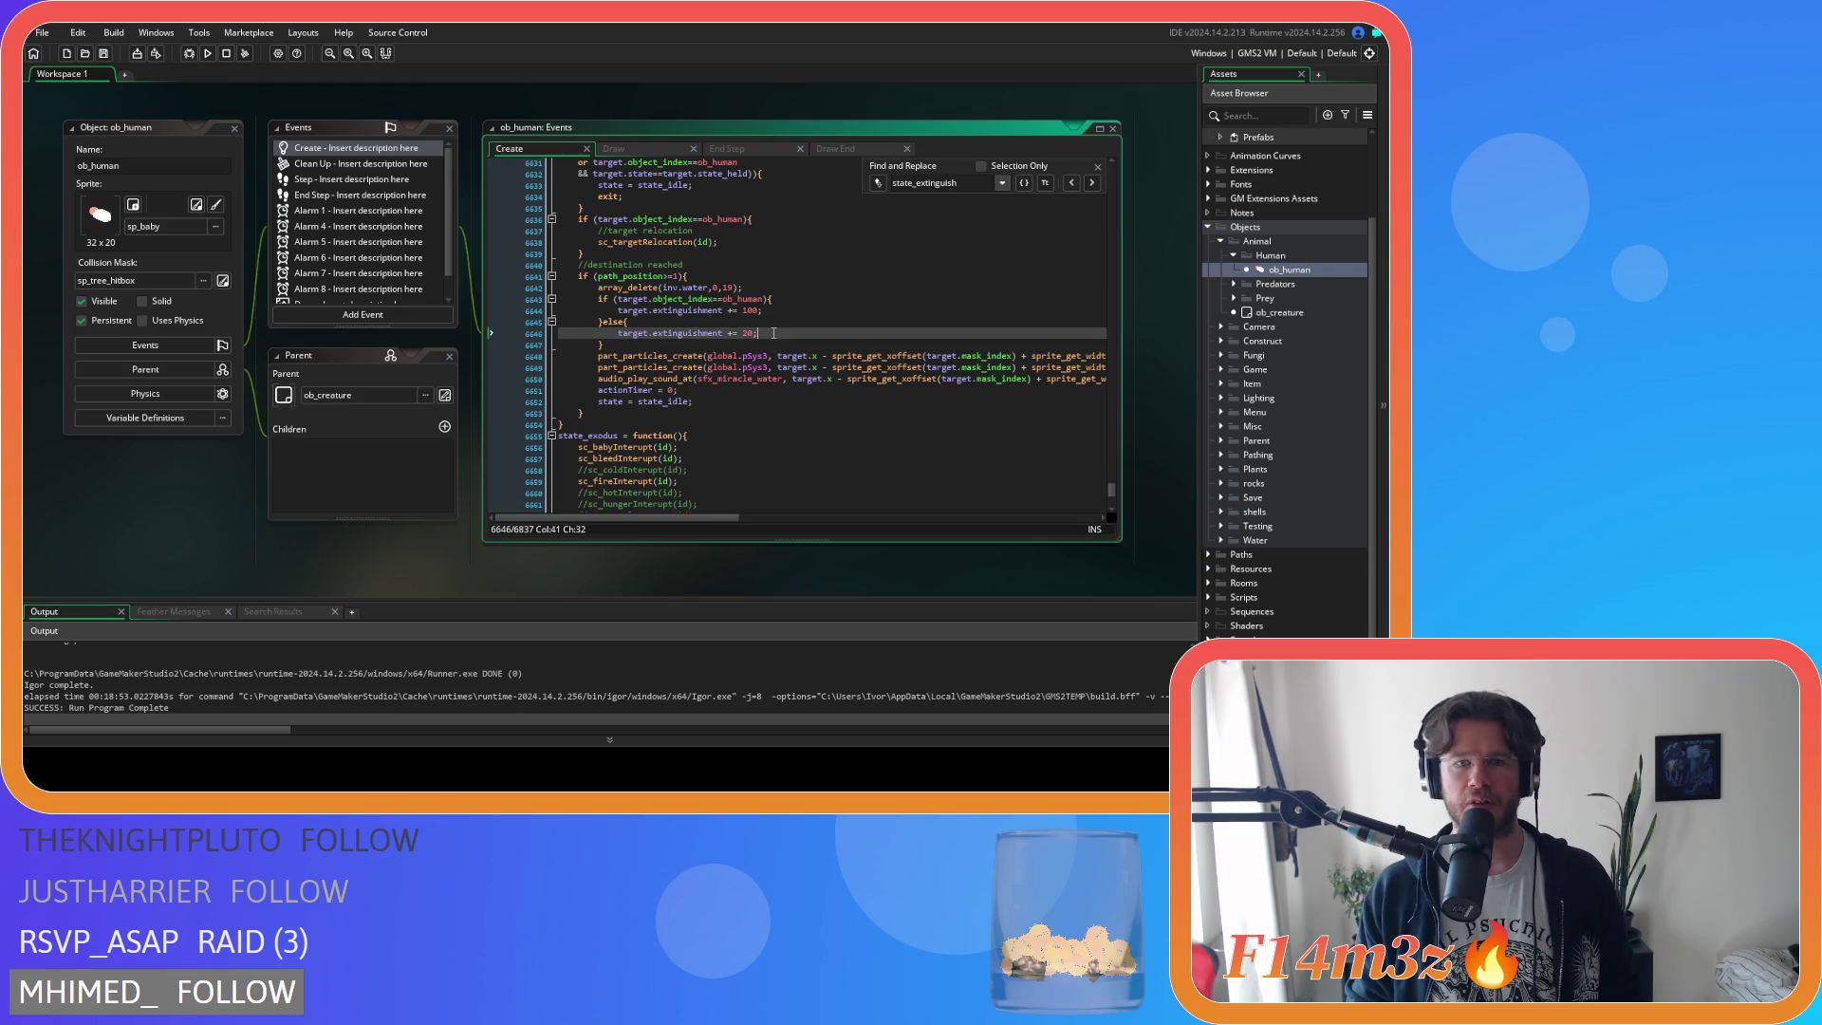
pyautogui.click(786, 310)
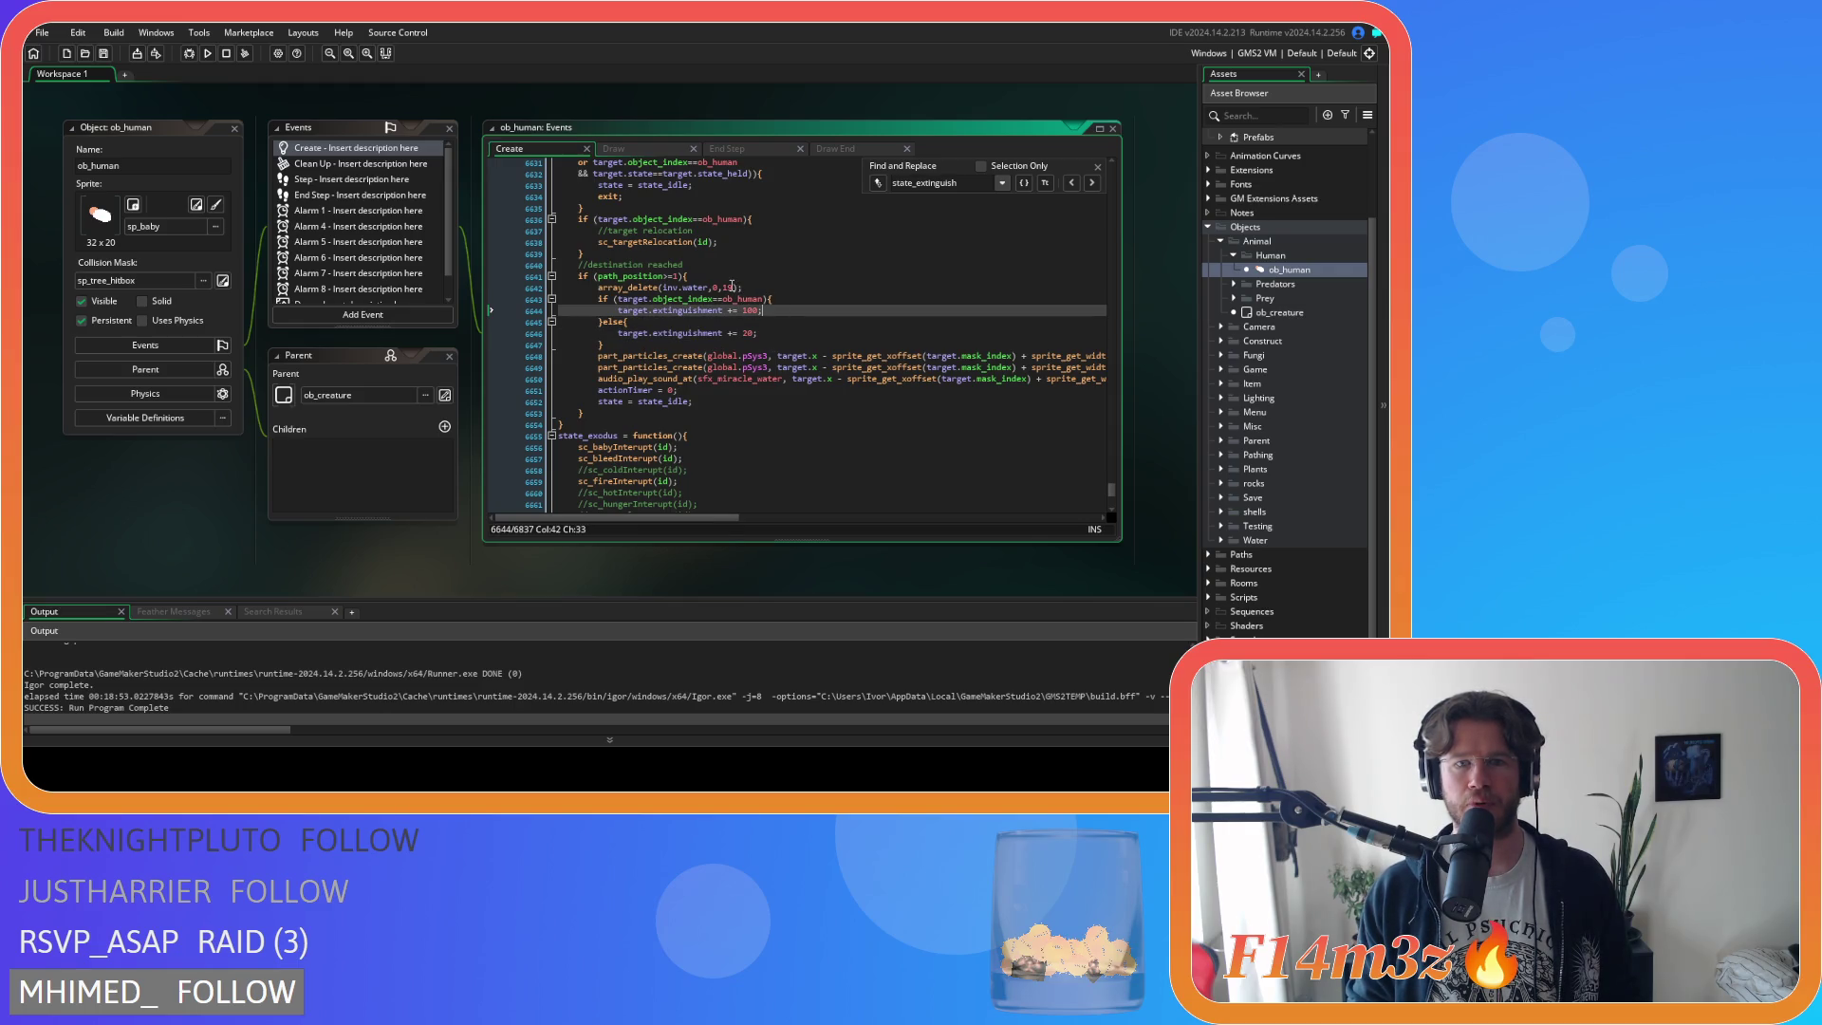
pyautogui.doubleClick(729, 288)
pyautogui.write('20')
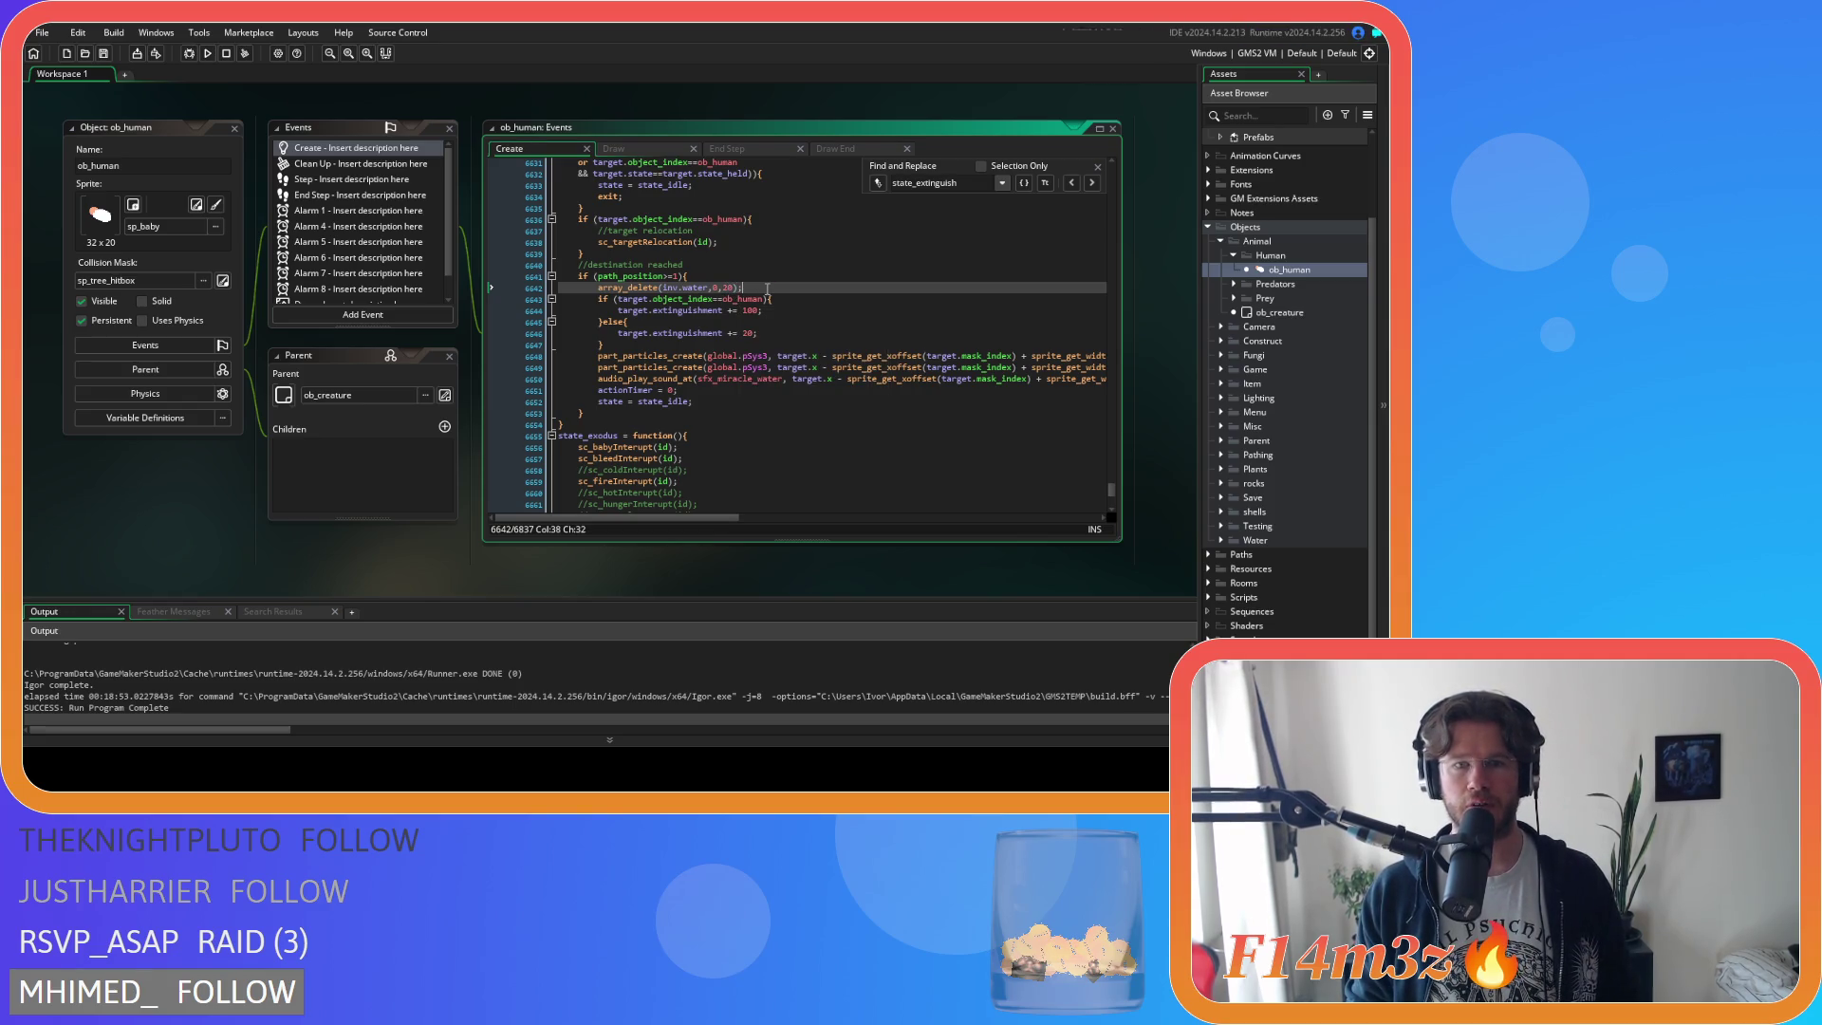
# Inspect the nearest-waterbearer distance code block in the state checks.
pyautogui.scroll(14, 767, 288)
pyautogui.scroll(15, 766, 287)
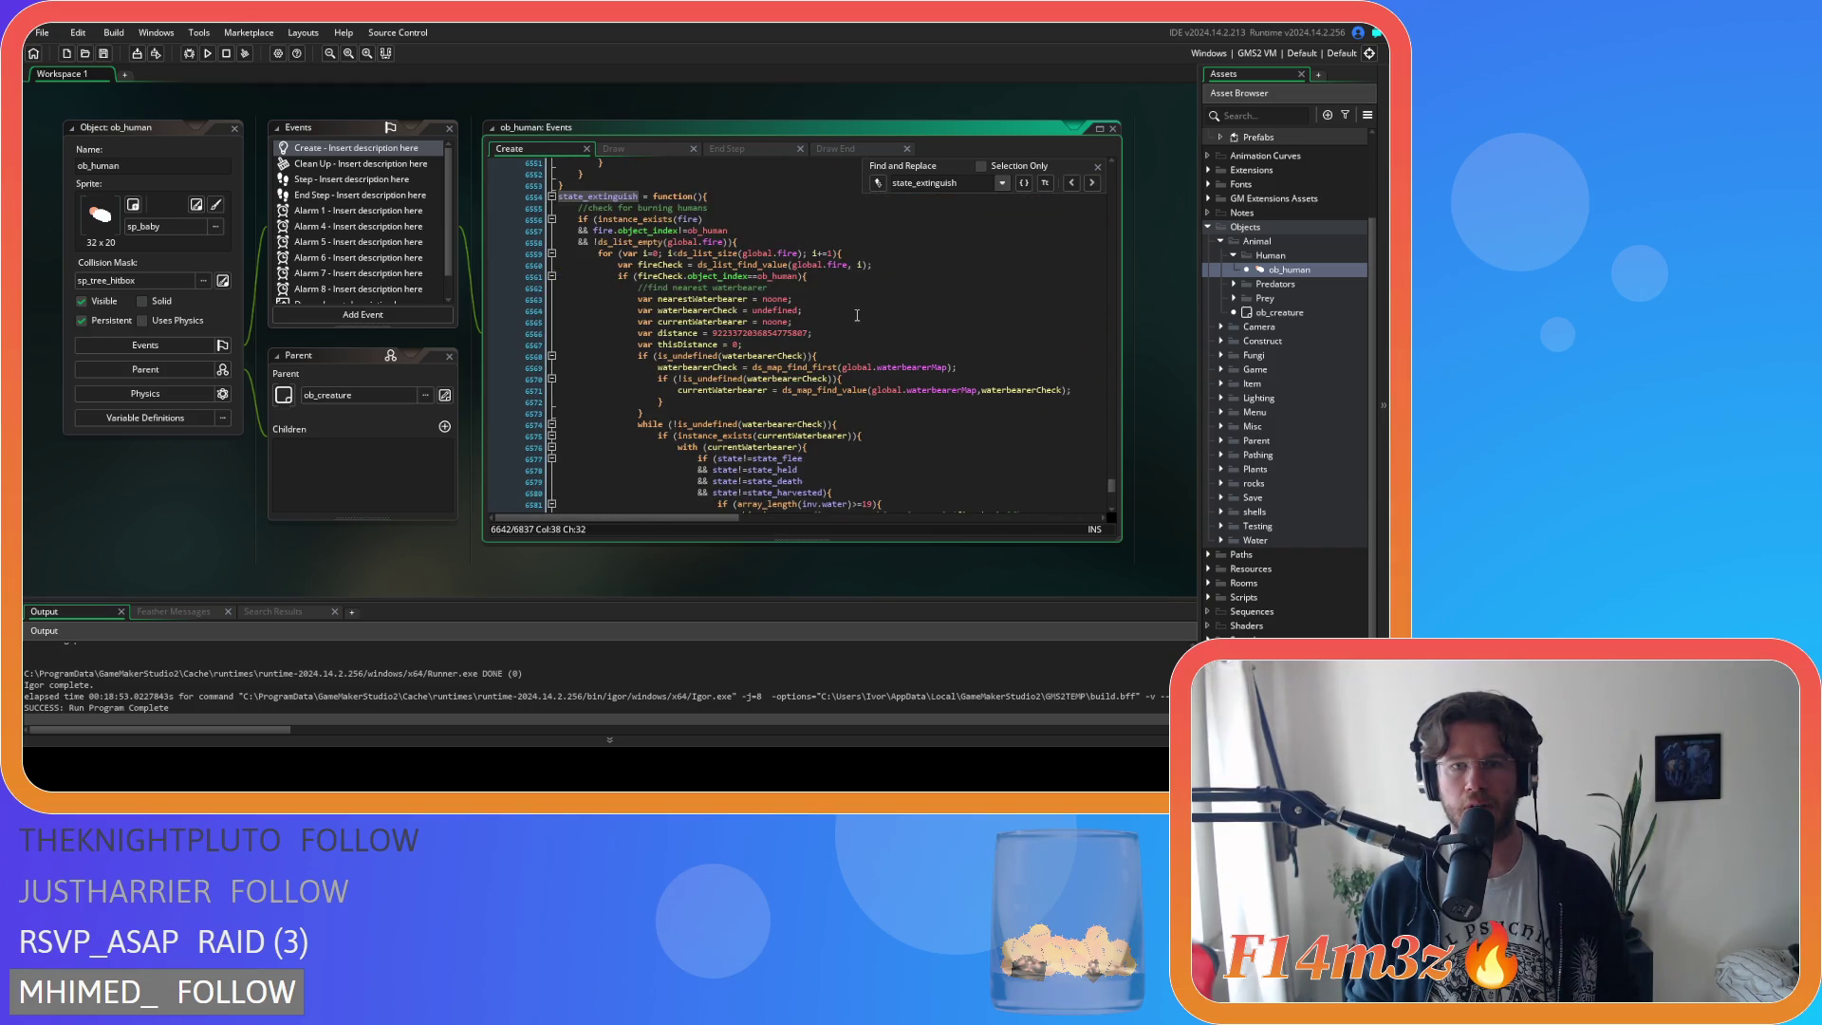
pyautogui.scroll(-8, 846, 251)
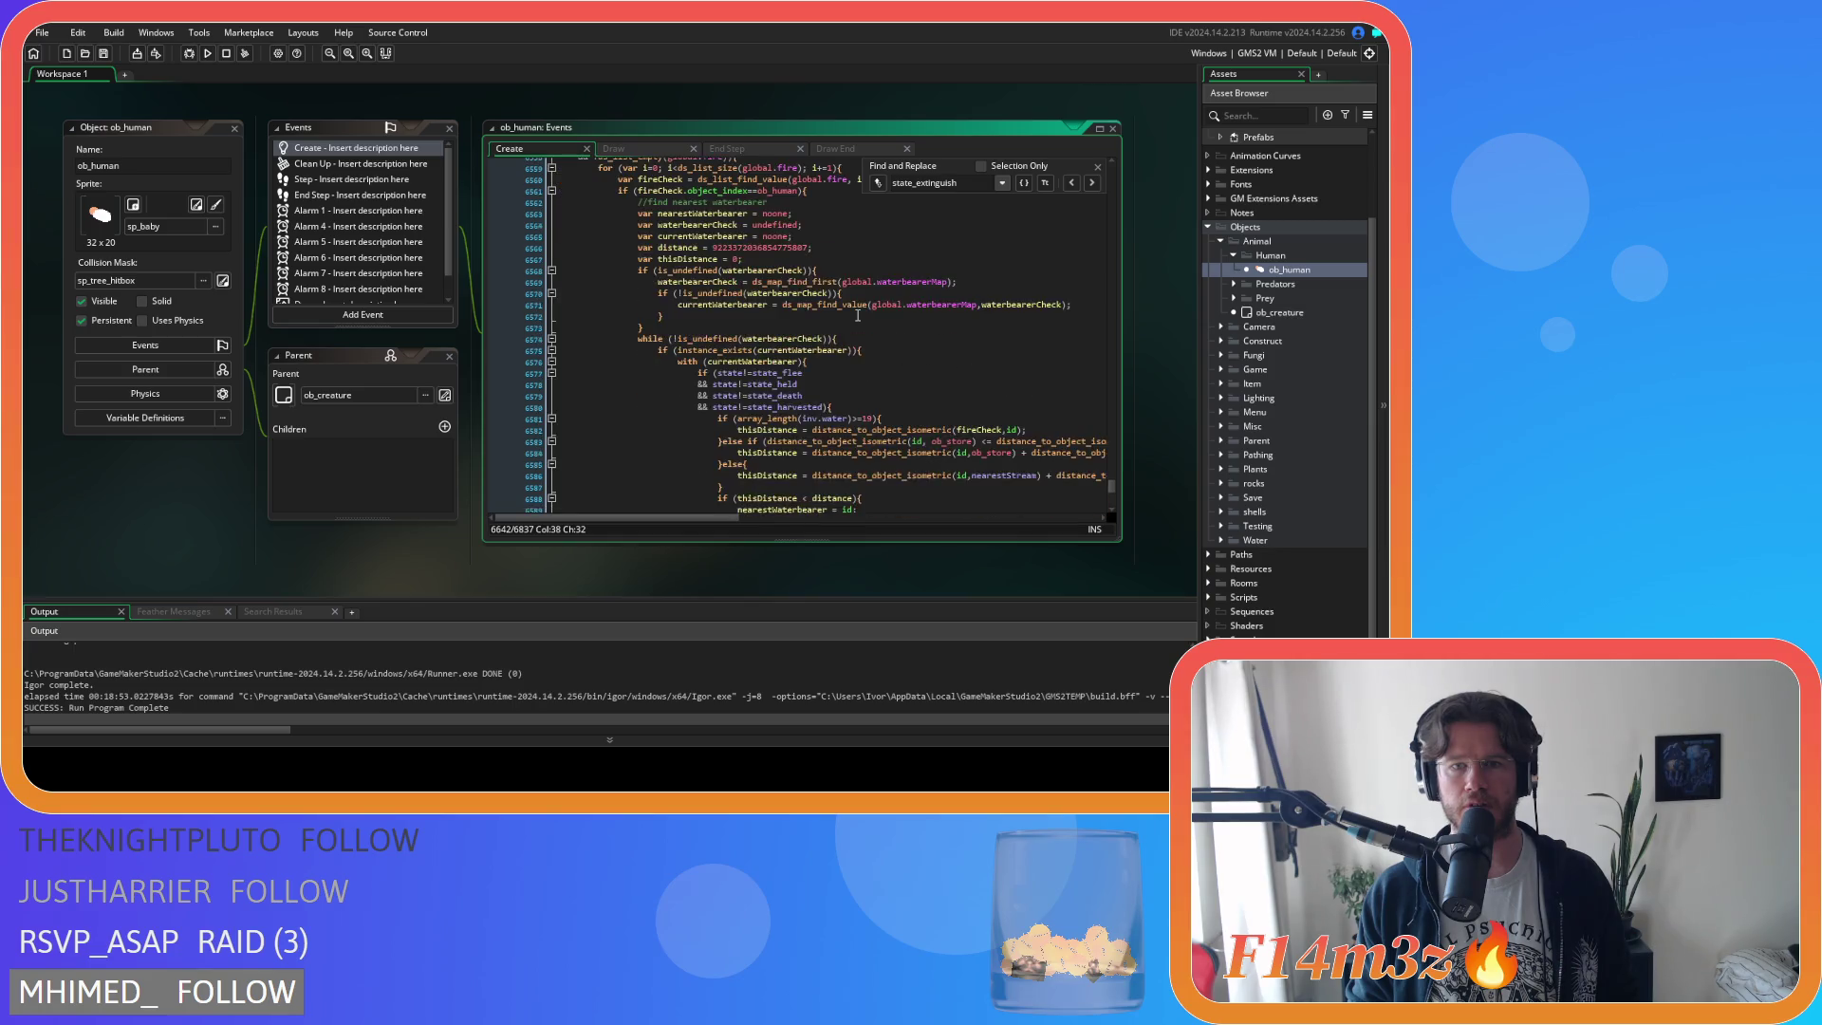
pyautogui.moveTo(774, 259); pyautogui.dragTo(778, 424)
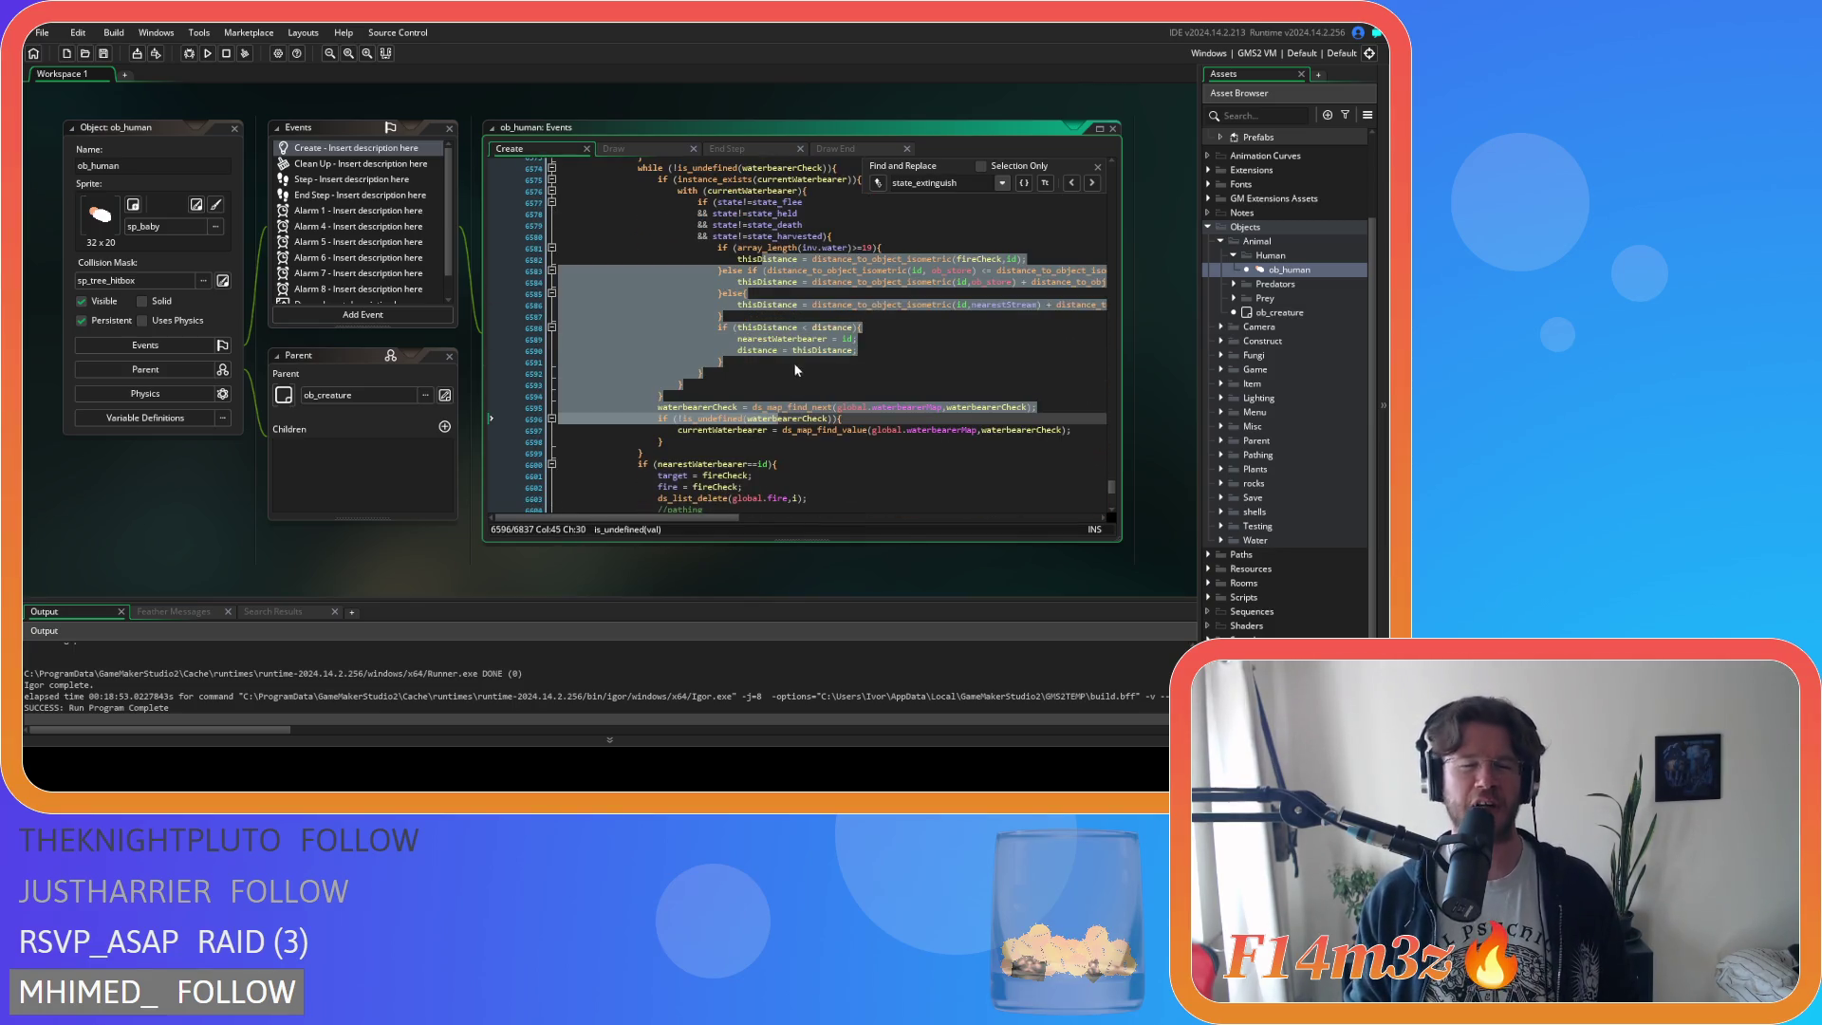
pyautogui.scroll(-3, 795, 372)
pyautogui.scroll(6, 854, 341)
pyautogui.click(892, 319)
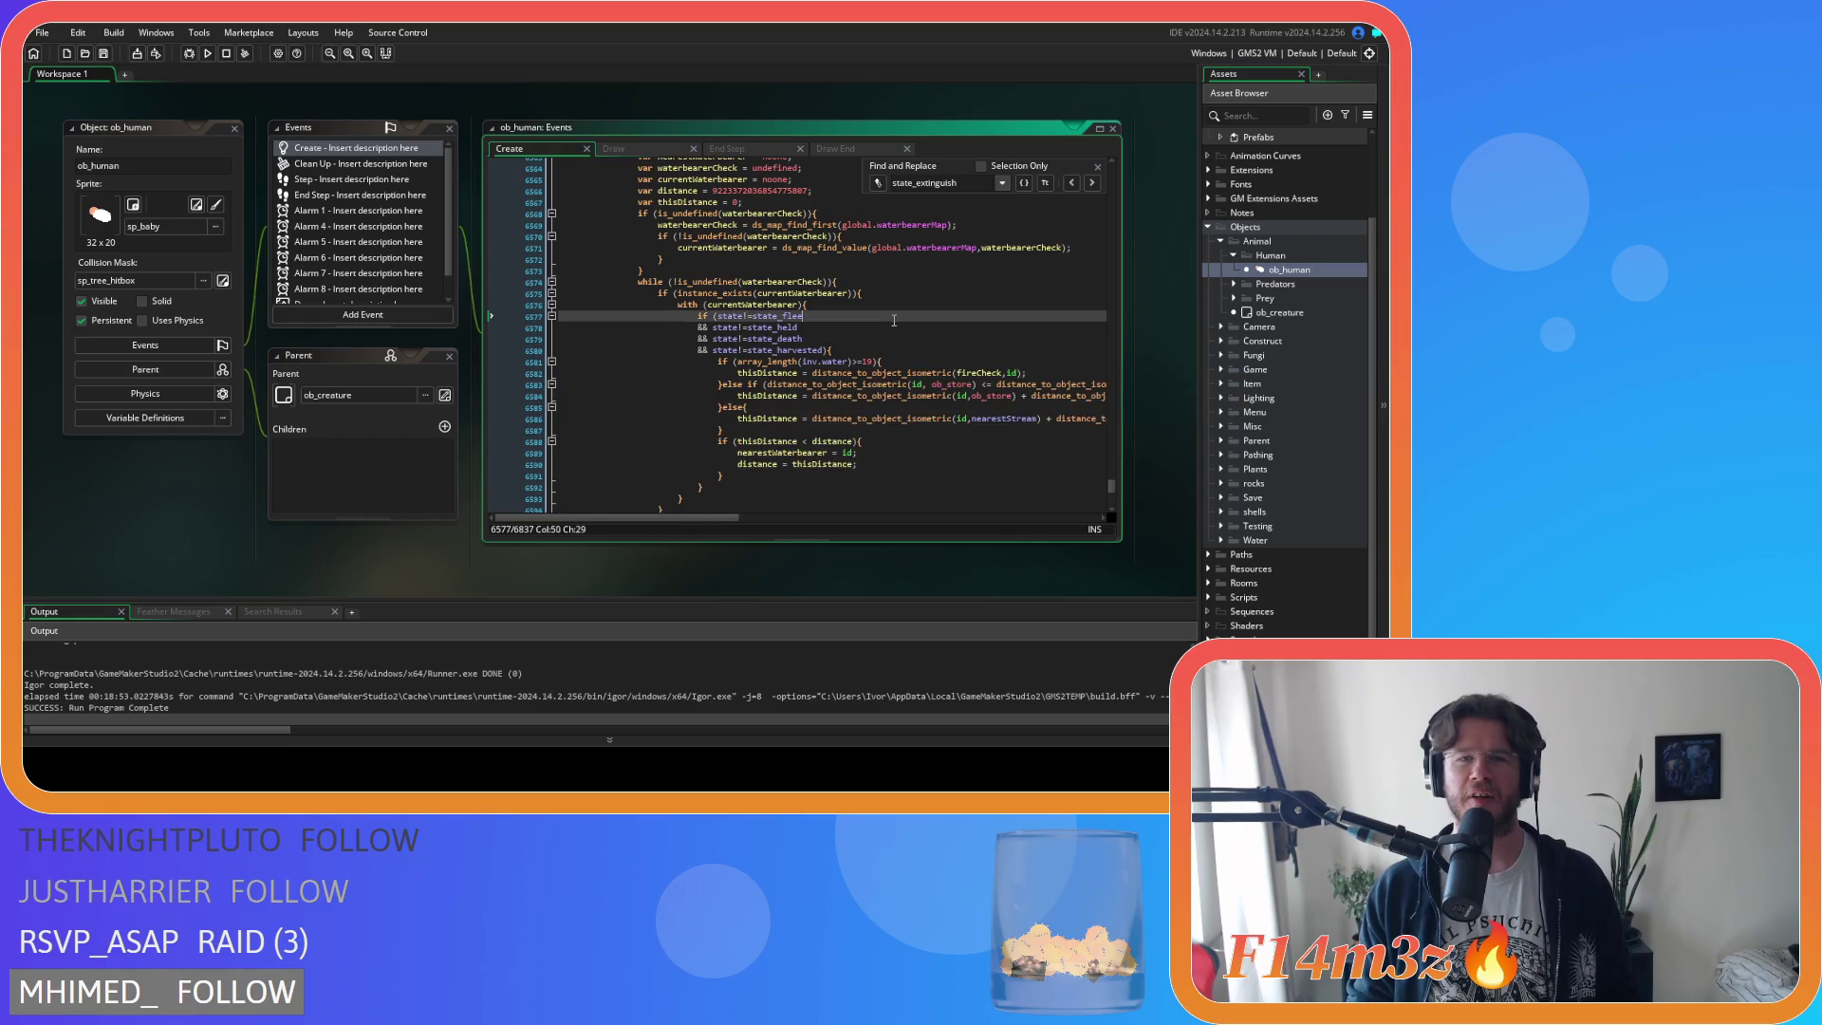
pyautogui.scroll(2, 901, 323)
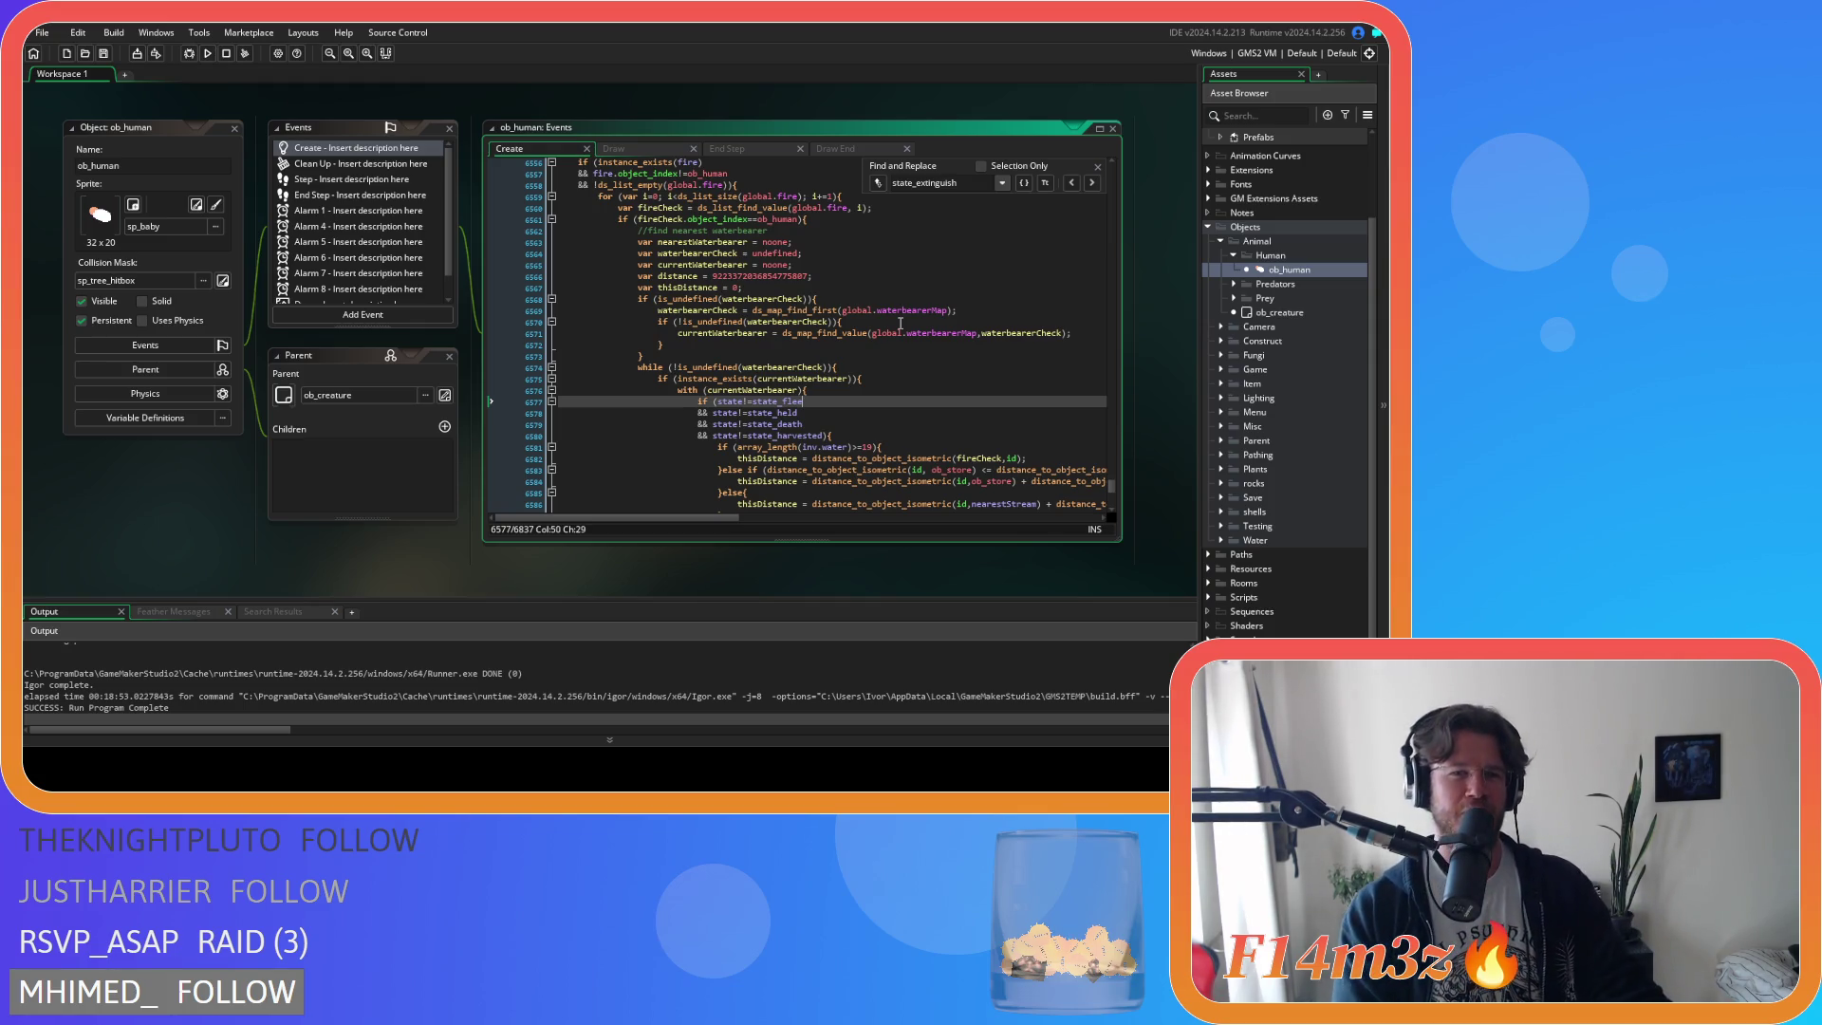
# Check the nearestWaterbearer declaration and the target = fireCheck lines, then save the project.
pyautogui.click(878, 360)
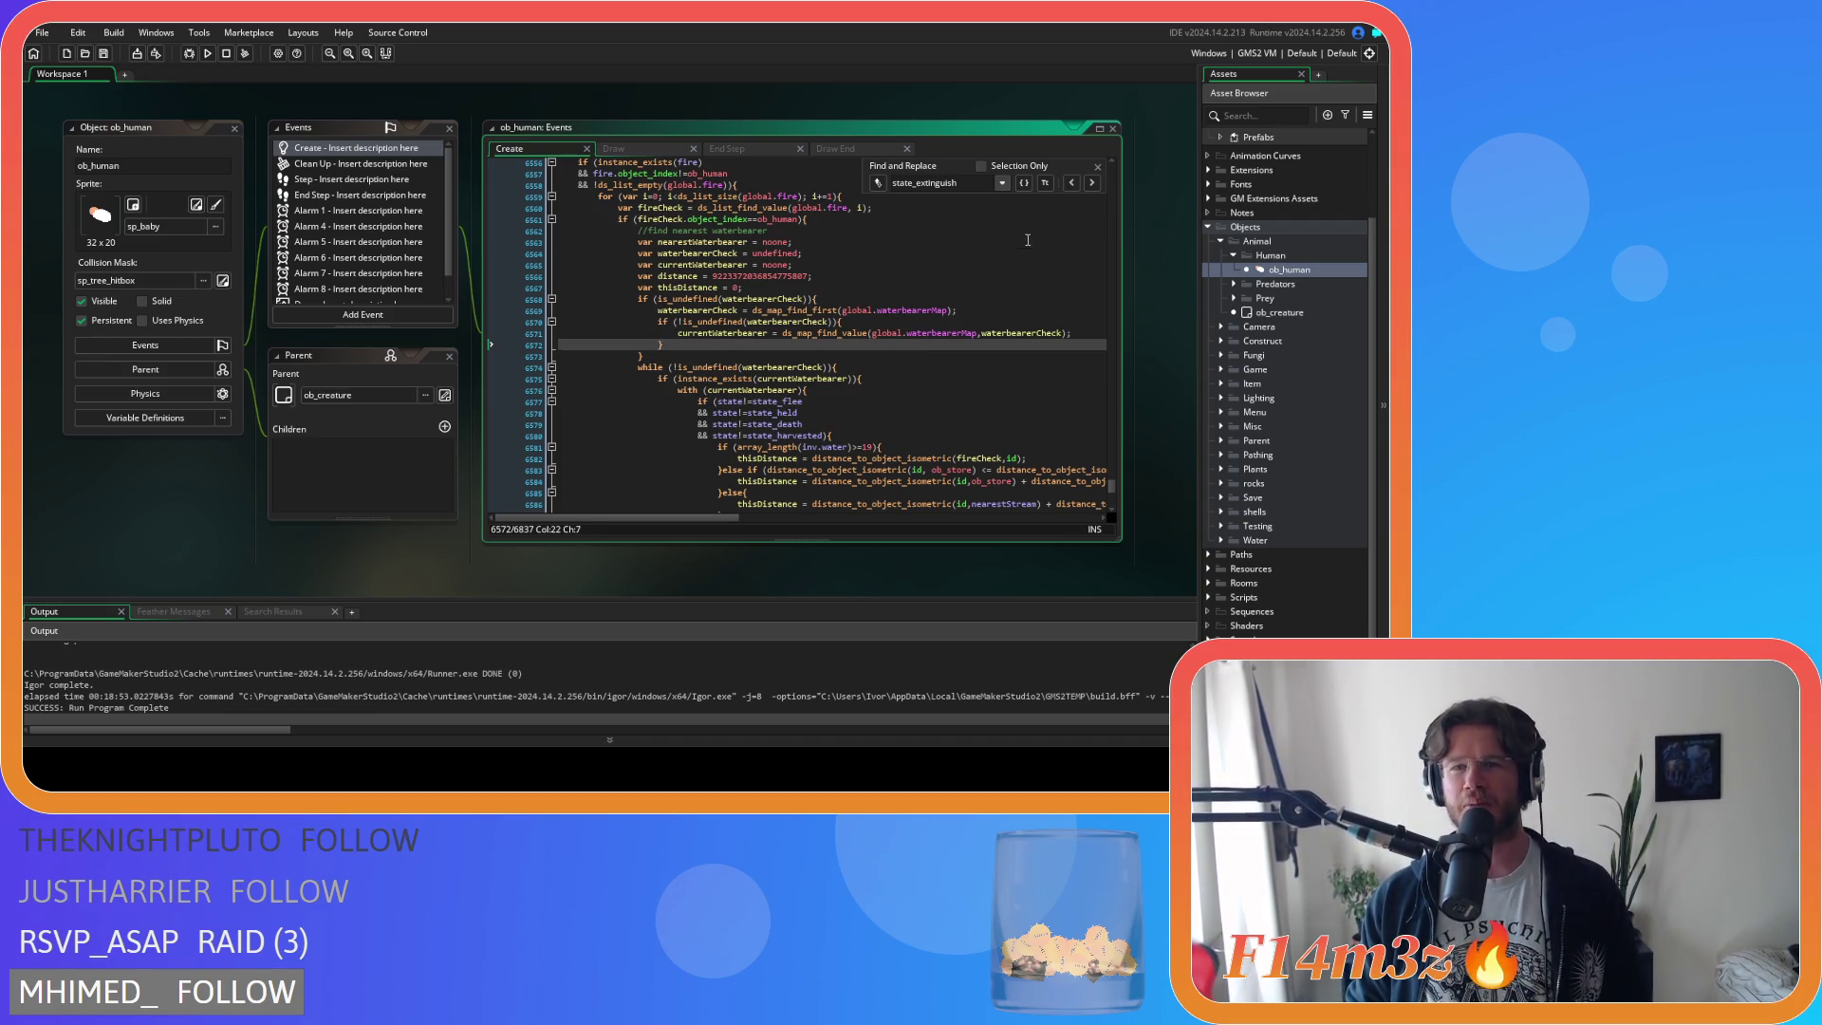
pyautogui.click(1091, 182)
pyautogui.click(1098, 166)
pyautogui.click(870, 358)
pyautogui.scroll(-9, 870, 360)
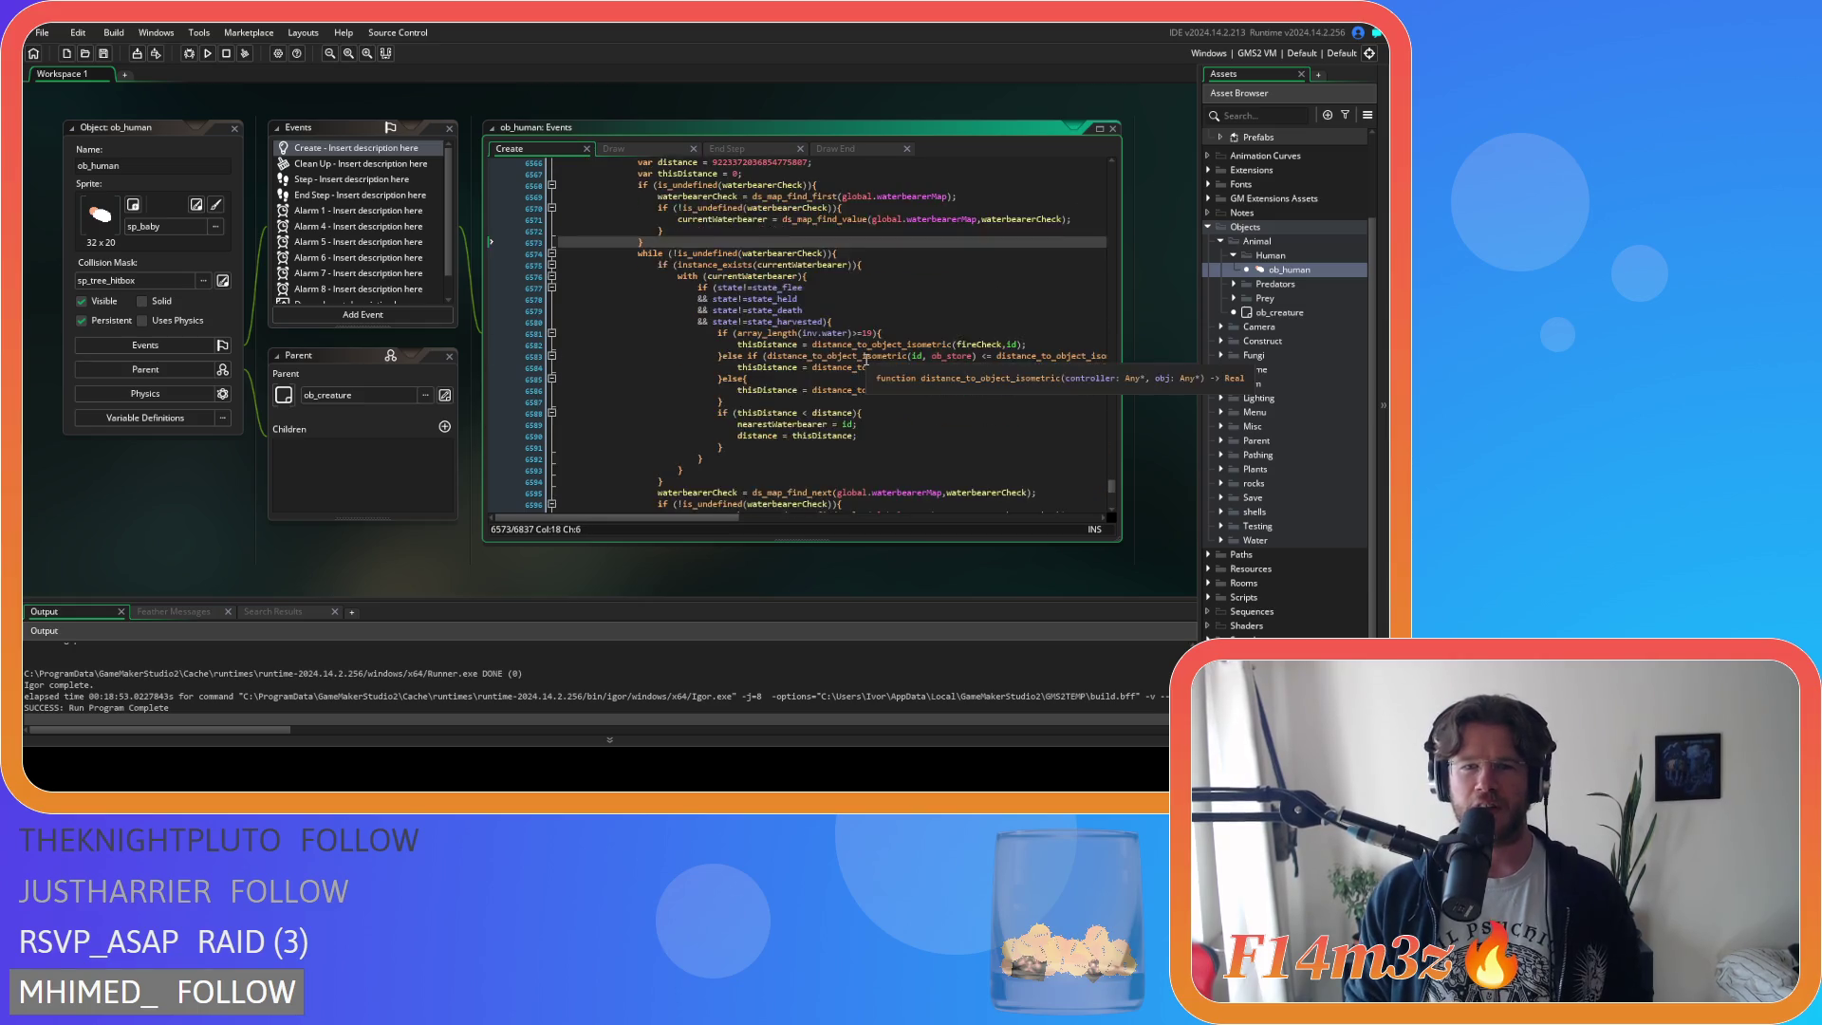
pyautogui.click(833, 362)
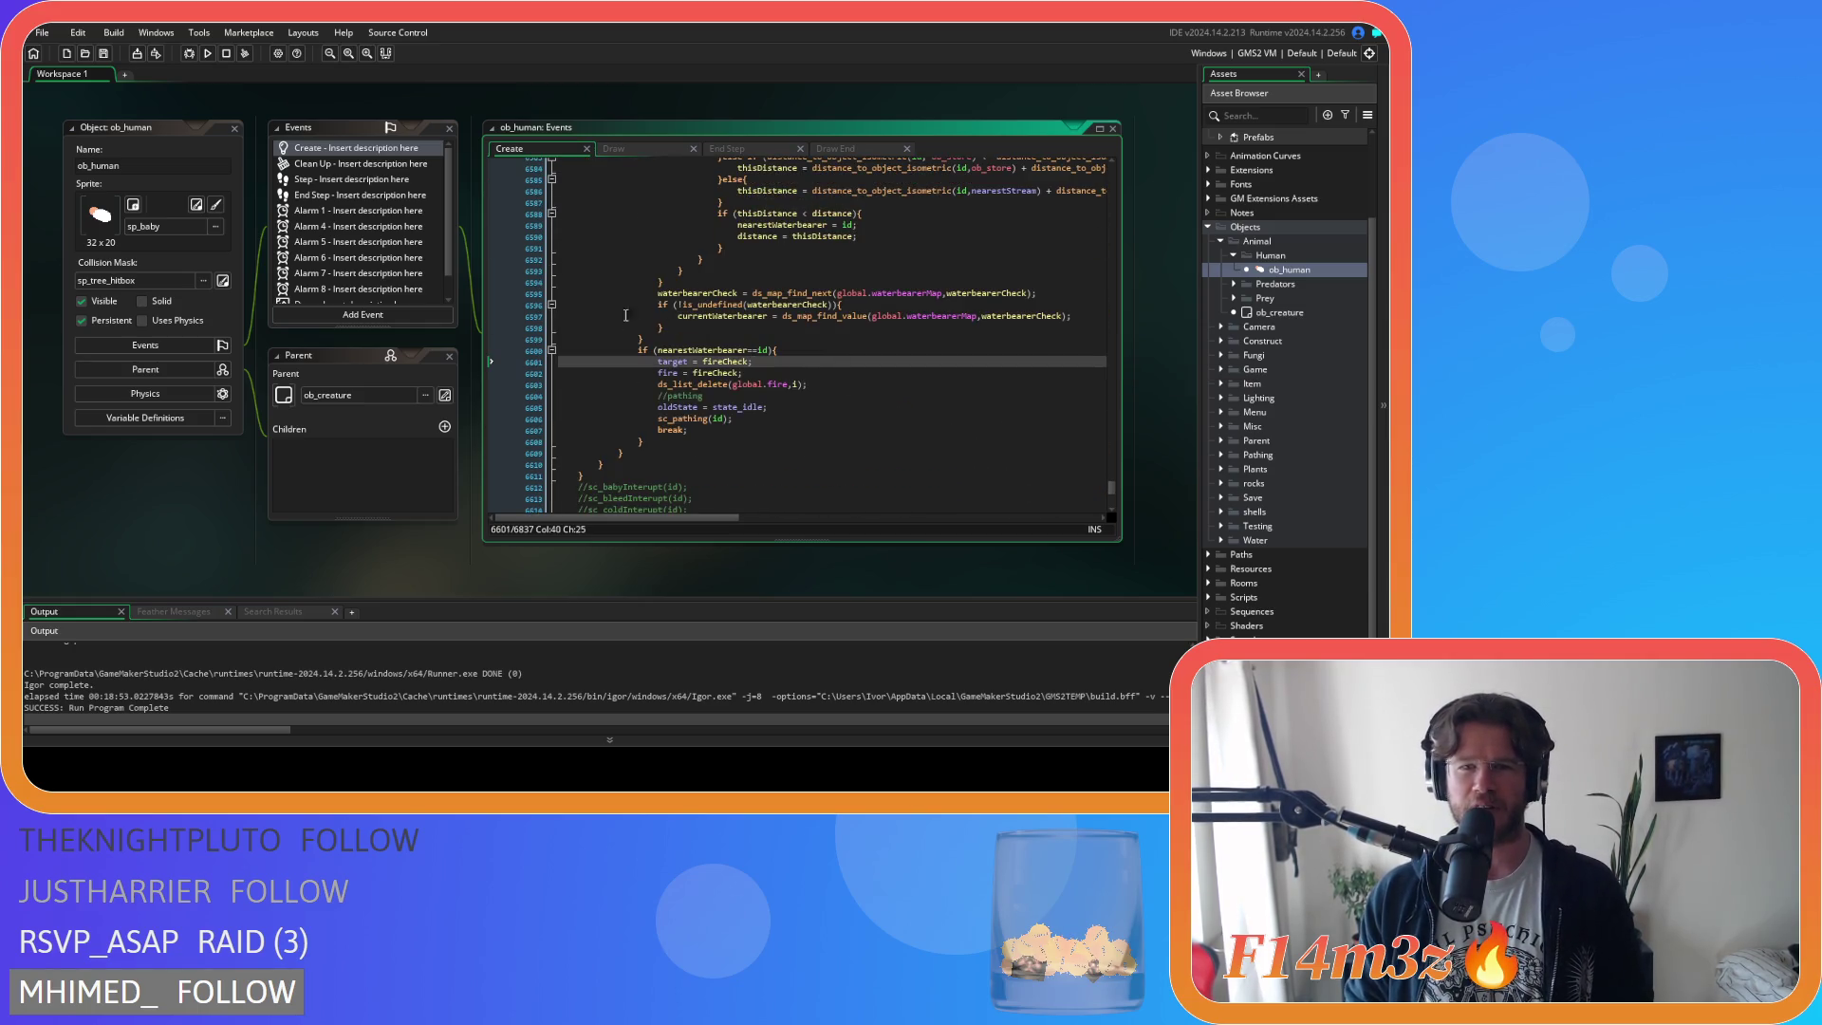
pyautogui.scroll(9, 618, 322)
pyautogui.click(954, 315)
pyautogui.click(917, 264)
pyautogui.hotkey('ctrl', 's')
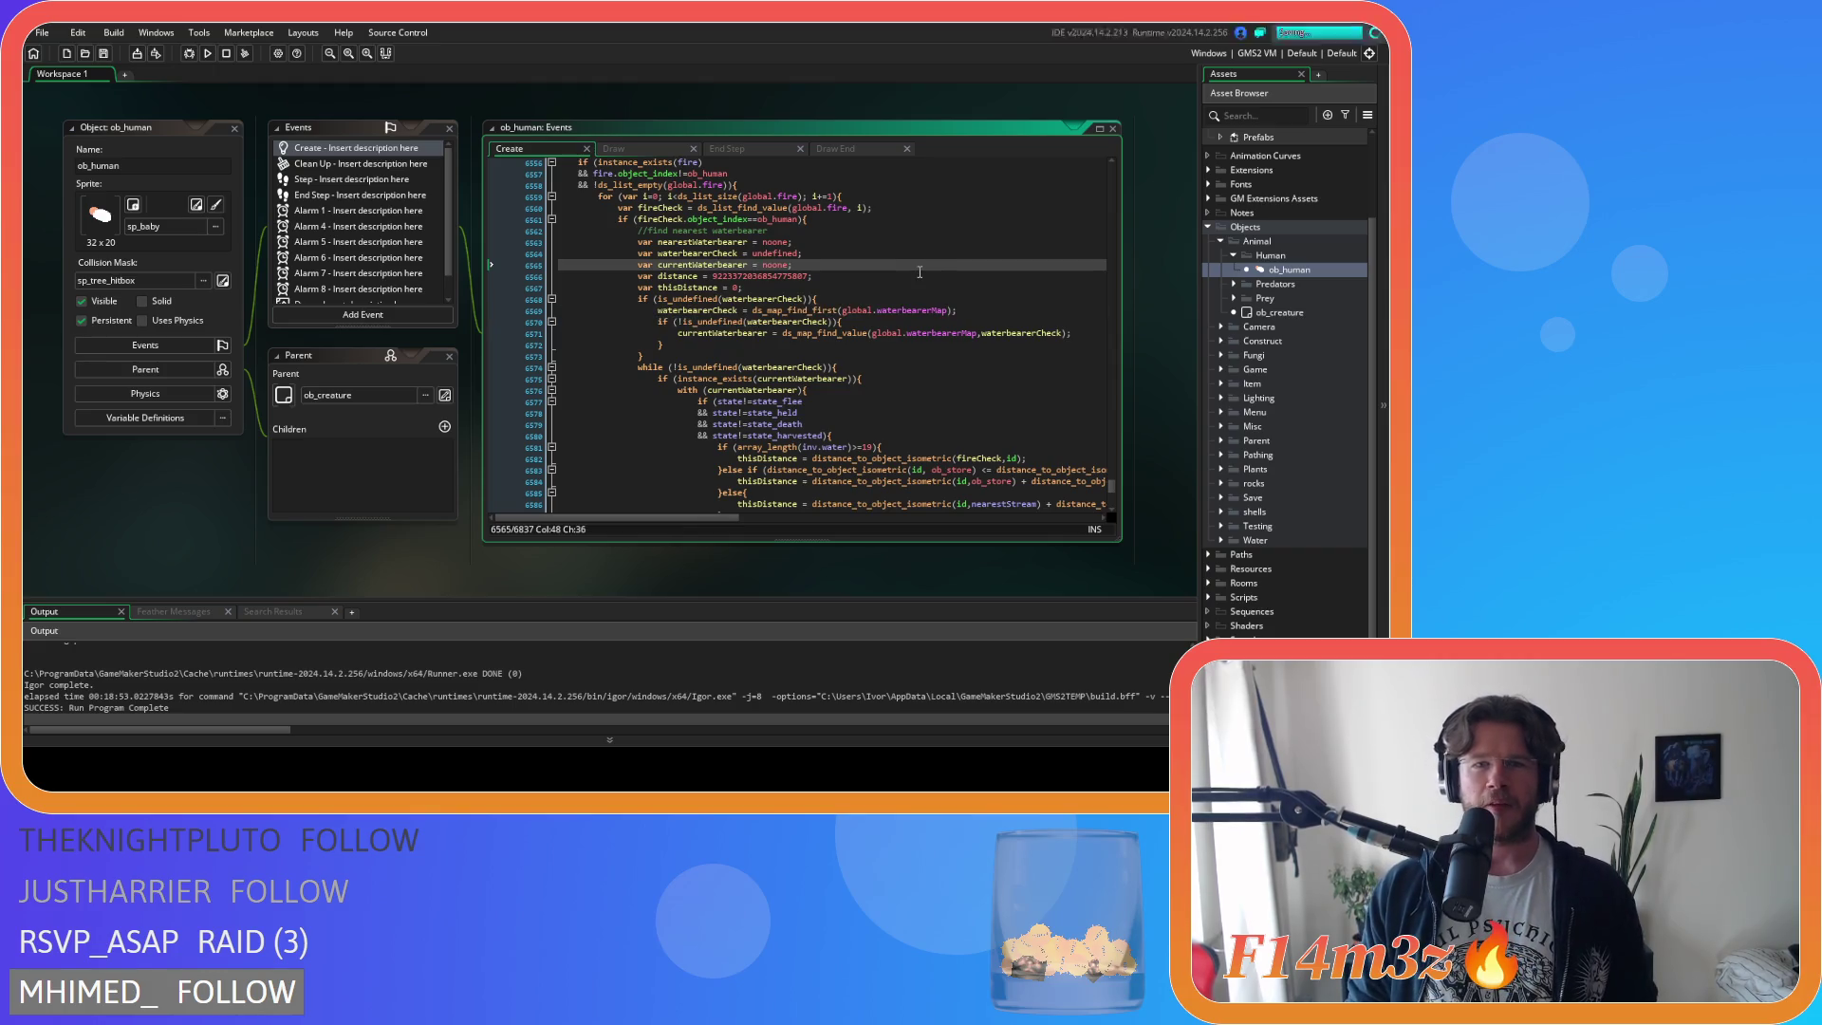
# Raise the waterbearer water threshold on line 6581 from 10 to 20.
pyautogui.scroll(2, 918, 270)
pyautogui.click(918, 268)
pyautogui.scroll(-2, 899, 322)
pyautogui.scroll(-5, 899, 322)
pyautogui.doubleClick(866, 275)
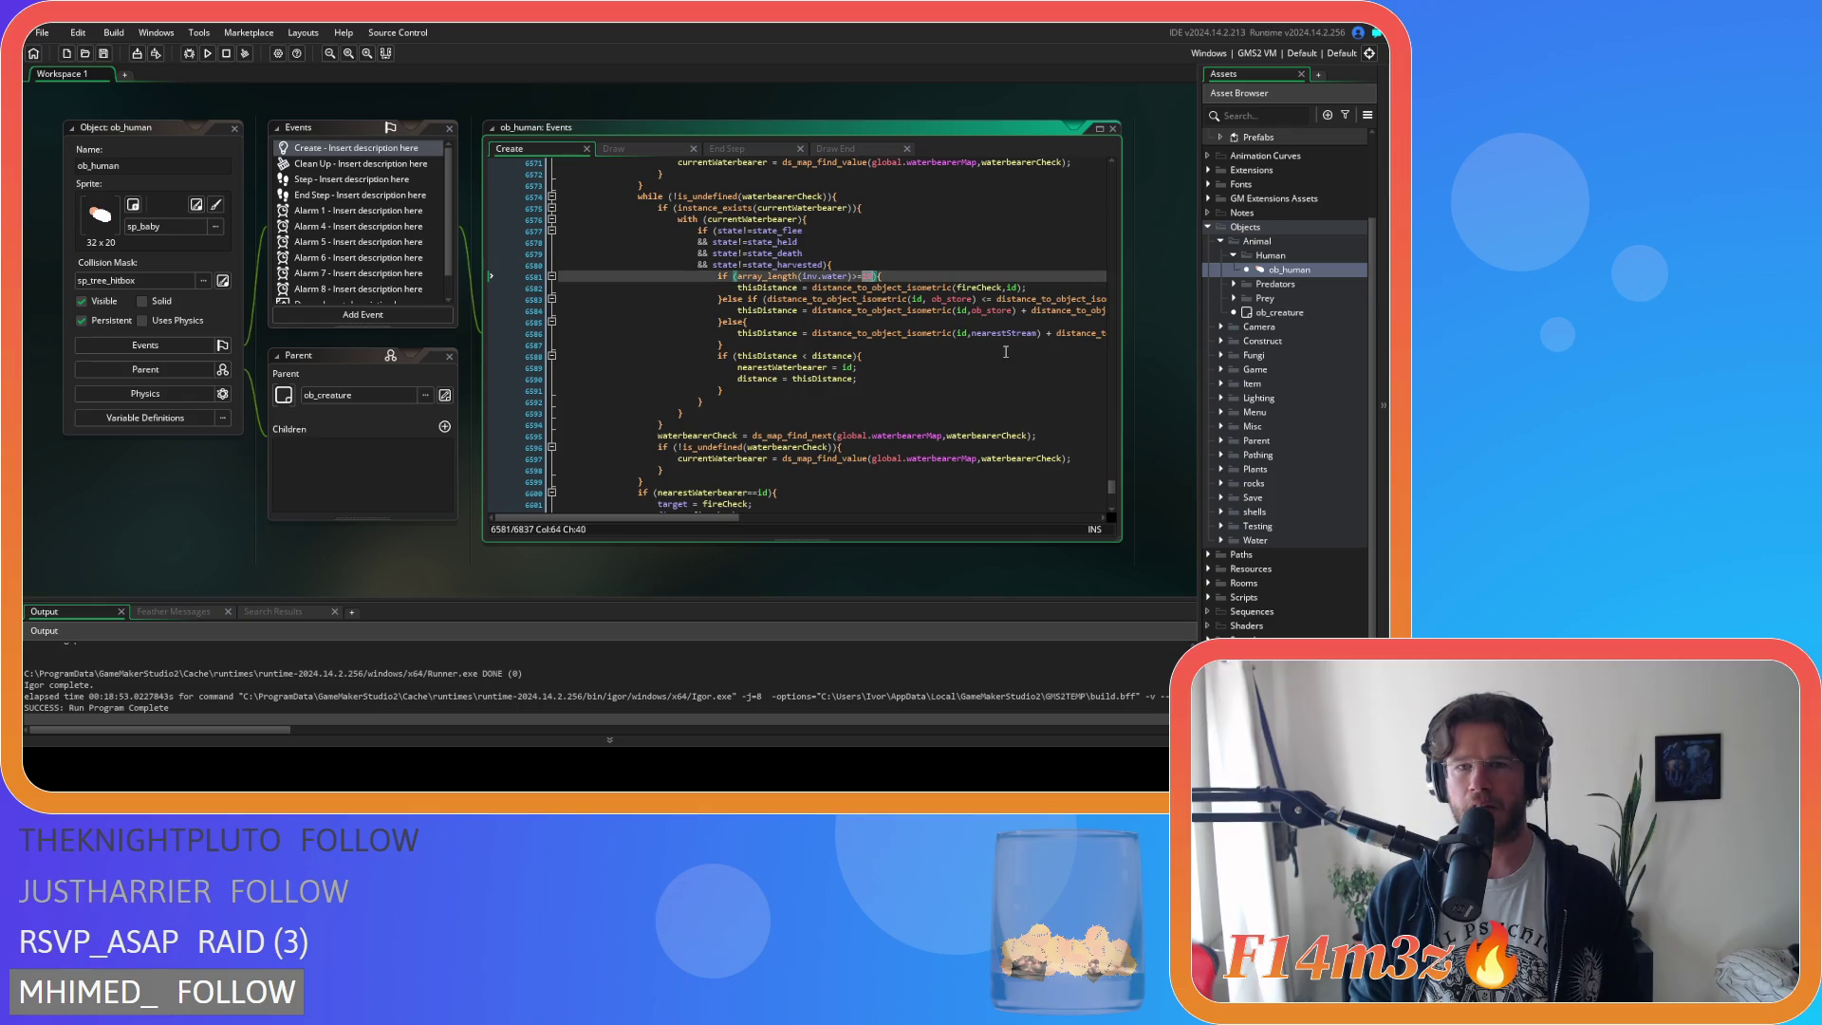
pyautogui.click(954, 287)
pyautogui.doubleClick(867, 275)
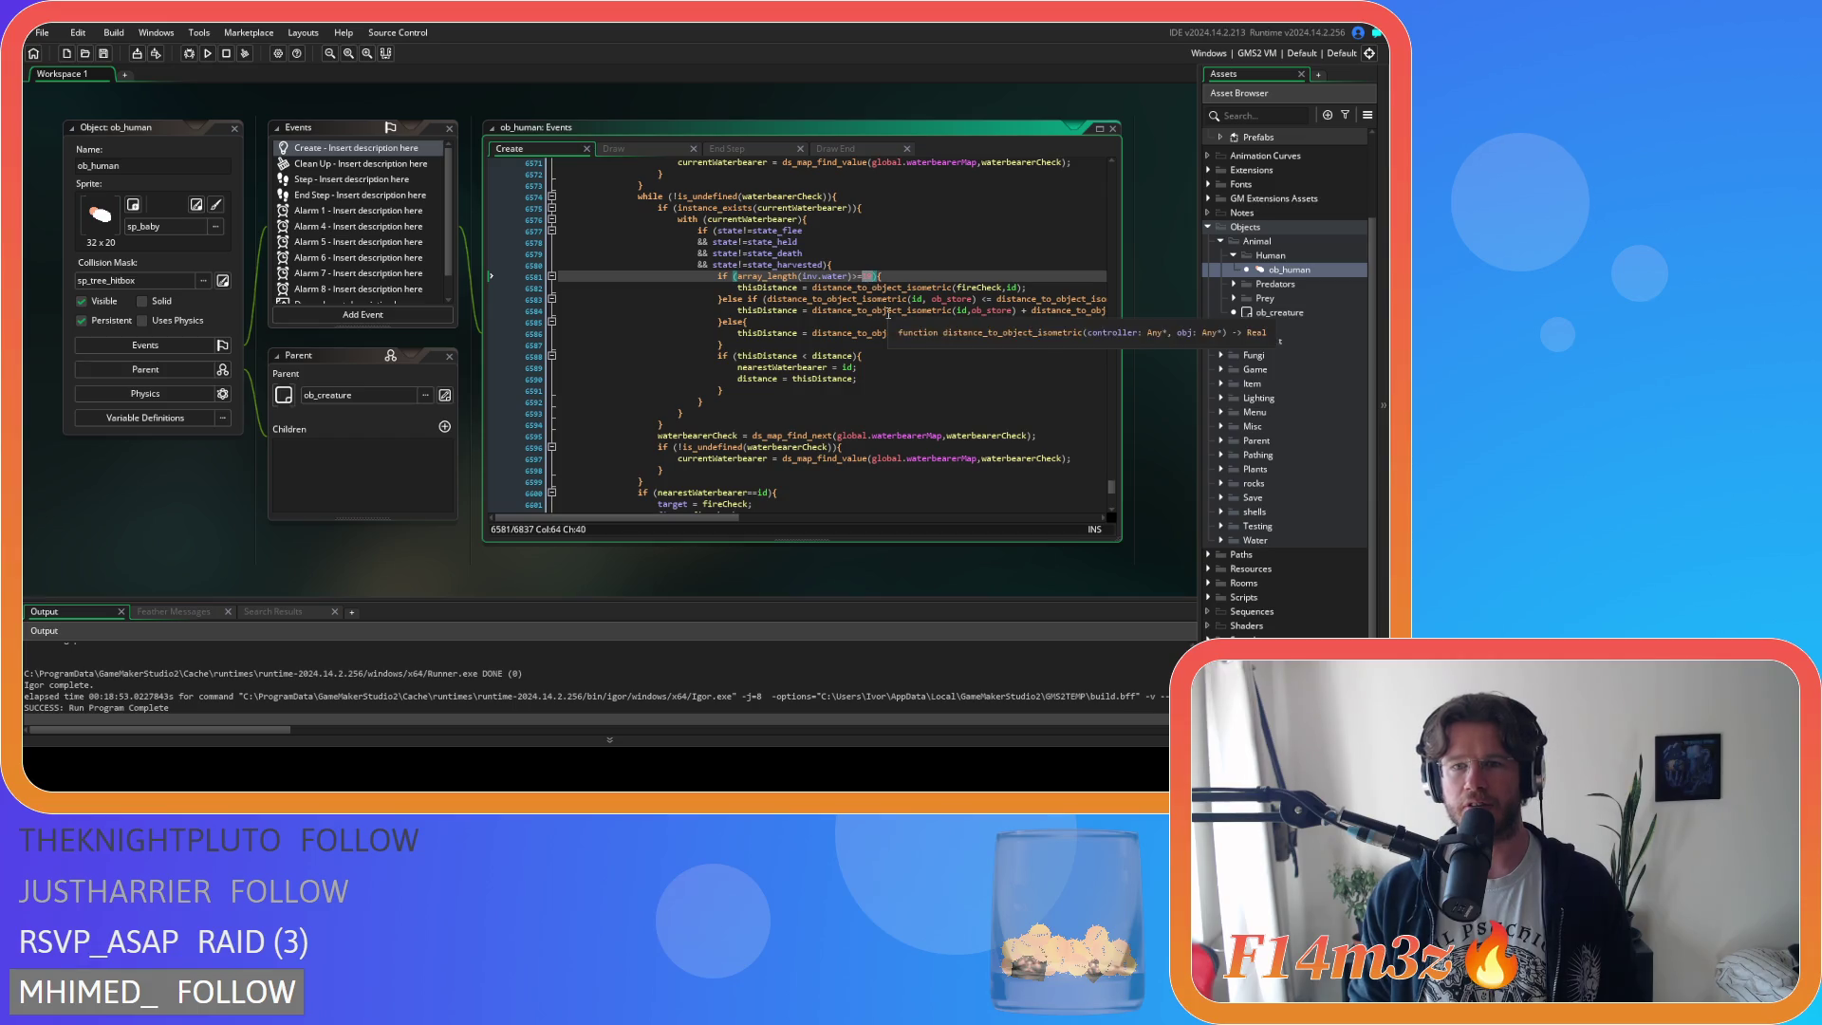
pyautogui.write('1')
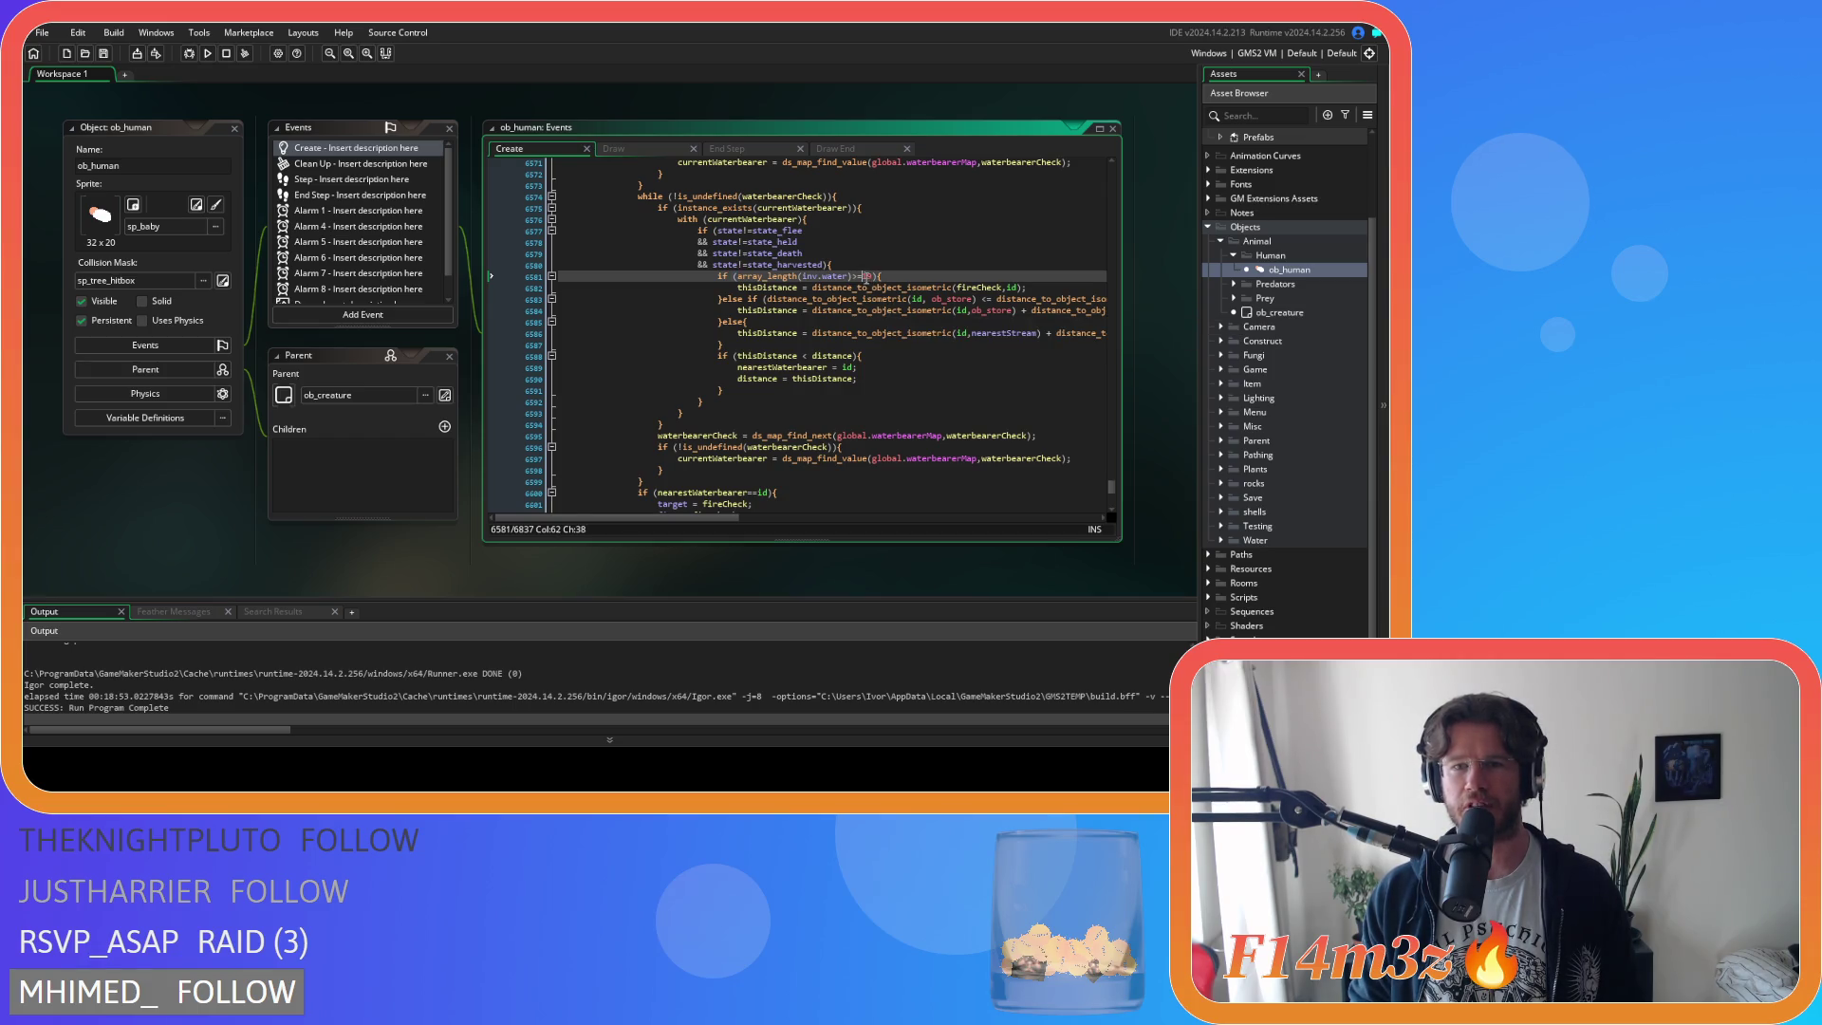
pyautogui.write('10')
pyautogui.write('20')
pyautogui.scroll(-1, 891, 319)
pyautogui.scroll(3, 891, 319)
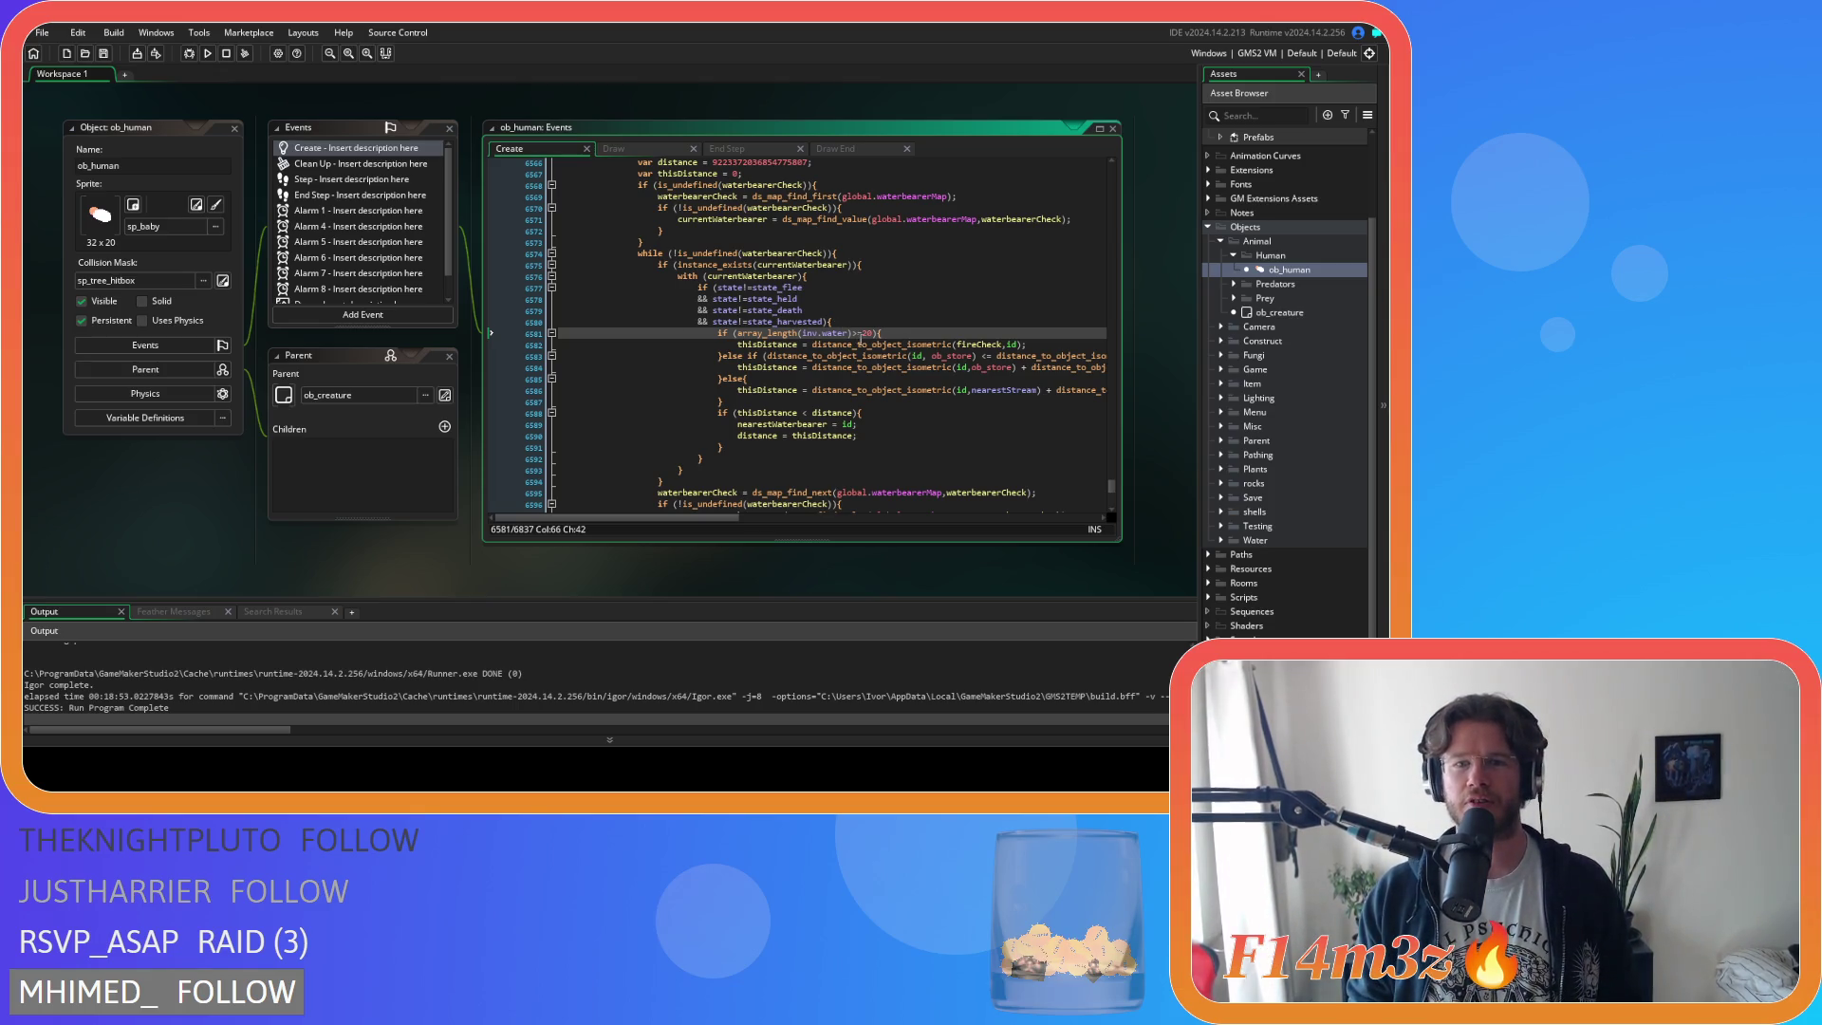
pyautogui.write('19')
pyautogui.moveTo(877, 333); pyautogui.dragTo(741, 338)
# Find all 6 water-length check matches across ob_human, sc_stateConditions and sc_fireInterupt, then open sc_stateConditions line 634.
pyautogui.hotkey('ctrl', 'f')
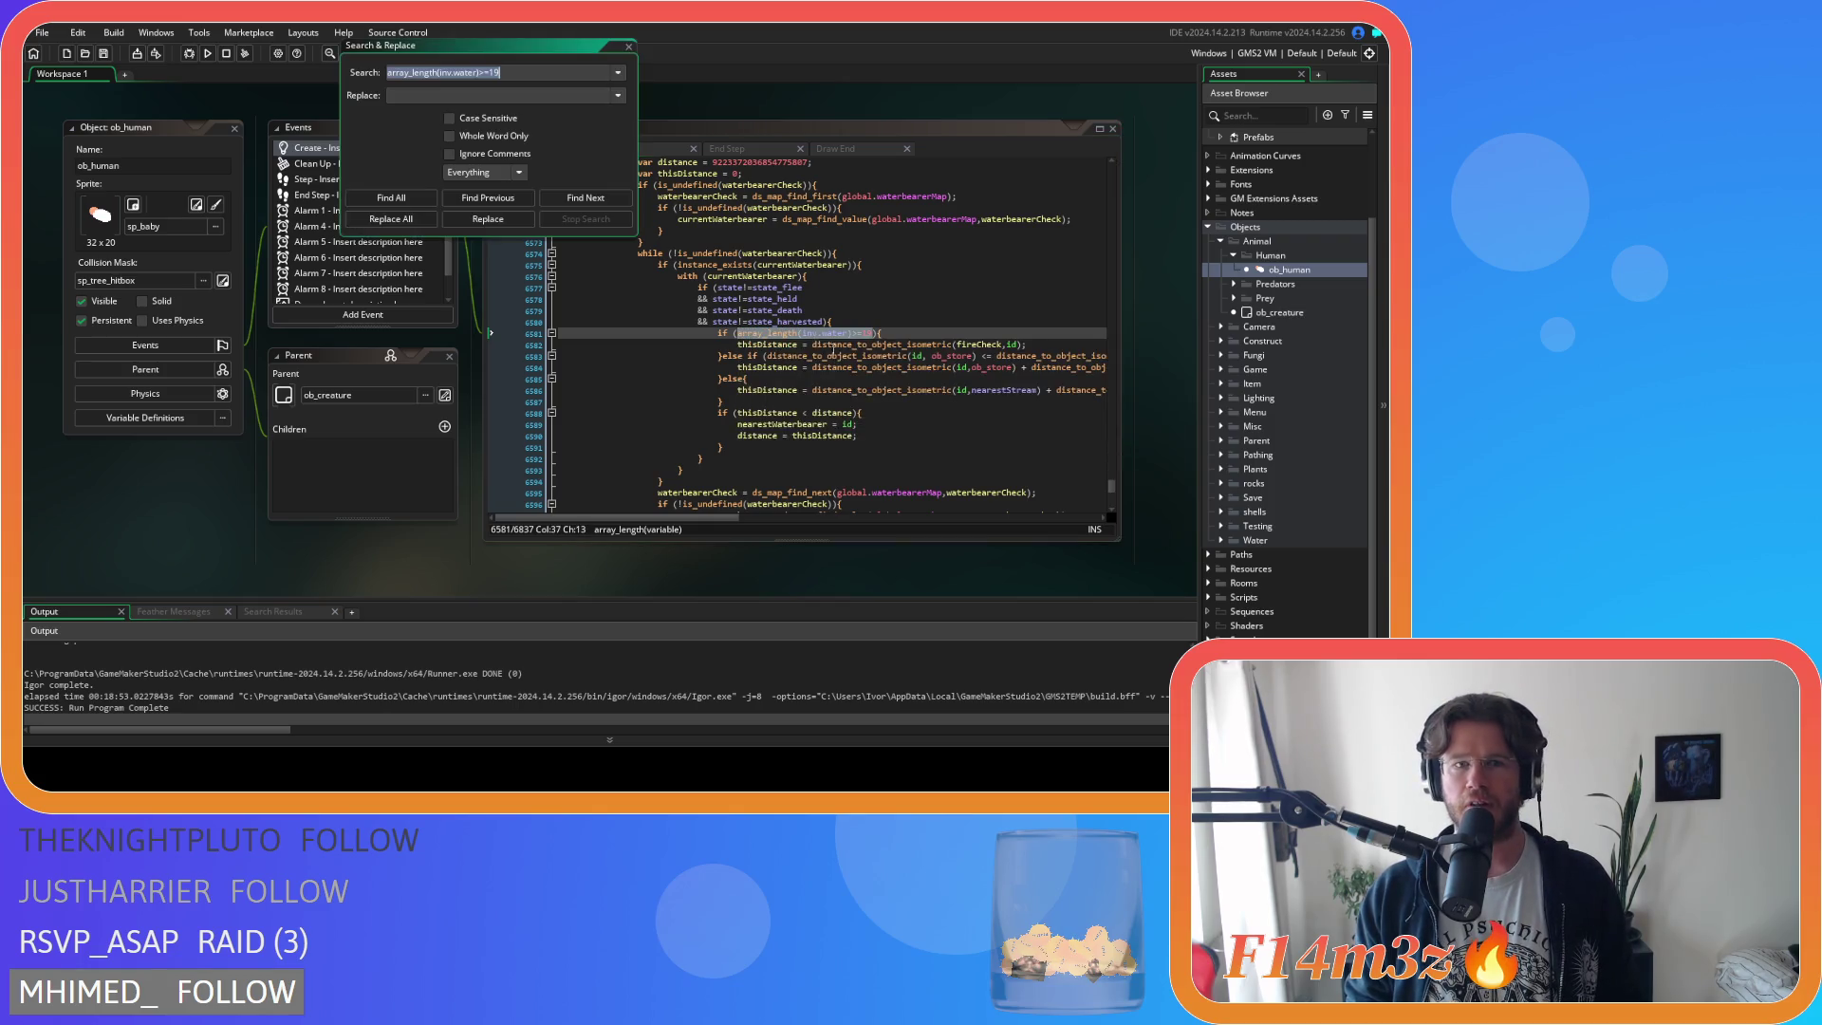
pyautogui.click(391, 197)
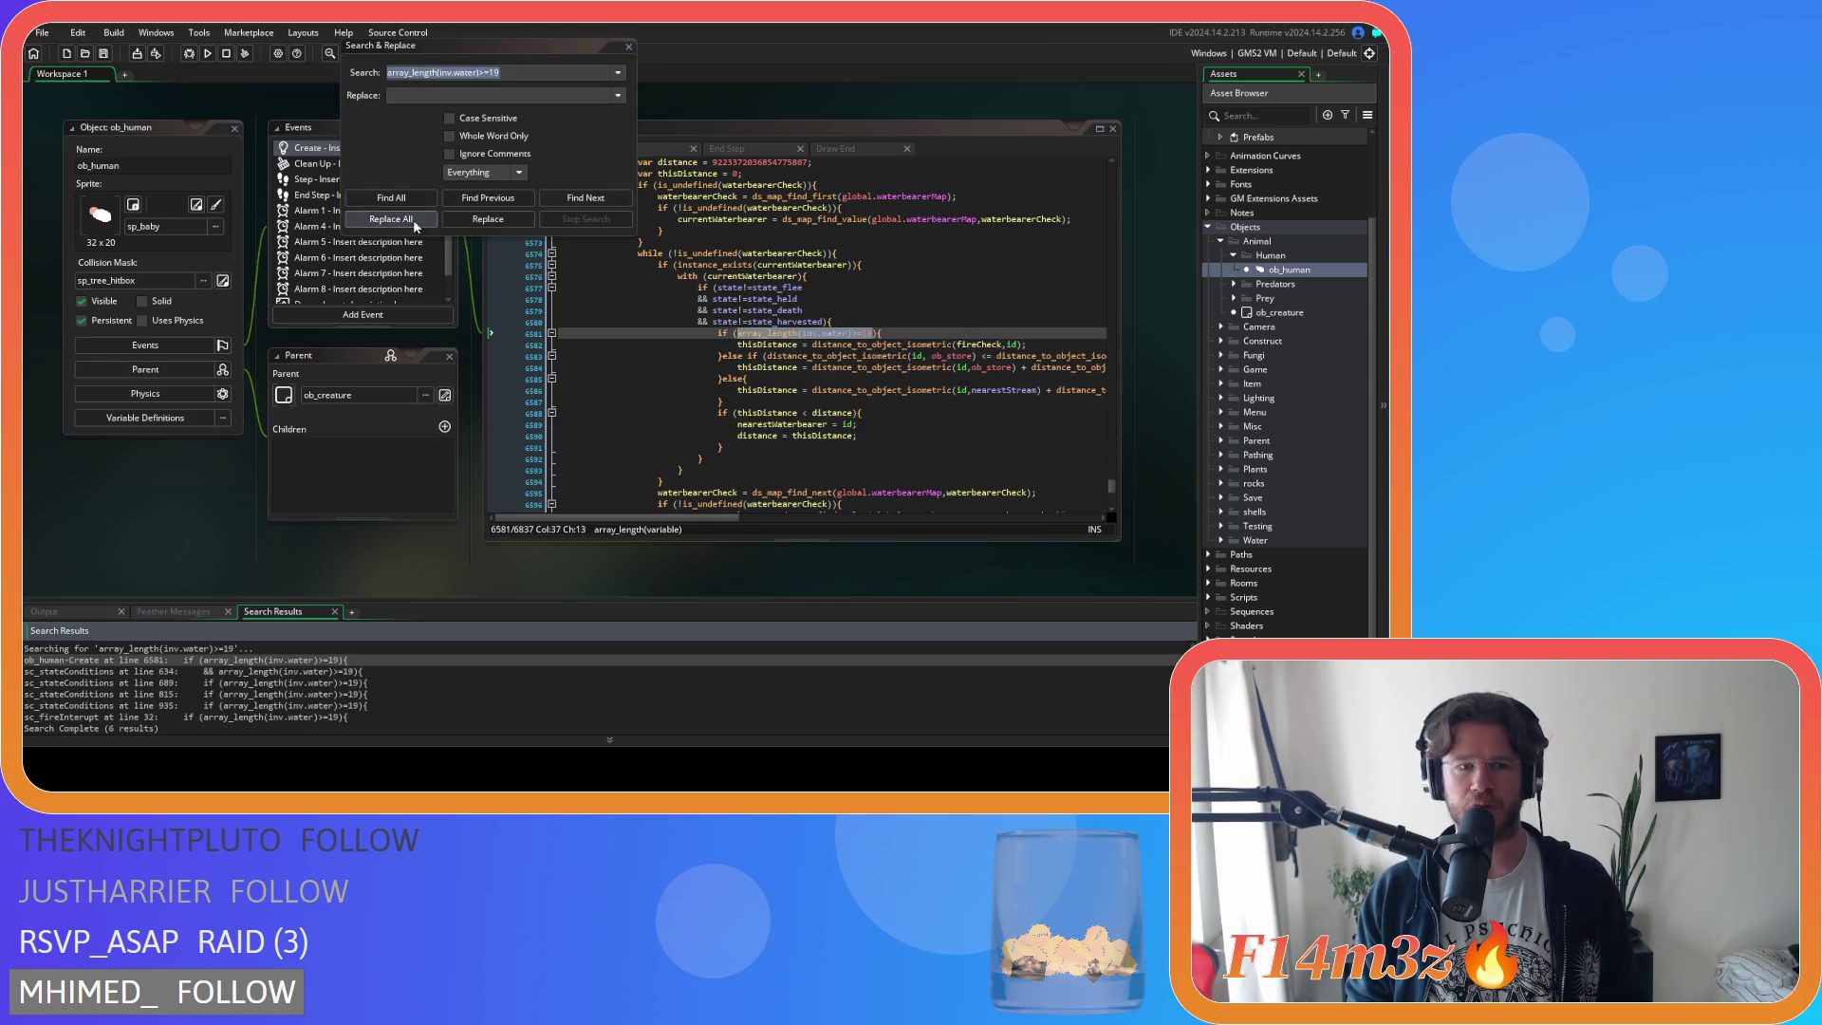
pyautogui.doubleClick(275, 660)
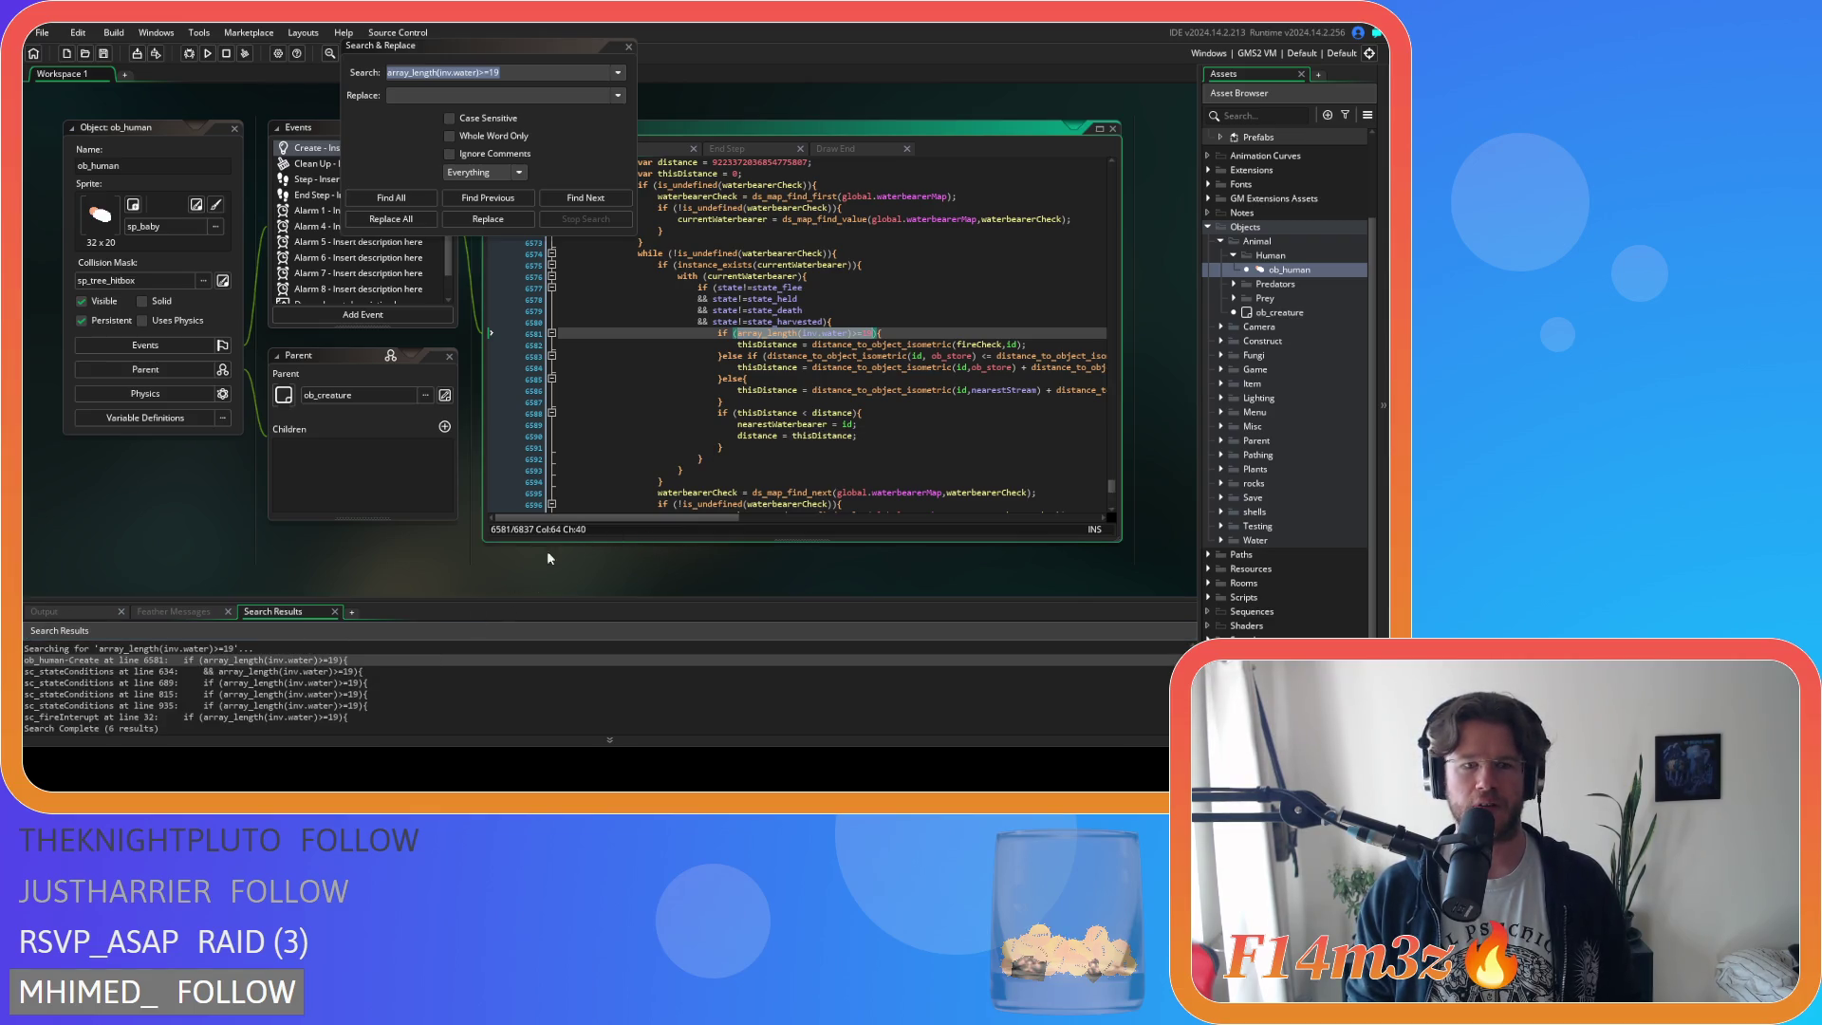
pyautogui.click(869, 335)
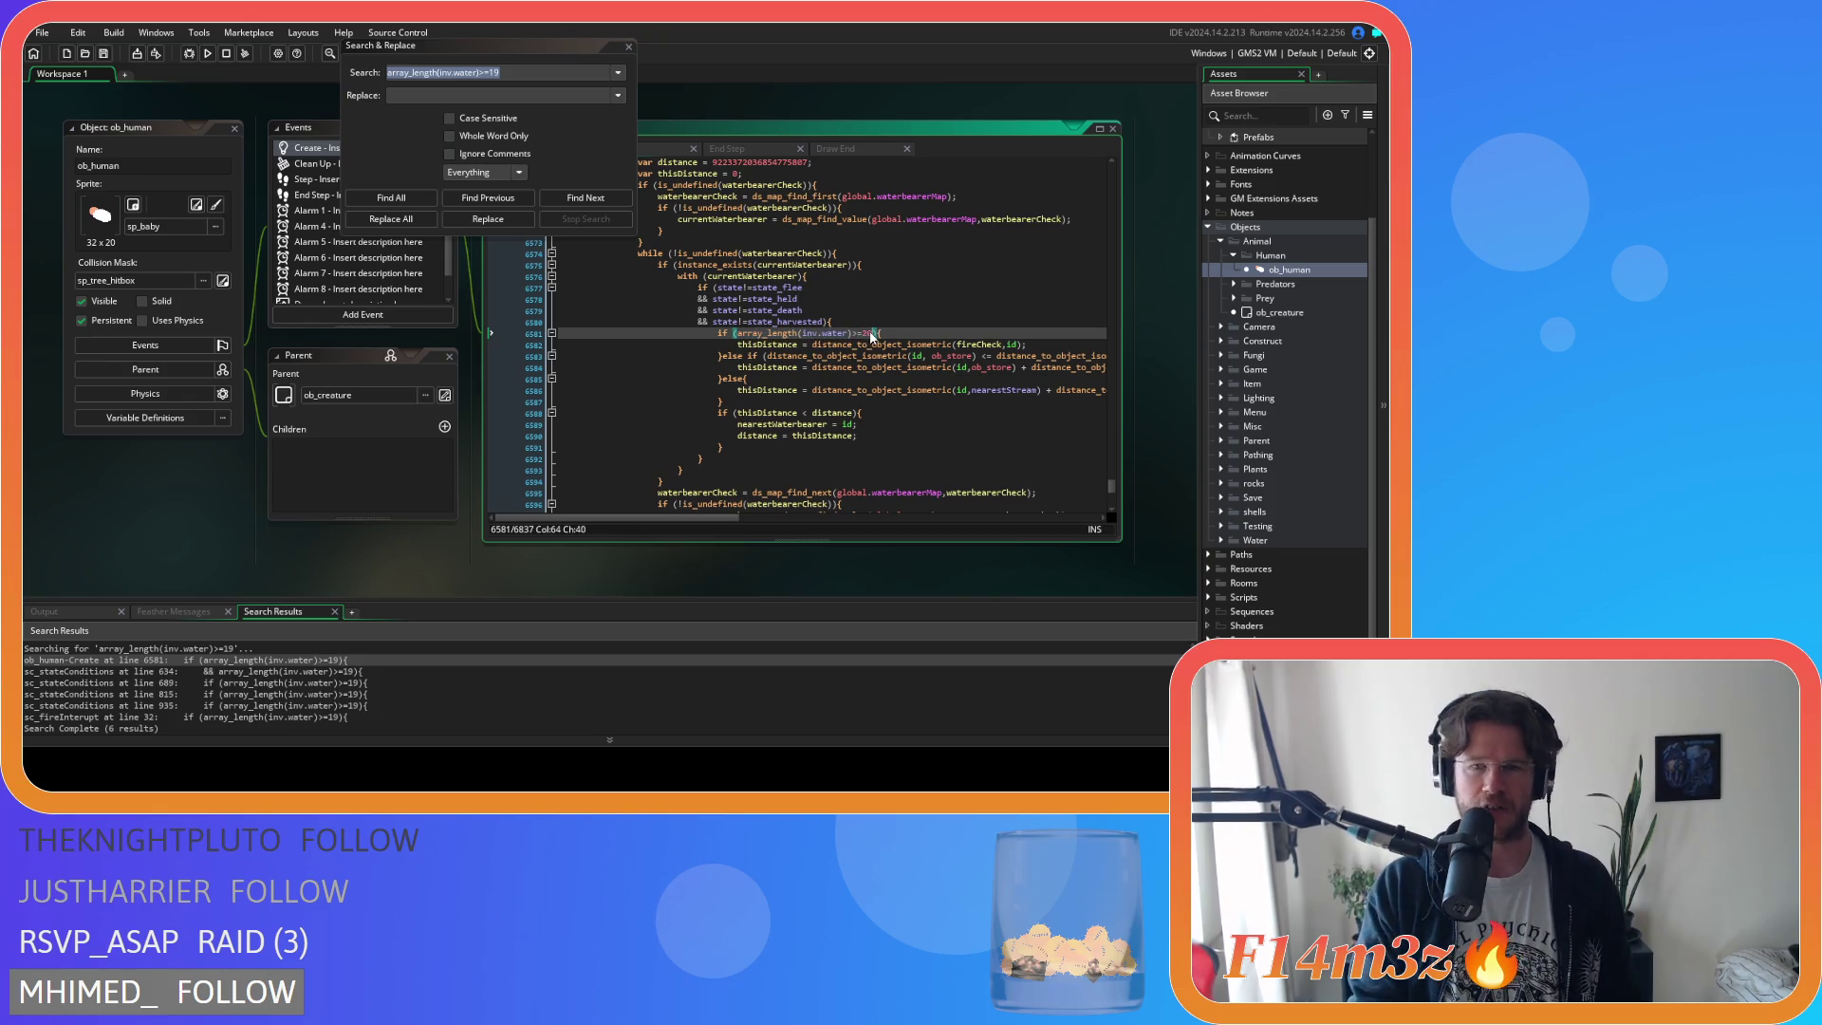
pyautogui.click(869, 333)
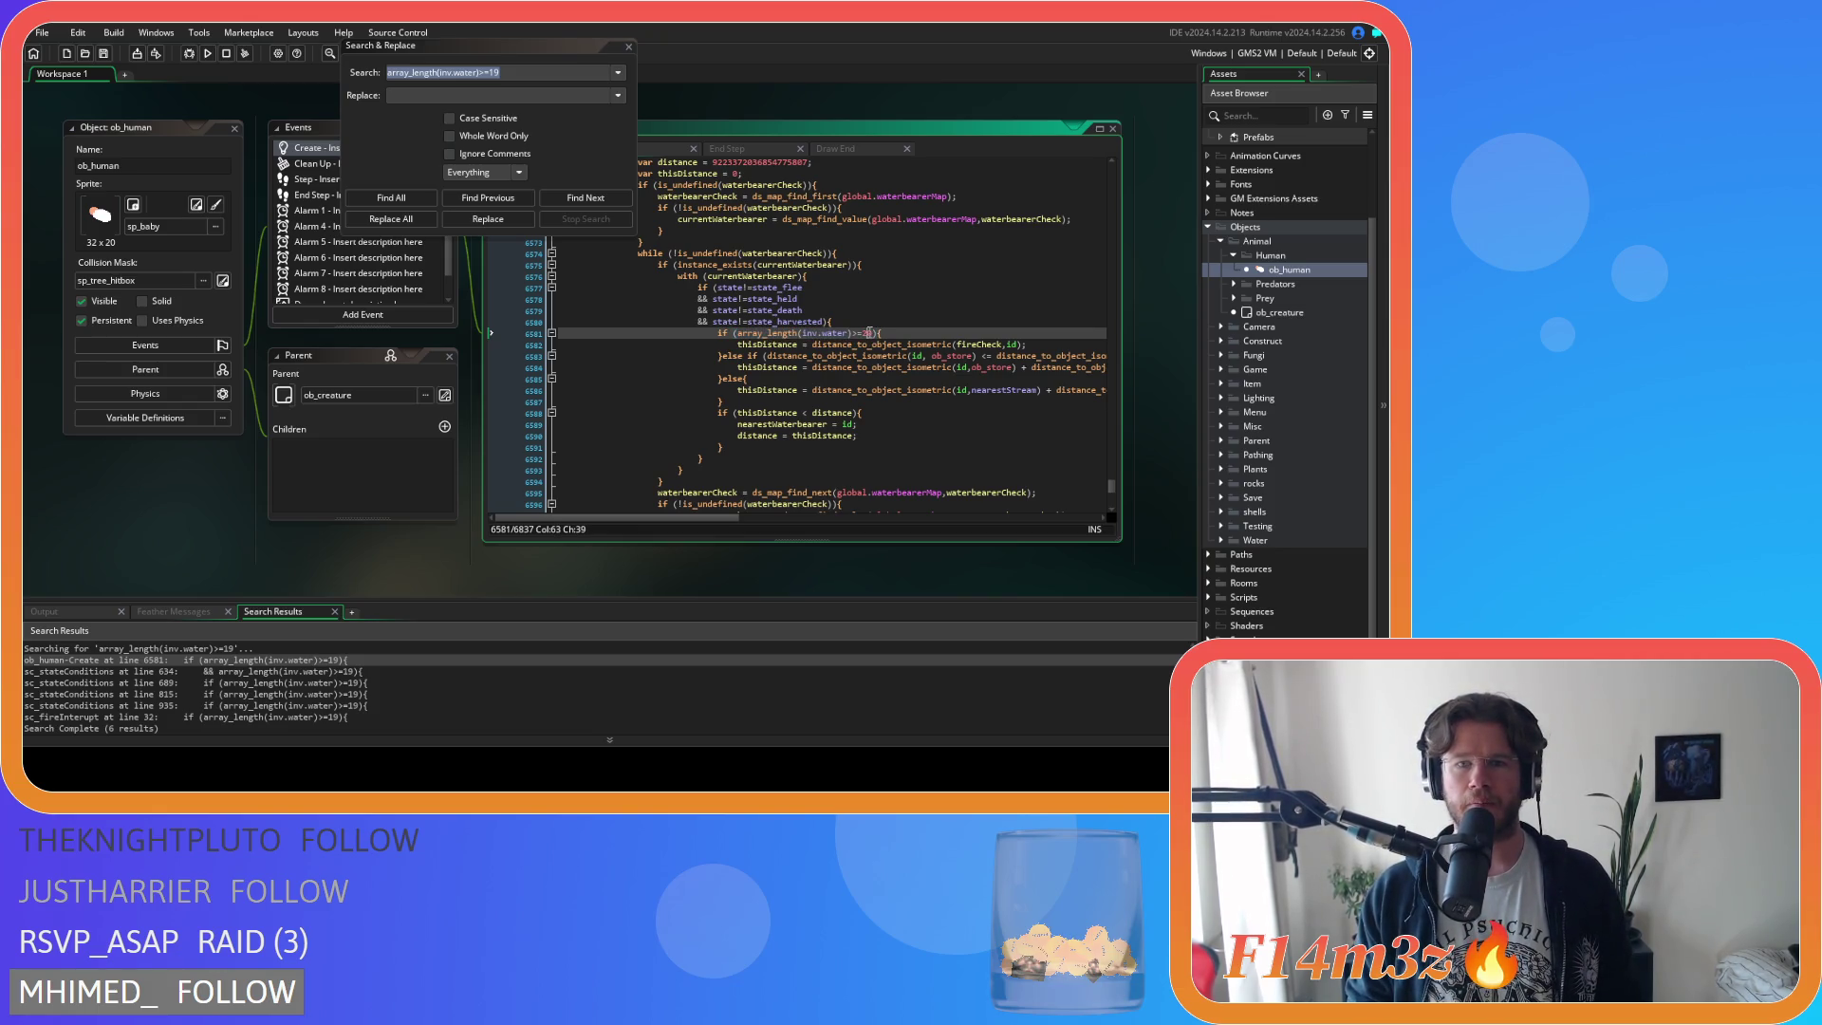
pyautogui.click(282, 671)
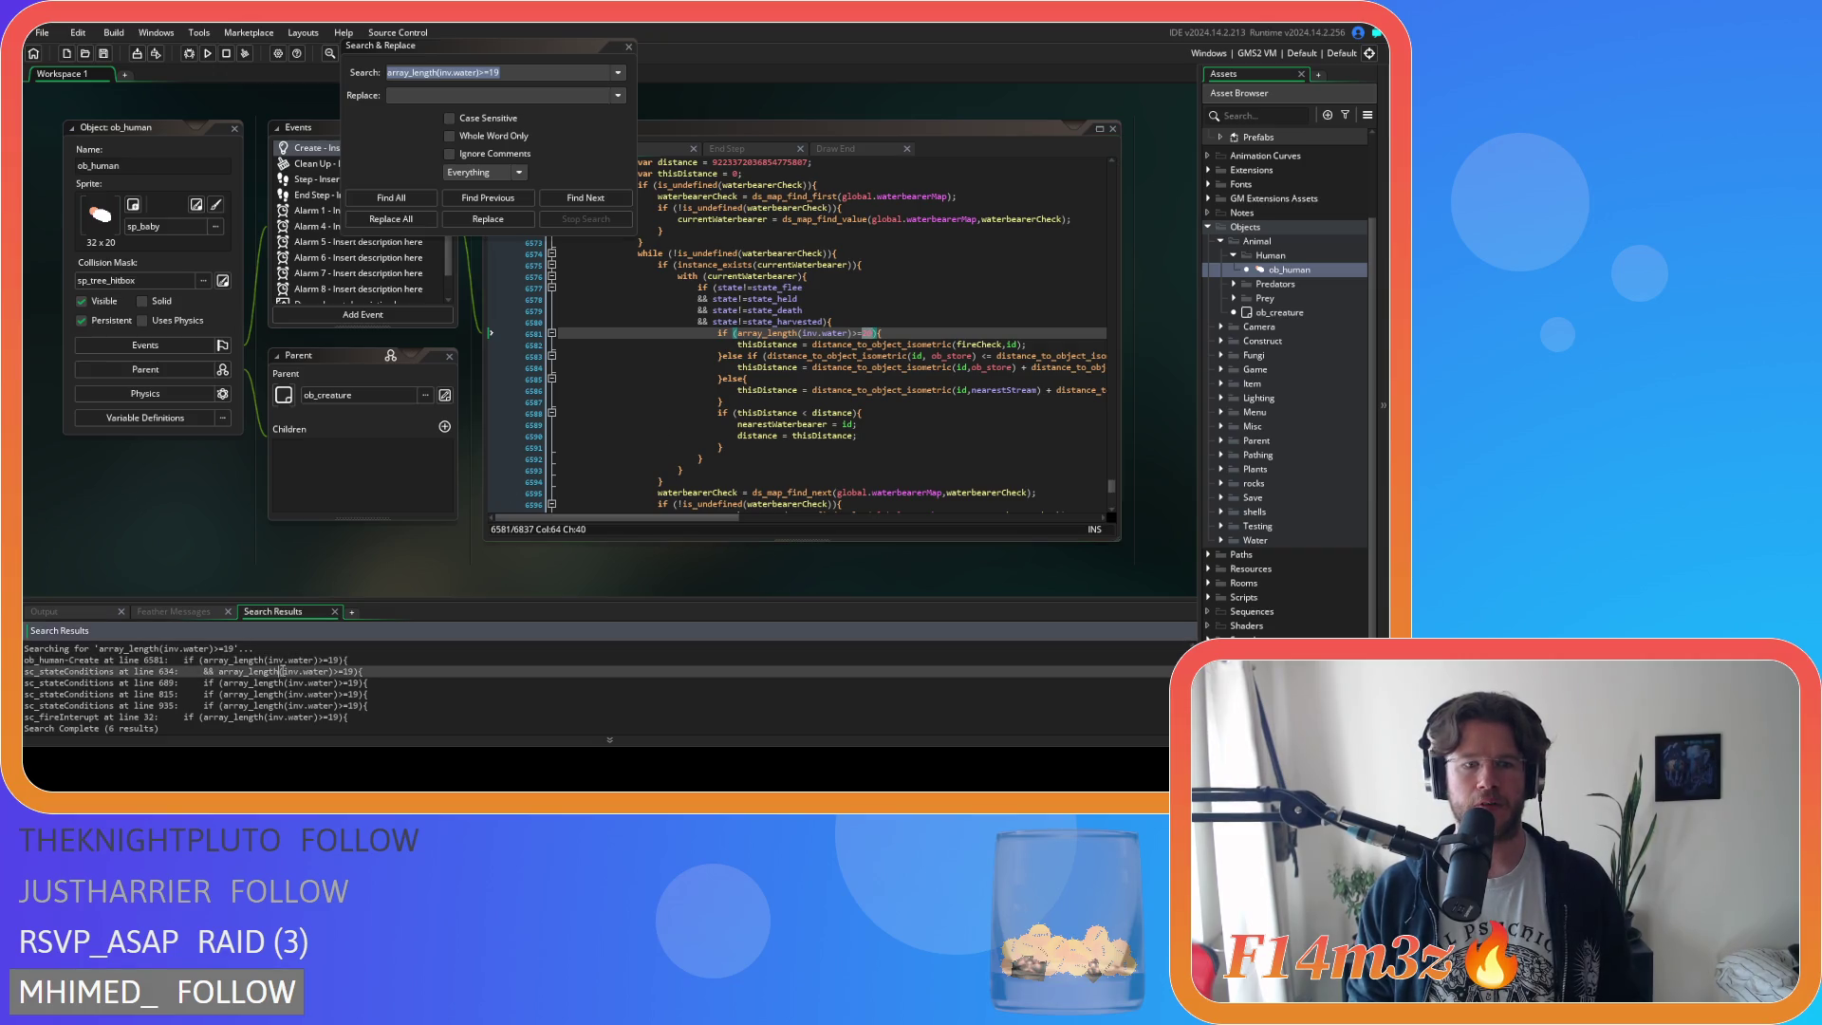
pyautogui.doubleClick(294, 669)
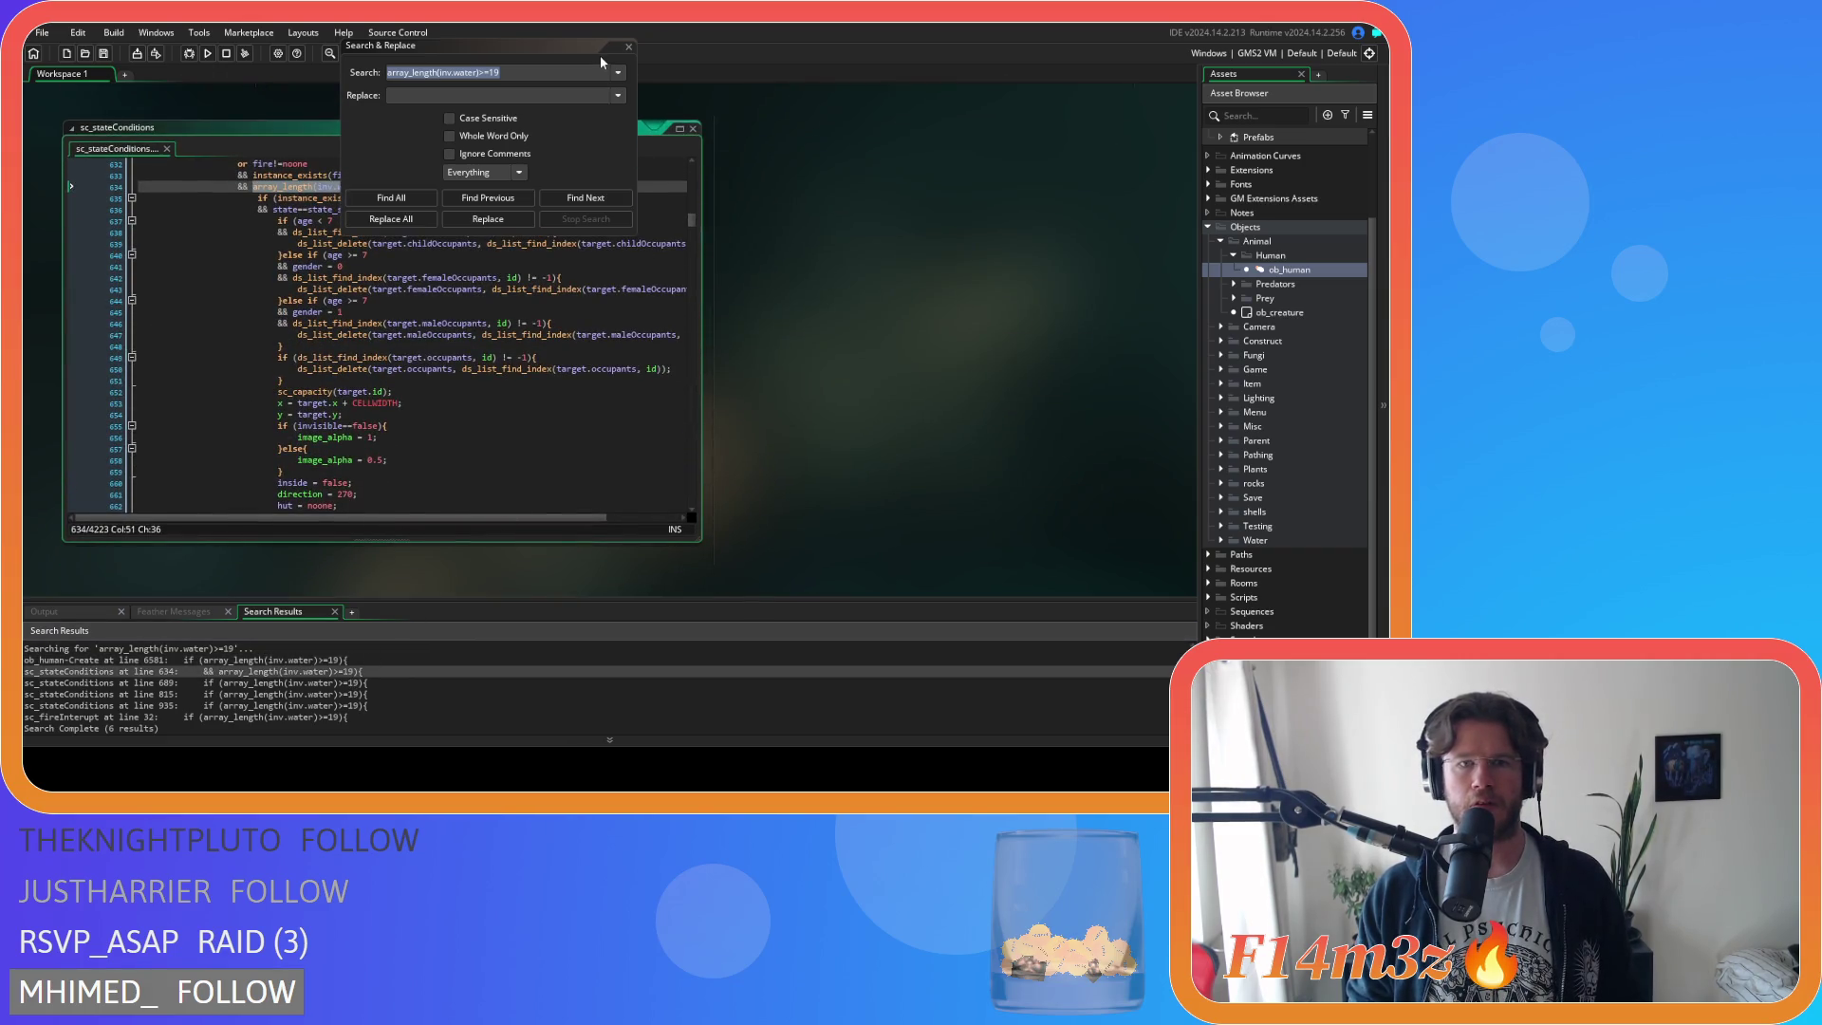
# Change the water threshold 19 to 20 on sc_stateConditions lines 634 and 689.
pyautogui.click(627, 47)
pyautogui.doubleClick(384, 186)
pyautogui.write('20')
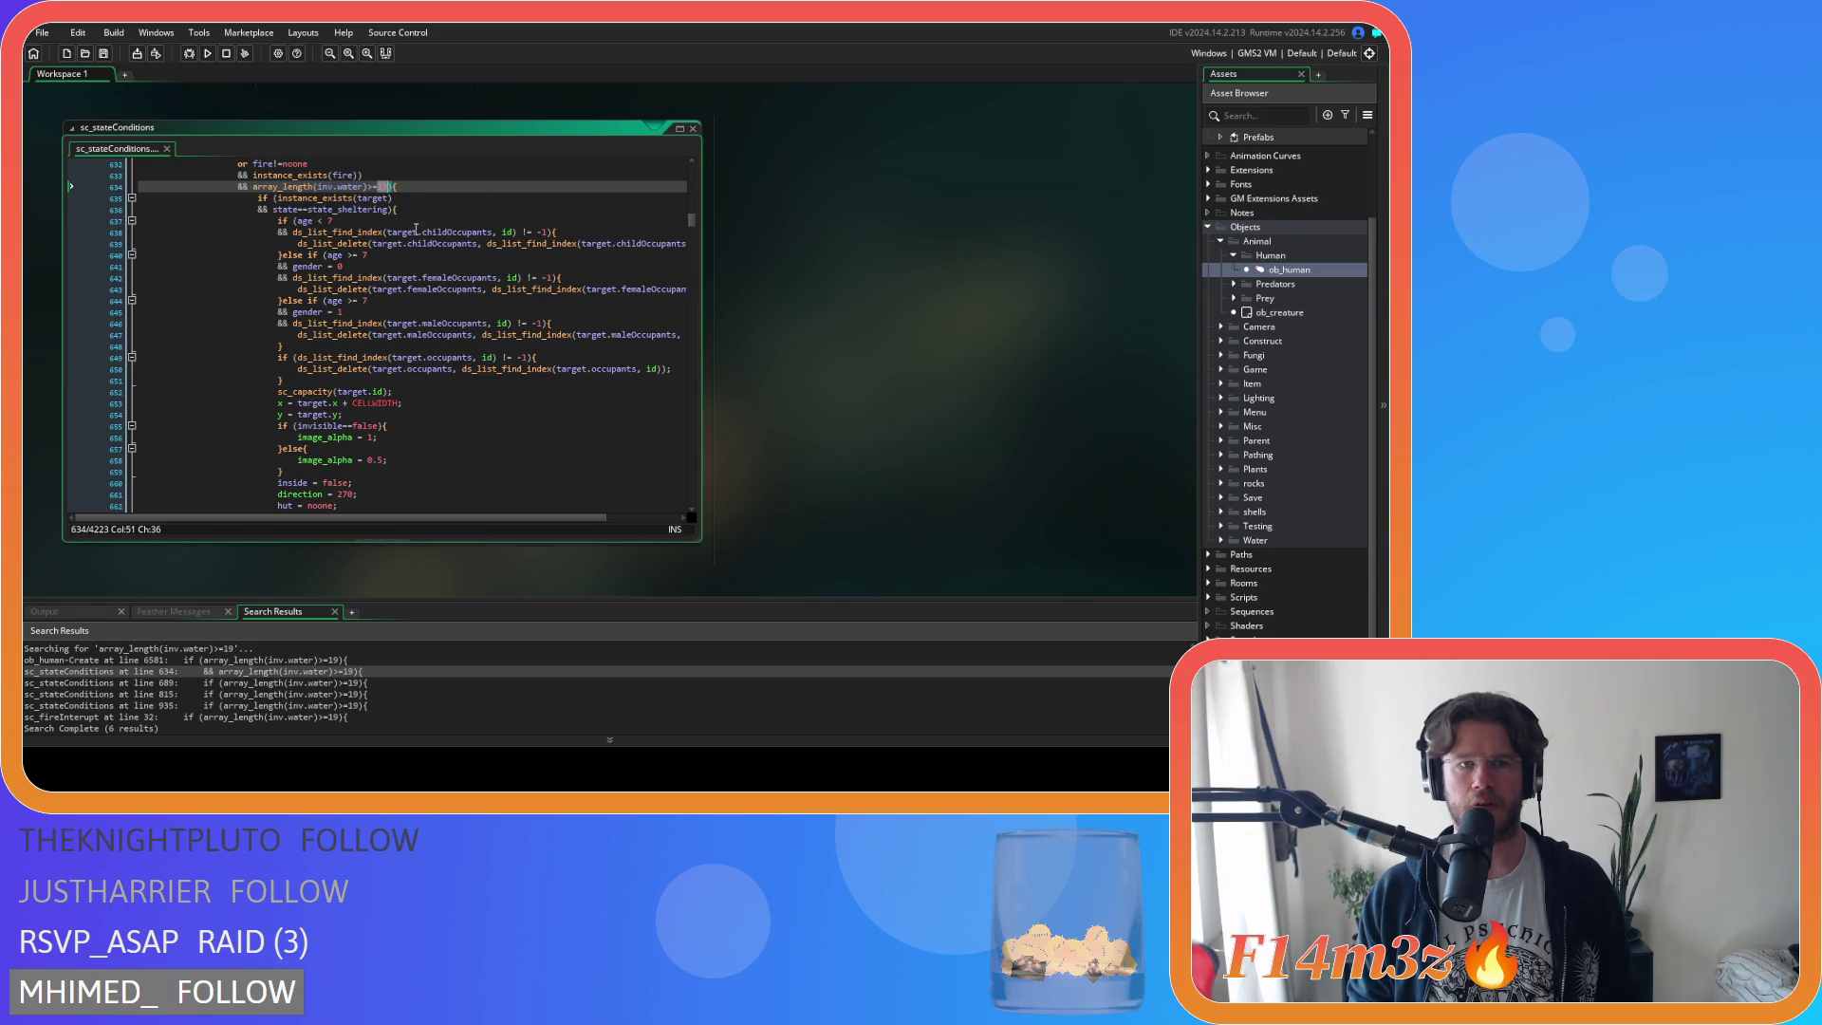
pyautogui.click(304, 684)
pyautogui.doubleClick(304, 684)
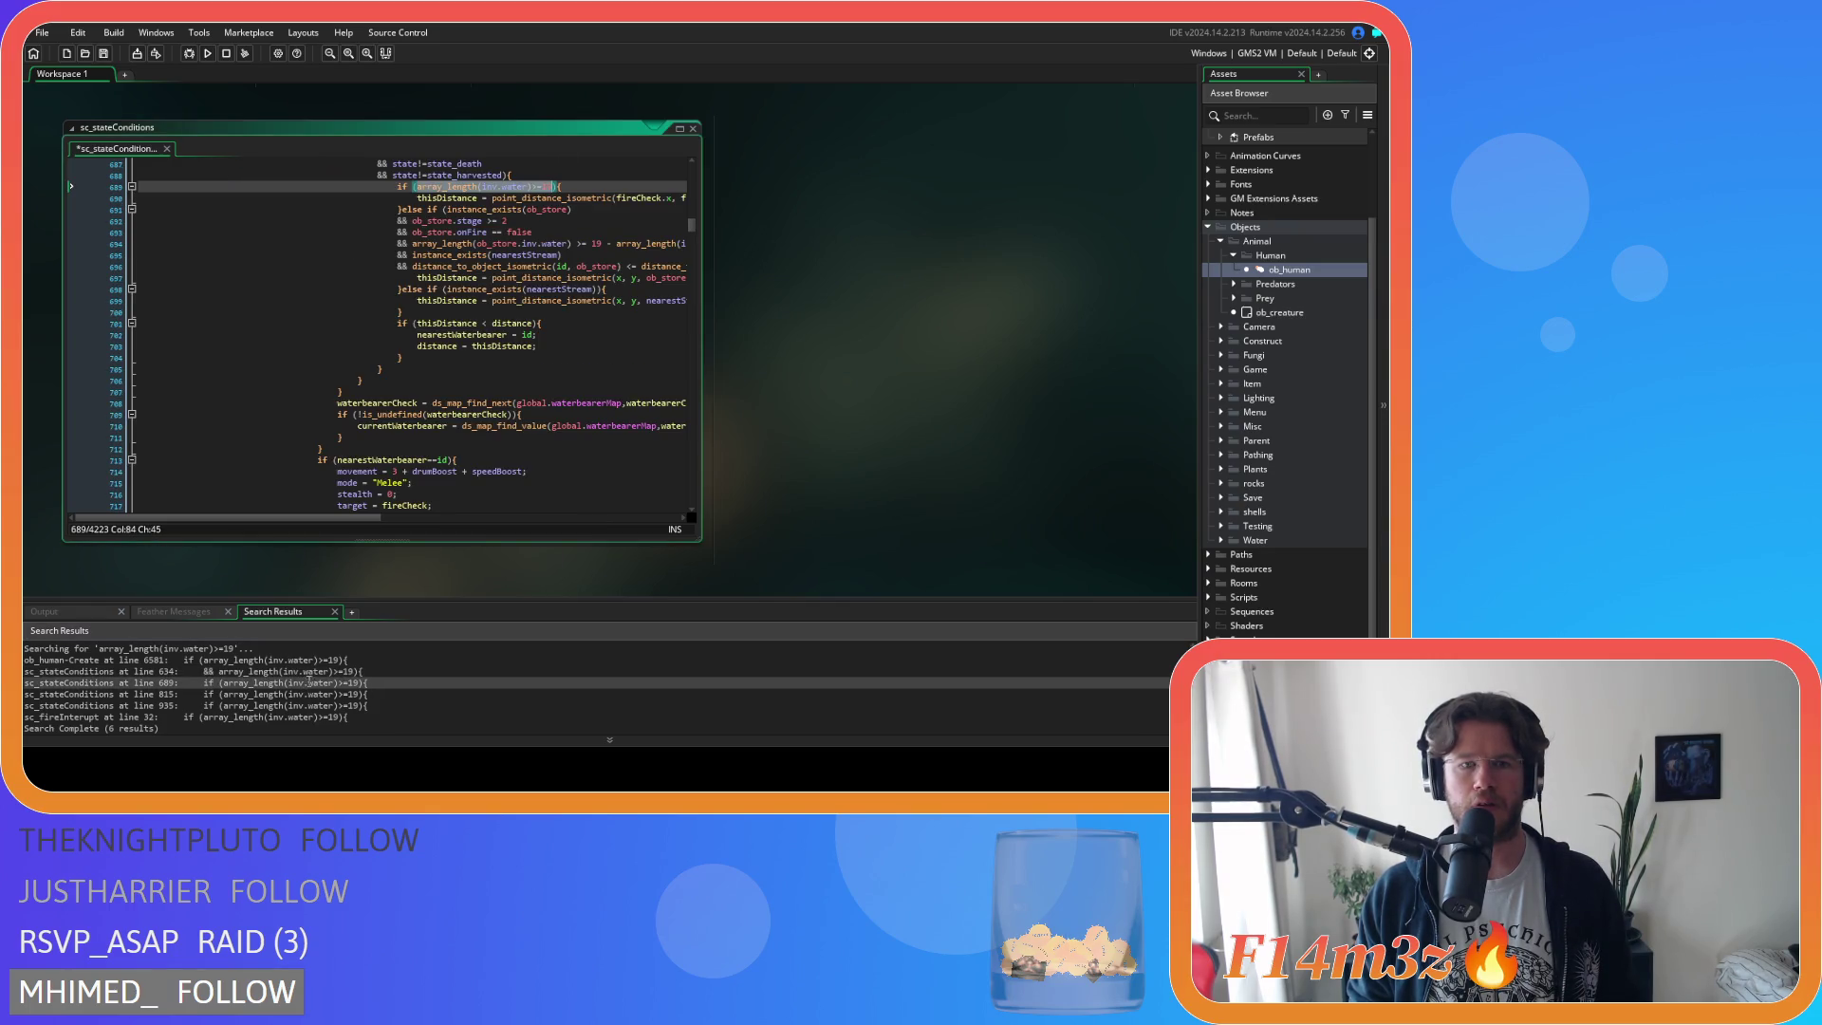
pyautogui.doubleClick(547, 187)
pyautogui.write('20')
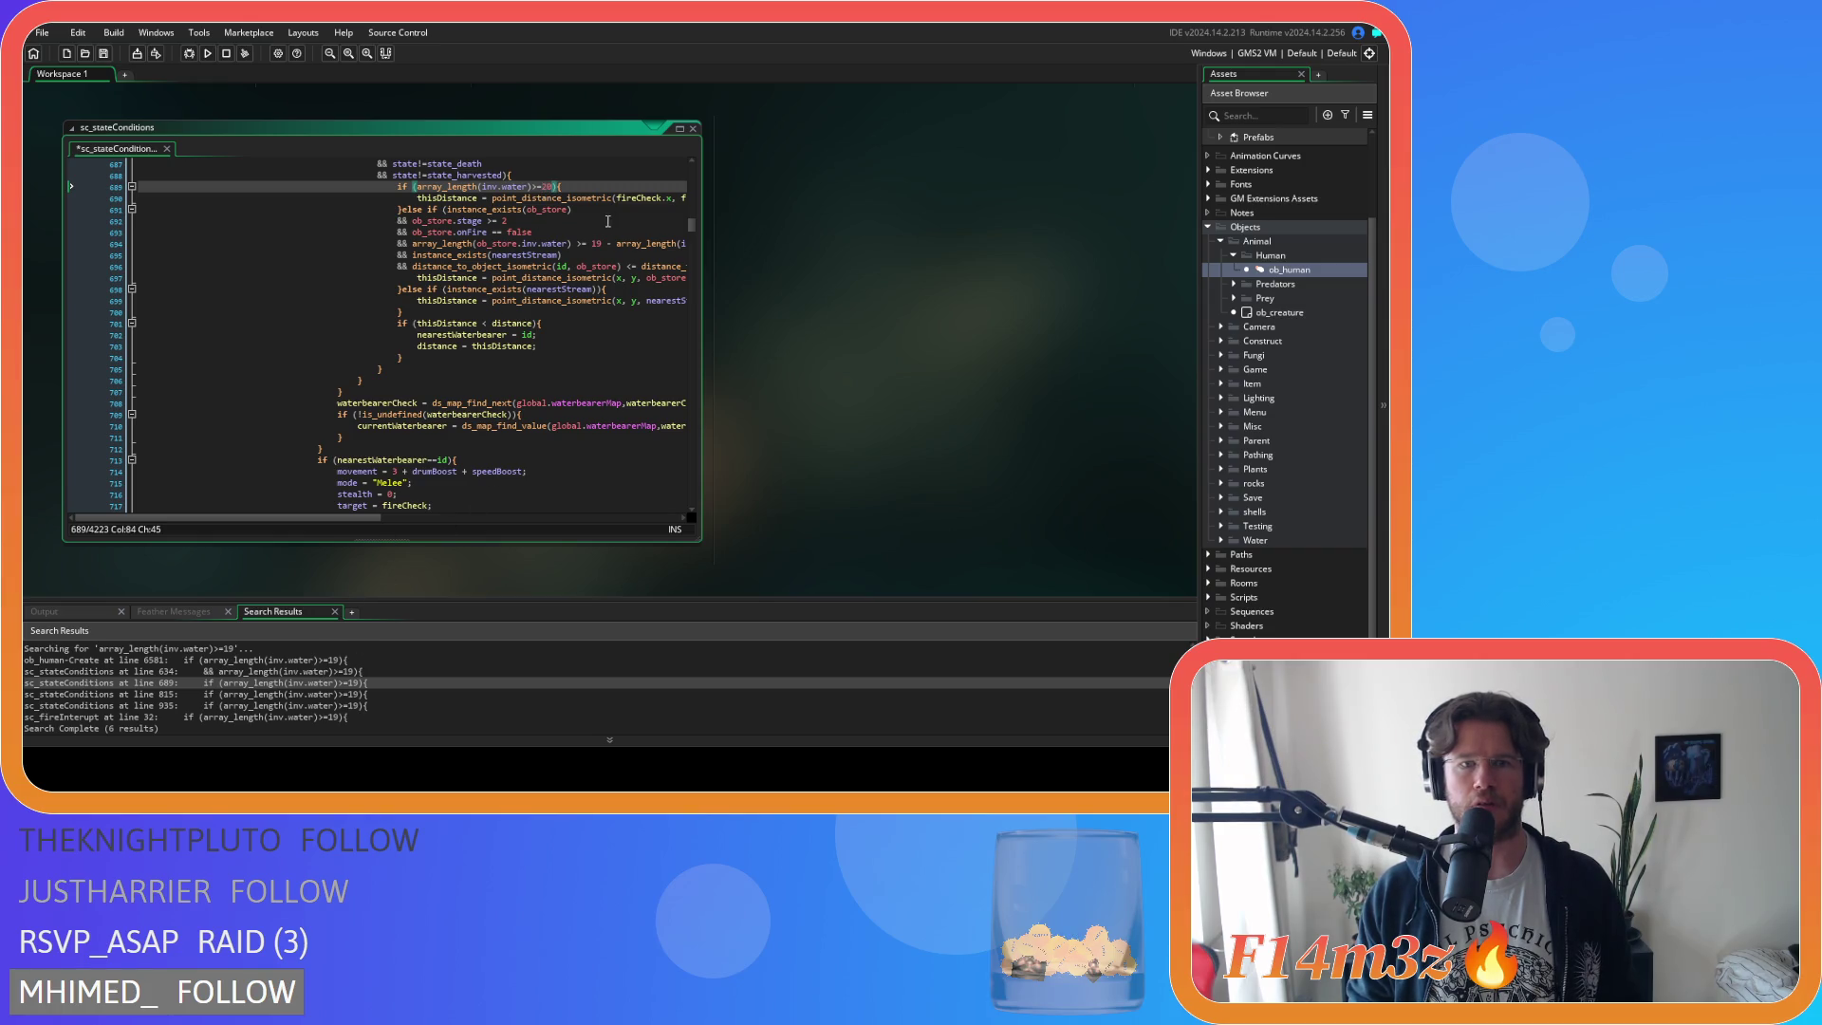
# Compare the sc_stateConditions code with ob_human's line-6581 water threshold.
pyautogui.scroll(5, 852, 391)
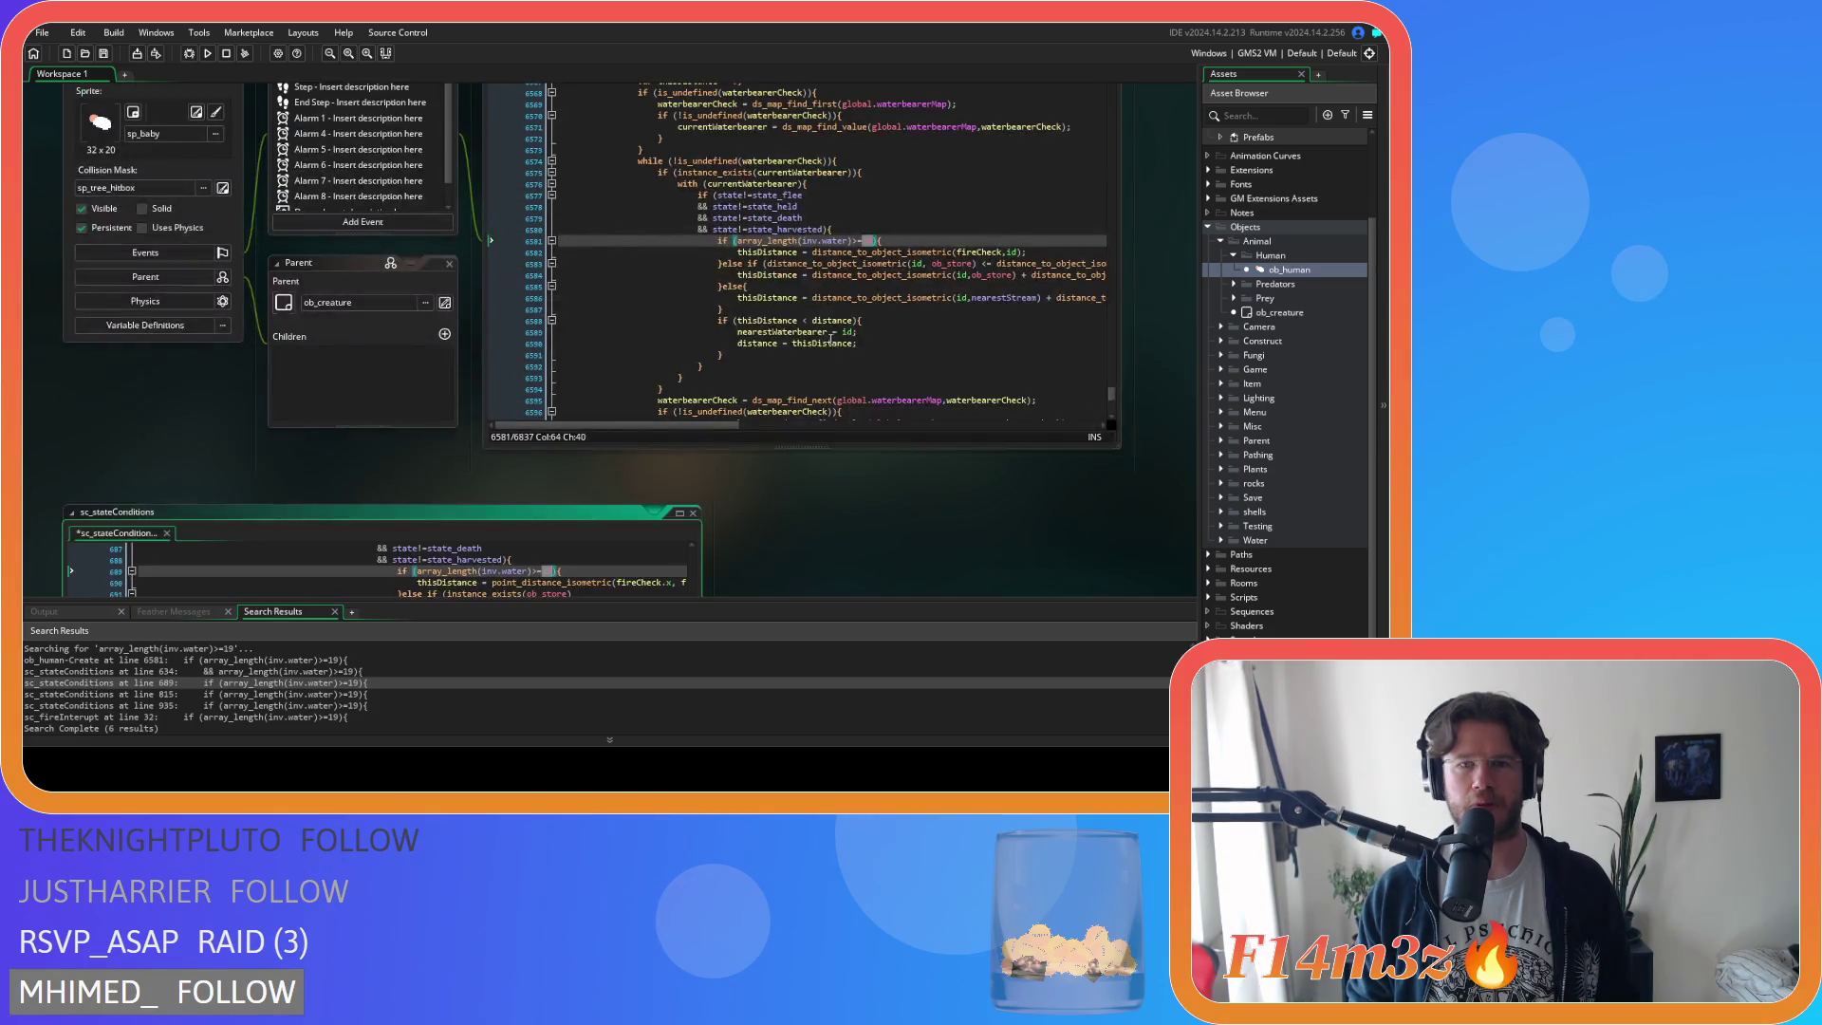
pyautogui.scroll(5, 888, 390)
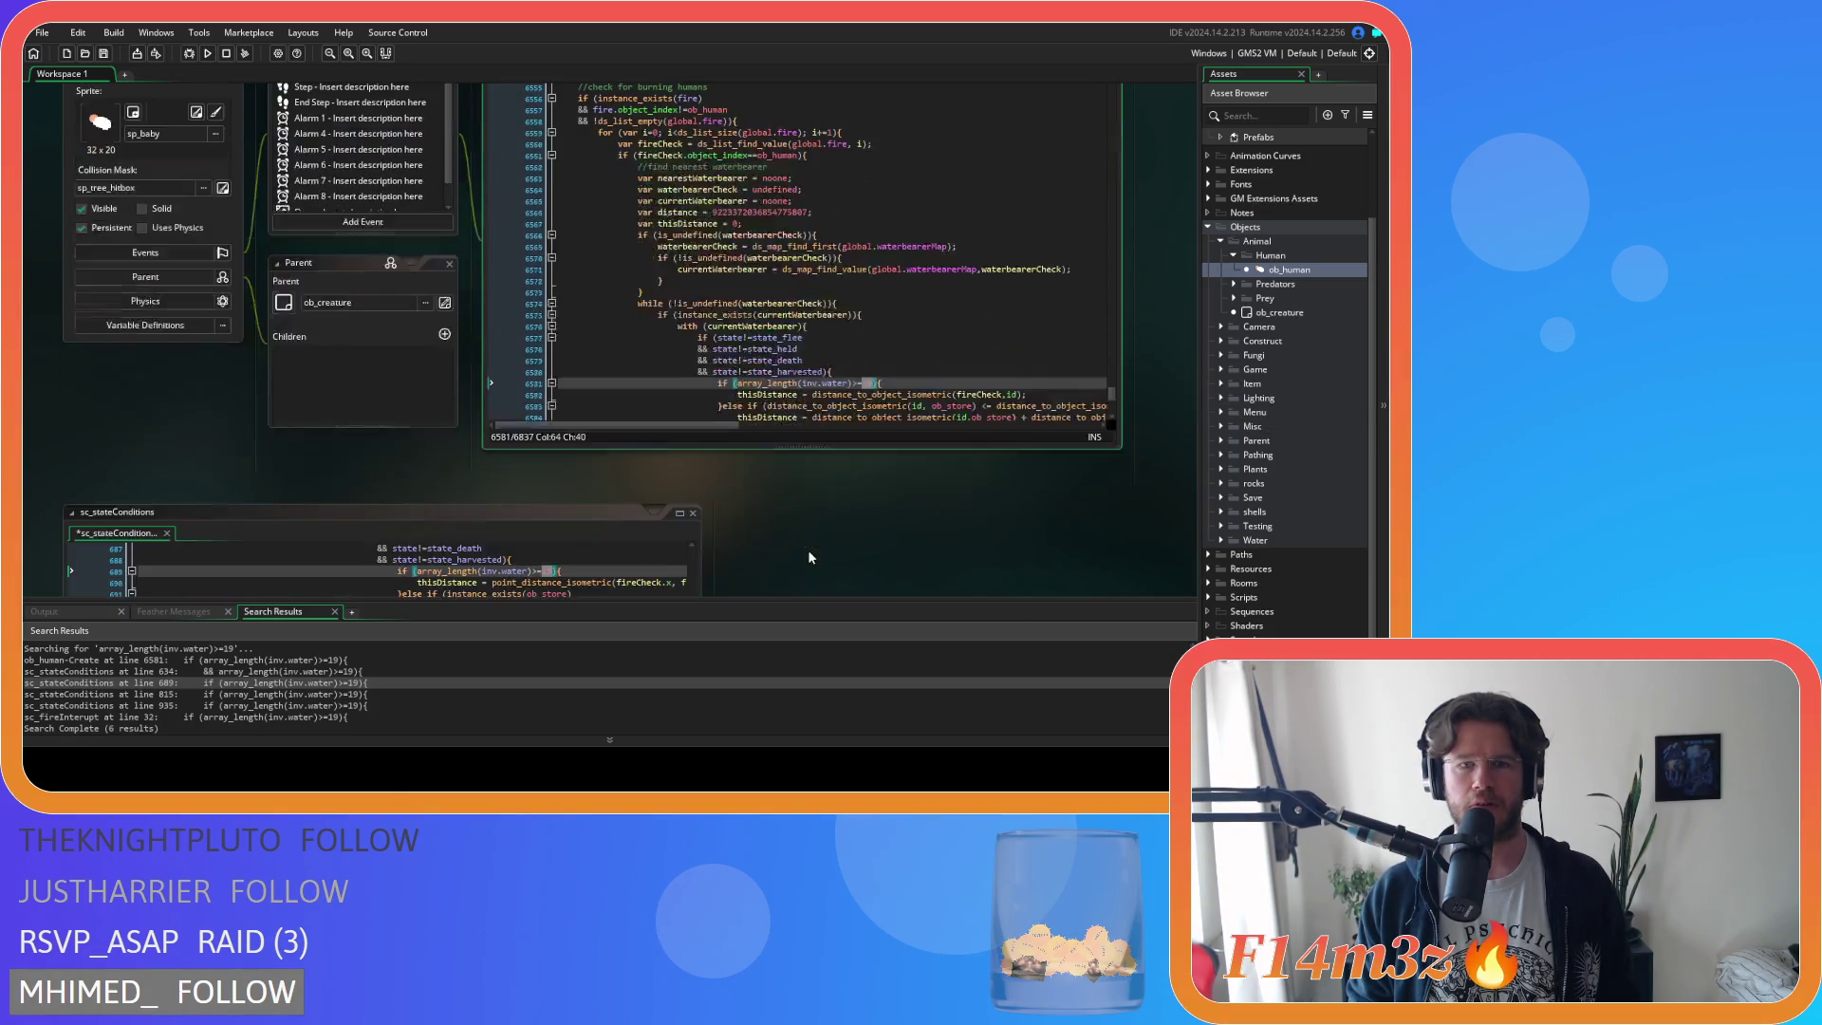
pyautogui.scroll(-3, 807, 550)
pyautogui.scroll(-3, 594, 500)
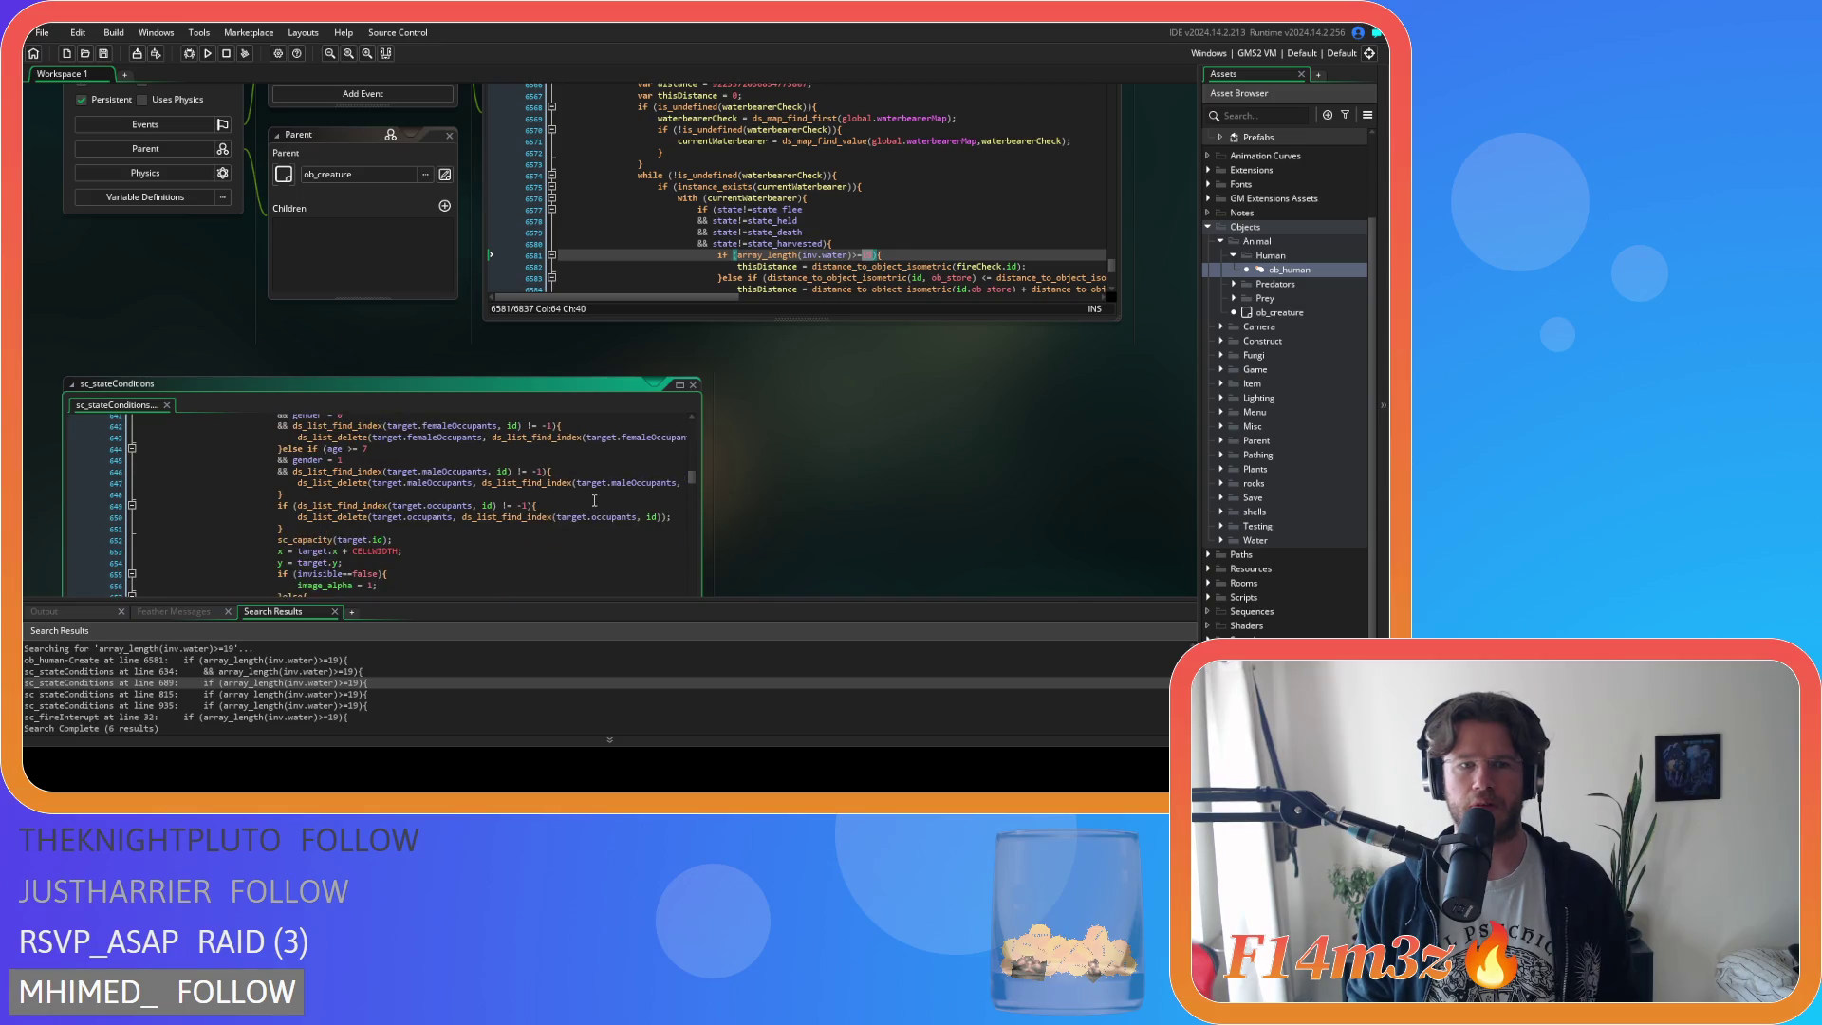
pyautogui.scroll(-3, 844, 550)
pyautogui.click(518, 405)
pyautogui.scroll(5, 518, 404)
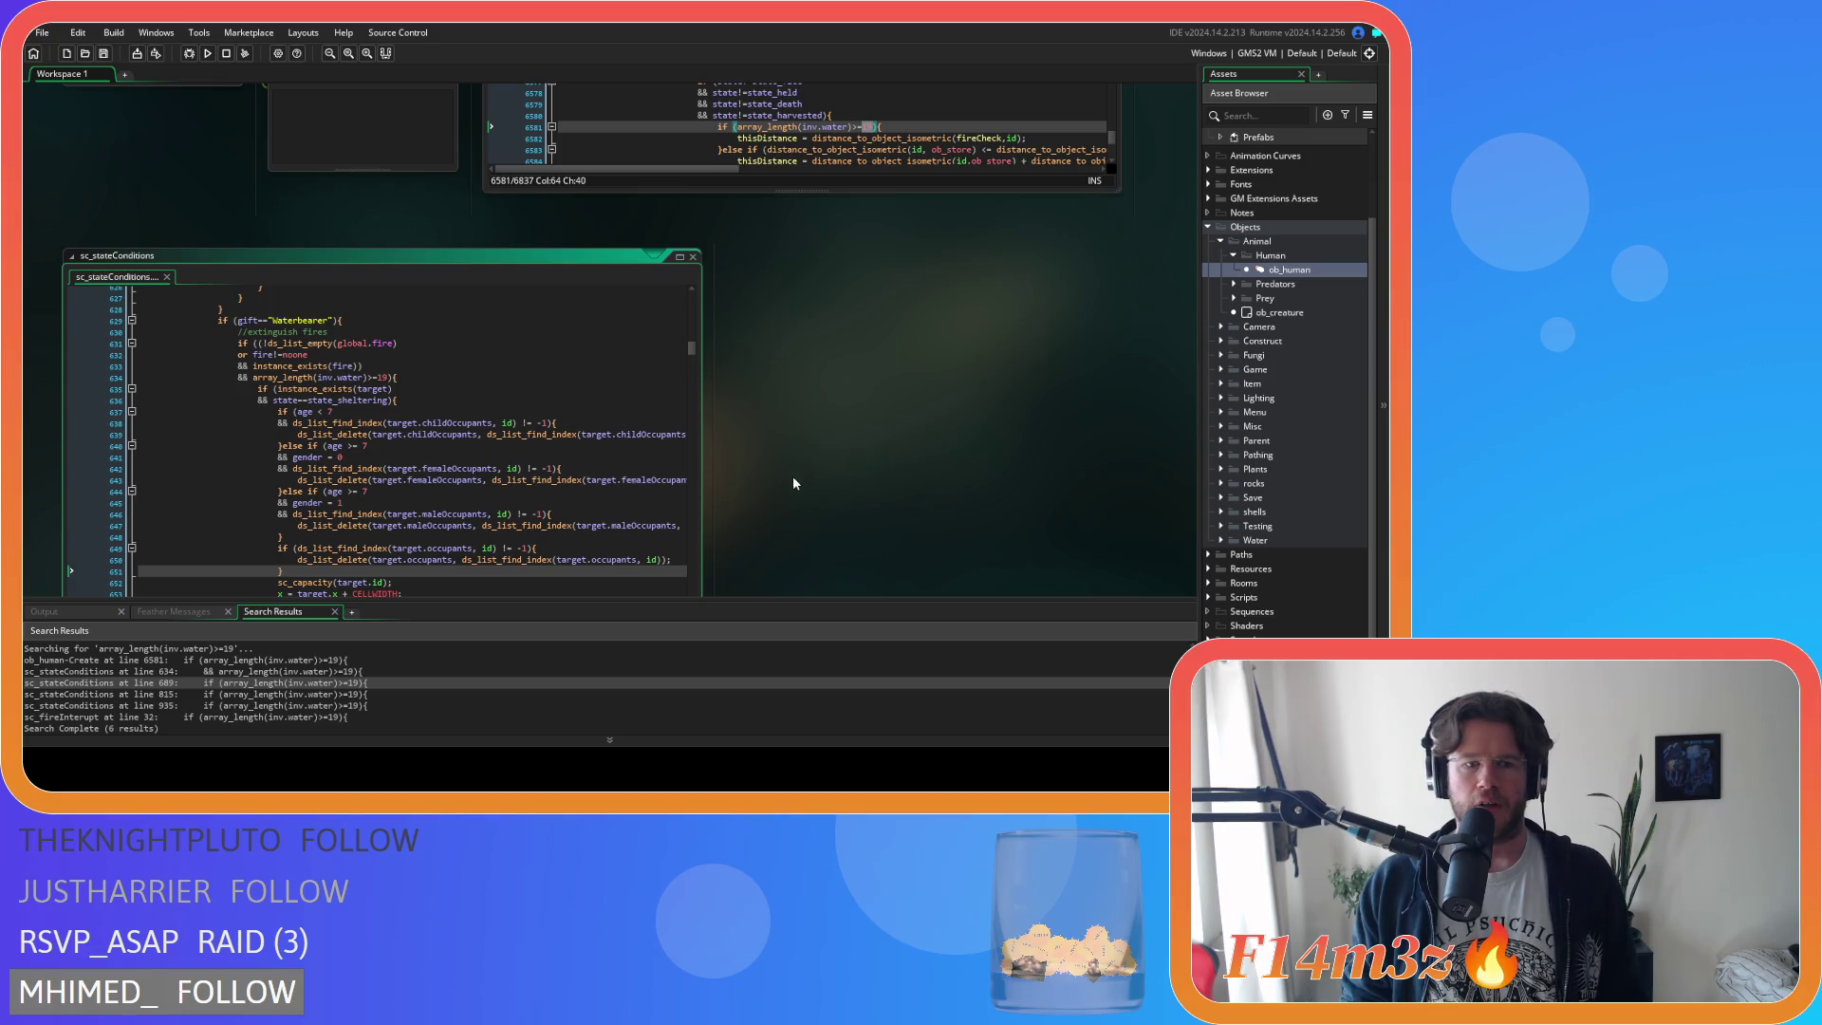
pyautogui.scroll(1, 547, 448)
pyautogui.scroll(4, 854, 358)
pyautogui.click(820, 274)
pyautogui.click(900, 298)
pyautogui.scroll(-5, 797, 448)
# Set another water threshold in sc_stateConditions to 20.
pyautogui.click(538, 396)
pyautogui.doubleClick(383, 363)
pyautogui.write('20')
pyautogui.scroll(-4, 556, 388)
pyautogui.scroll(2, 558, 418)
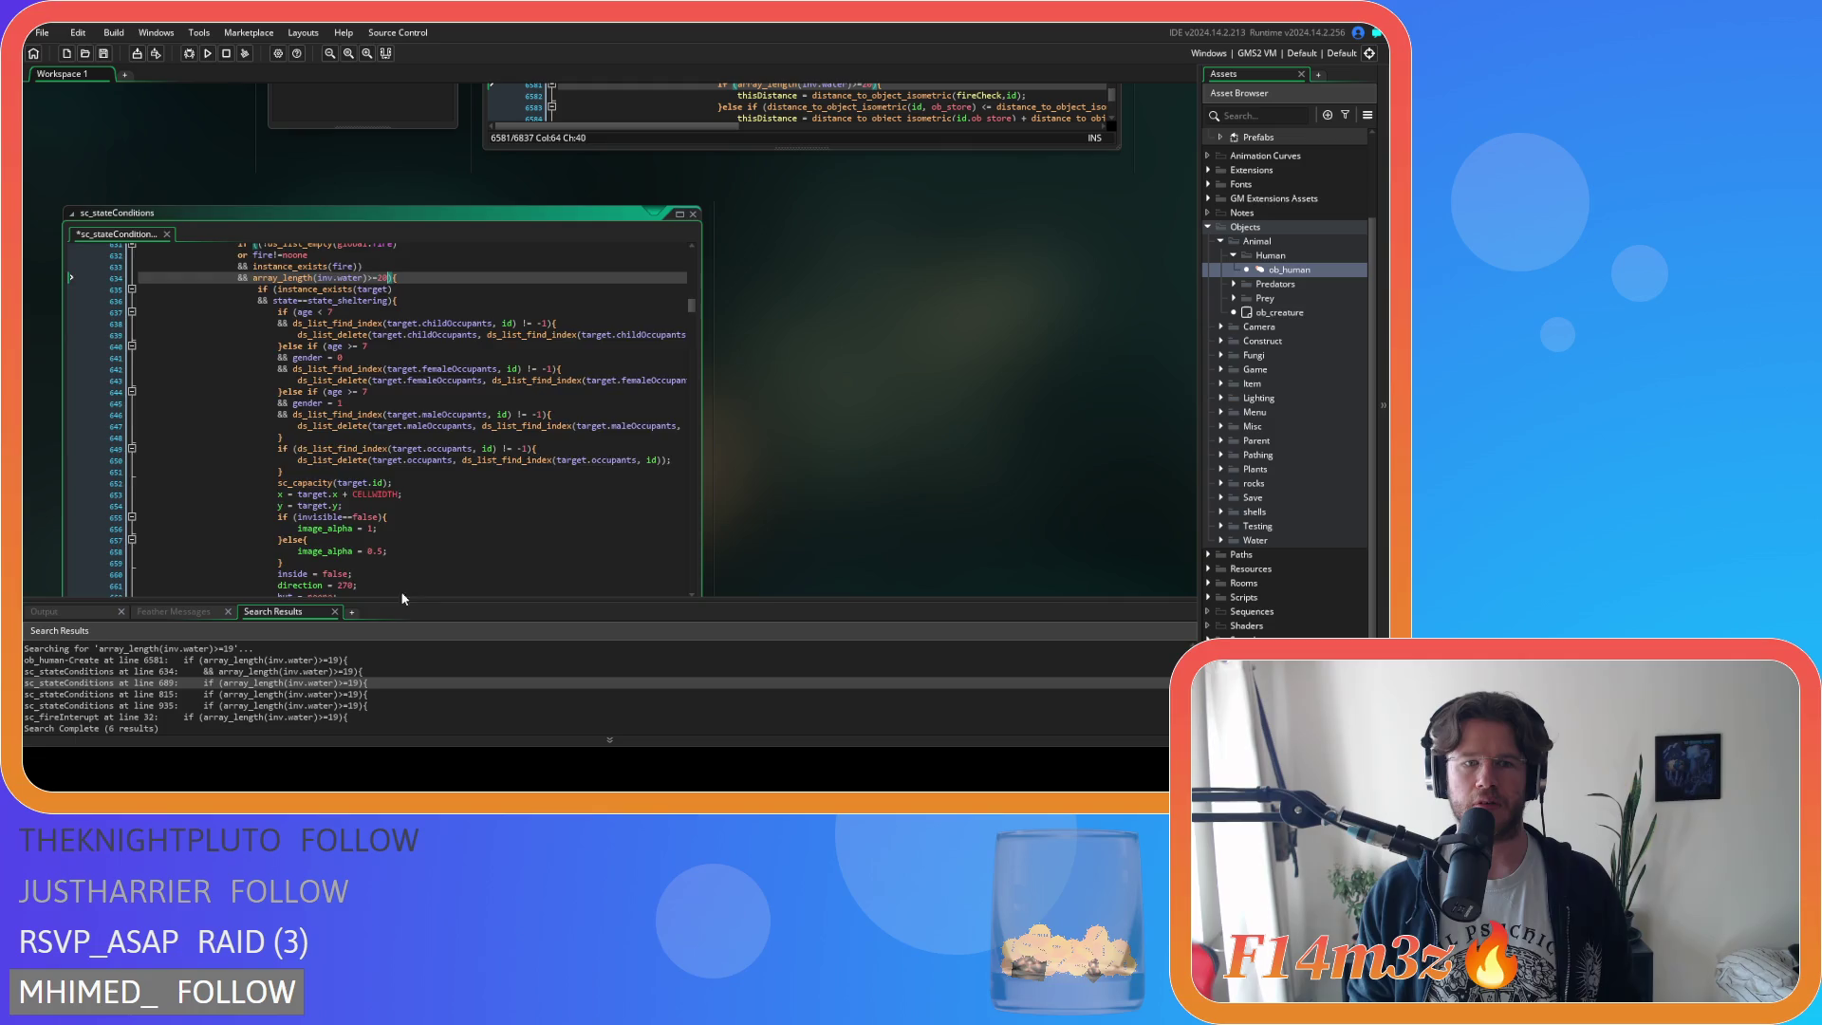
pyautogui.scroll(-10, 551, 477)
pyautogui.scroll(-3, 583, 477)
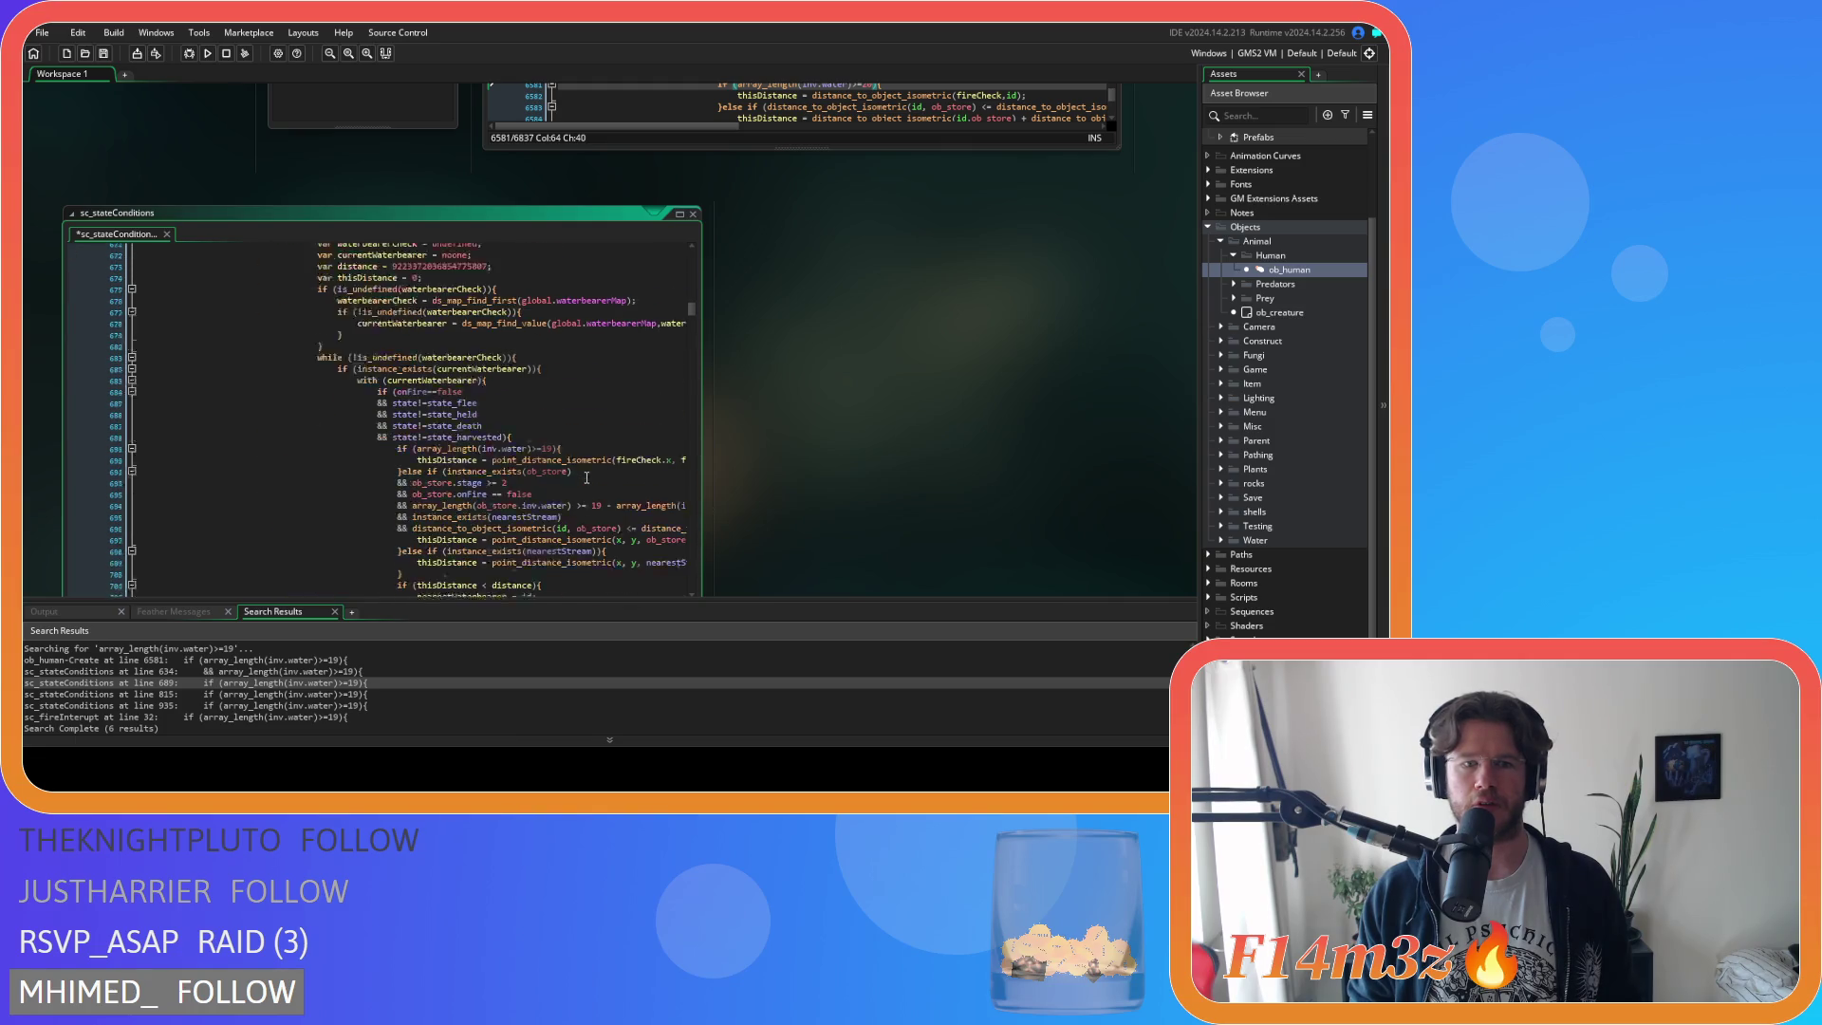
# Change the water threshold from 19 to 20 on lines 689 and 694 of sc_stateConditions.
pyautogui.doubleClick(318, 682)
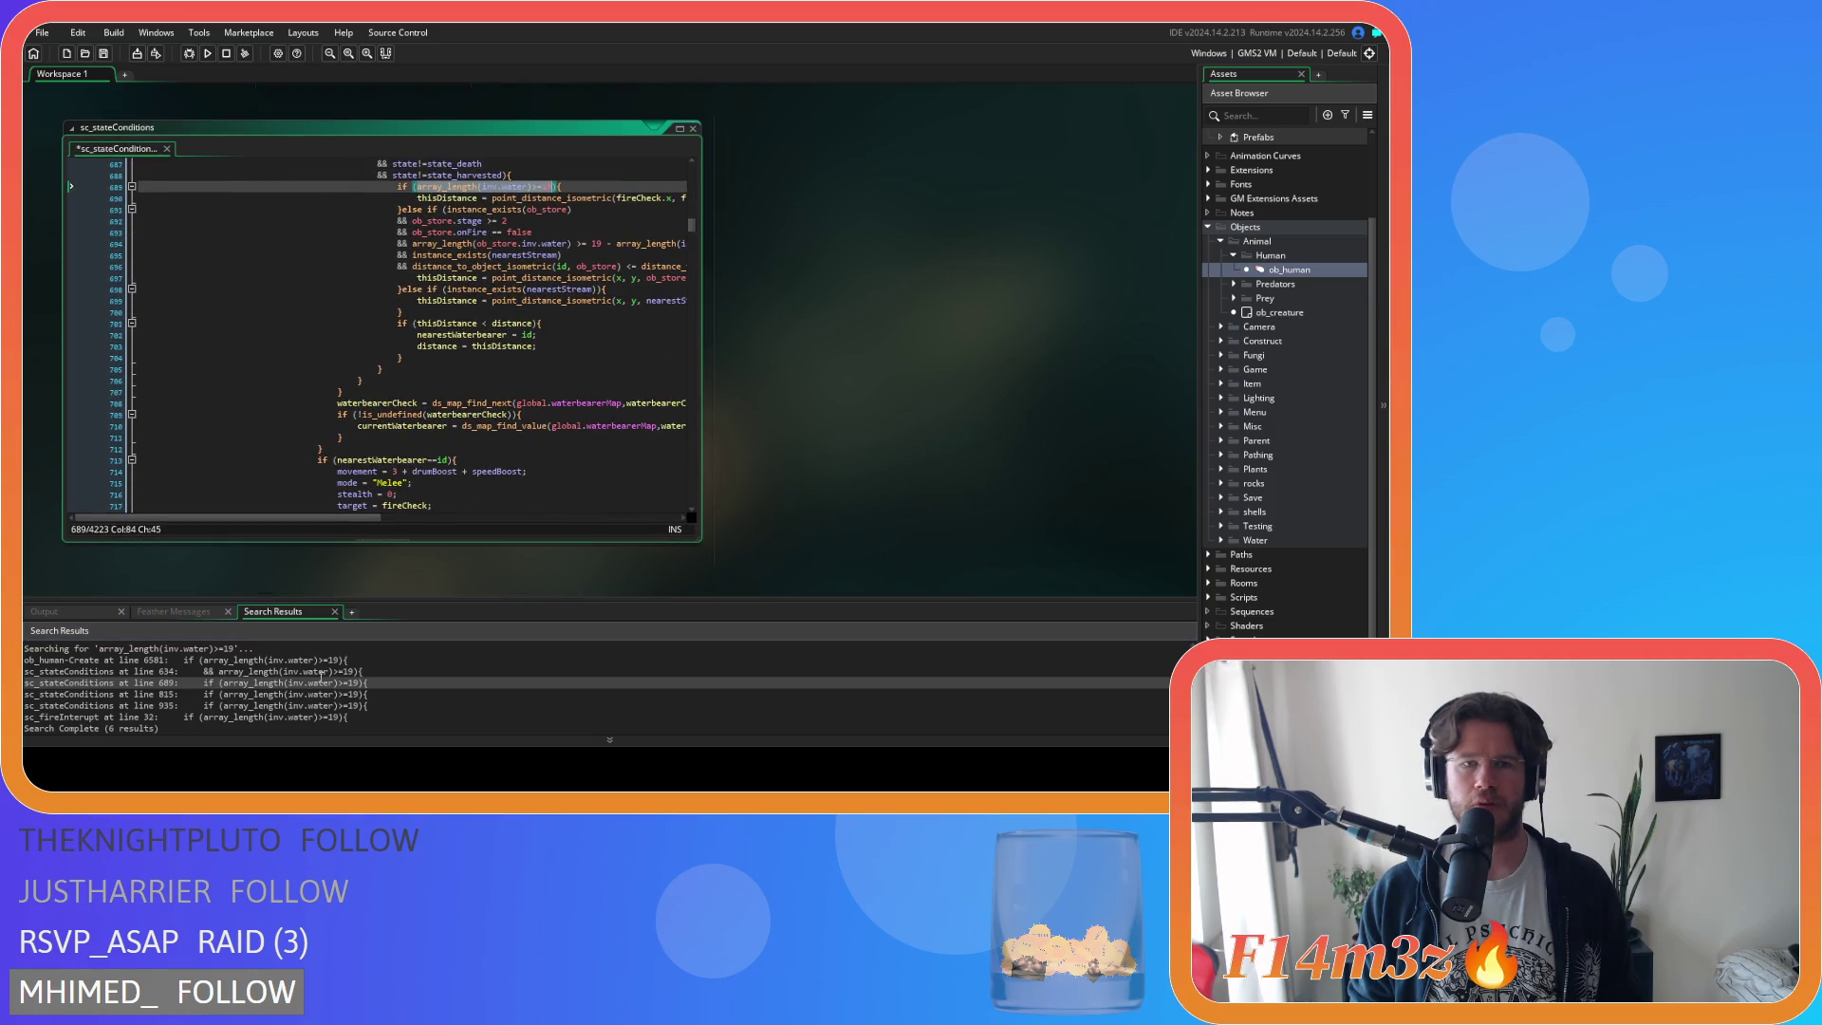
pyautogui.doubleClick(327, 672)
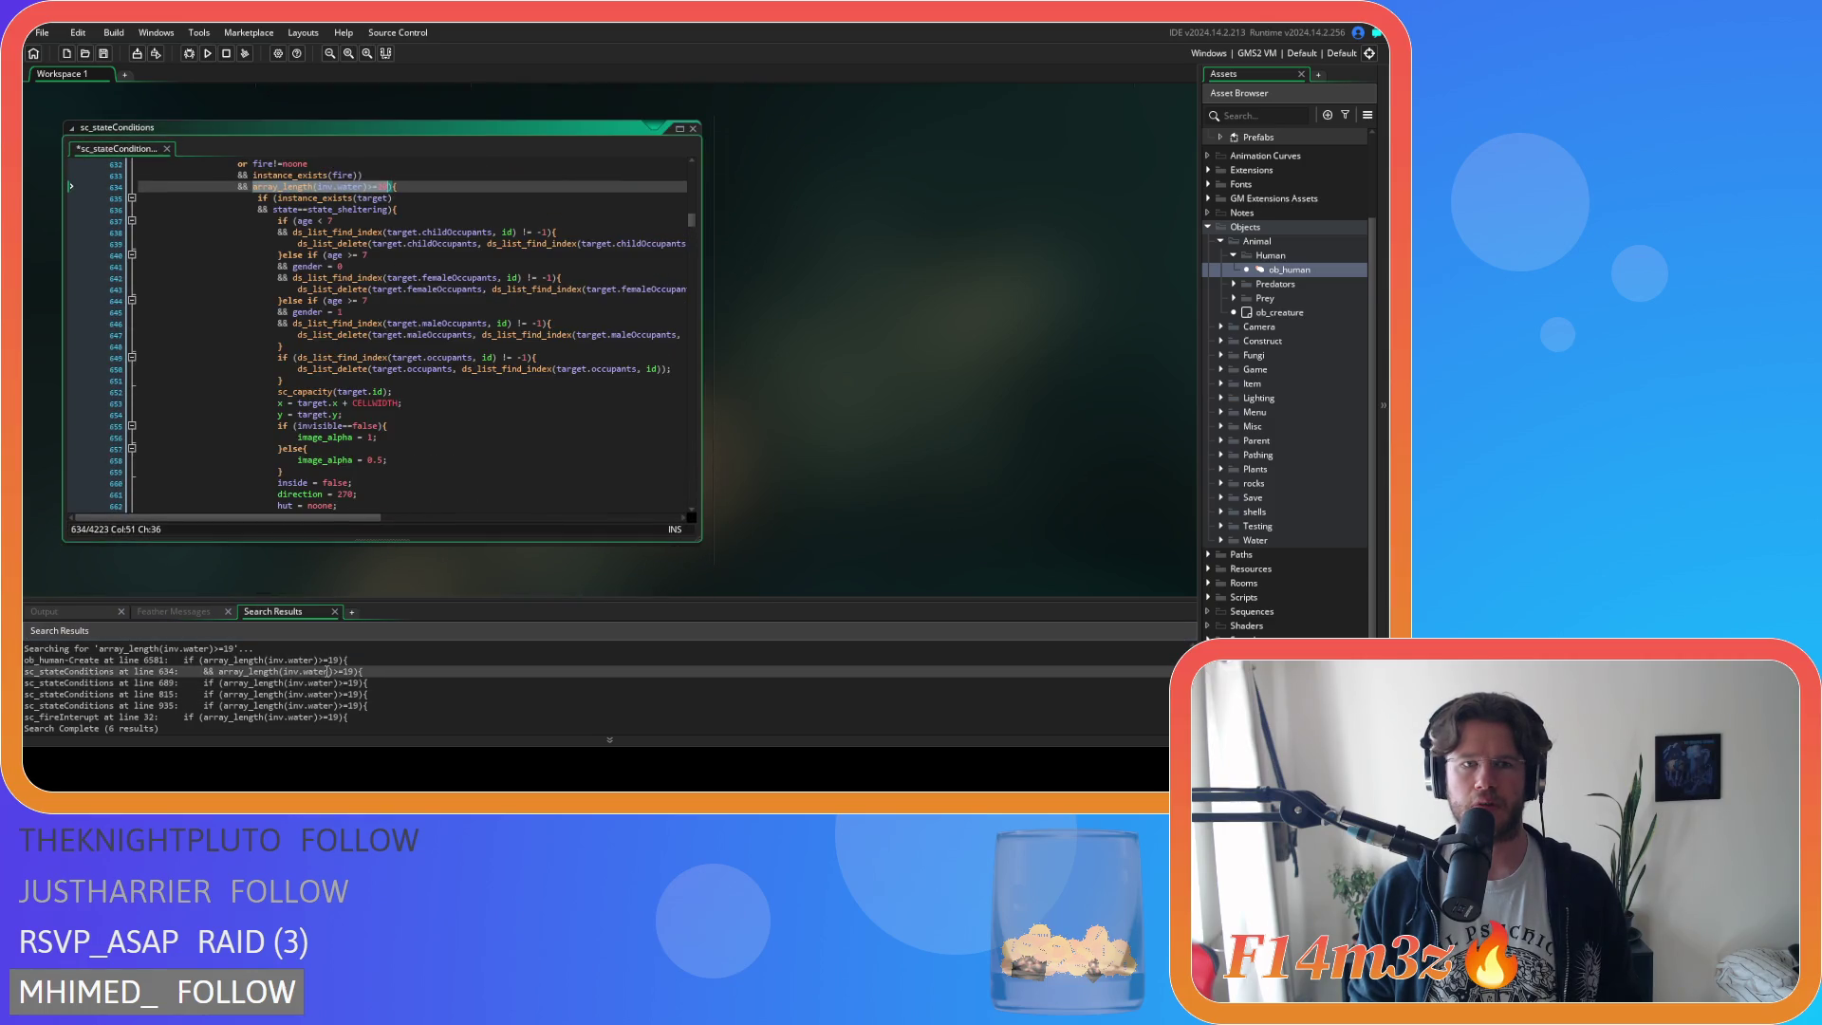
pyautogui.doubleClick(329, 683)
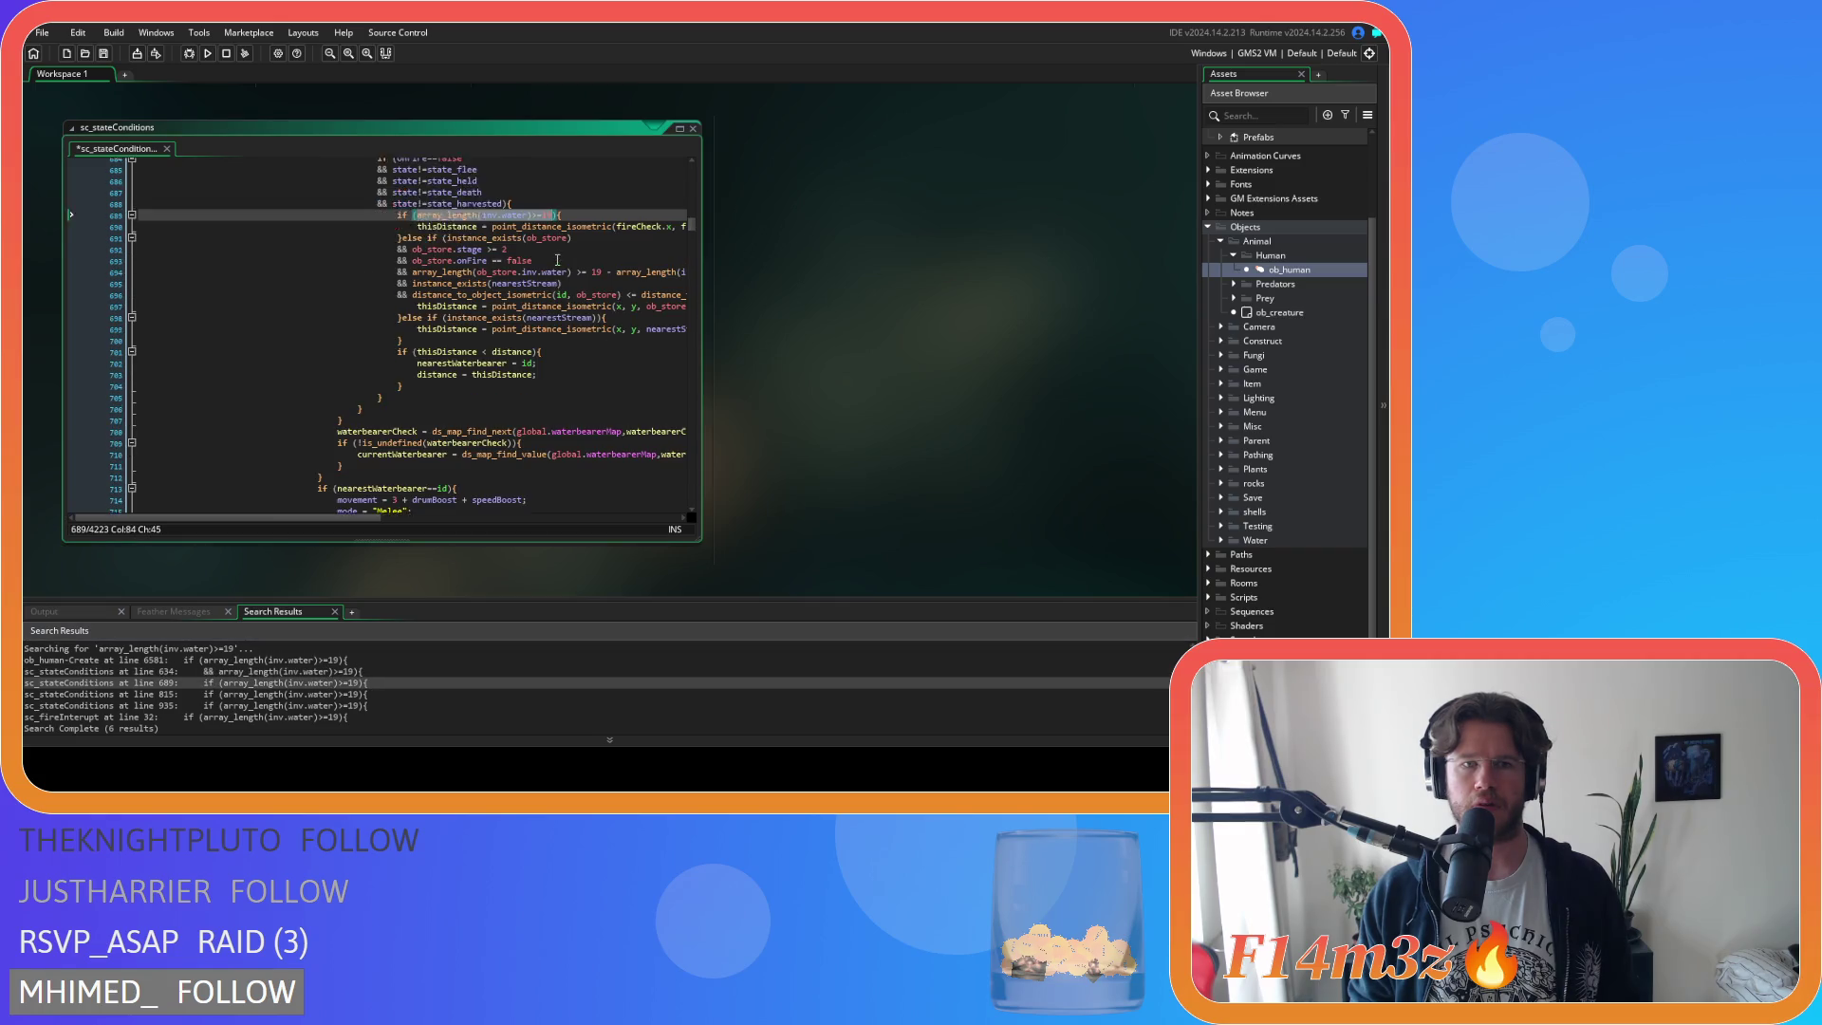
pyautogui.doubleClick(548, 244)
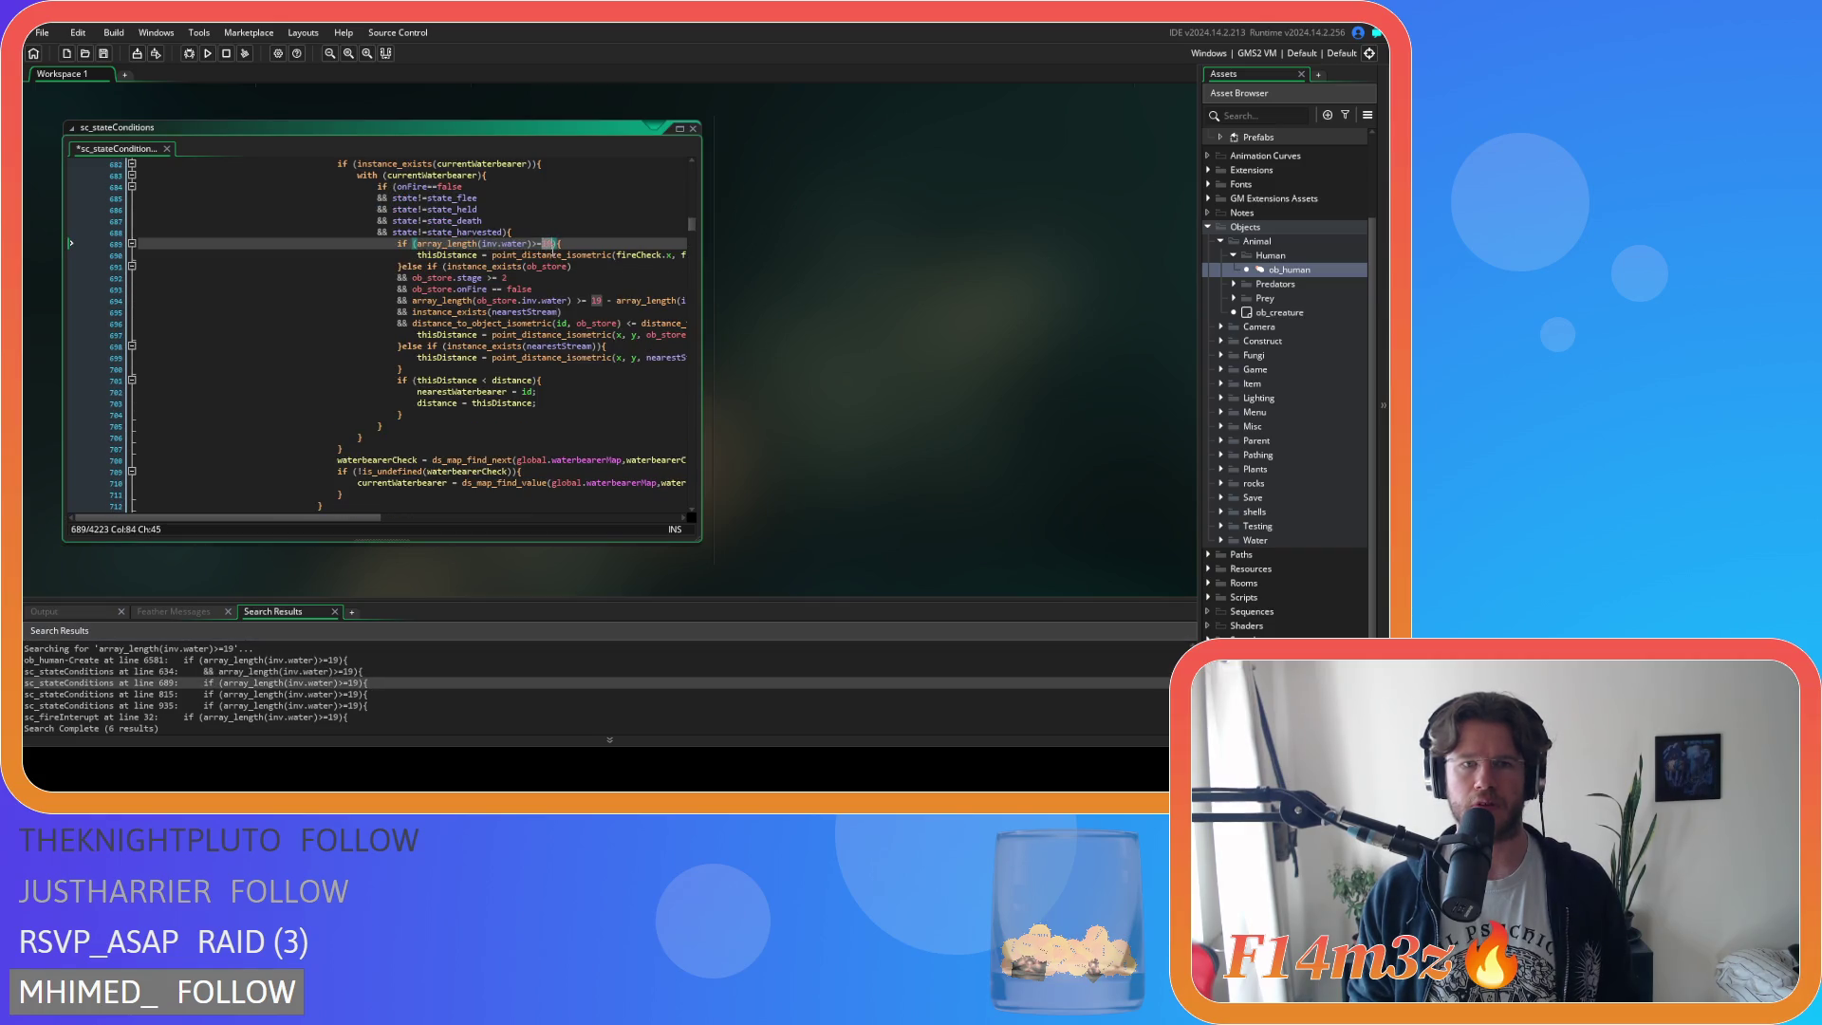
pyautogui.write('20')
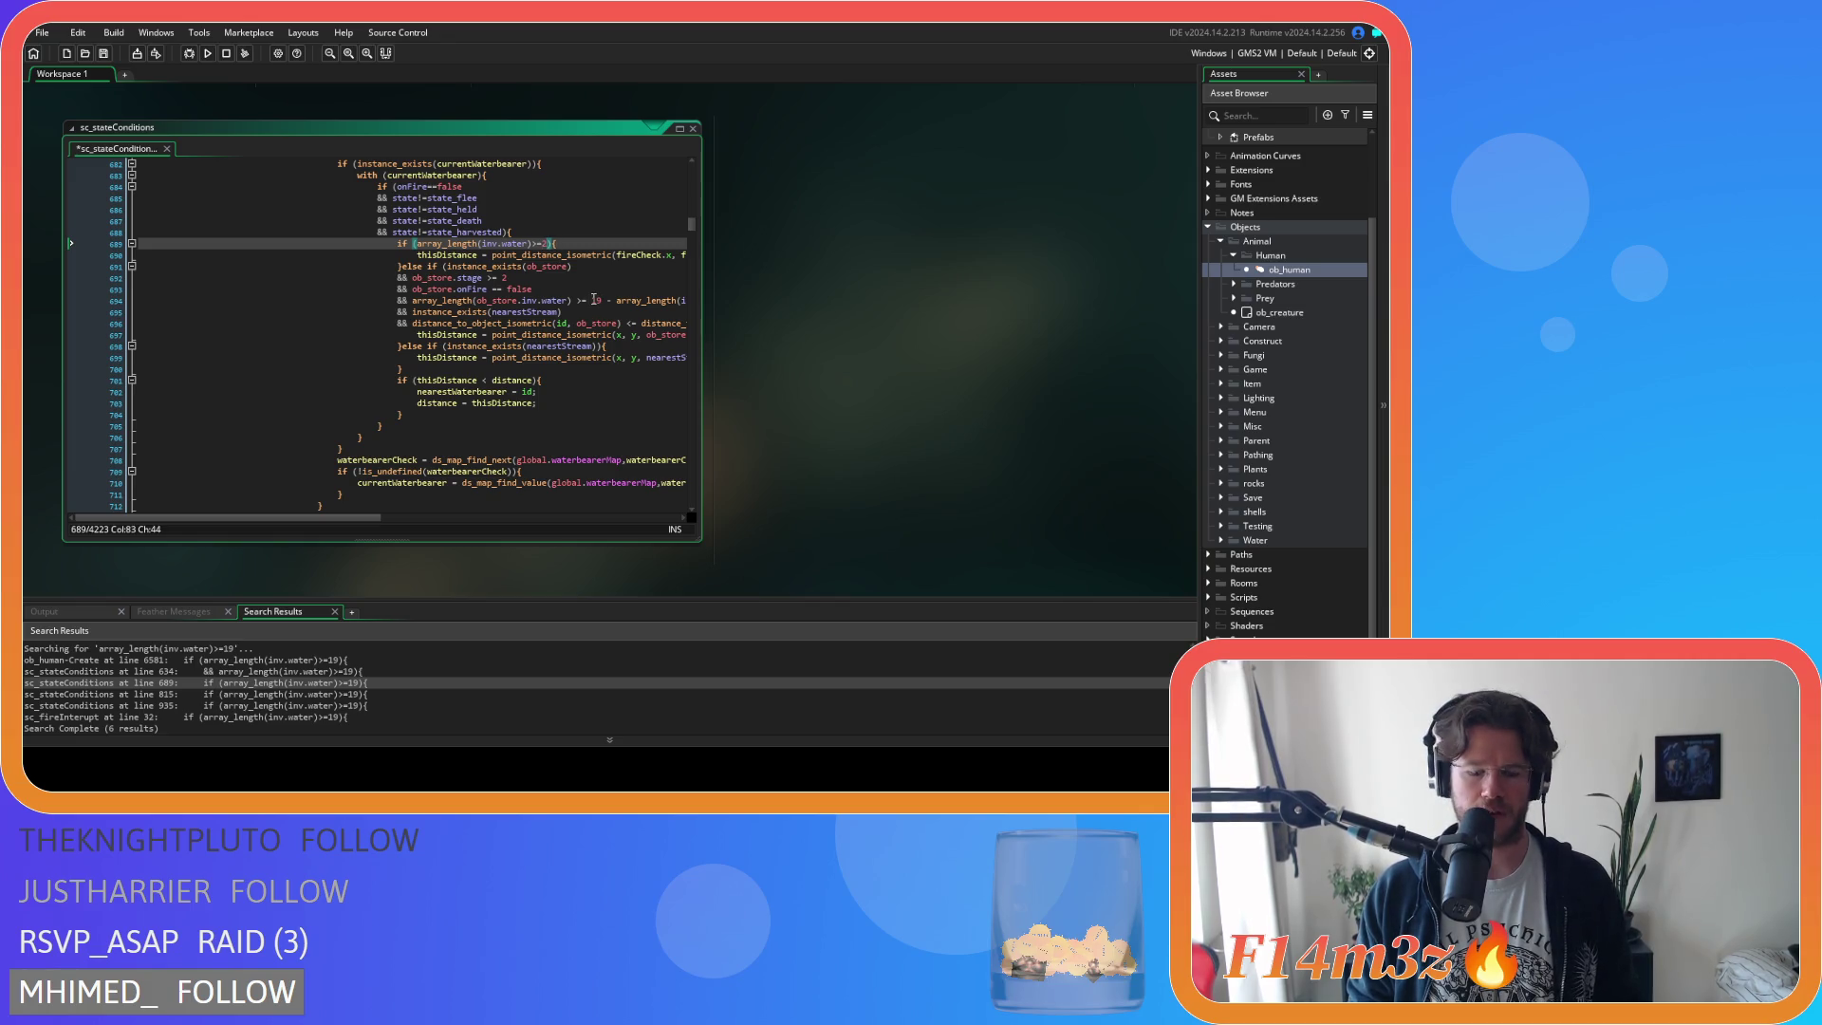
pyautogui.doubleClick(596, 301)
pyautogui.write('20')
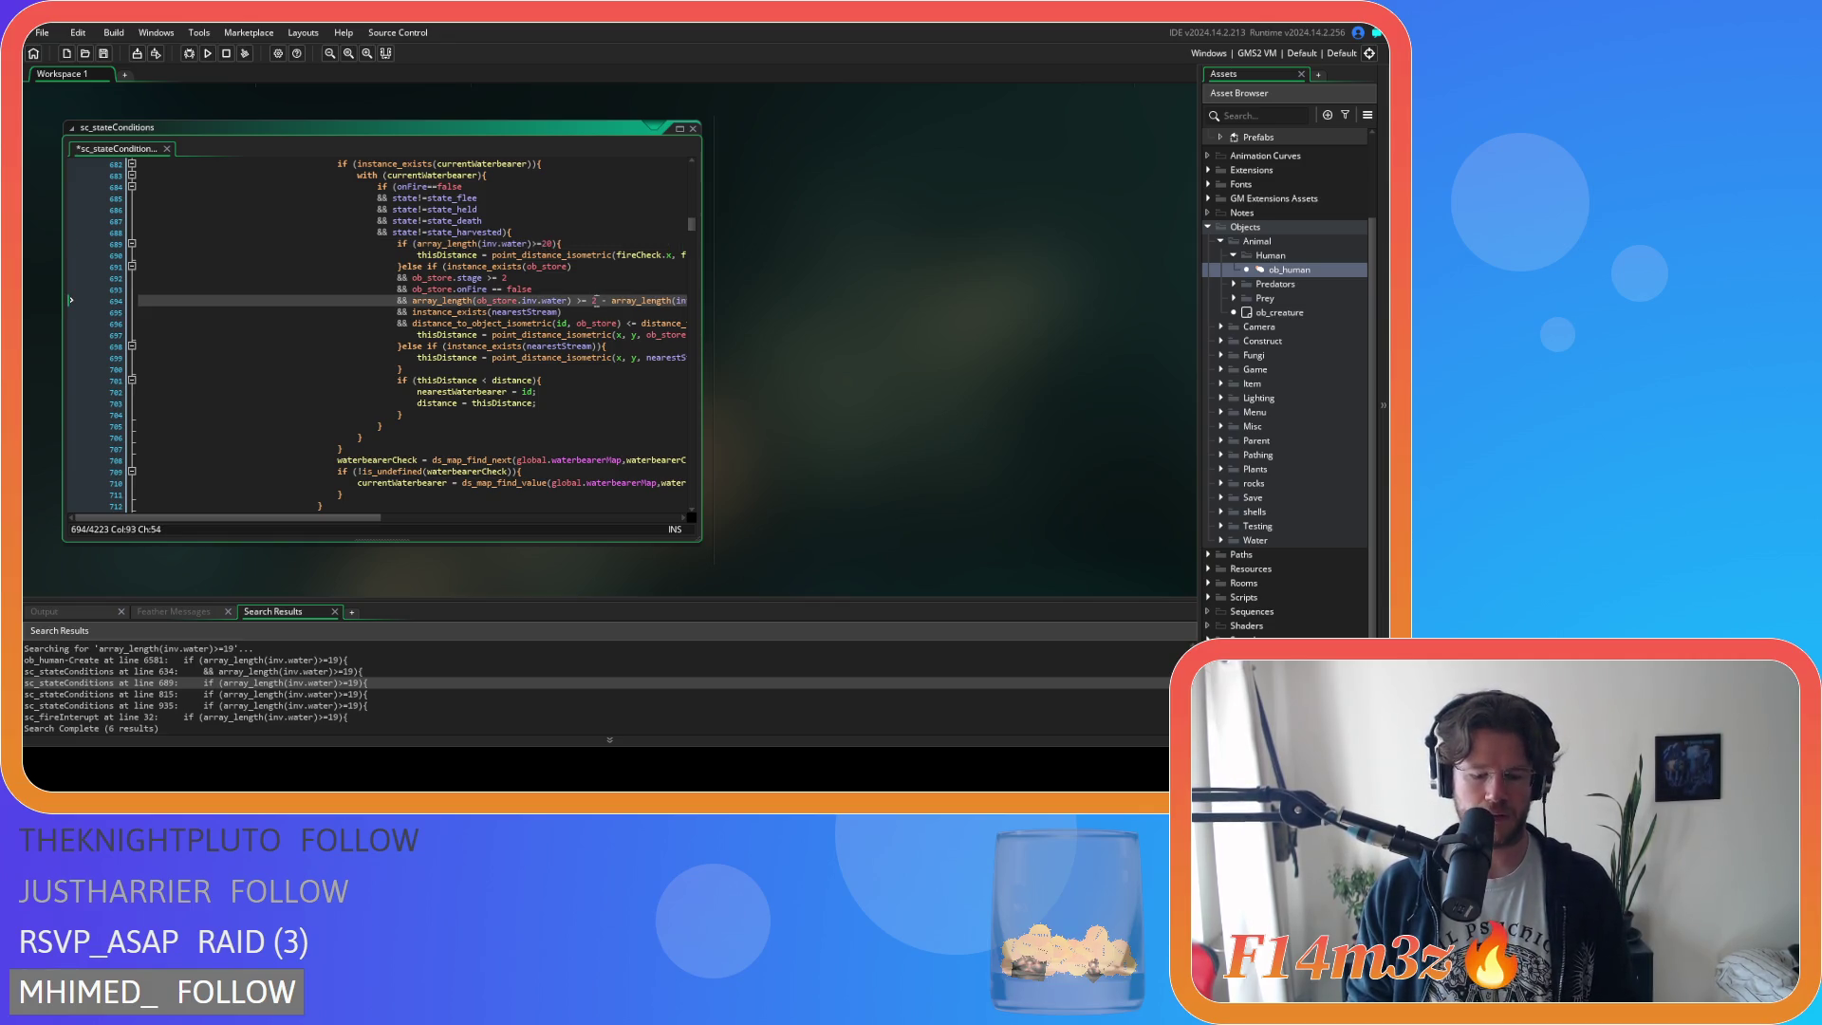
pyautogui.doubleClick(596, 301)
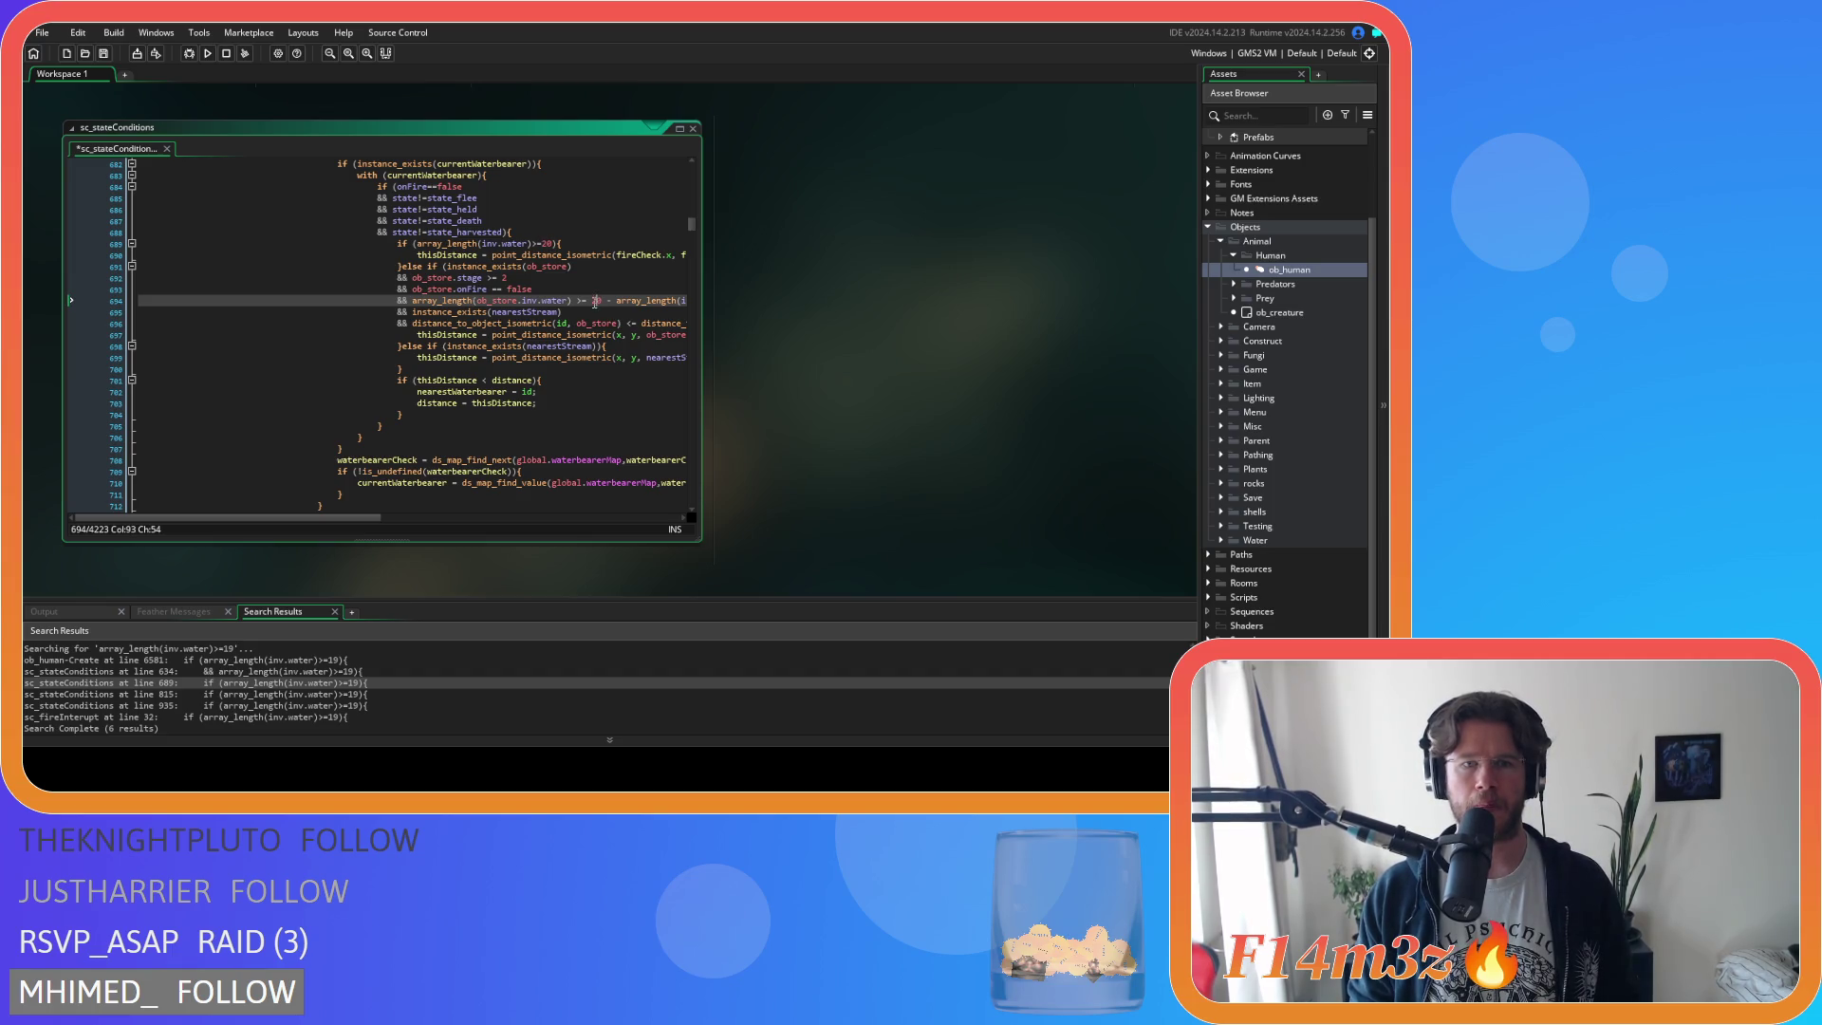
pyautogui.click(590, 283)
pyautogui.click(500, 244)
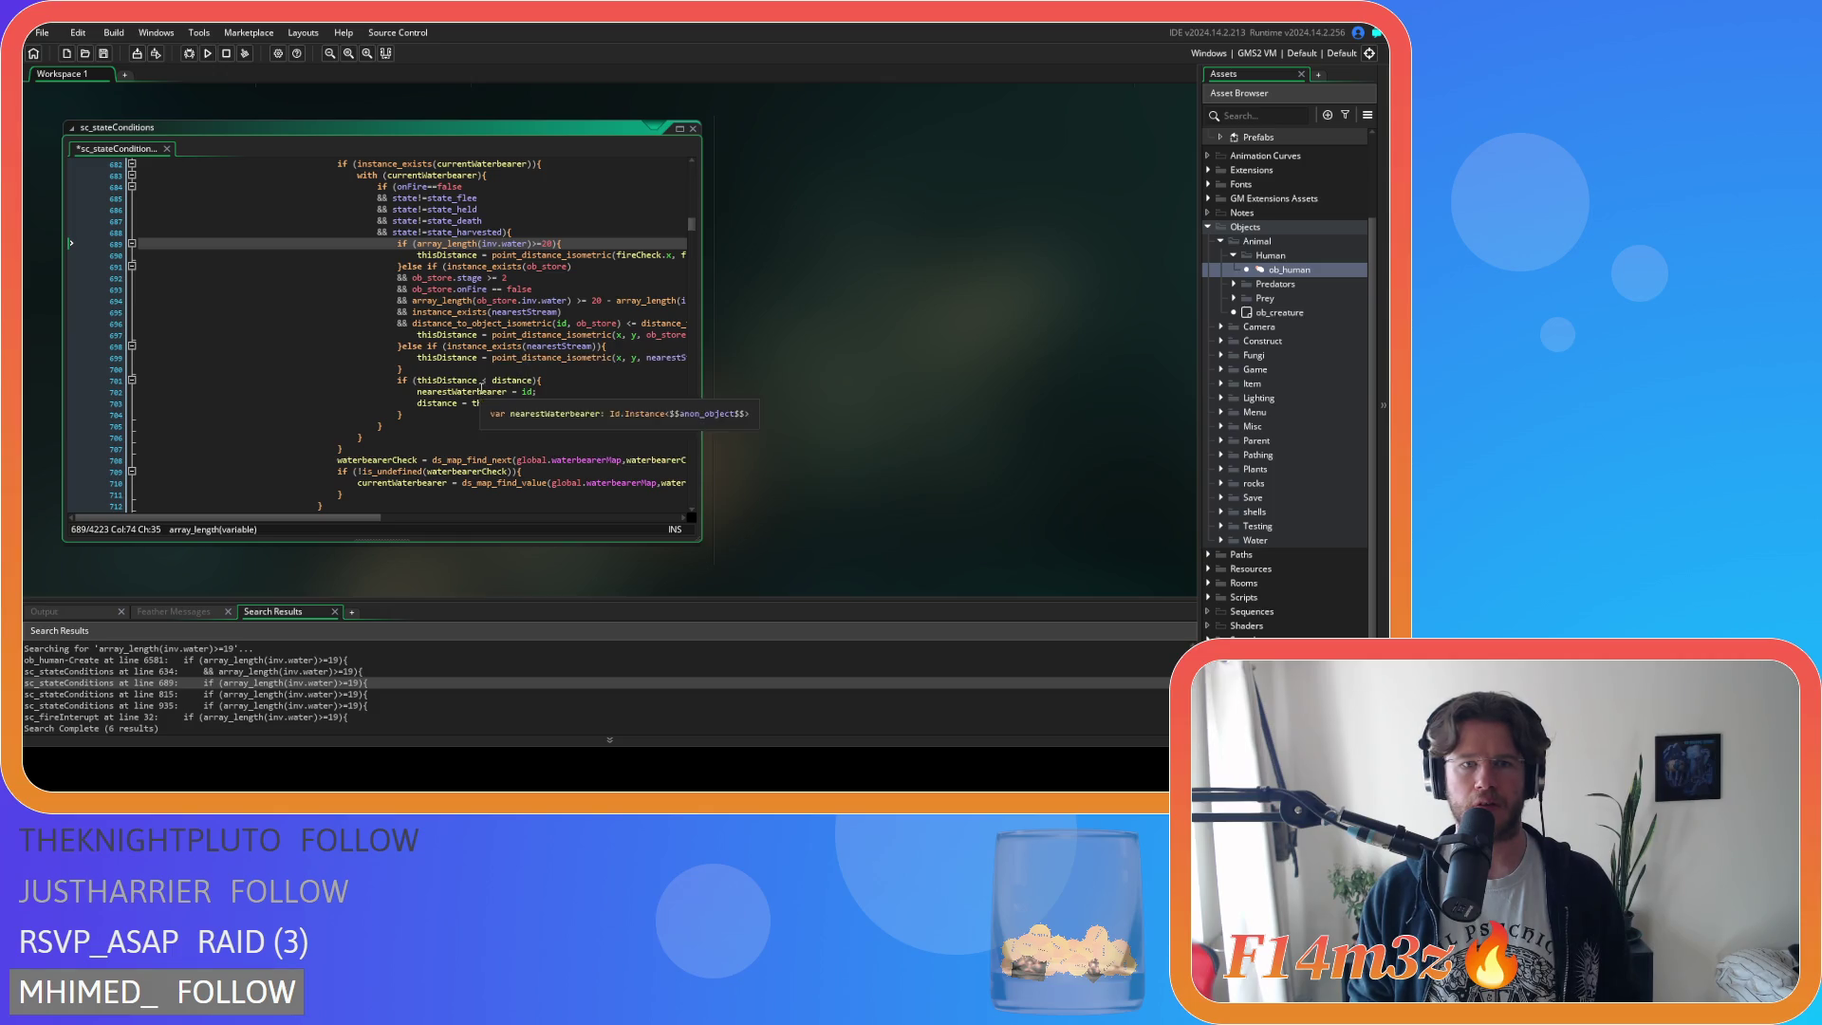
# Change the water threshold from 19 to 20 on lines 815 and 820.
pyautogui.doubleClick(284, 693)
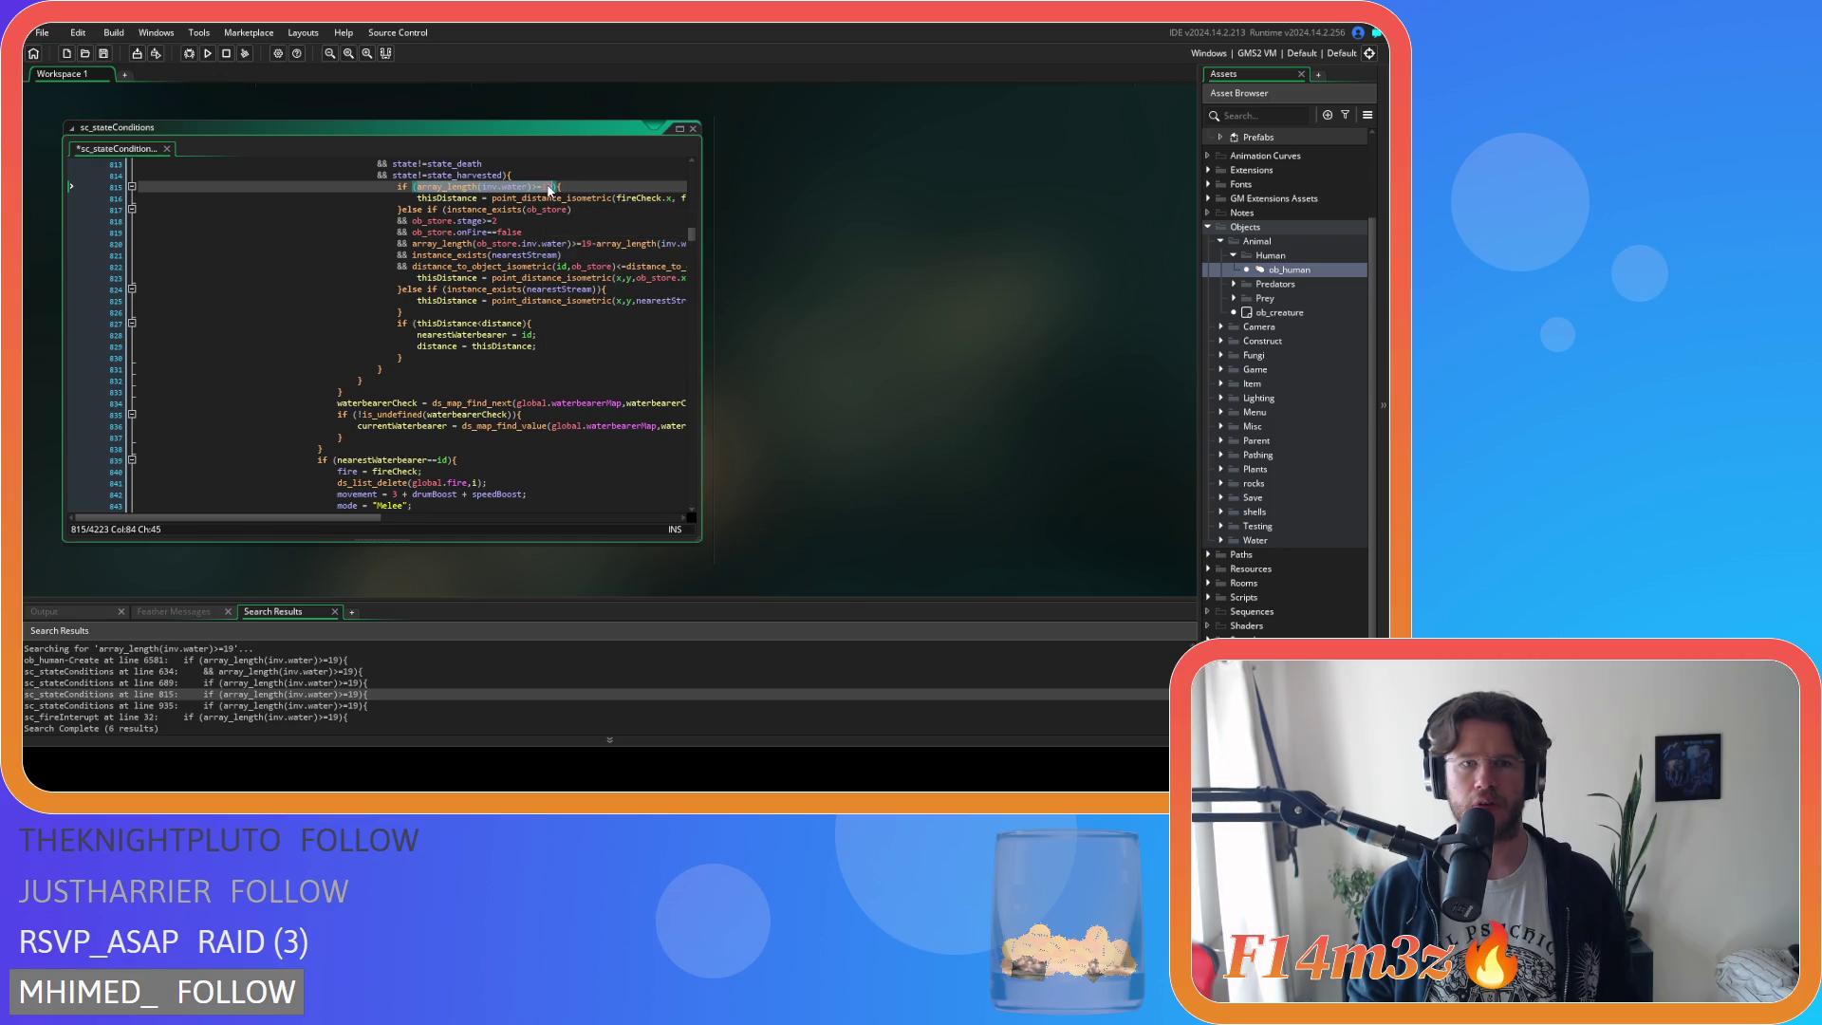
pyautogui.doubleClick(548, 187)
pyautogui.write('20')
pyautogui.doubleClick(585, 243)
pyautogui.write('20')
# Tighten the spacing around >=, == and minus on lines 692–694 and save sc_stateConditions.
pyautogui.doubleClick(104, 682)
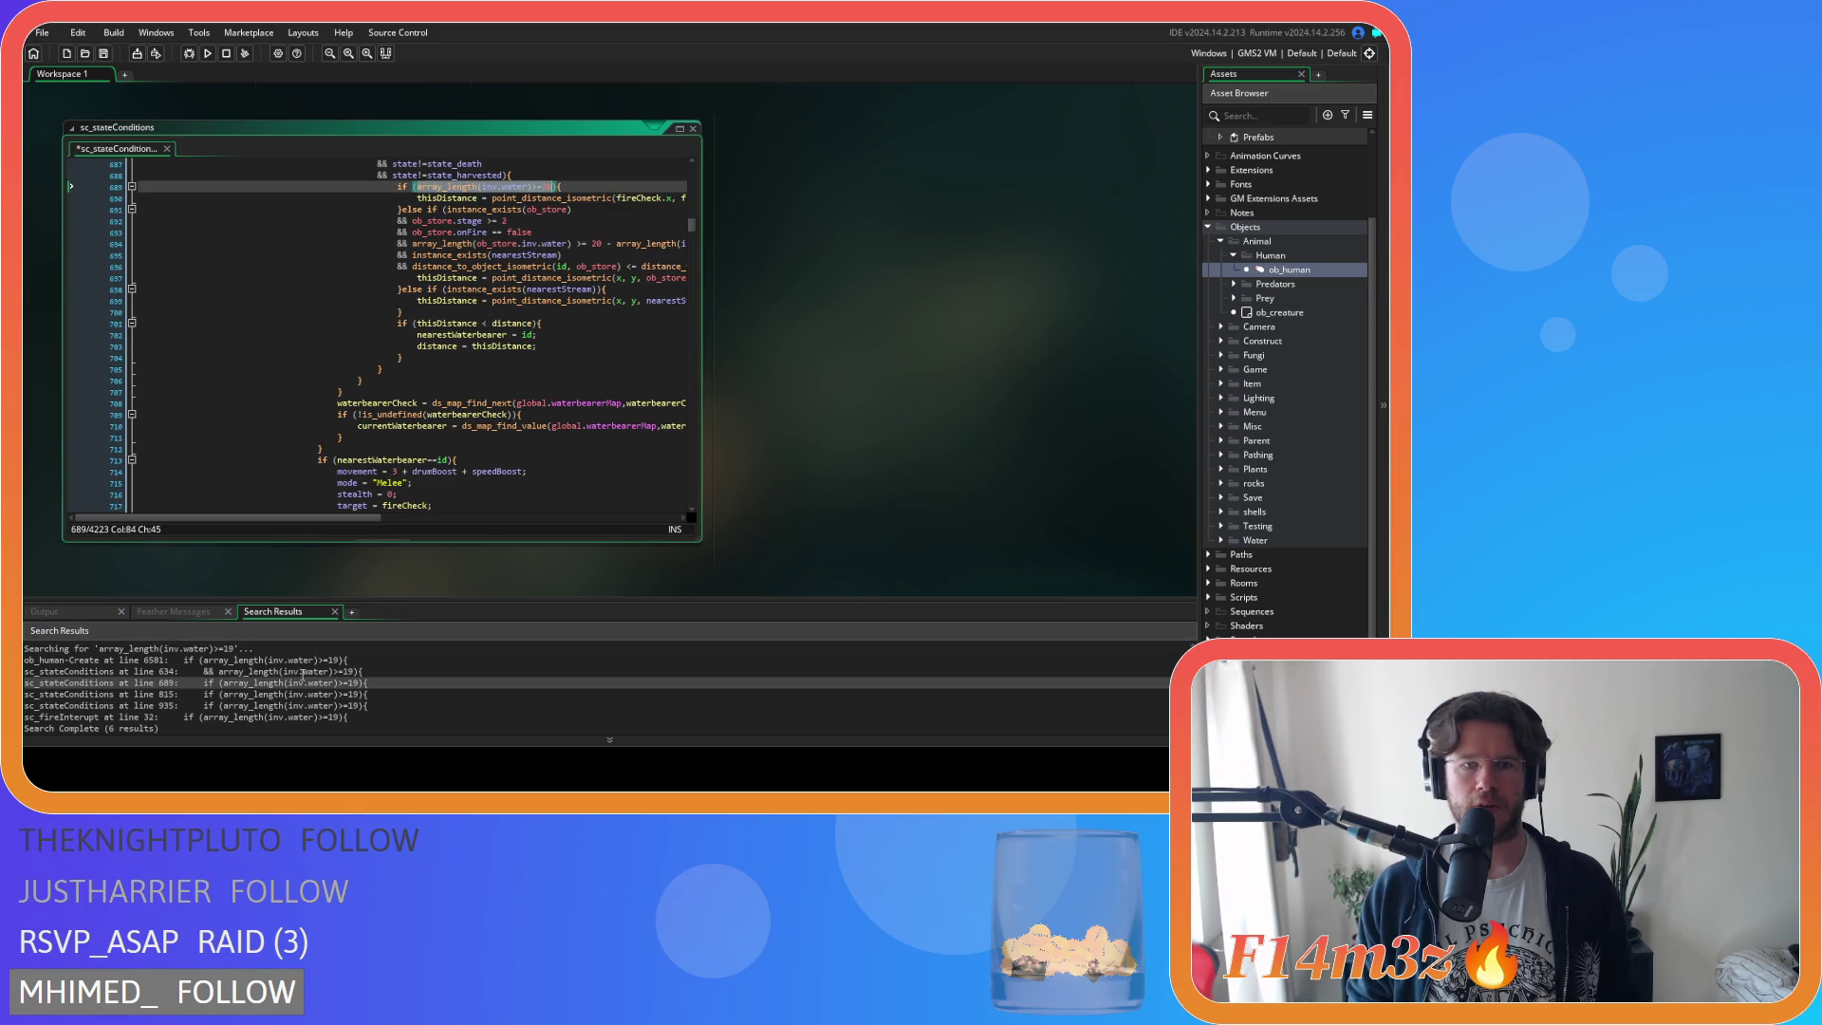
pyautogui.click(572, 243)
pyautogui.press('Delete')
pyautogui.press('Right')
pyautogui.press('Right')
pyautogui.press('Delete')
pyautogui.hotkey('ctrl', 's')
pyautogui.press('Right')
pyautogui.press('Right')
pyautogui.press('Delete')
pyautogui.press('Right')
pyautogui.press('Delete')
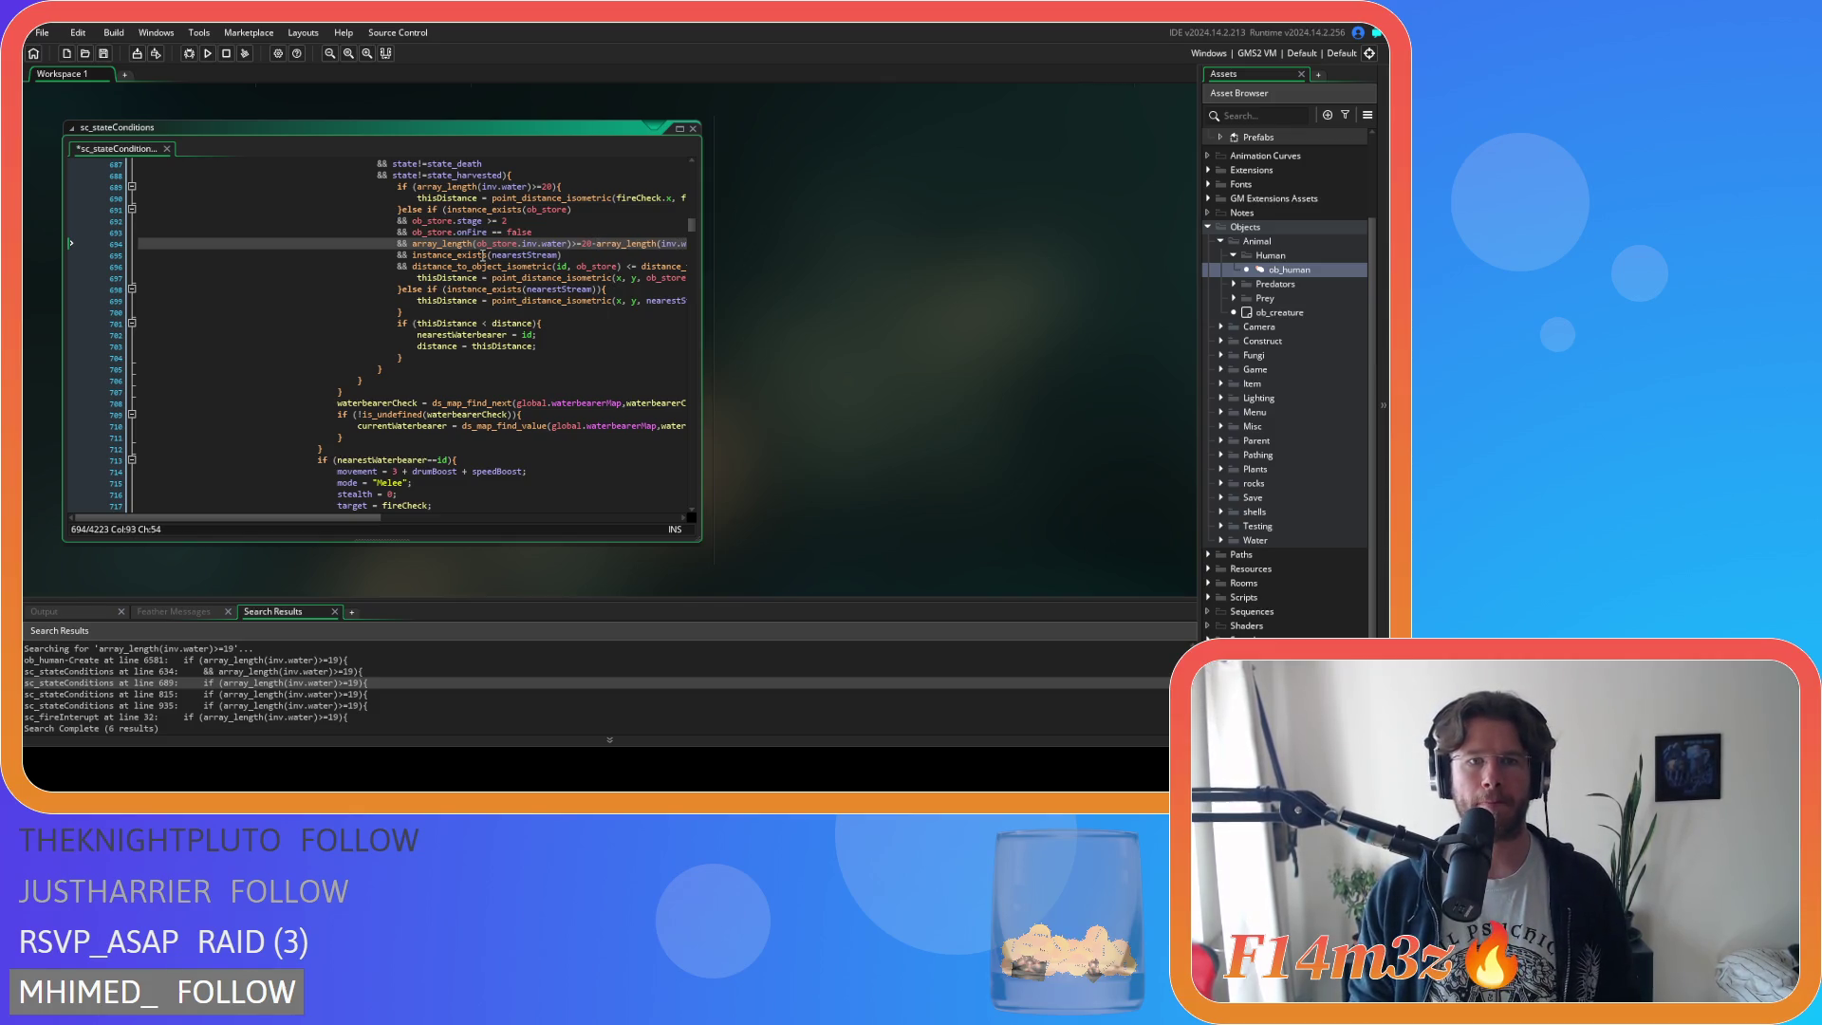
pyautogui.click(493, 233)
pyautogui.press('BackSpace')
pyautogui.press('Up')
pyautogui.press('BackSpace')
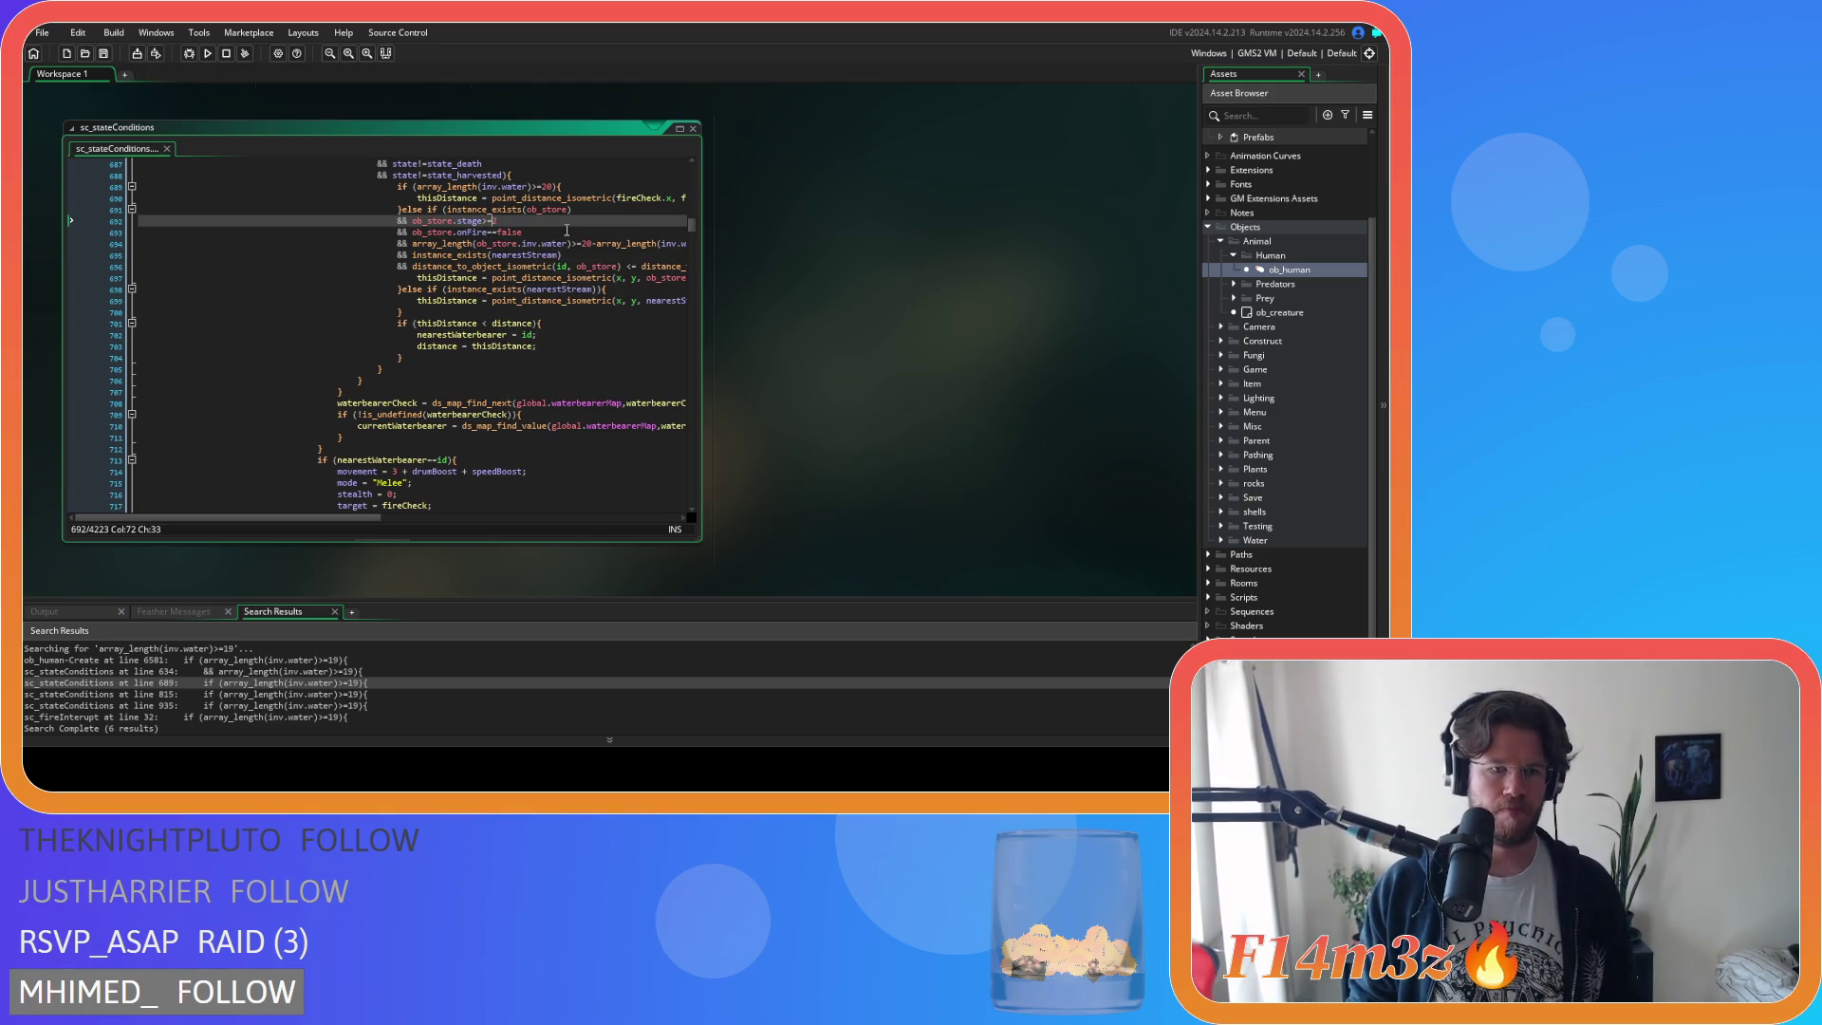
# Set line 935's water check to 20 and rewrite line 940's comparison as >=20-.
pyautogui.click(309, 694)
pyautogui.doubleClick(310, 694)
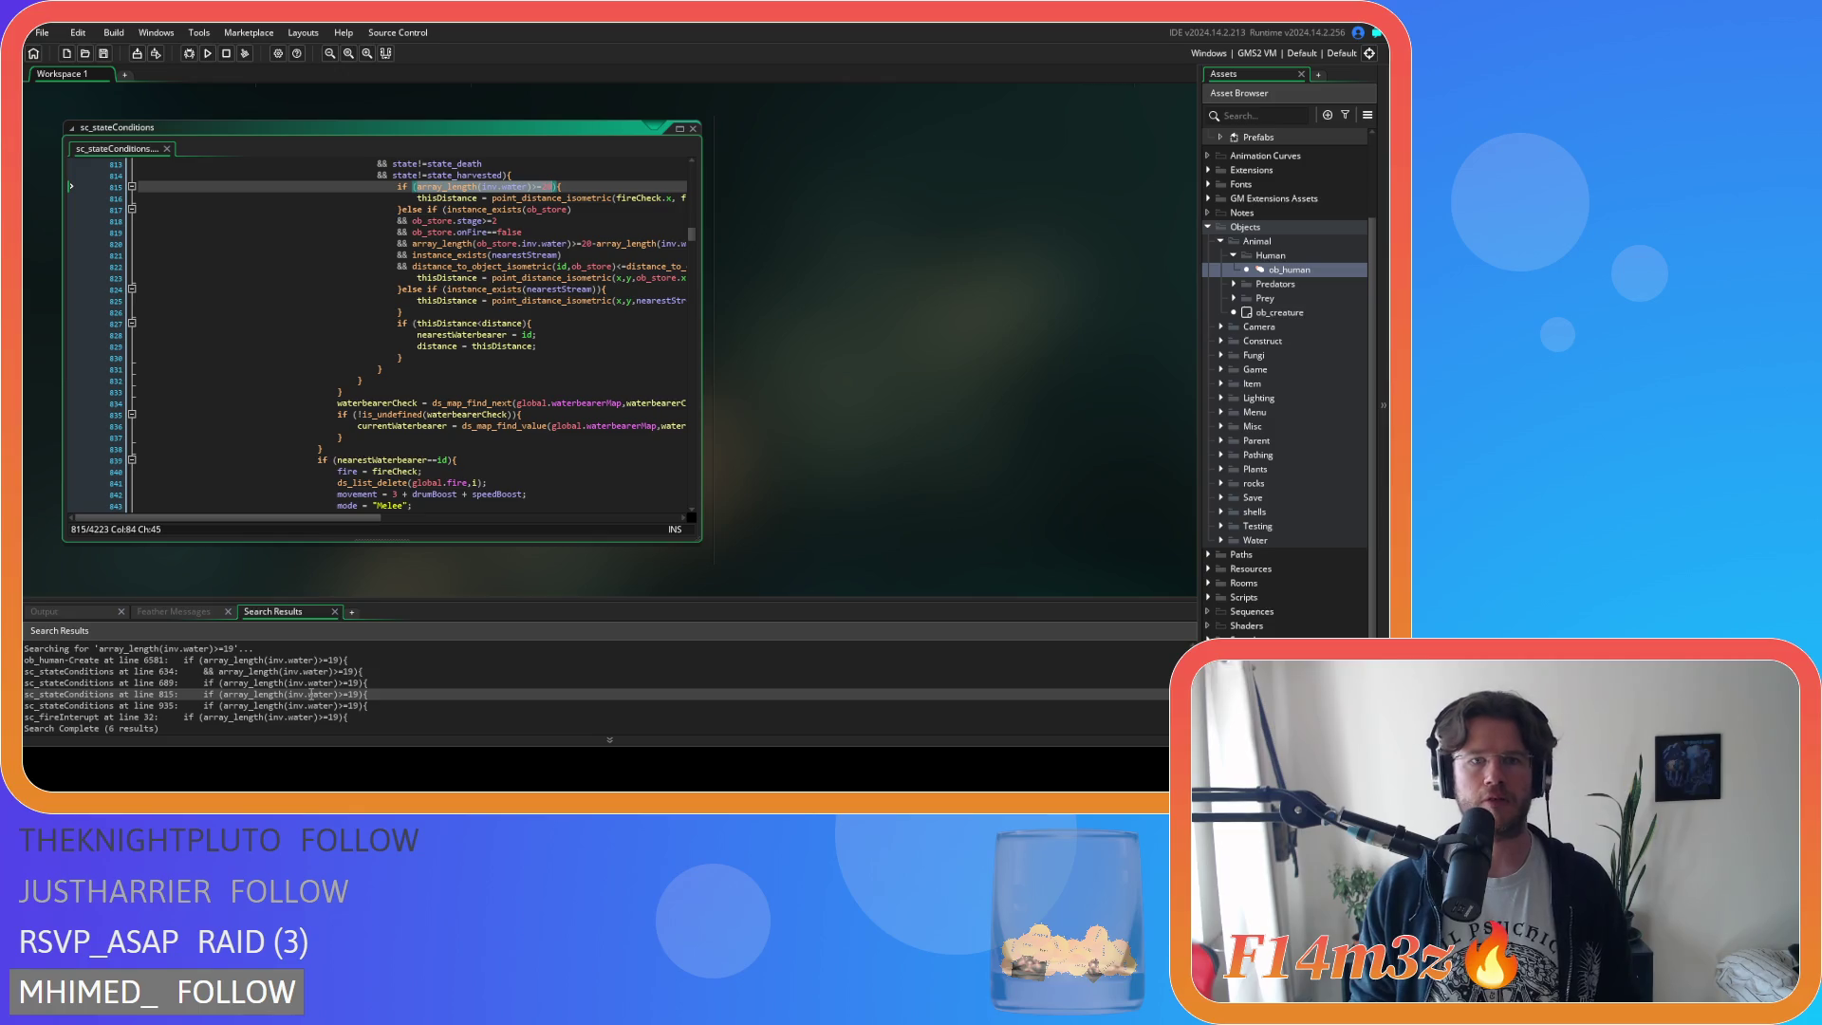
pyautogui.click(312, 705)
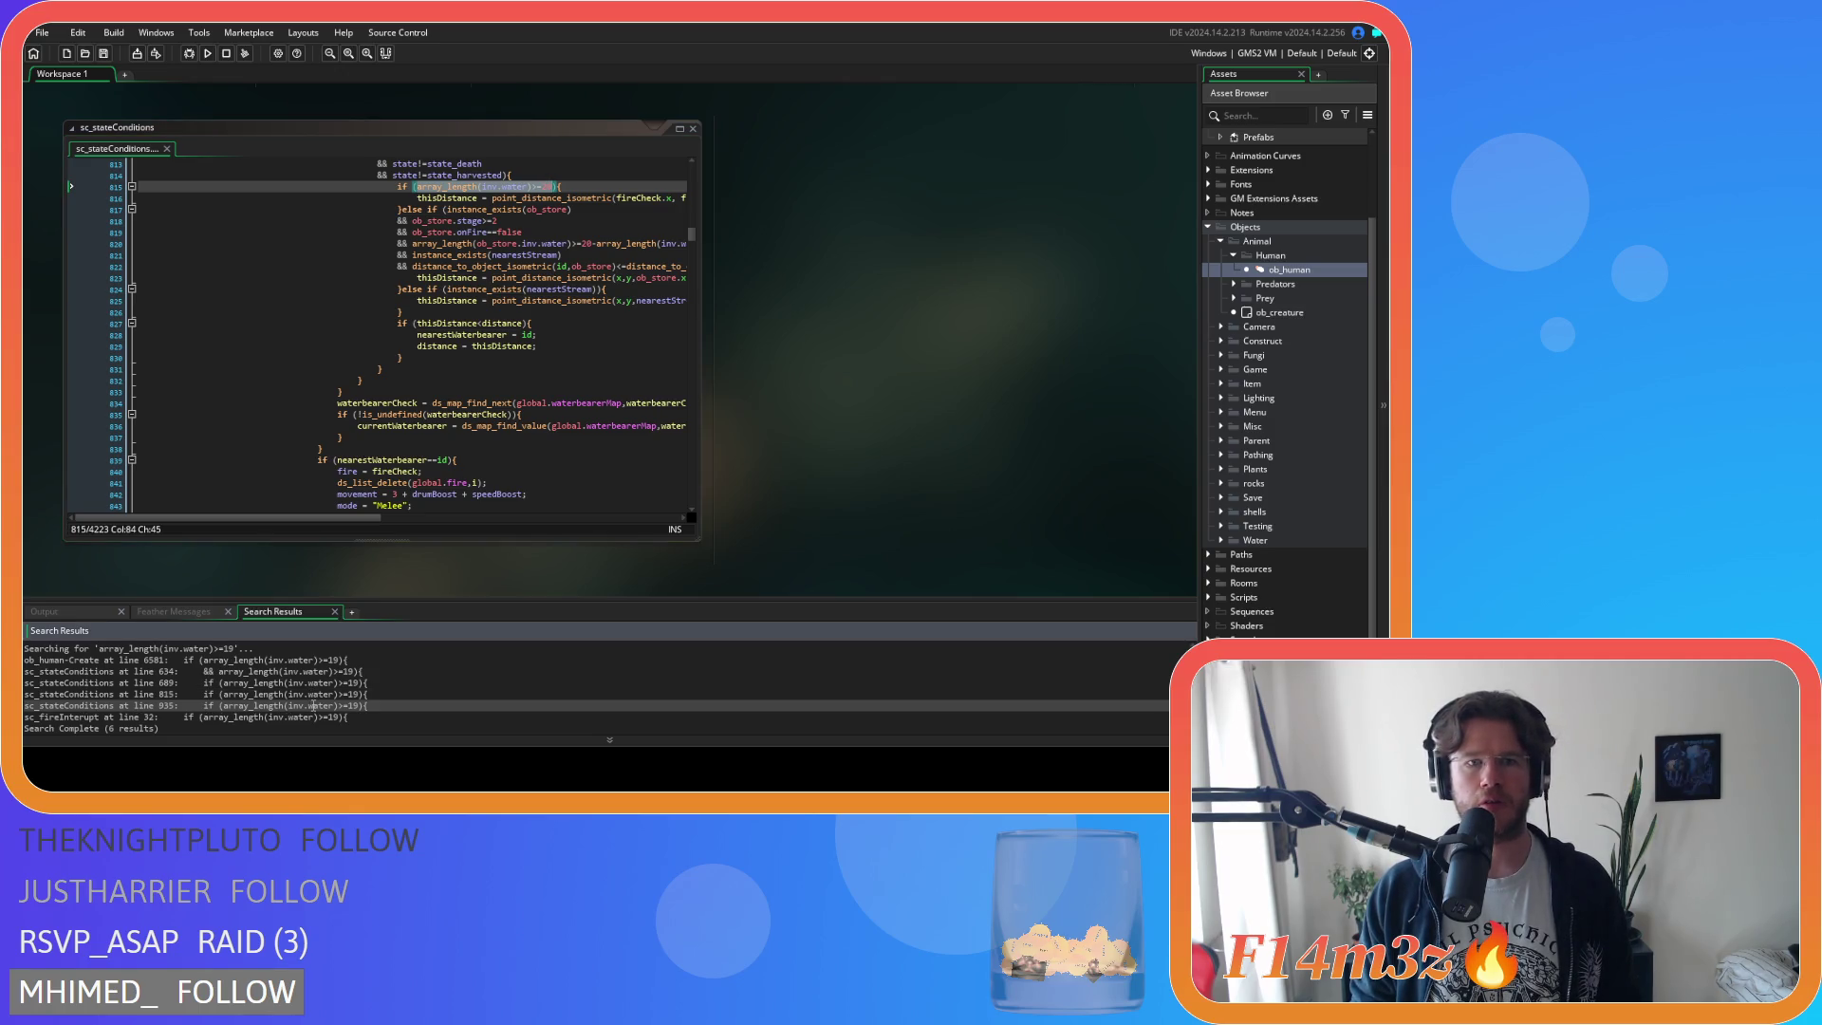
pyautogui.doubleClick(312, 706)
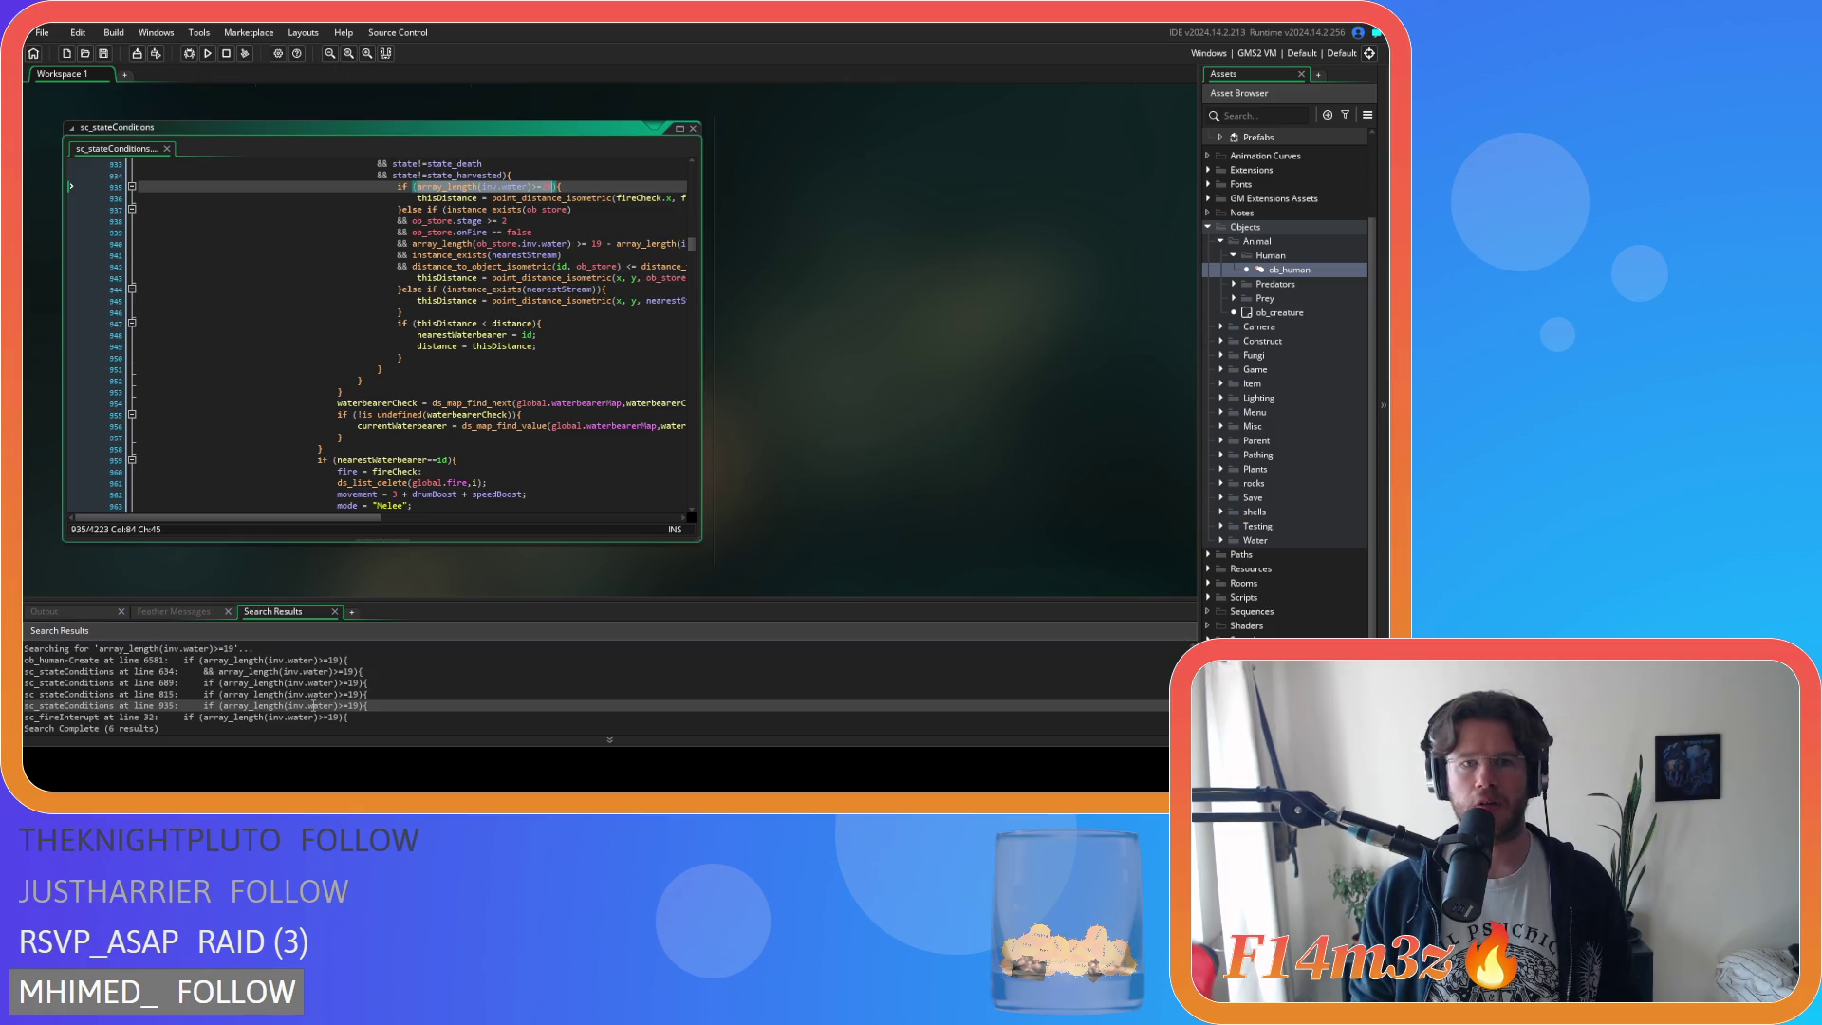
pyautogui.doubleClick(548, 187)
pyautogui.write('20')
pyautogui.click(596, 243)
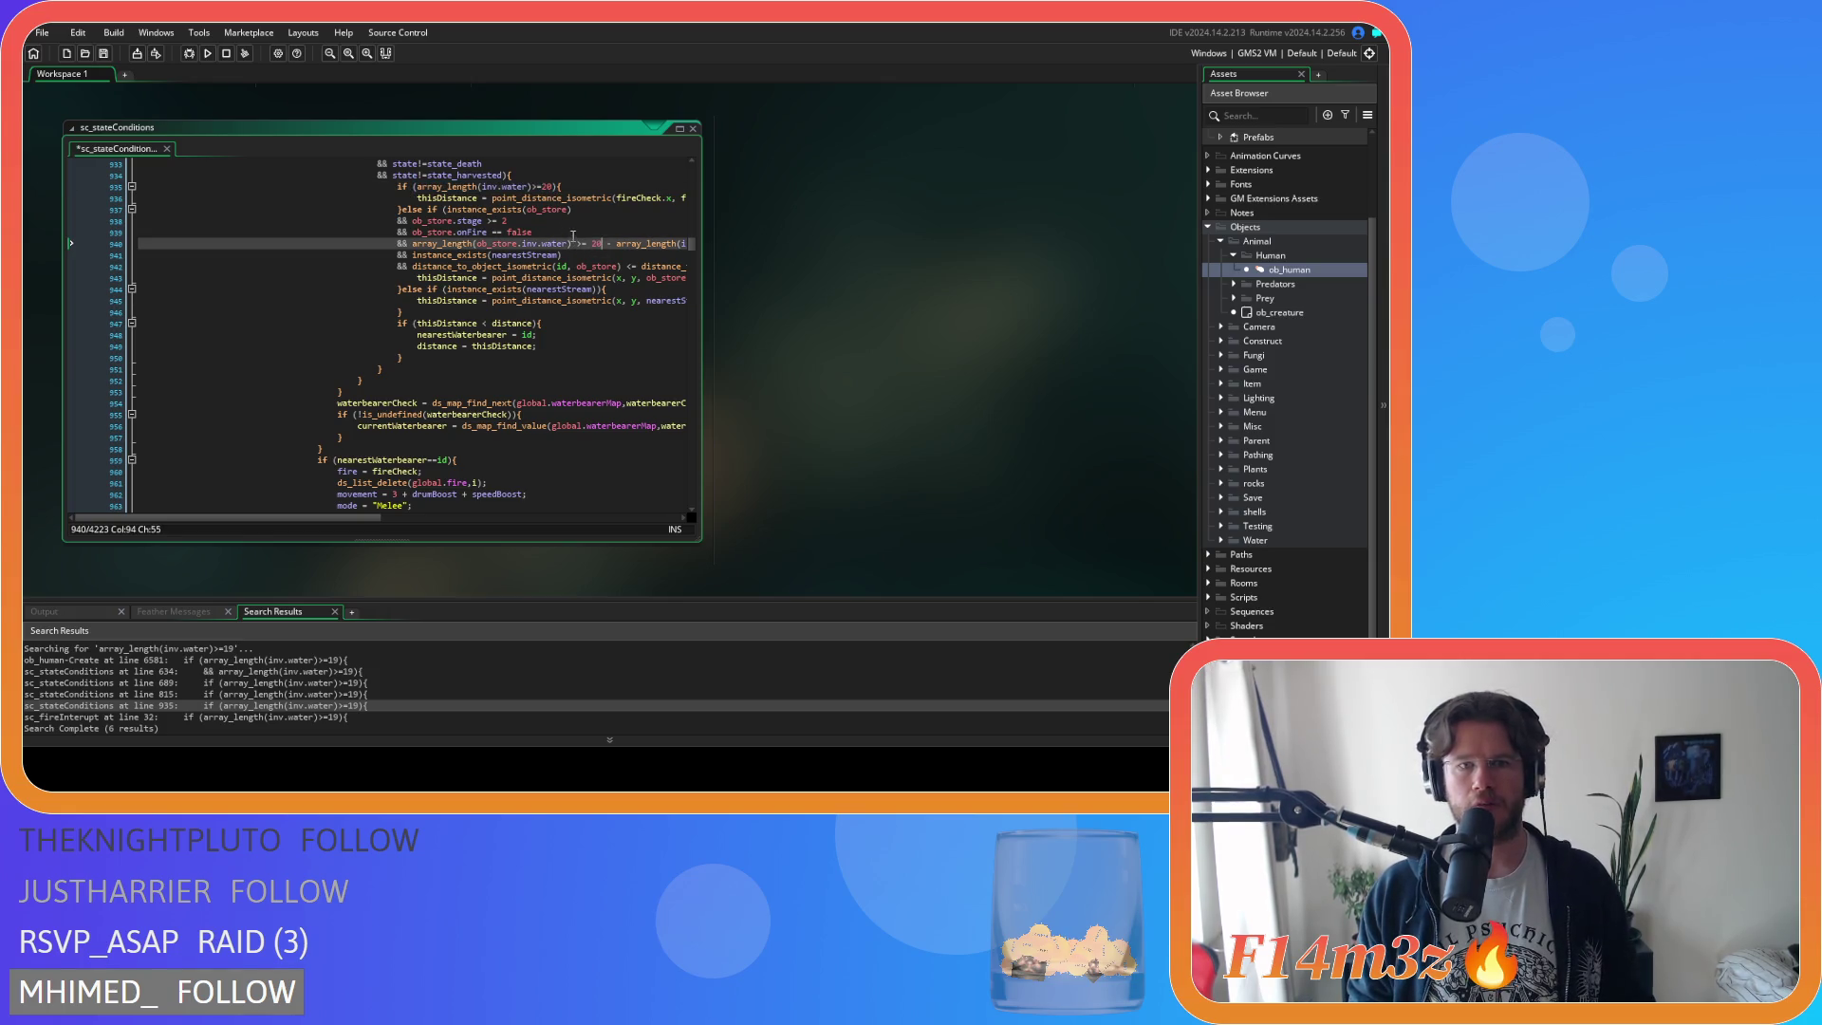
pyautogui.press('Delete')
pyautogui.press('Delete')
pyautogui.press('Delete')
pyautogui.write('>=20-')
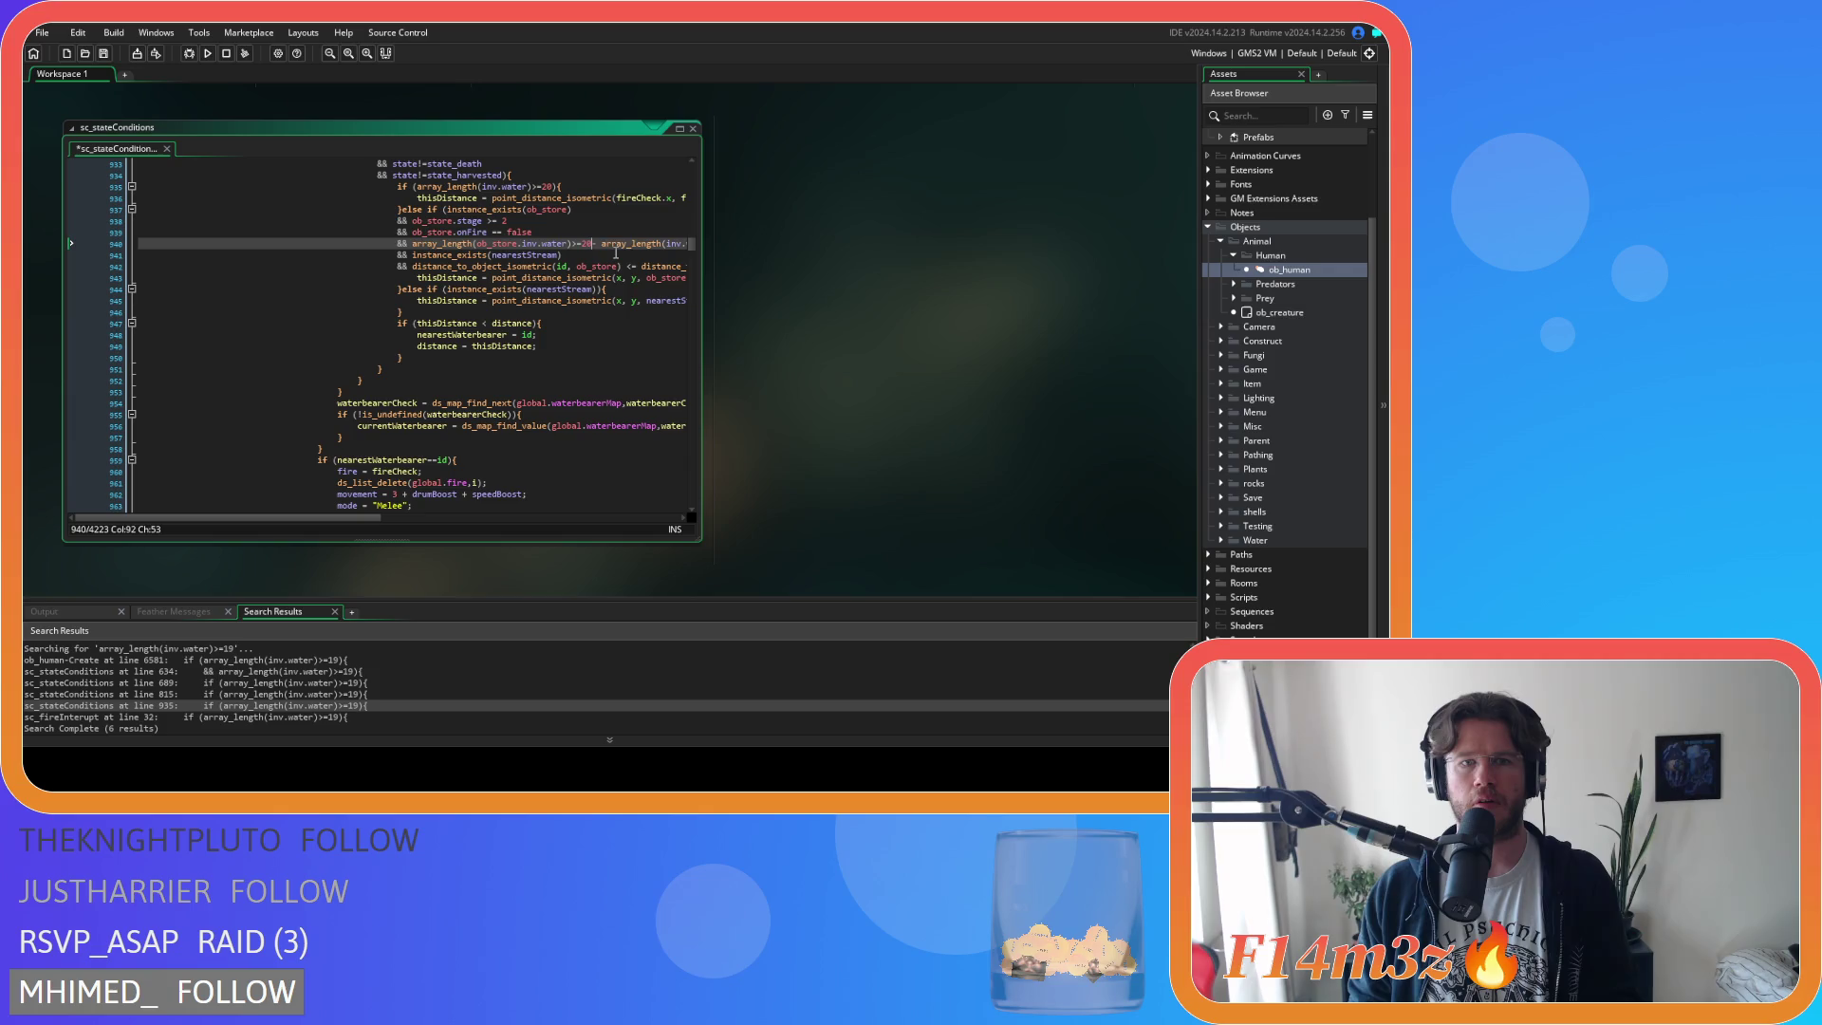
# Tidy the onFire and stage>=2 checks on lines 938–939 and save sc_stateConditions.
pyautogui.click(492, 232)
pyautogui.press('Delete')
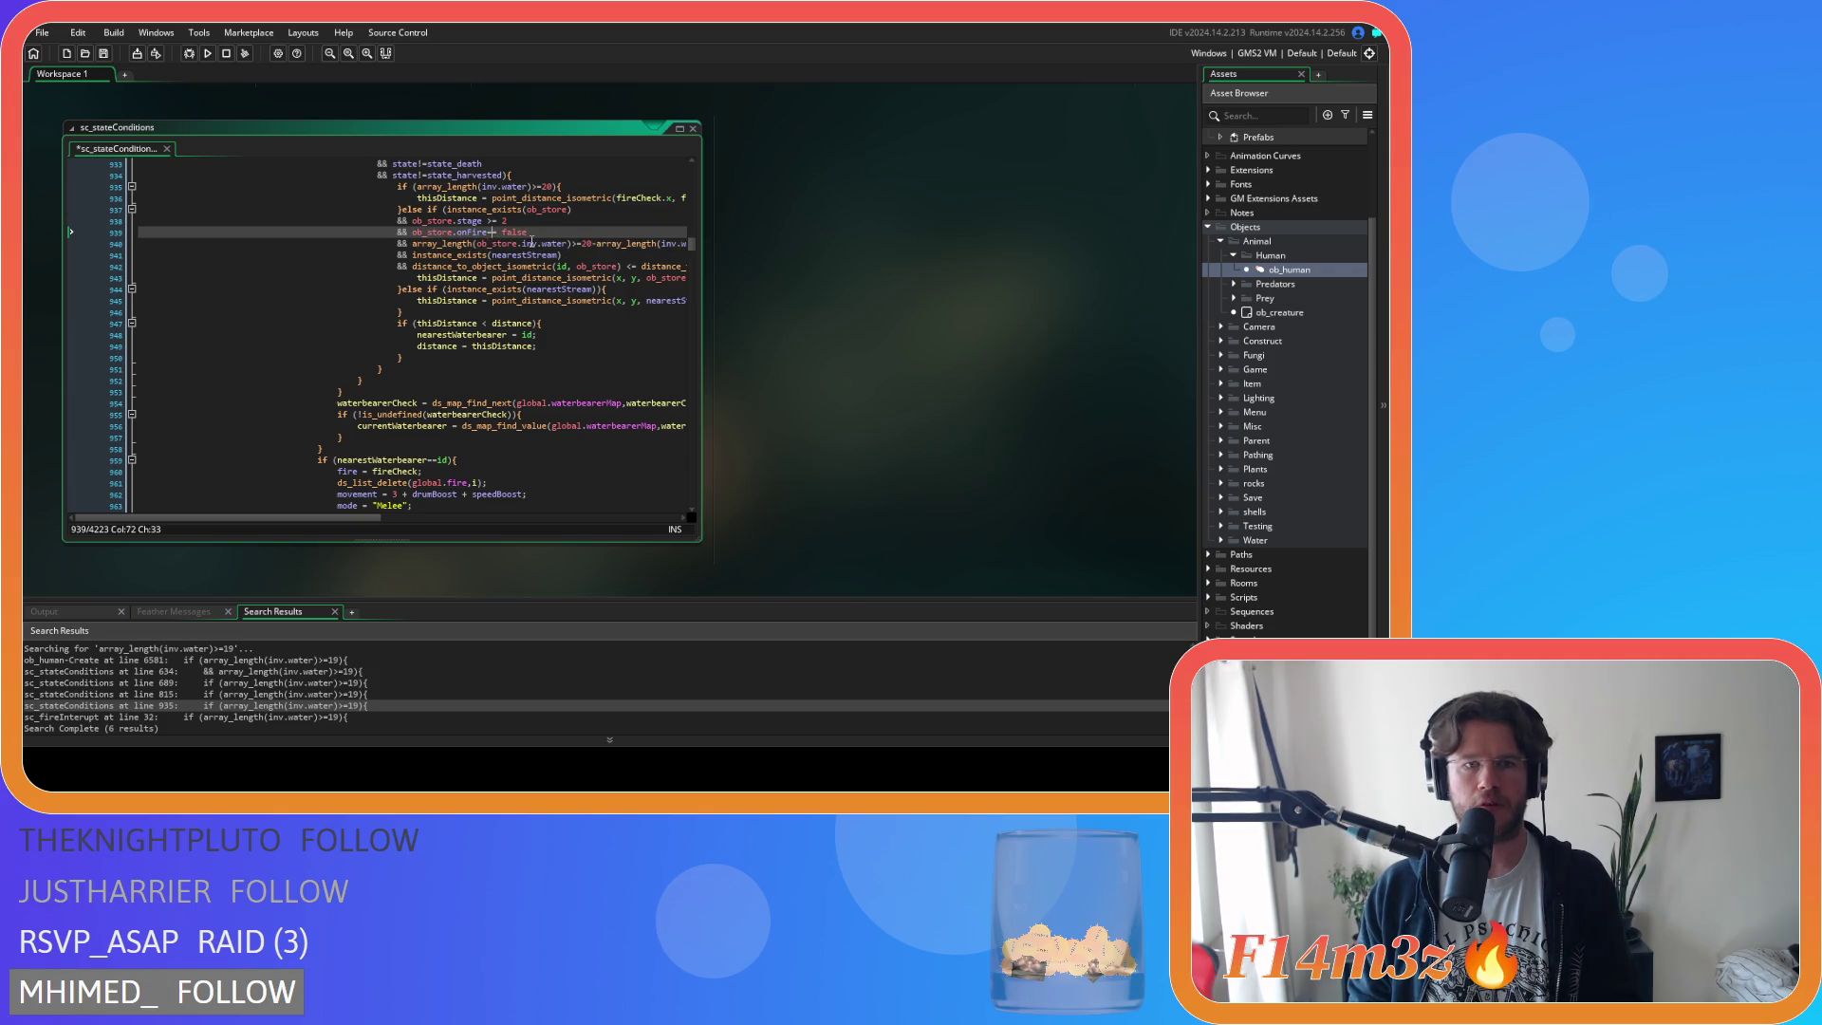
pyautogui.click(485, 221)
pyautogui.press('Delete')
pyautogui.write('=')
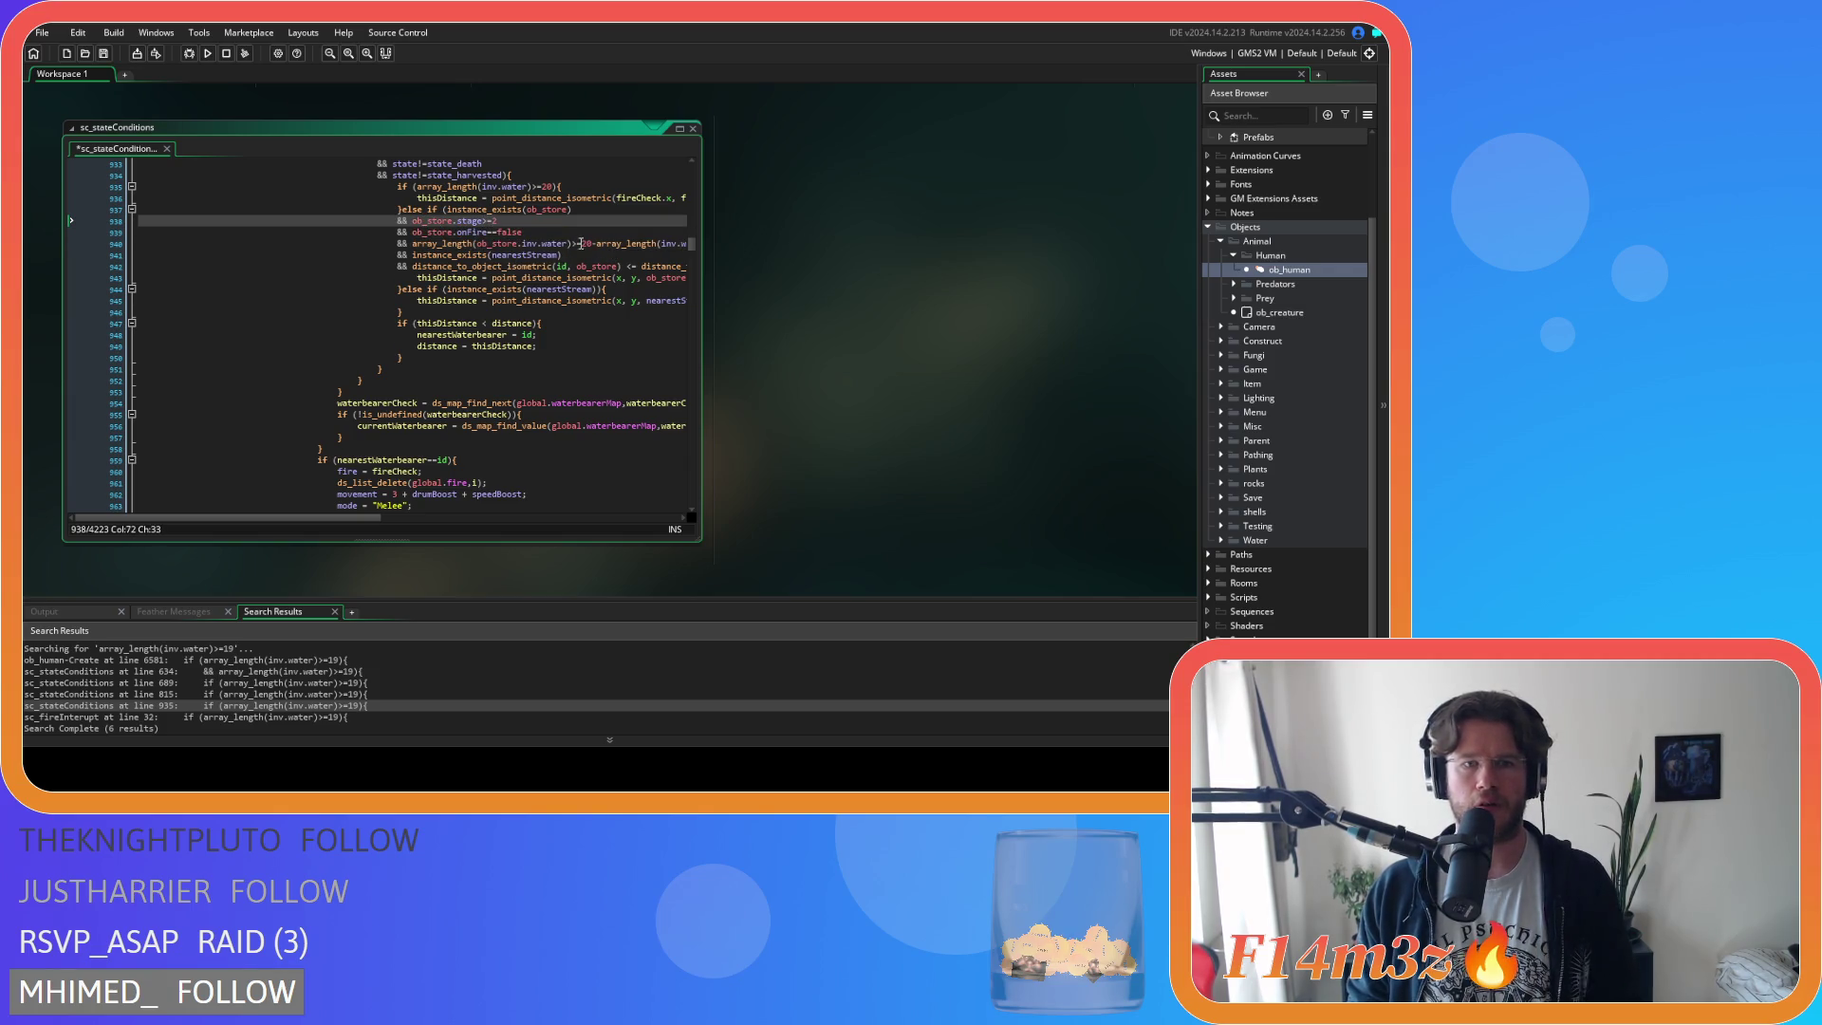
pyautogui.click(582, 243)
pyautogui.hotkey('ctrl', 's')
# Raise the water checks on lines 32 and 37 of sc_fireInterupt from 19 to 20 and save.
pyautogui.doubleClick(238, 717)
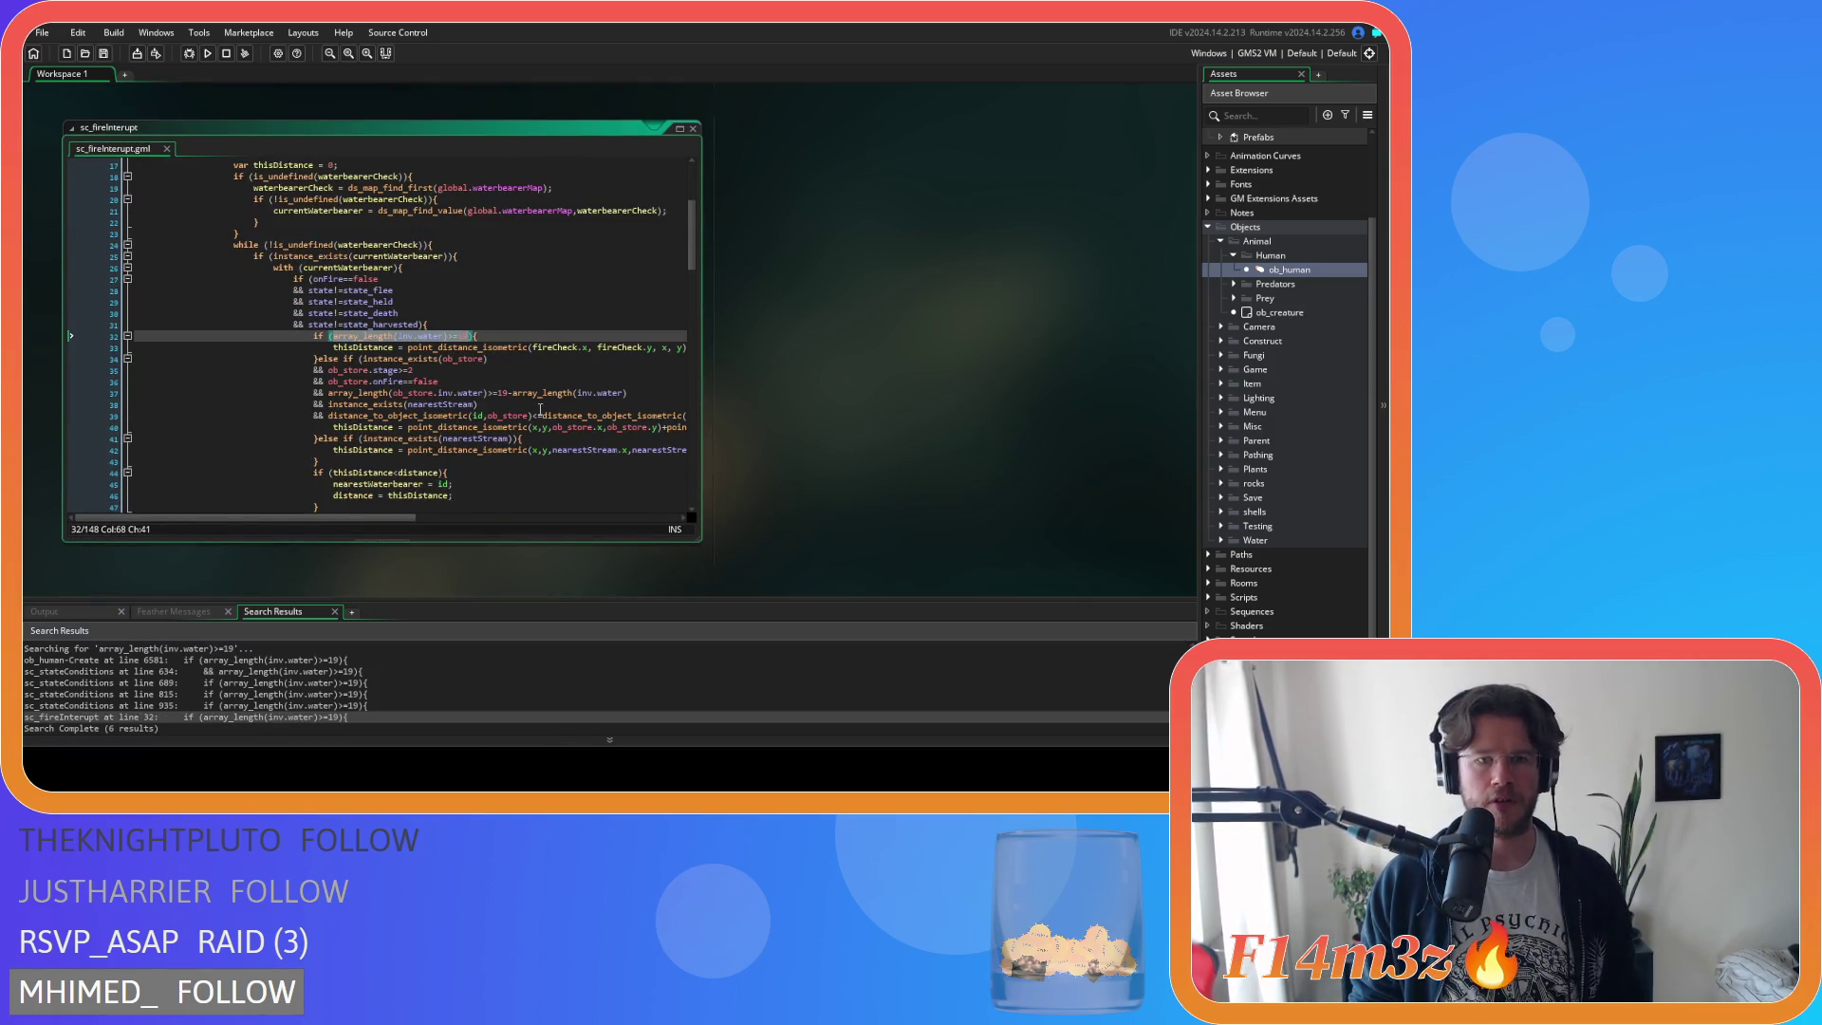
pyautogui.doubleClick(464, 336)
pyautogui.write('20')
pyautogui.doubleClick(503, 392)
pyautogui.write('20')
pyautogui.hotkey('ctrl', 's')
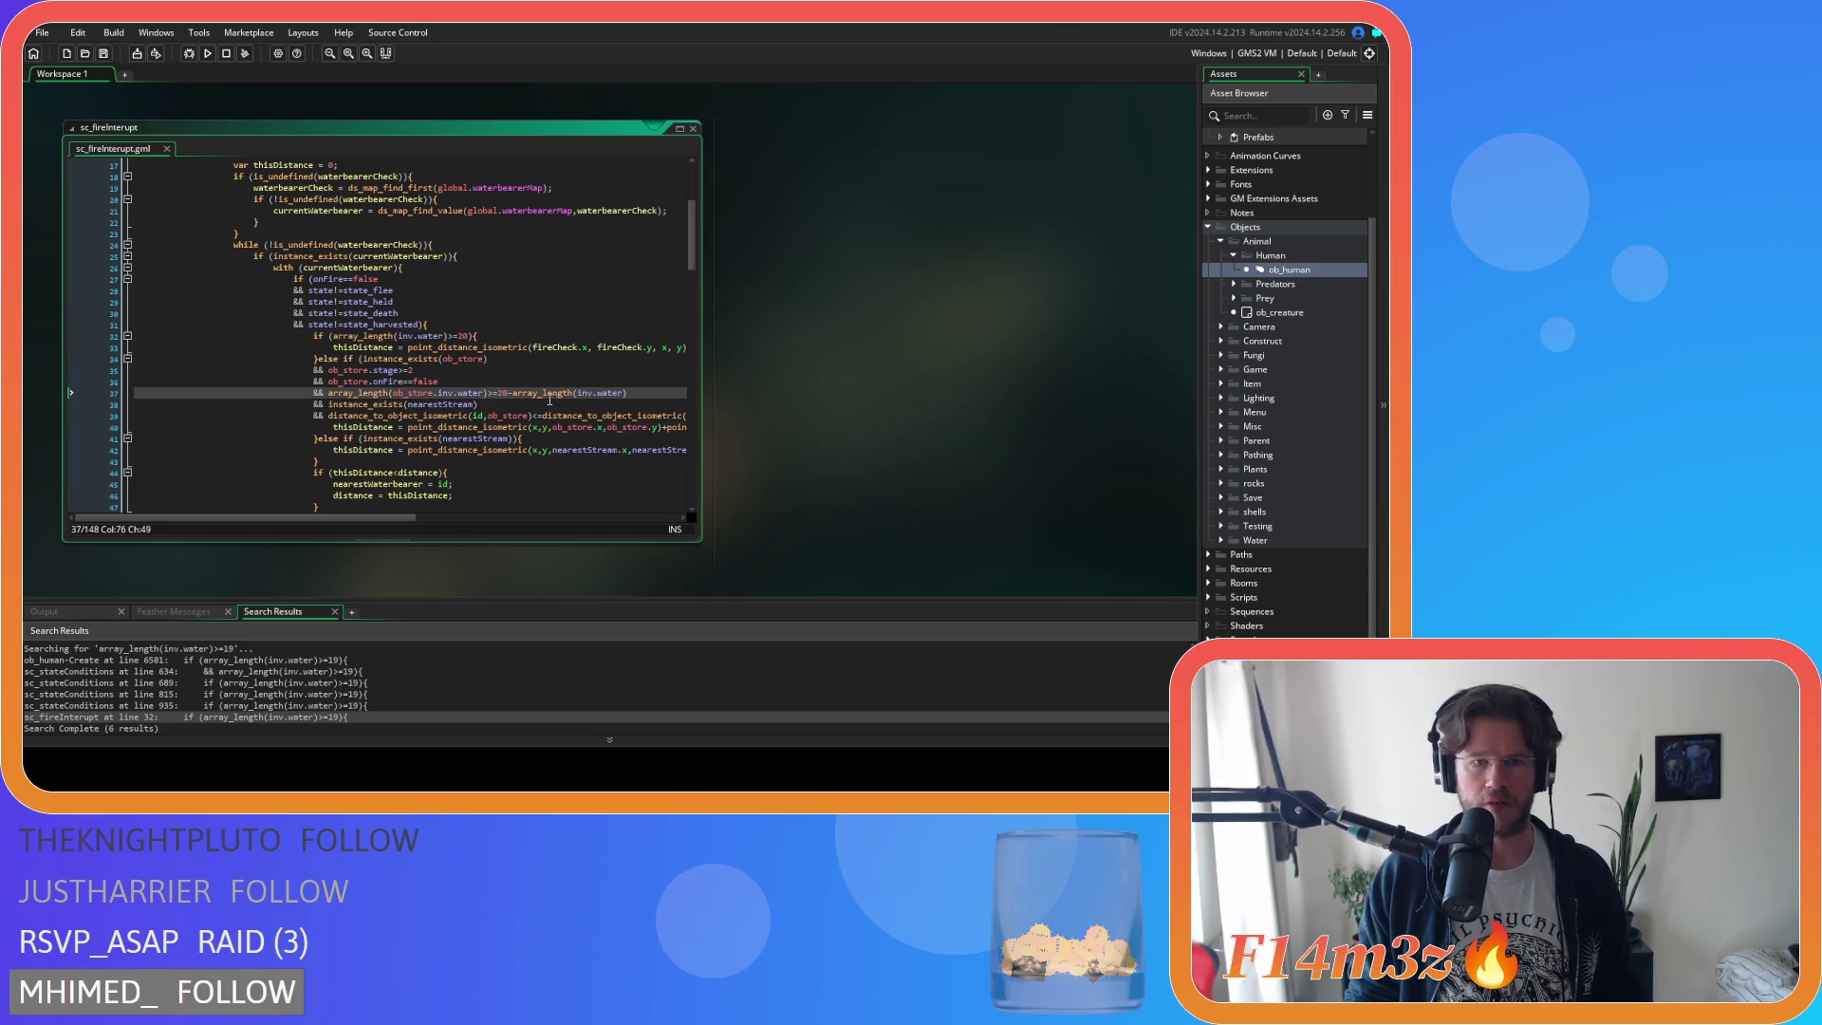
# Select array_length(inv.water) on line 32 and search the project for it.
pyautogui.moveTo(544, 397)
pyautogui.moveTo(490, 393); pyautogui.dragTo(334, 401)
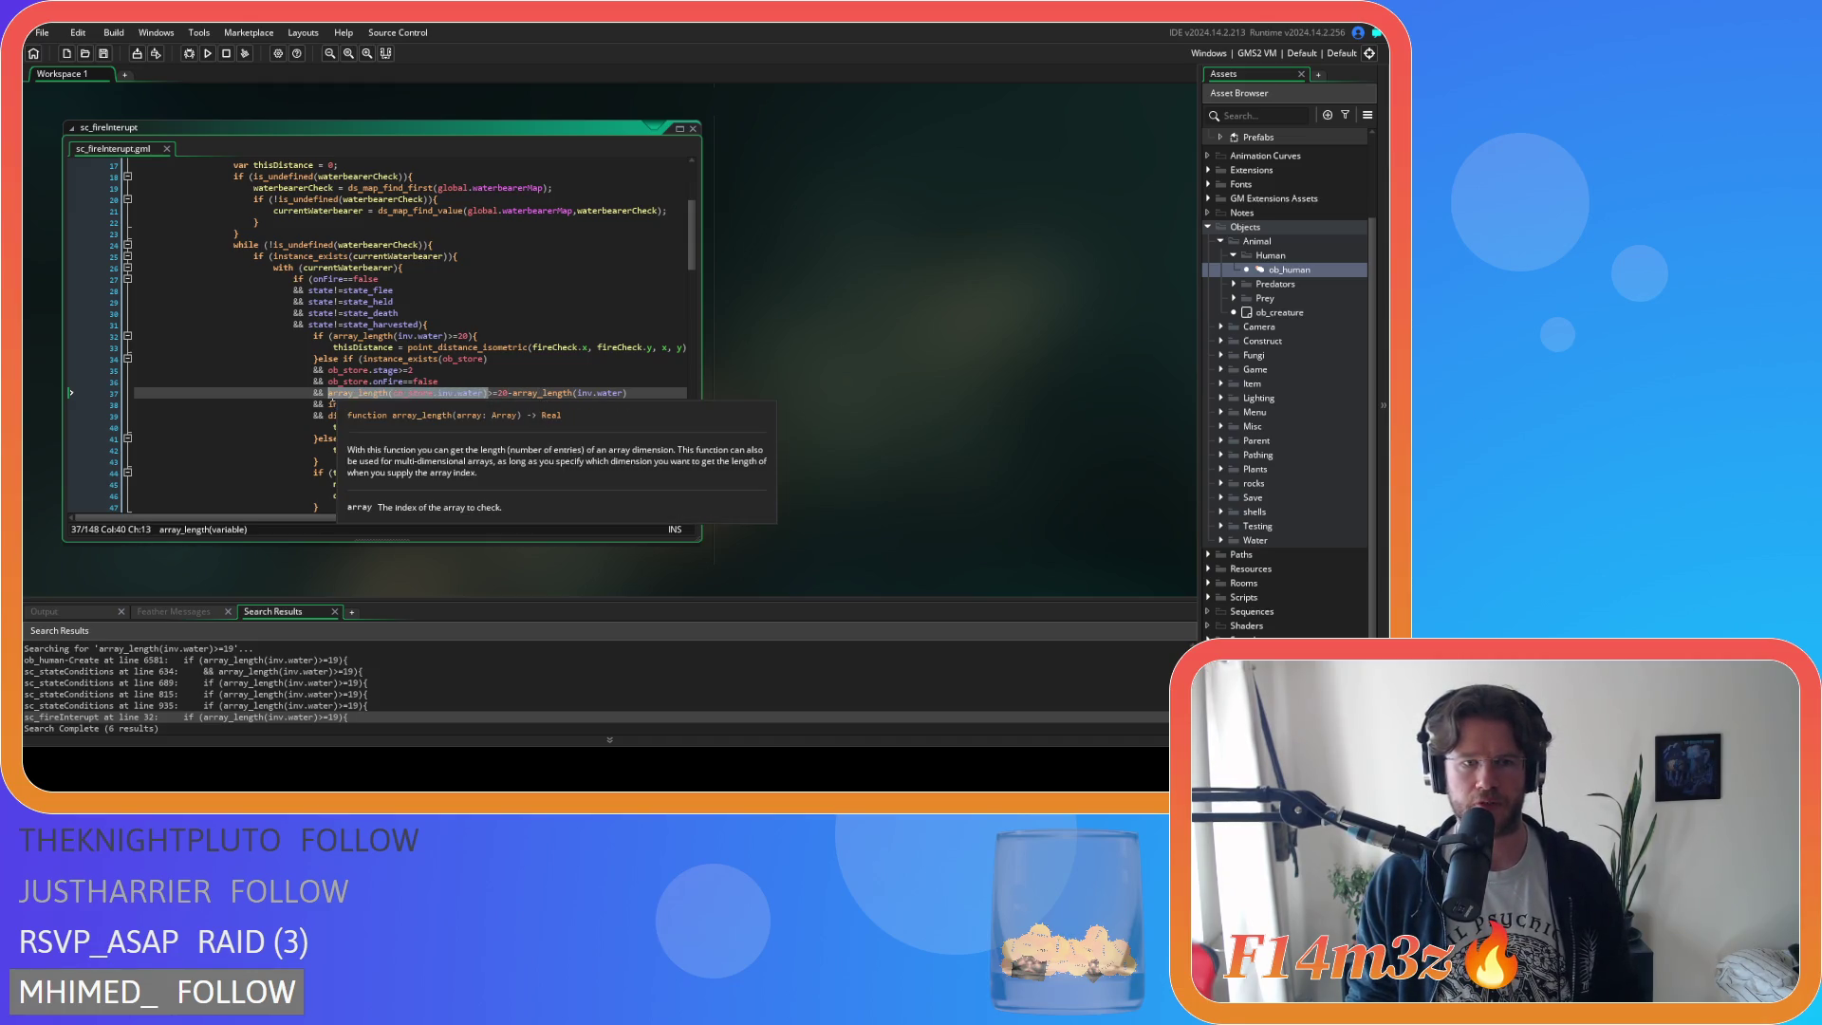
pyautogui.moveTo(451, 336); pyautogui.dragTo(339, 348)
pyautogui.hotkey('ctrl', 'shift', 'f')
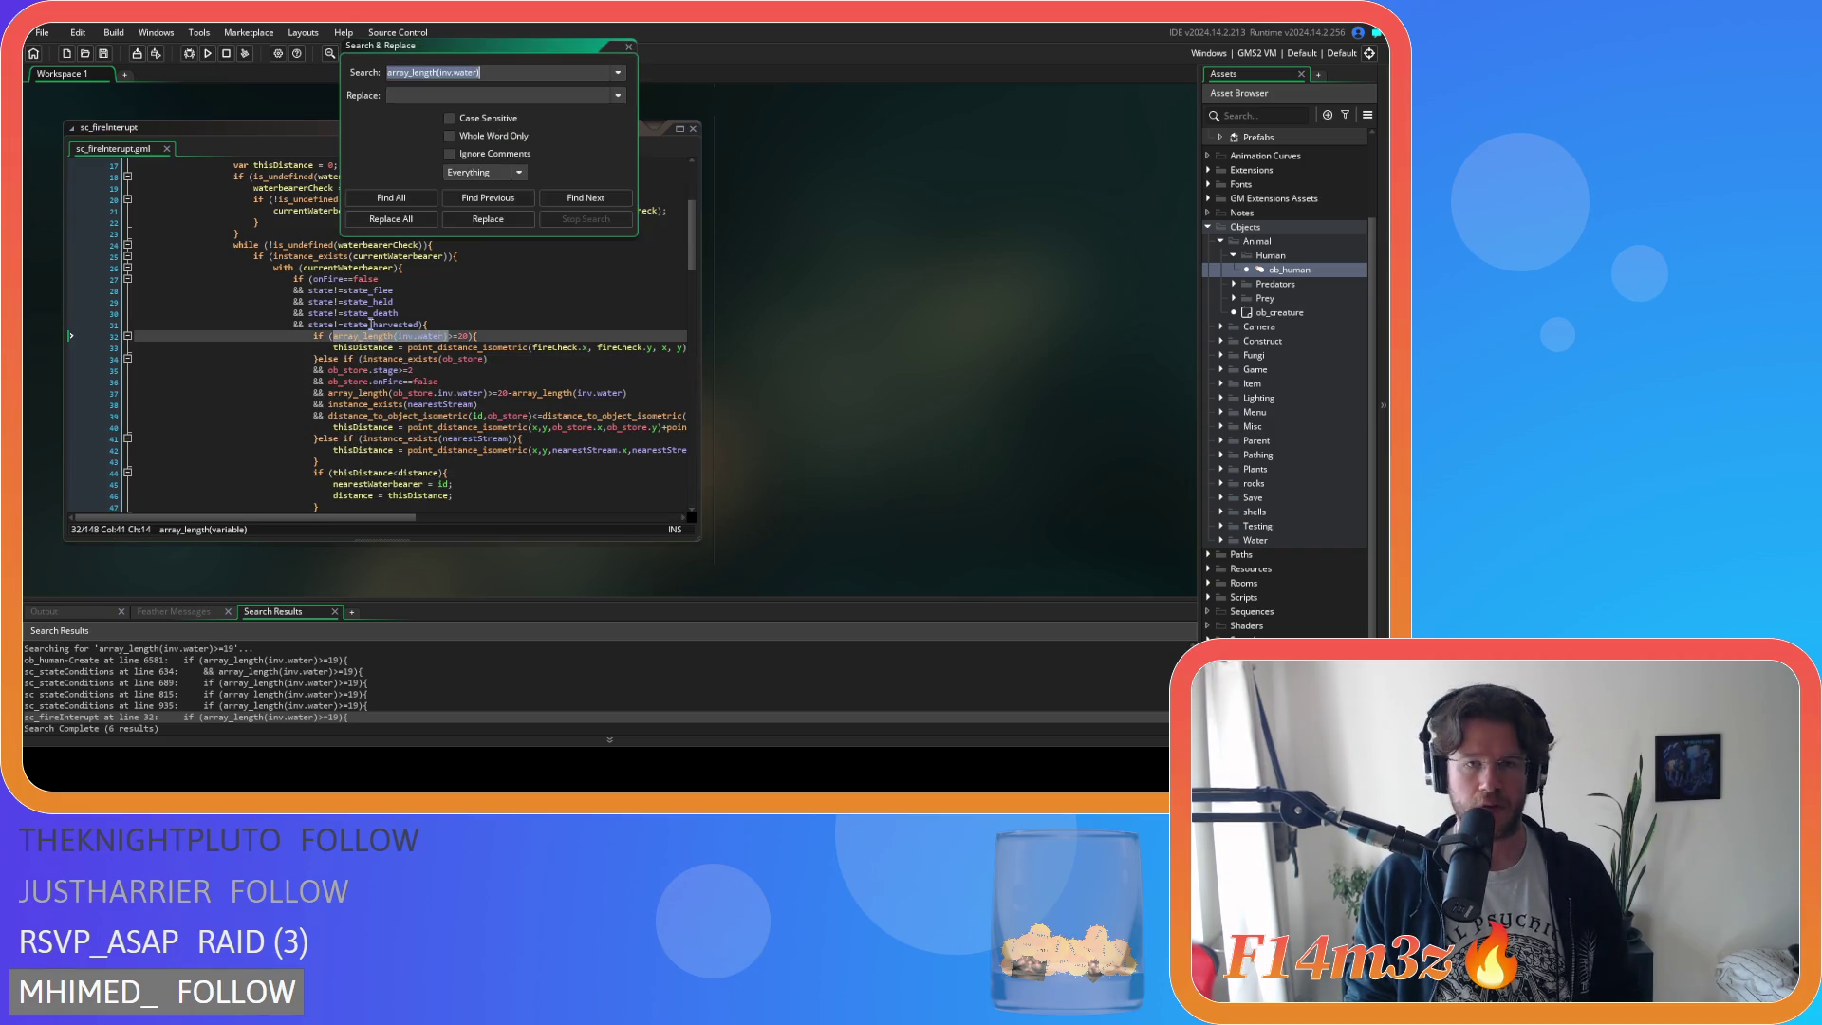
# List every array_length(inv.water) match and review the sc_stateConditions match at line 757.
pyautogui.click(391, 197)
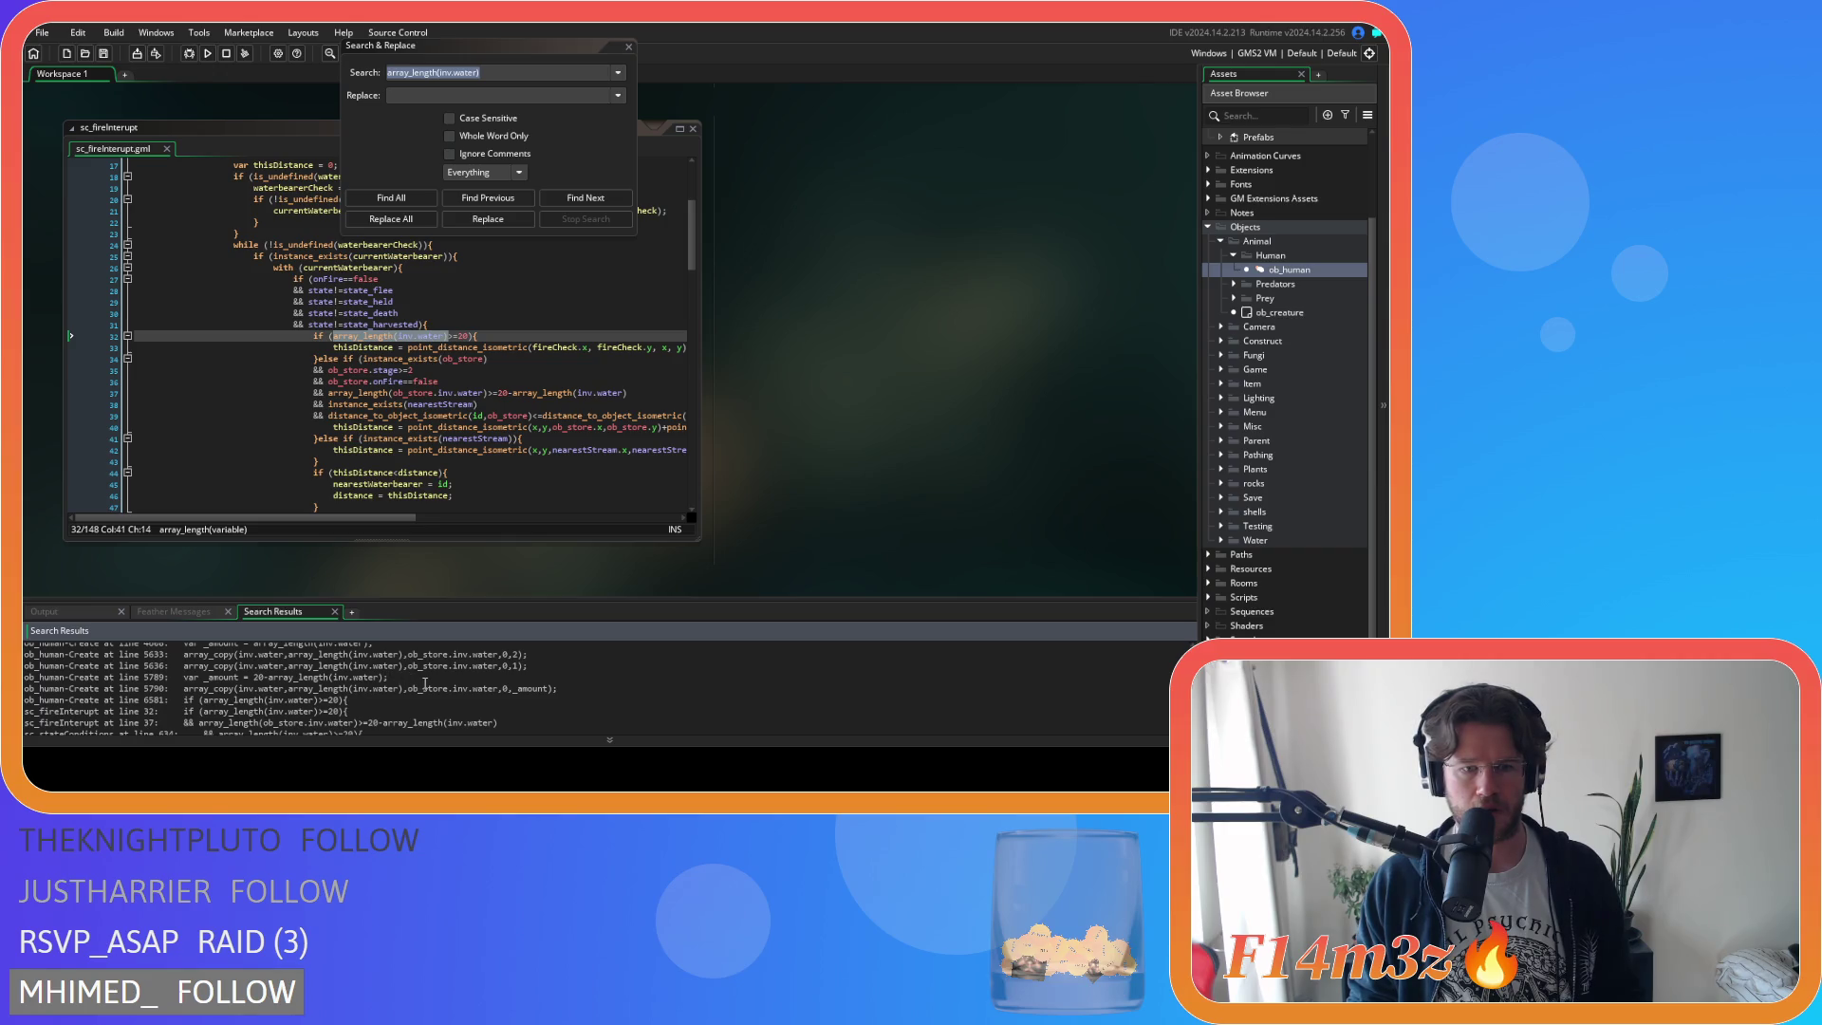
pyautogui.scroll(-1, 426, 683)
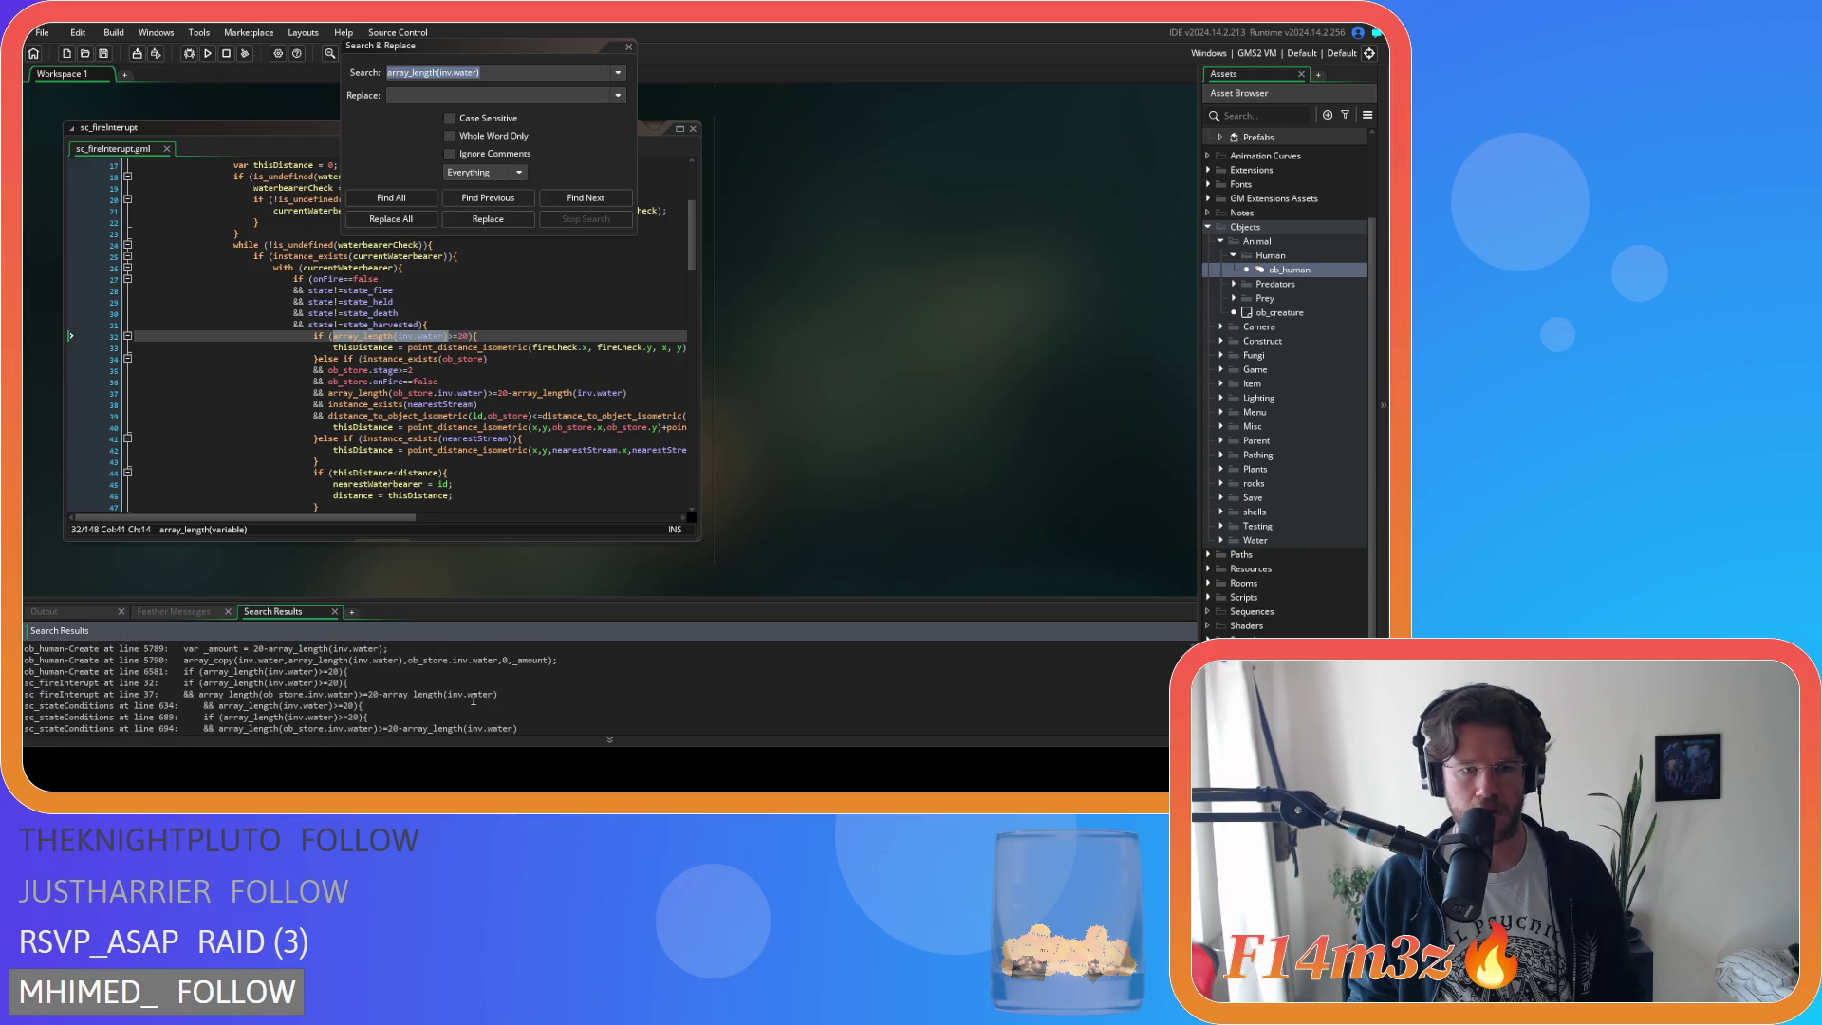
pyautogui.doubleClick(447, 710)
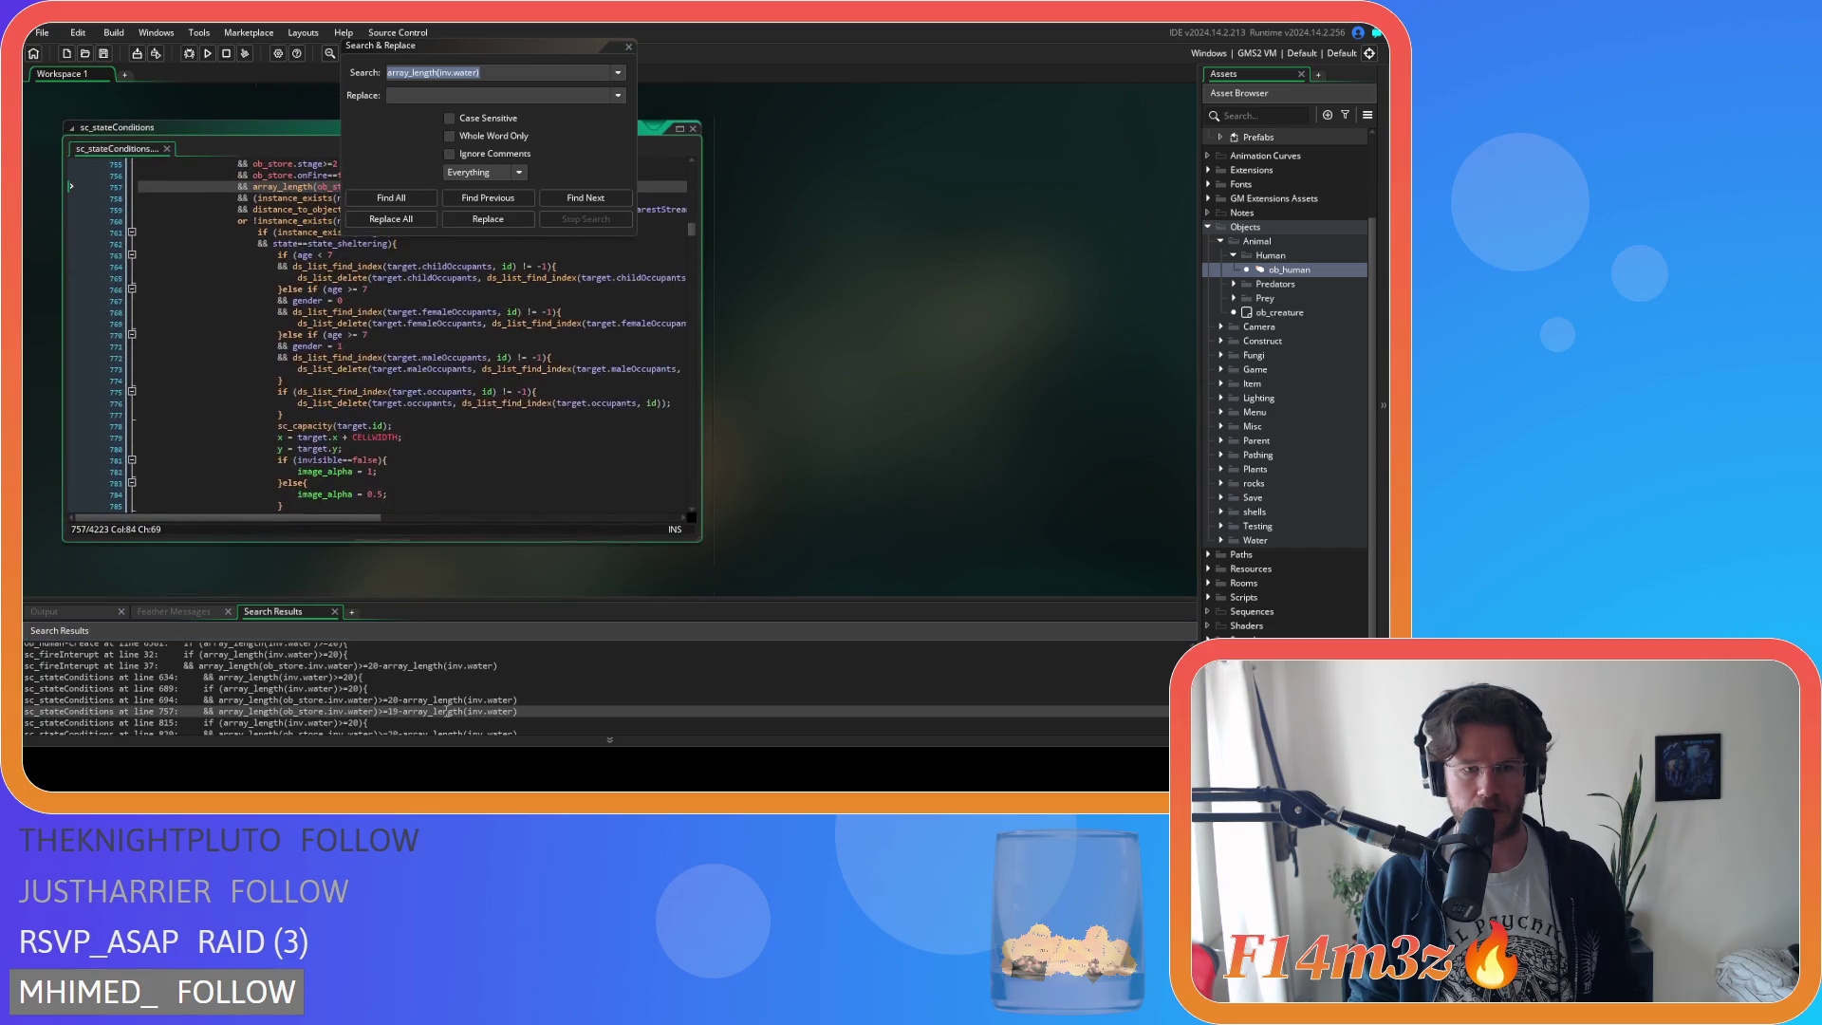
pyautogui.moveTo(527, 46); pyautogui.dragTo(936, 98)
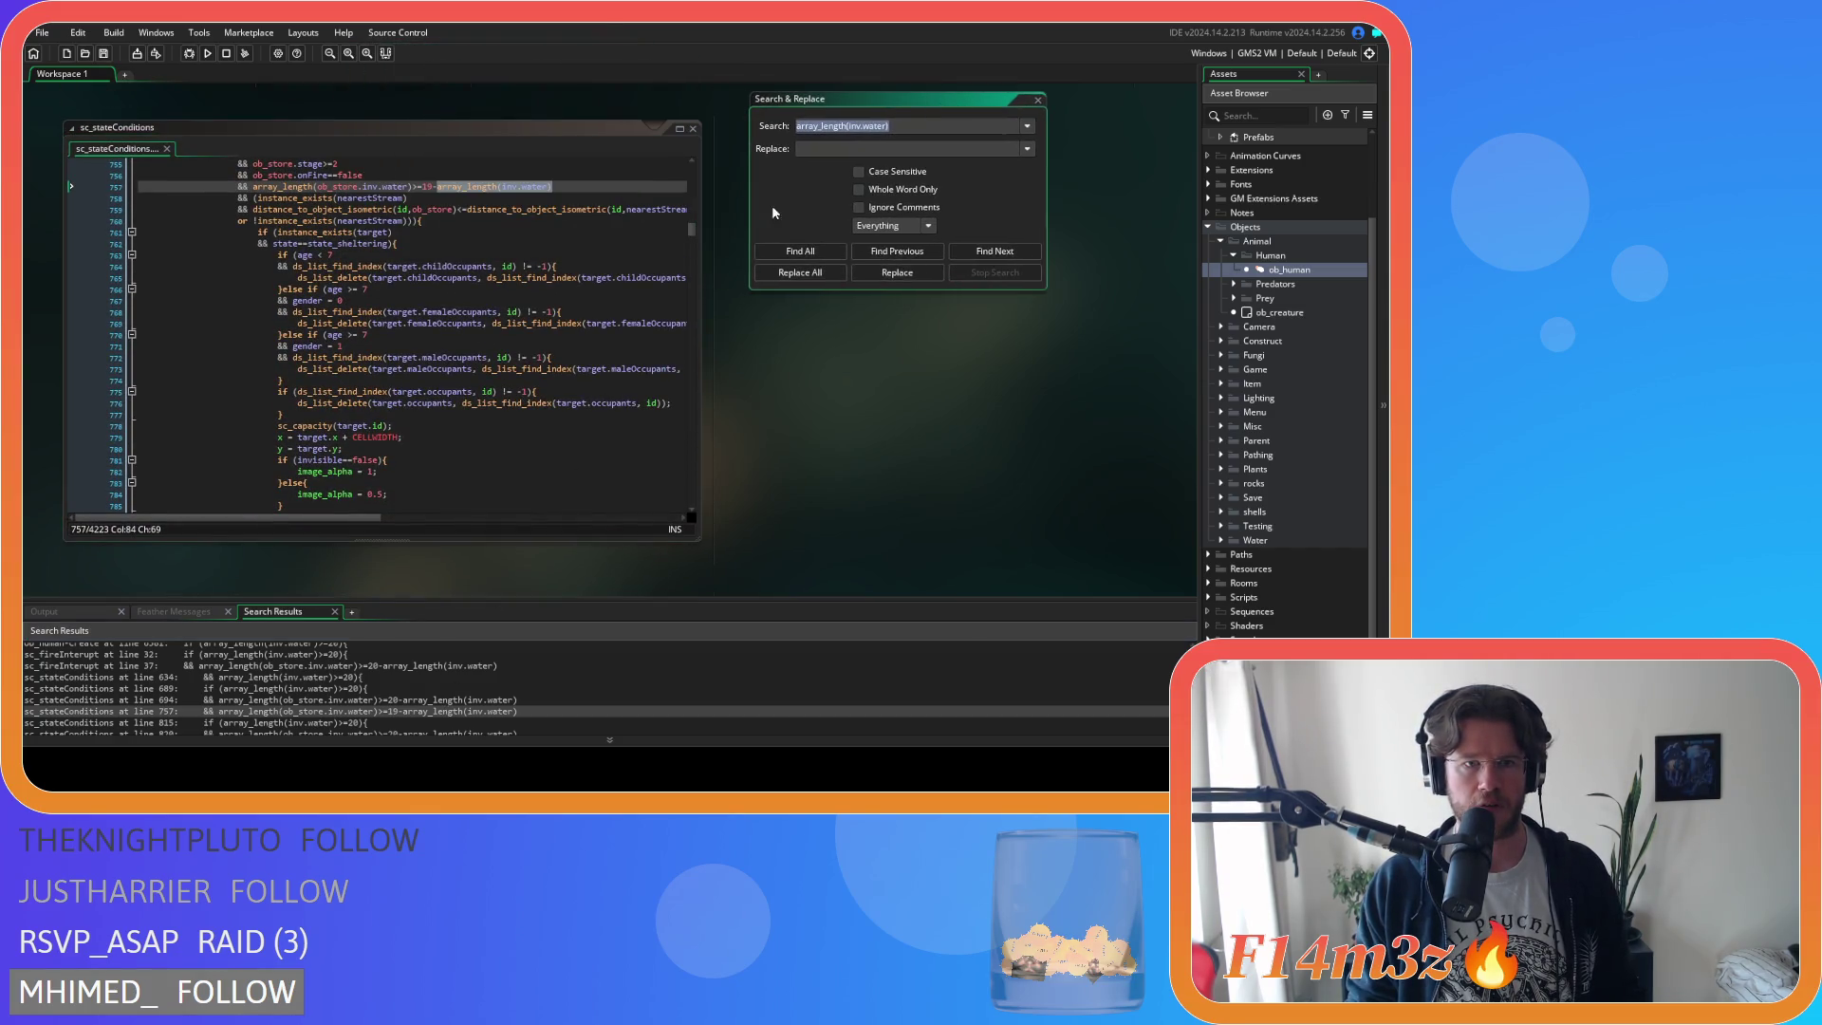
pyautogui.scroll(2, 449, 275)
pyautogui.click(429, 244)
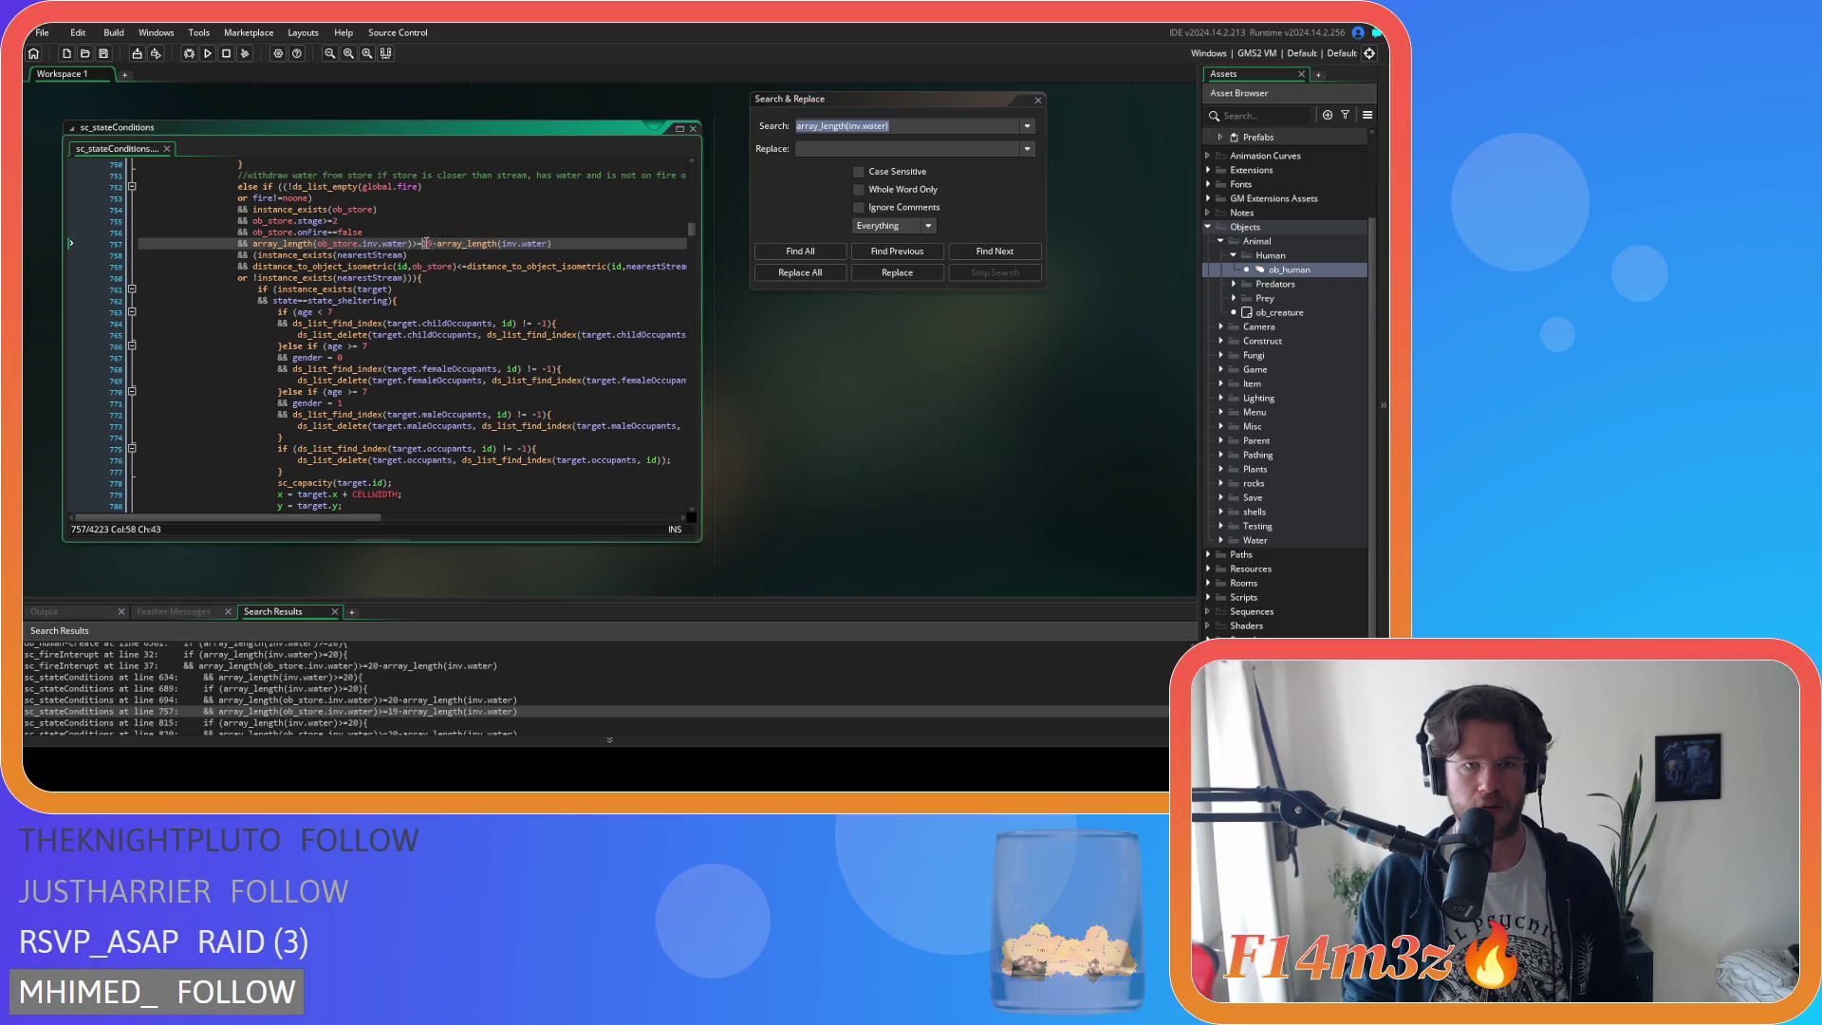
pyautogui.write('2')
pyautogui.scroll(-2, 418, 683)
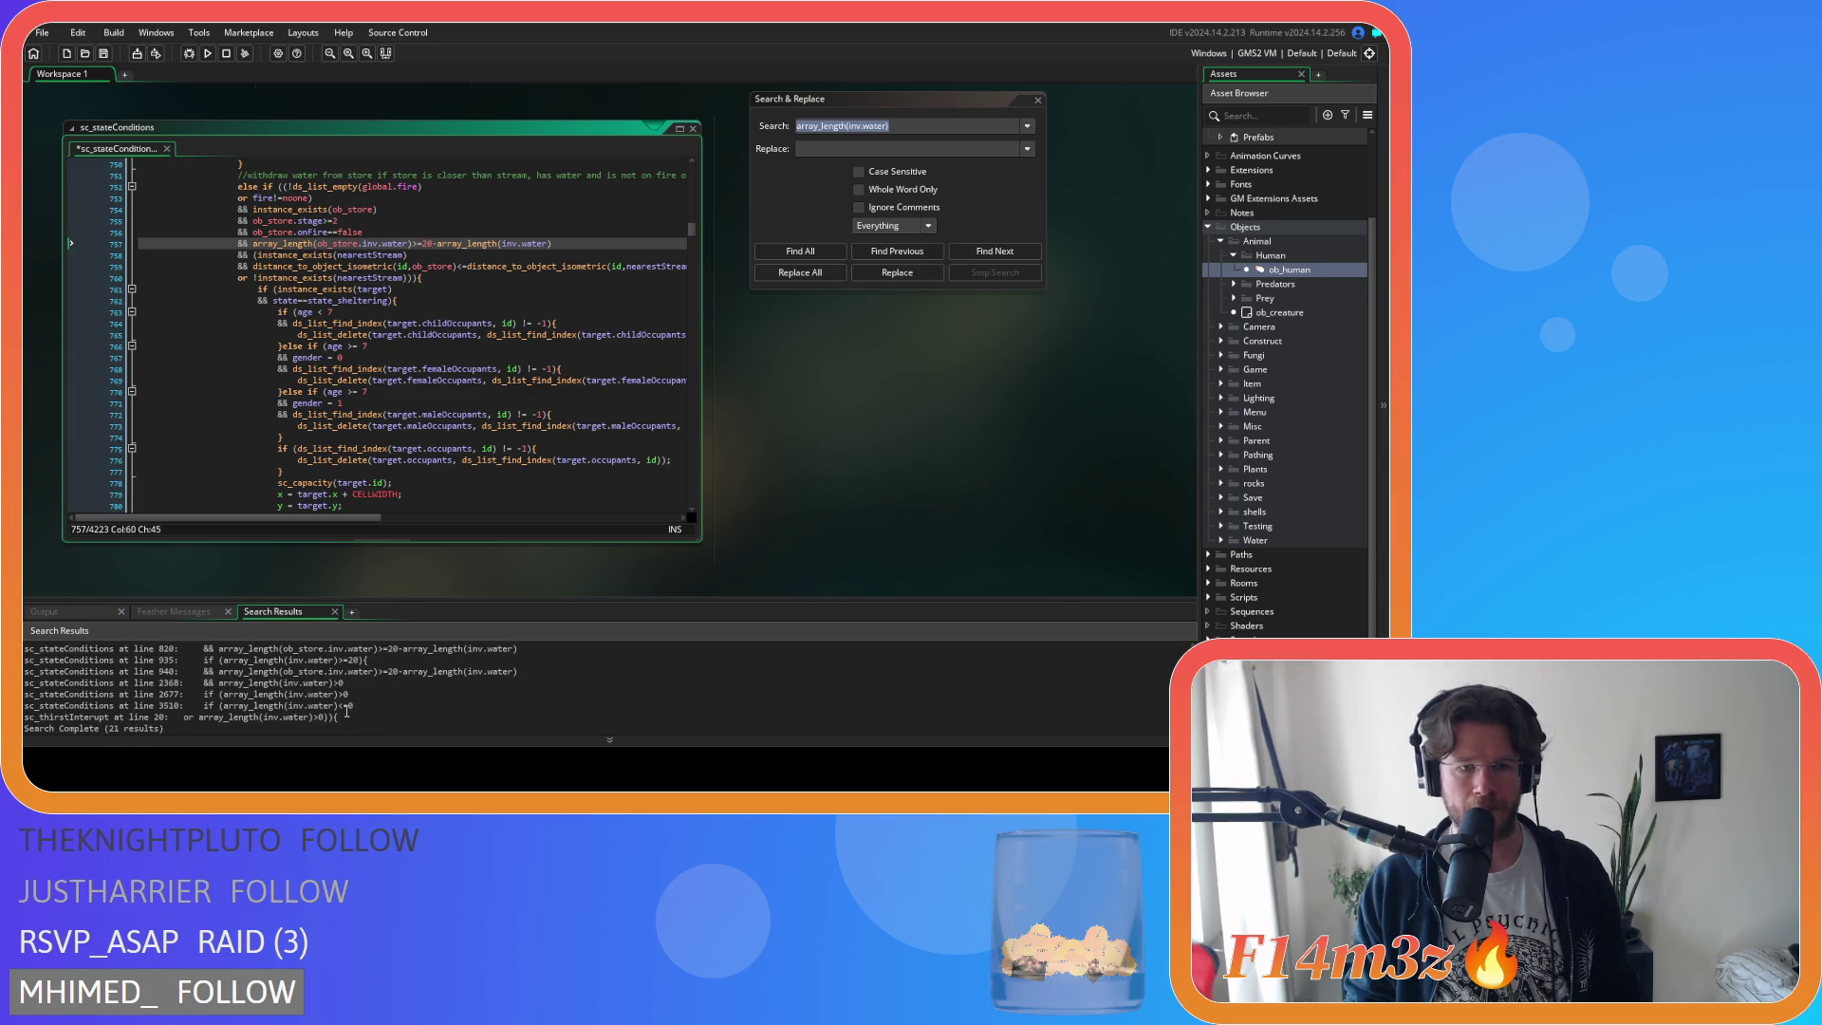
pyautogui.scroll(1, 368, 667)
pyautogui.scroll(5, 715, 486)
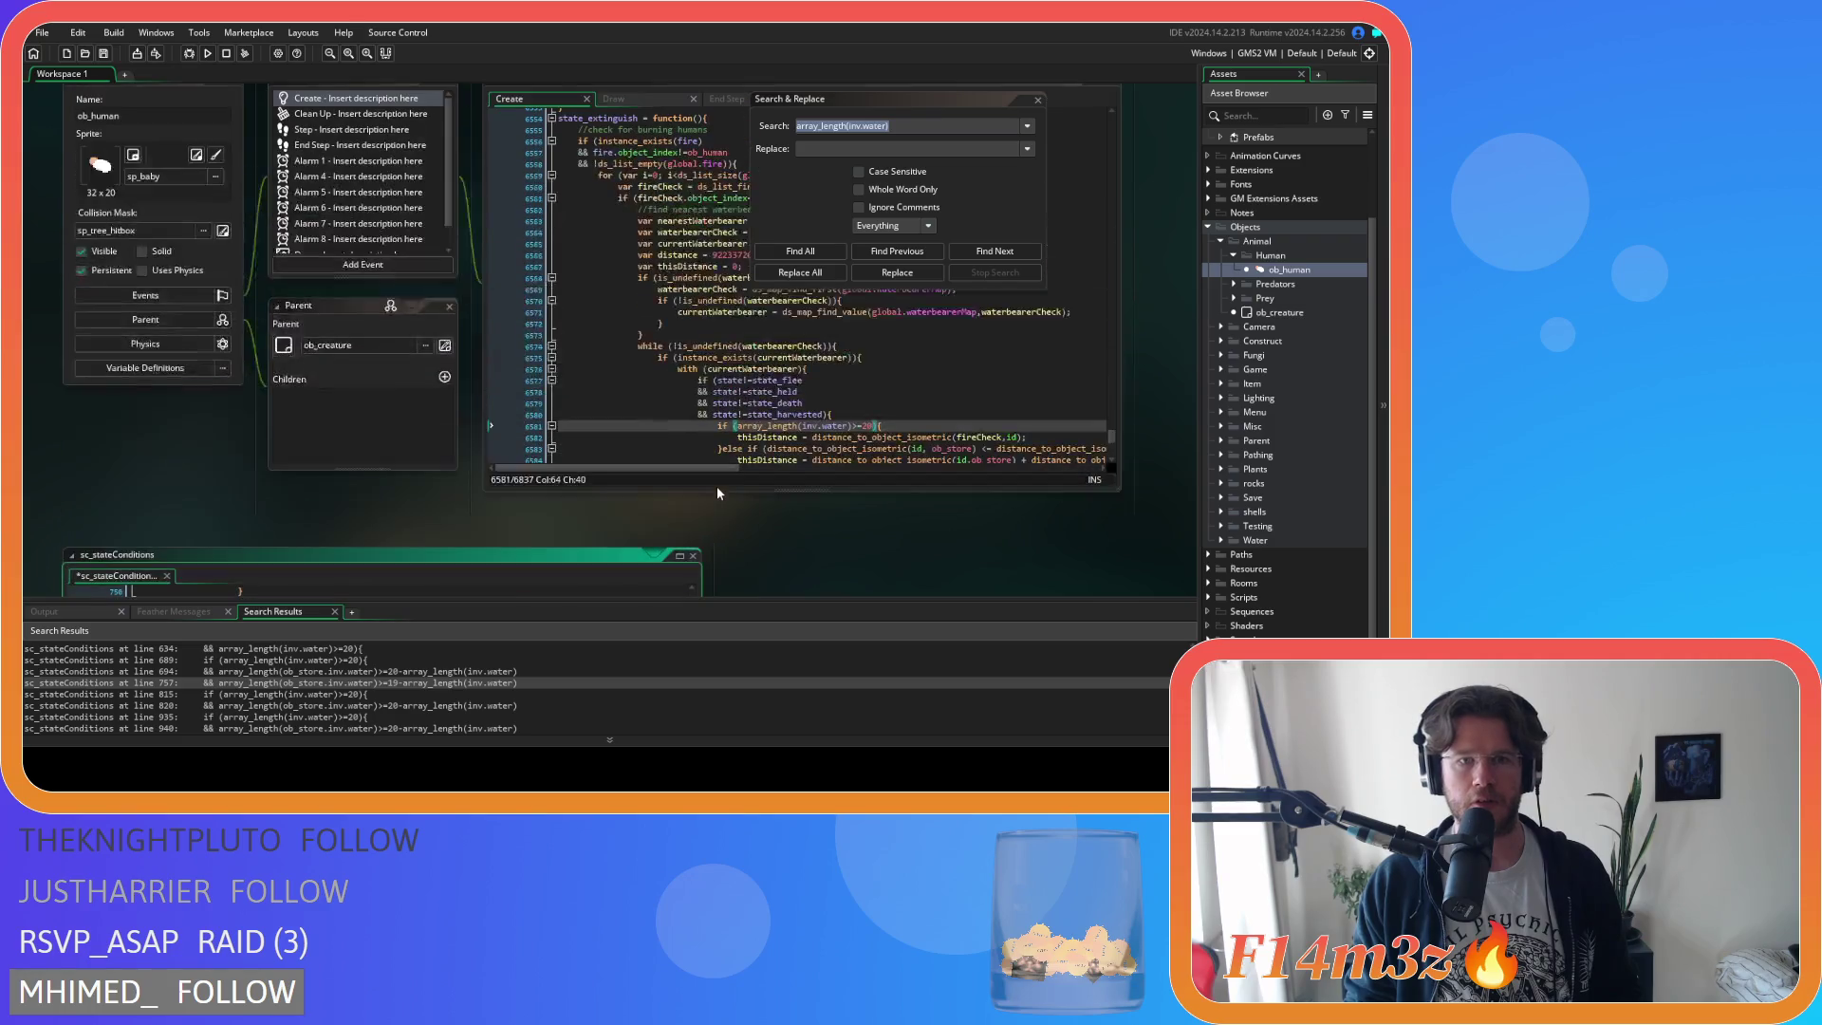
pyautogui.scroll(-1, 795, 555)
pyautogui.scroll(-4, 795, 559)
pyautogui.click(493, 381)
pyautogui.scroll(-1, 494, 381)
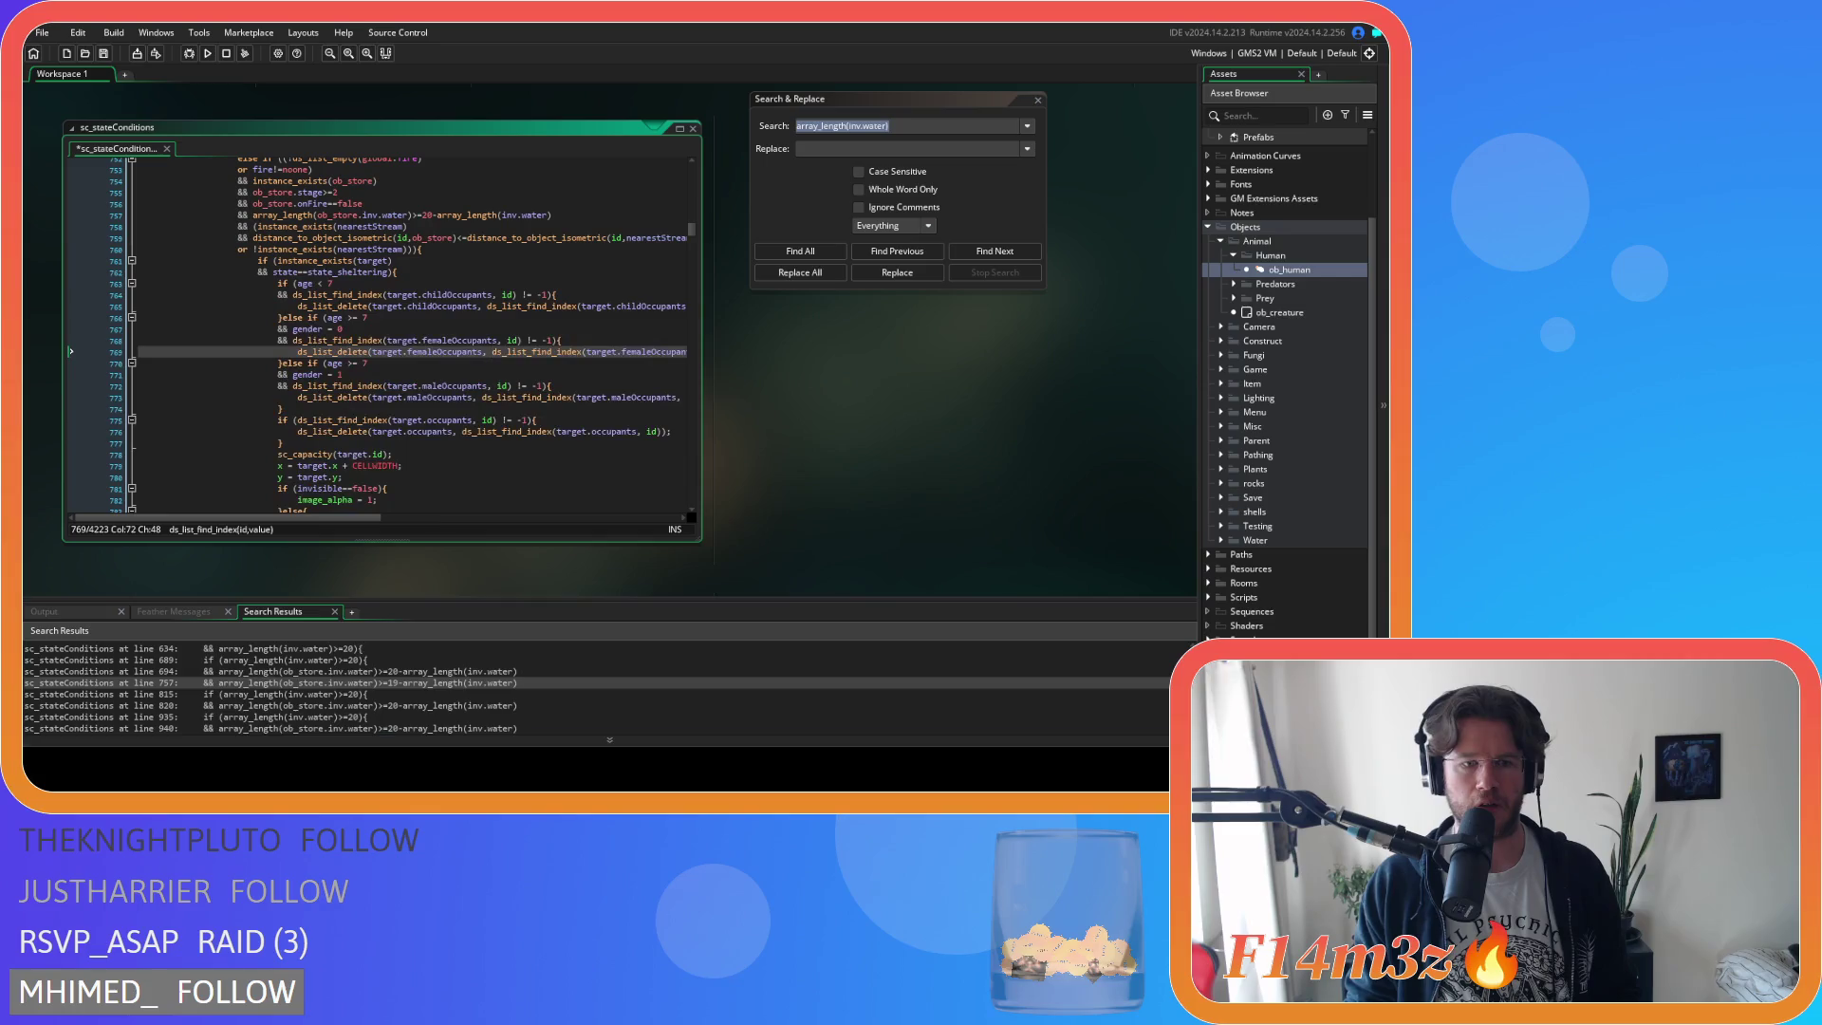
pyautogui.scroll(5, 399, 694)
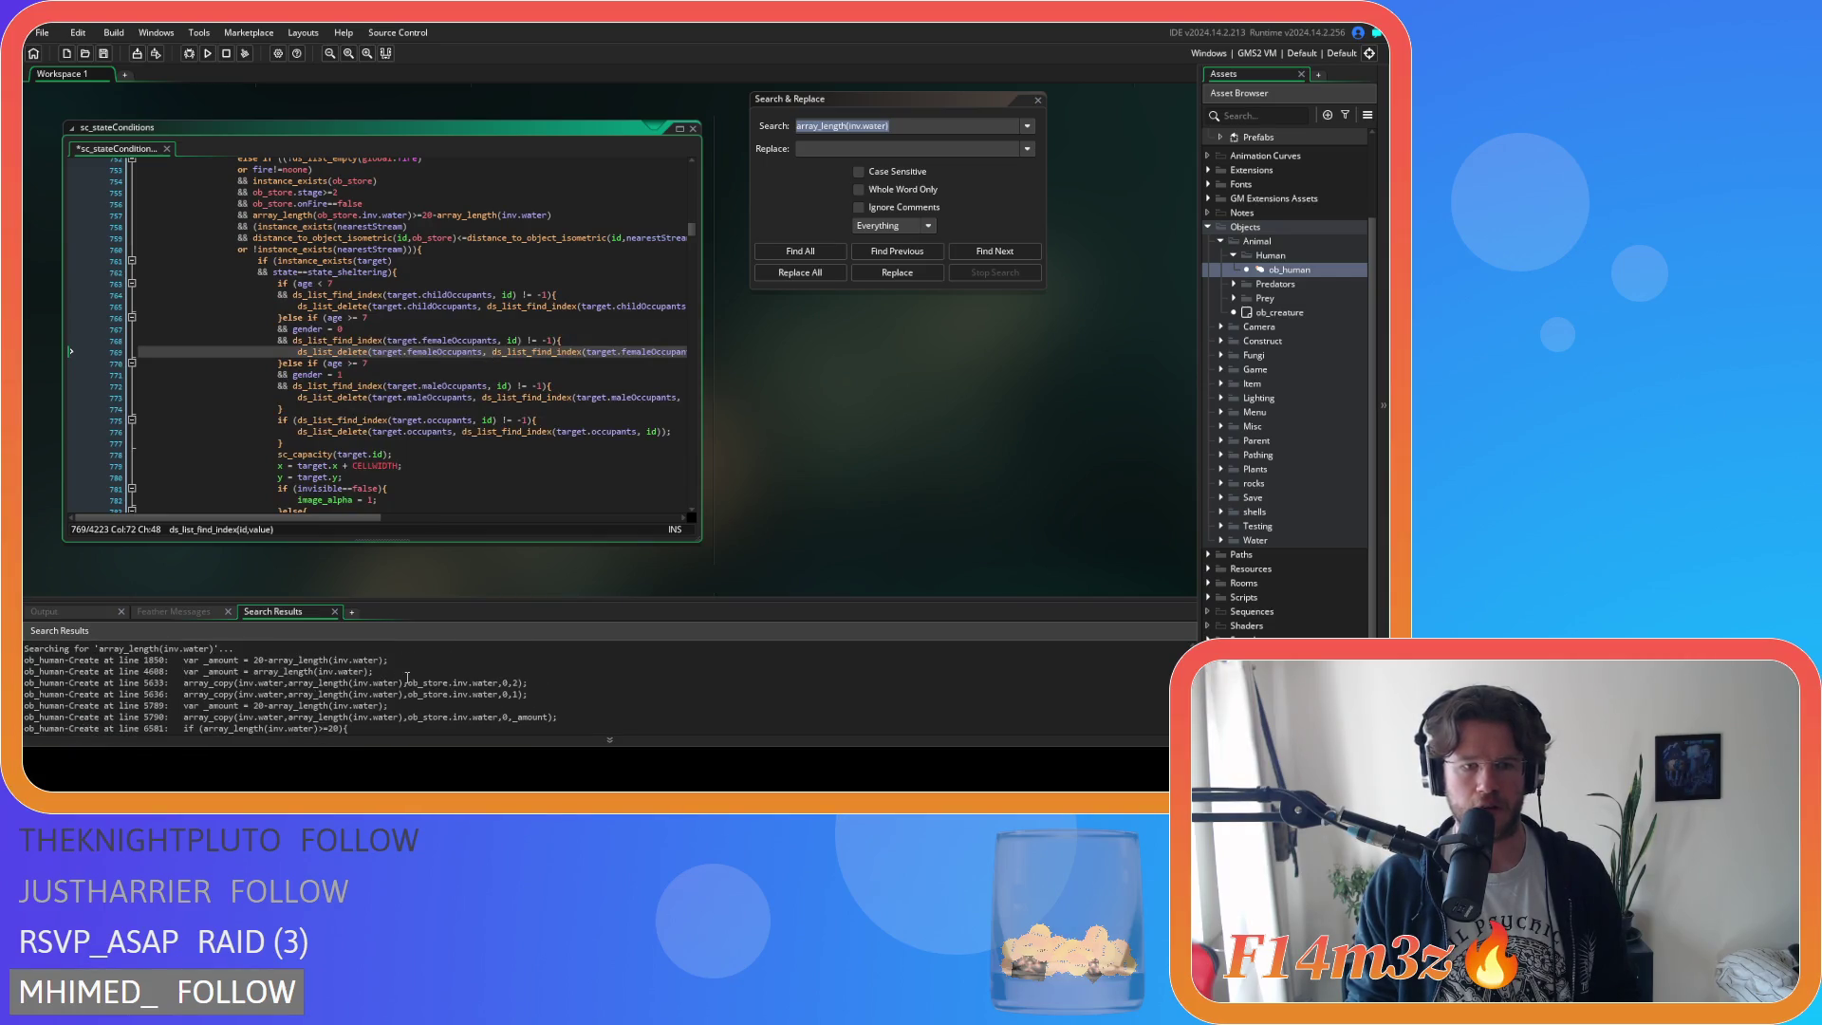
pyautogui.scroll(-1, 407, 677)
# Check the ob_human Create line 6581 match, then select array_length(ob_store.inv.water) in sc_fireInterupt line 37.
pyautogui.doubleClick(332, 700)
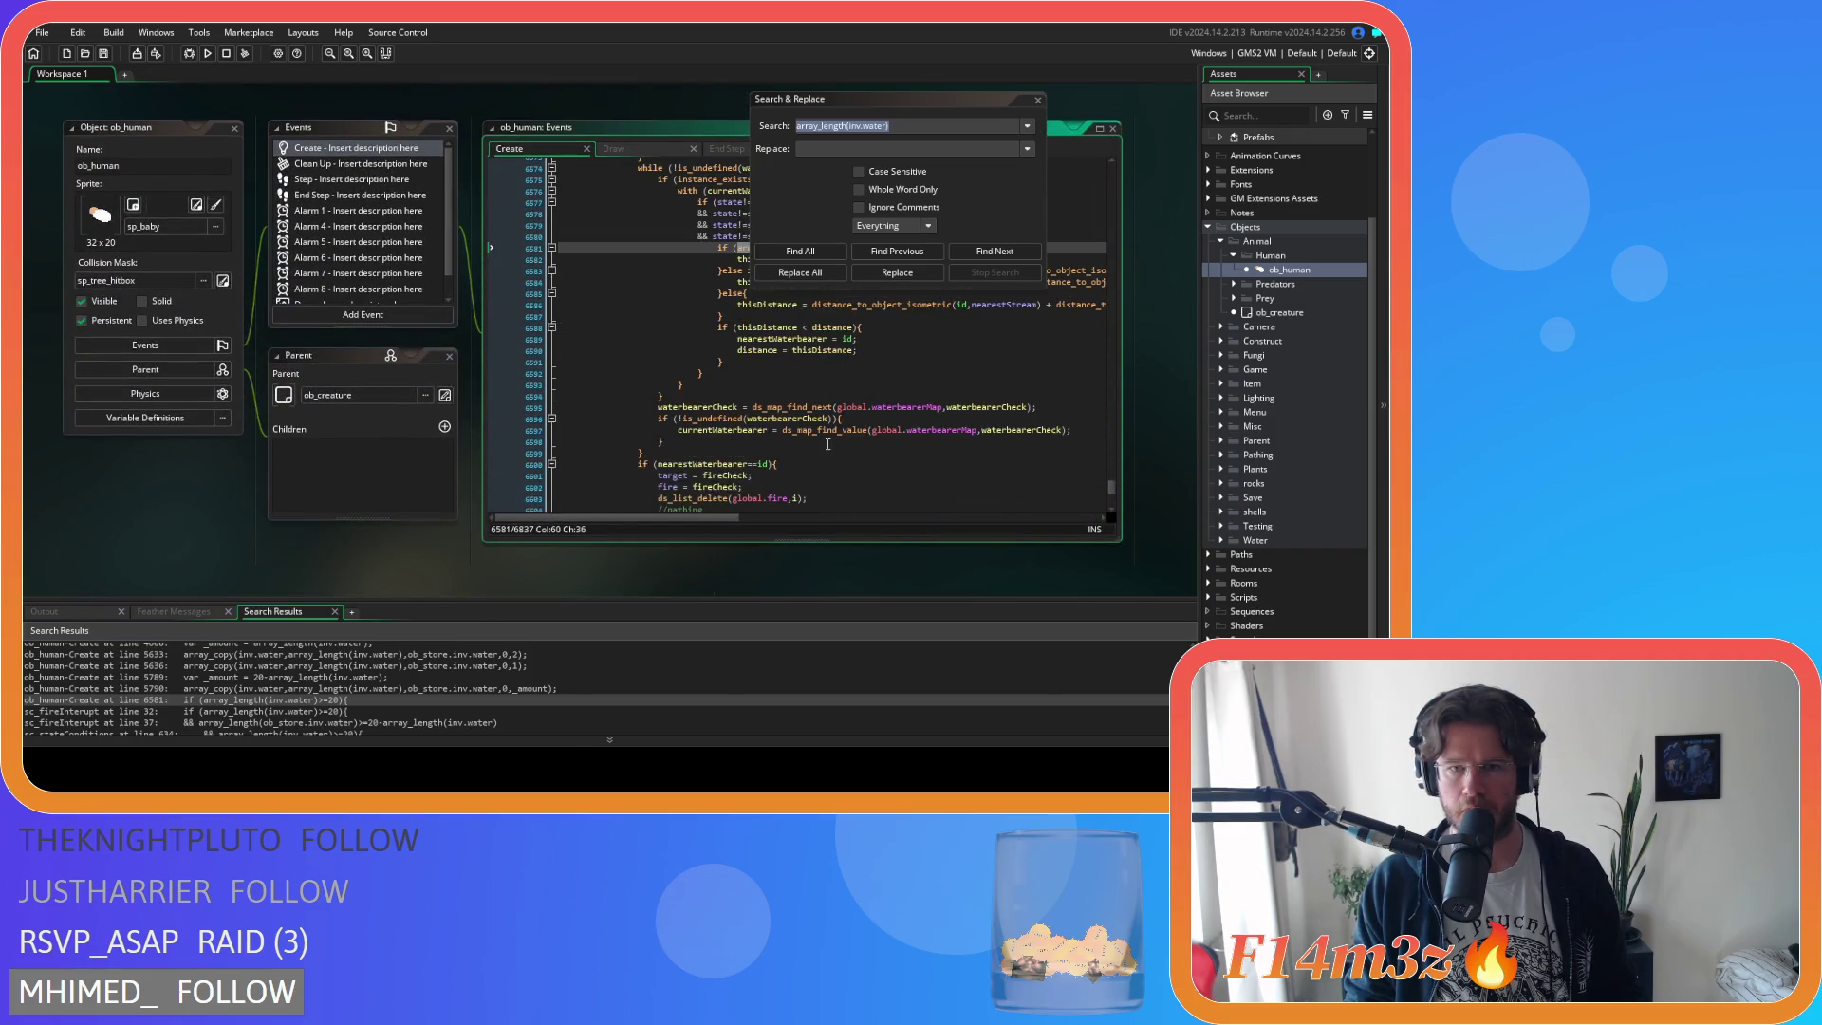
pyautogui.scroll(-3, 429, 554)
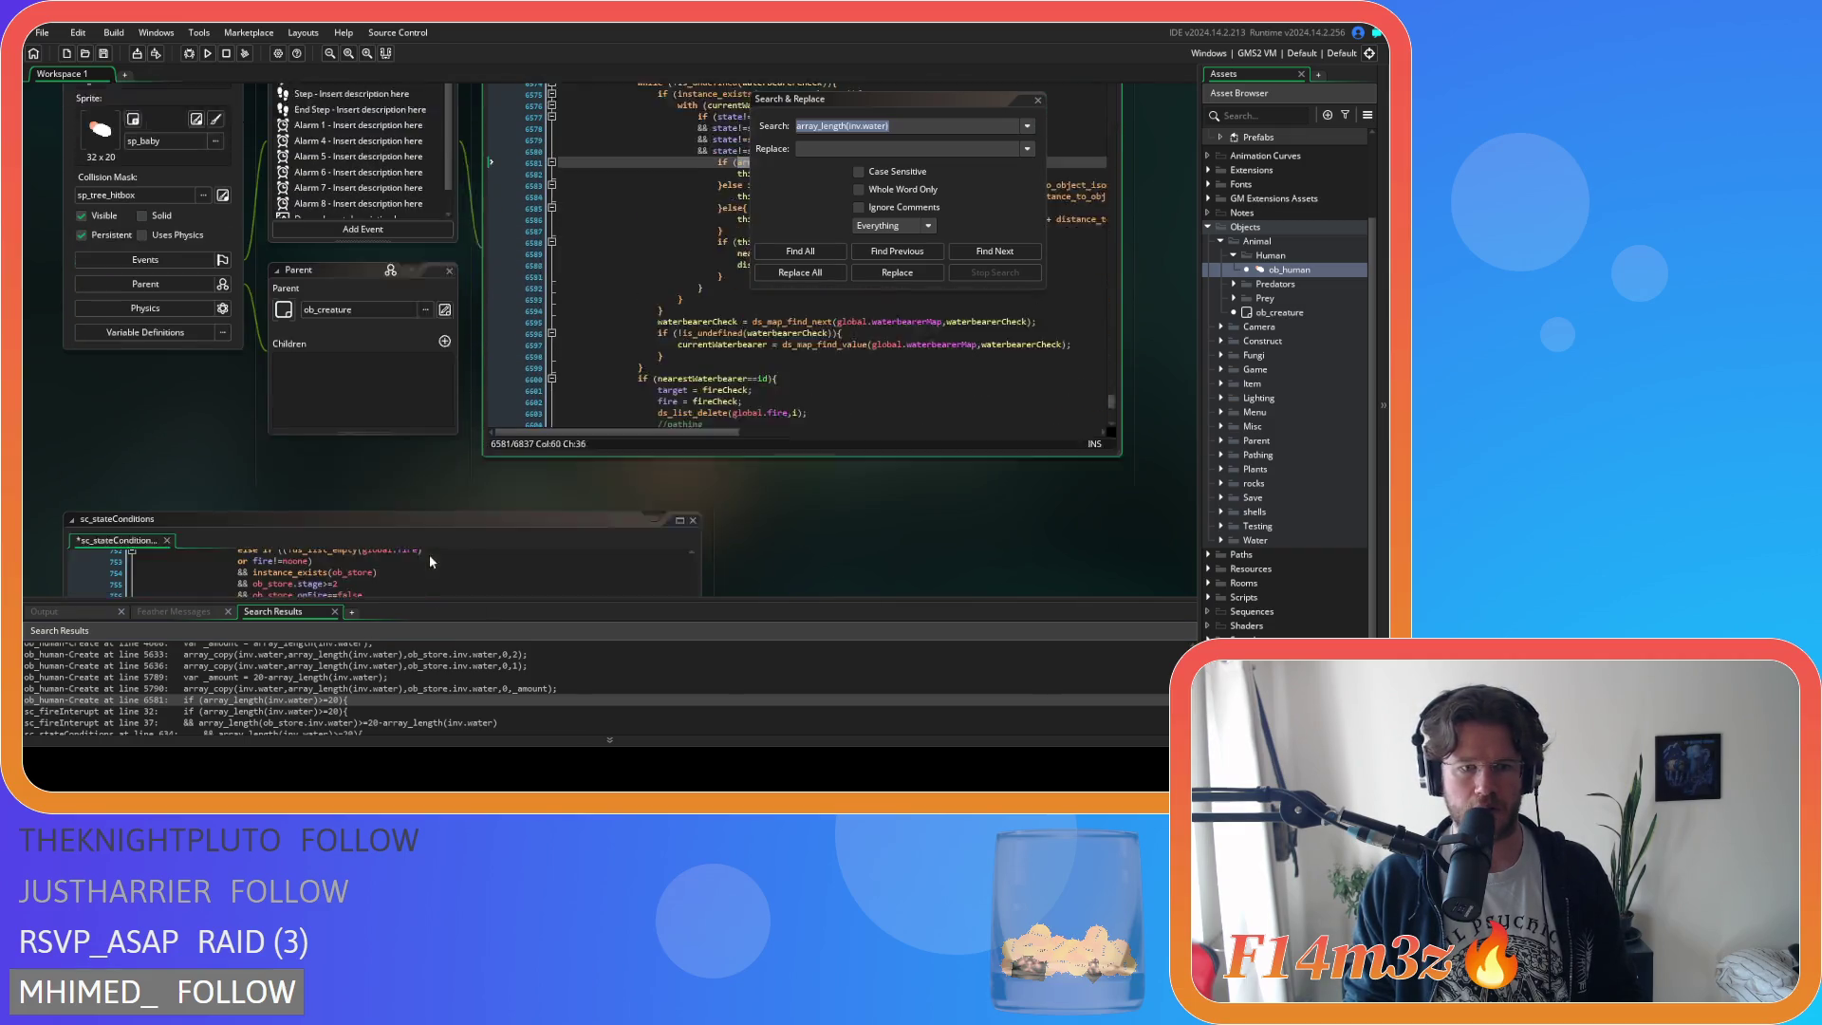
pyautogui.doubleClick(261, 712)
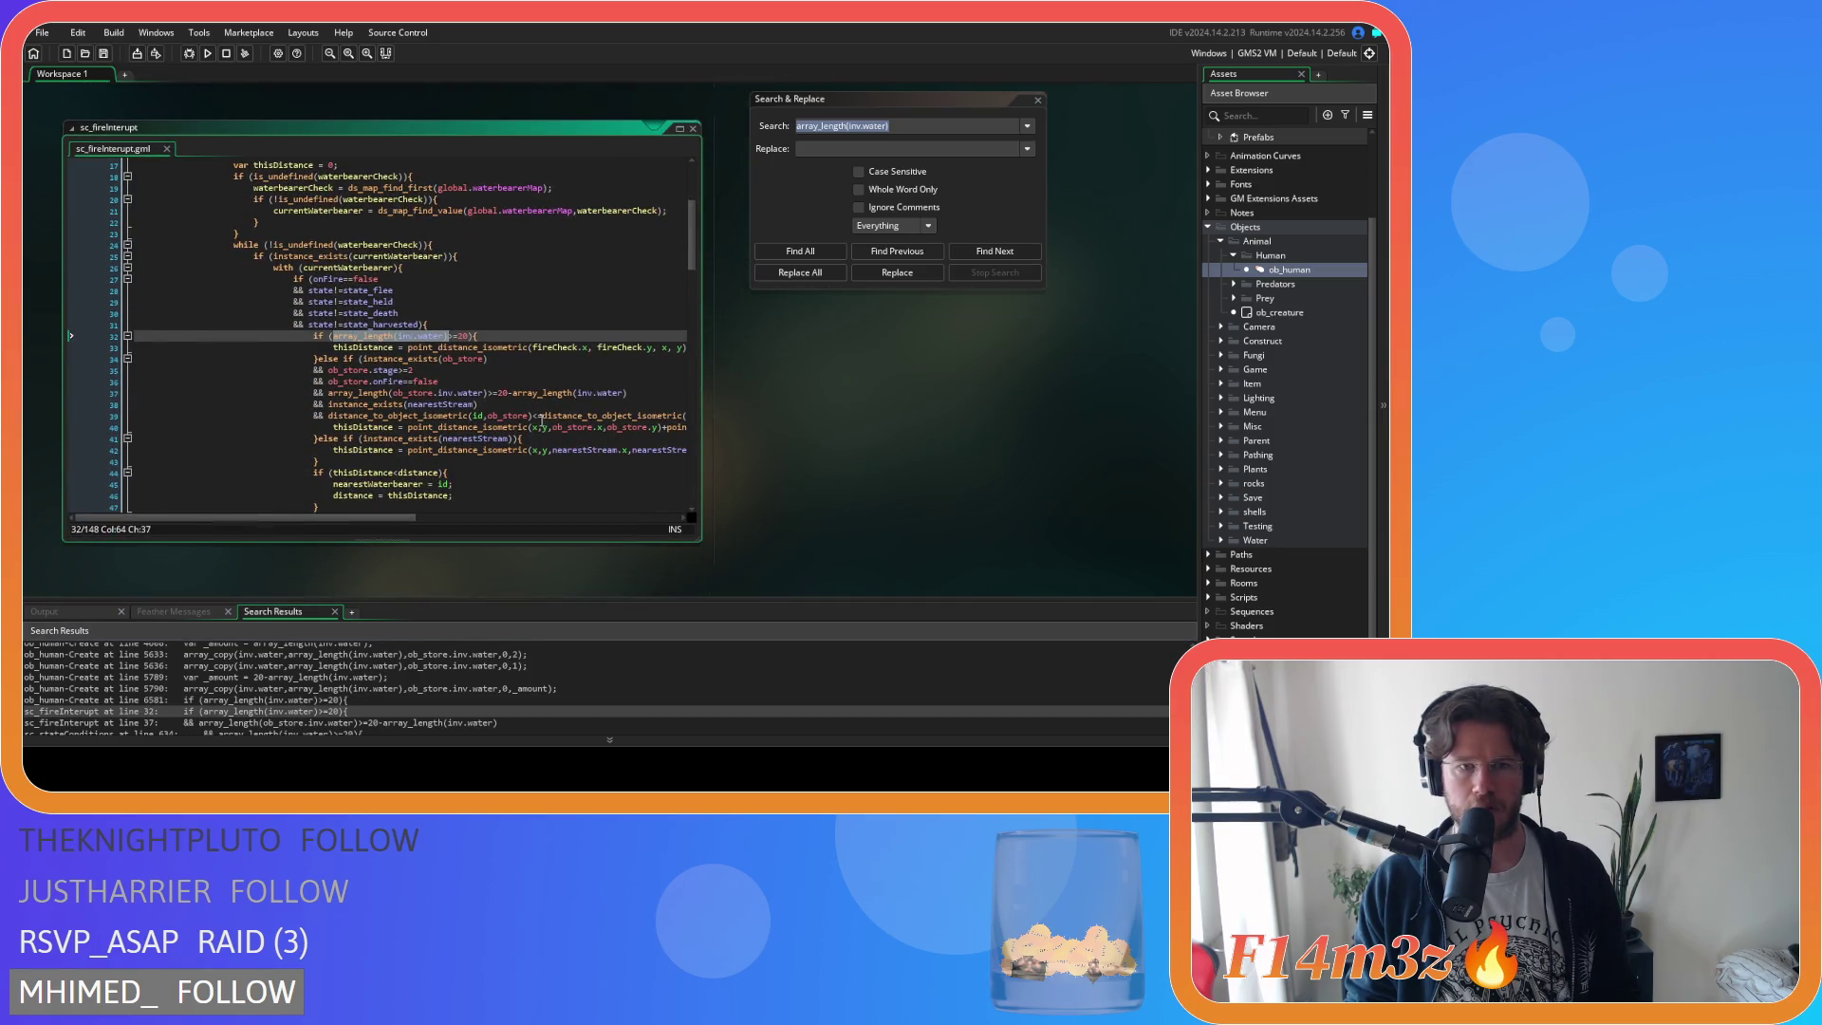
pyautogui.moveTo(486, 393); pyautogui.dragTo(328, 401)
# Find all project uses of array_length(ob_store.inv.water) and open ob_human Create at line 5632.
pyautogui.hotkey('ctrl', 'shift', 'f')
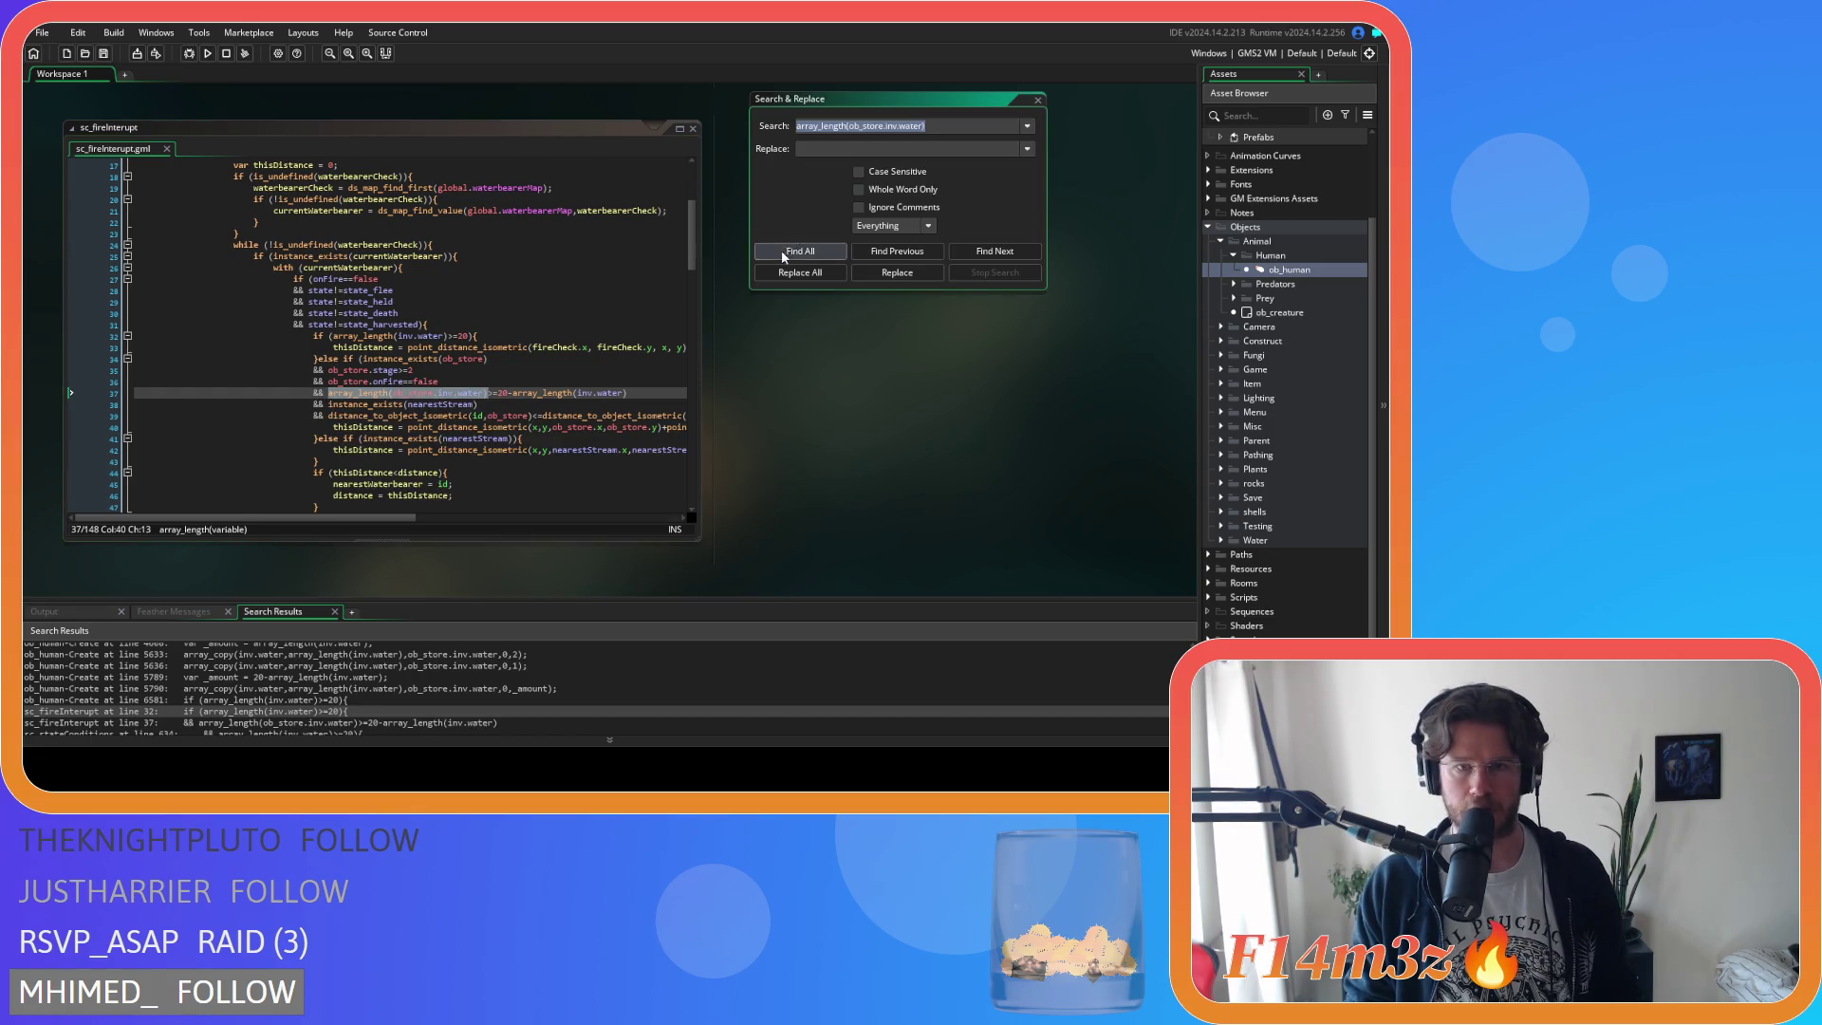
pyautogui.click(781, 251)
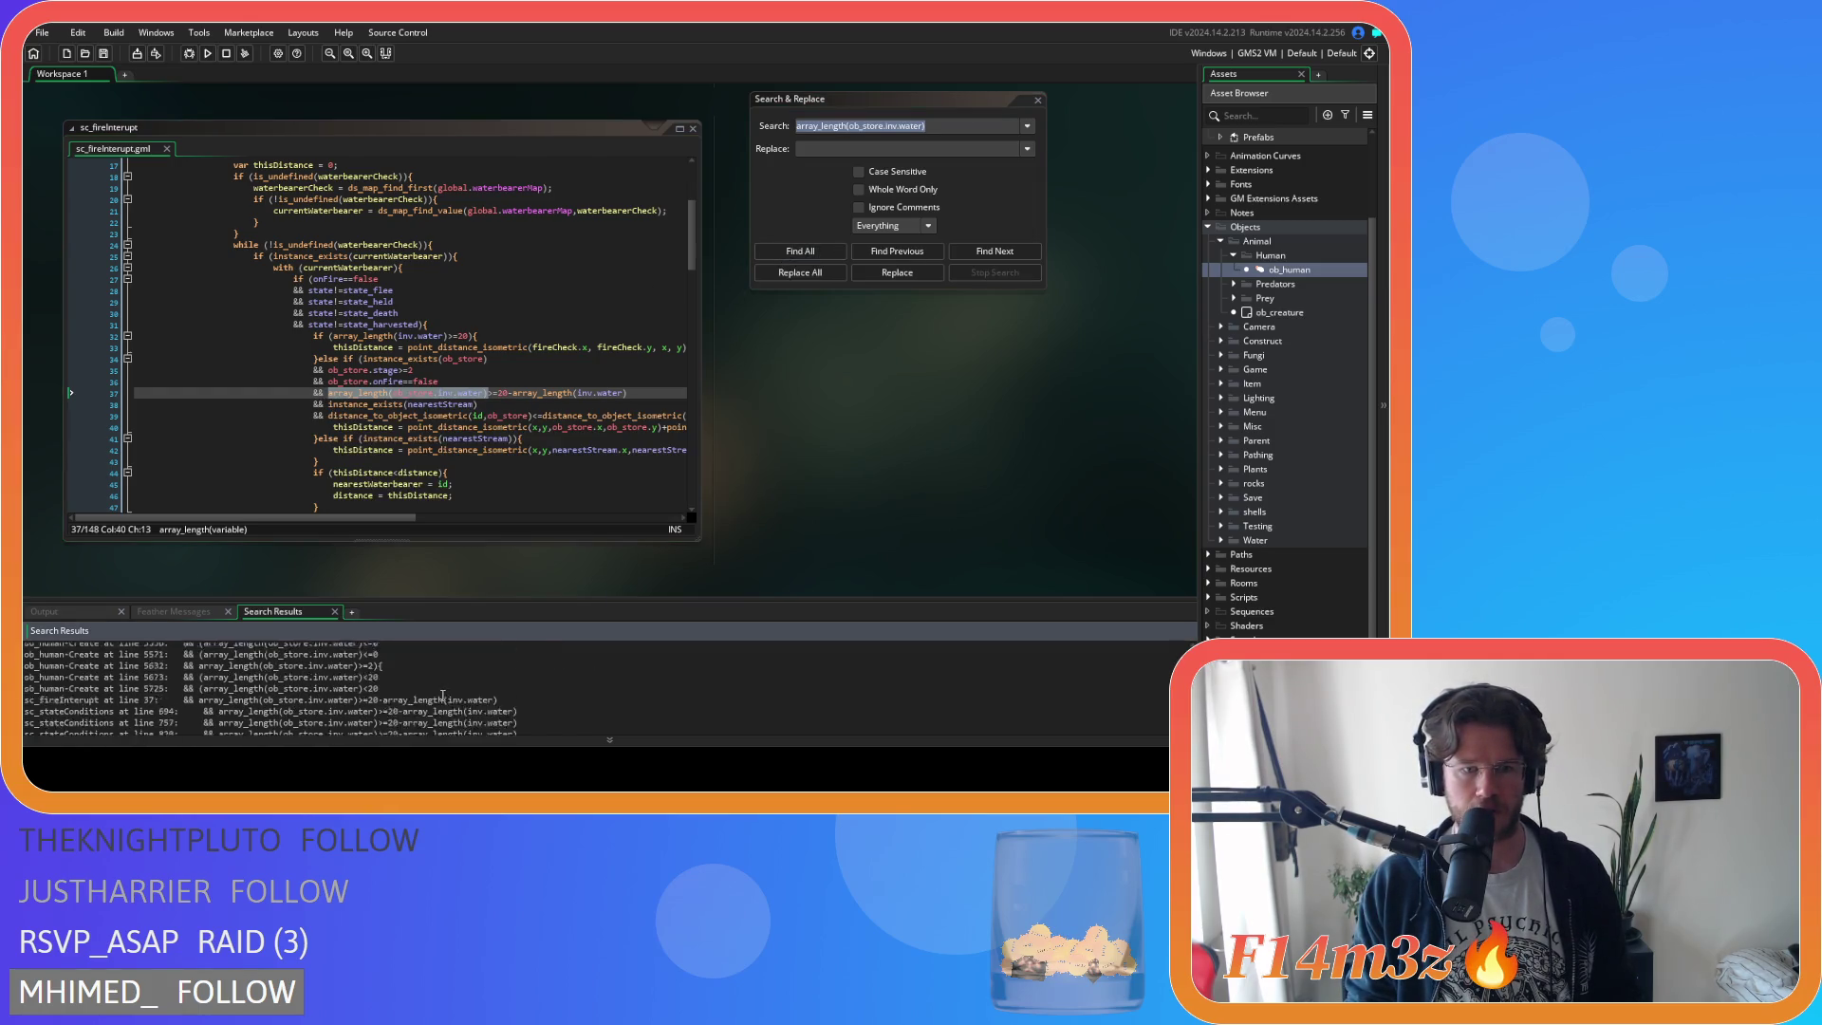
pyautogui.click(448, 693)
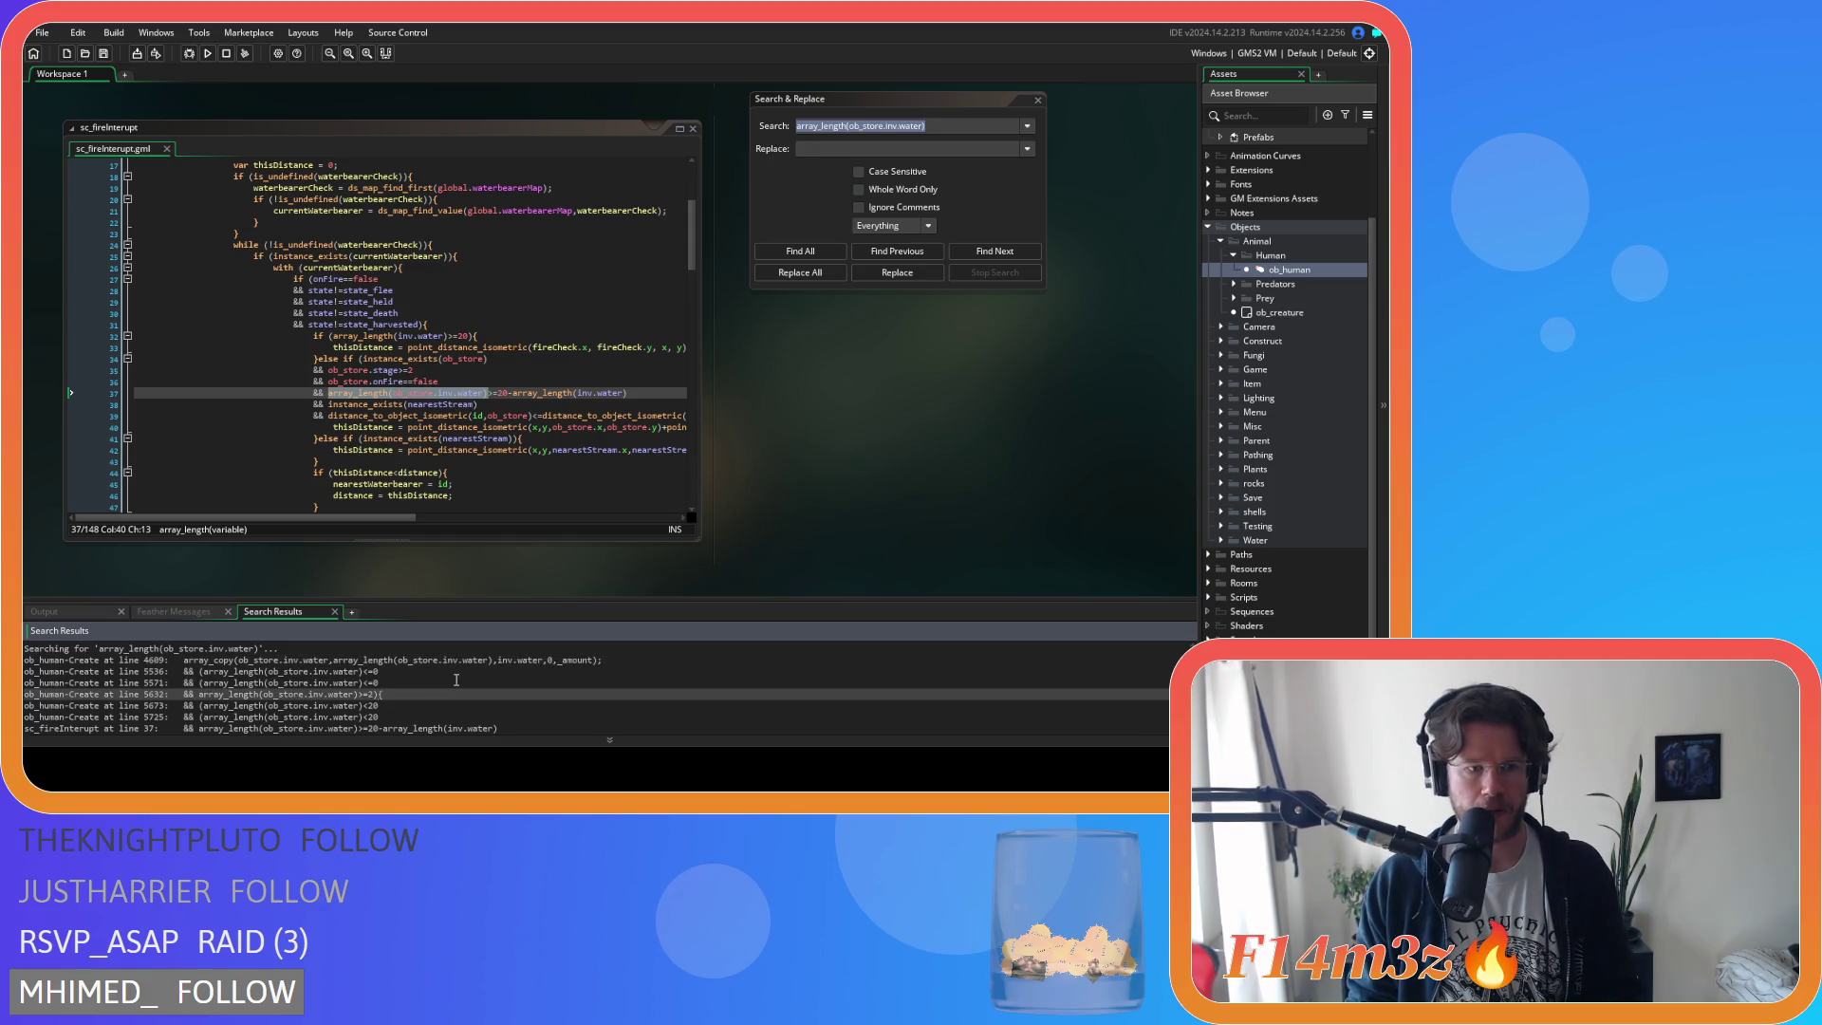
pyautogui.doubleClick(361, 696)
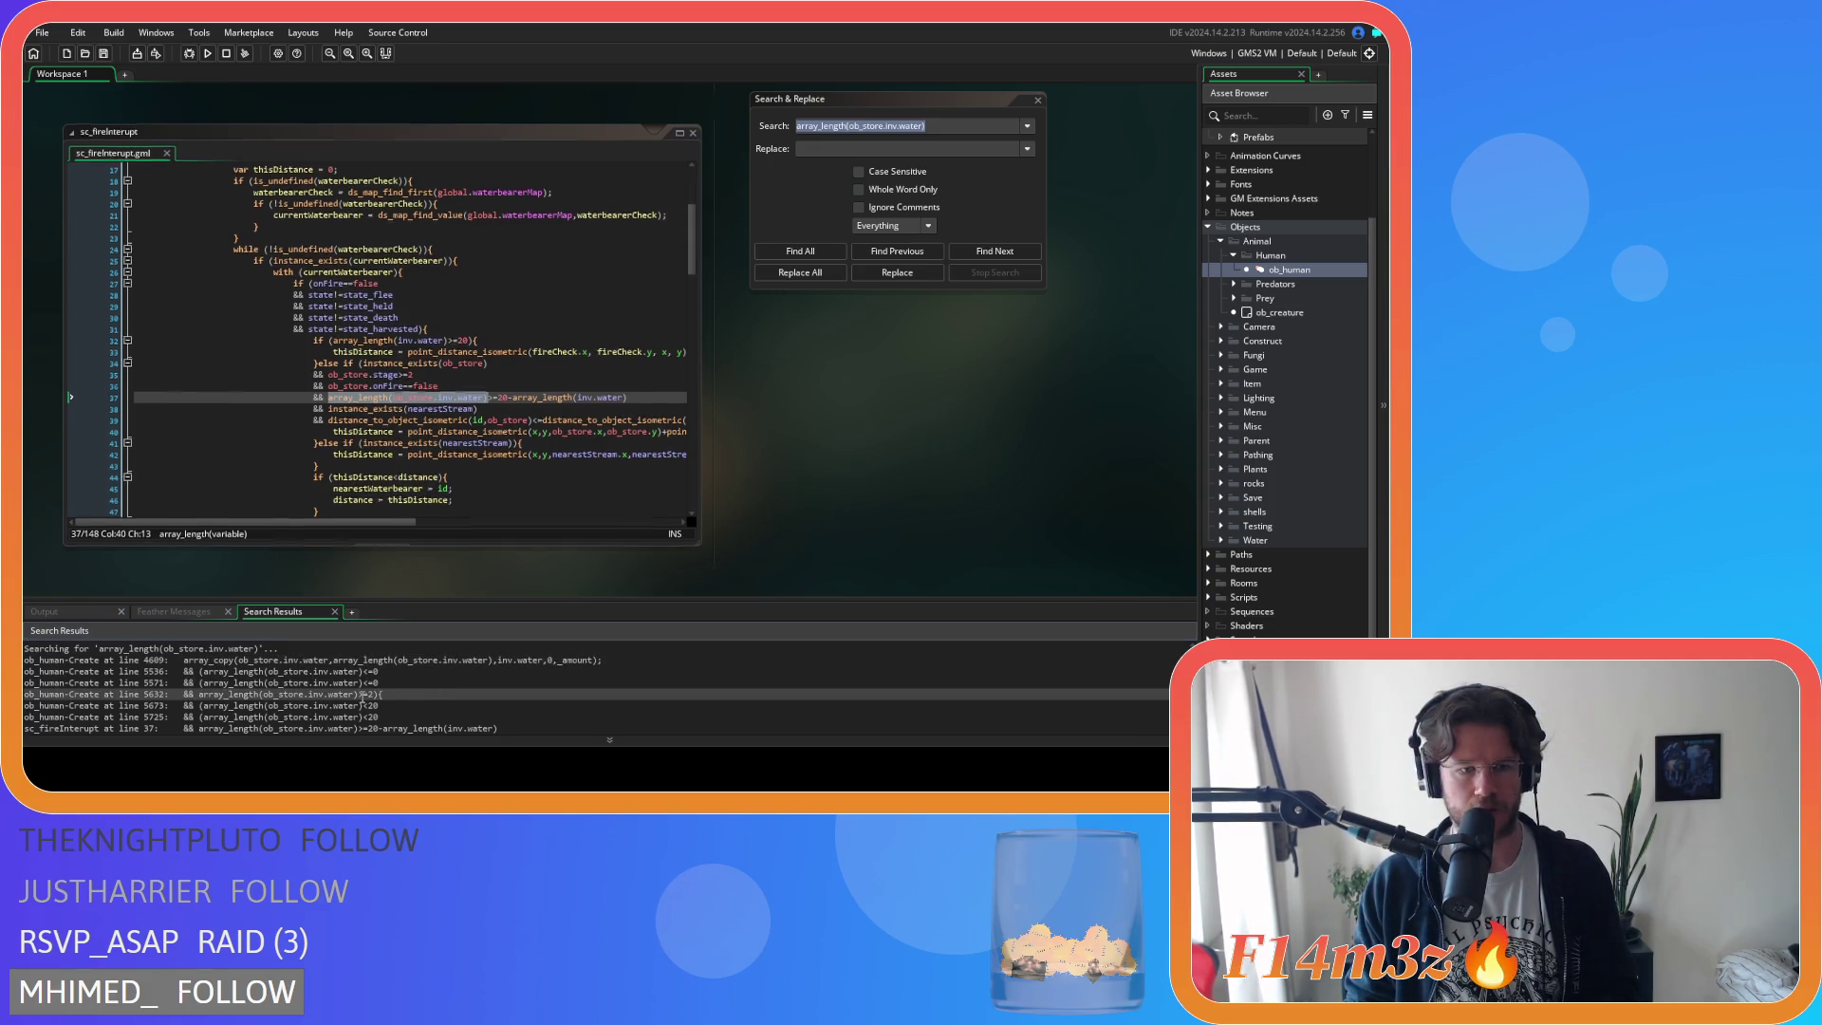
pyautogui.doubleClick(254, 694)
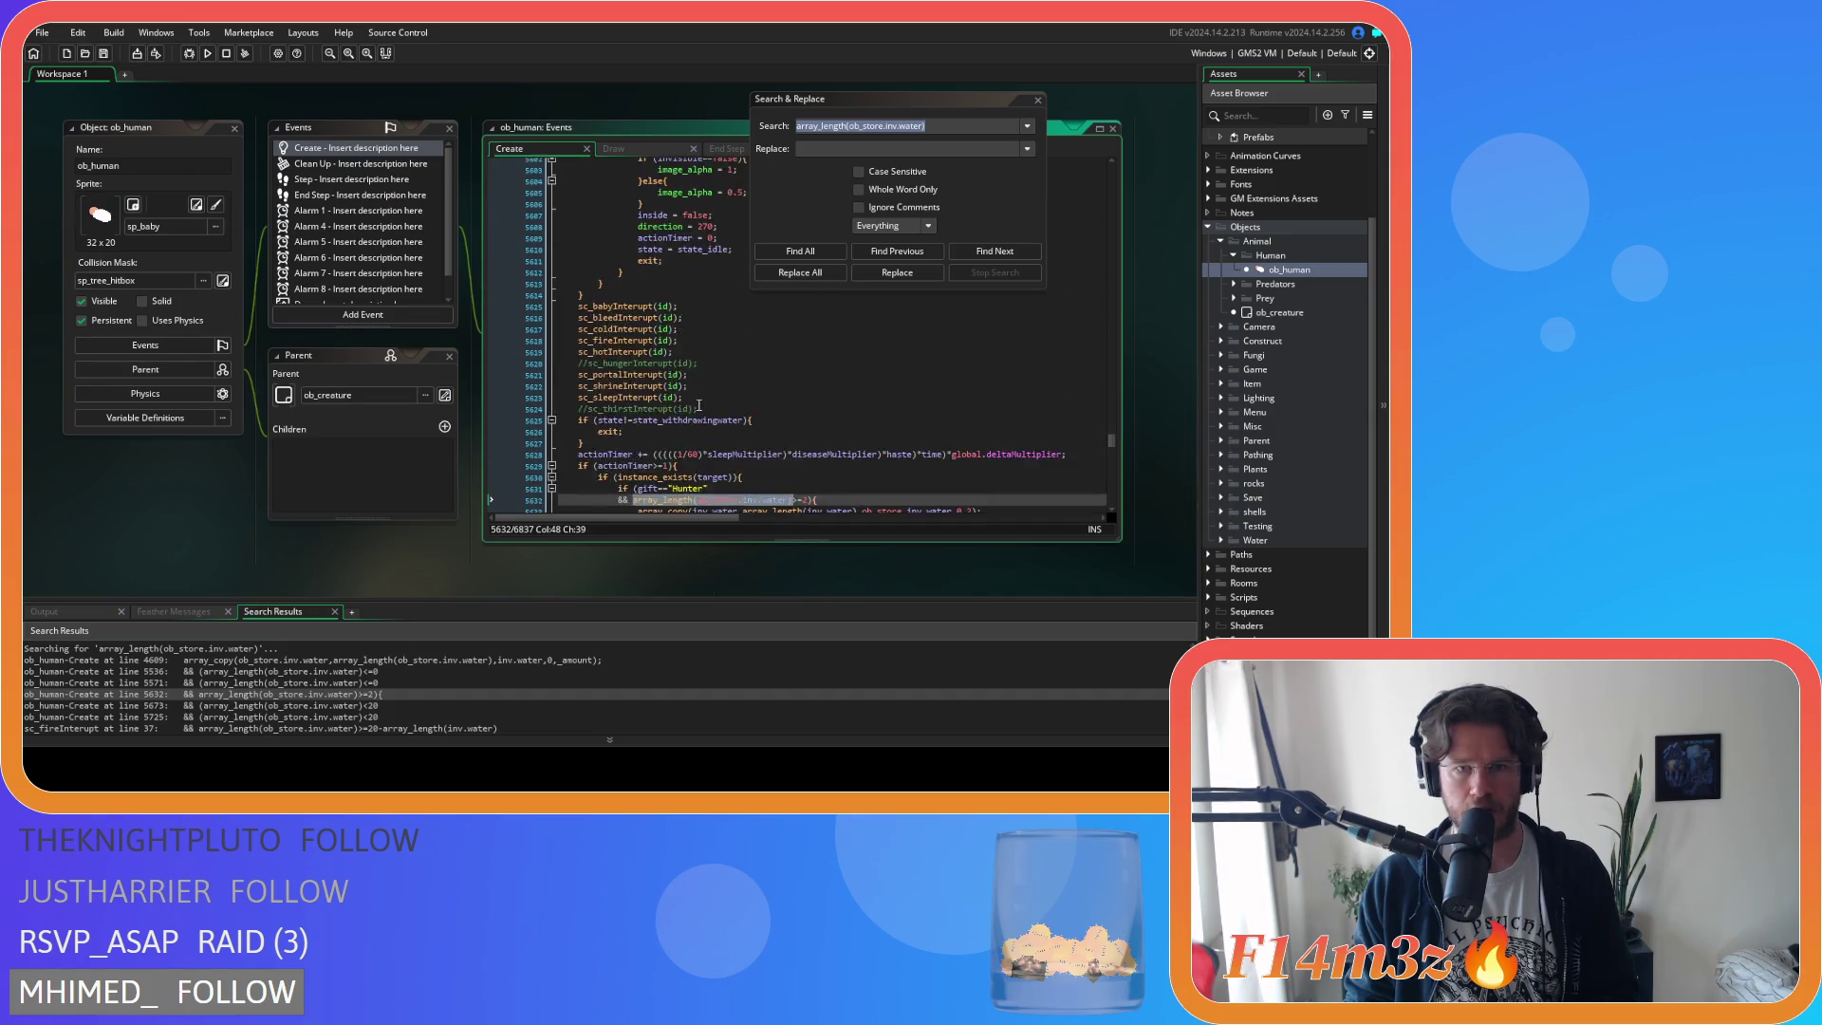
# Review the results, marking ob_human Create line 5725 and sc_stateConditions line 3513.
pyautogui.scroll(-2, 299, 693)
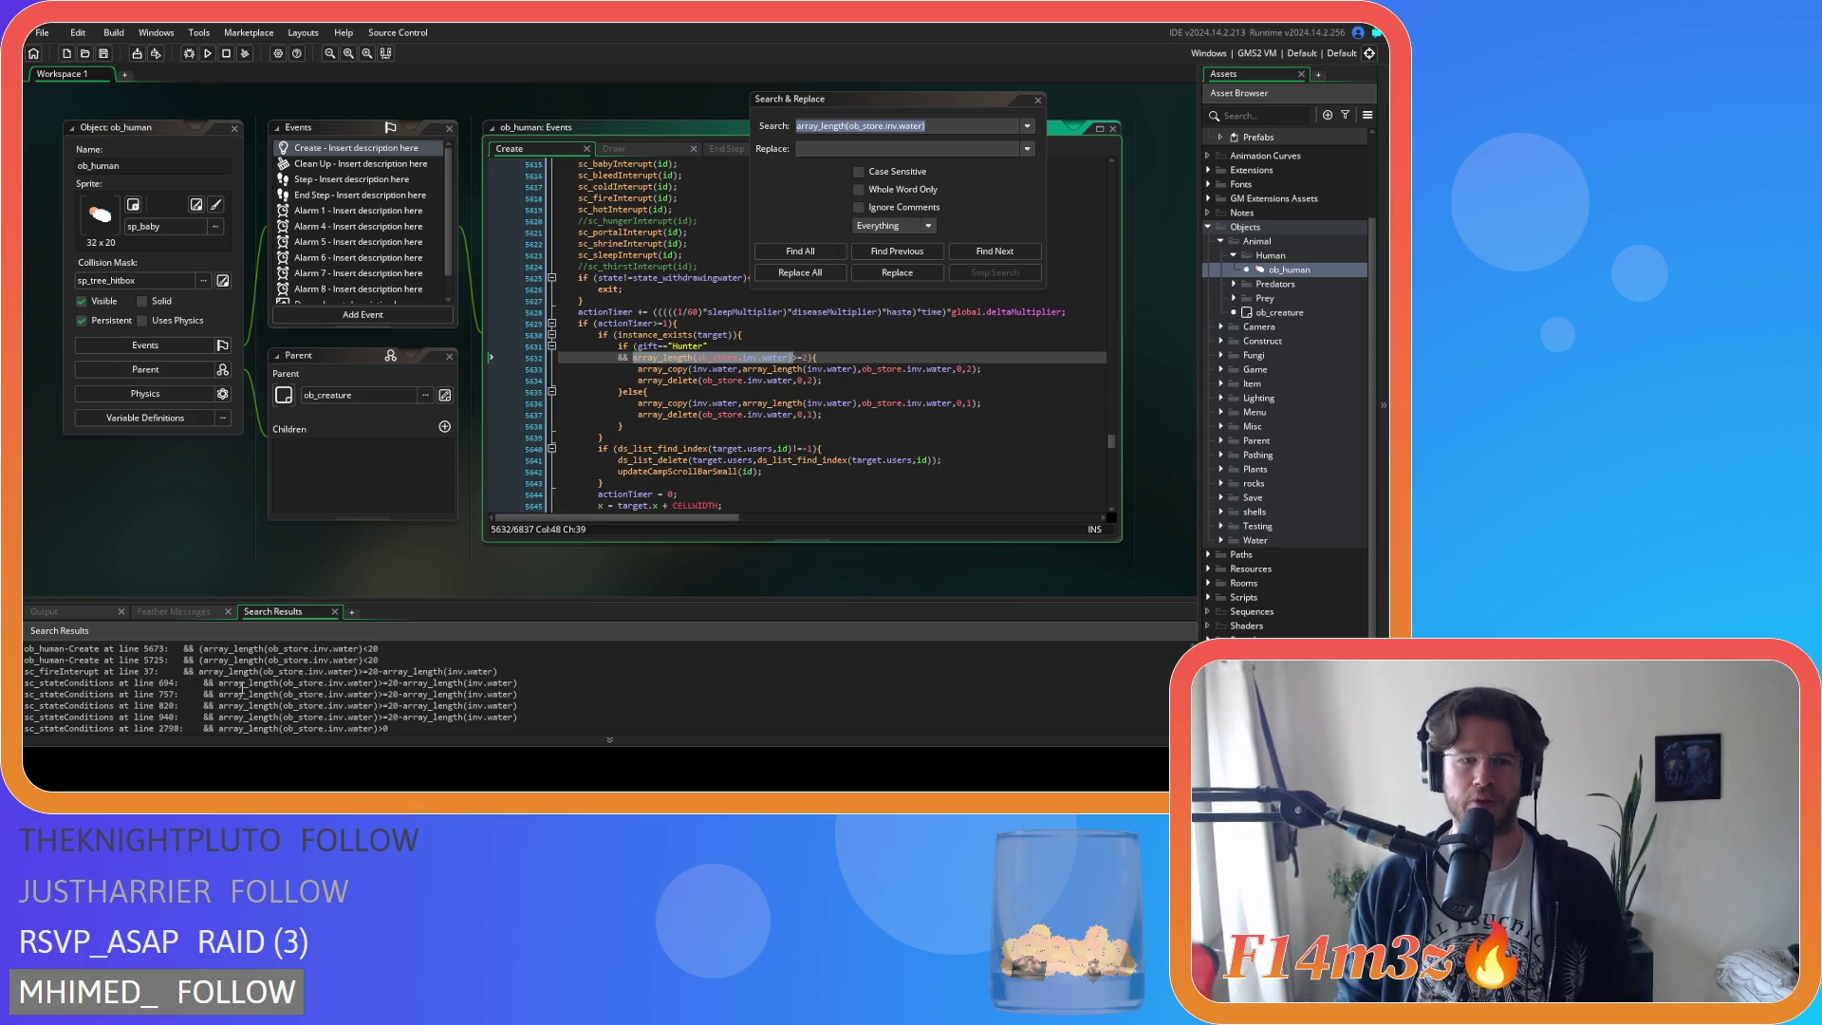
pyautogui.scroll(-2, 215, 700)
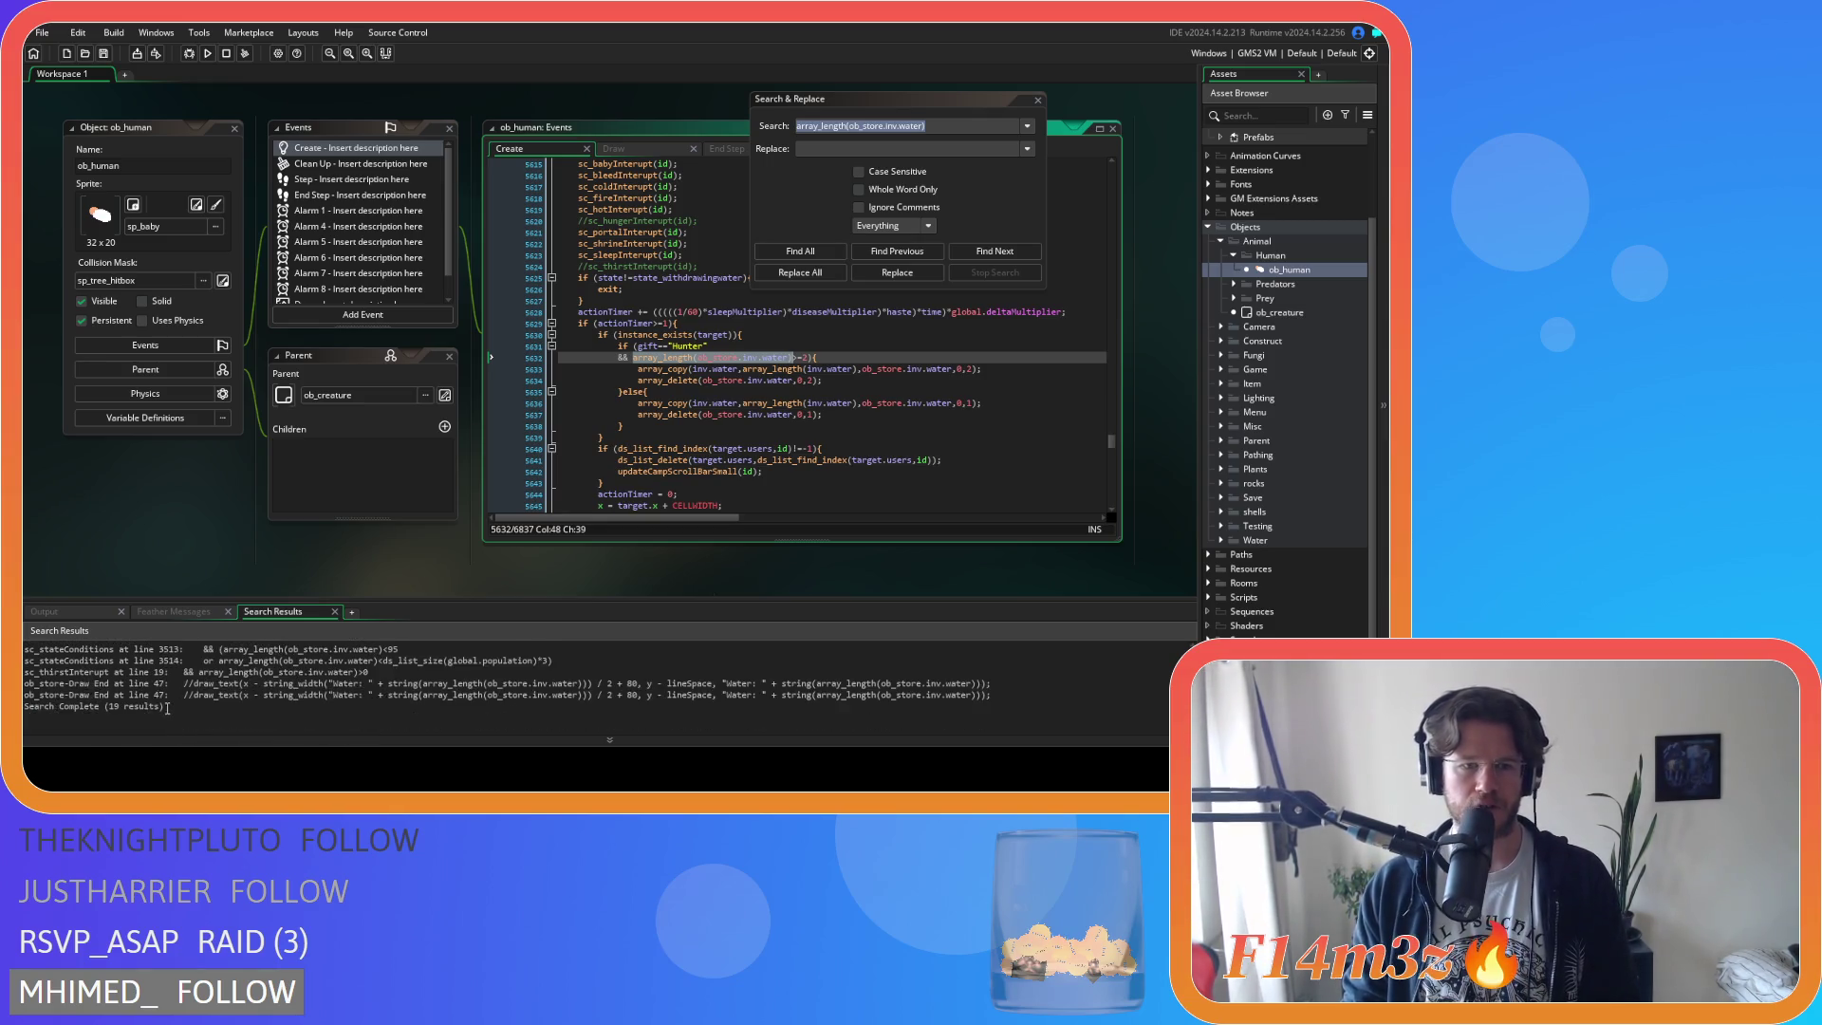
pyautogui.scroll(2, 175, 708)
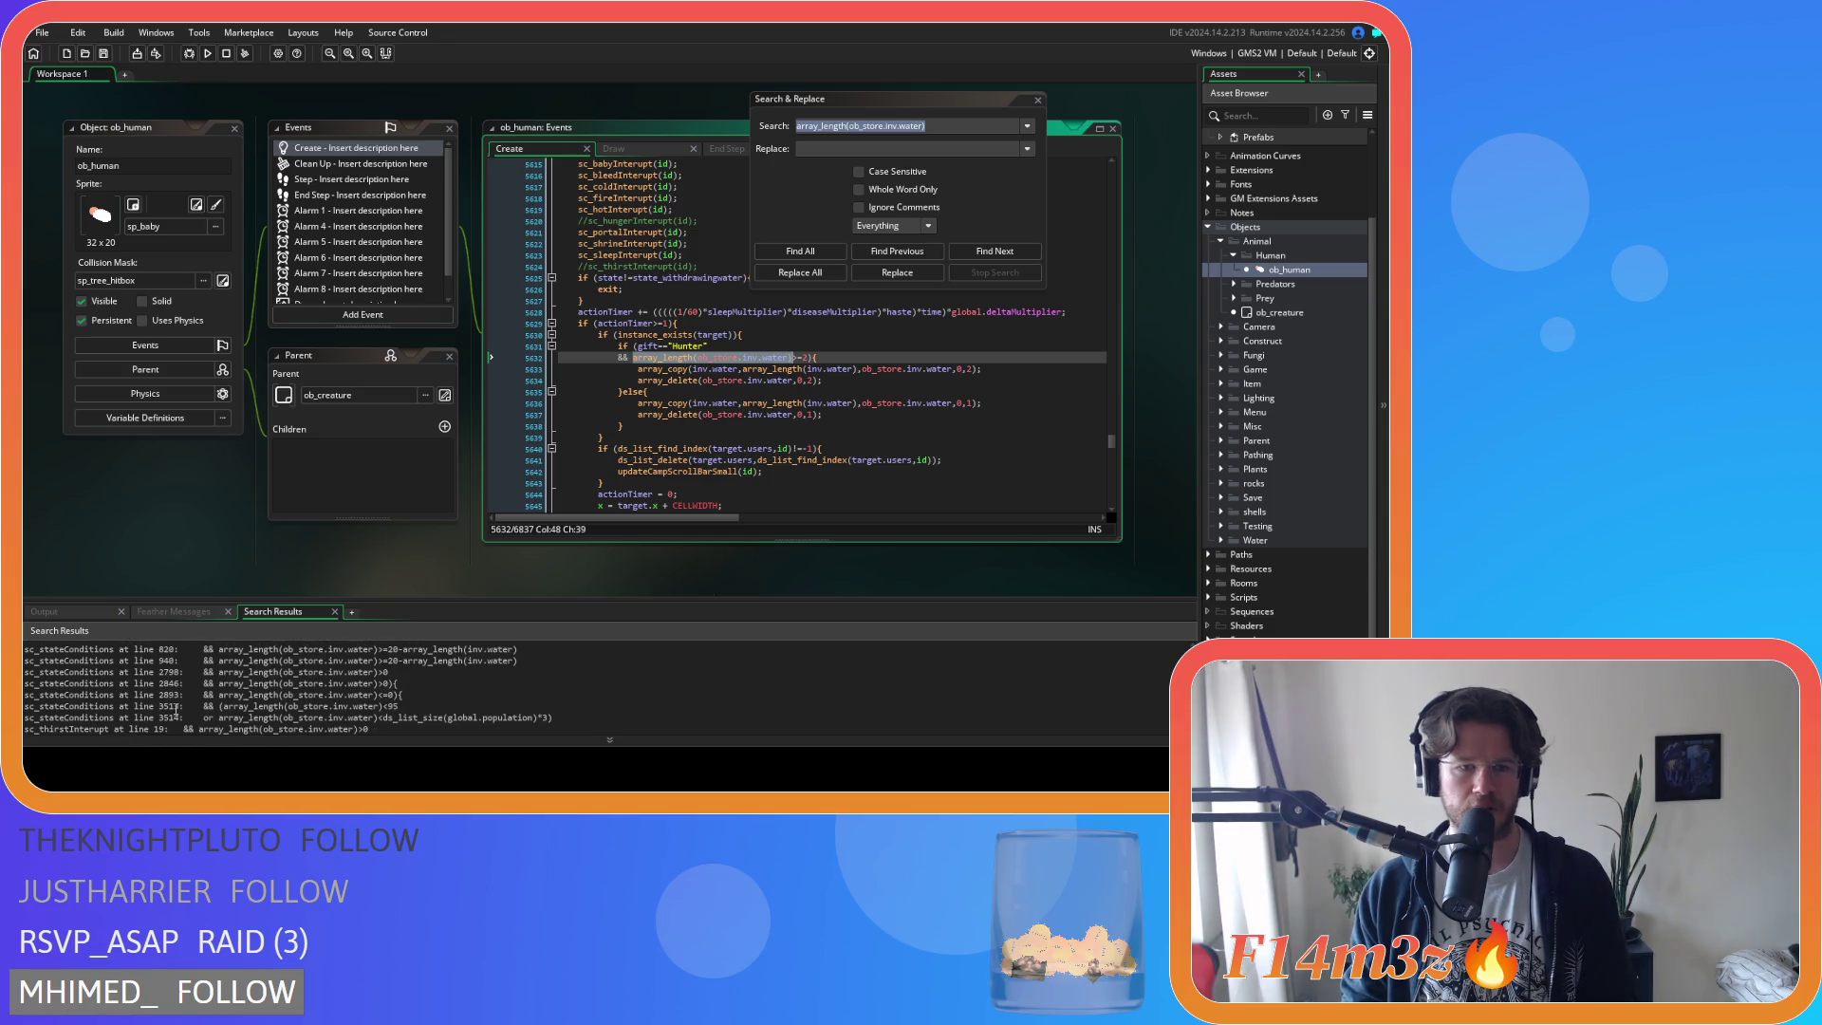
pyautogui.scroll(-3, 176, 708)
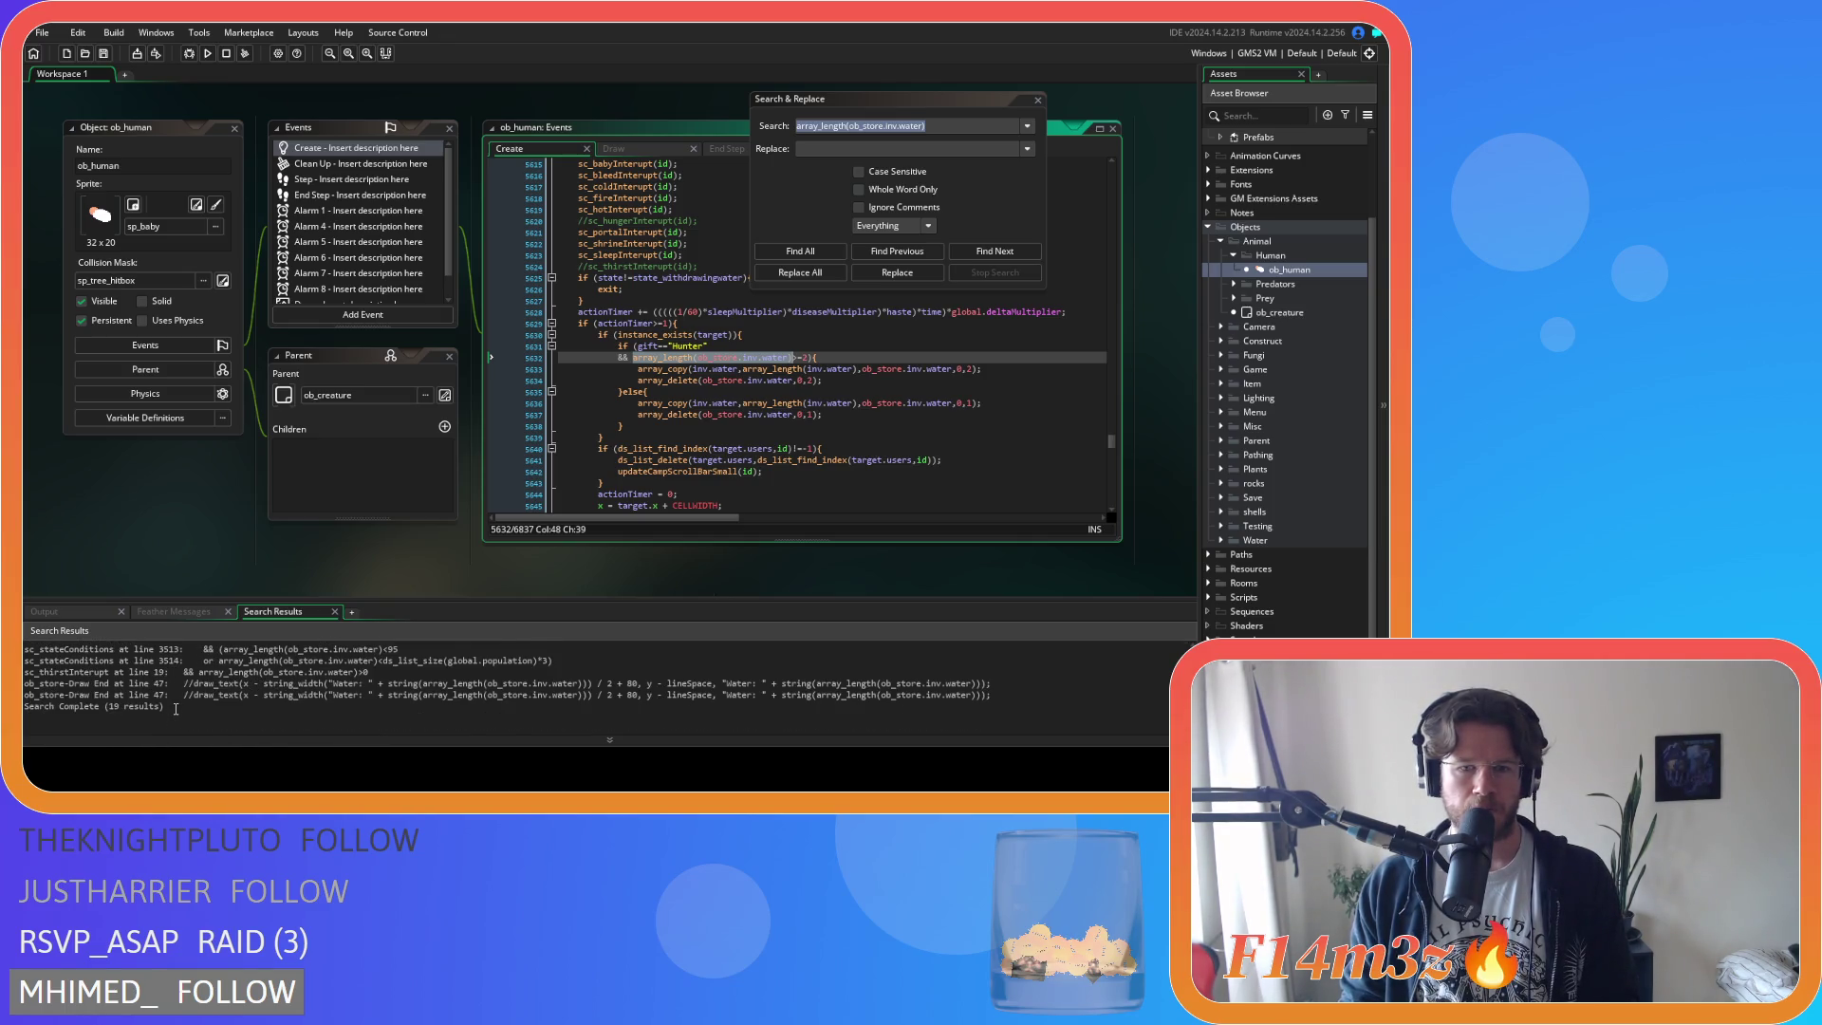
pyautogui.scroll(4, 175, 708)
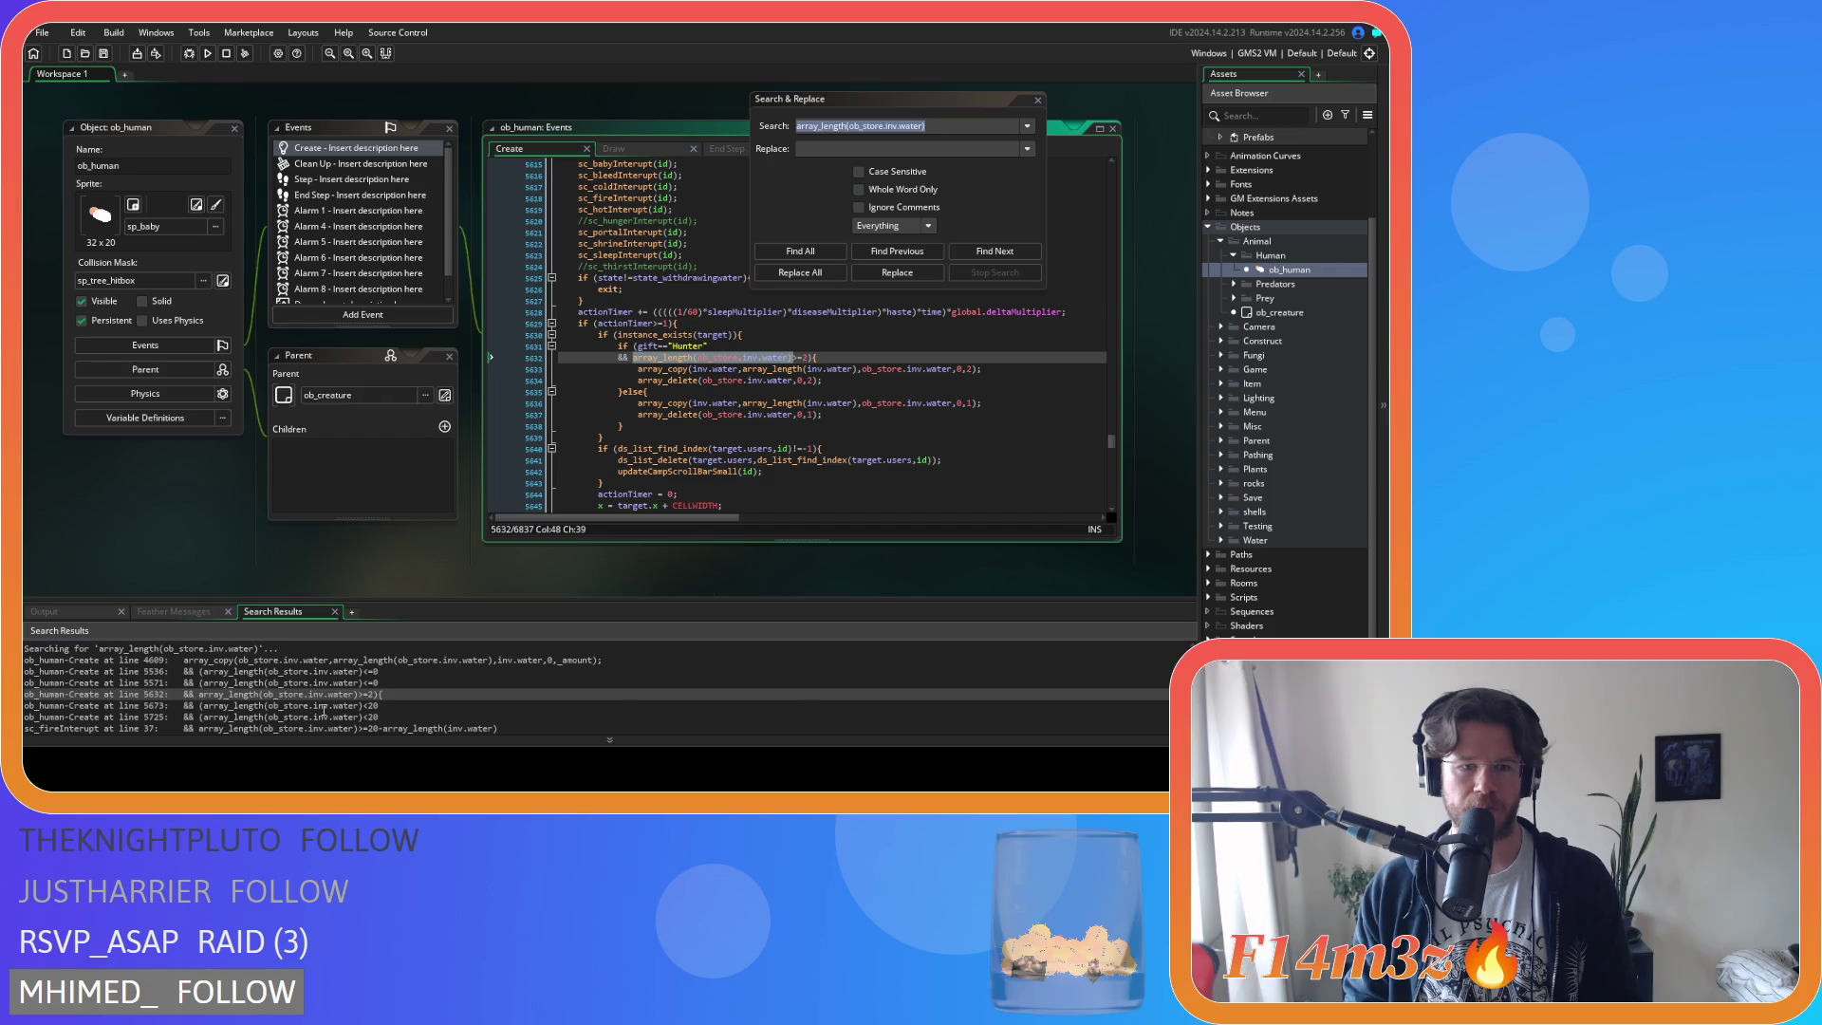
pyautogui.scroll(-1, 324, 710)
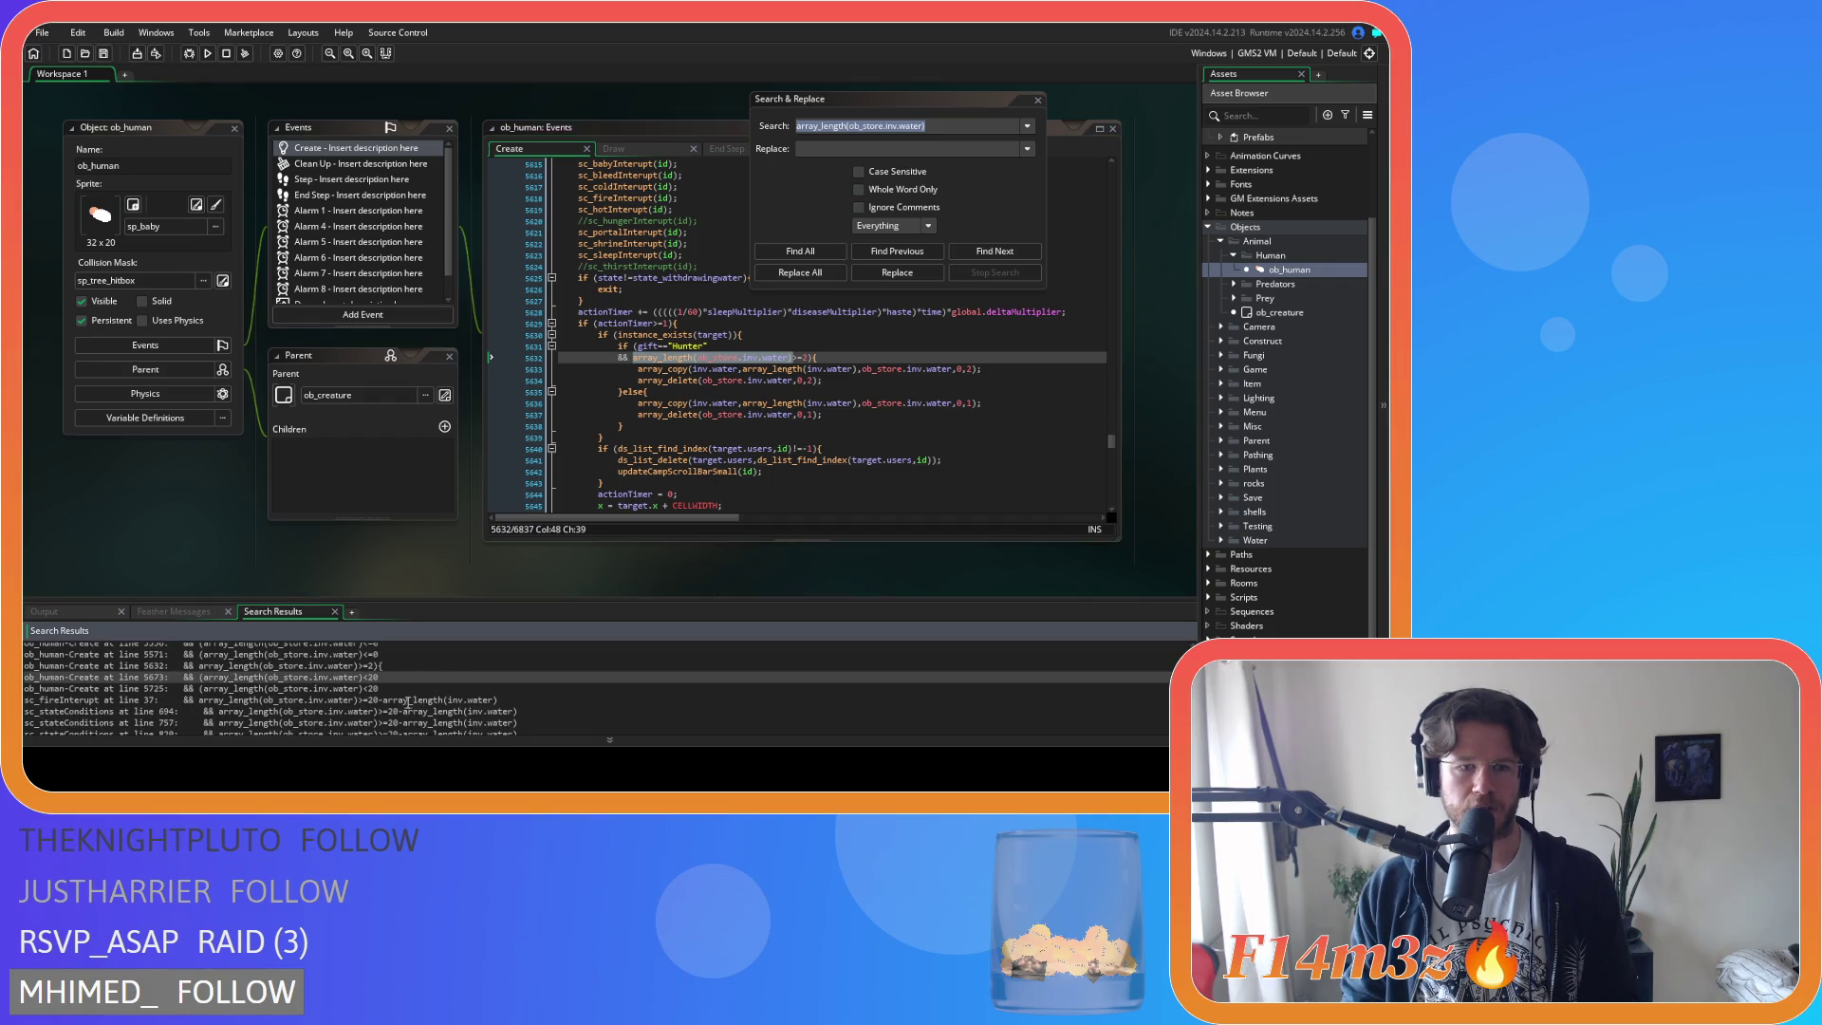
pyautogui.click(340, 688)
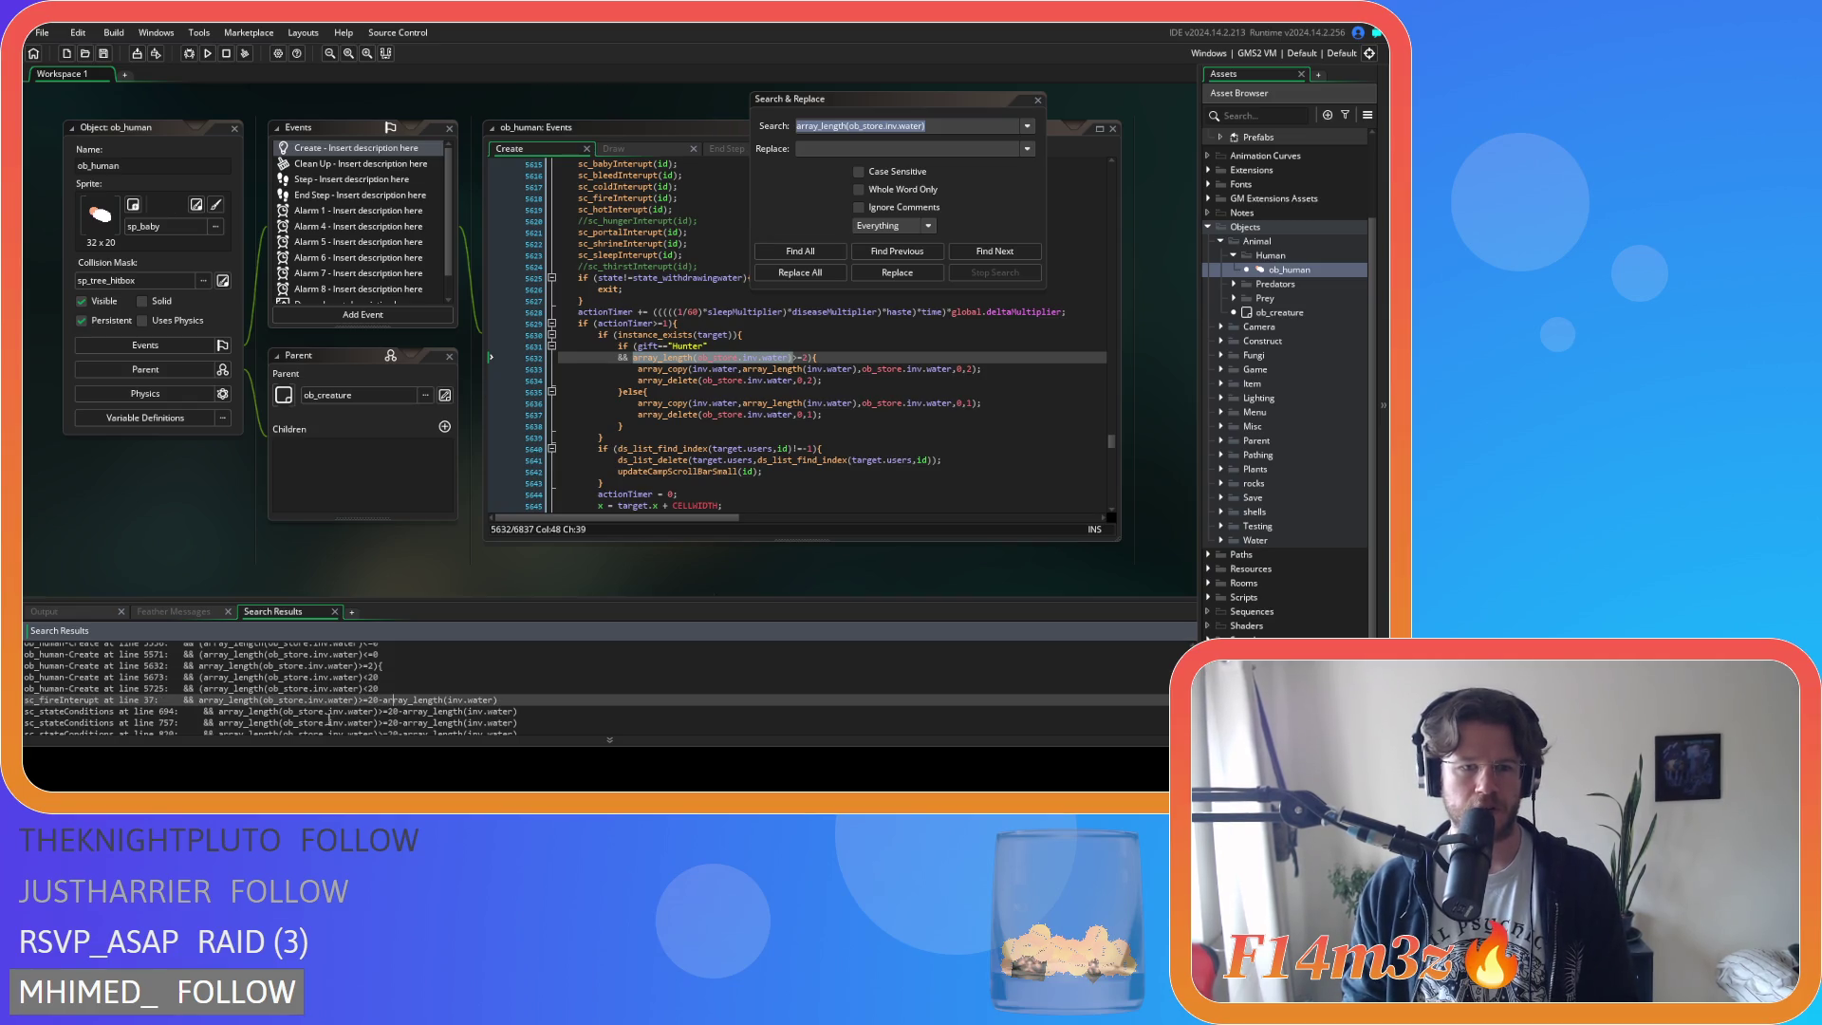
pyautogui.scroll(-3, 417, 723)
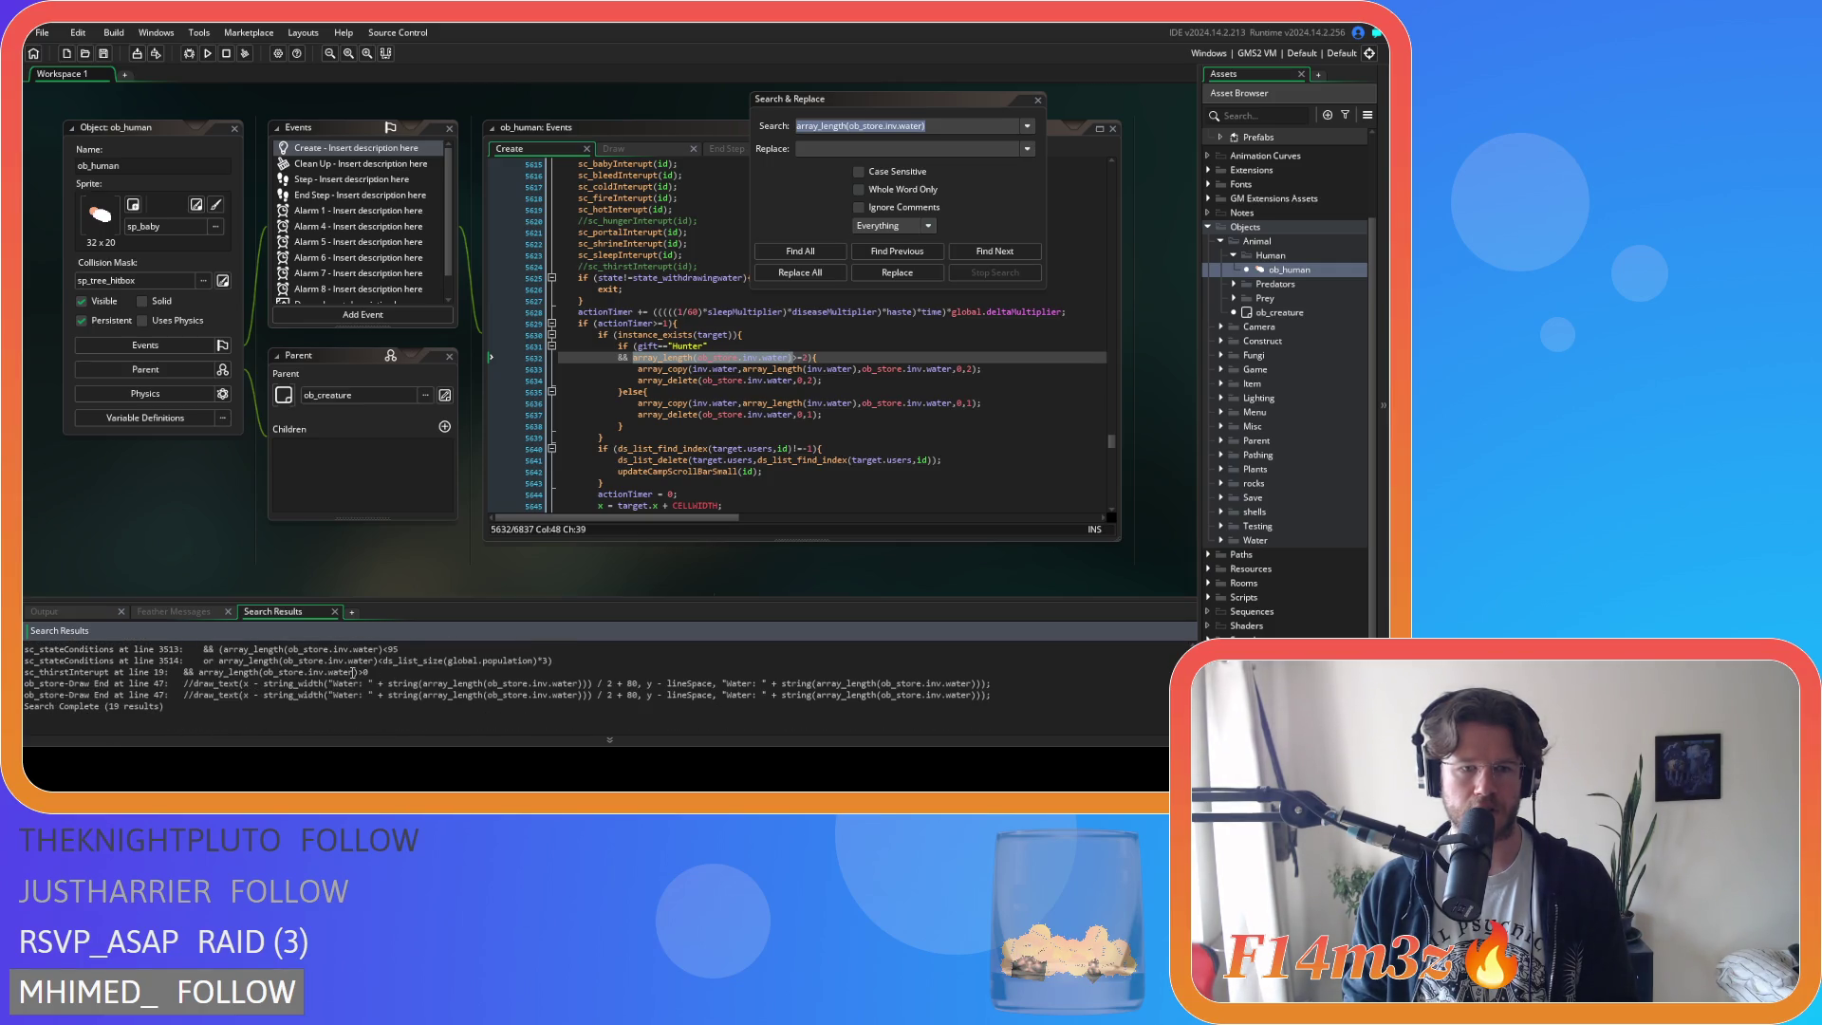
pyautogui.scroll(2, 421, 688)
pyautogui.scroll(4, 449, 702)
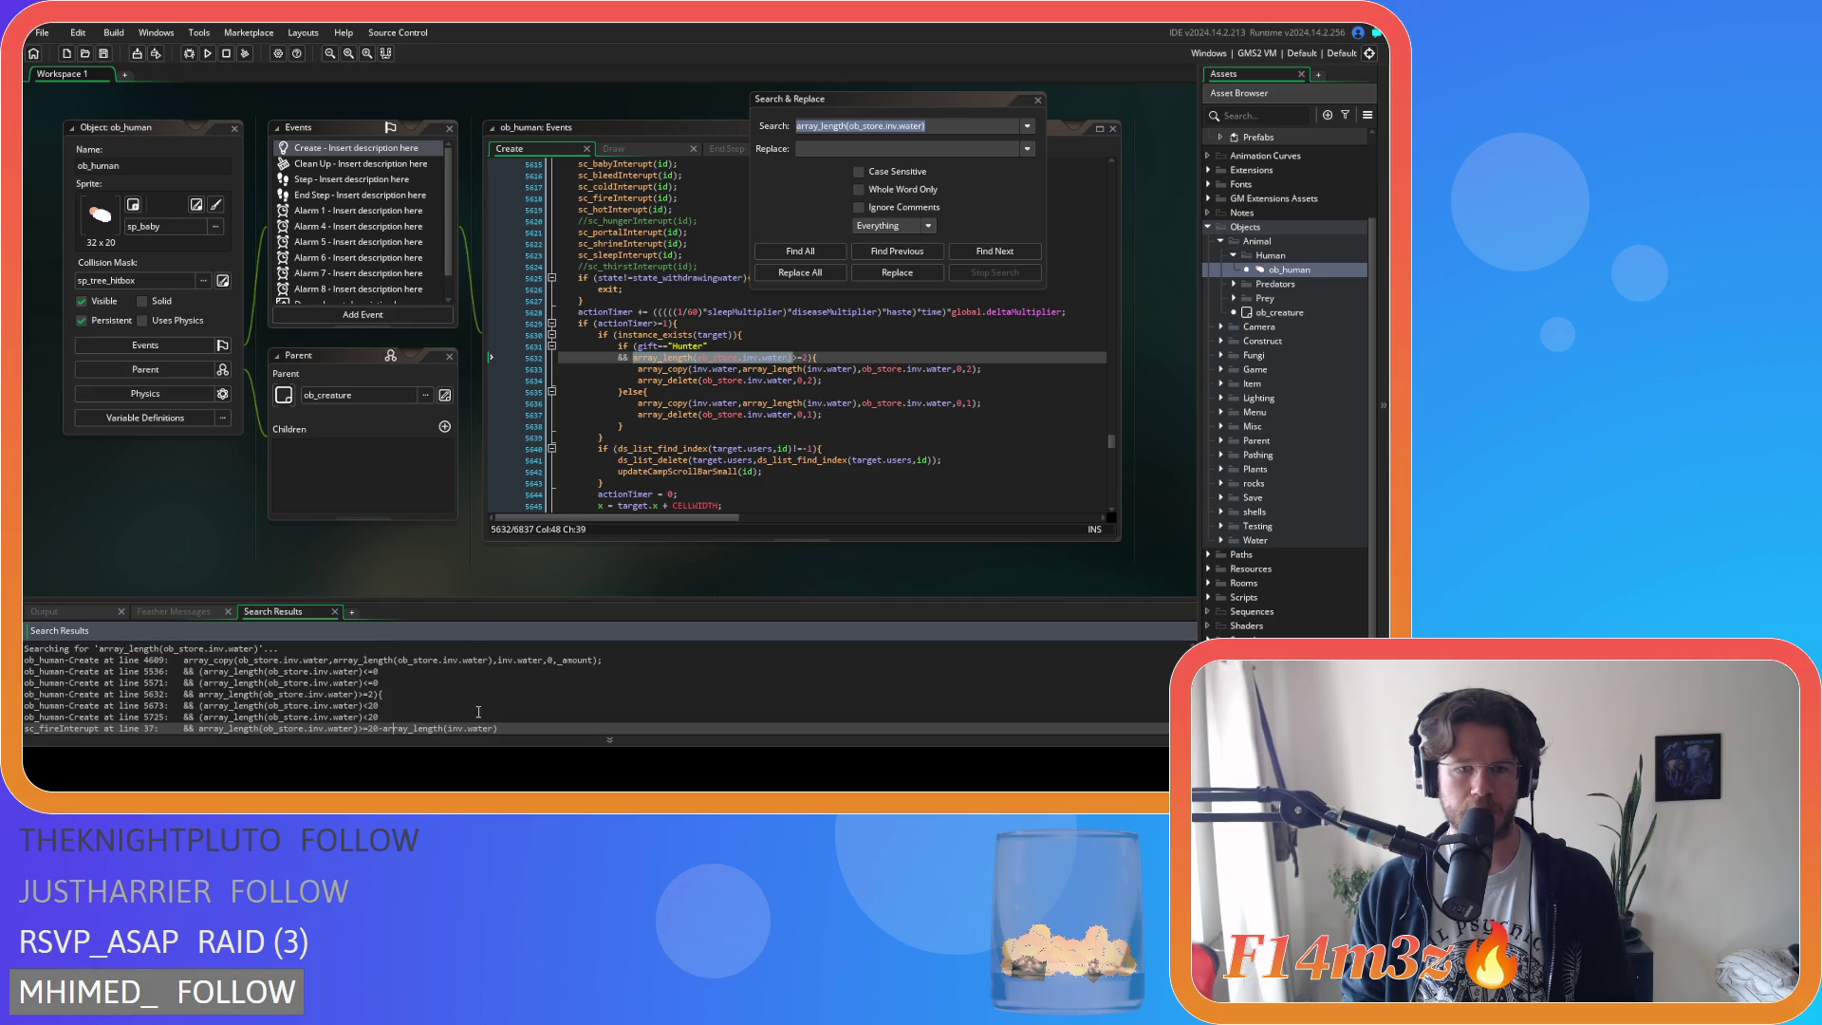
pyautogui.scroll(-1, 477, 711)
pyautogui.scroll(-3, 477, 712)
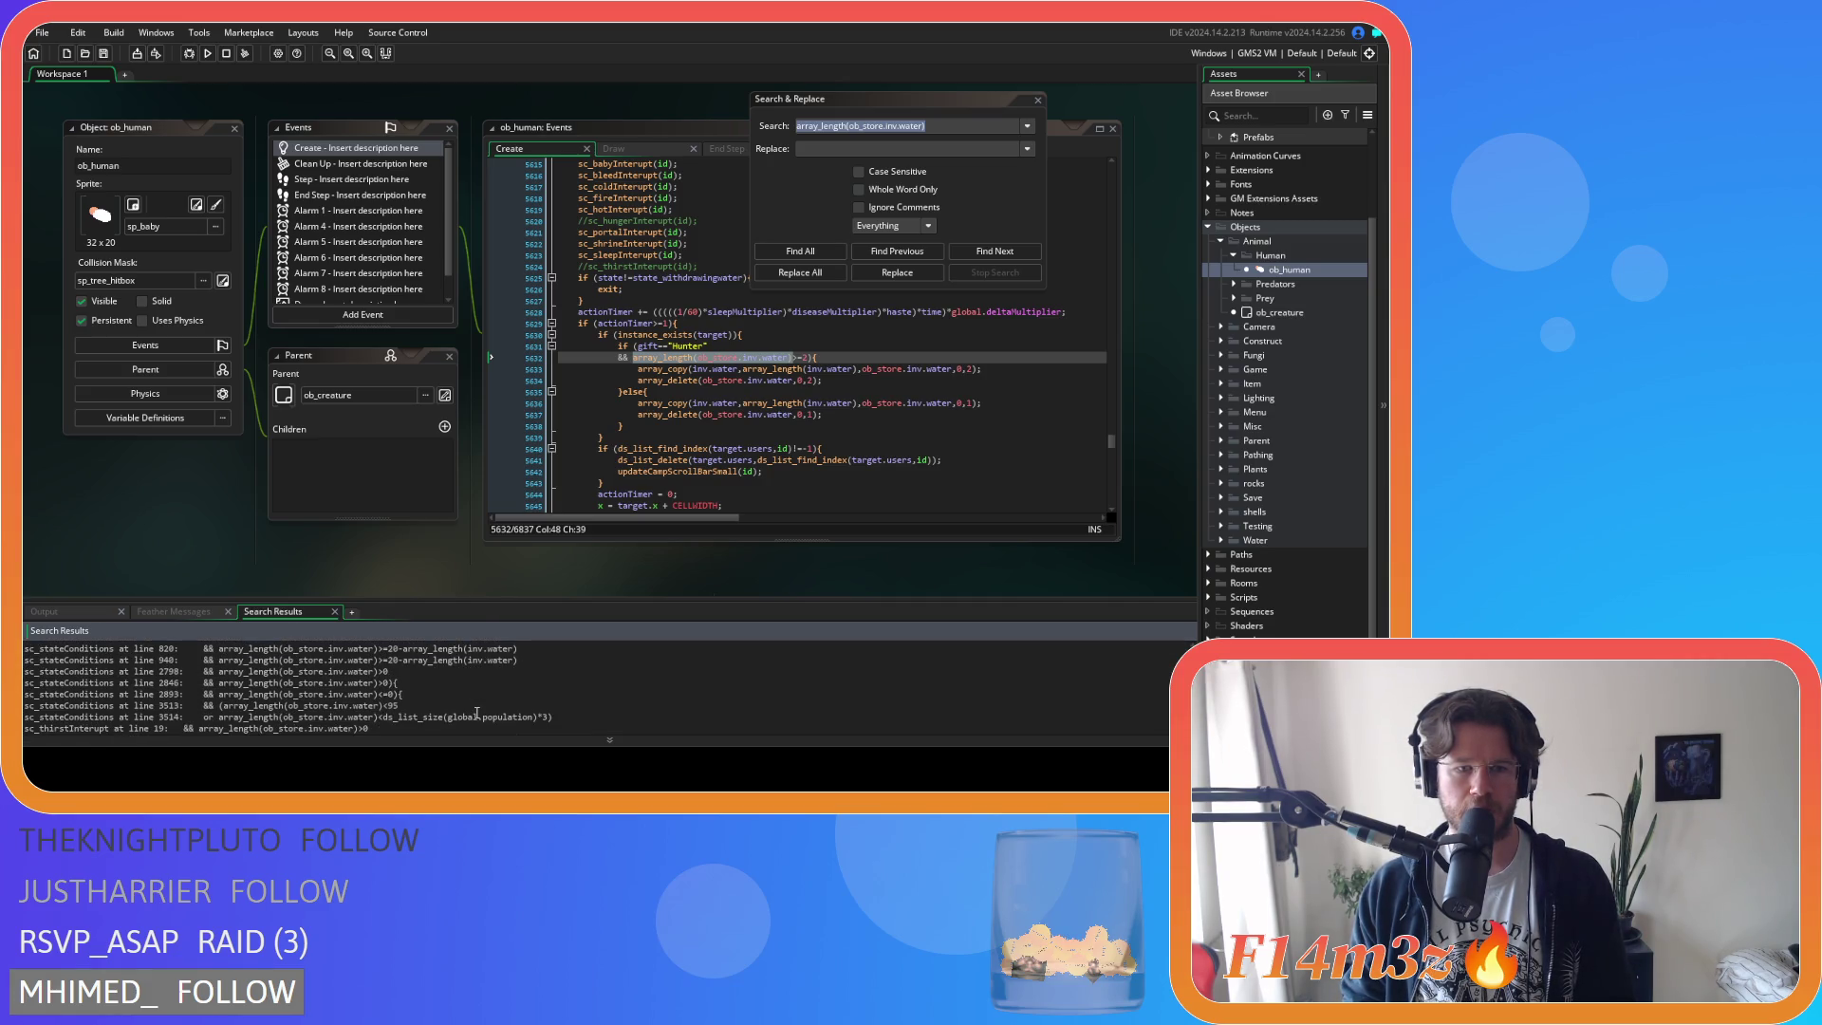
pyautogui.click(474, 708)
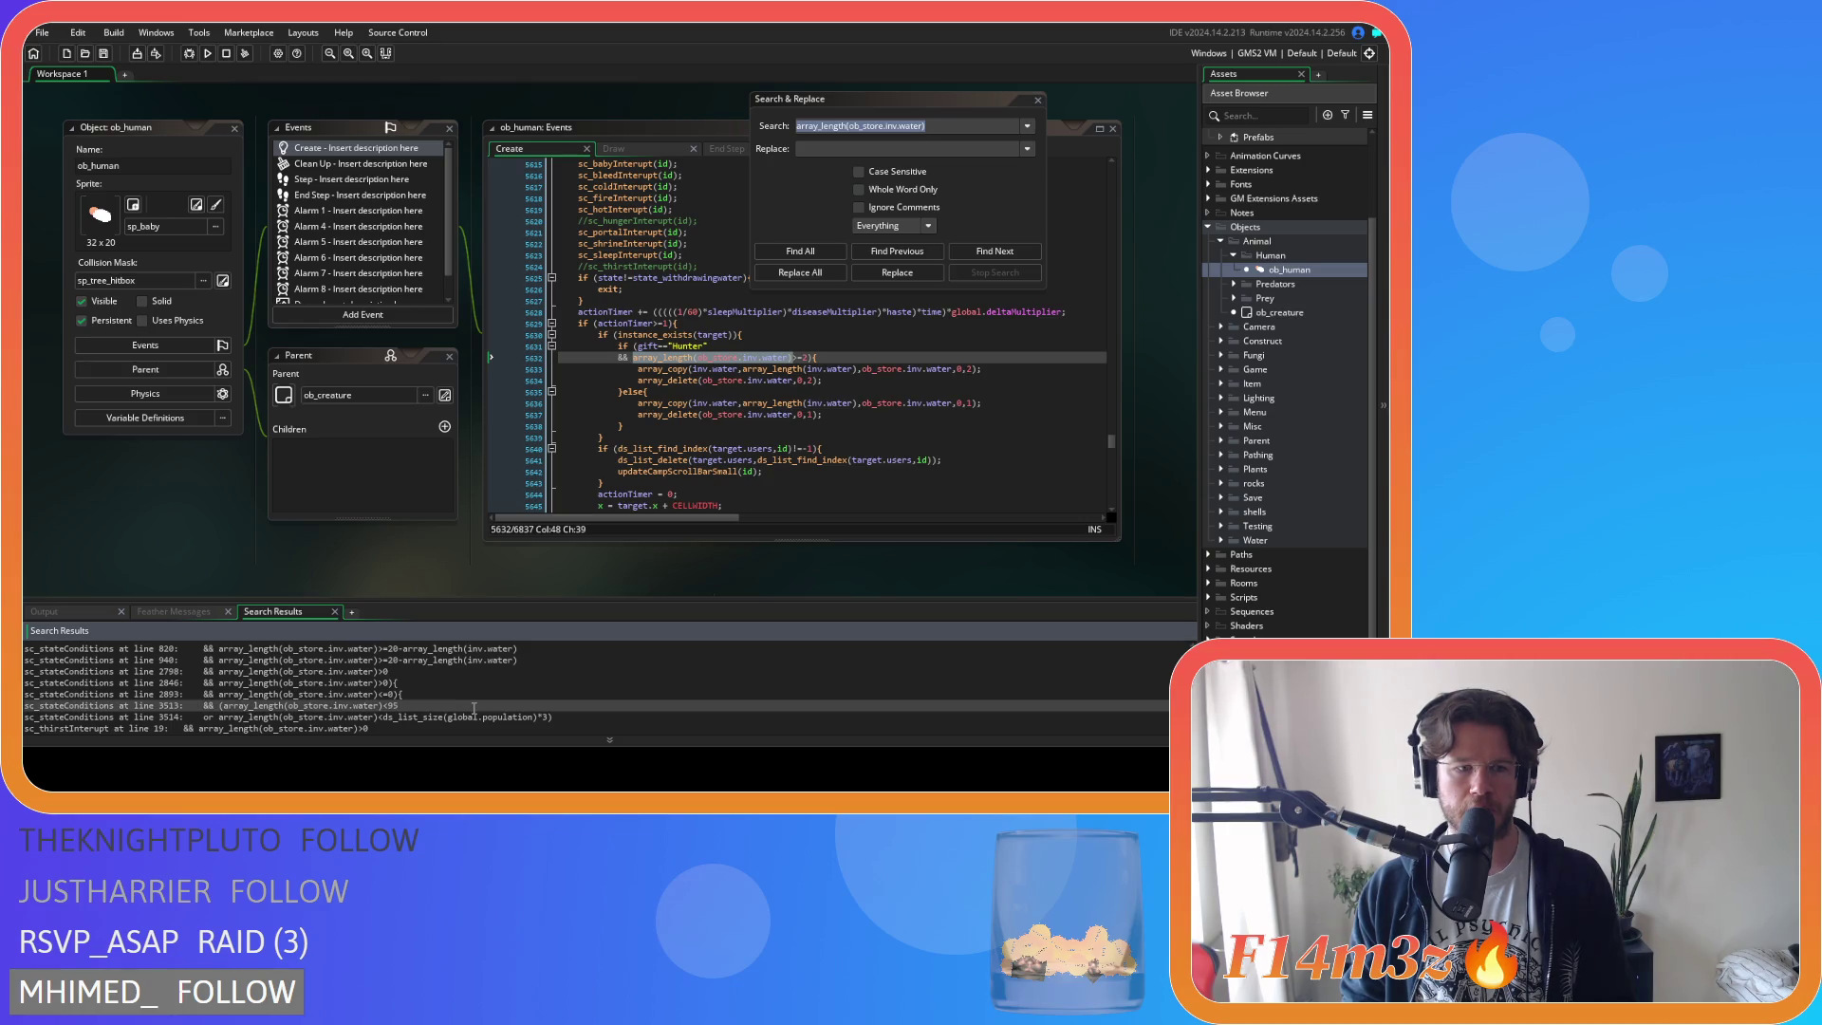
pyautogui.scroll(-2, 474, 708)
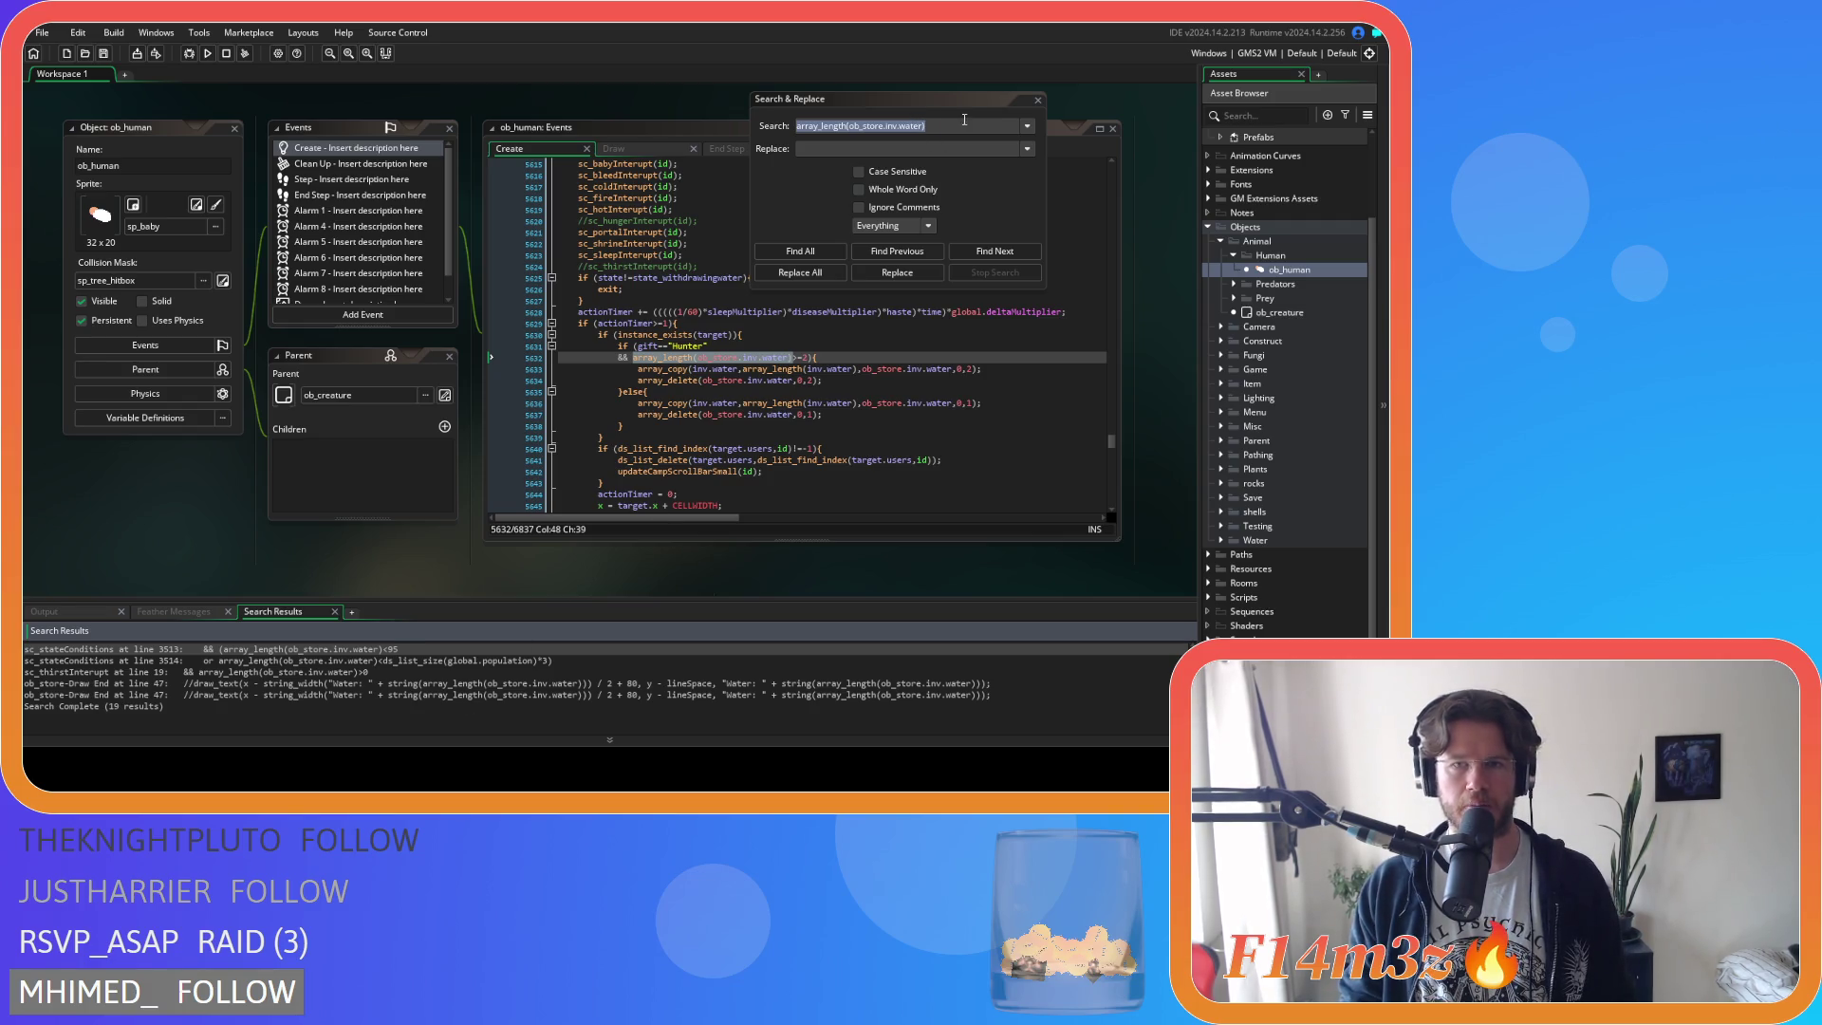
pyautogui.click(797, 131)
pyautogui.write('19')
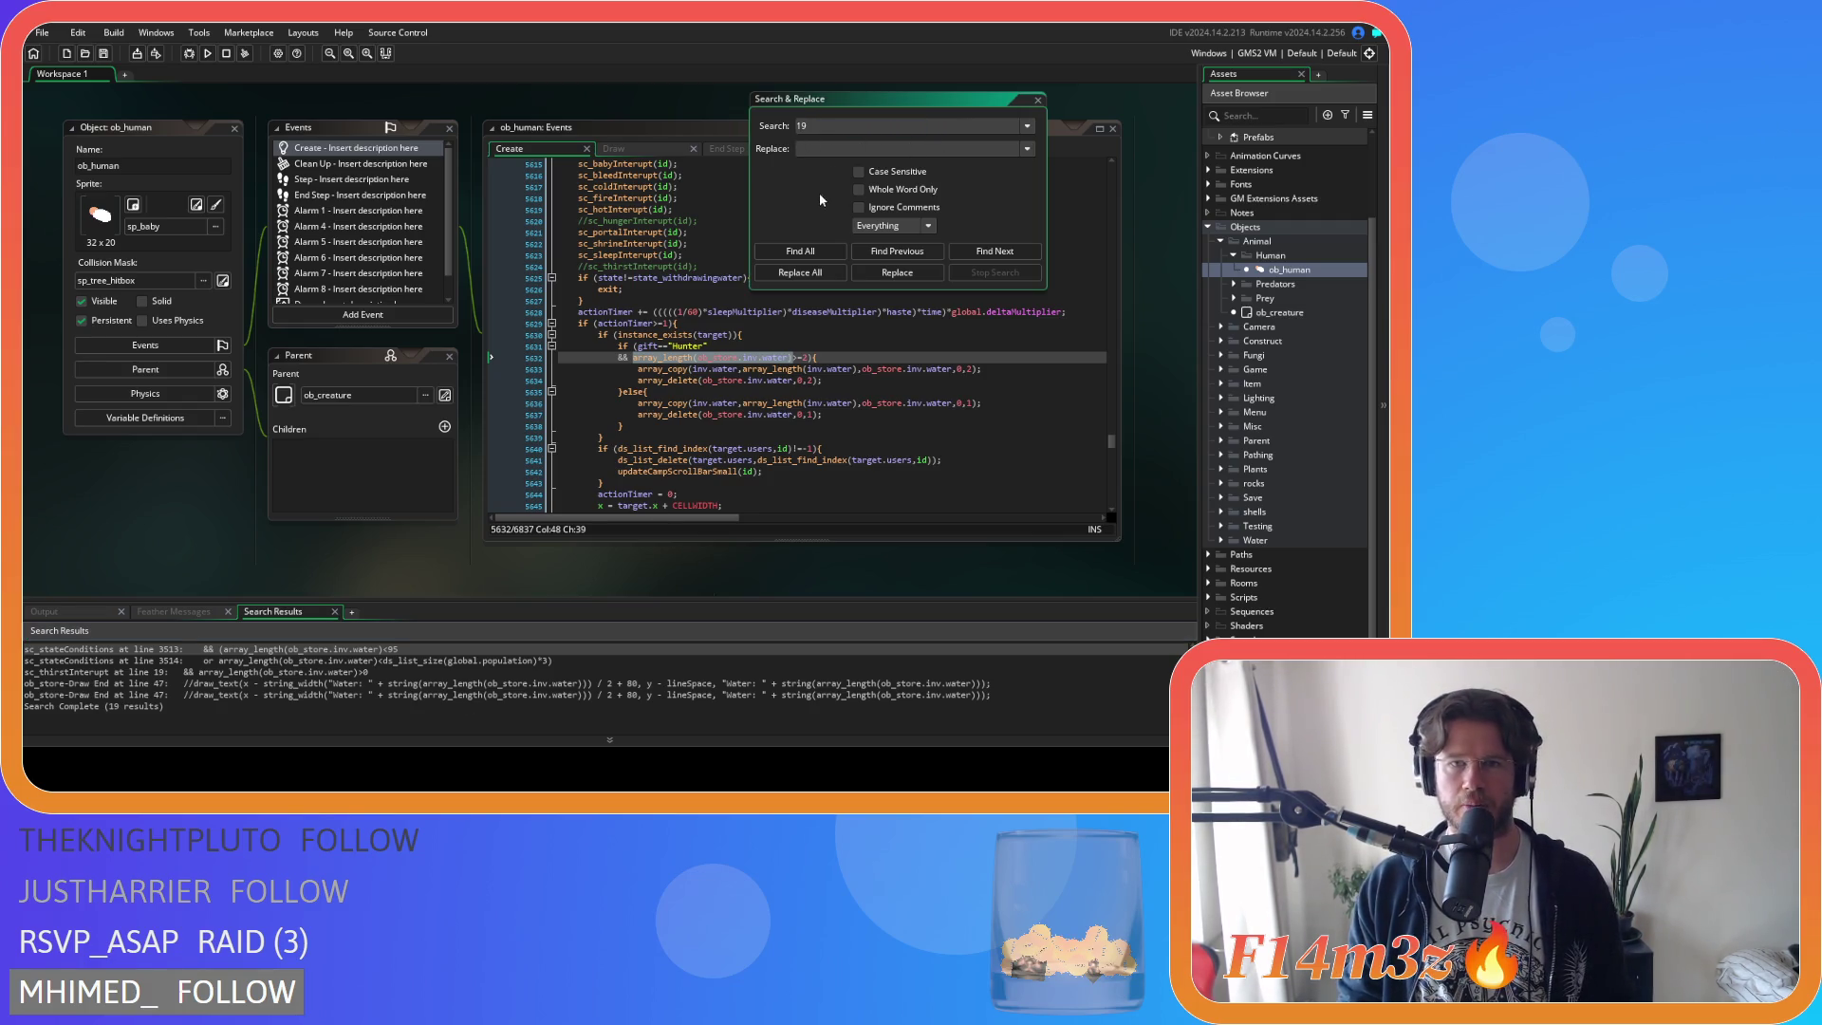
pyautogui.click(800, 251)
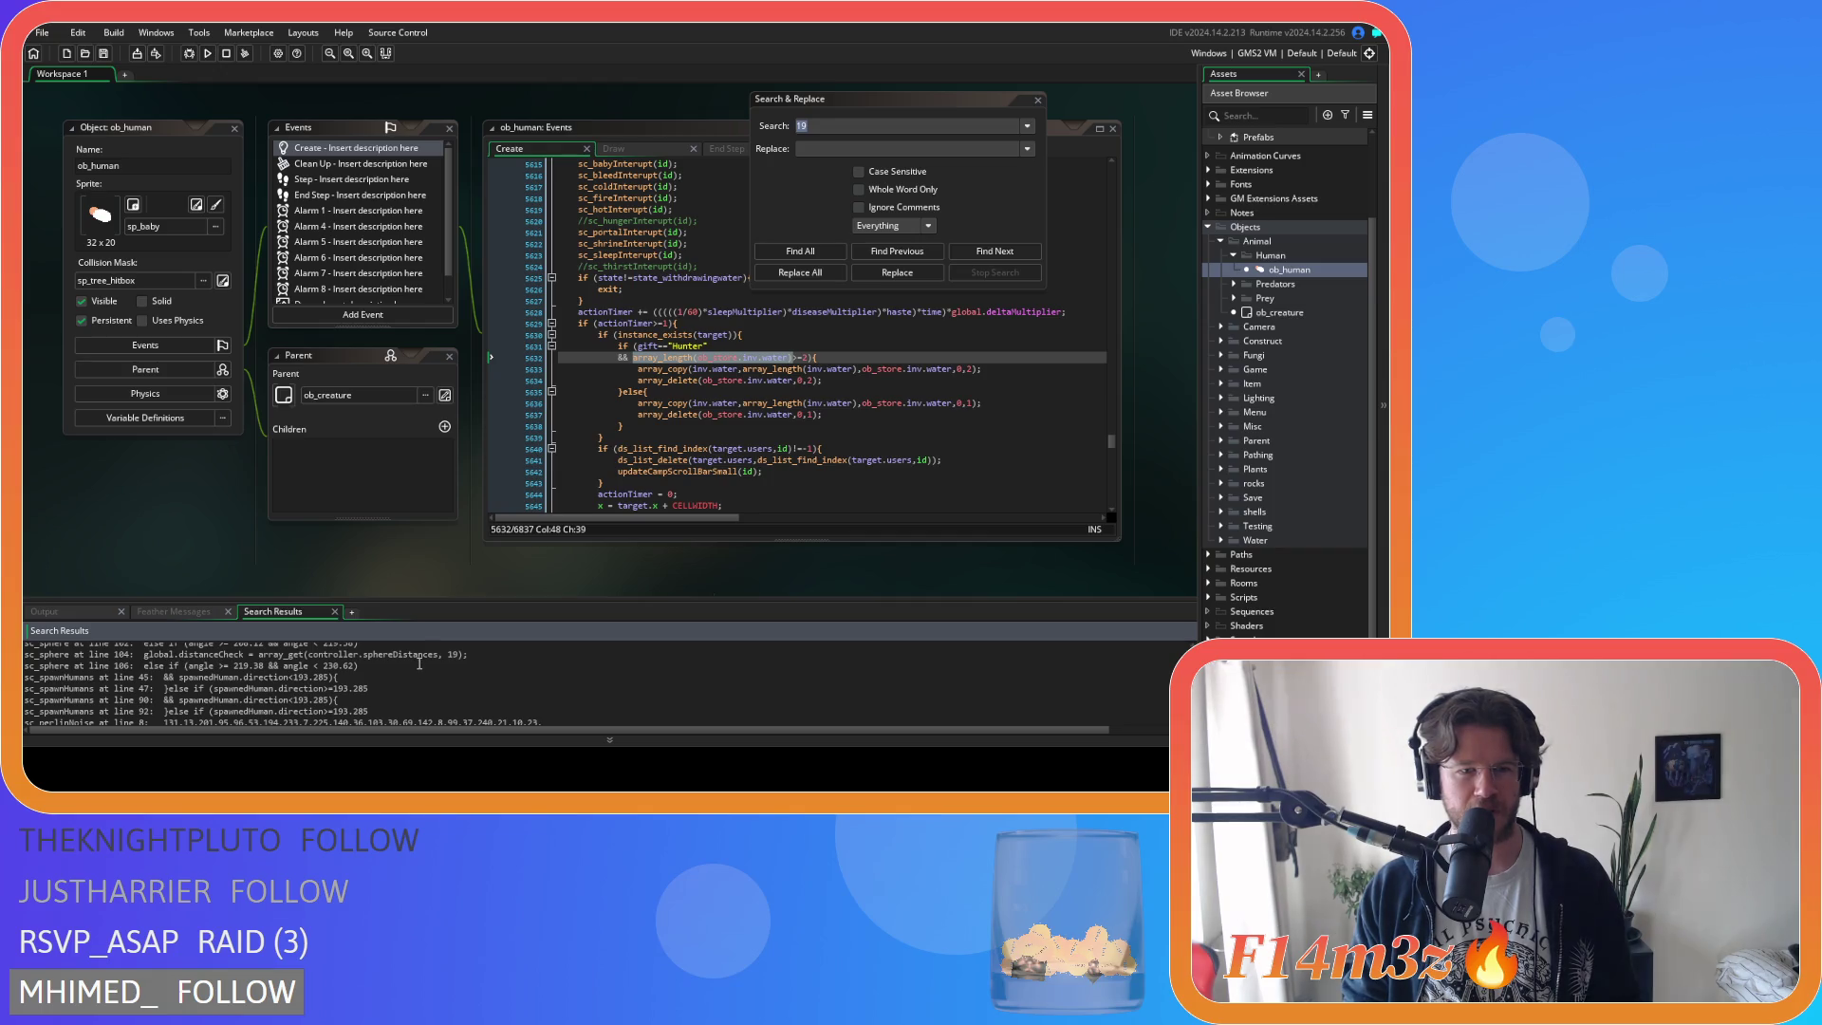
pyautogui.click(418, 653)
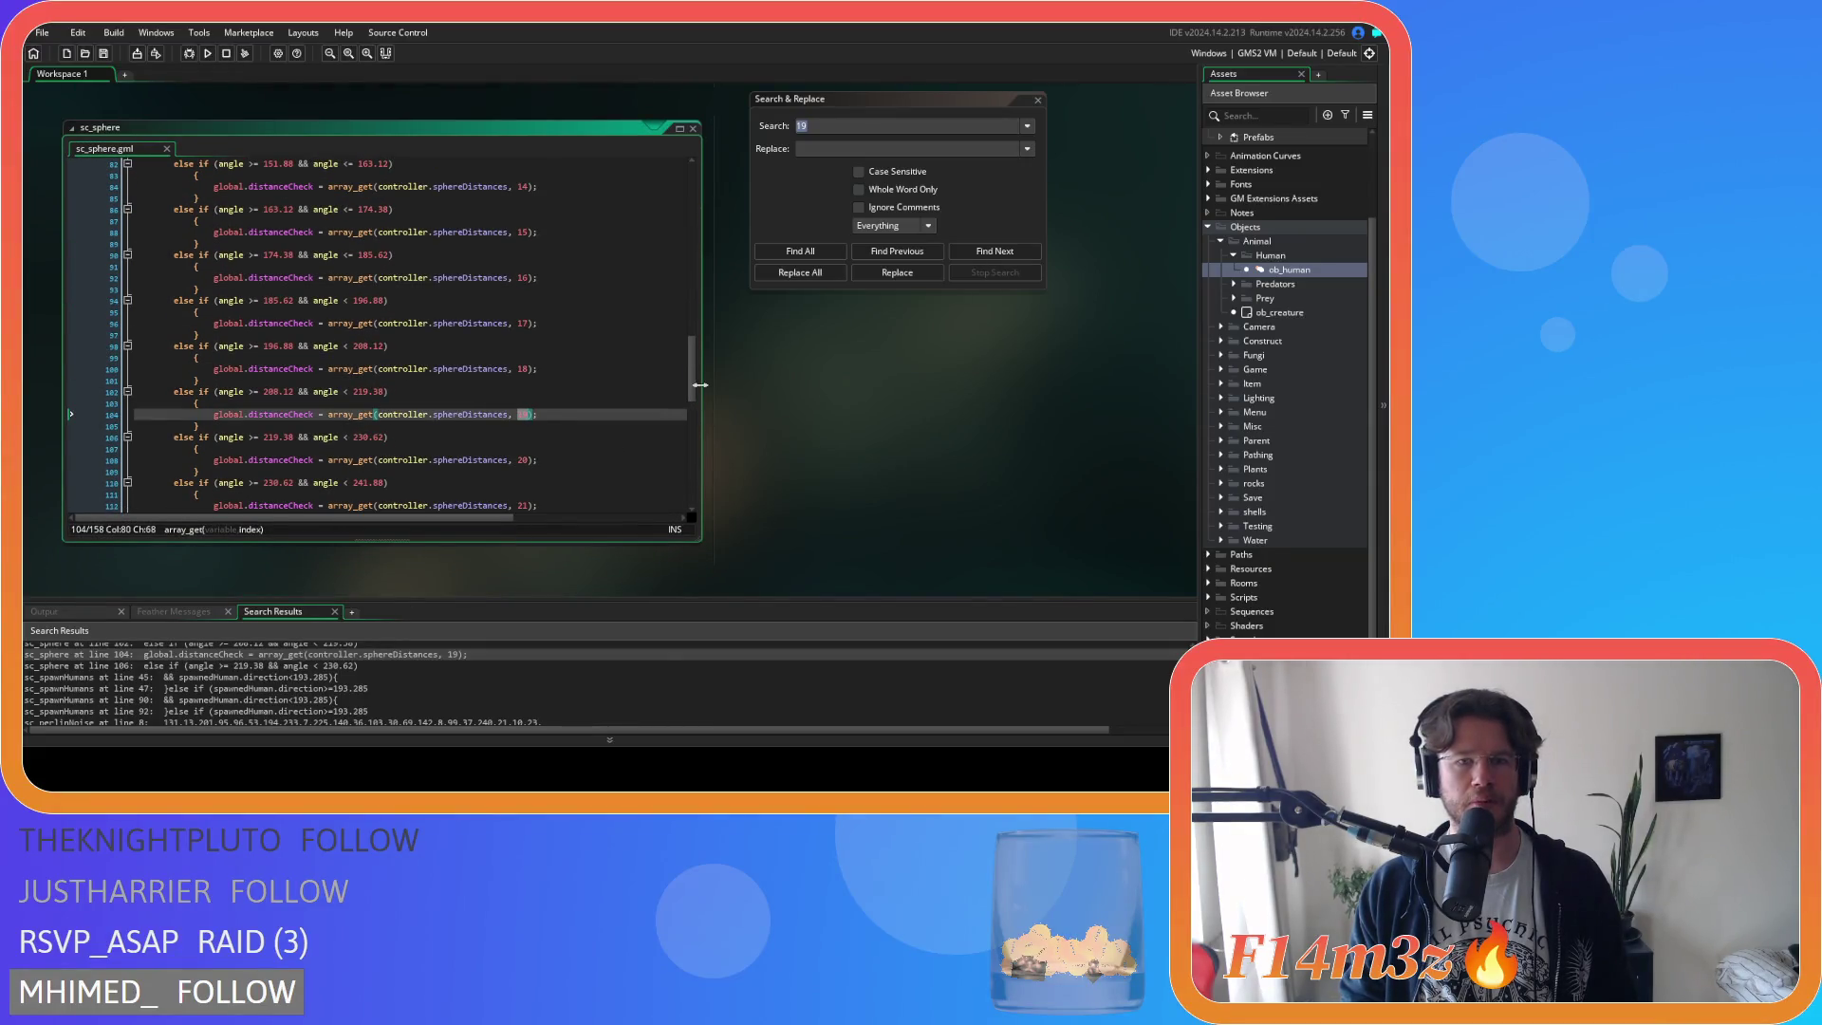
pyautogui.moveTo(696, 384); pyautogui.dragTo(672, 211)
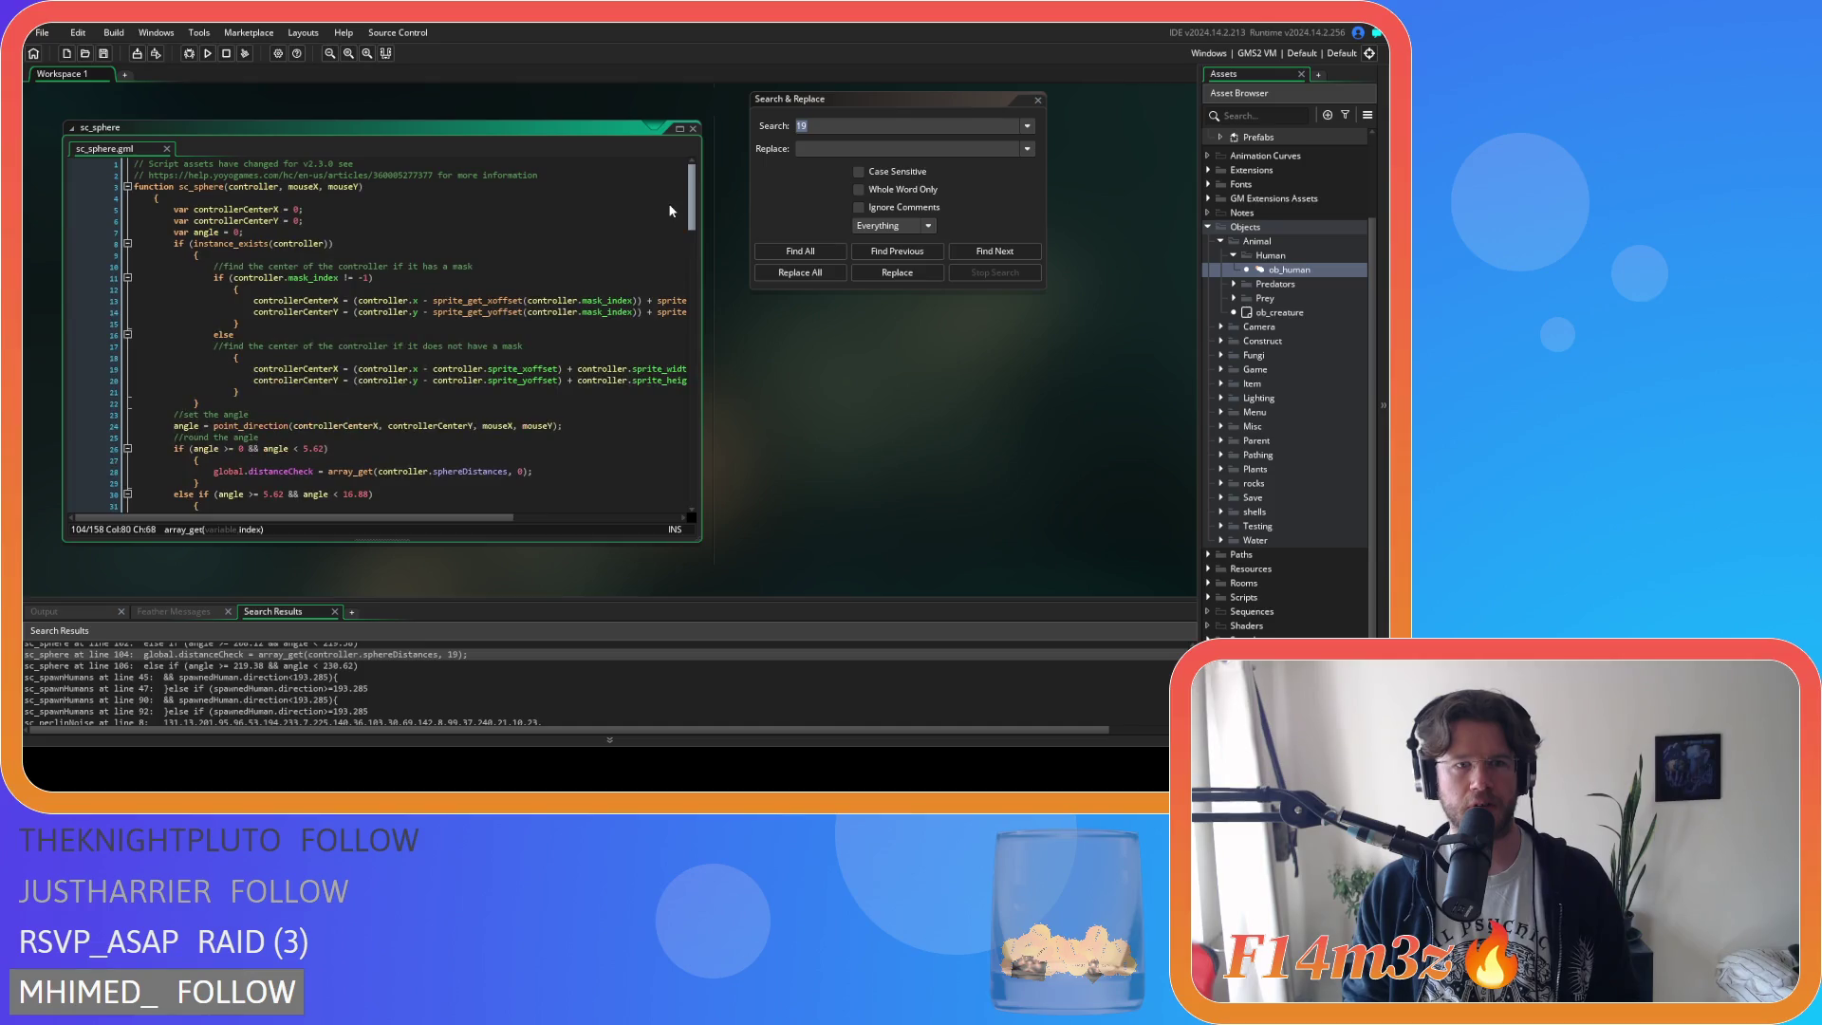
pyautogui.scroll(-10, 664, 219)
pyautogui.scroll(3, 655, 260)
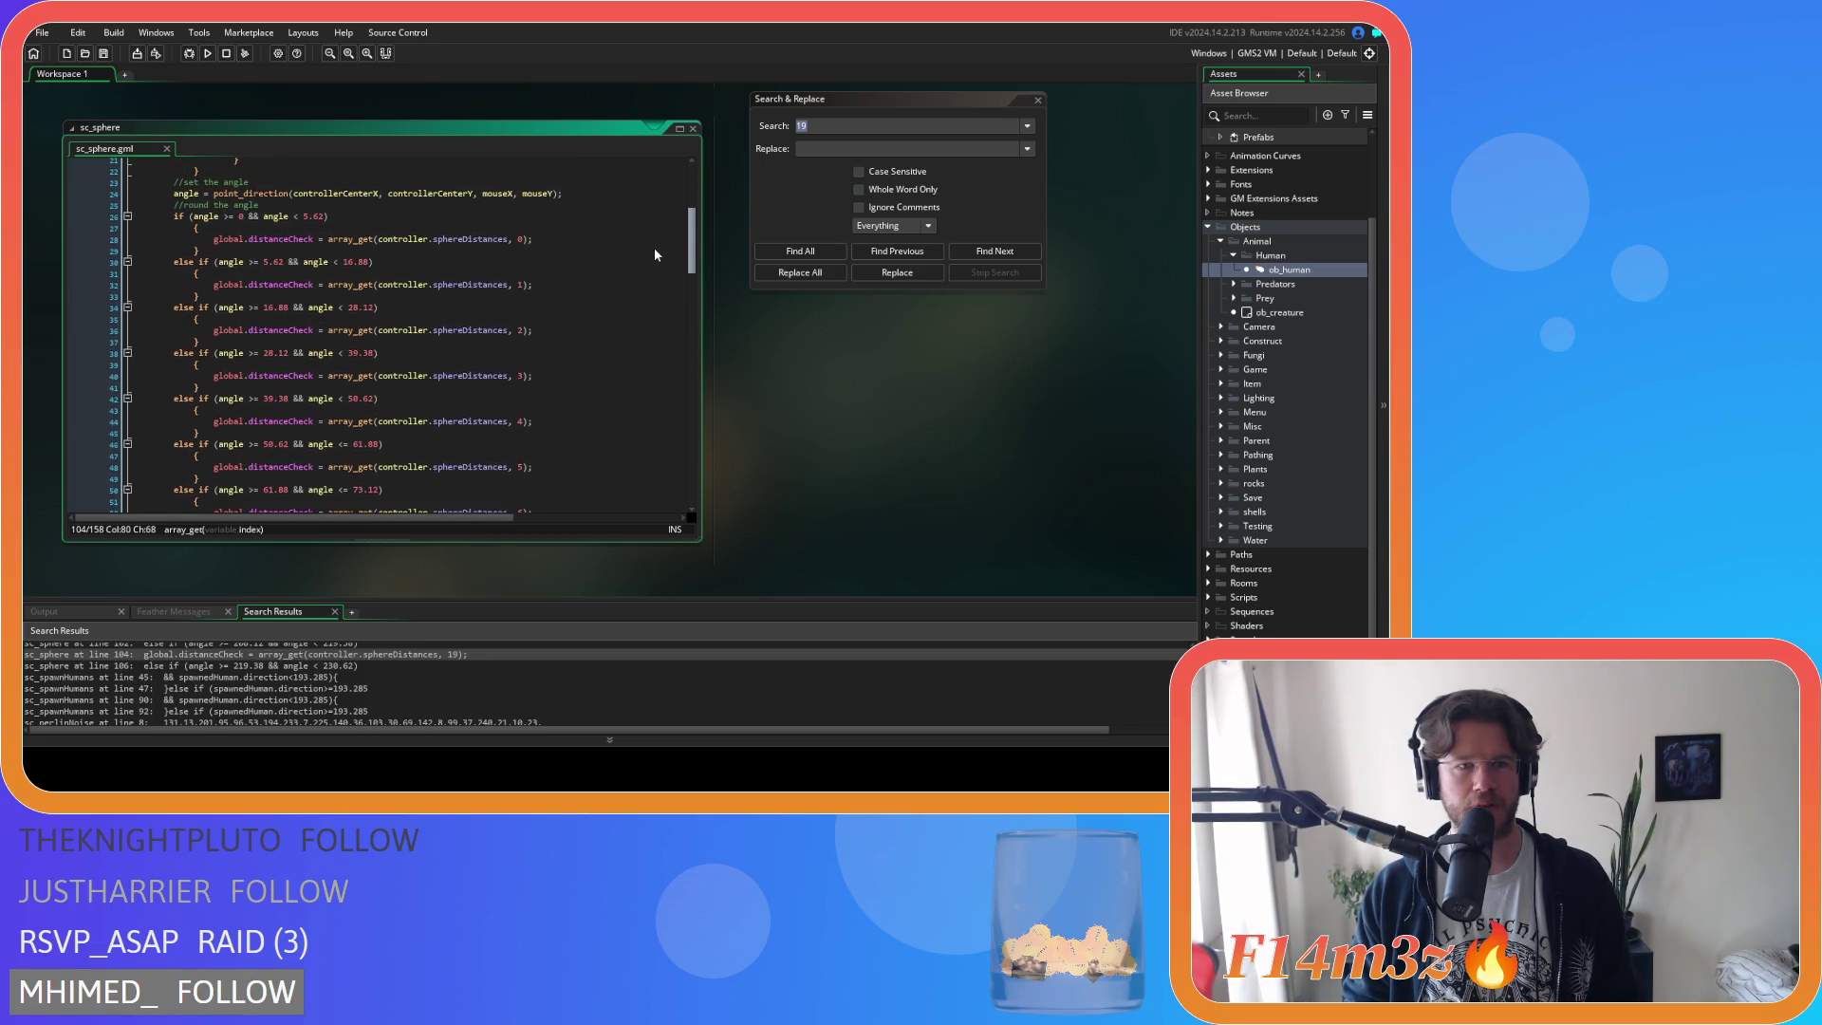
pyautogui.scroll(-20, 653, 251)
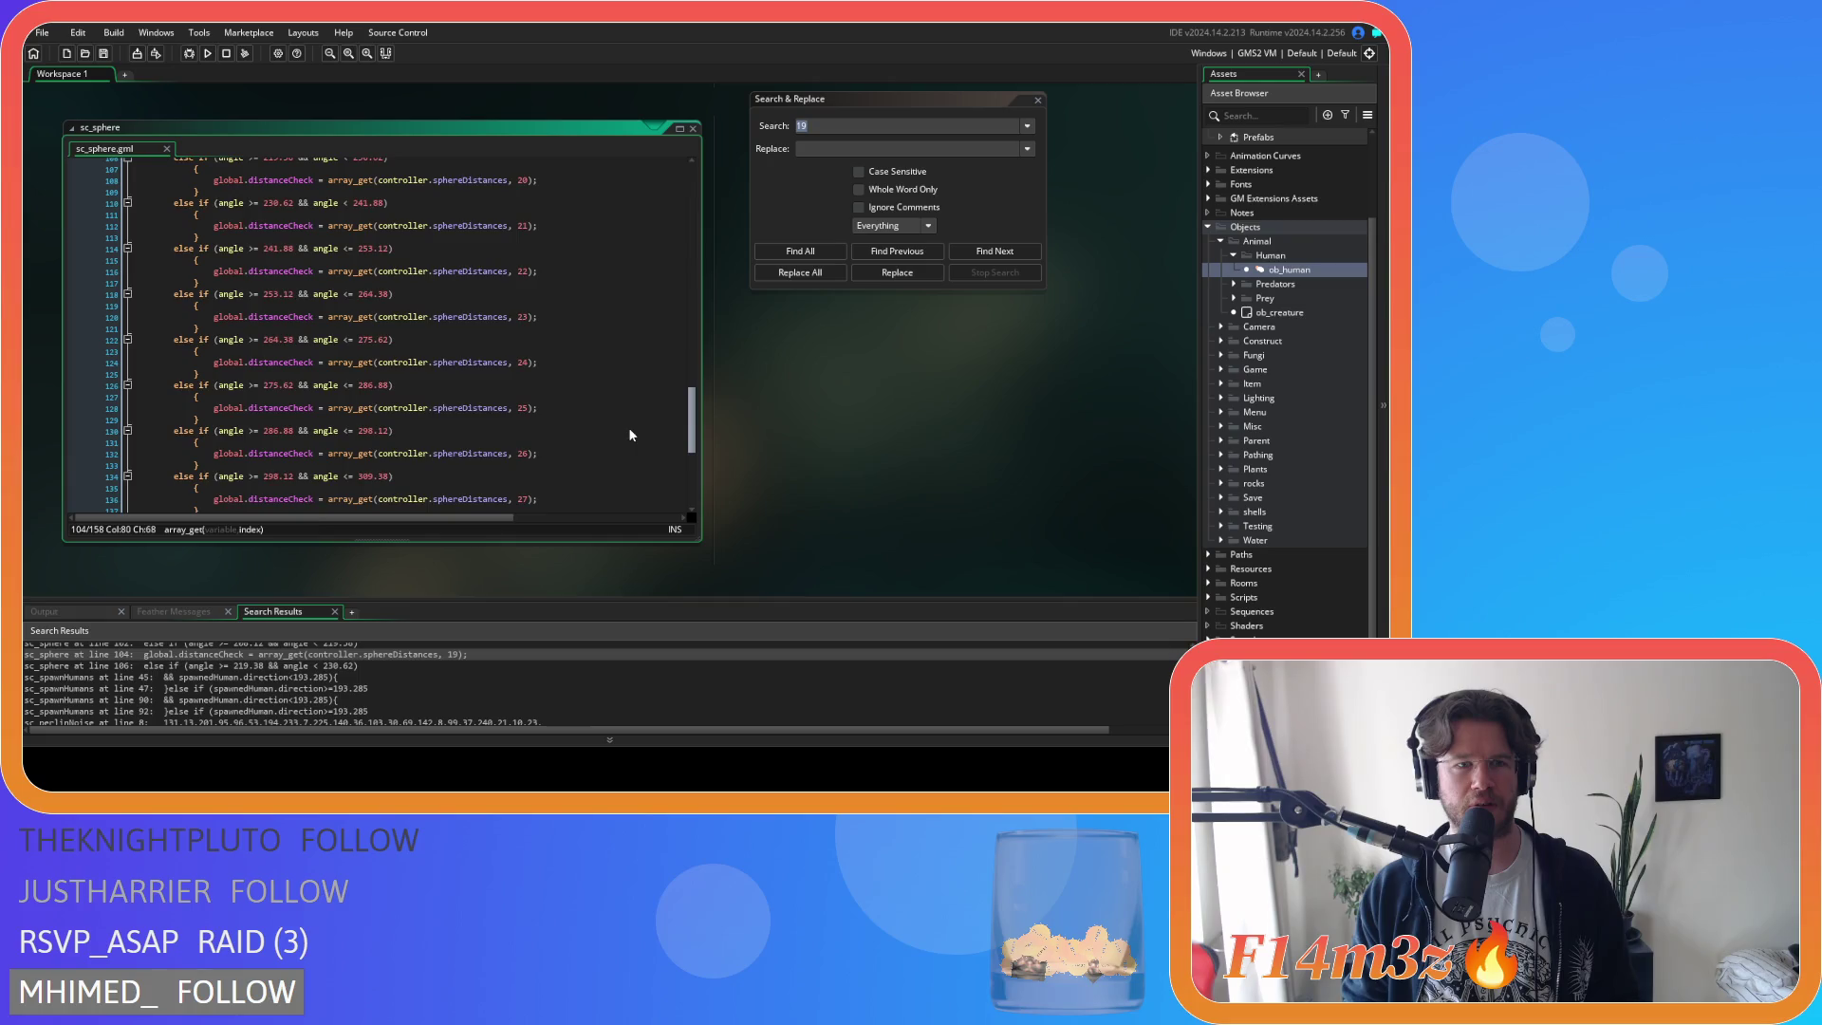
pyautogui.scroll(-16, 635, 382)
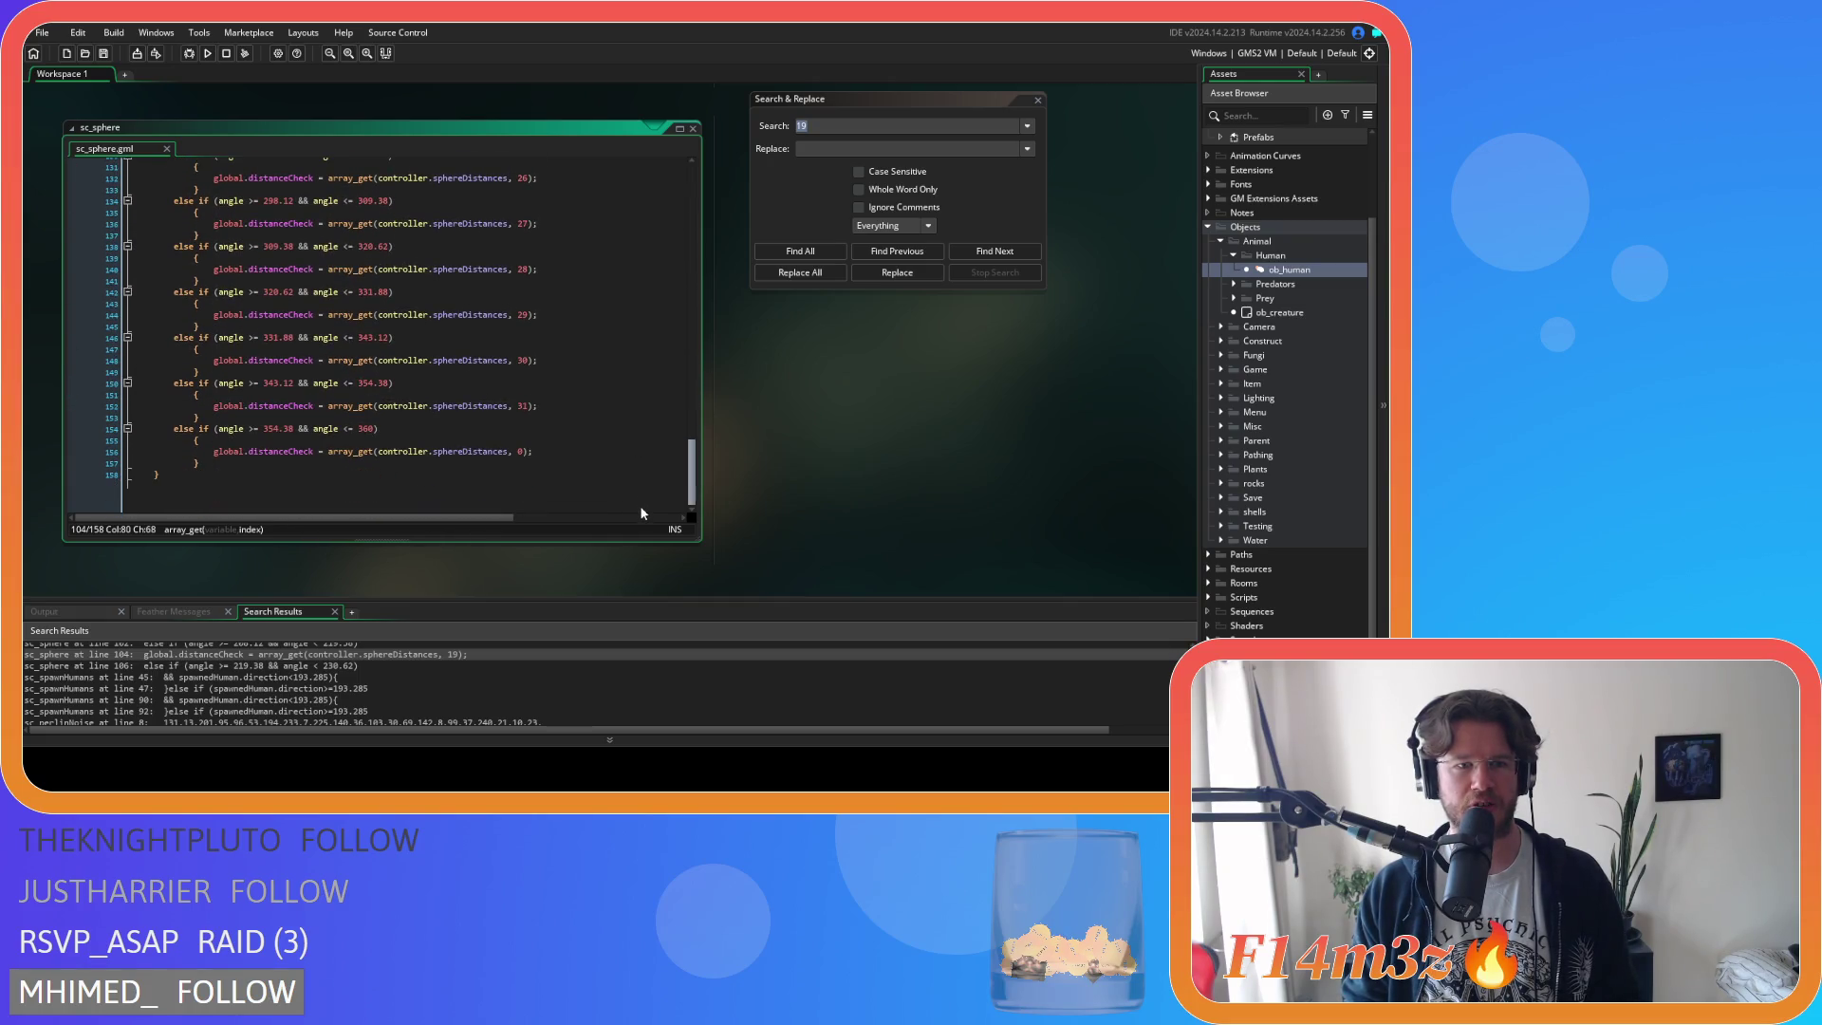
pyautogui.scroll(20, 636, 427)
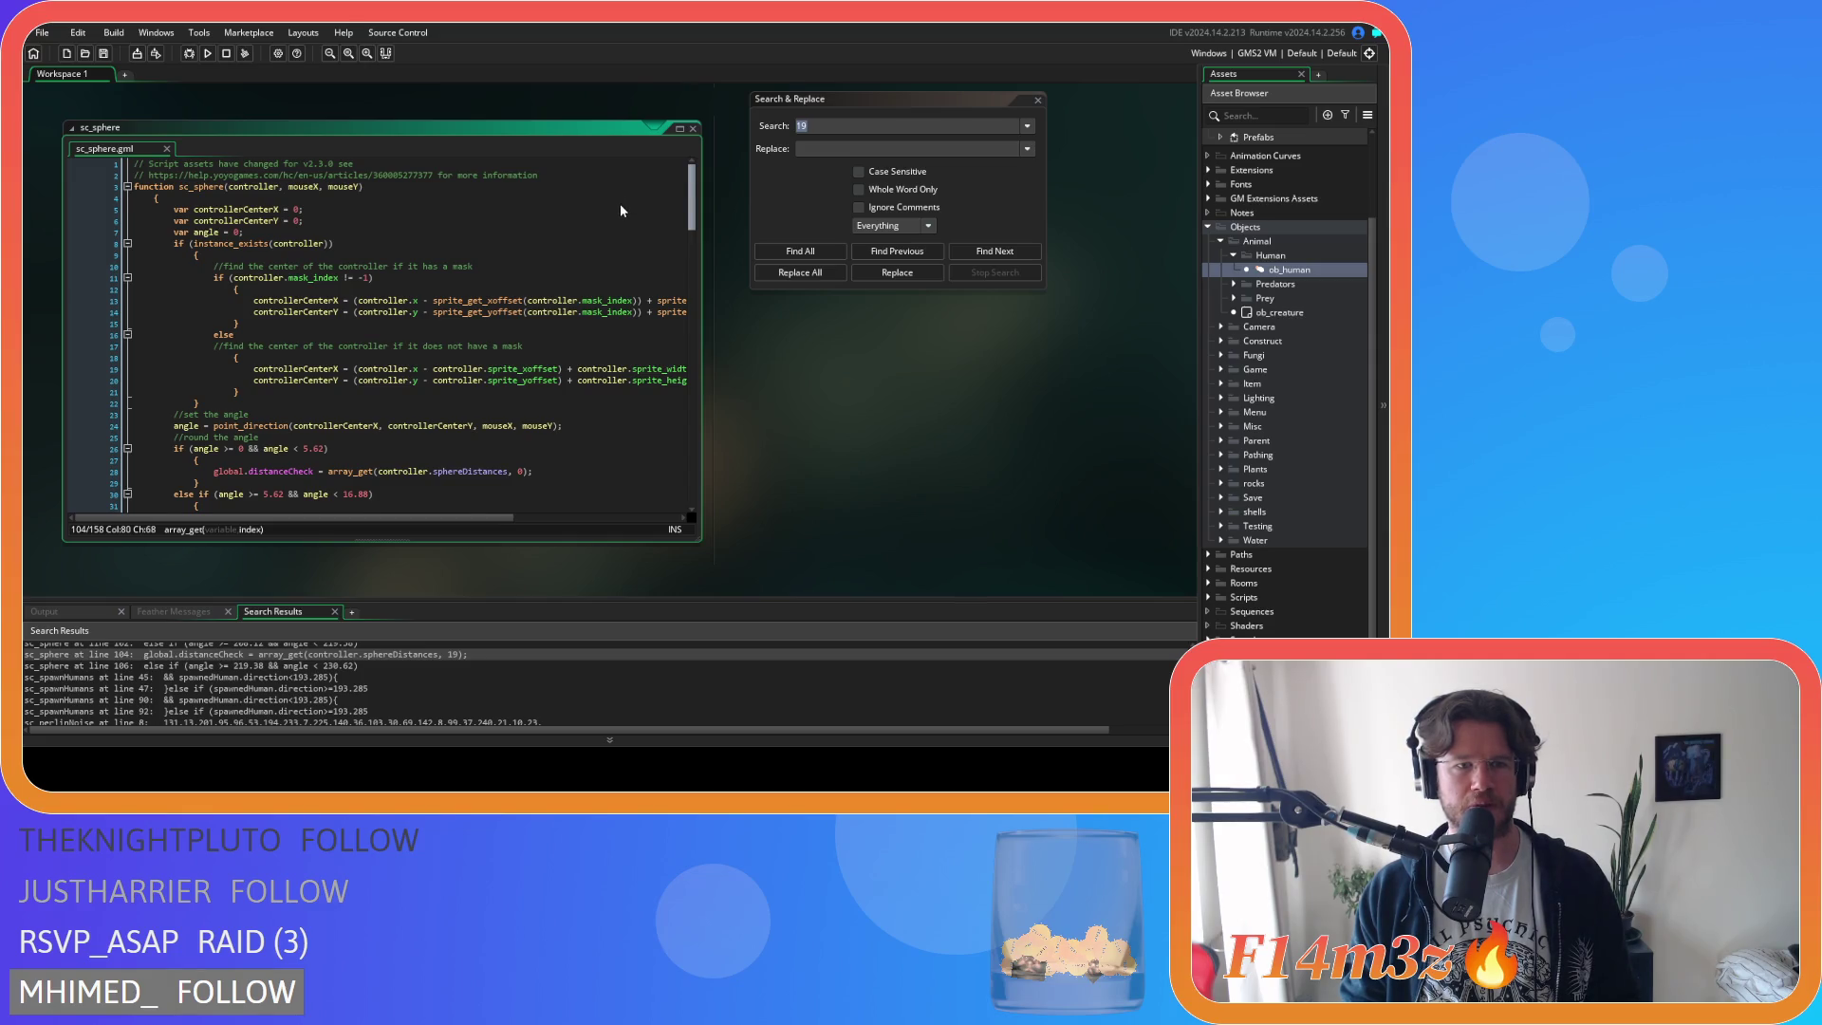
pyautogui.scroll(-5, 619, 203)
pyautogui.scroll(-1, 612, 235)
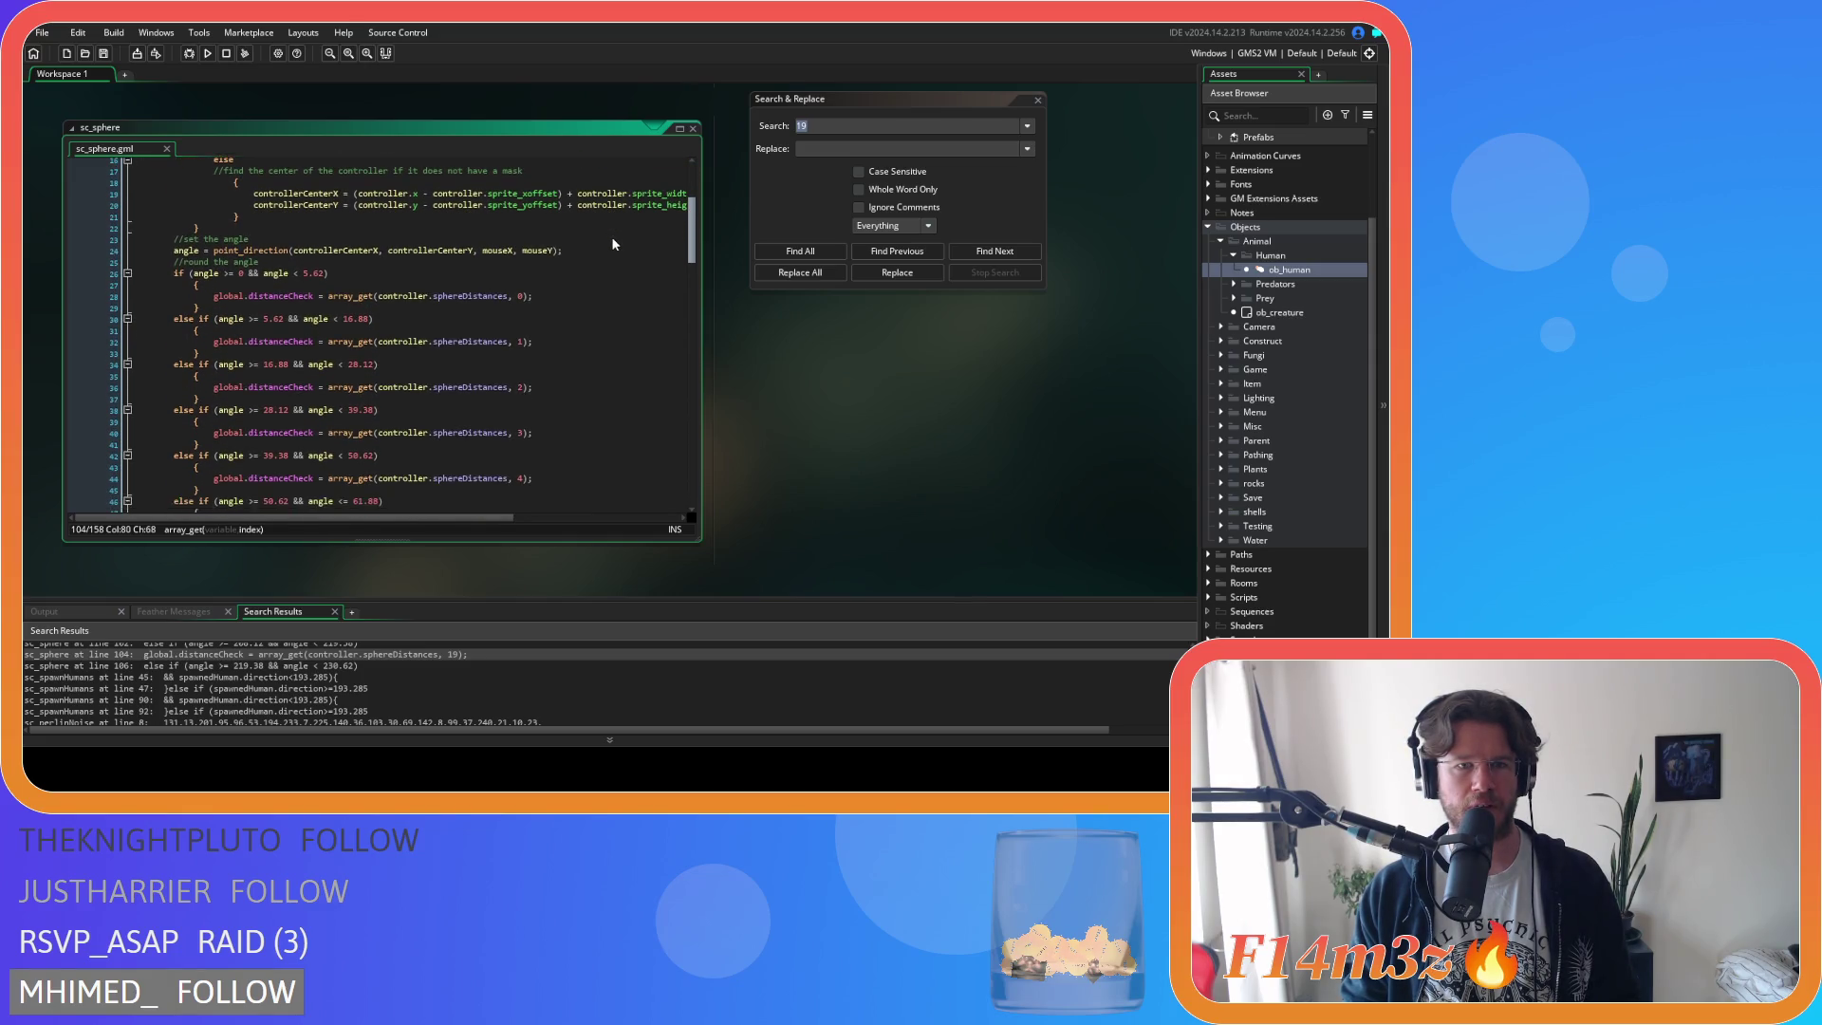
pyautogui.scroll(-5, 612, 244)
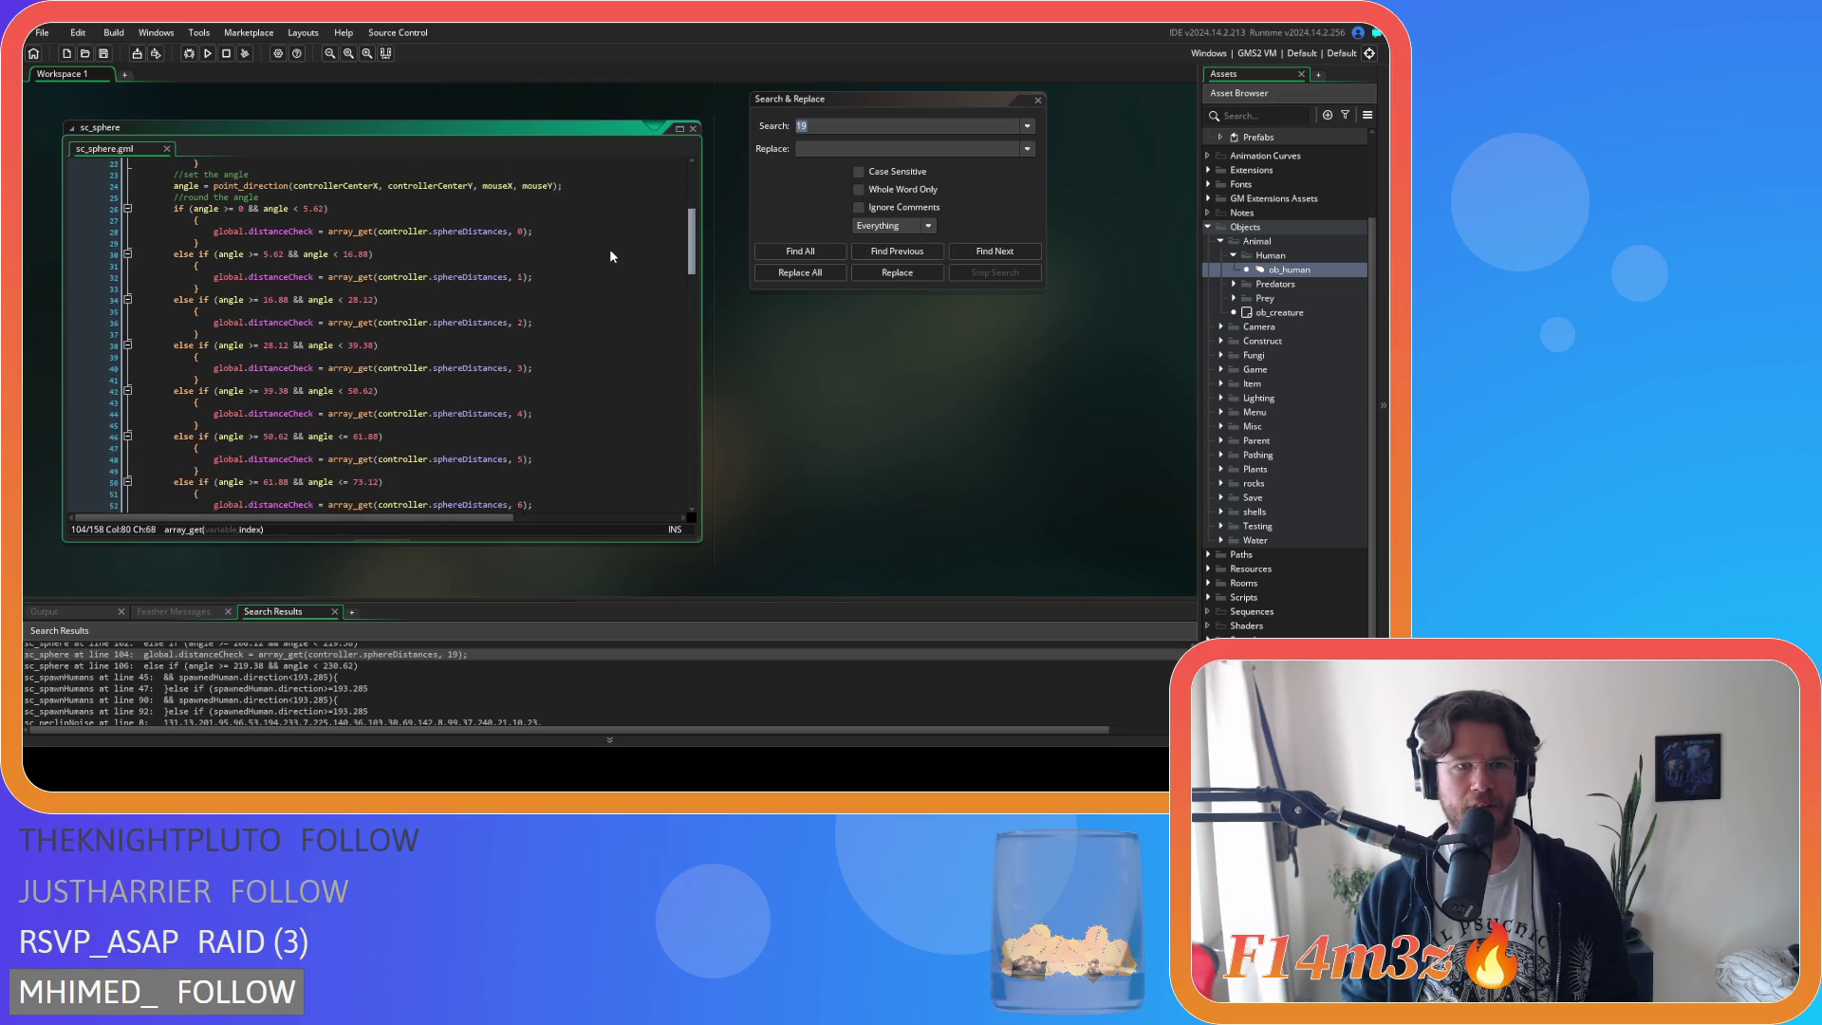
pyautogui.scroll(-1, 608, 273)
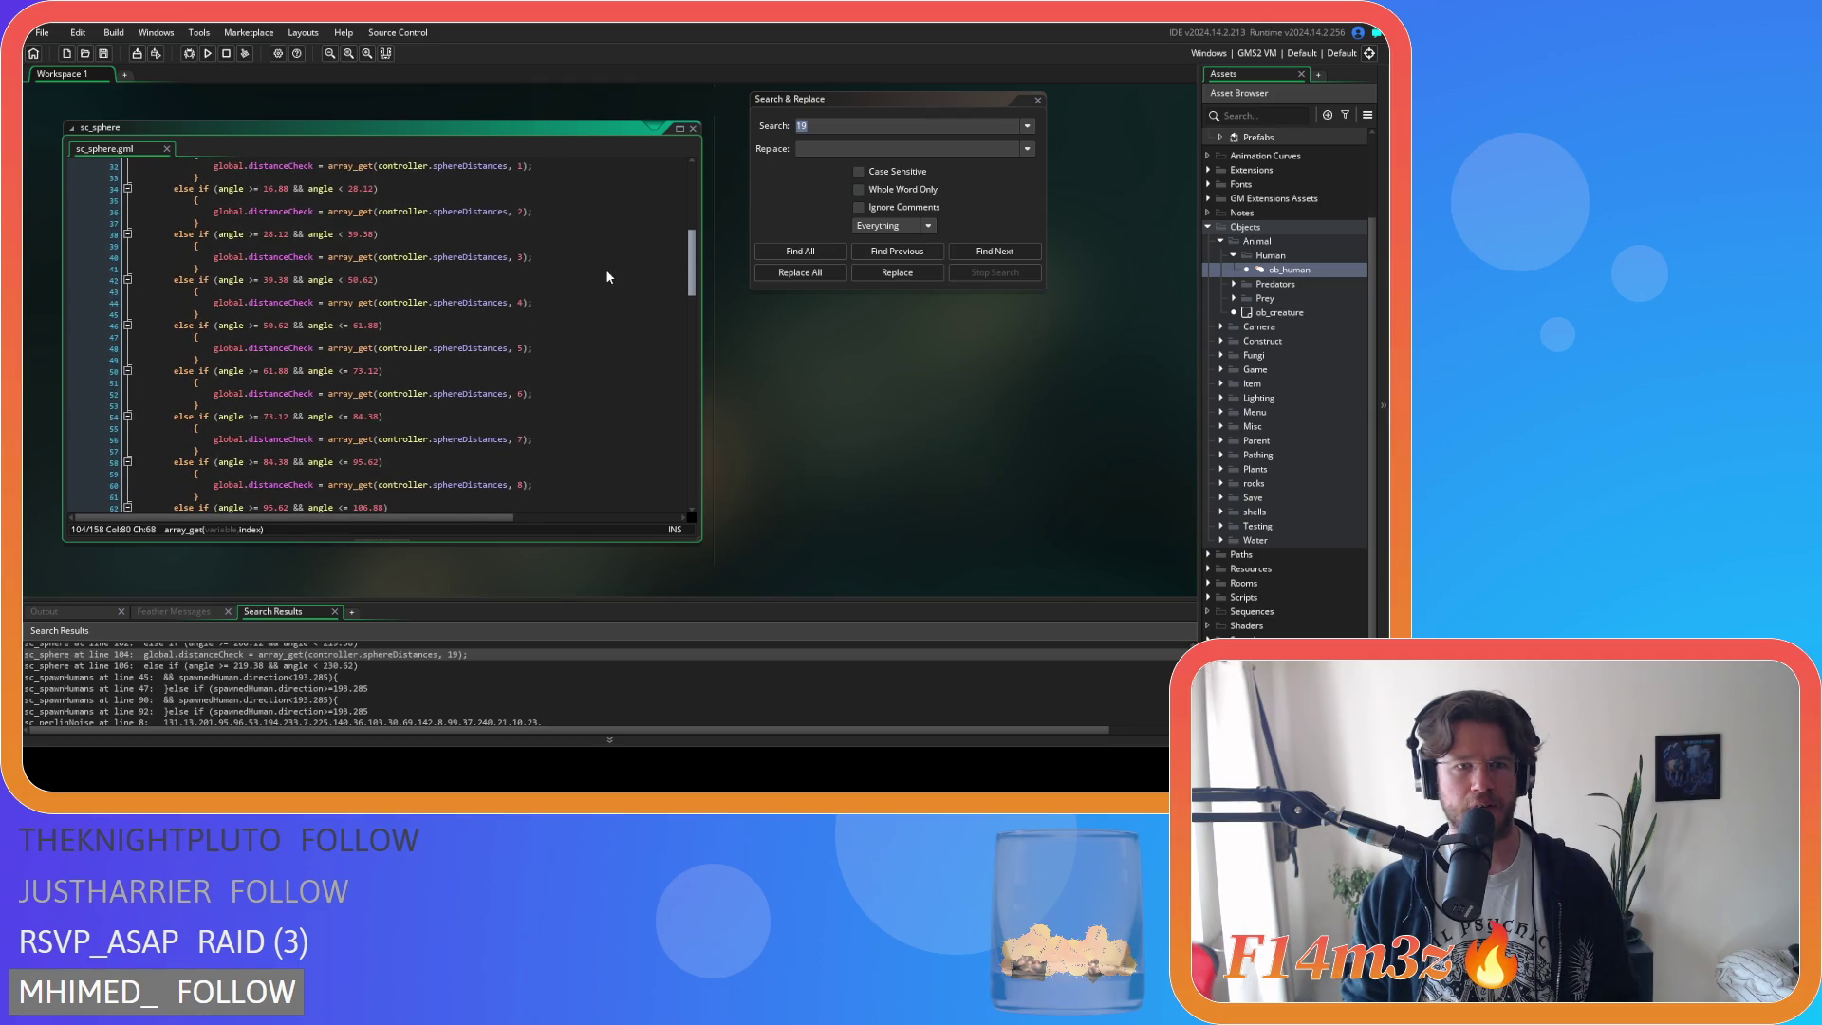
pyautogui.scroll(-15, 607, 277)
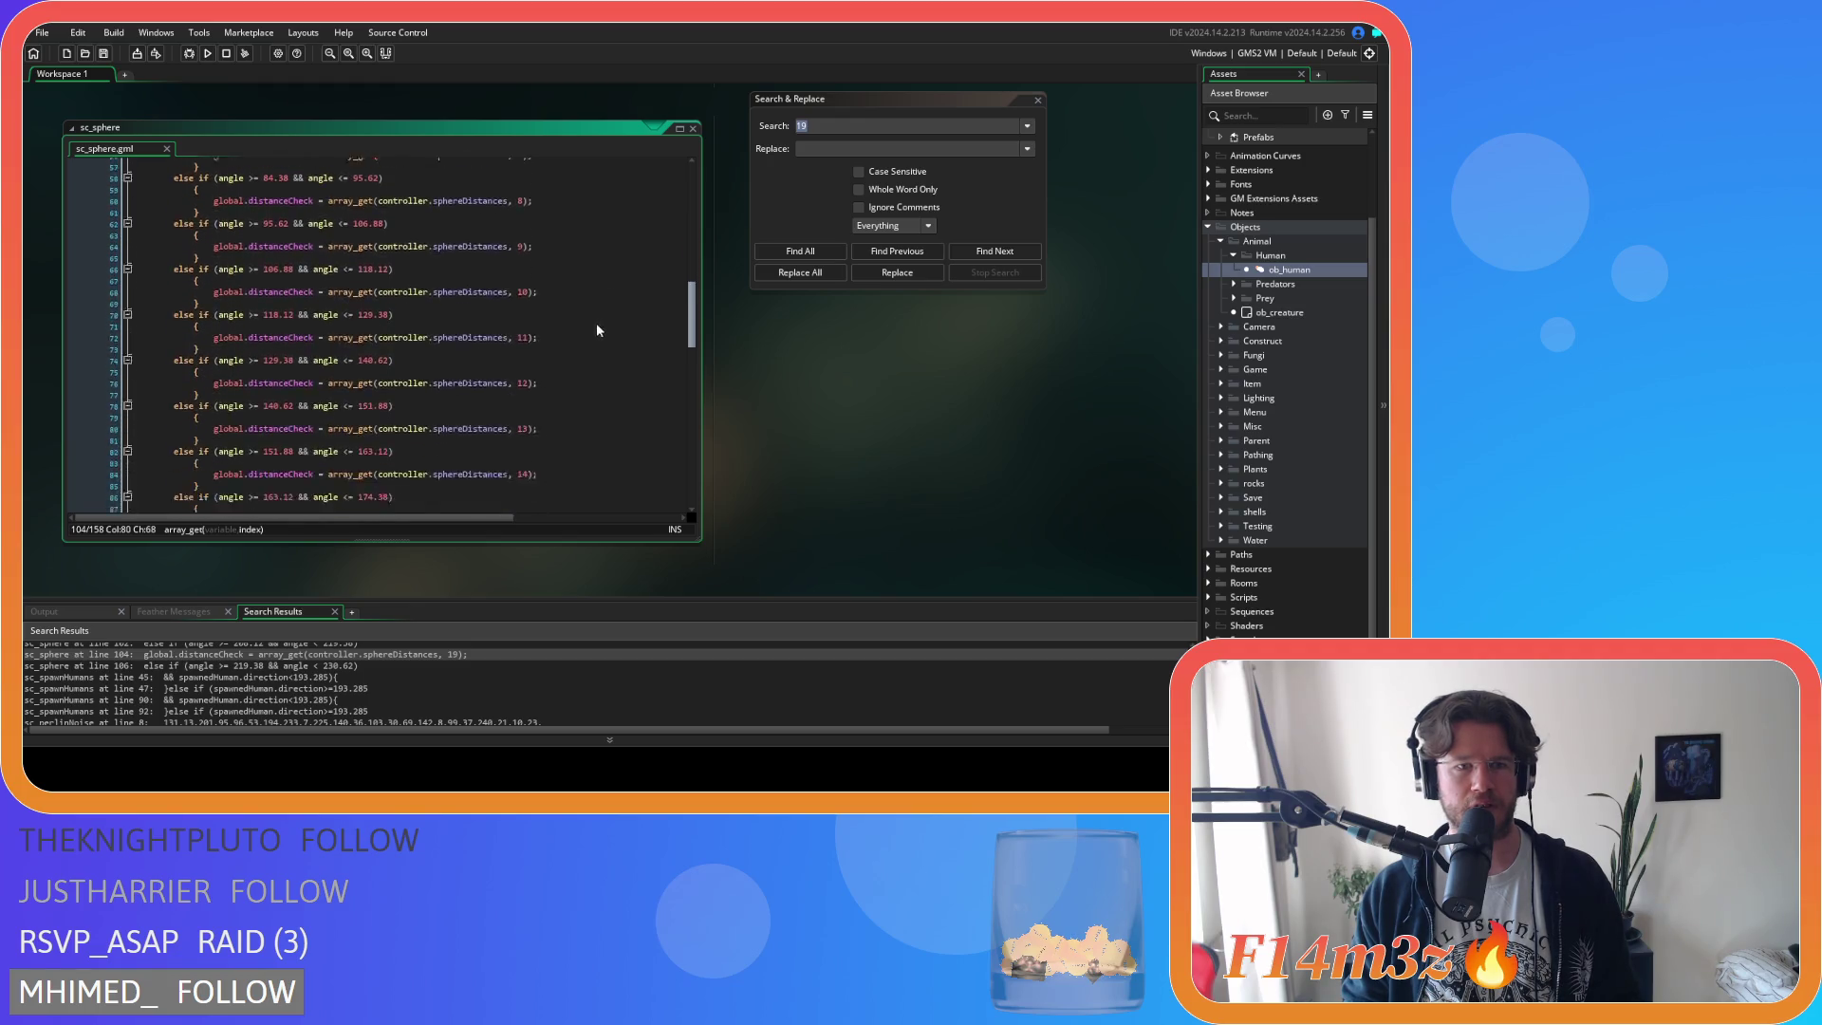
pyautogui.scroll(-15, 594, 380)
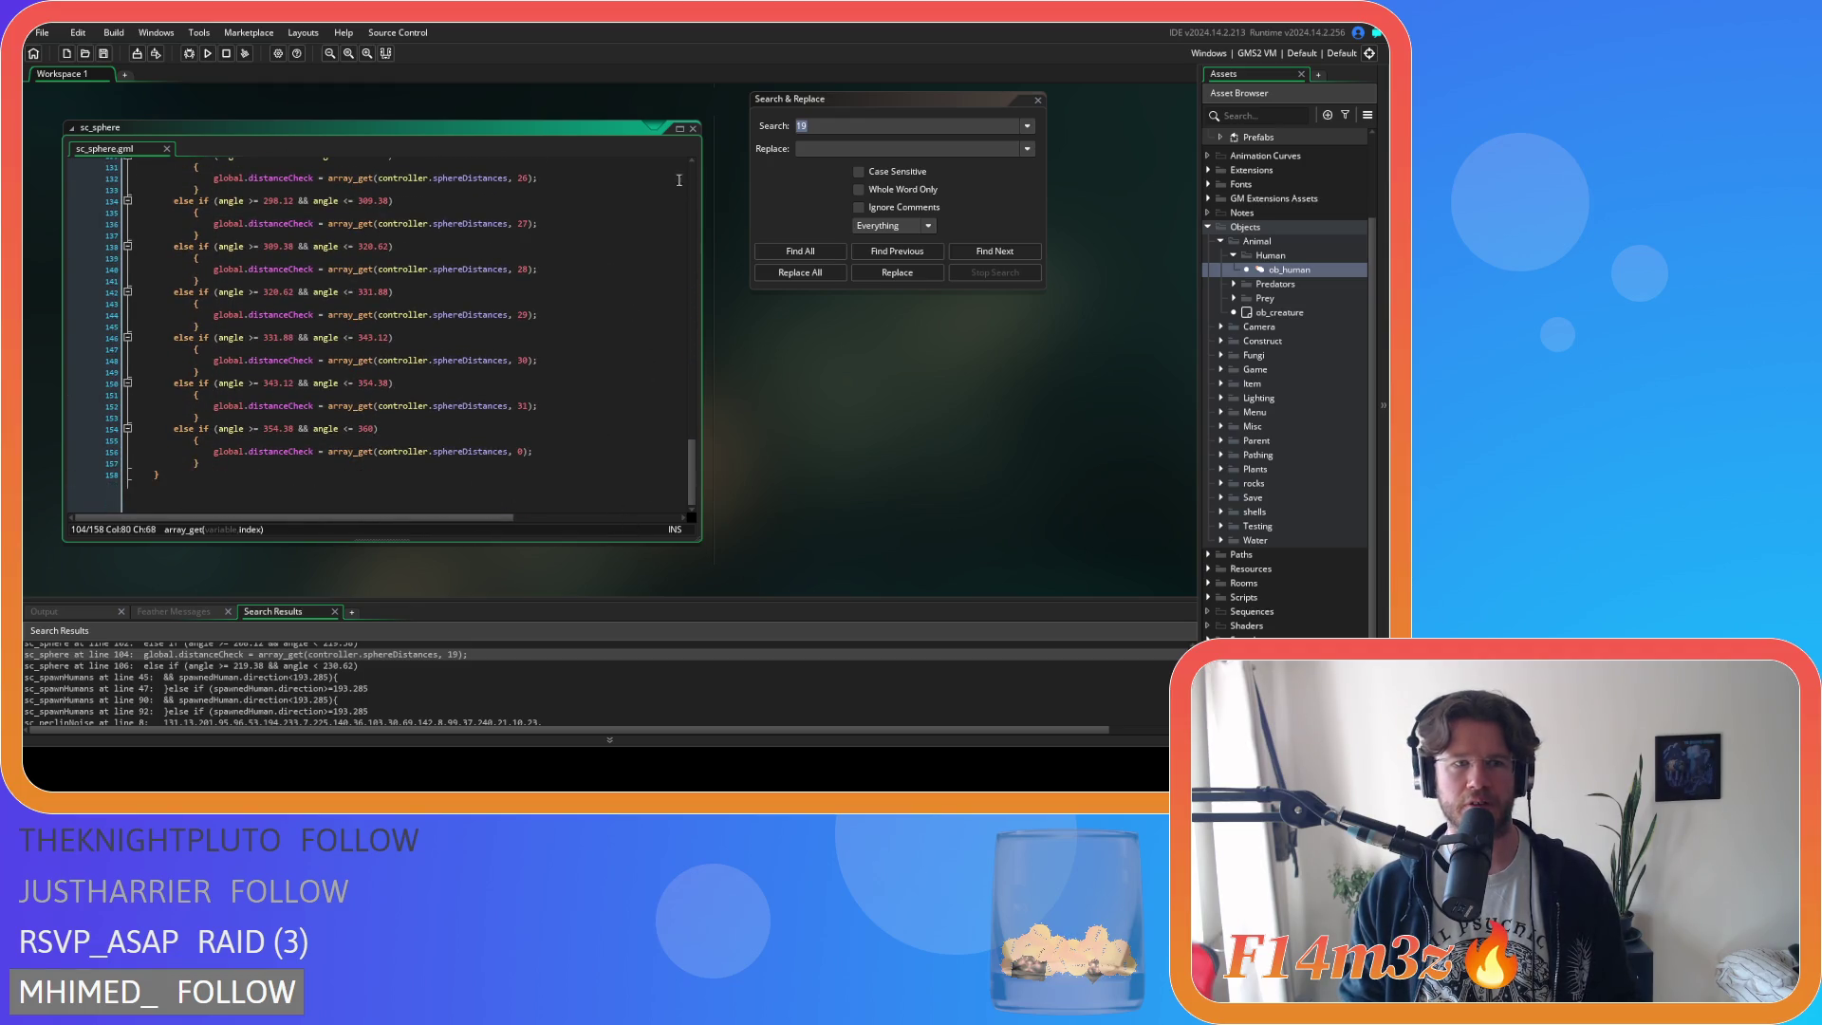
pyautogui.click(692, 128)
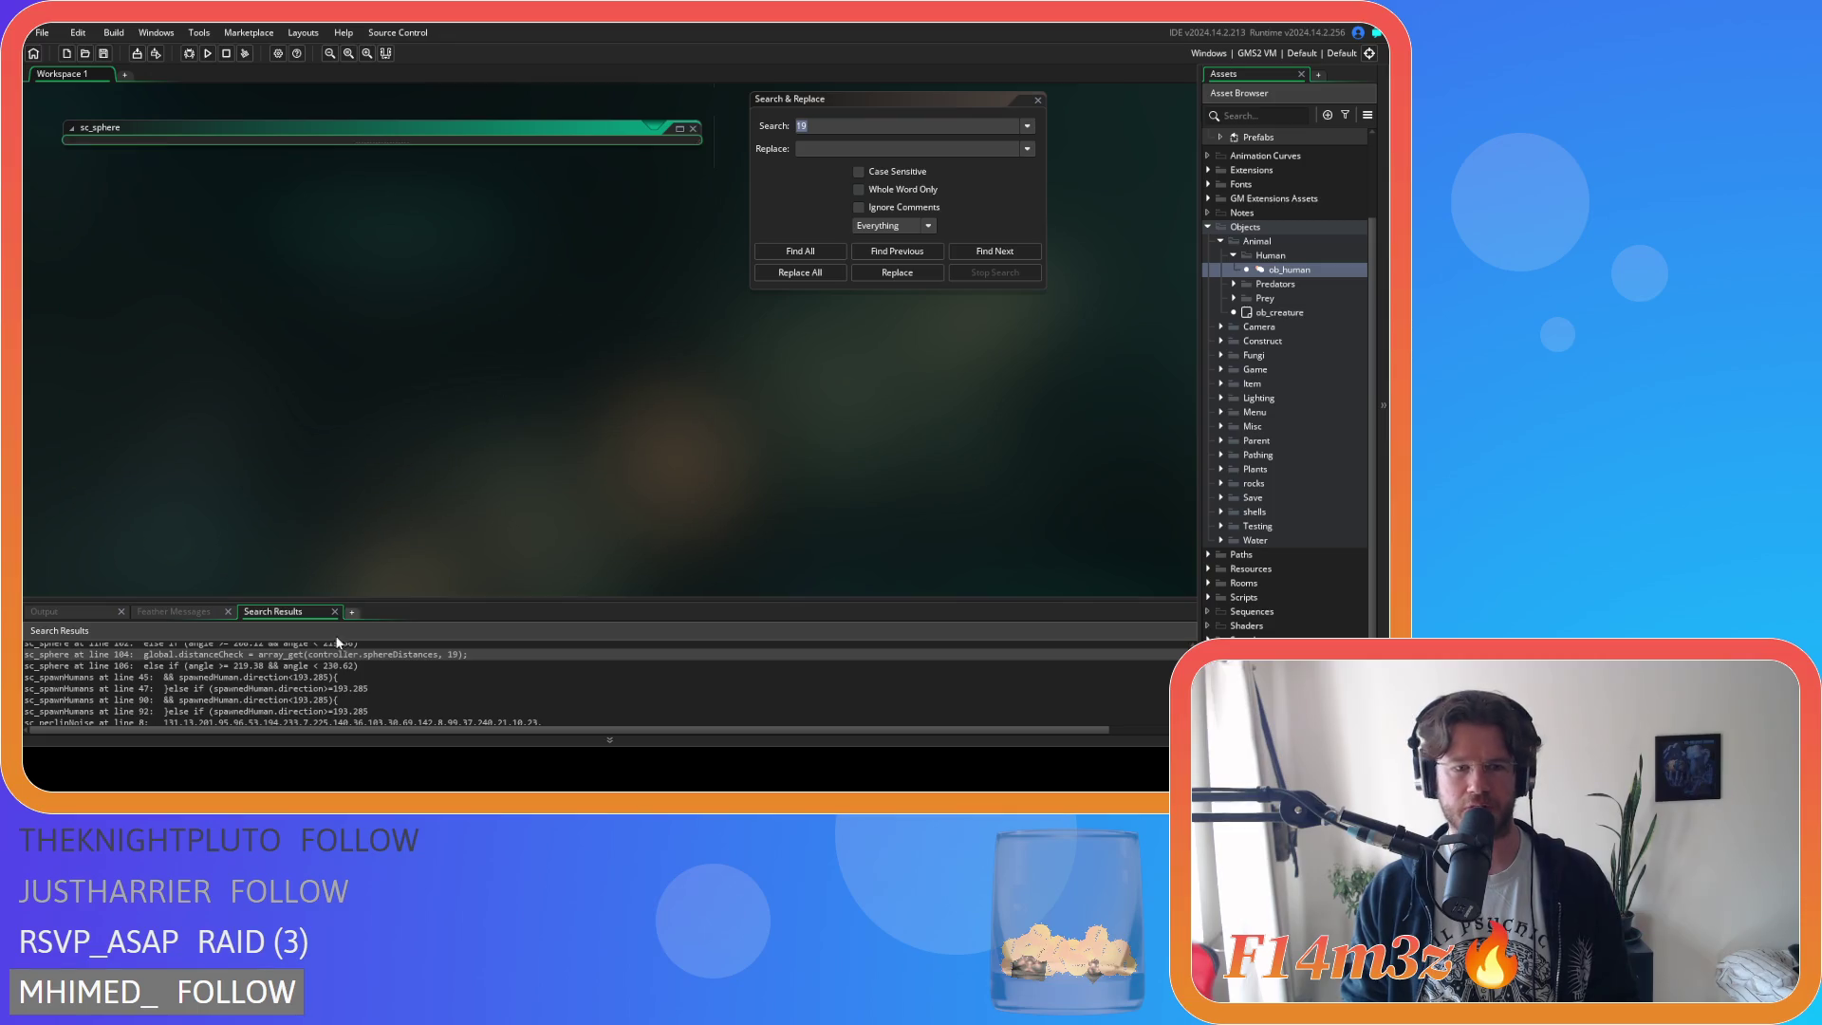
# Rerun the project search for 19 with Whole Word Only enabled.
pyautogui.click(380, 677)
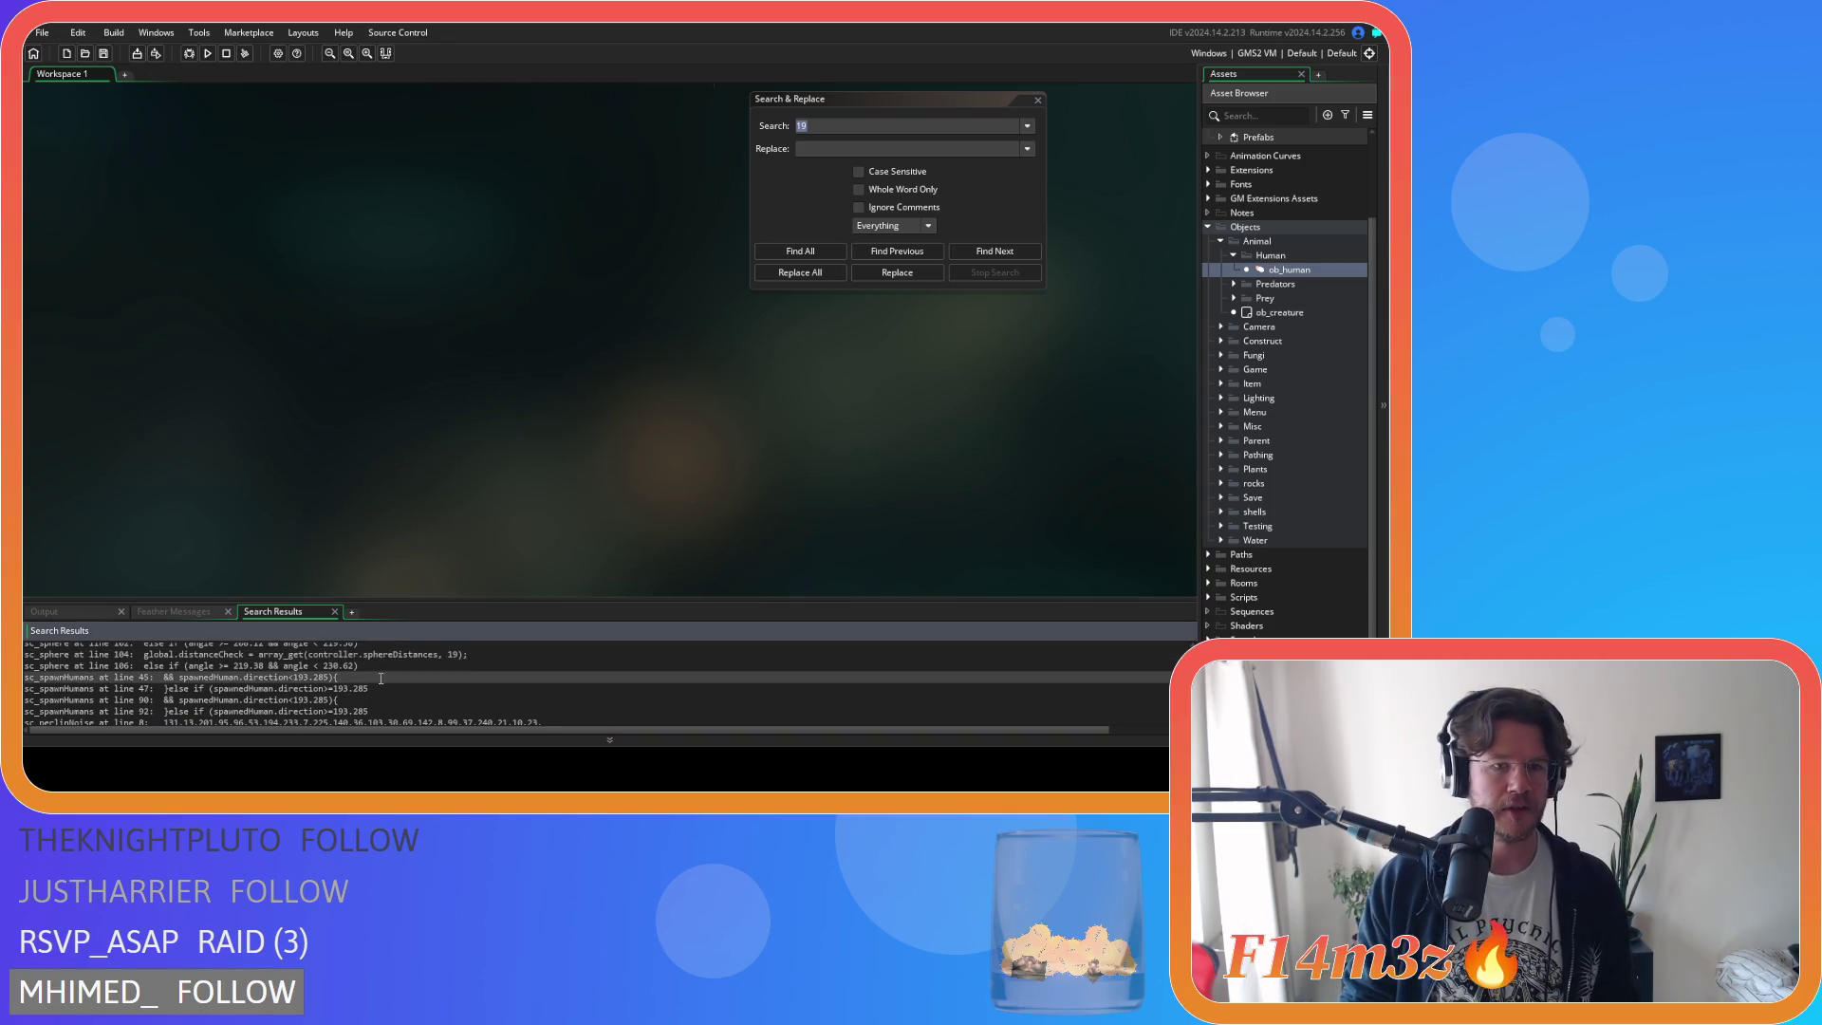
pyautogui.scroll(-1, 381, 677)
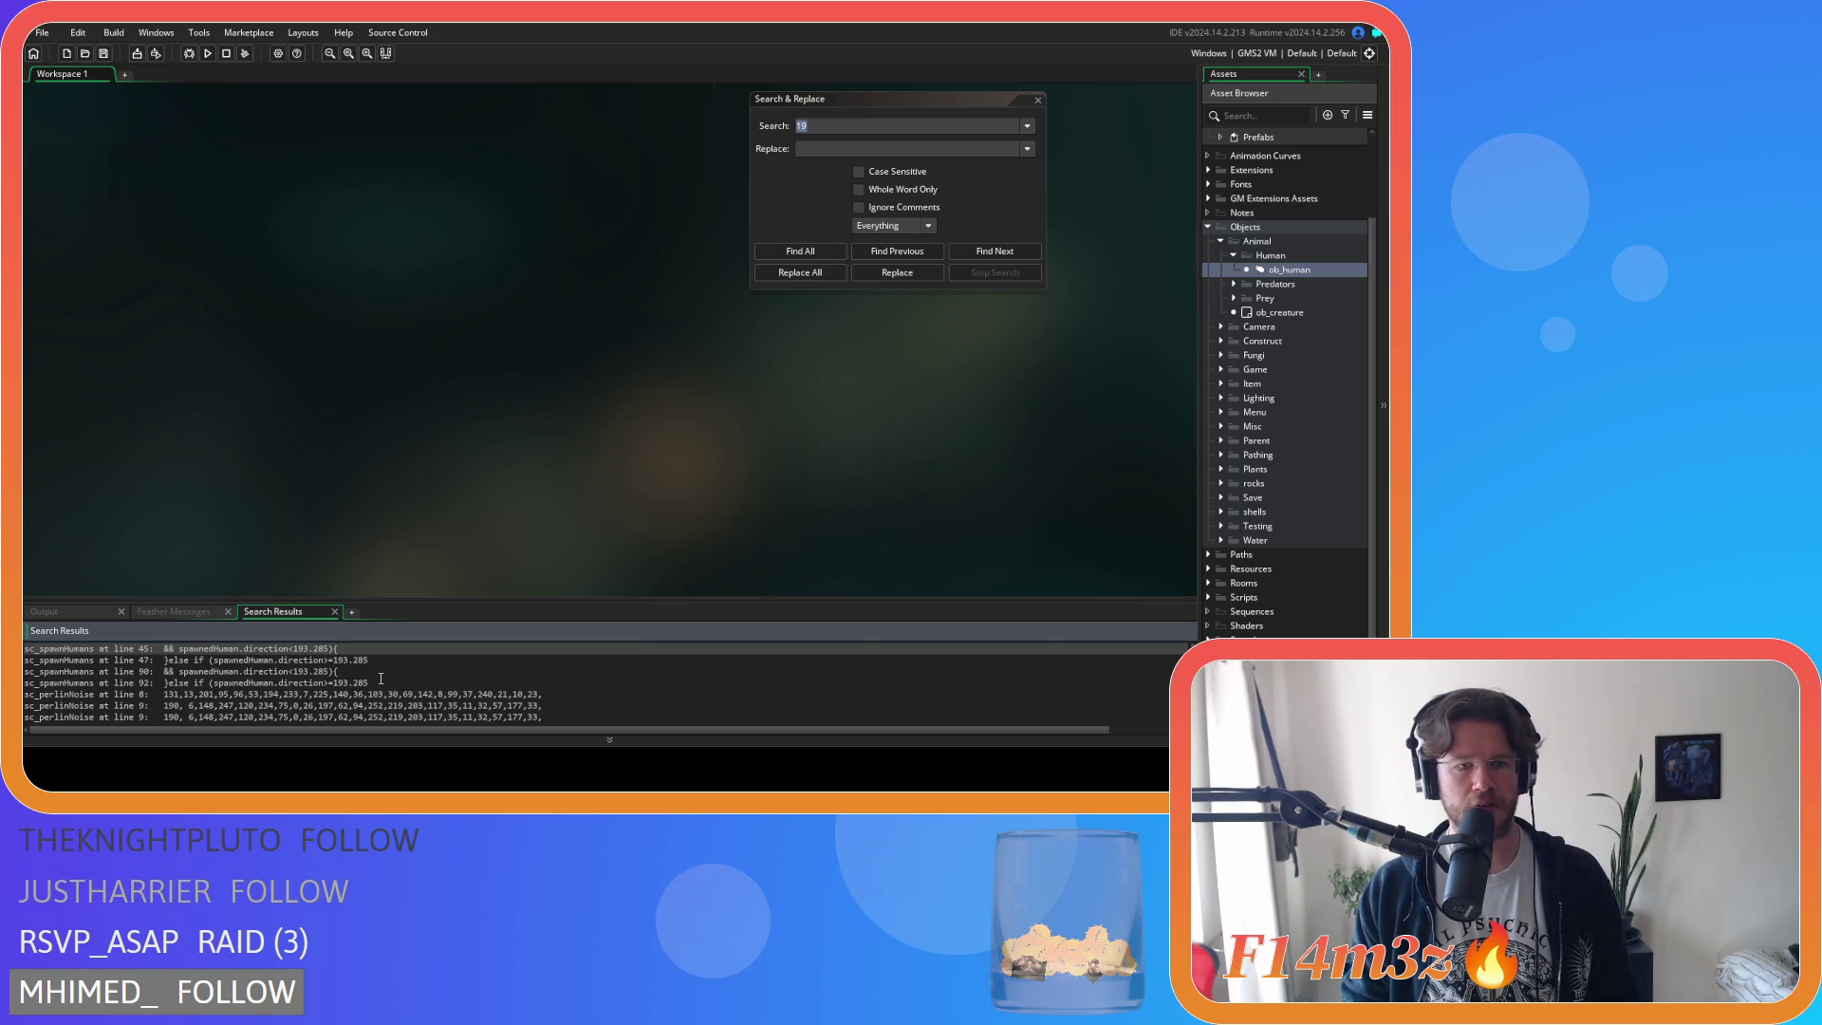
pyautogui.click(858, 189)
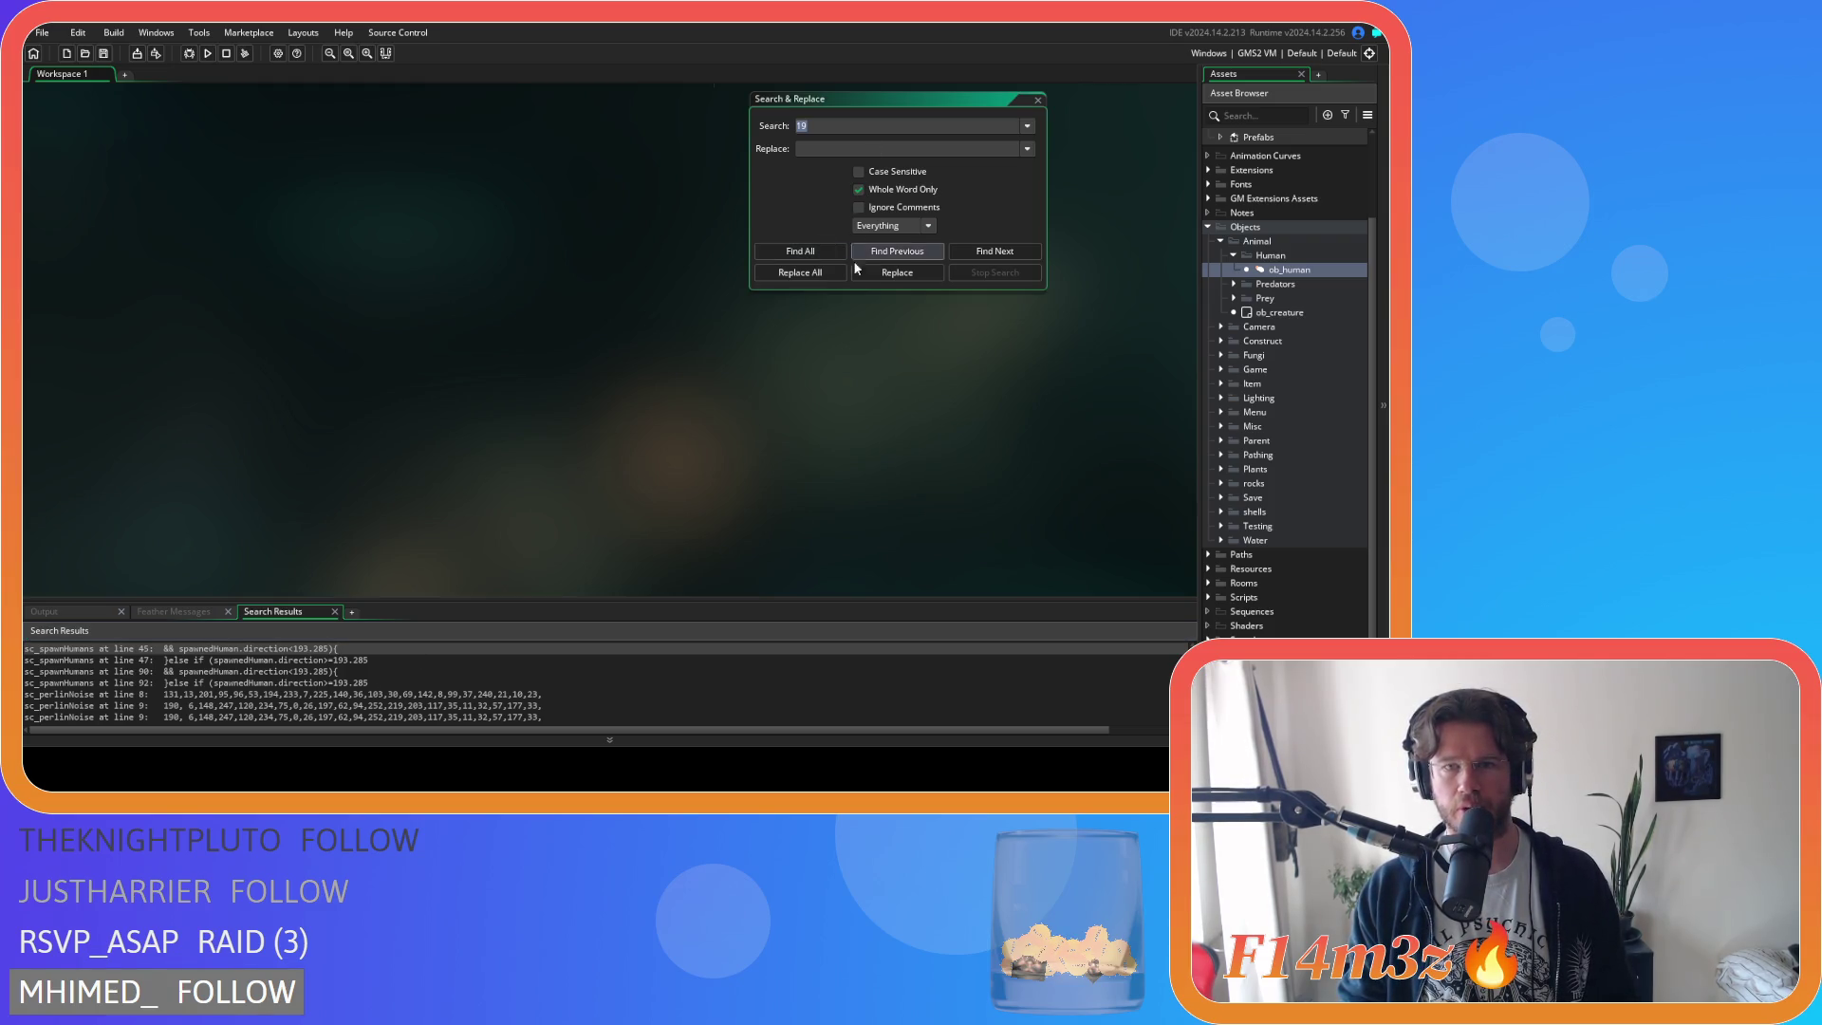
pyautogui.click(801, 252)
# Browse the whole-word results and open sc_miracleFur at its line 69 sup==19 check.
pyautogui.scroll(-2, 400, 694)
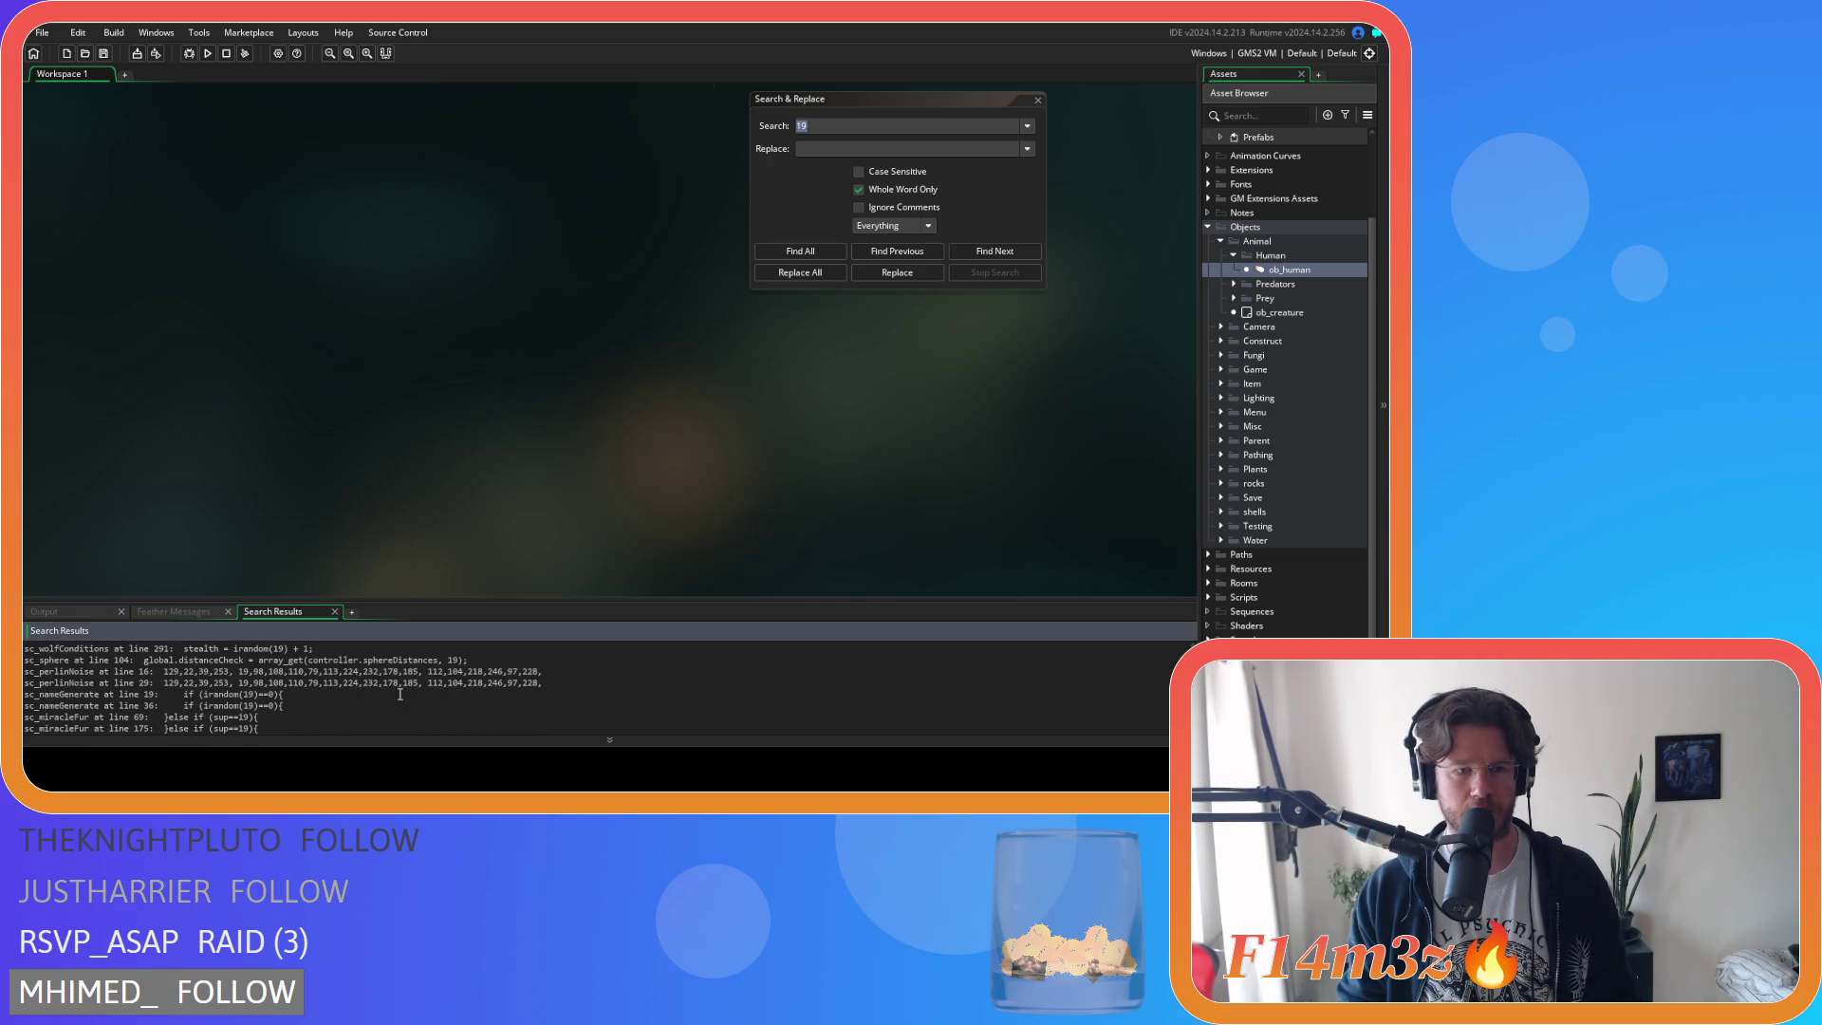
pyautogui.click(252, 694)
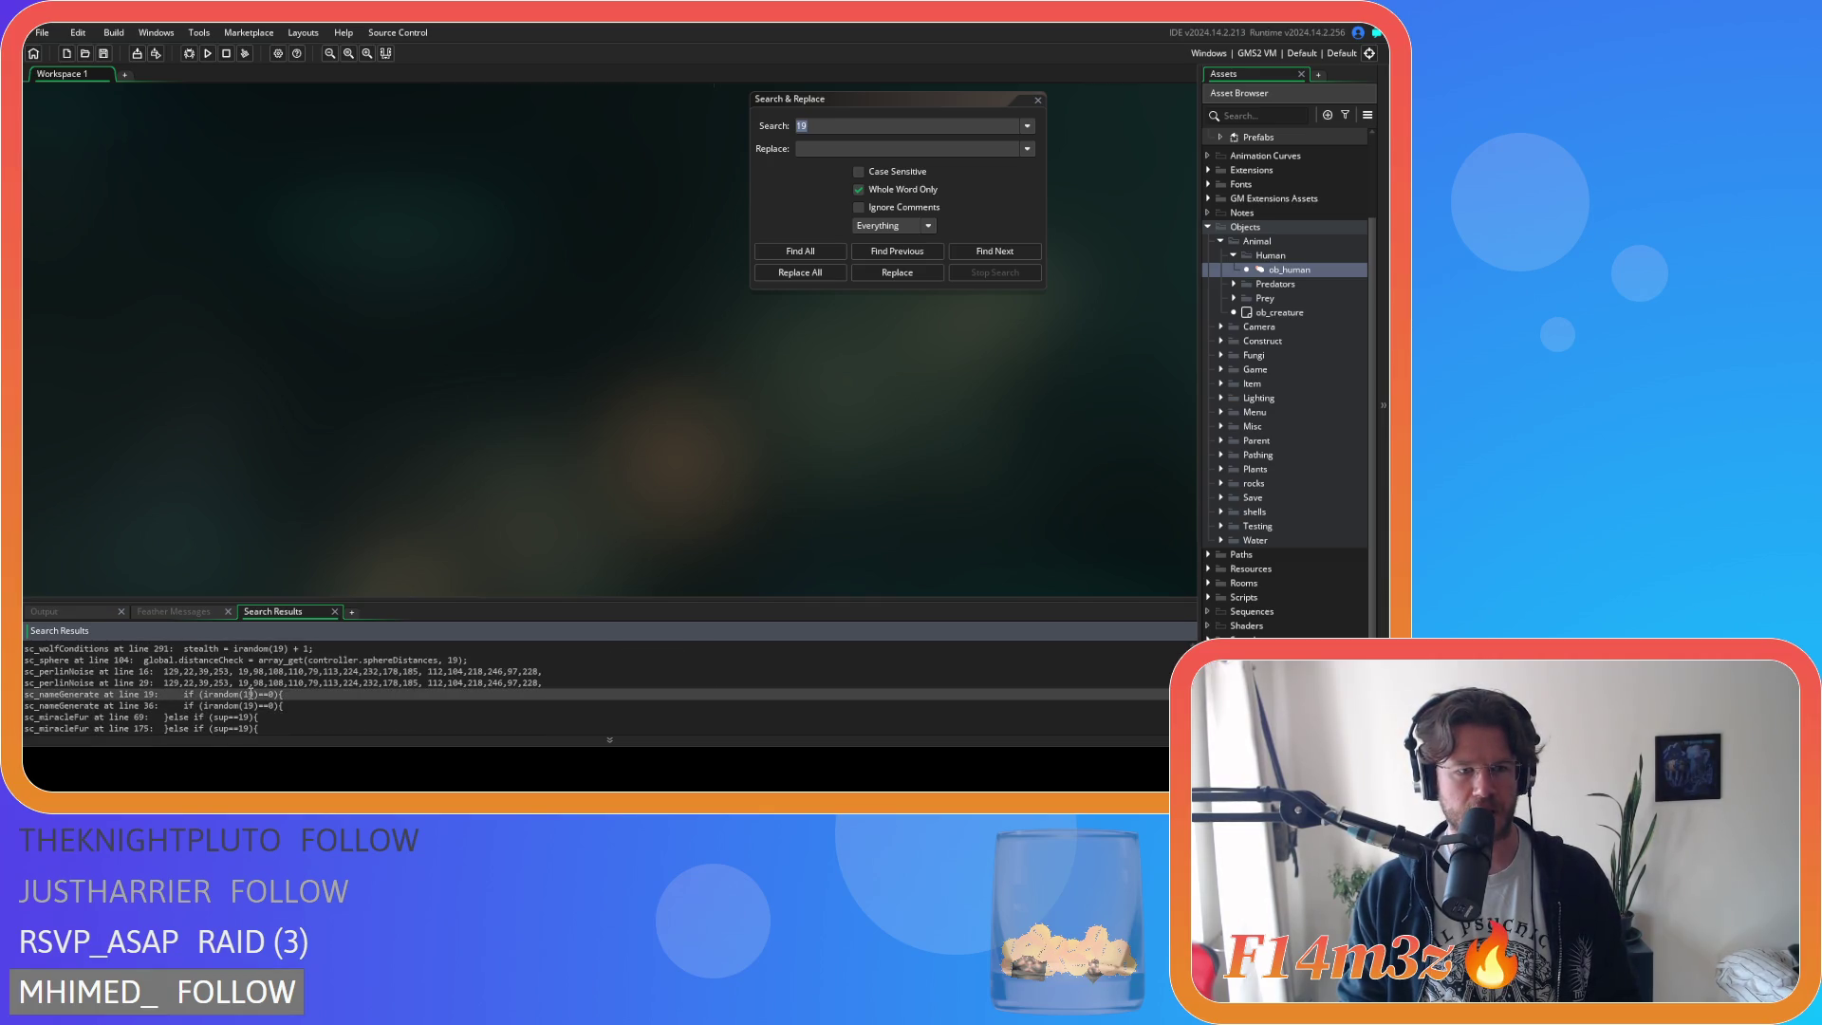
pyautogui.scroll(-2, 299, 697)
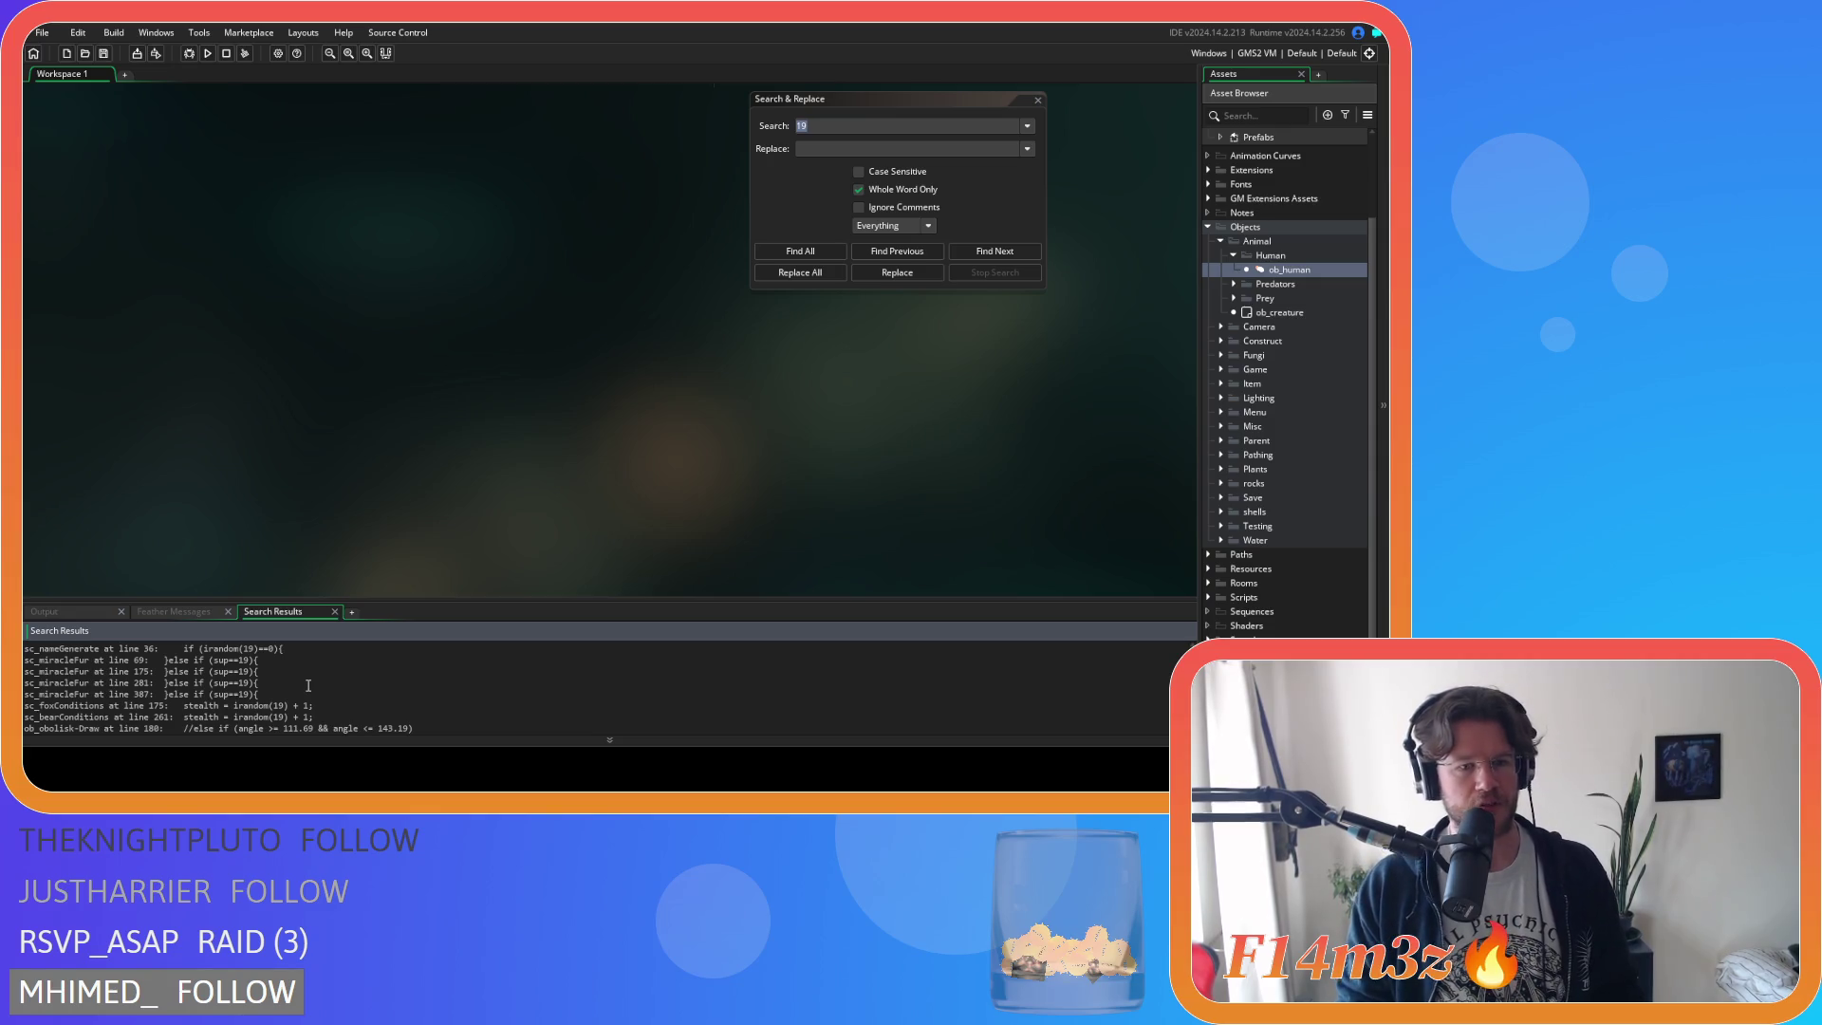
pyautogui.scroll(1, 308, 685)
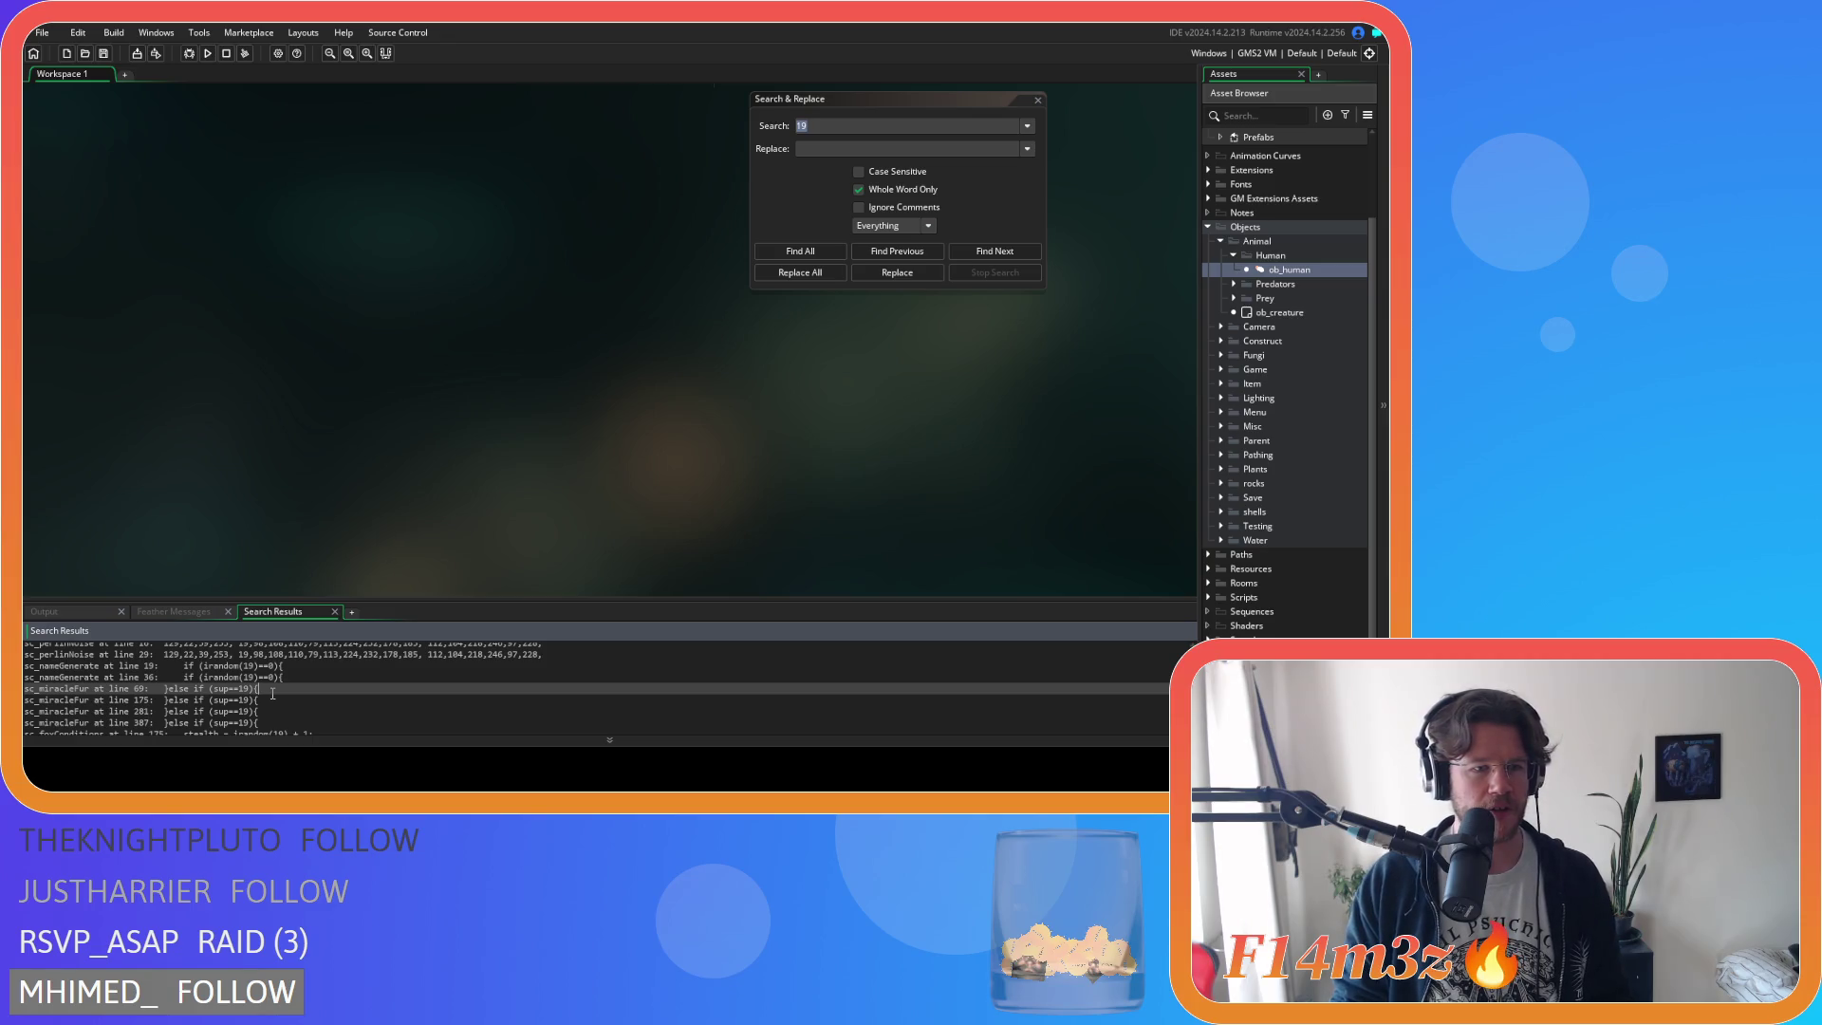
pyautogui.scroll(-1, 272, 694)
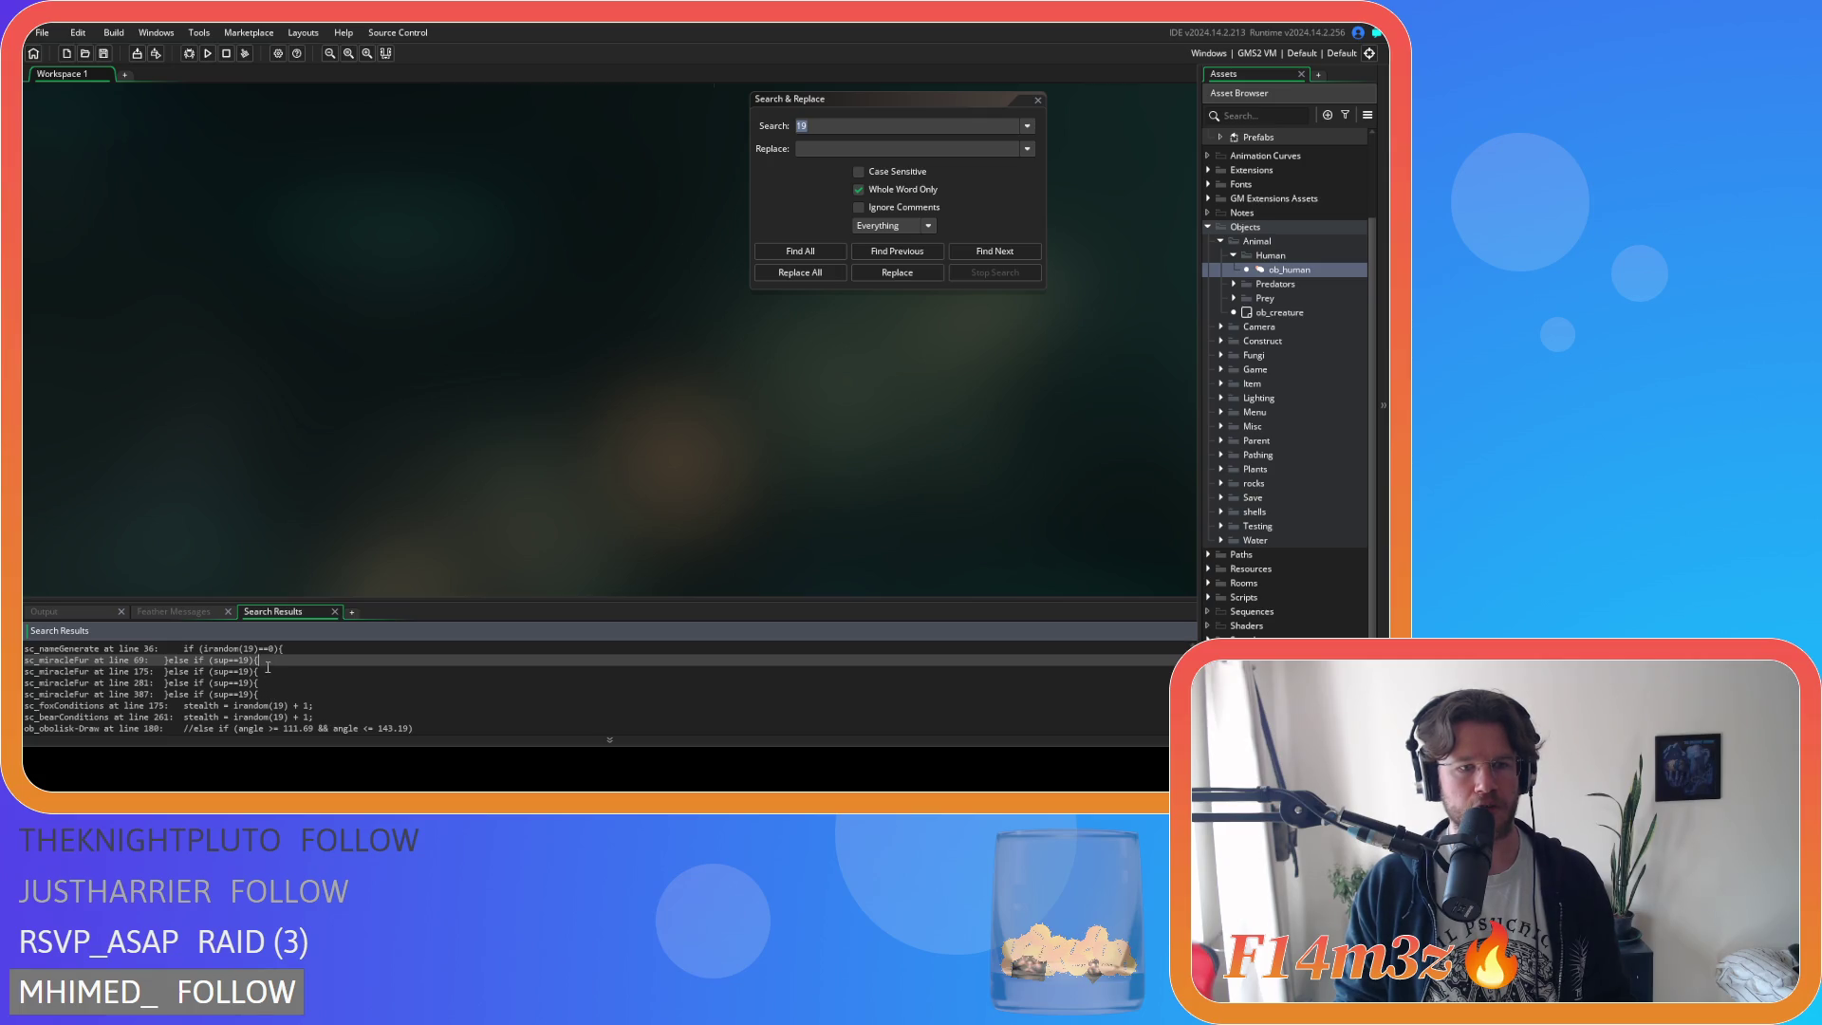
pyautogui.doubleClick(267, 664)
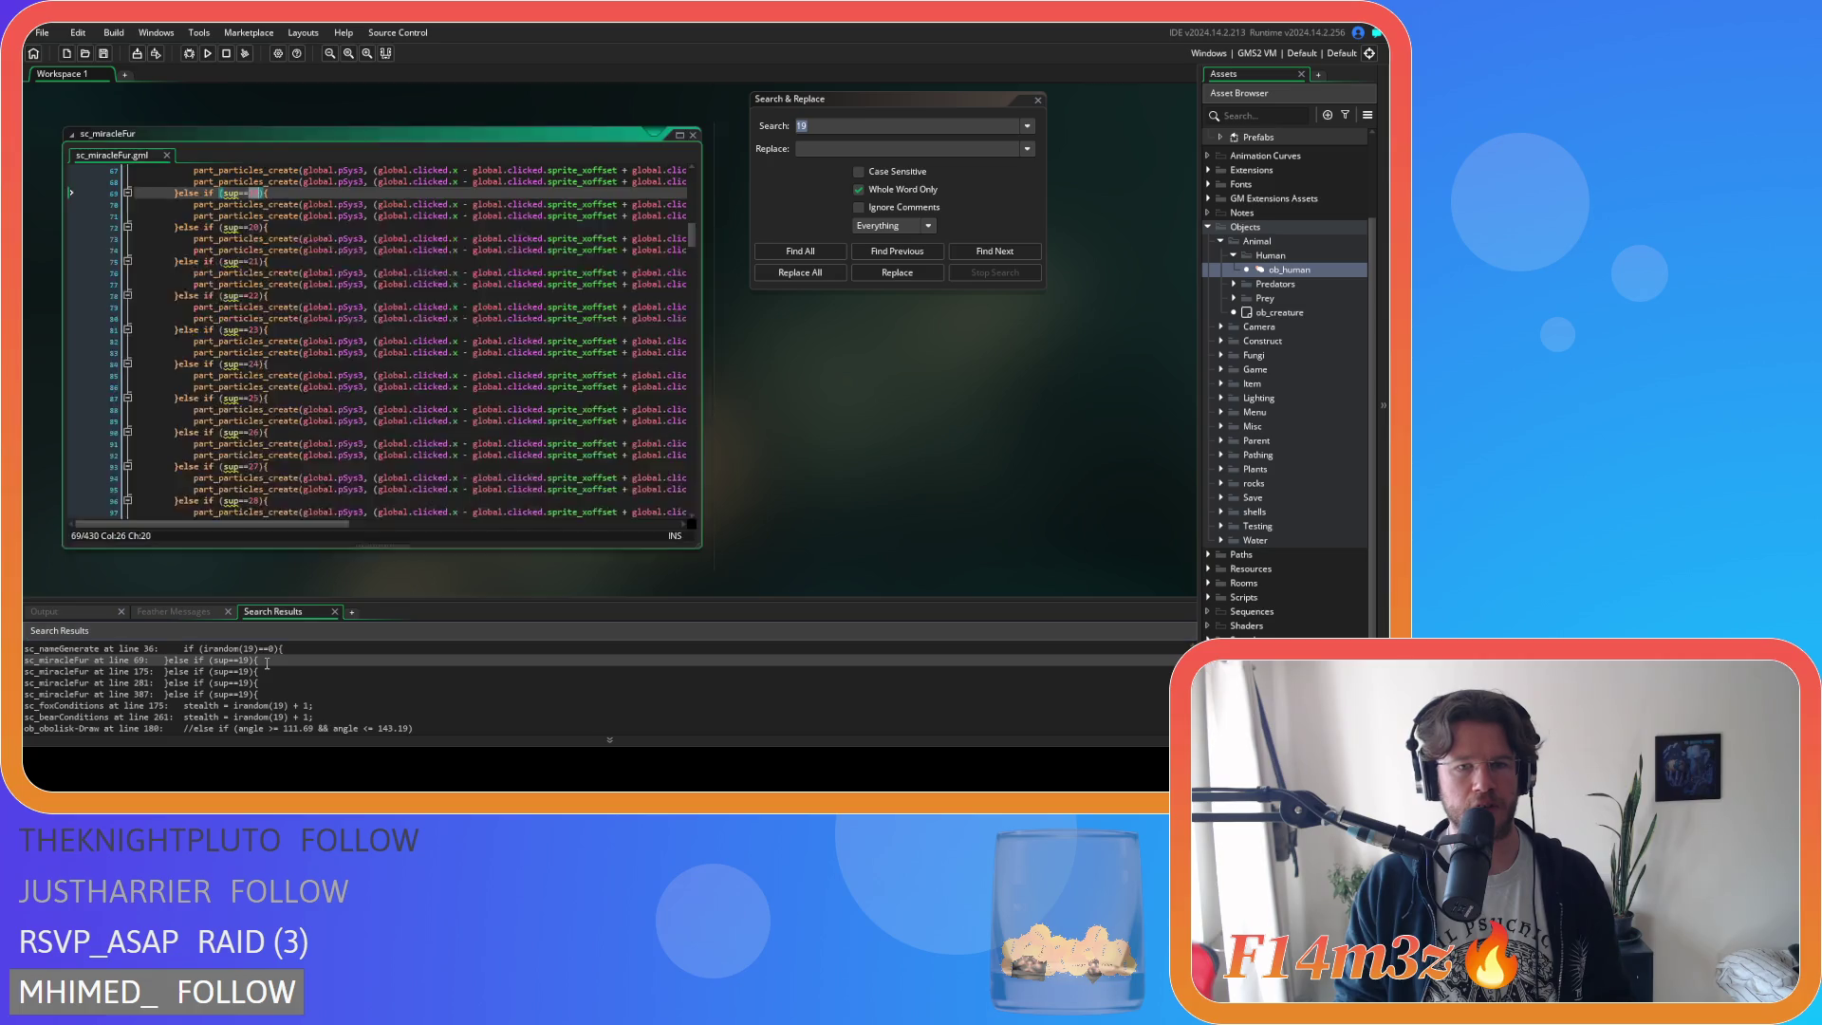
# Close the sc_miracleFur script and select the sc_foxConditions line 175 match.
pyautogui.scroll(18, 418, 454)
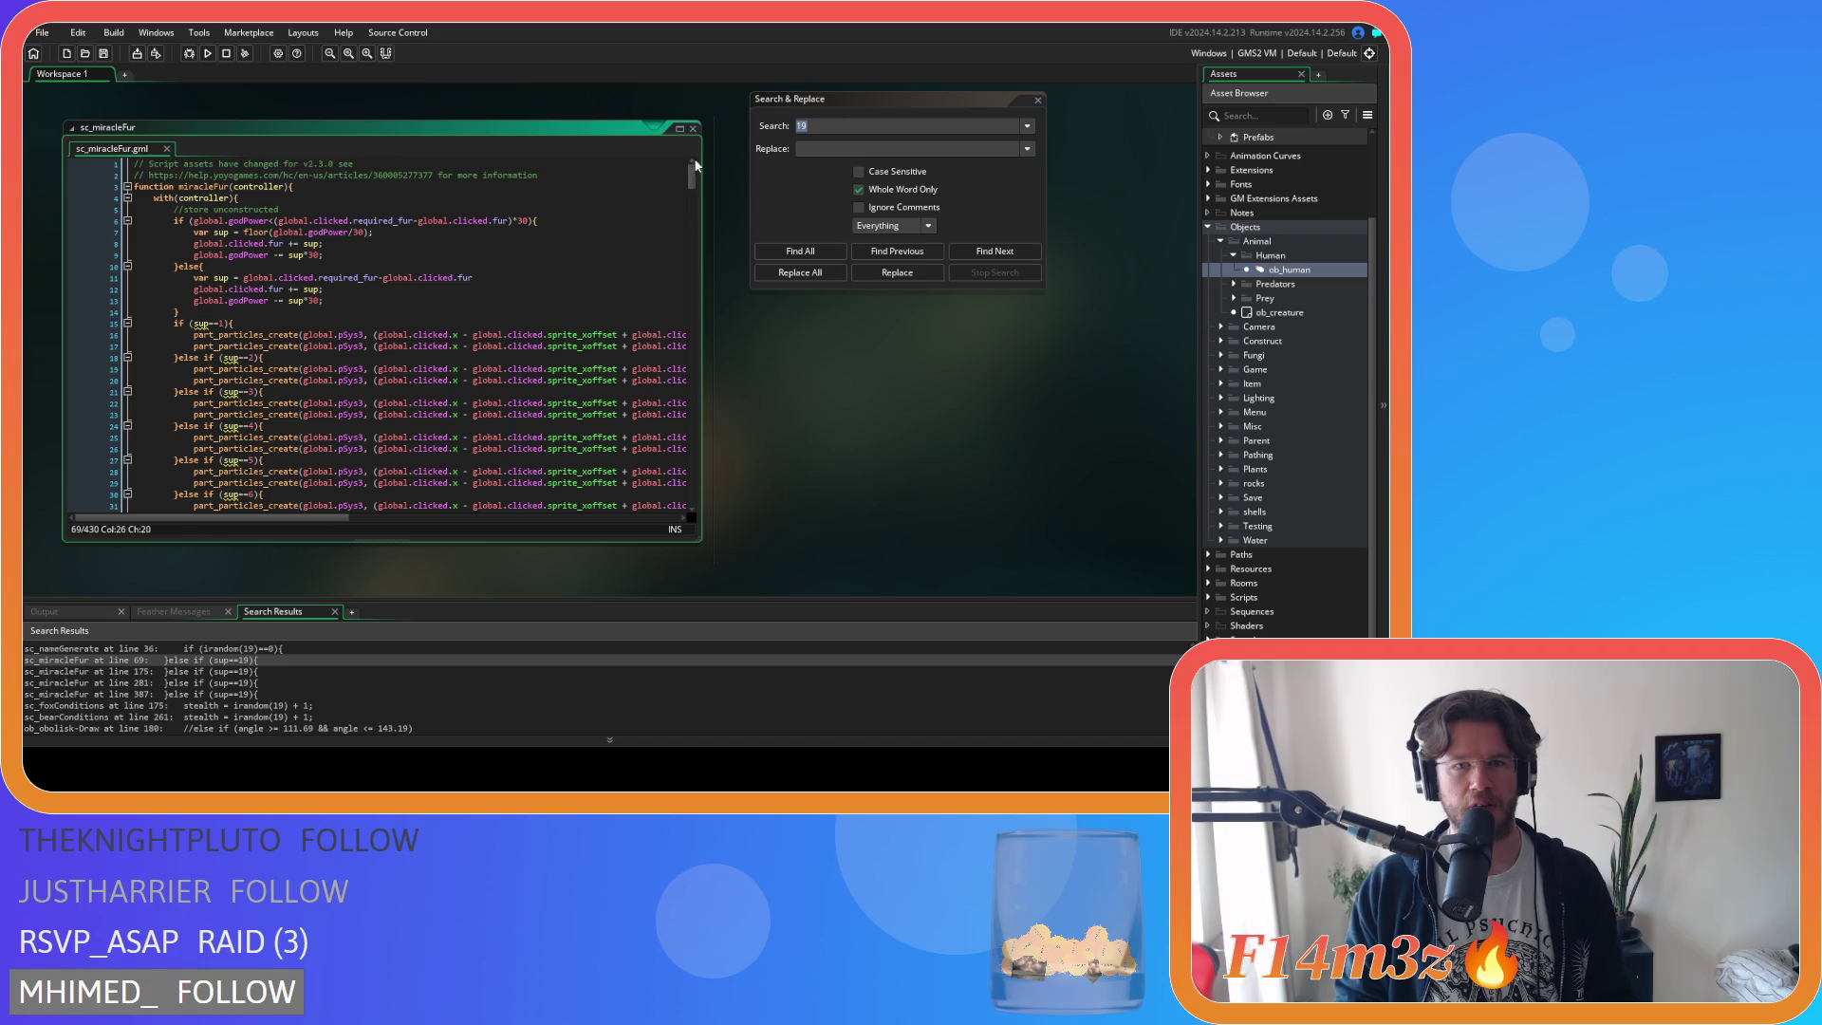
pyautogui.hotkey('ctrl', 'w')
pyautogui.scroll(-3, 223, 683)
pyautogui.click(235, 677)
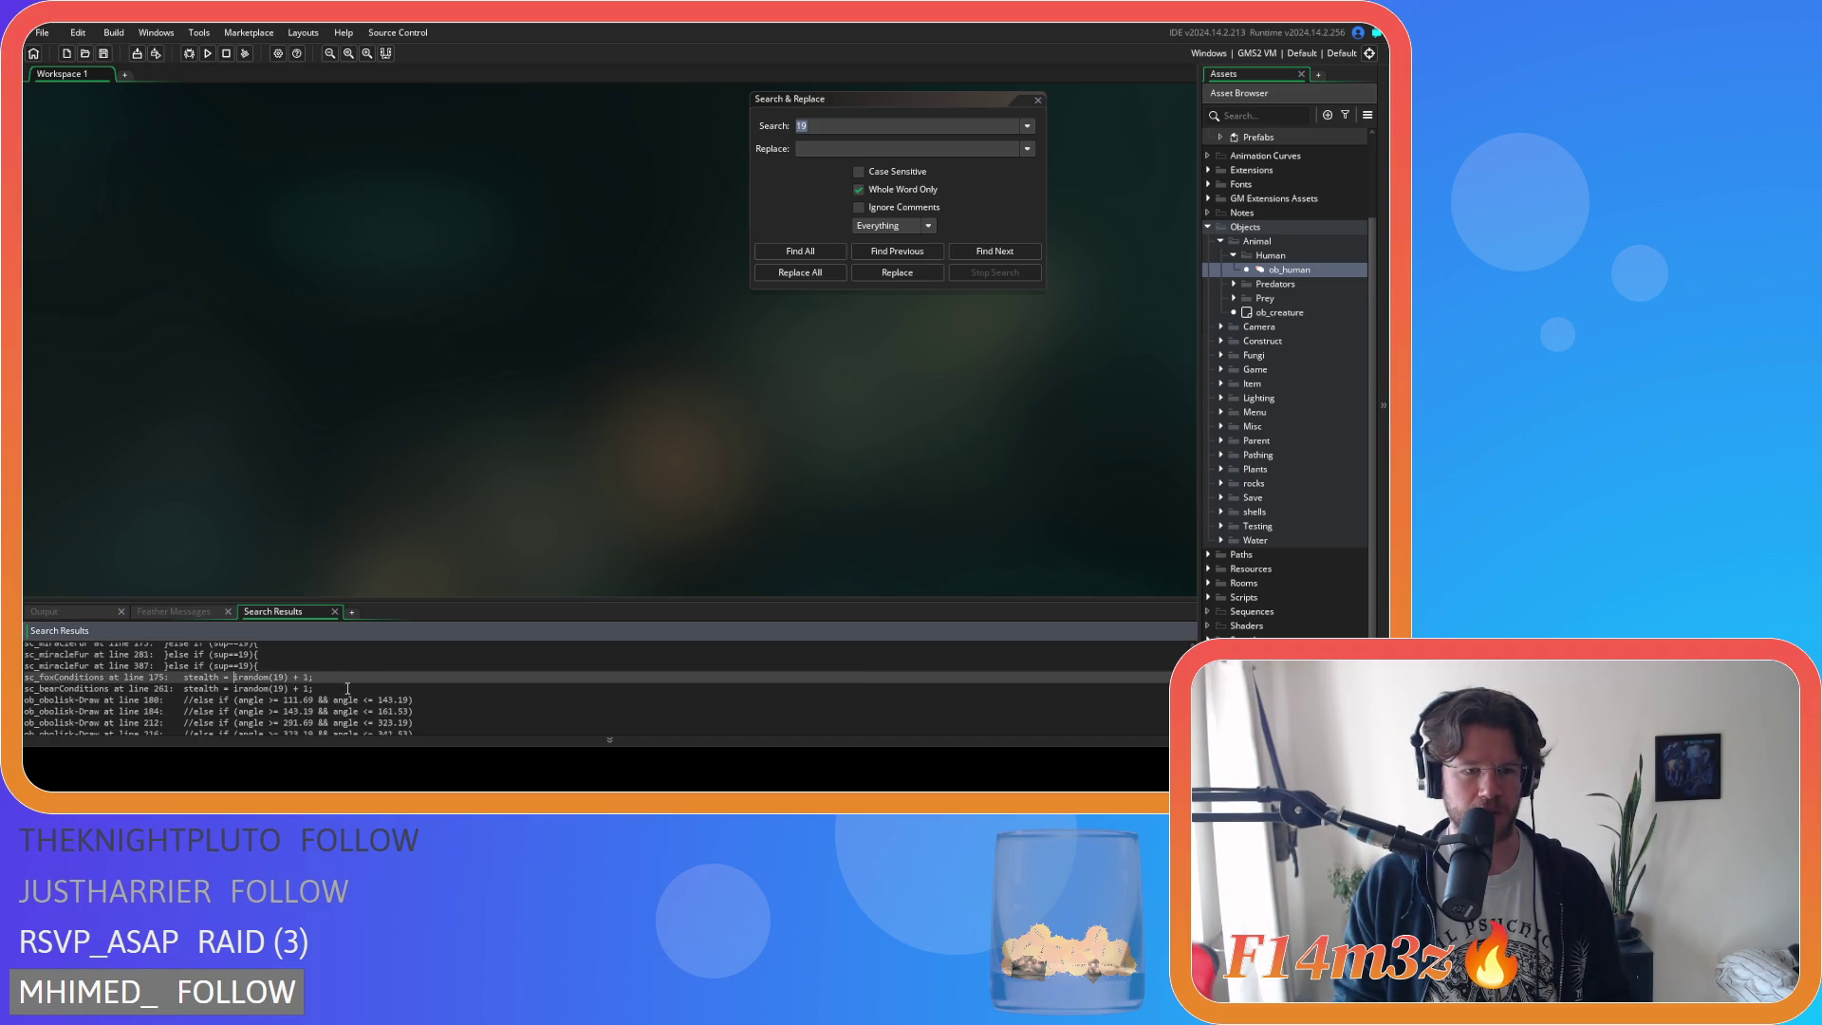
# Scroll through the 43 whole-word results and close the Search & Replace box.
pyautogui.scroll(-1, 351, 687)
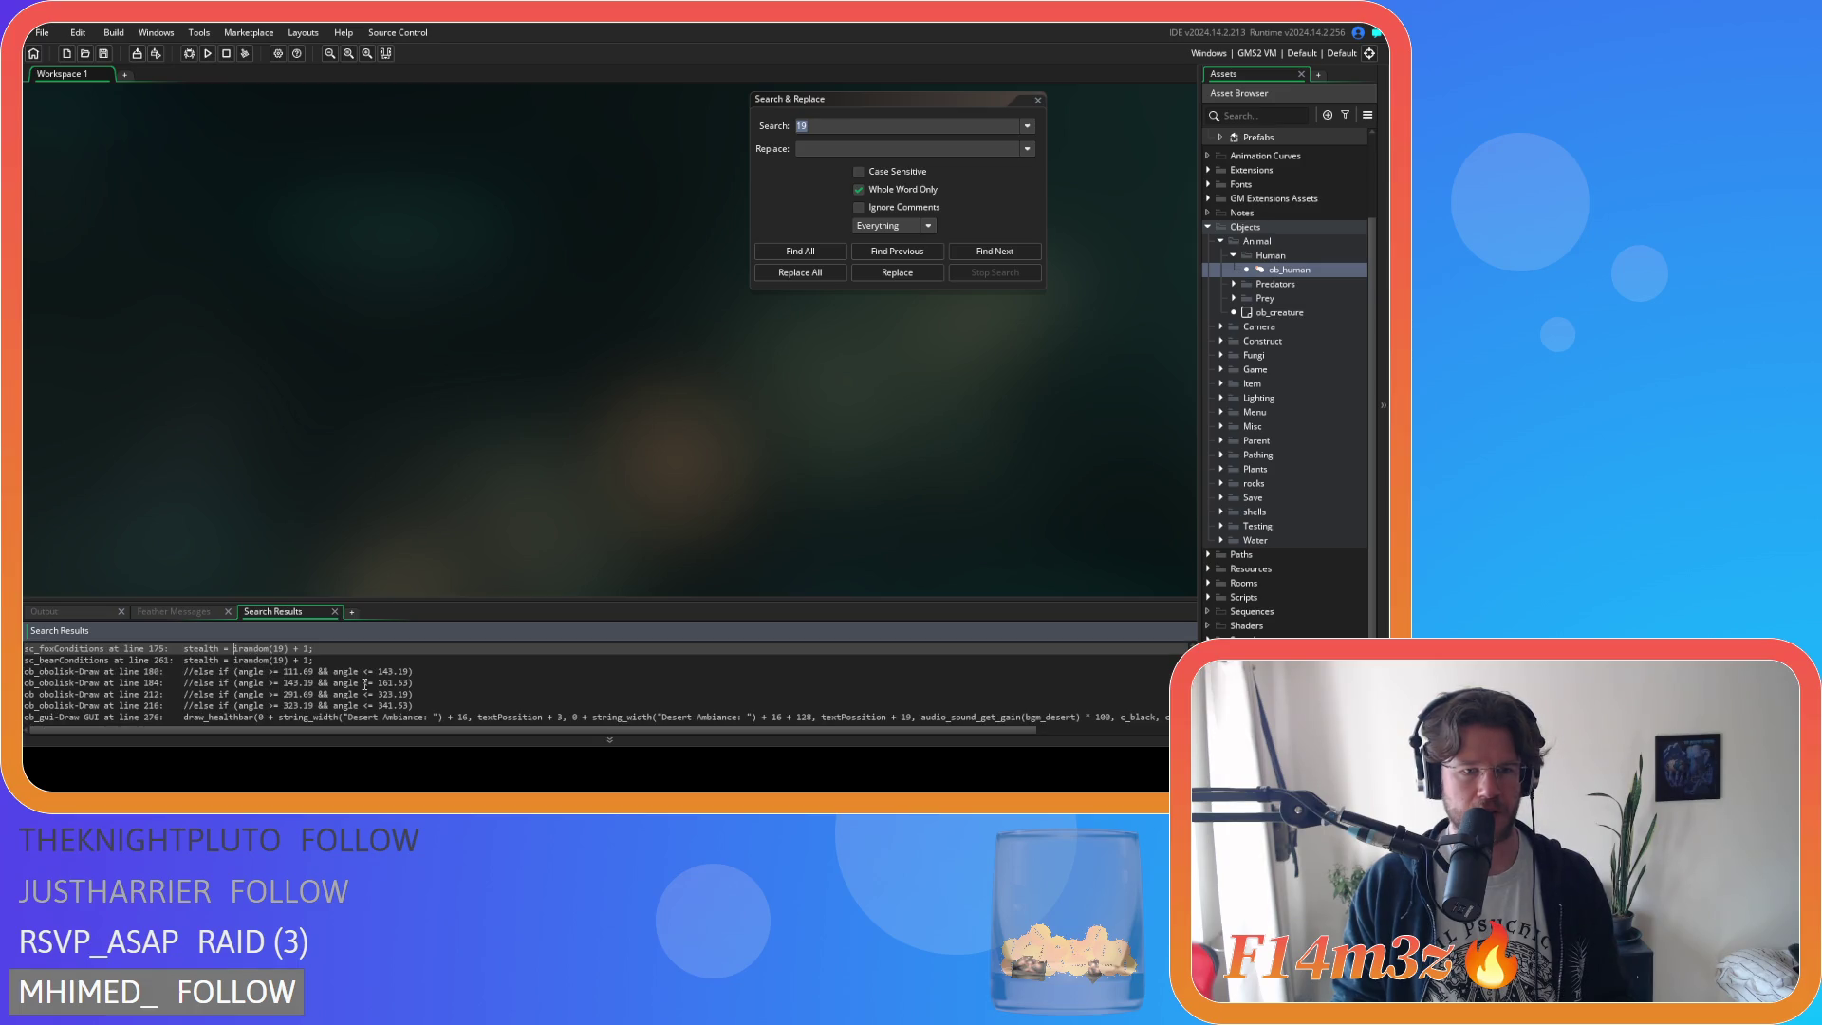
pyautogui.scroll(-2, 397, 682)
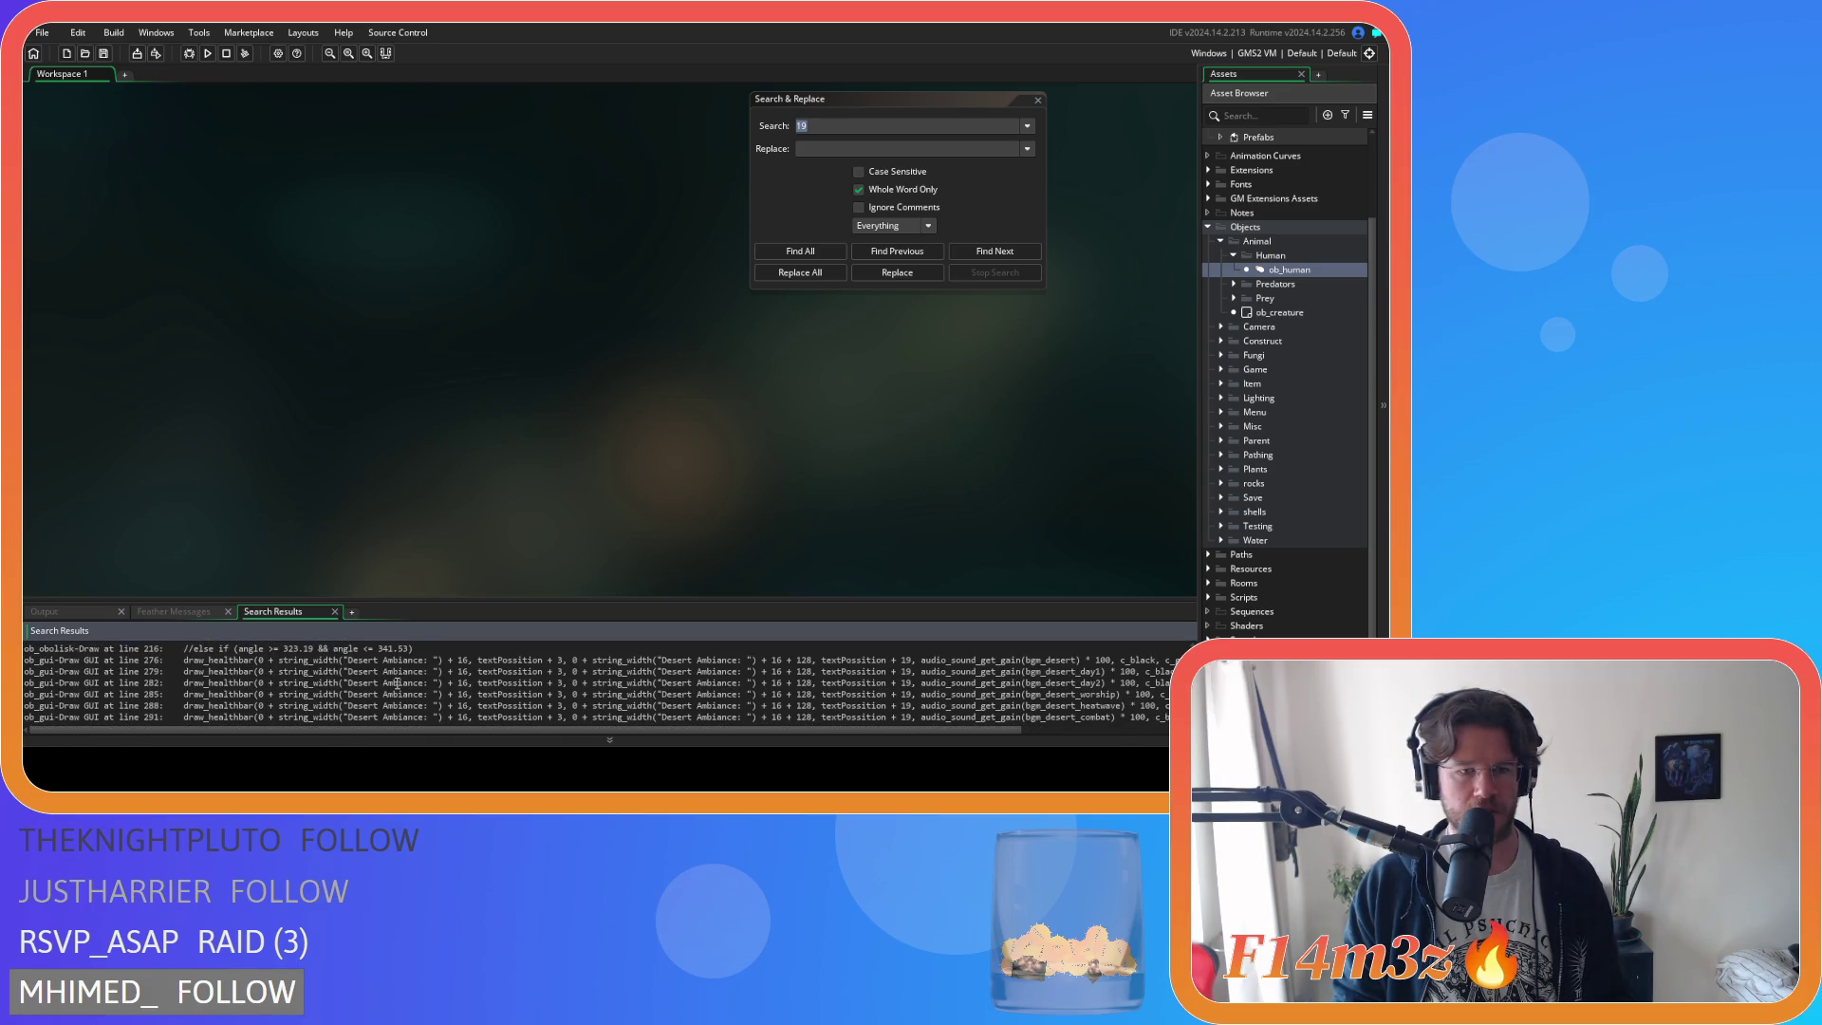
pyautogui.scroll(-5, 397, 682)
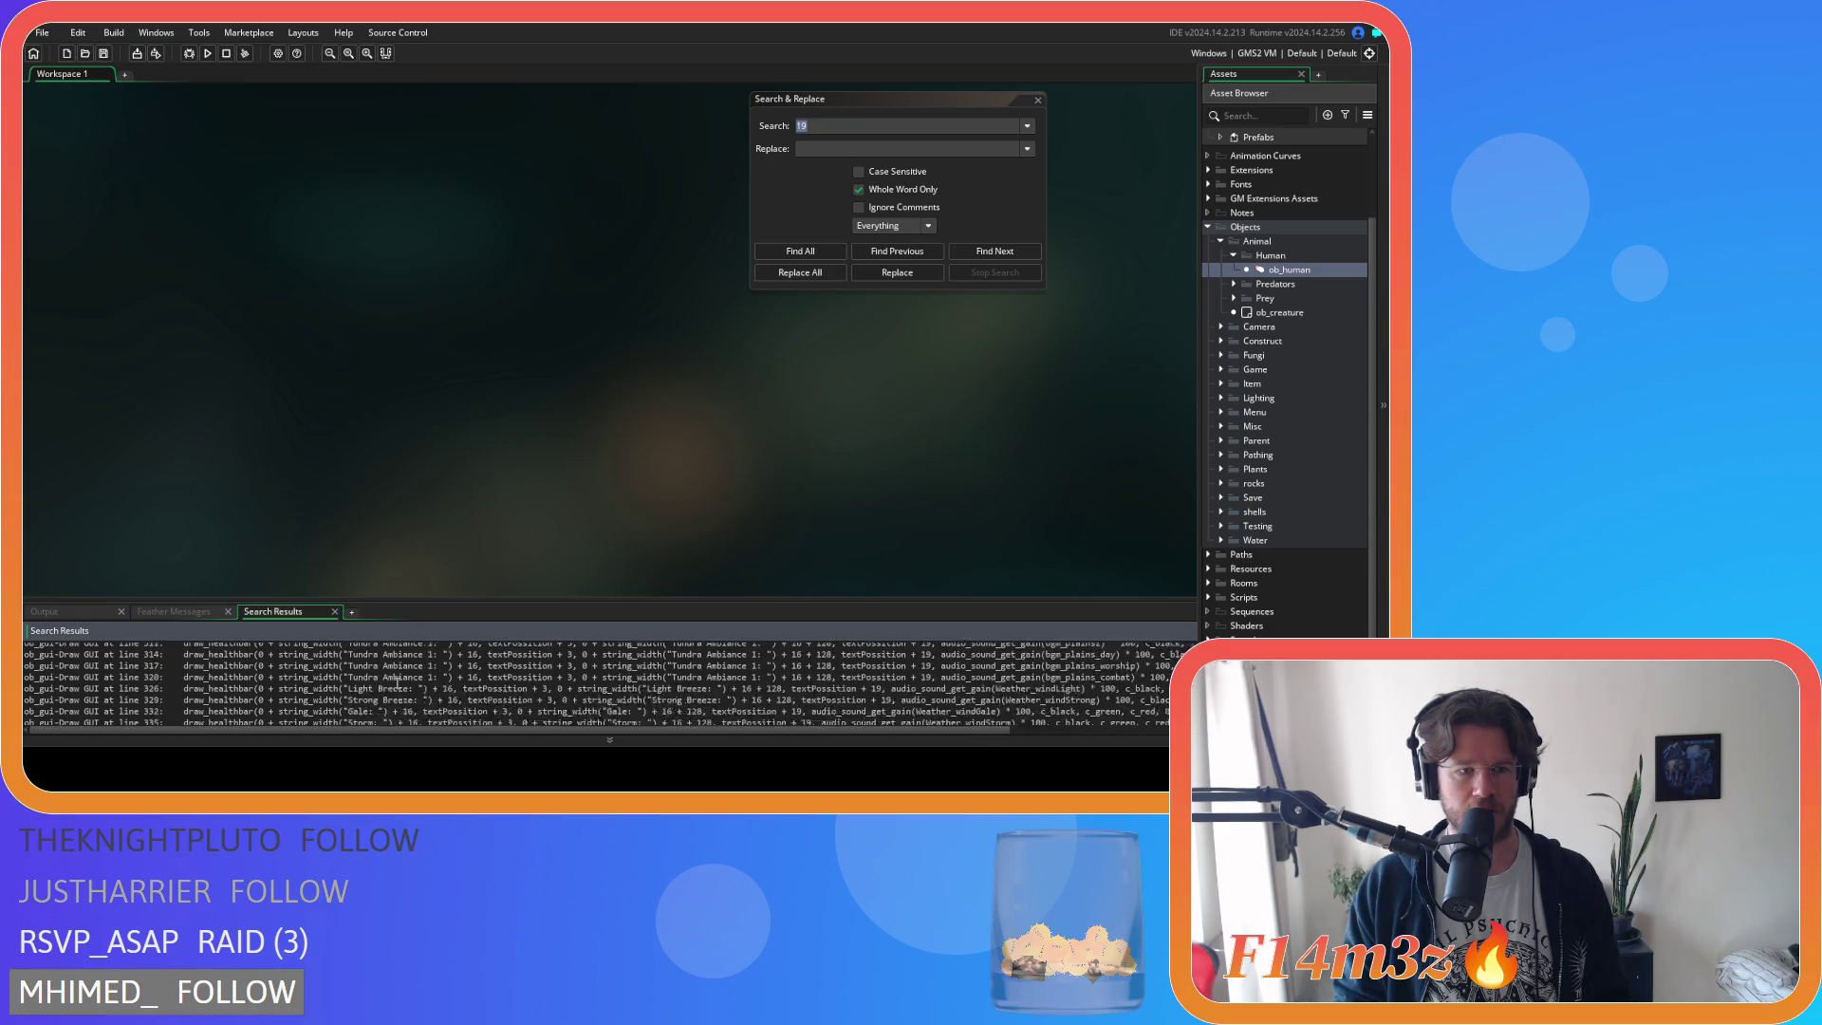
pyautogui.scroll(12, 397, 683)
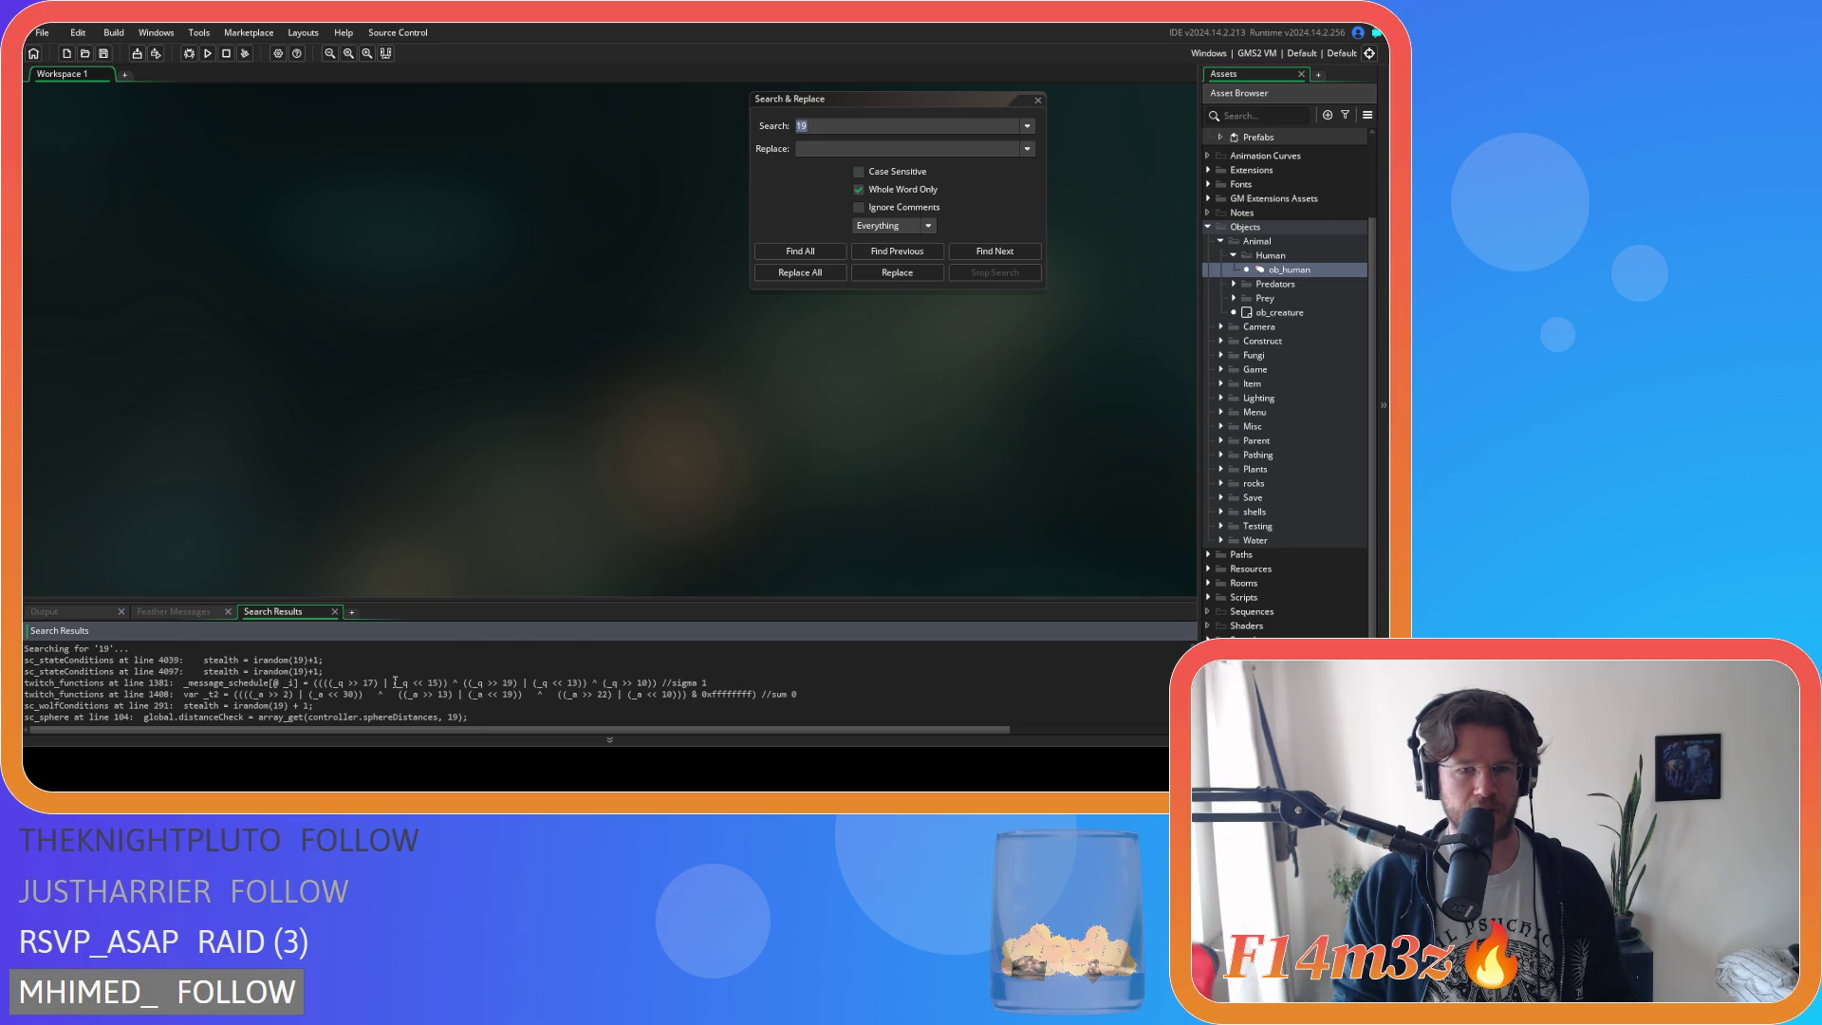
pyautogui.scroll(-1, 394, 681)
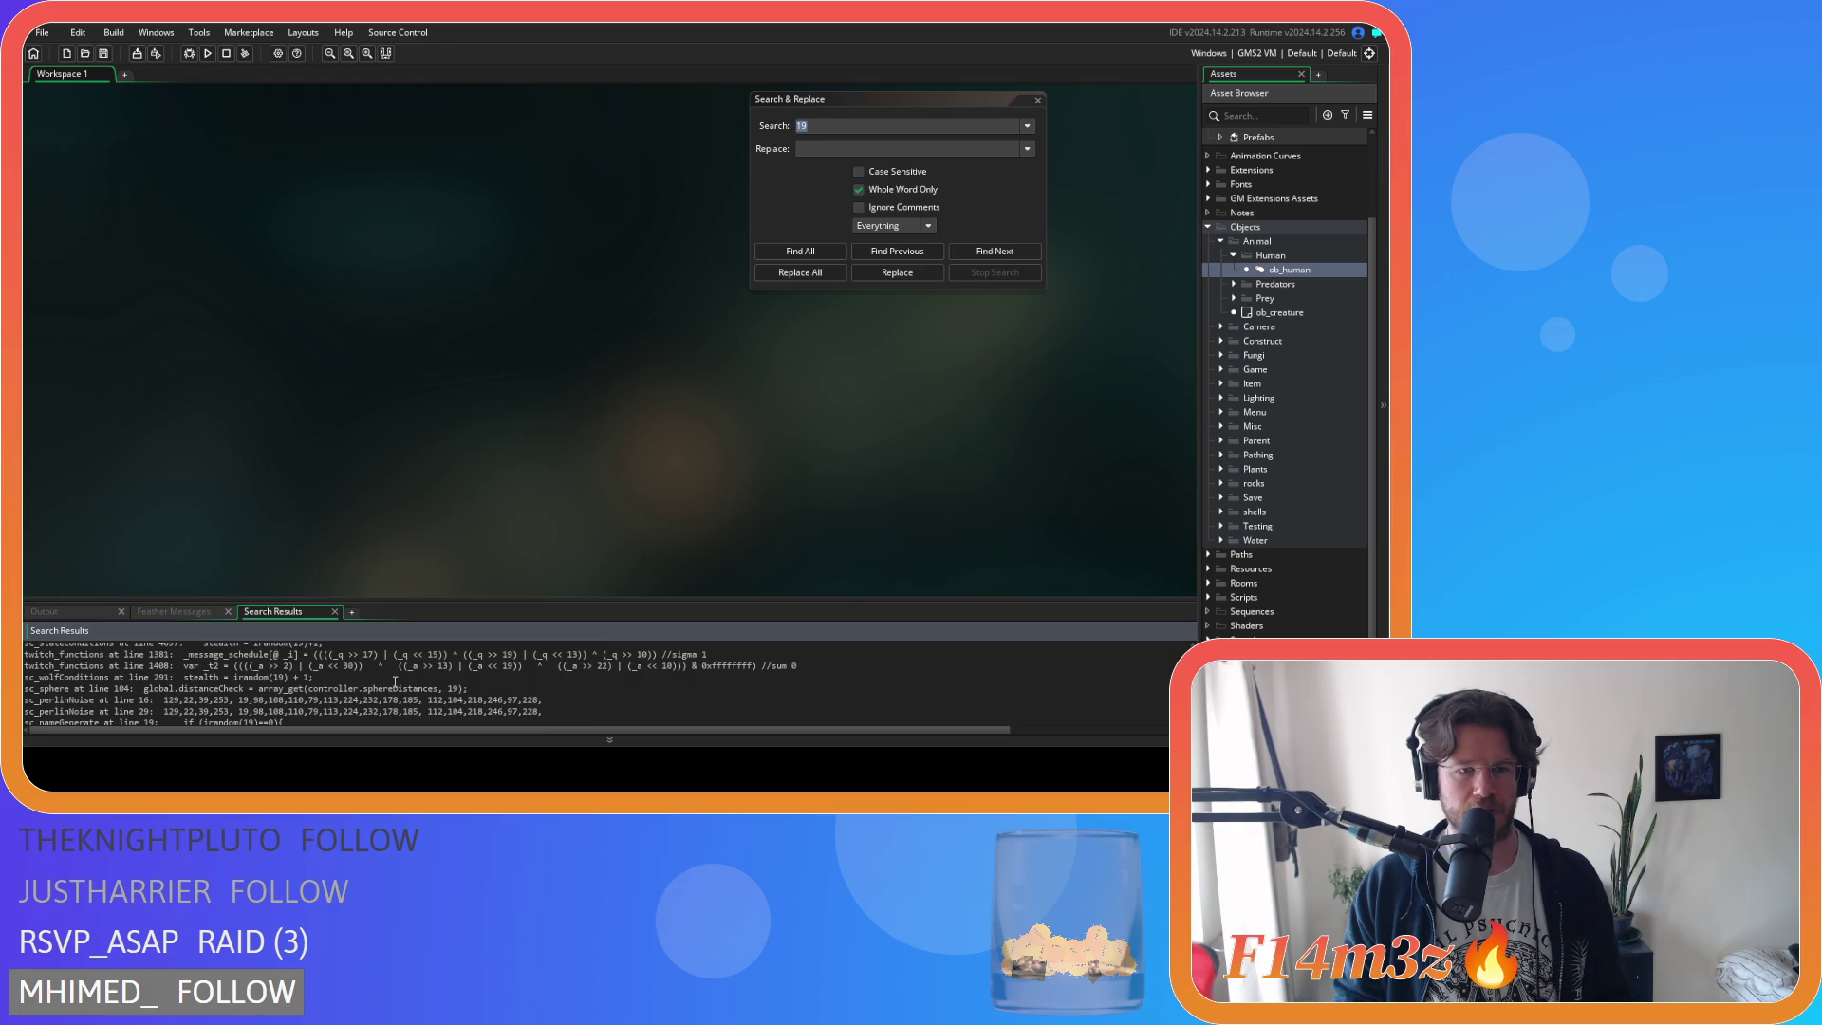
pyautogui.scroll(-3, 394, 682)
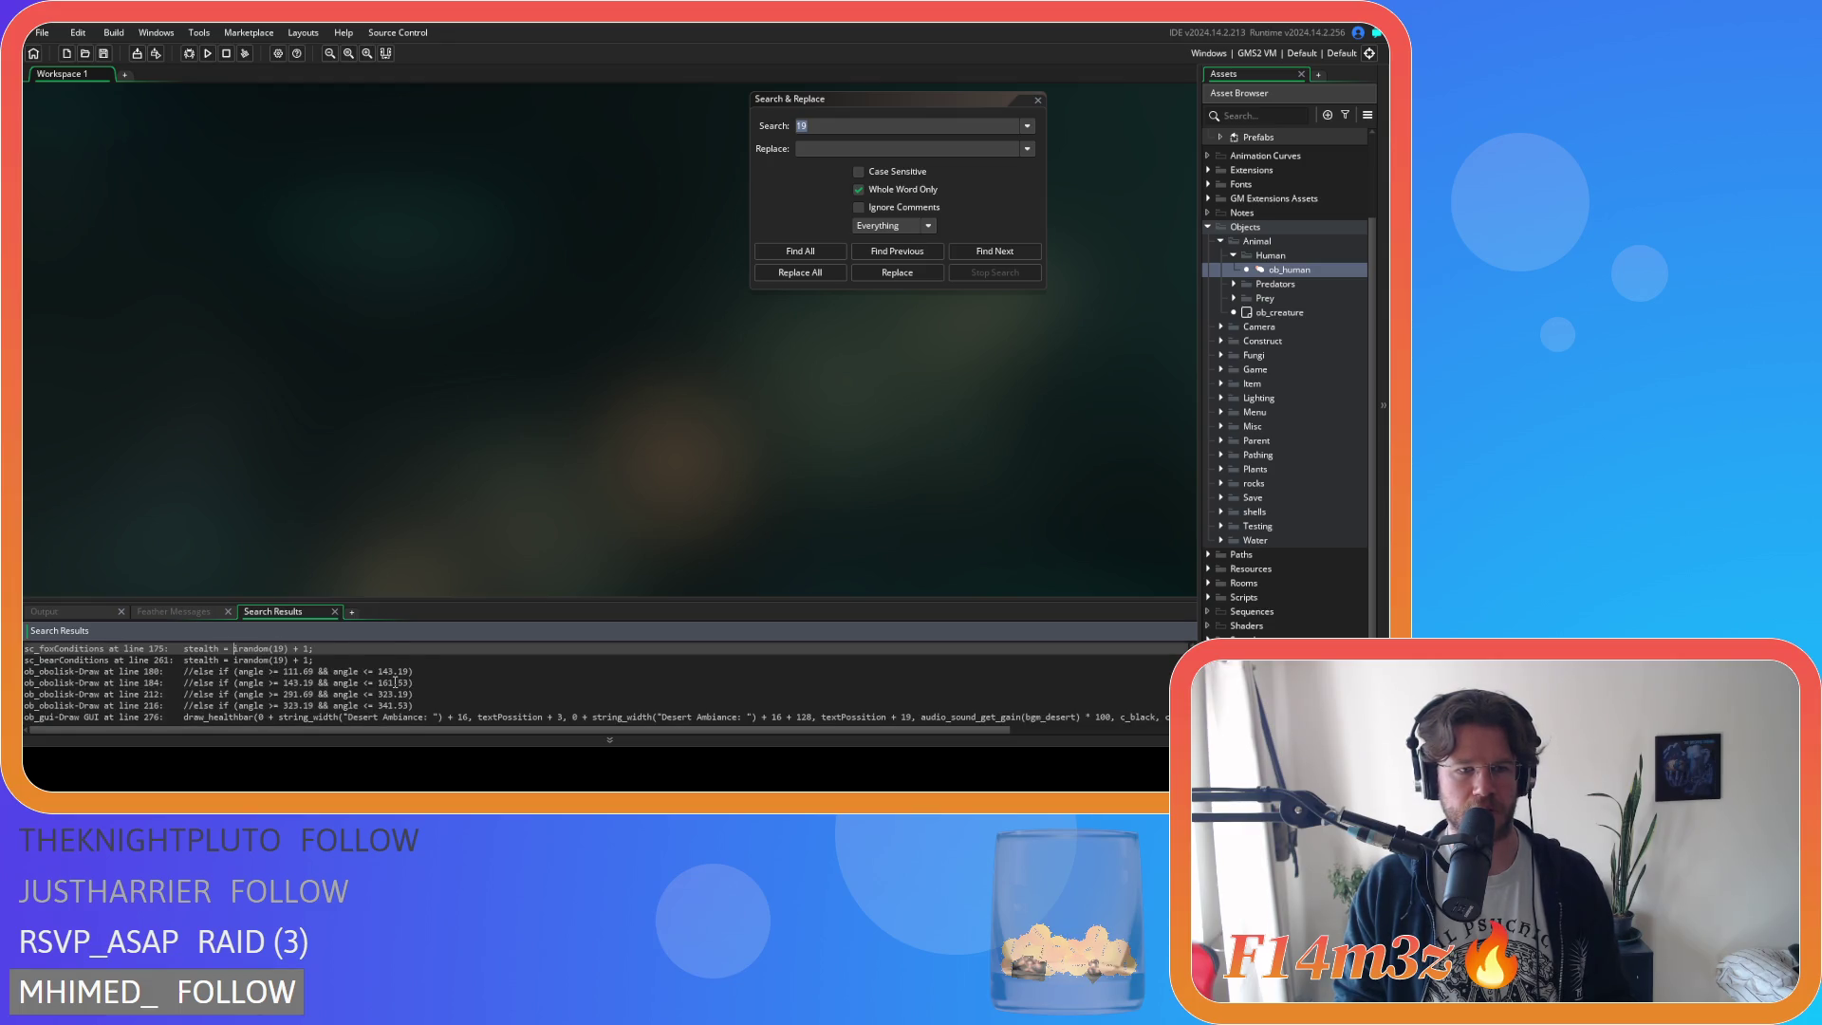
pyautogui.scroll(-6, 395, 681)
pyautogui.scroll(-5, 395, 681)
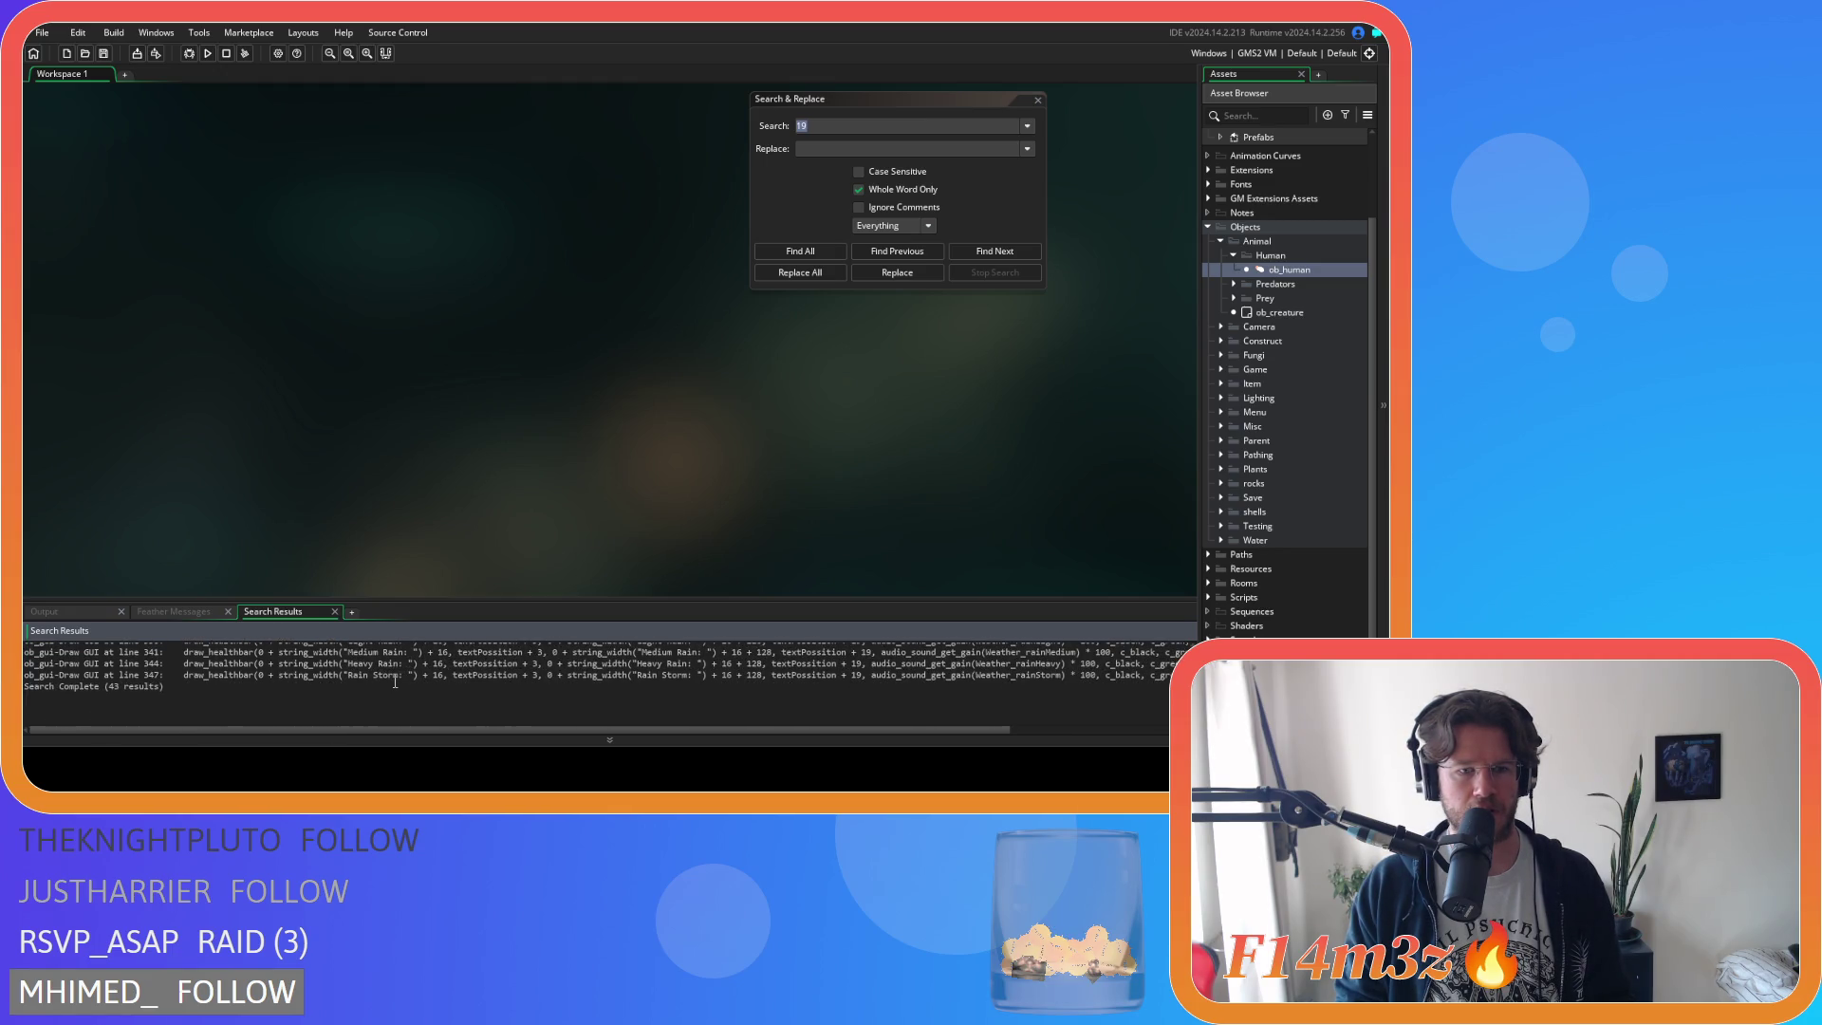
pyautogui.click(1037, 99)
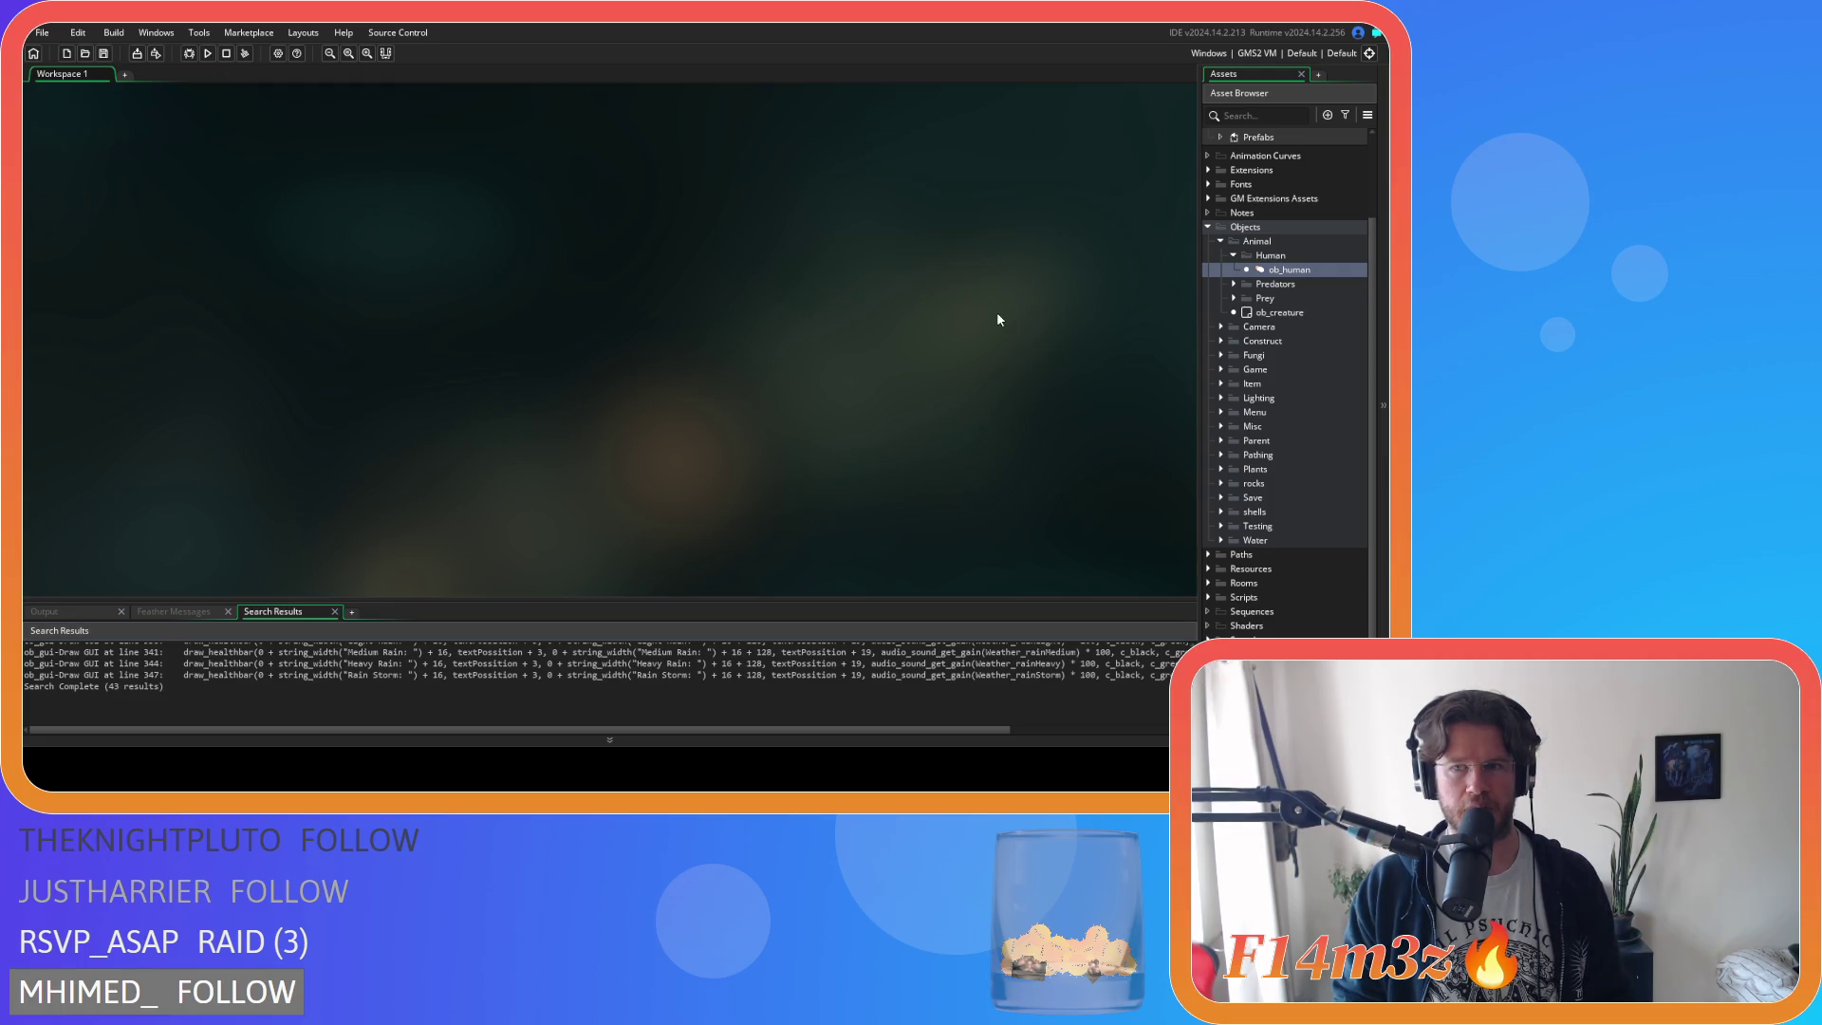
# Collapse the Human, Animal and Objects folders in the asset tree.
pyautogui.click(1234, 255)
pyautogui.click(1221, 255)
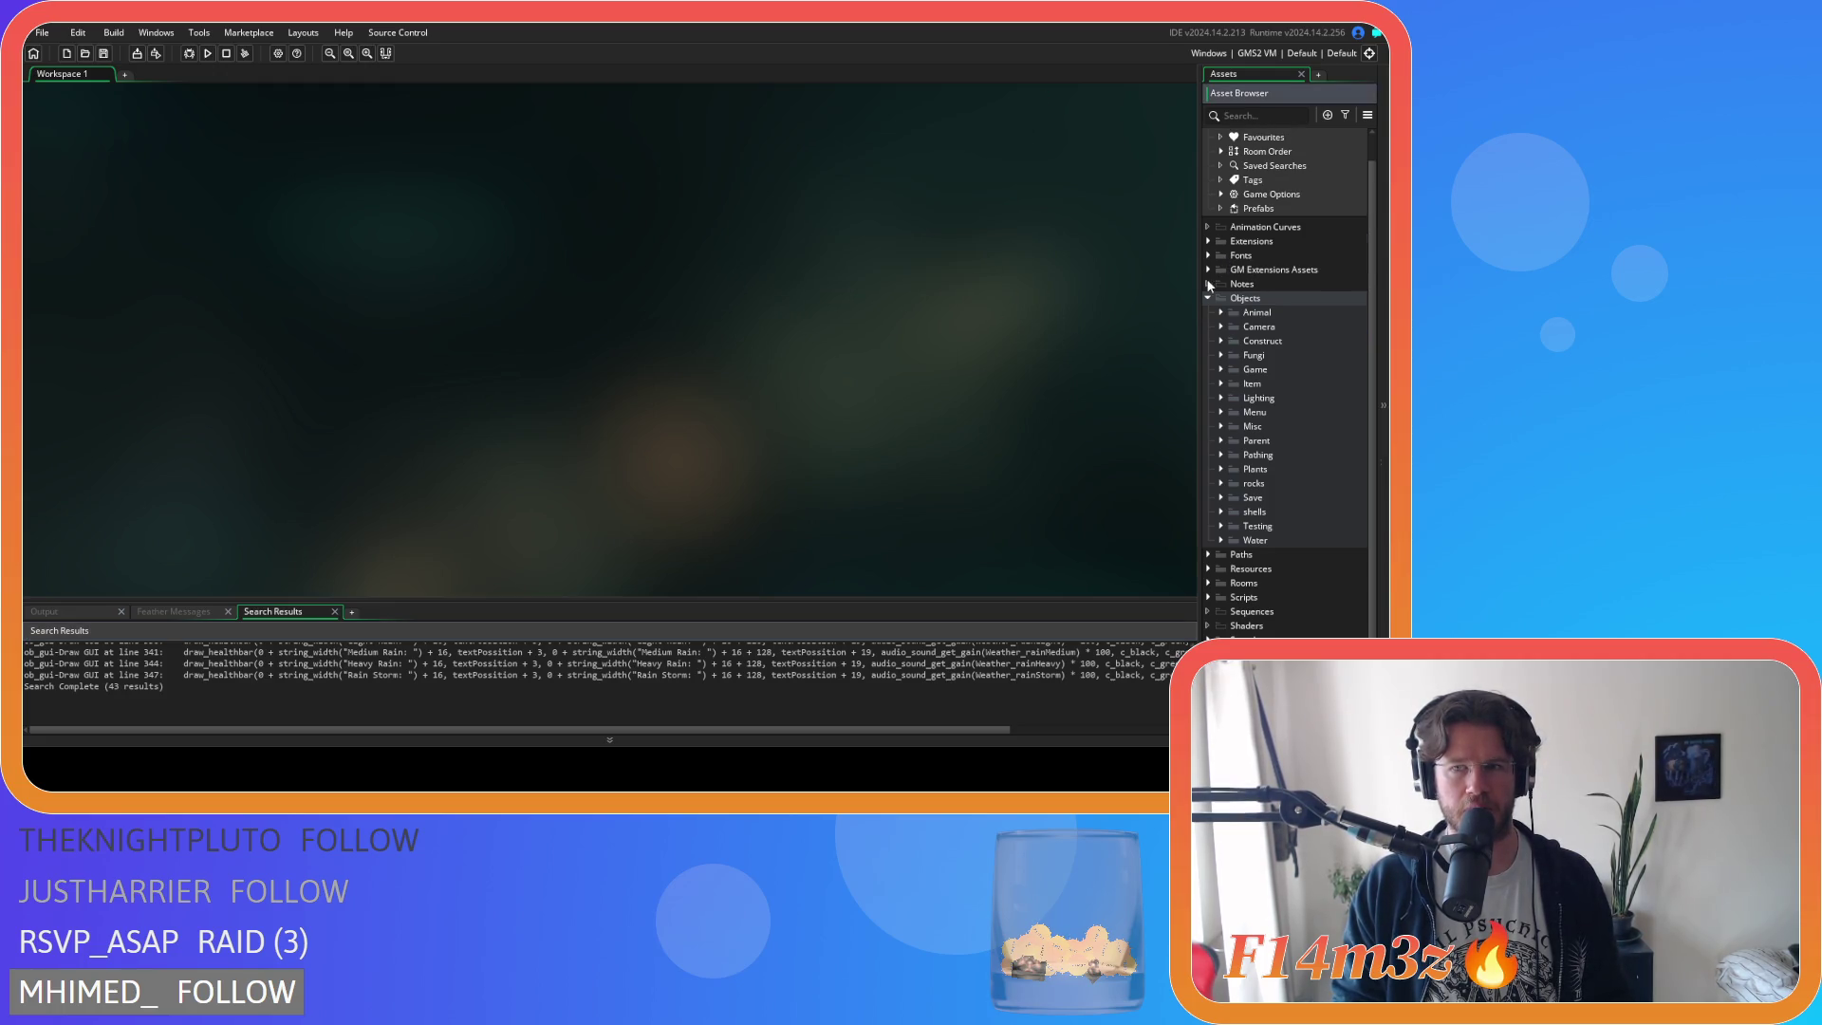
pyautogui.click(1206, 300)
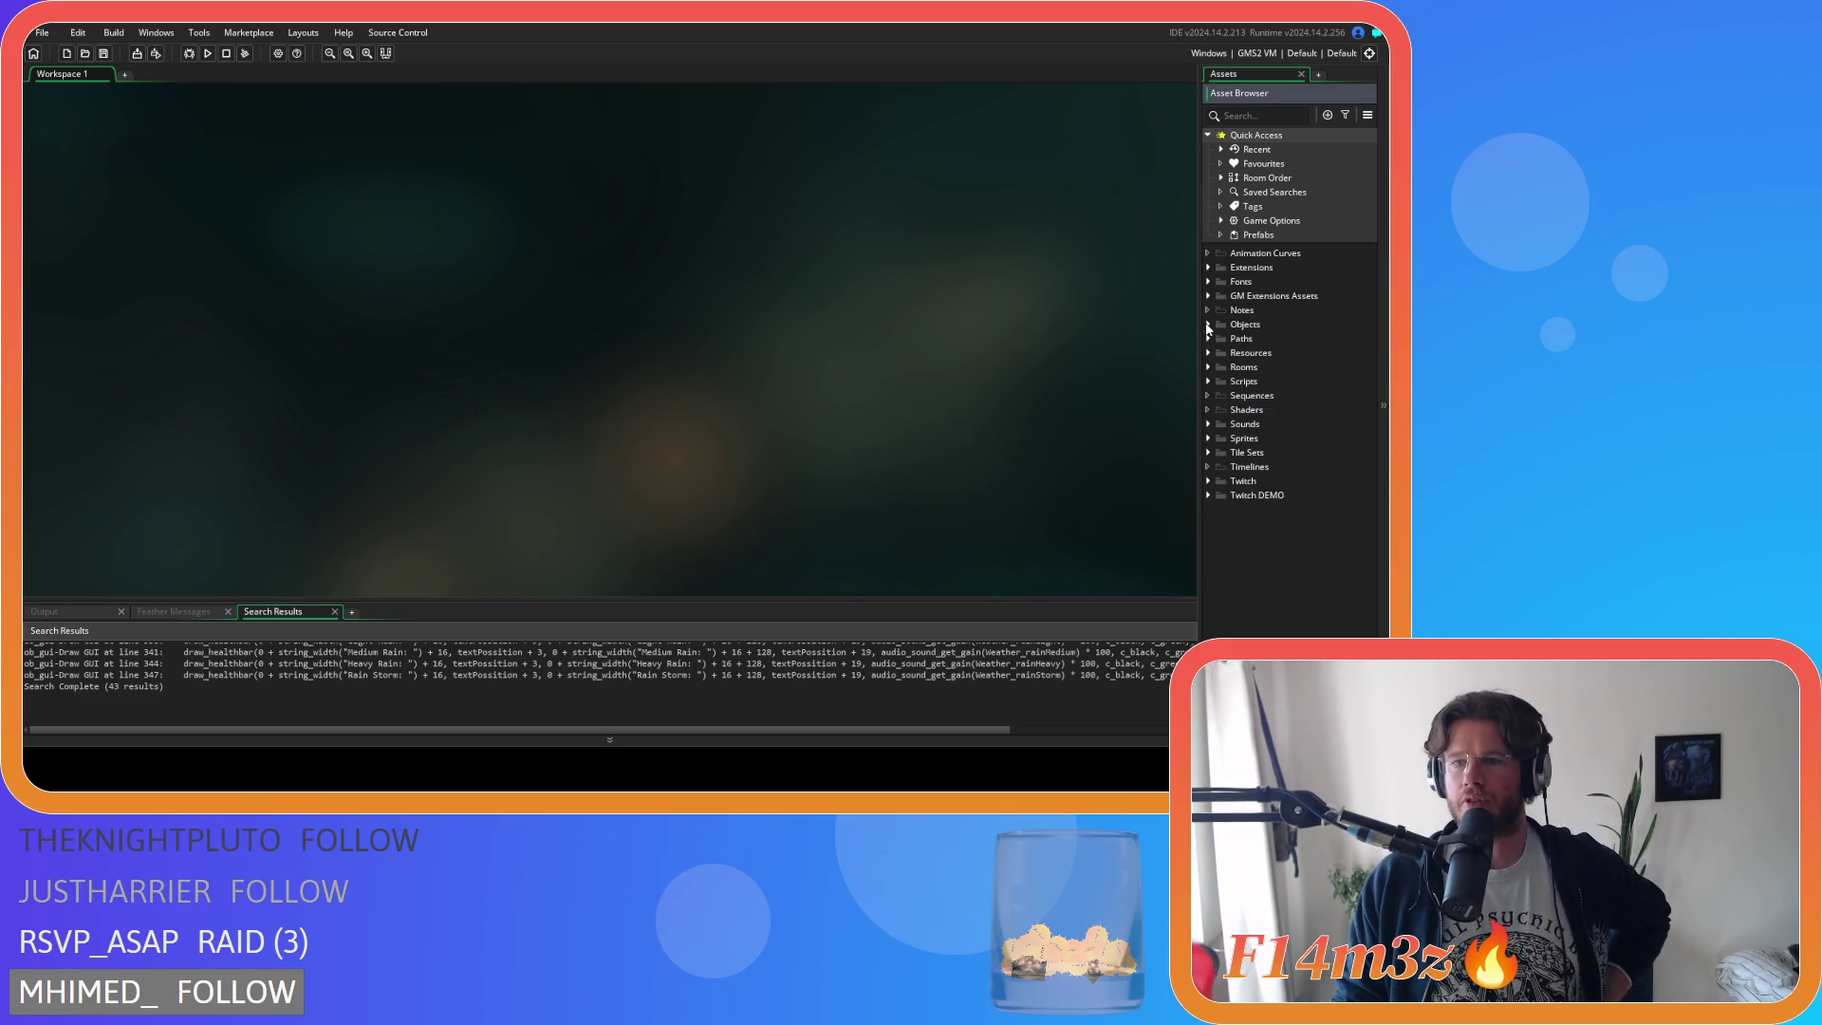
# Expand Scripts > Interrupts and open the sc_fireInterupt script.
pyautogui.click(1208, 381)
pyautogui.scroll(-4, 1235, 401)
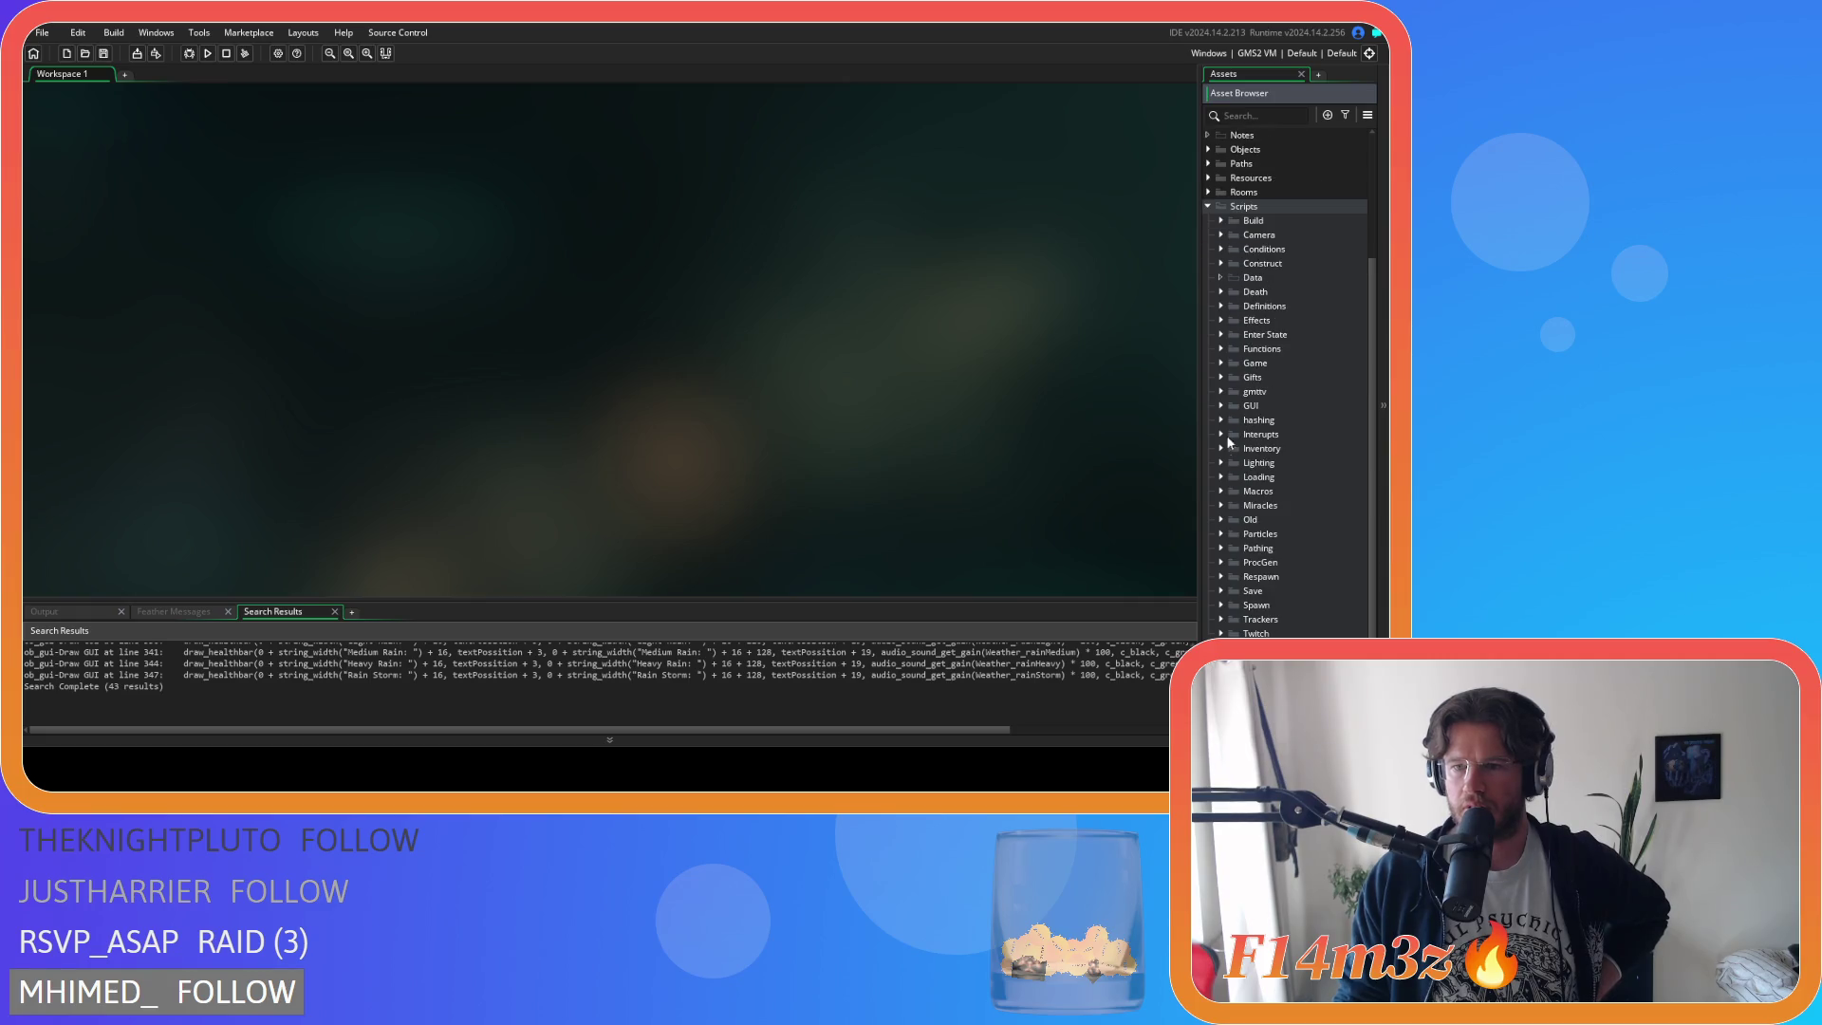
pyautogui.click(1221, 448)
pyautogui.click(1221, 448)
pyautogui.click(1222, 435)
pyautogui.click(1280, 491)
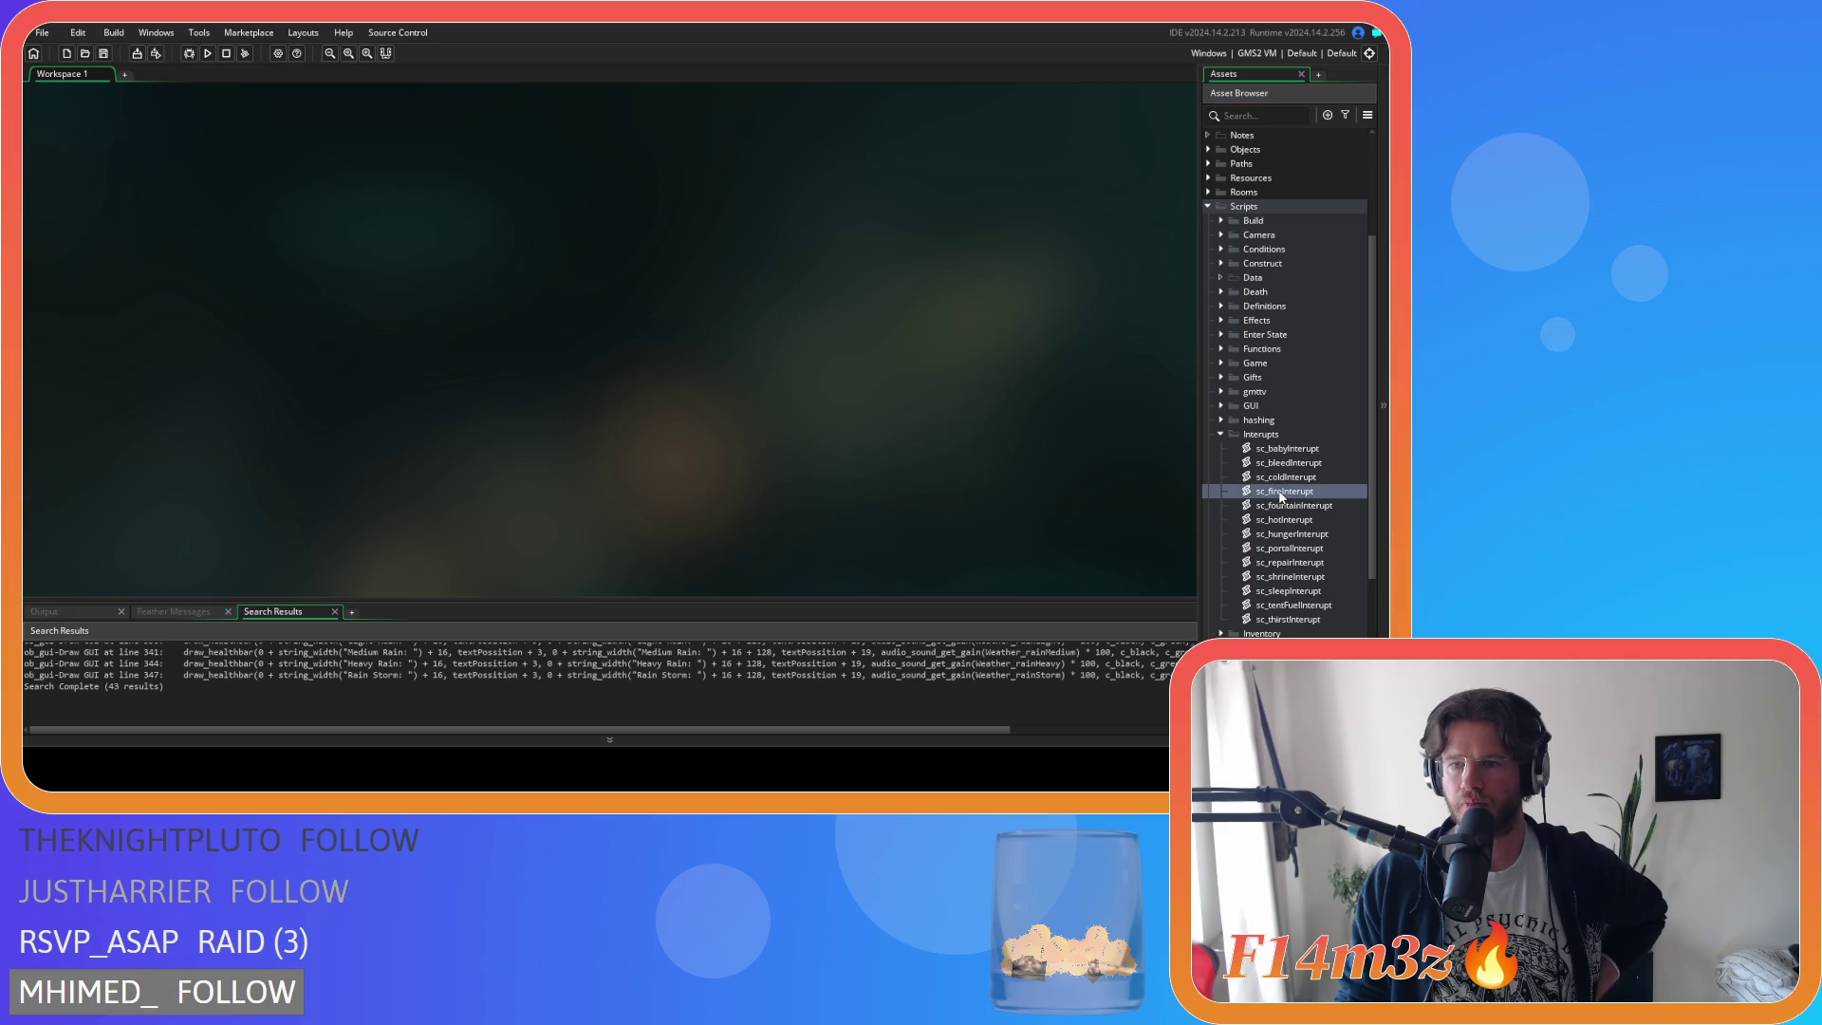
pyautogui.doubleClick(1280, 492)
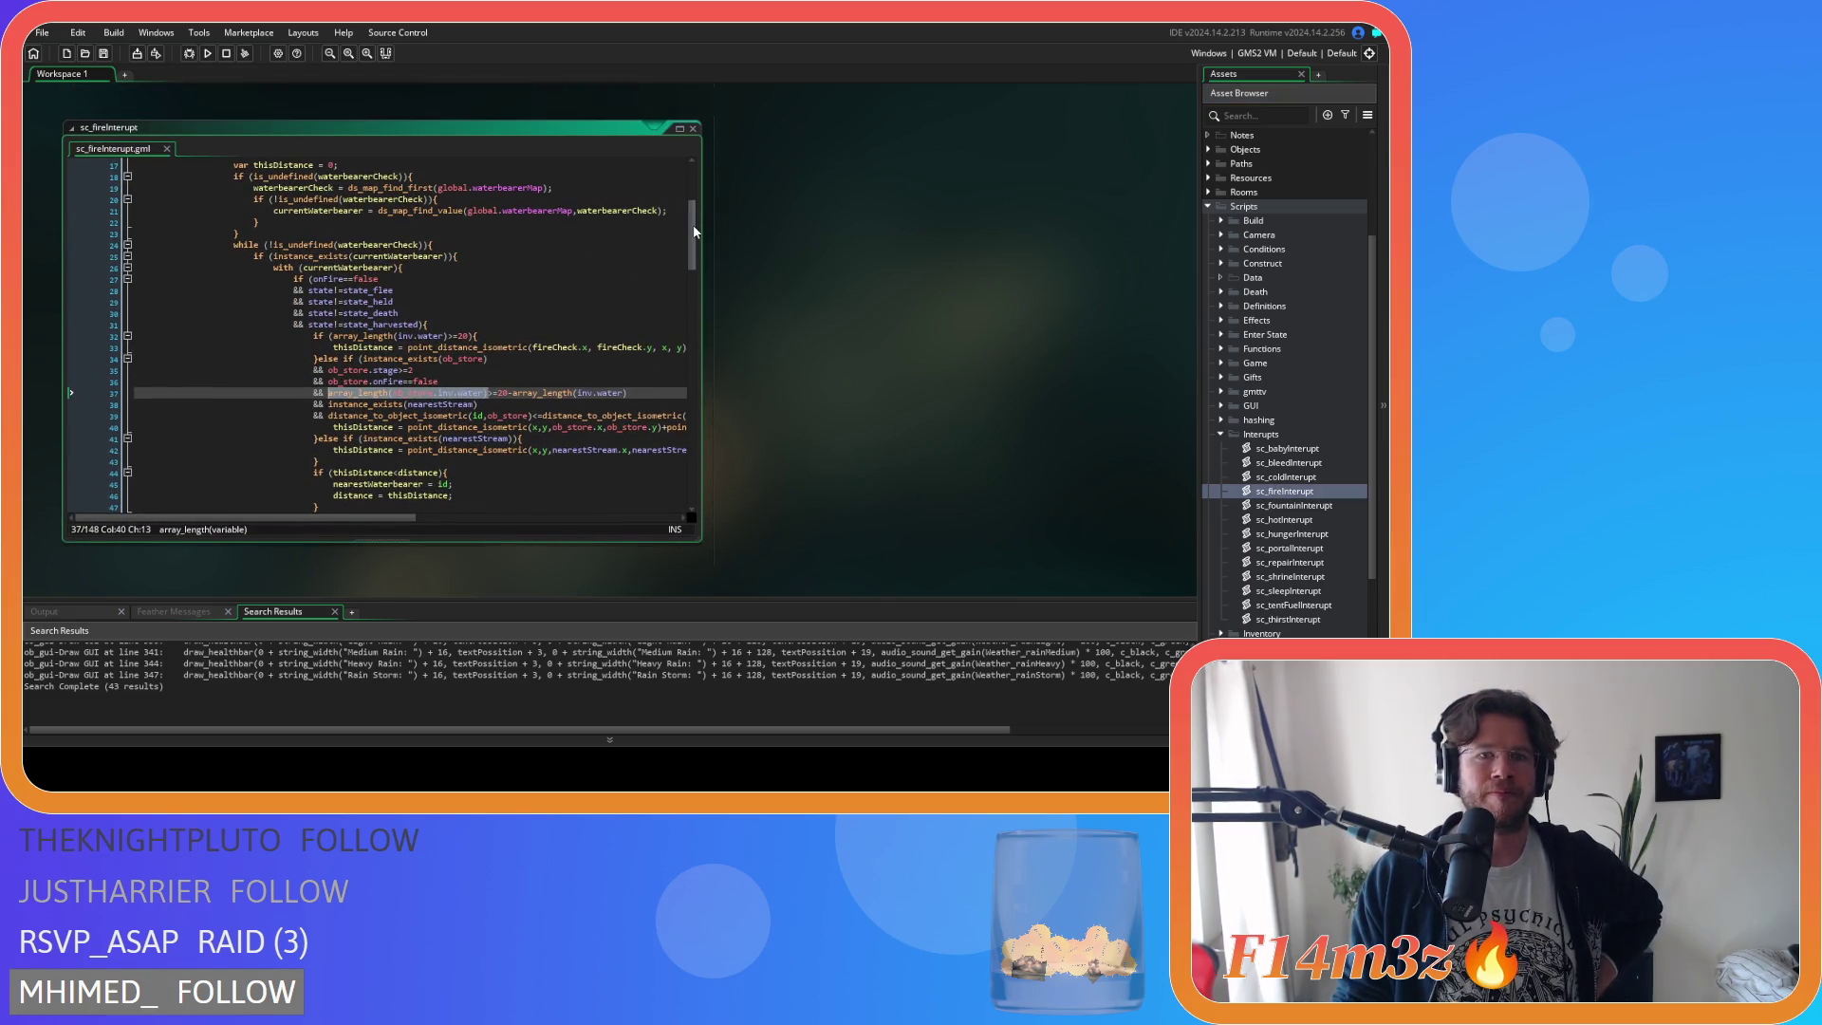
# Scroll through sc_fireInterupt and inspect the ob_store onFire check on line 36.
pyautogui.moveTo(693, 231); pyautogui.dragTo(699, 192)
pyautogui.moveTo(698, 193); pyautogui.dragTo(700, 233)
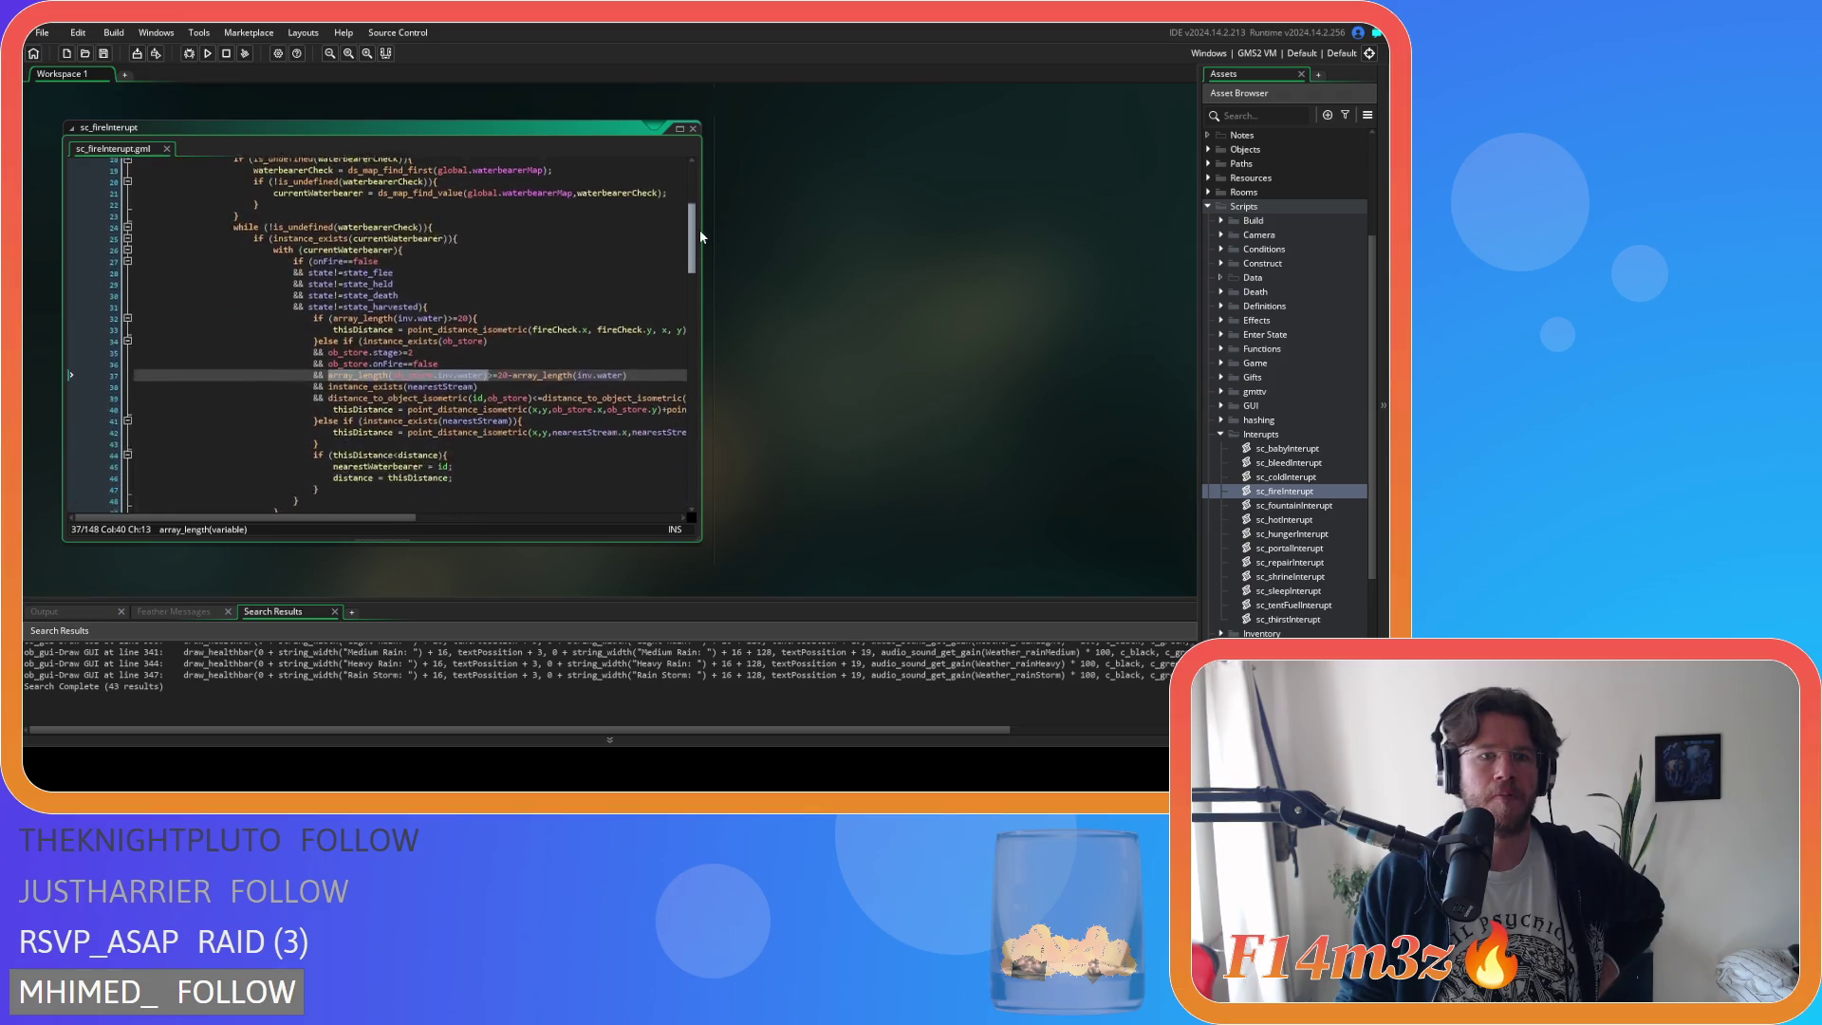
pyautogui.click(608, 356)
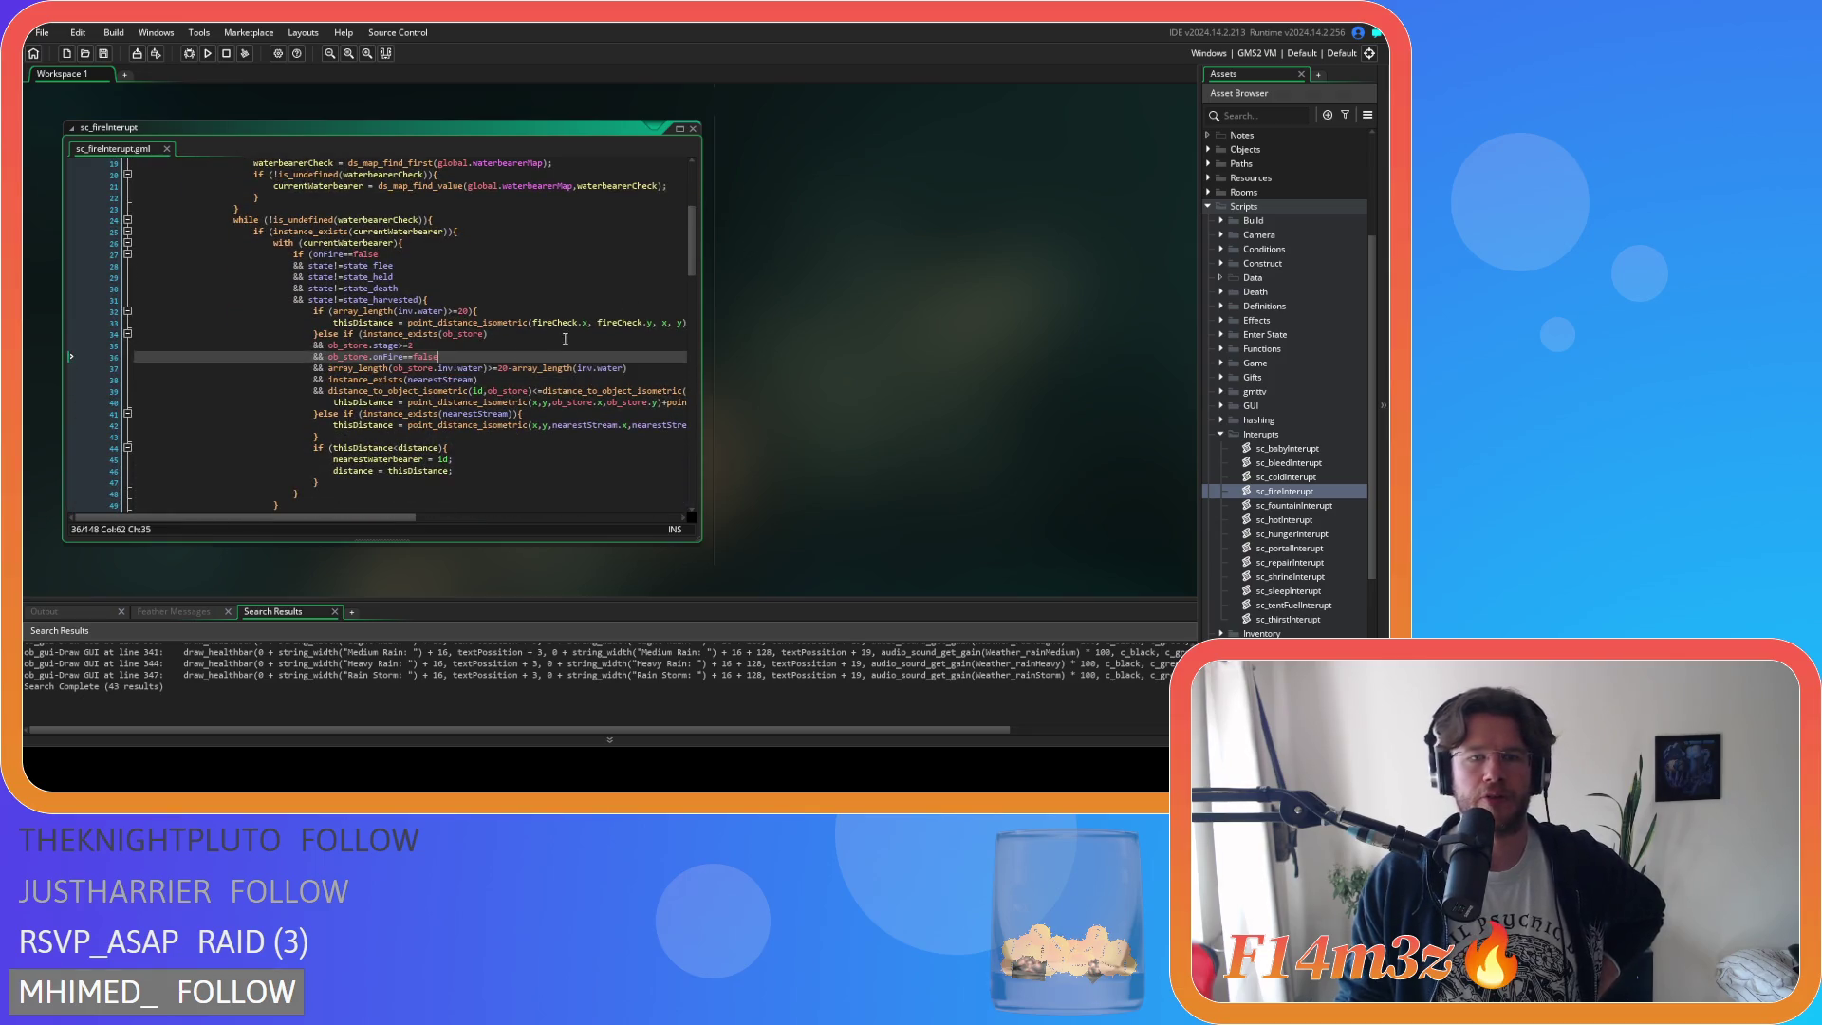
pyautogui.scroll(-15, 635, 323)
pyautogui.scroll(-5, 635, 323)
pyautogui.moveTo(696, 384)
pyautogui.mouseDown()
pyautogui.moveTo(697, 493)
pyautogui.moveTo(692, 427)
pyautogui.mouseUp()
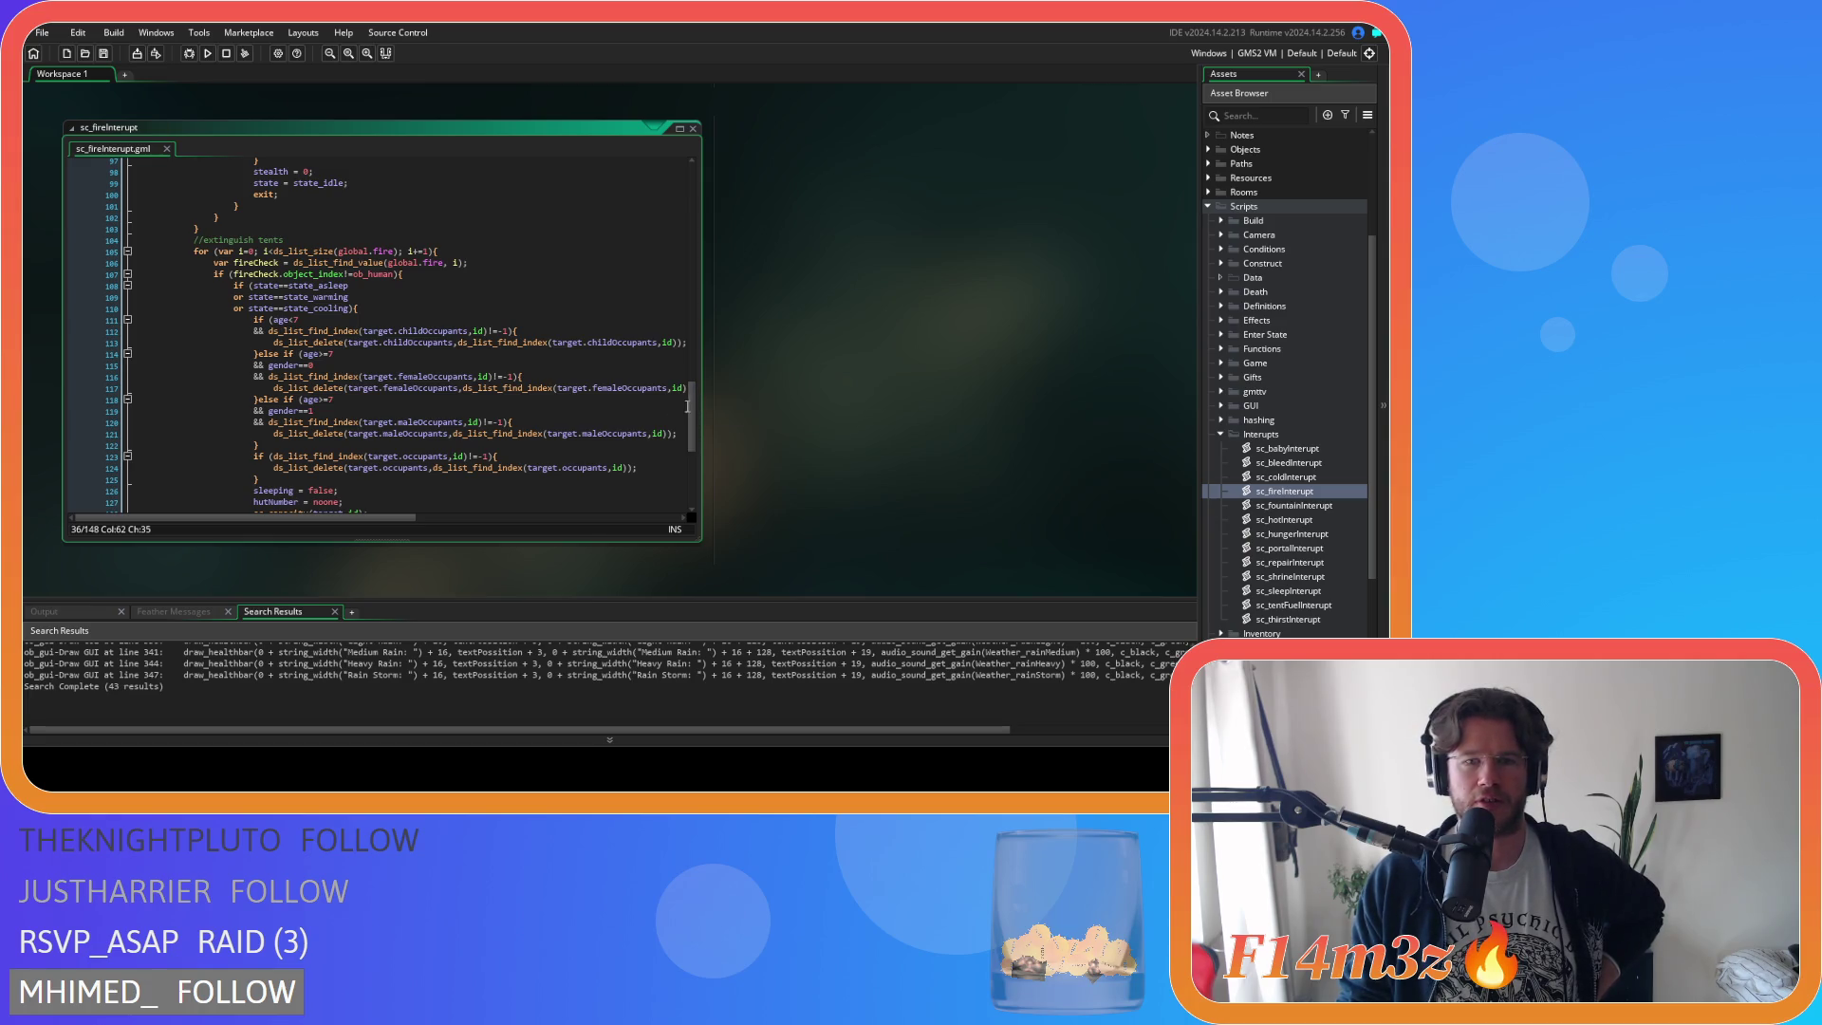
pyautogui.moveTo(692, 411)
pyautogui.mouseDown()
pyautogui.moveTo(695, 265)
pyautogui.moveTo(663, 161)
pyautogui.mouseUp()
# Inspect line 7's fire-list check, line 33's point_distance_isometric call and line 32's array_length water check.
pyautogui.click(438, 233)
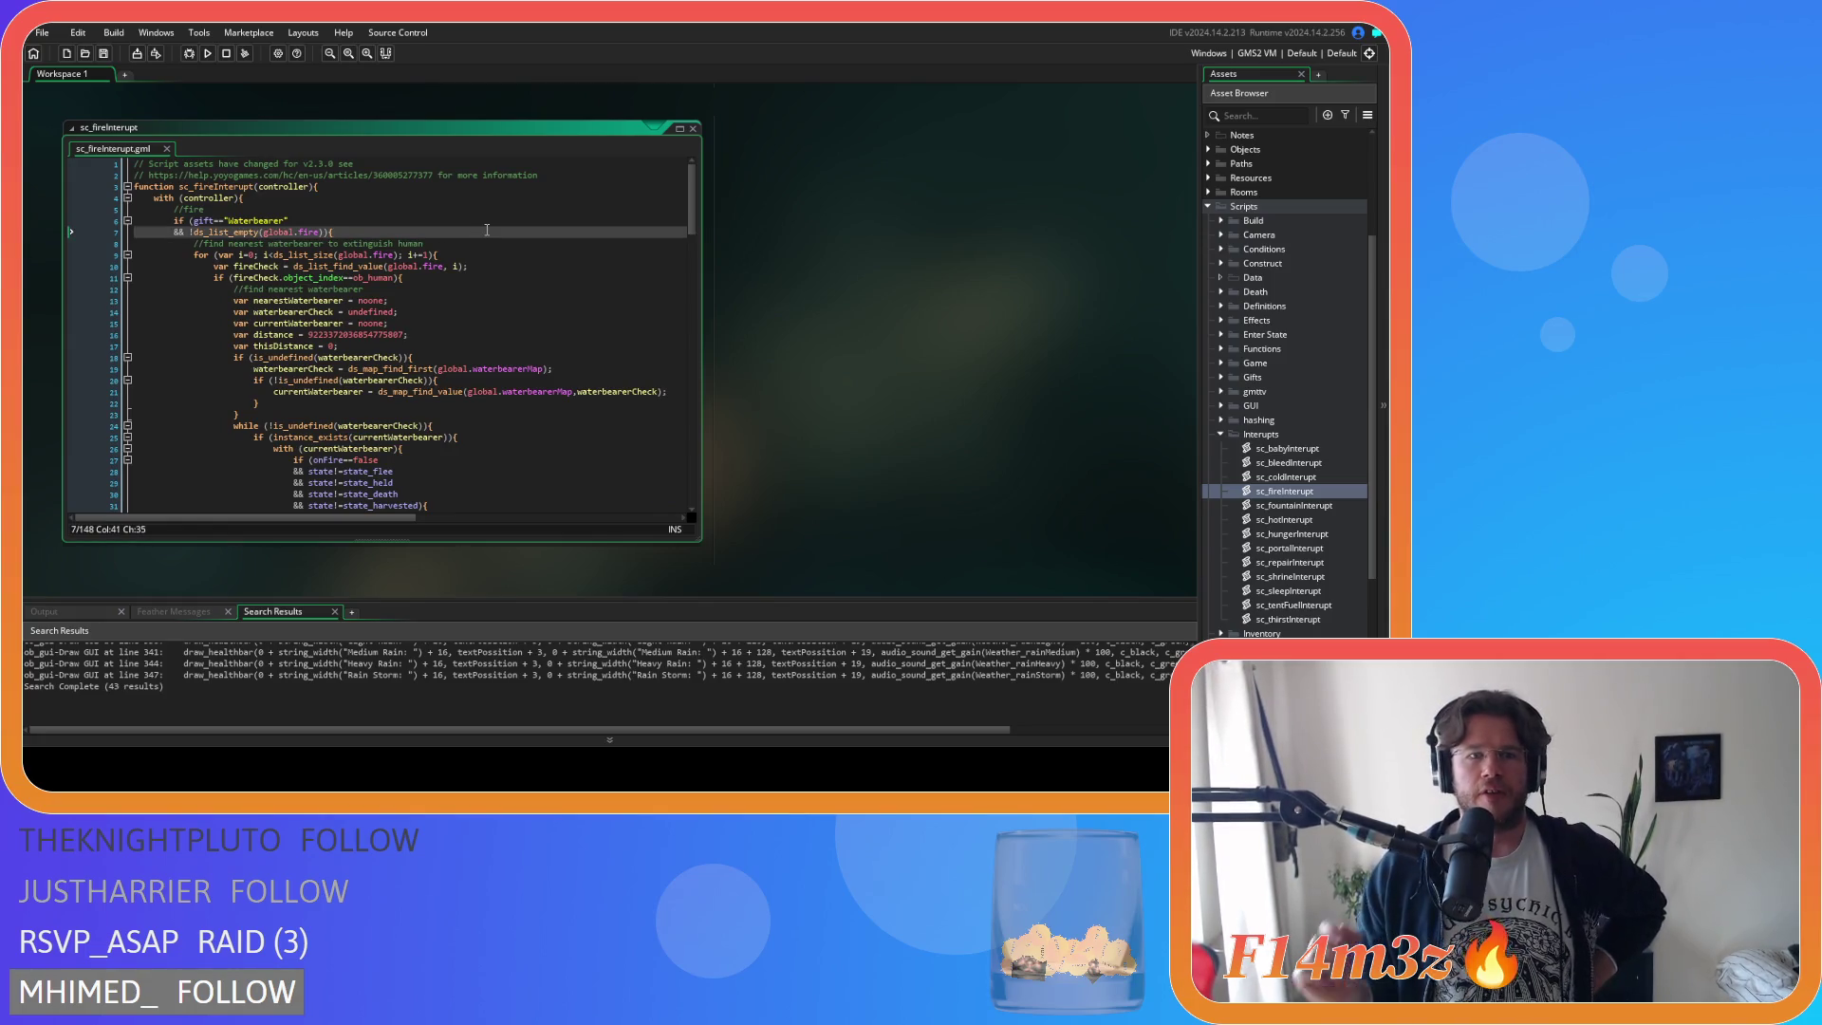
pyautogui.scroll(-5, 486, 231)
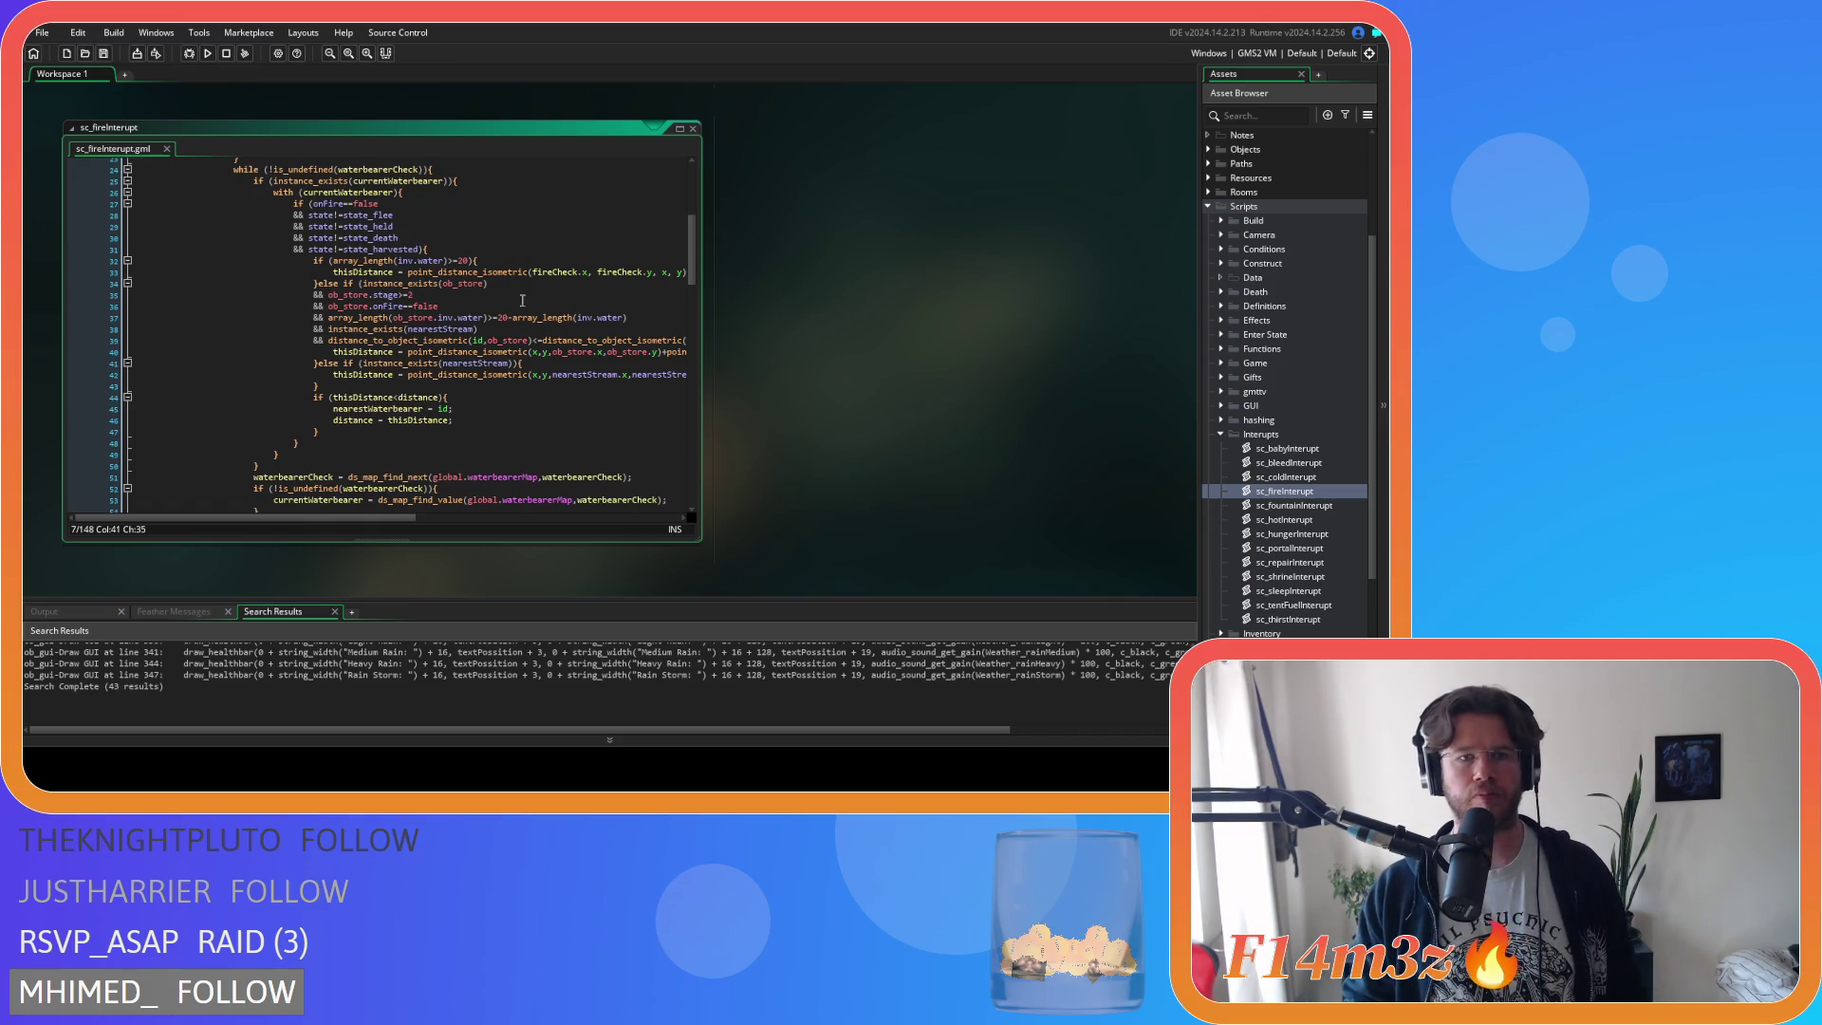
pyautogui.scroll(2, 550, 326)
pyautogui.click(550, 332)
pyautogui.click(560, 356)
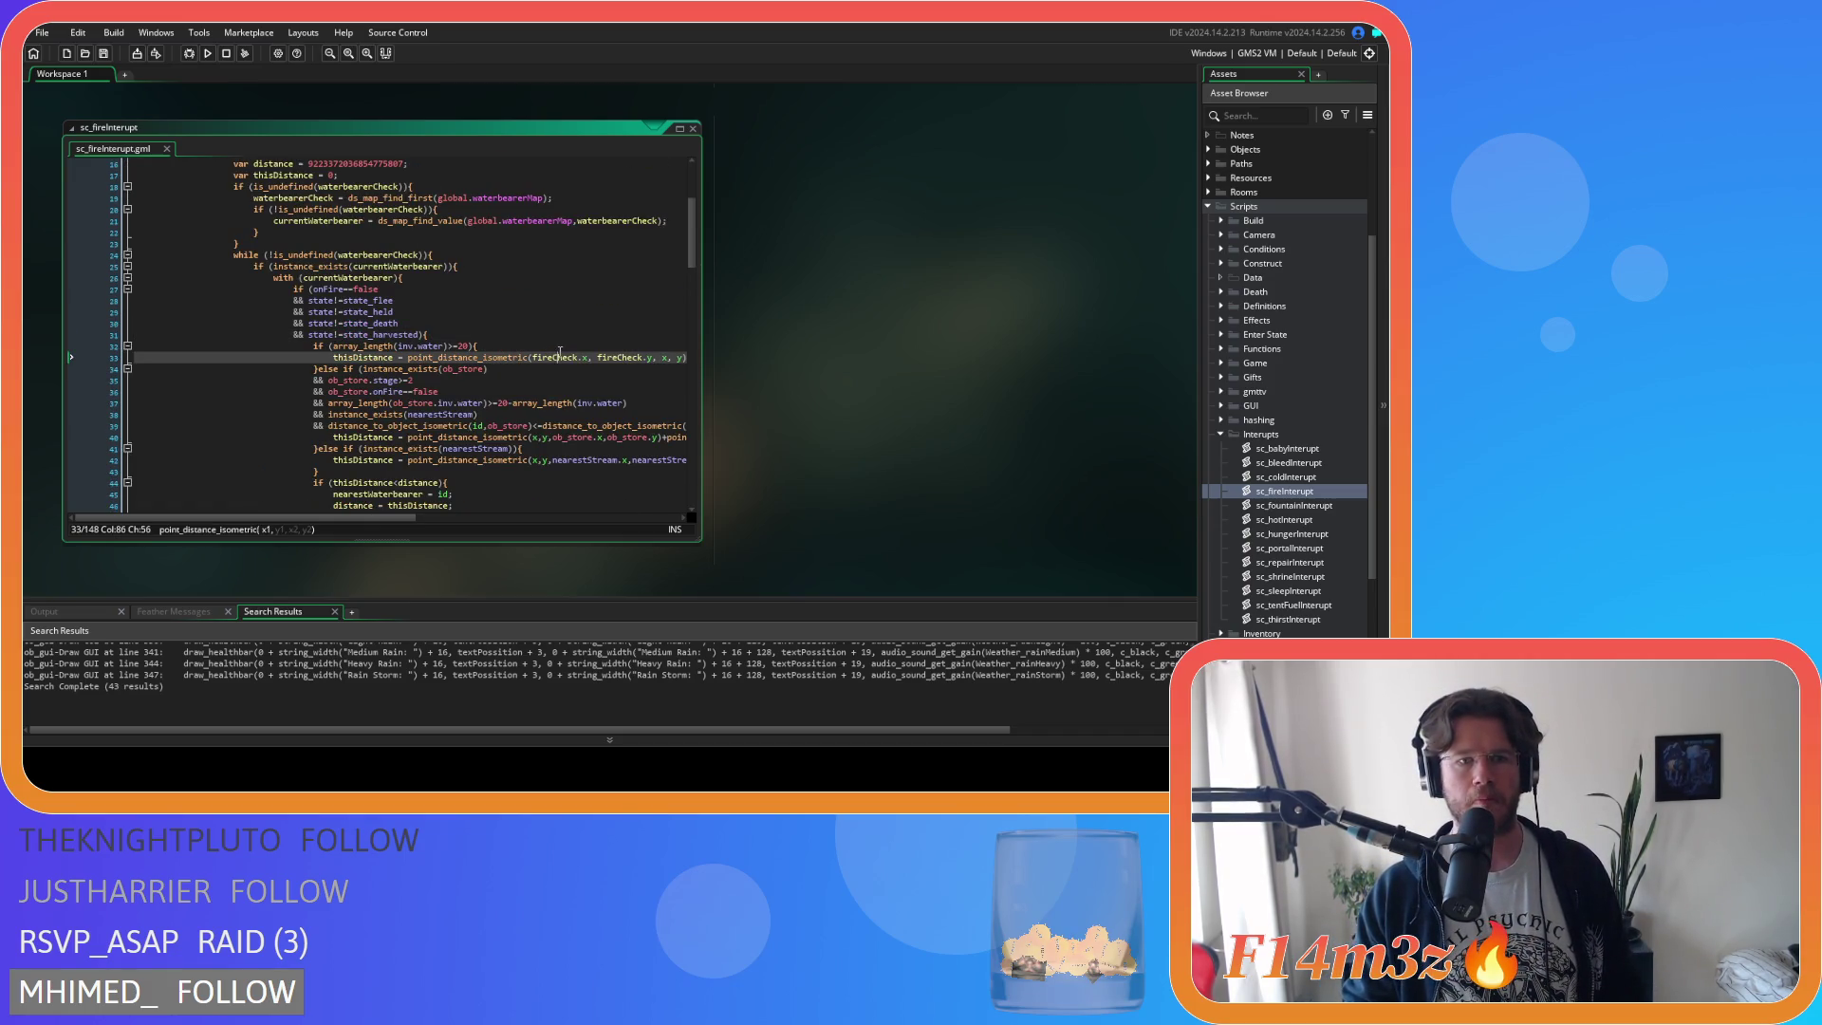
pyautogui.scroll(-5, 560, 352)
pyautogui.scroll(-3, 560, 352)
pyautogui.scroll(3, 563, 351)
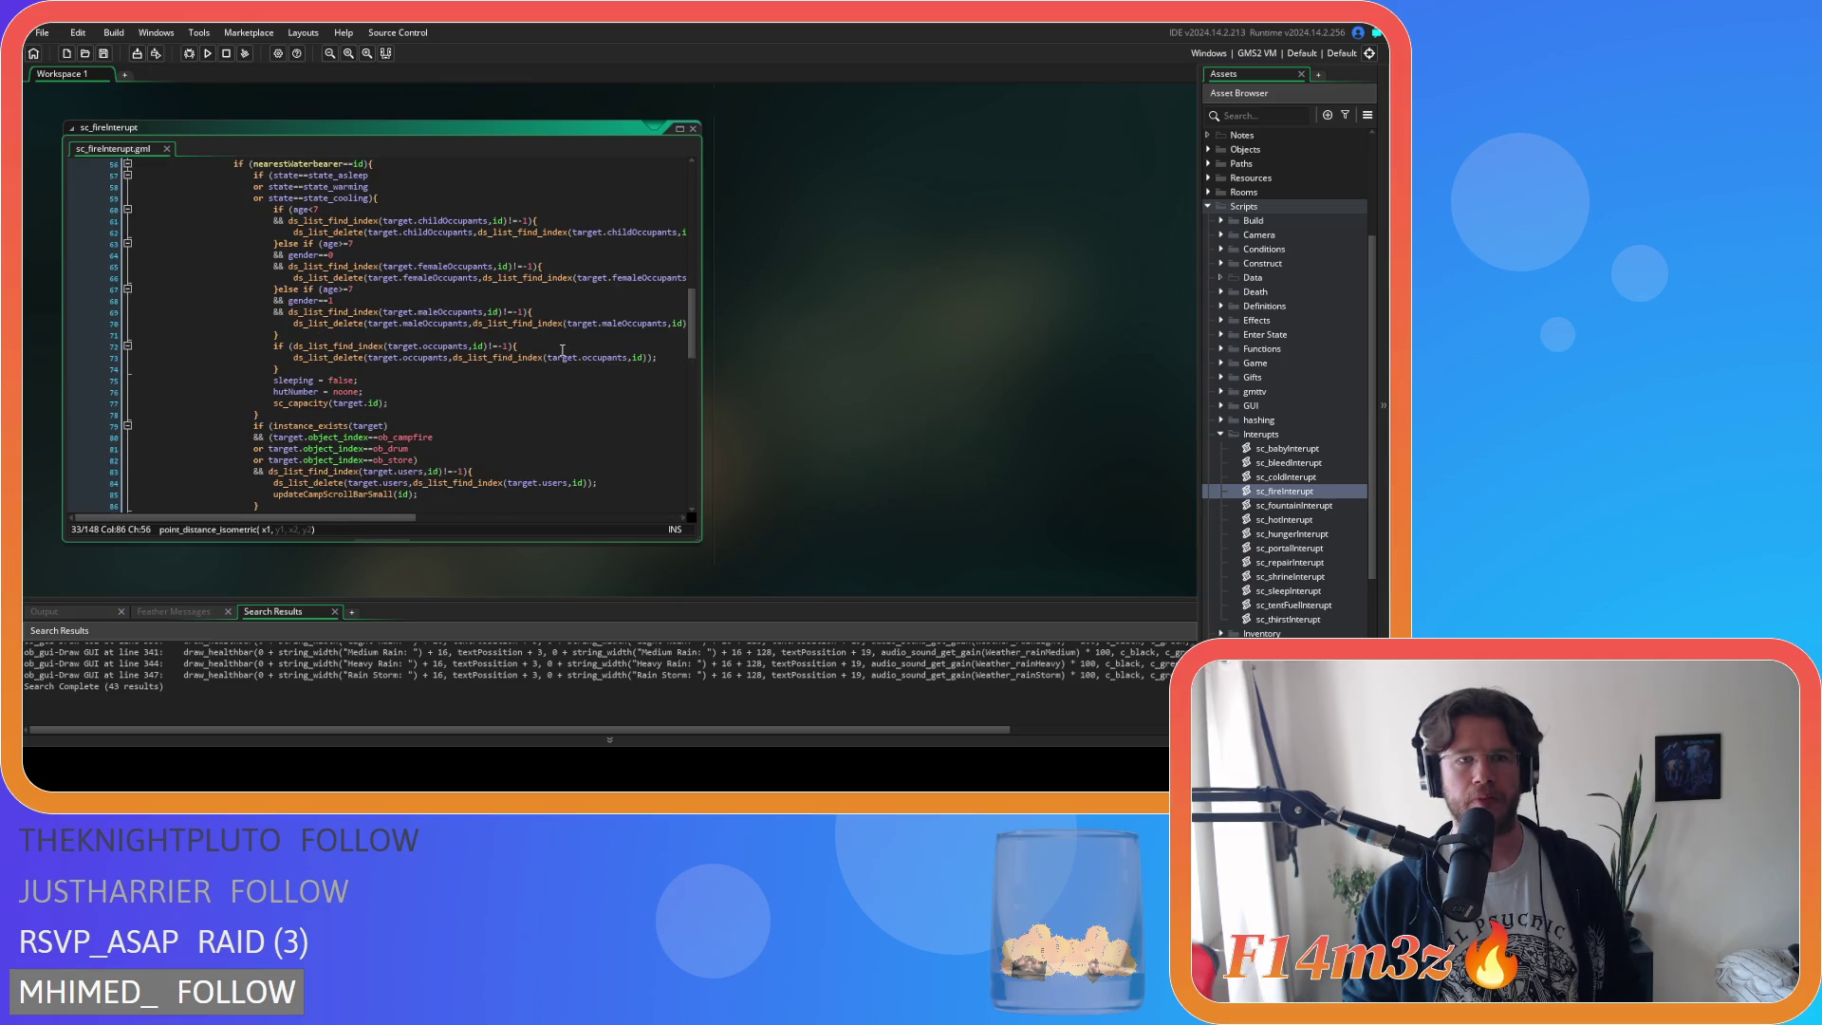
pyautogui.scroll(5, 562, 350)
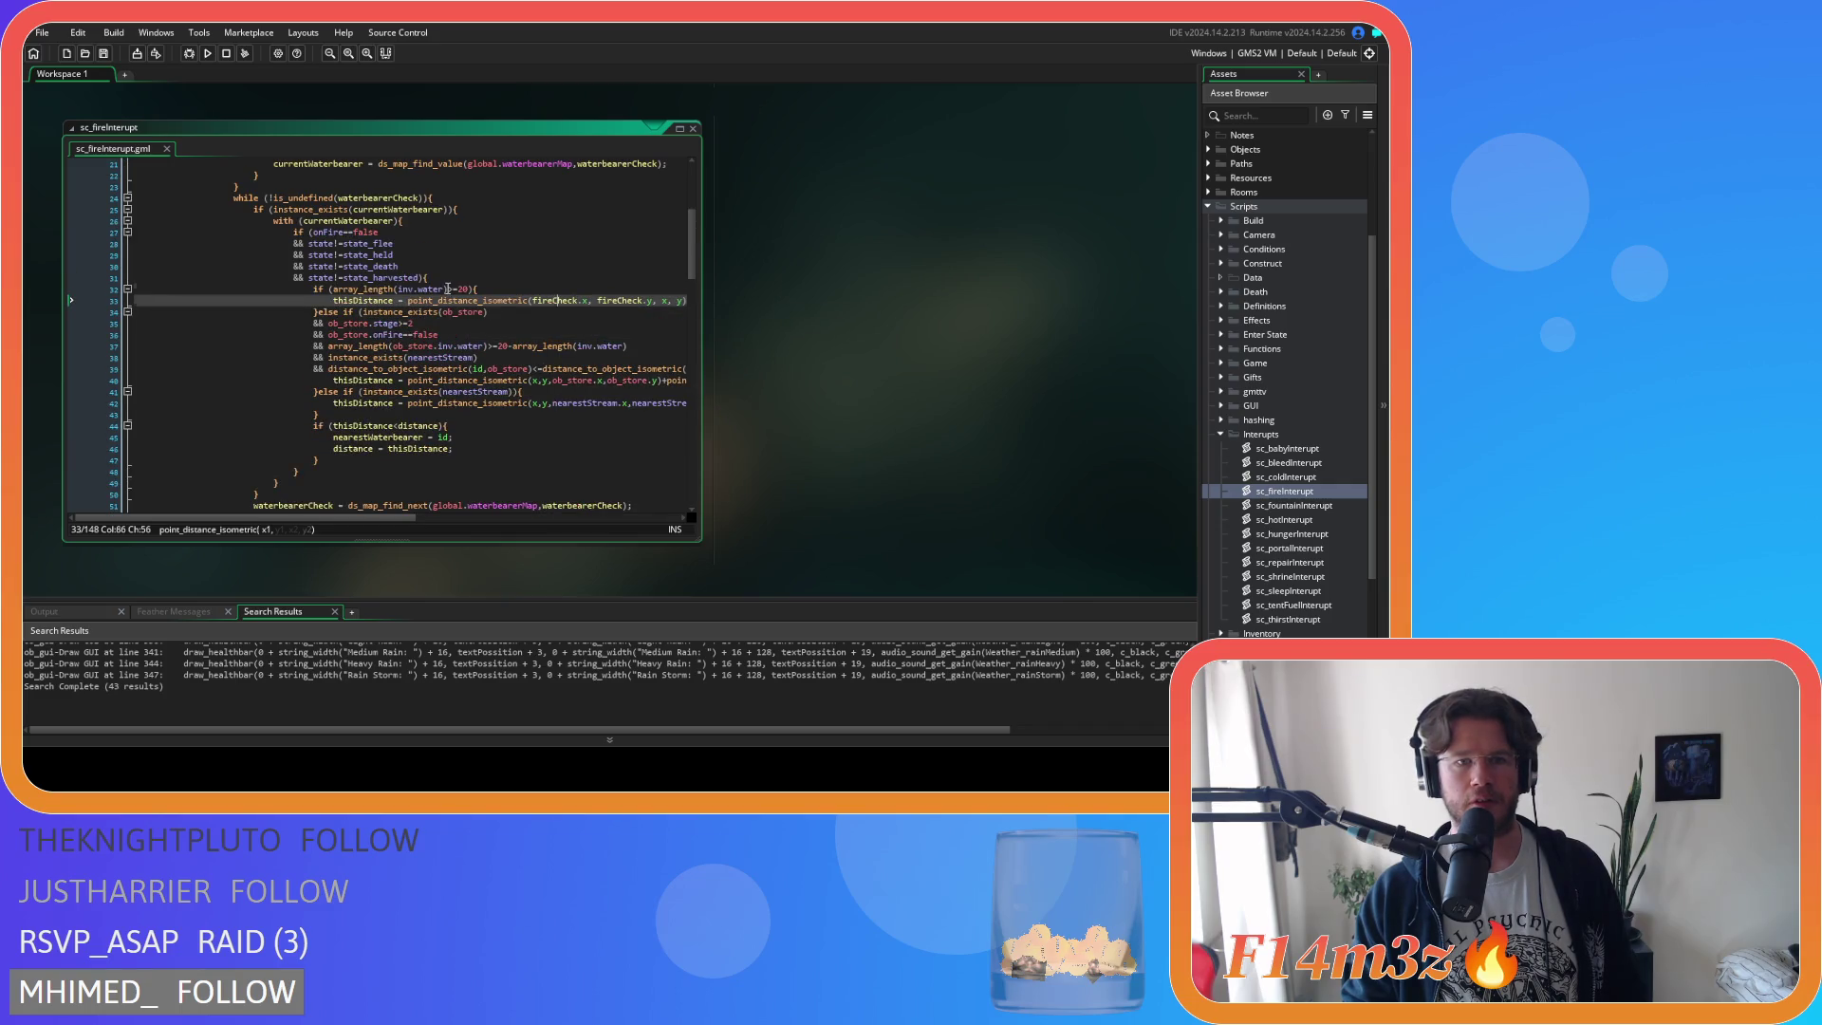
pyautogui.click(340, 288)
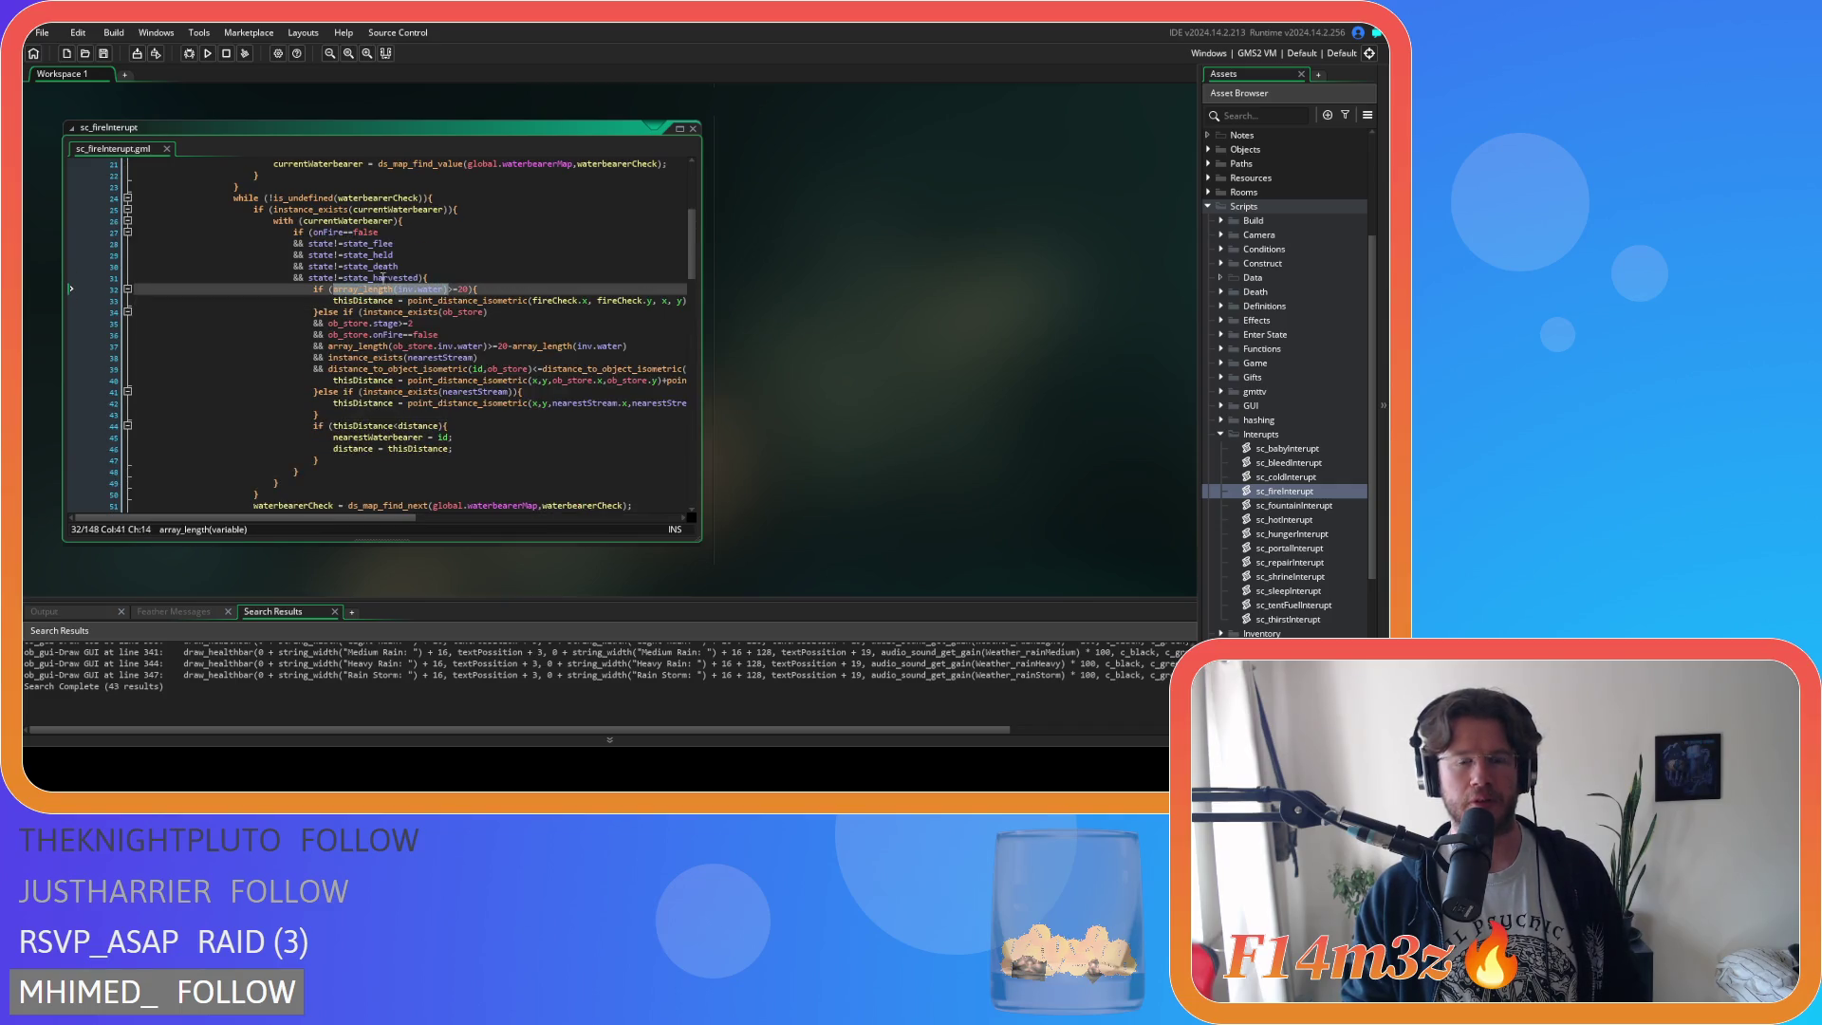
pyautogui.rightClick(835, 190)
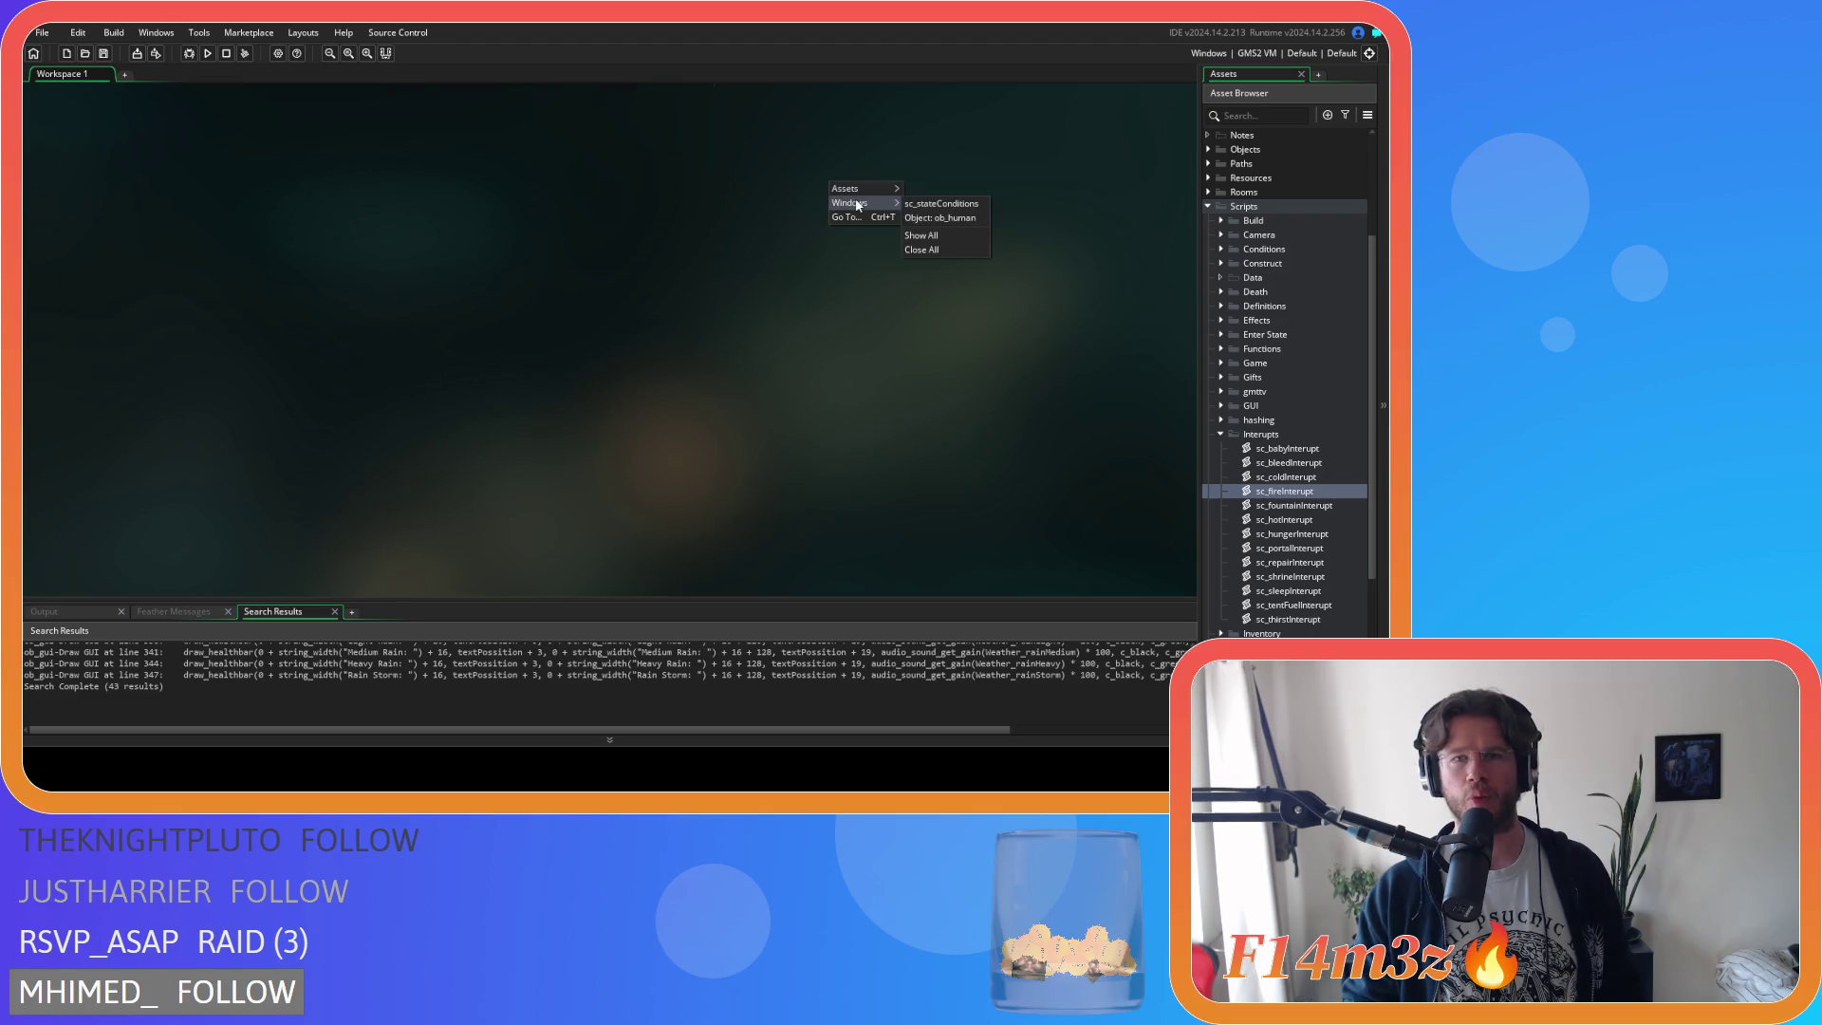
# Close sc_fireInterupt, then open sc_miracleWater from the Scripts > Miracles folder.
pyautogui.click(934, 251)
pyautogui.click(1221, 435)
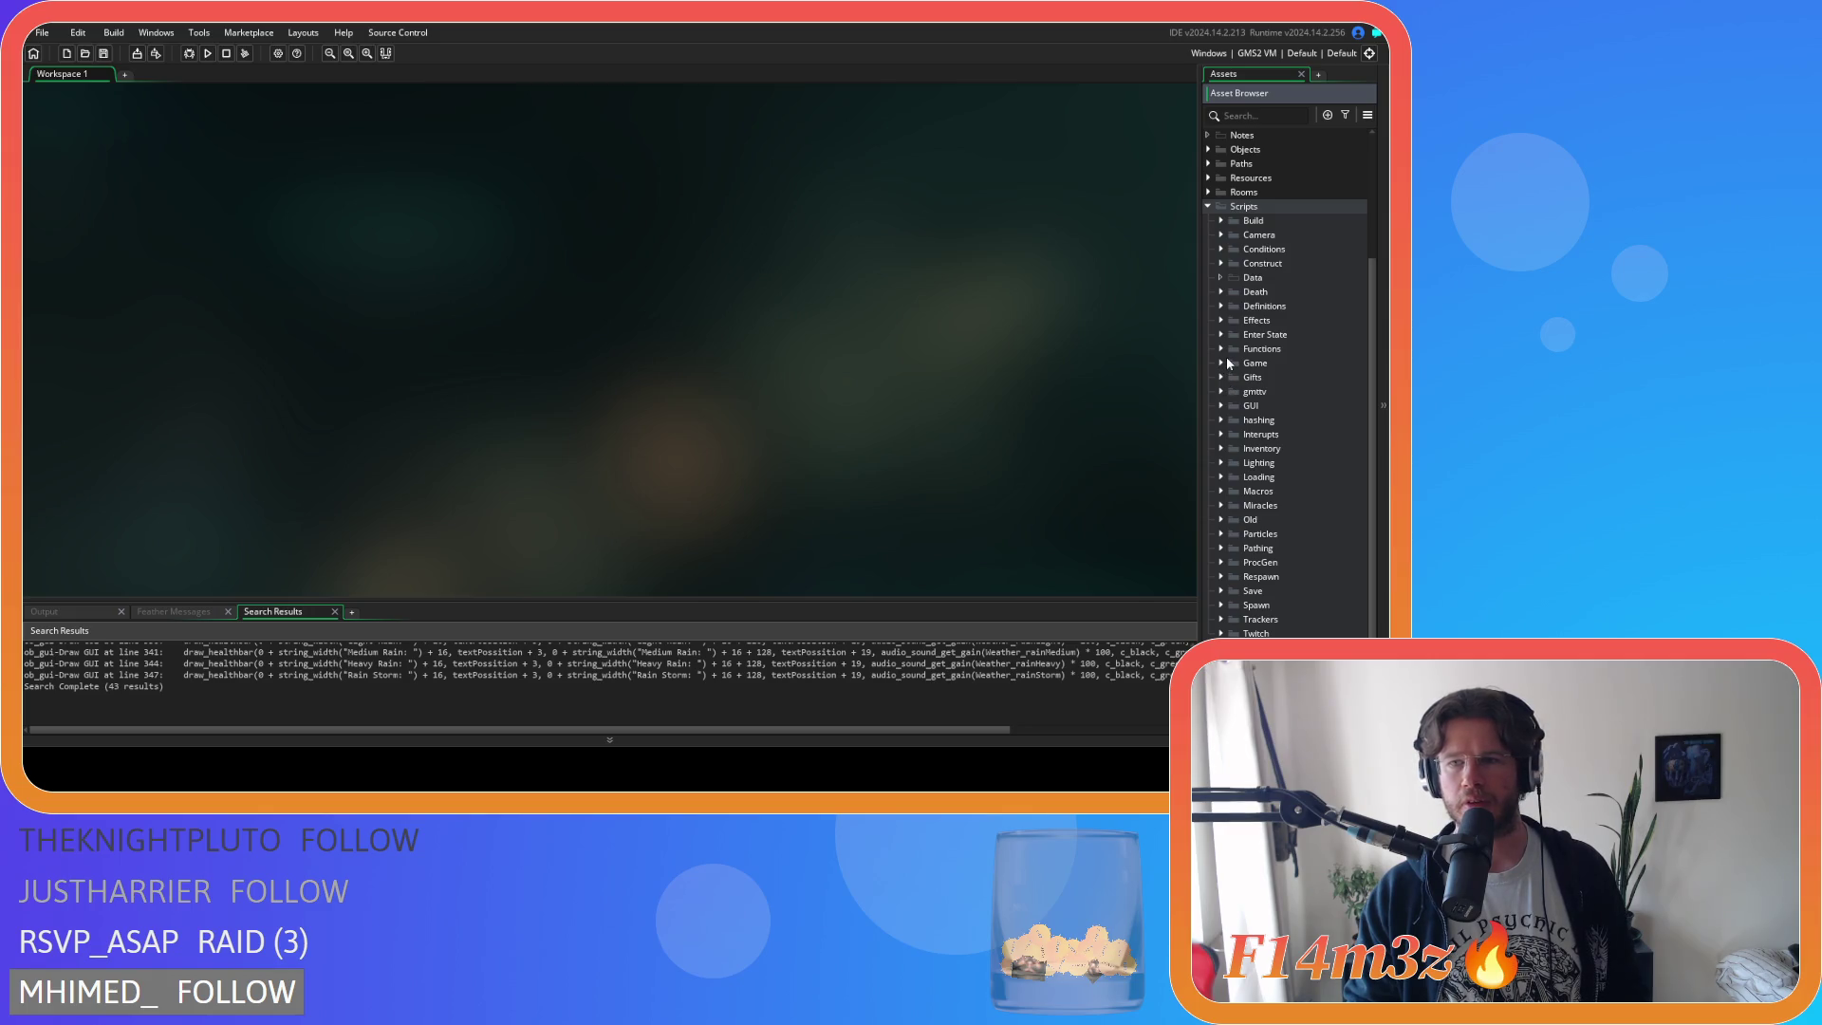
pyautogui.click(1225, 505)
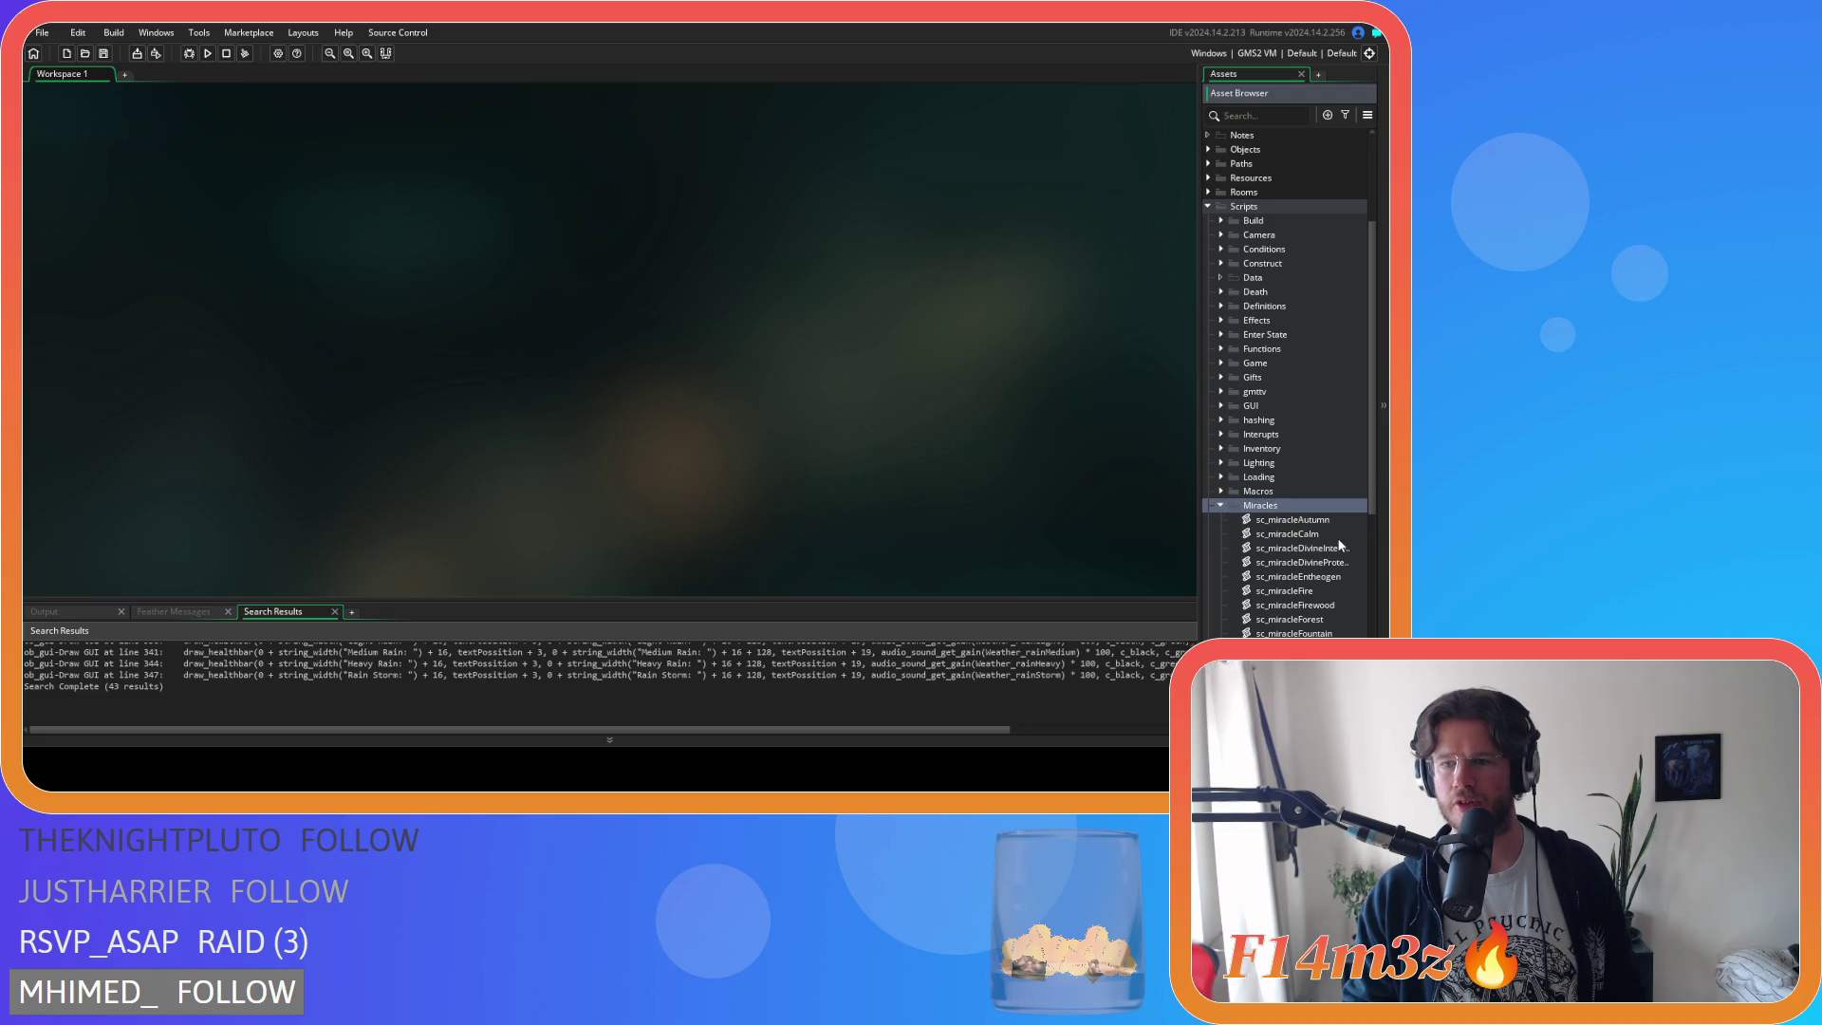
pyautogui.scroll(-2, 1336, 541)
pyautogui.scroll(-4, 1336, 550)
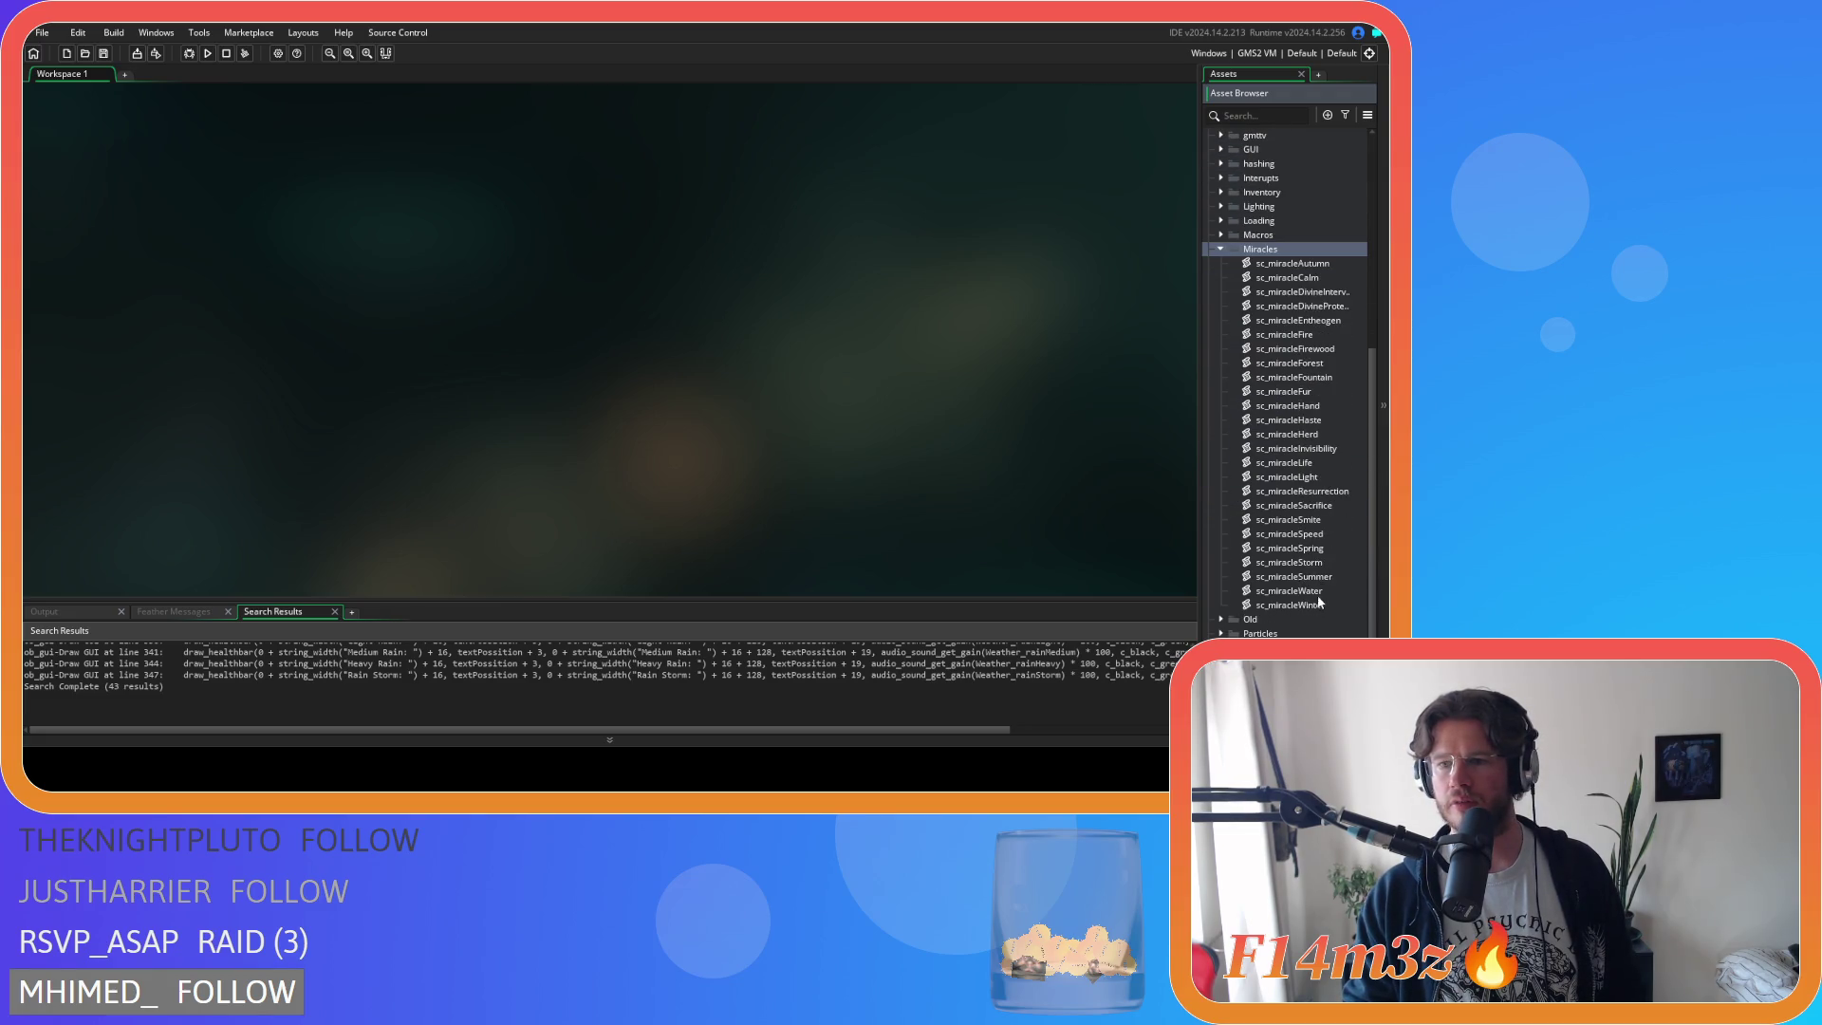
pyautogui.doubleClick(1321, 592)
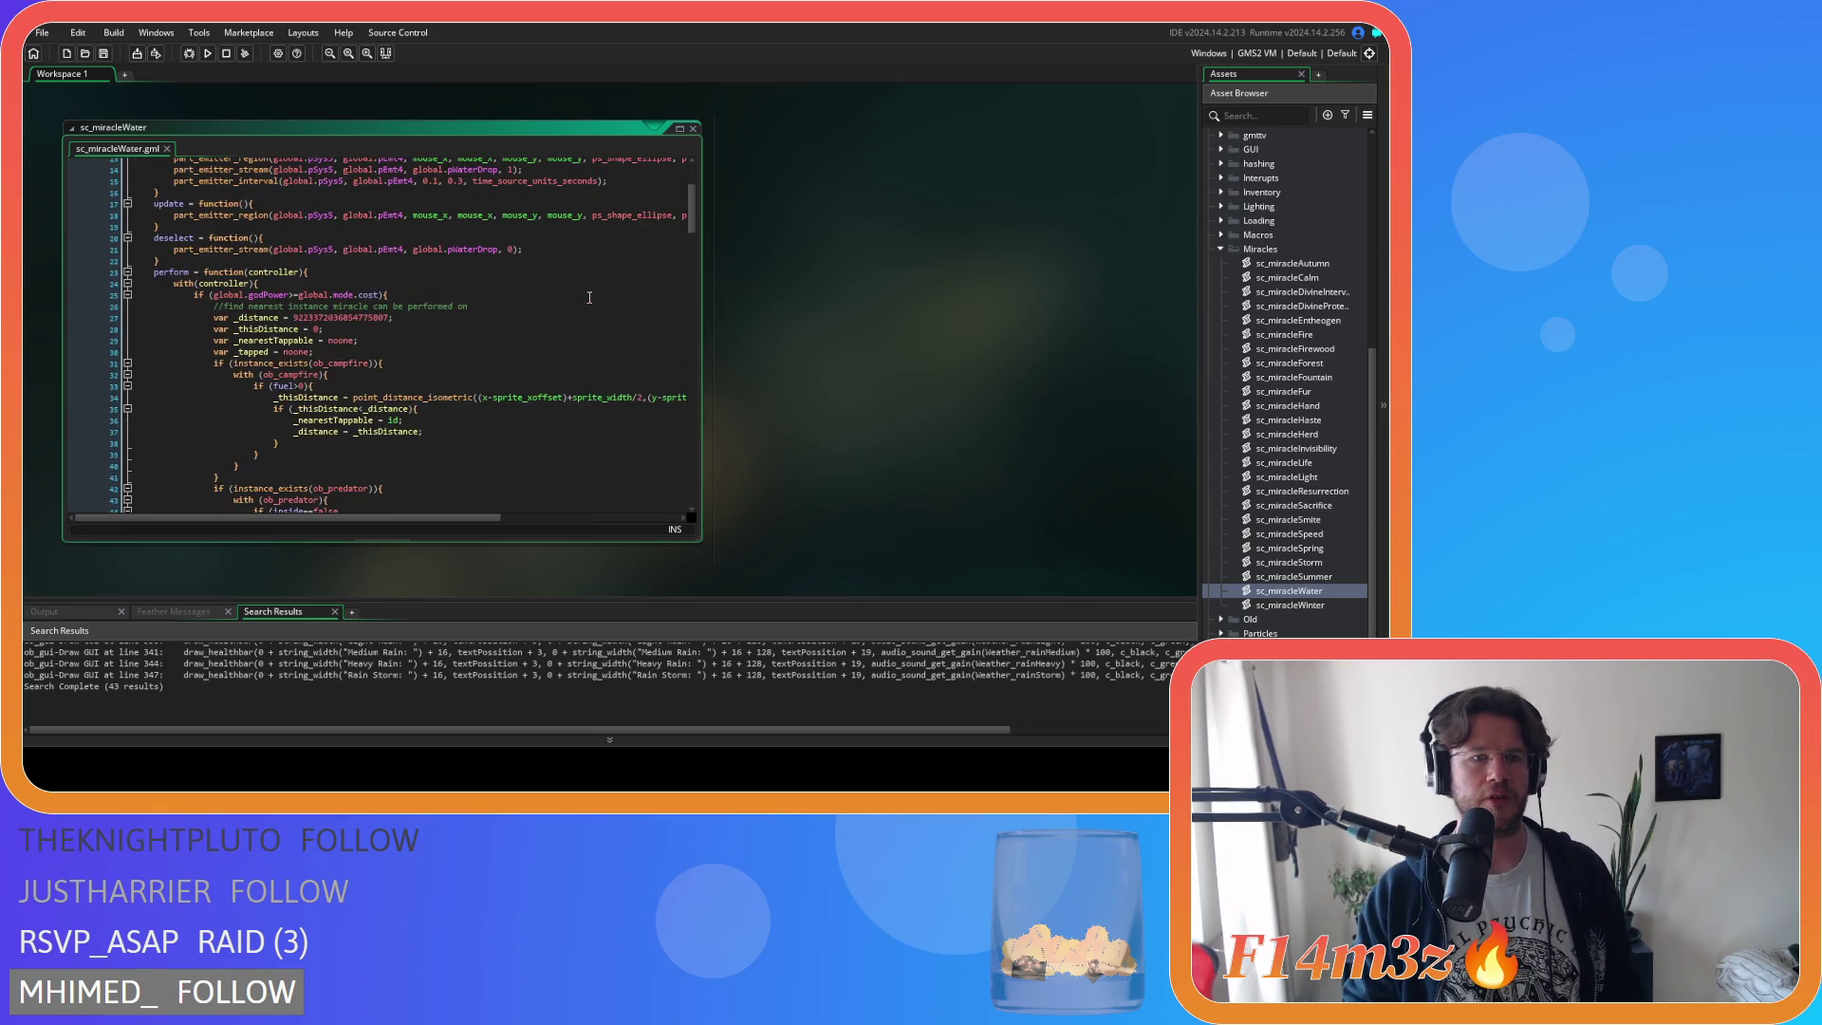
# Scroll to the ob_store branch and check the itemCount call and repeat(20) water deposit.
pyautogui.scroll(-3, 575, 303)
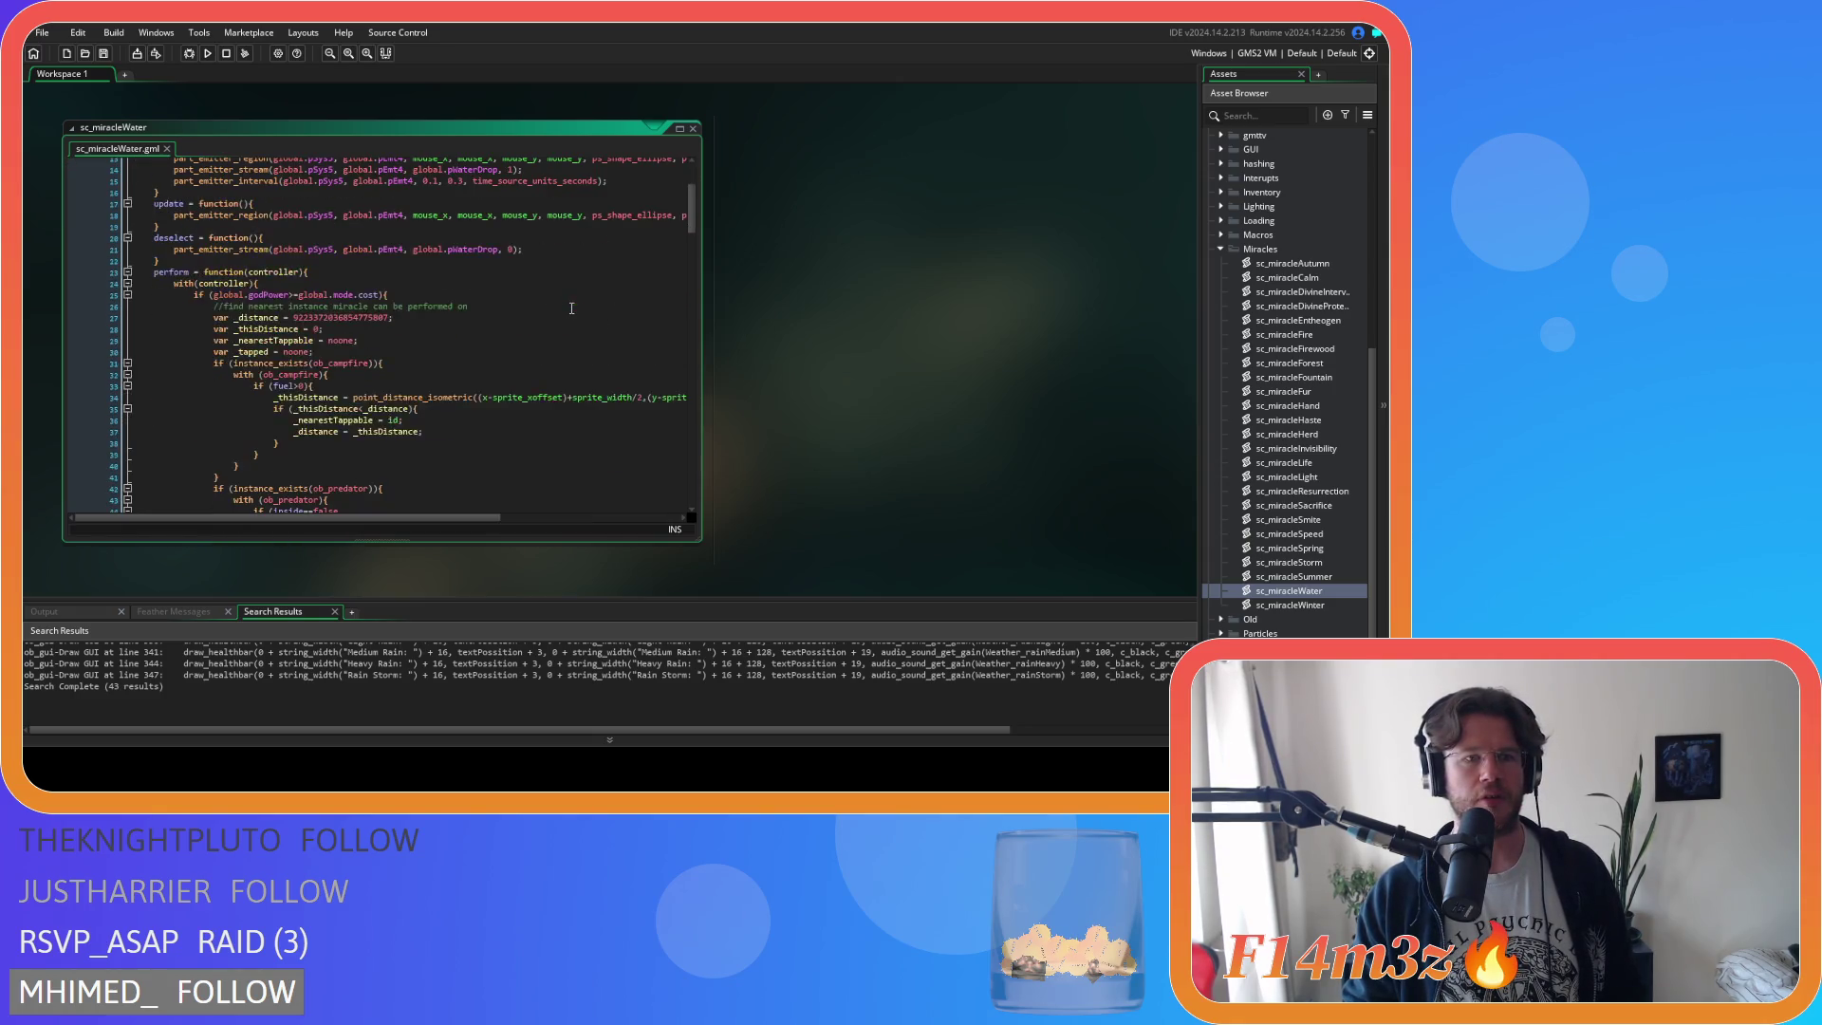
pyautogui.scroll(-20, 569, 310)
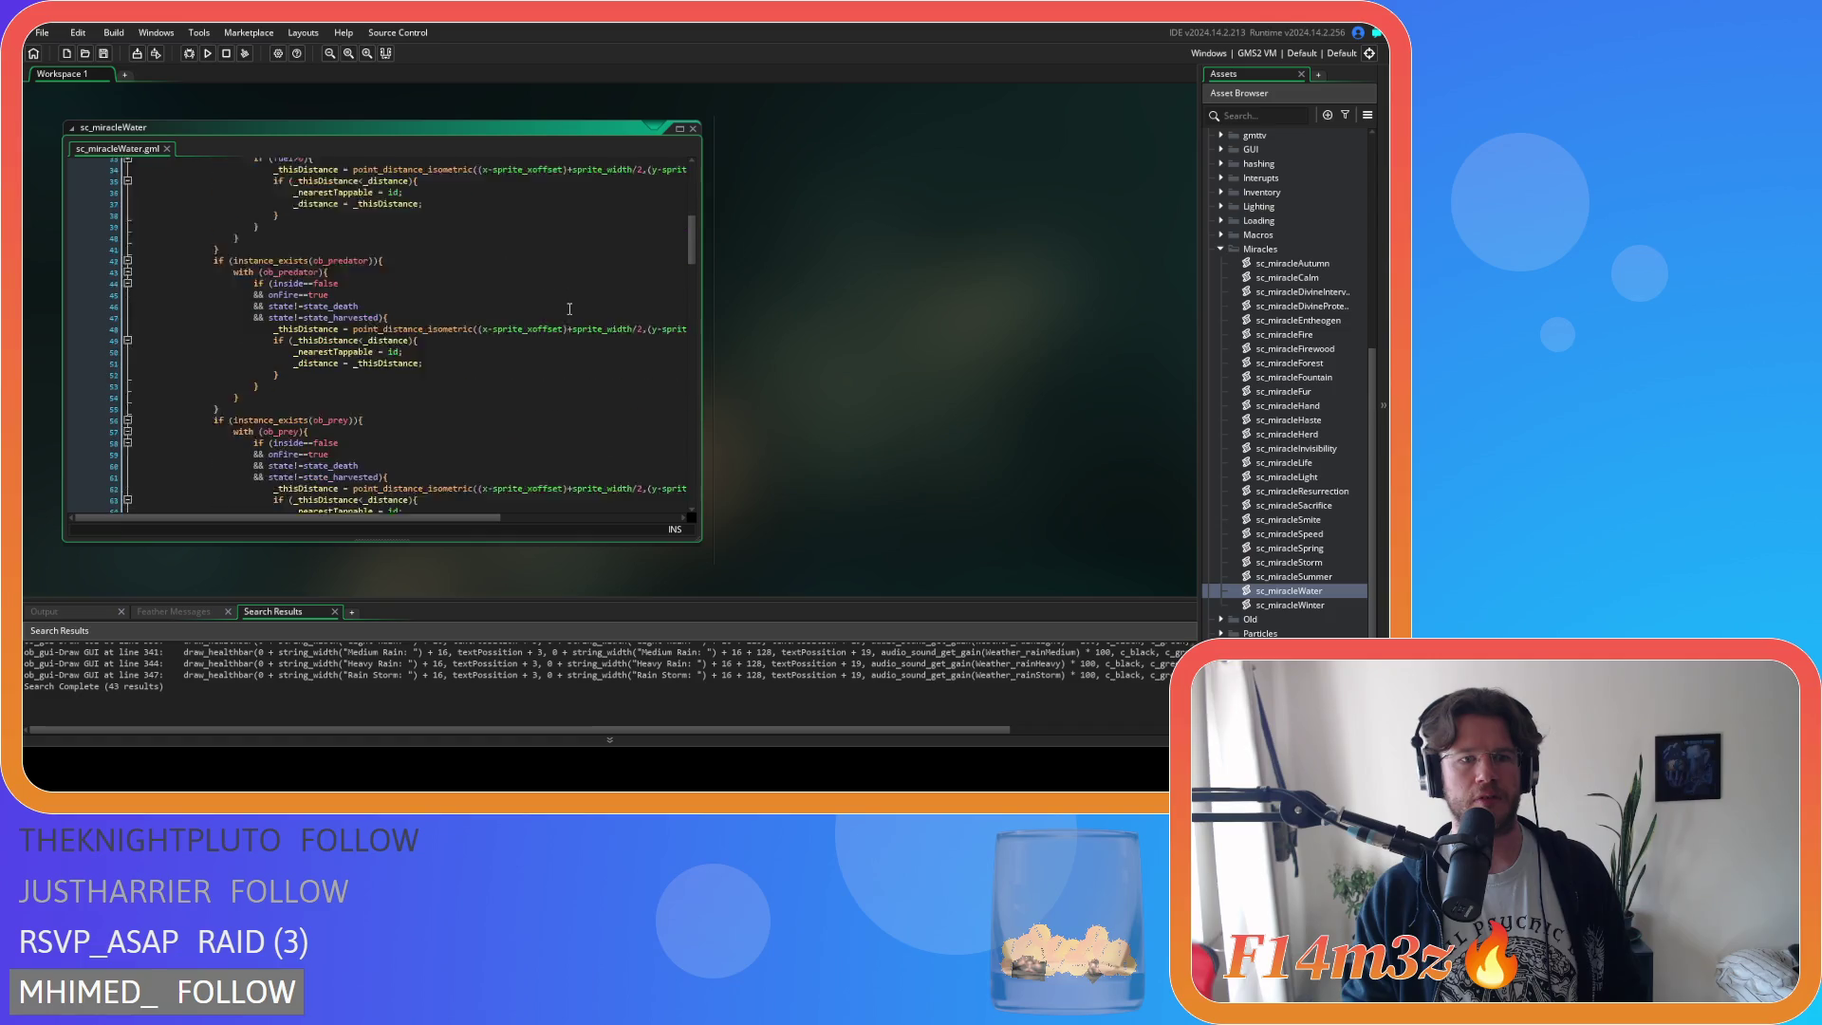
pyautogui.scroll(-12, 569, 309)
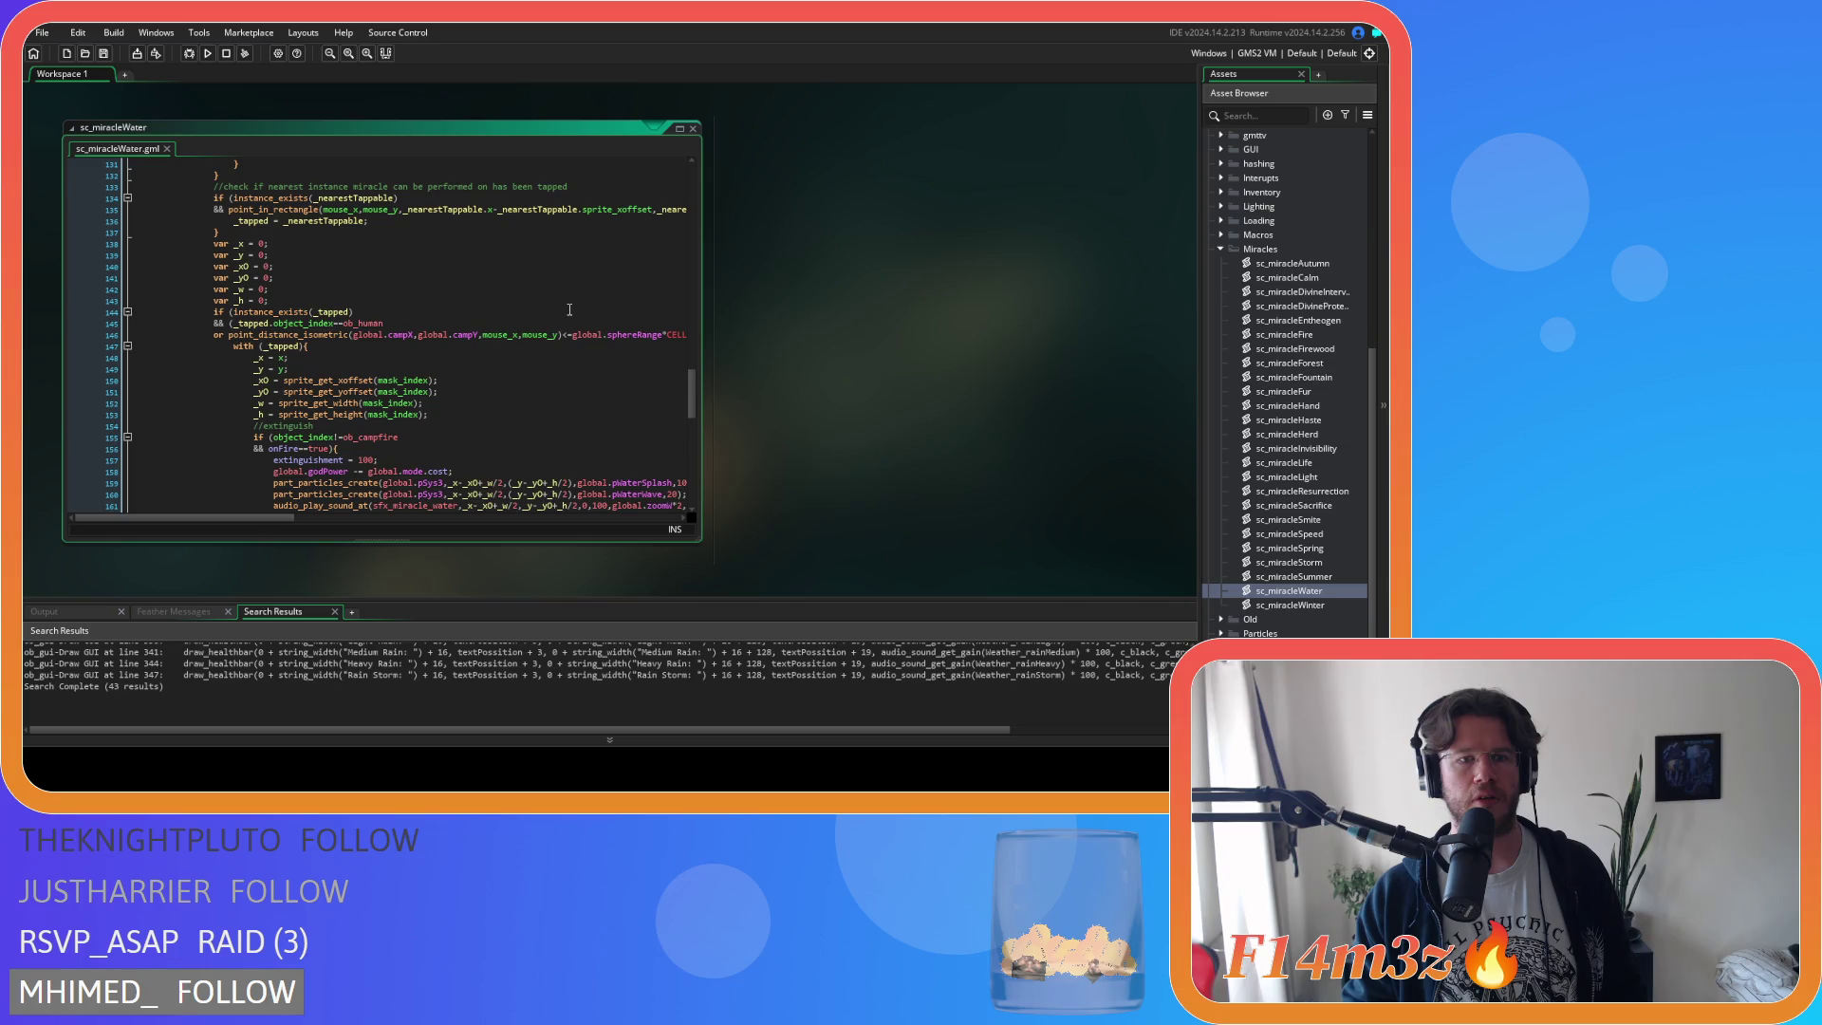
pyautogui.scroll(-6, 569, 309)
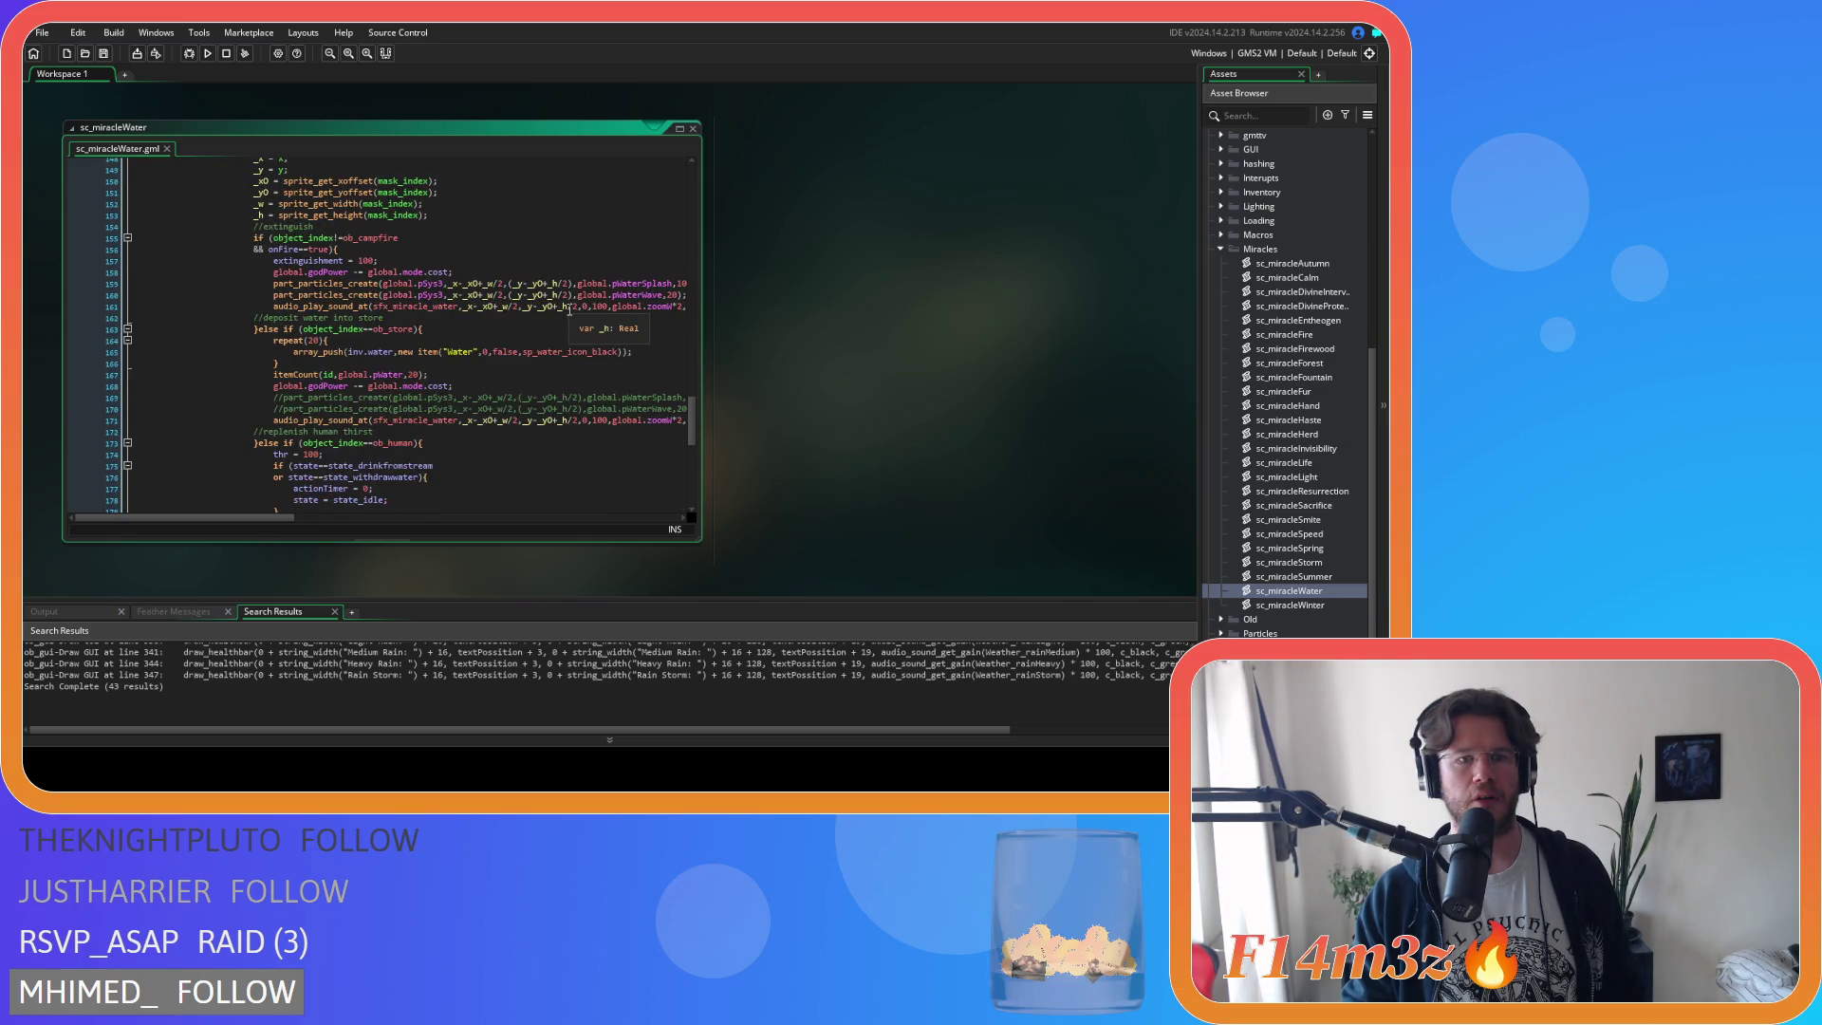
pyautogui.scroll(-1, 569, 309)
pyautogui.click(414, 346)
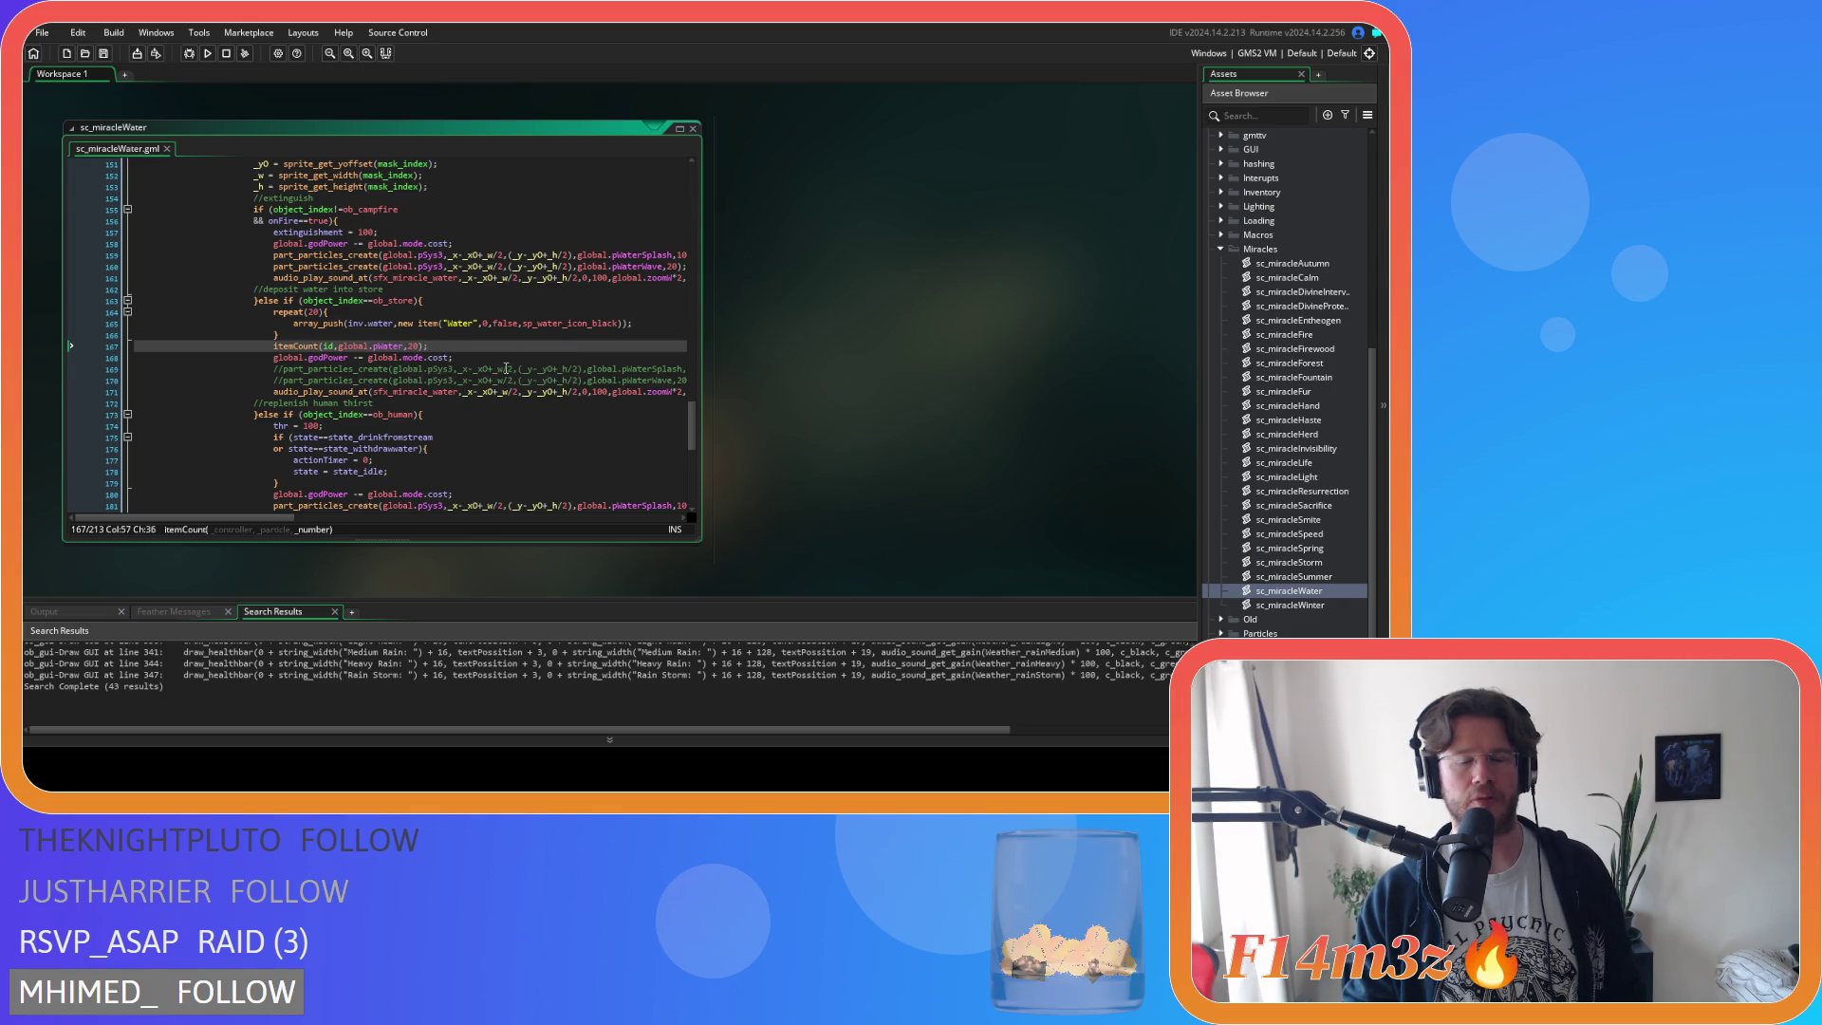
pyautogui.doubleClick(313, 312)
pyautogui.scroll(3, 405, 321)
pyautogui.scroll(-13, 405, 321)
pyautogui.scroll(6, 423, 283)
pyautogui.rightClick(865, 211)
# Close all open code windows and collapse the asset folders back to top level.
pyautogui.moveTo(925, 232)
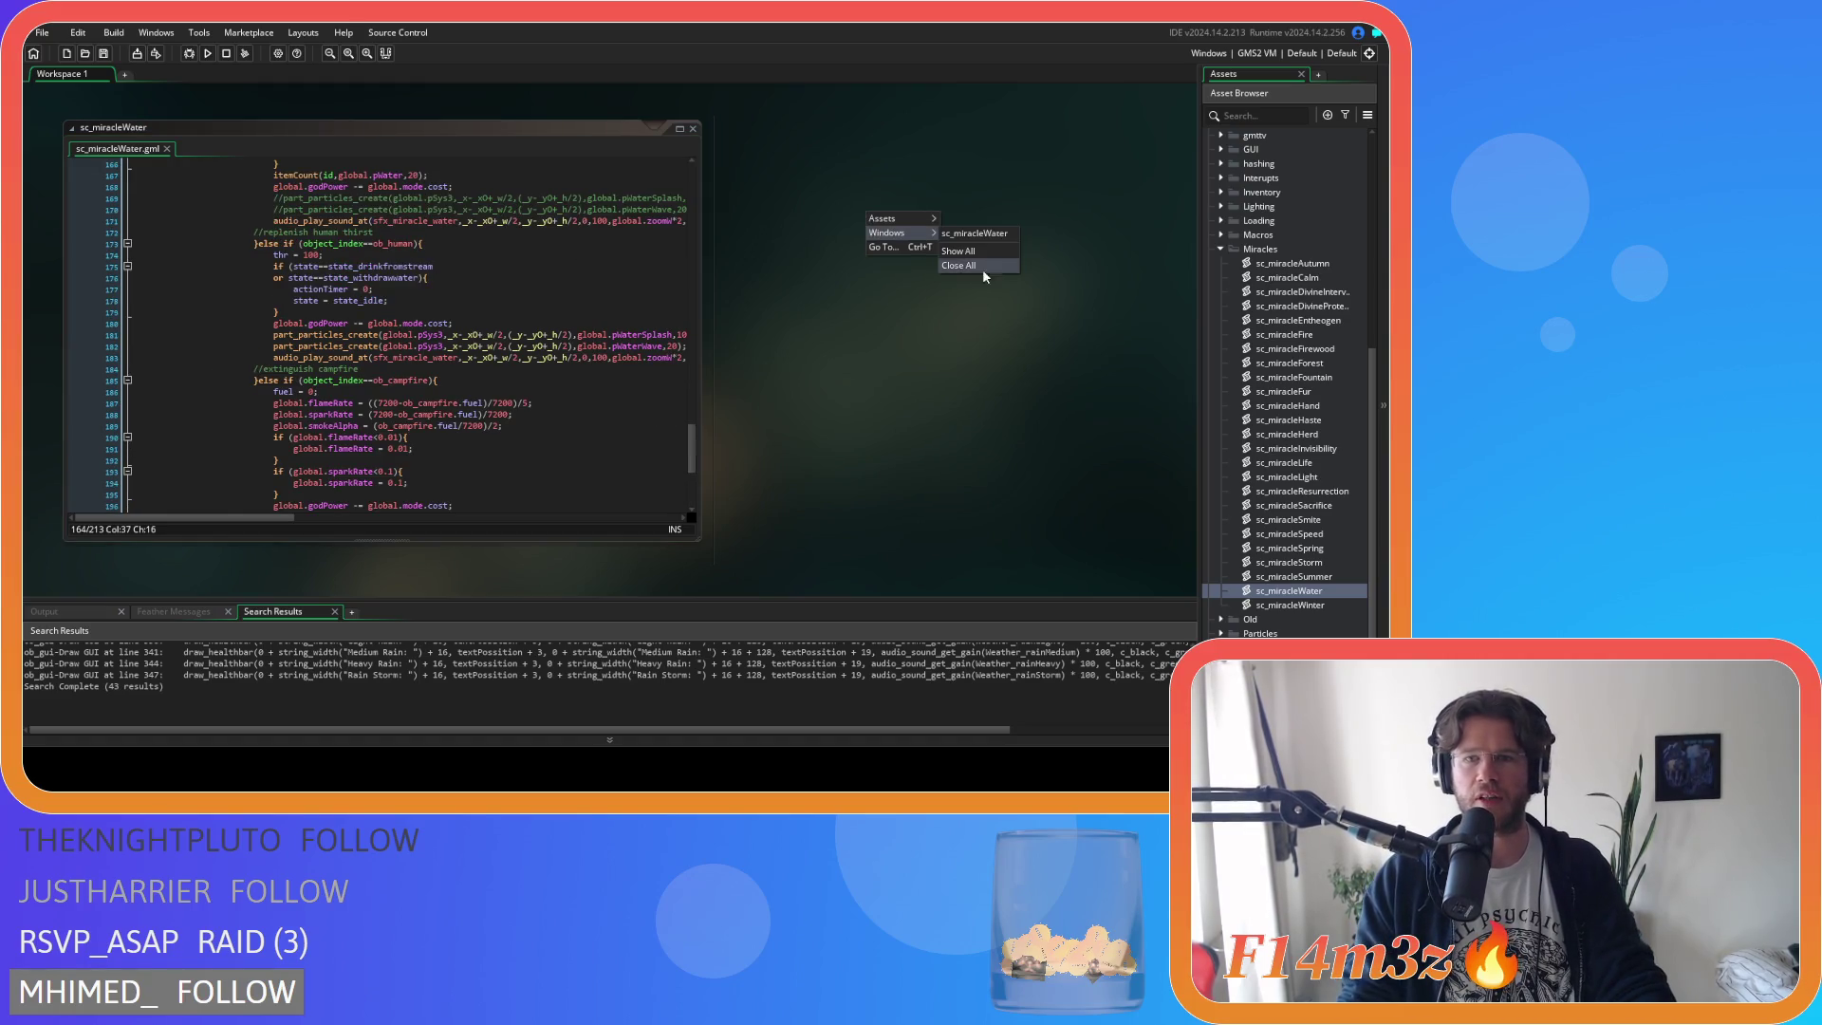
pyautogui.click(975, 266)
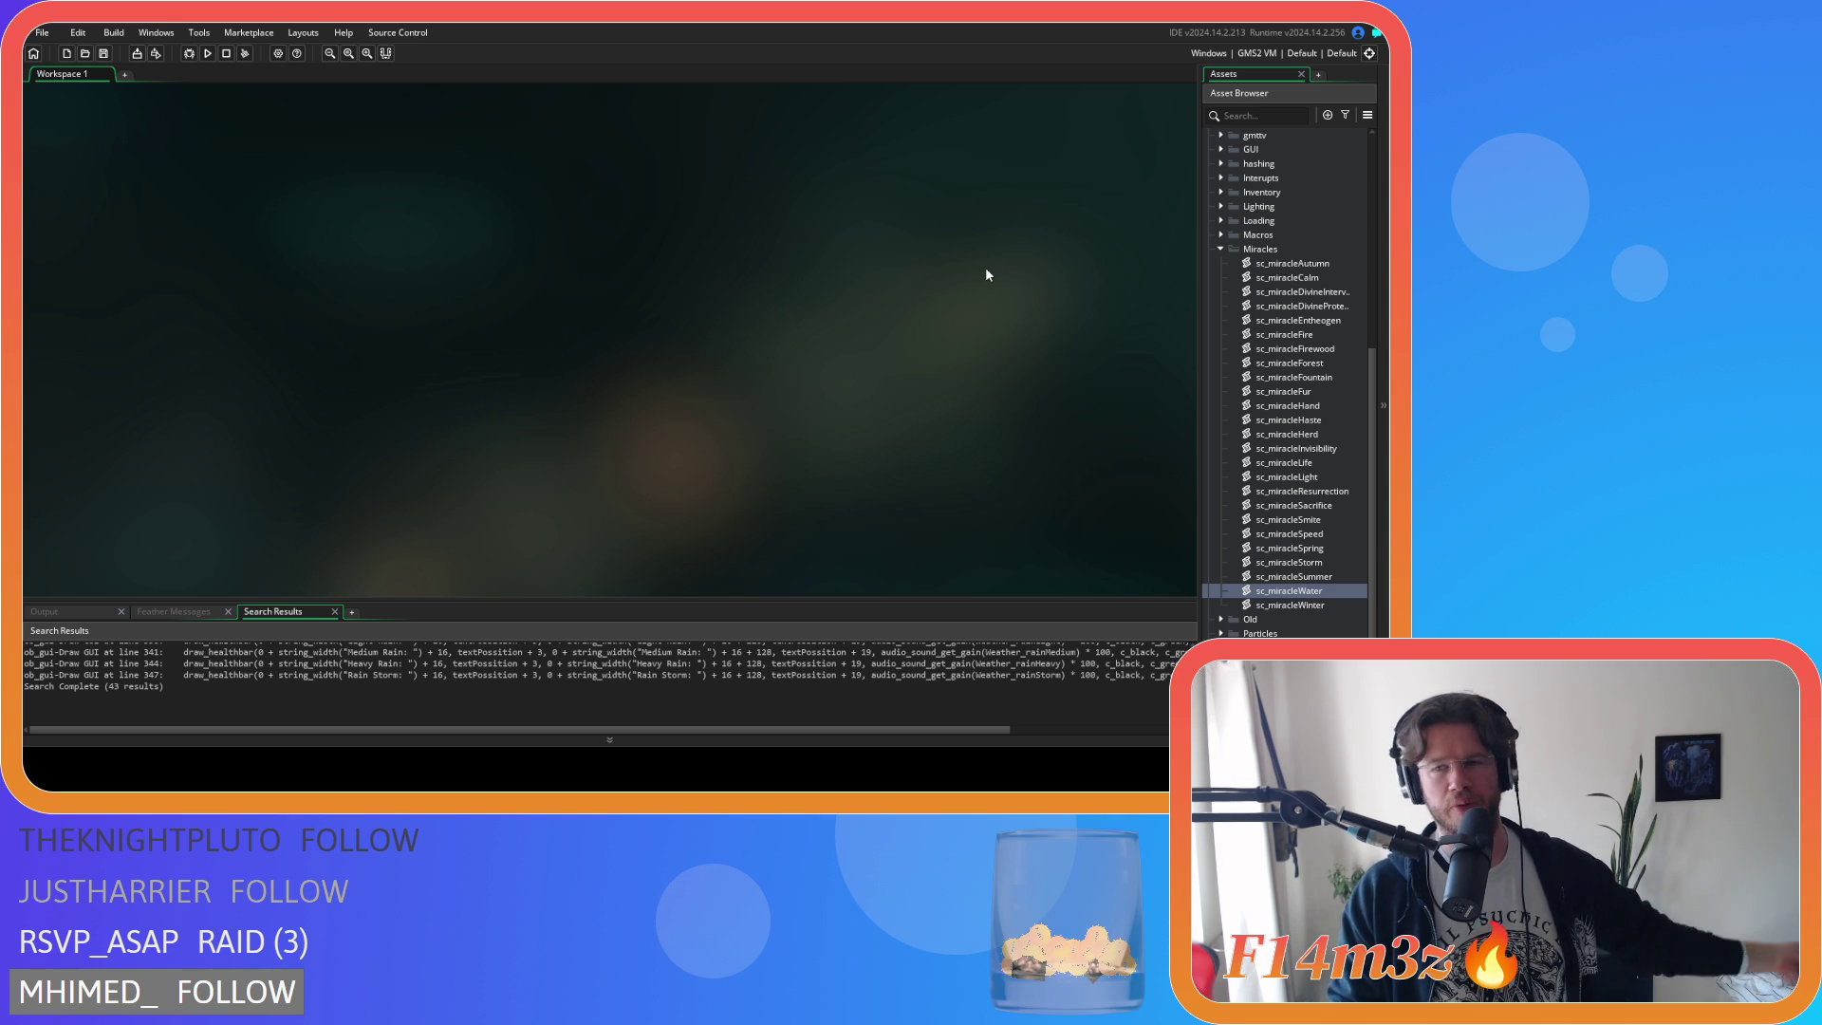
pyautogui.scroll(5, 1291, 285)
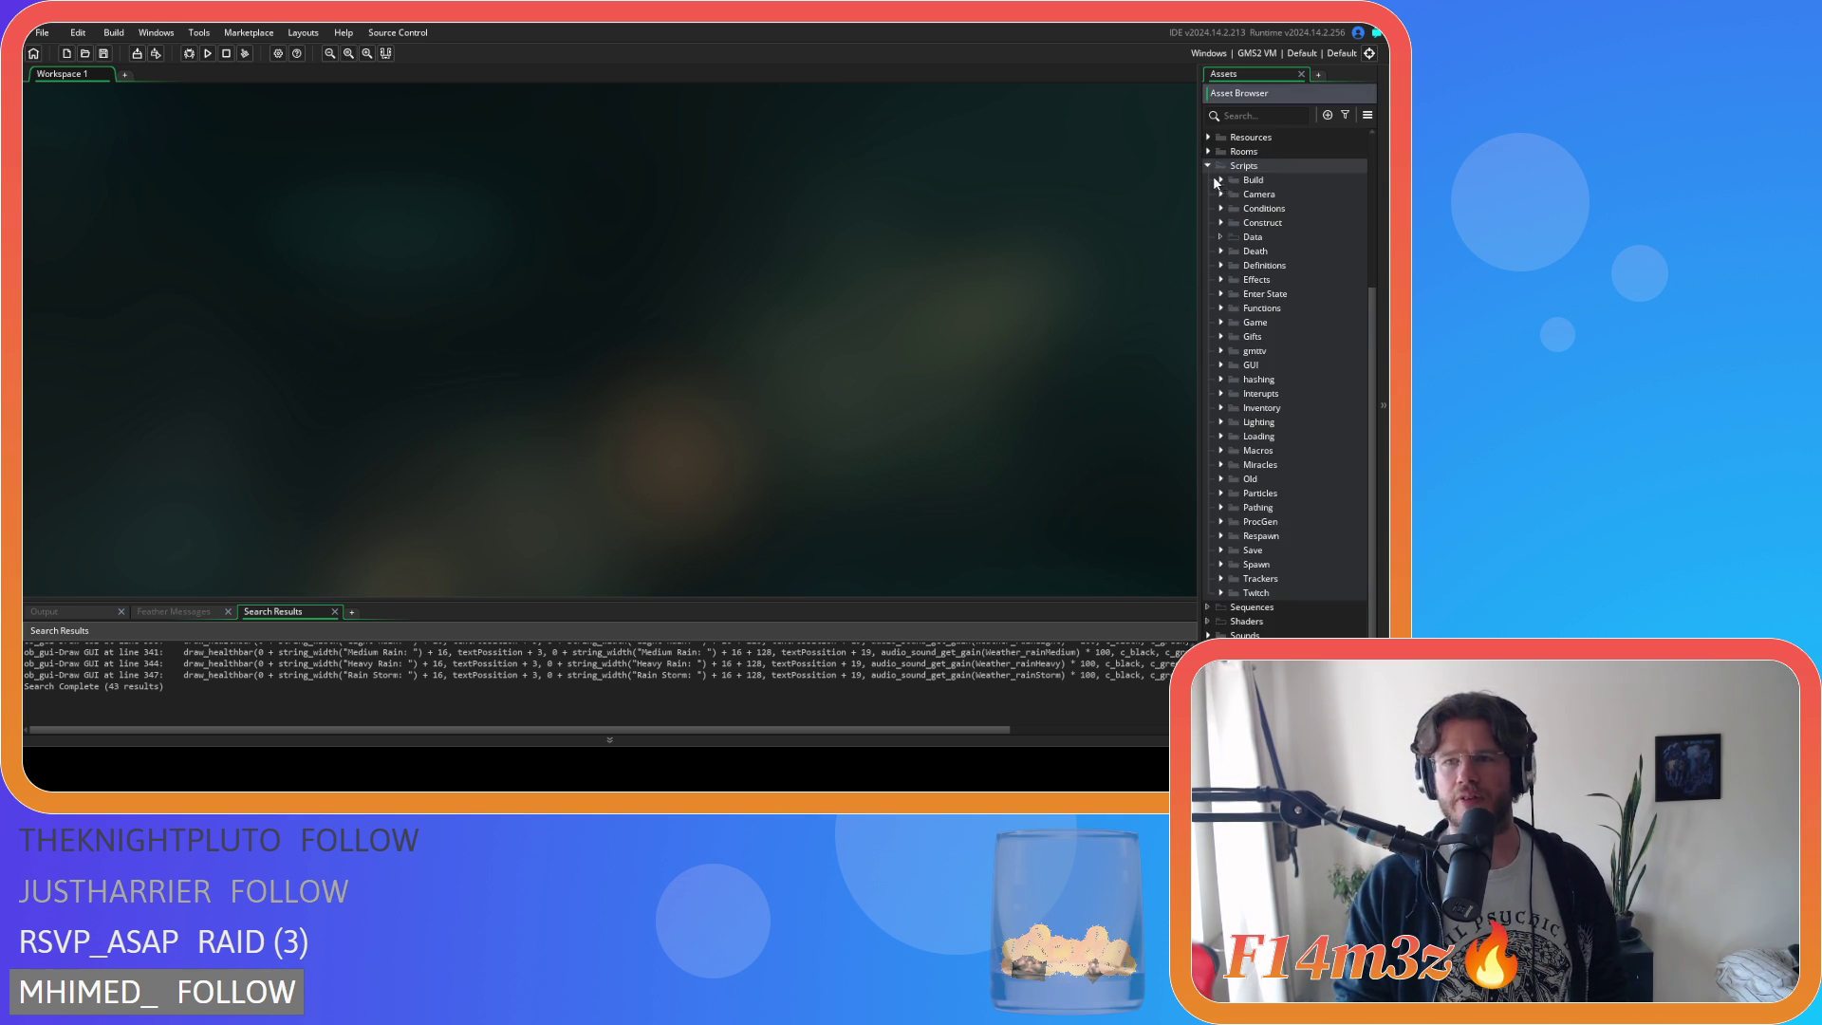
pyautogui.click(1207, 163)
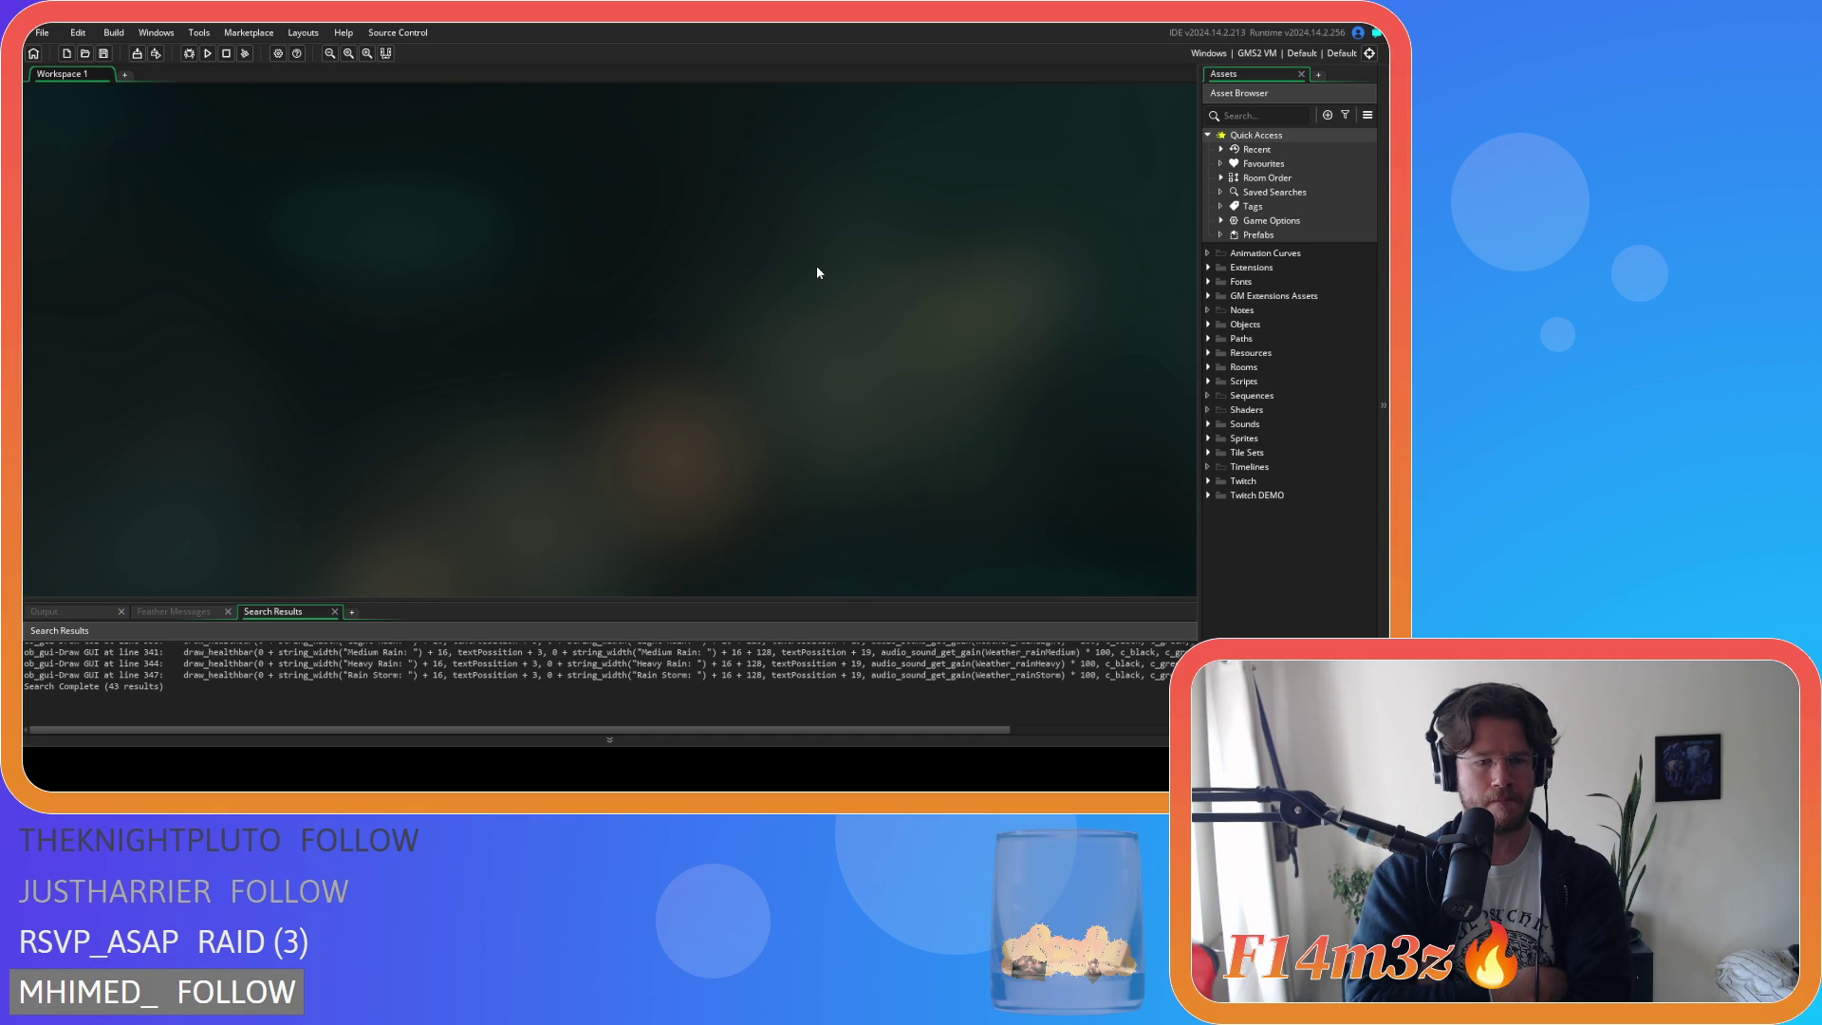
# Open sc_stateConditions from Scripts > Conditions and search it for state_depositfish.
pyautogui.click(1208, 381)
pyautogui.click(1220, 424)
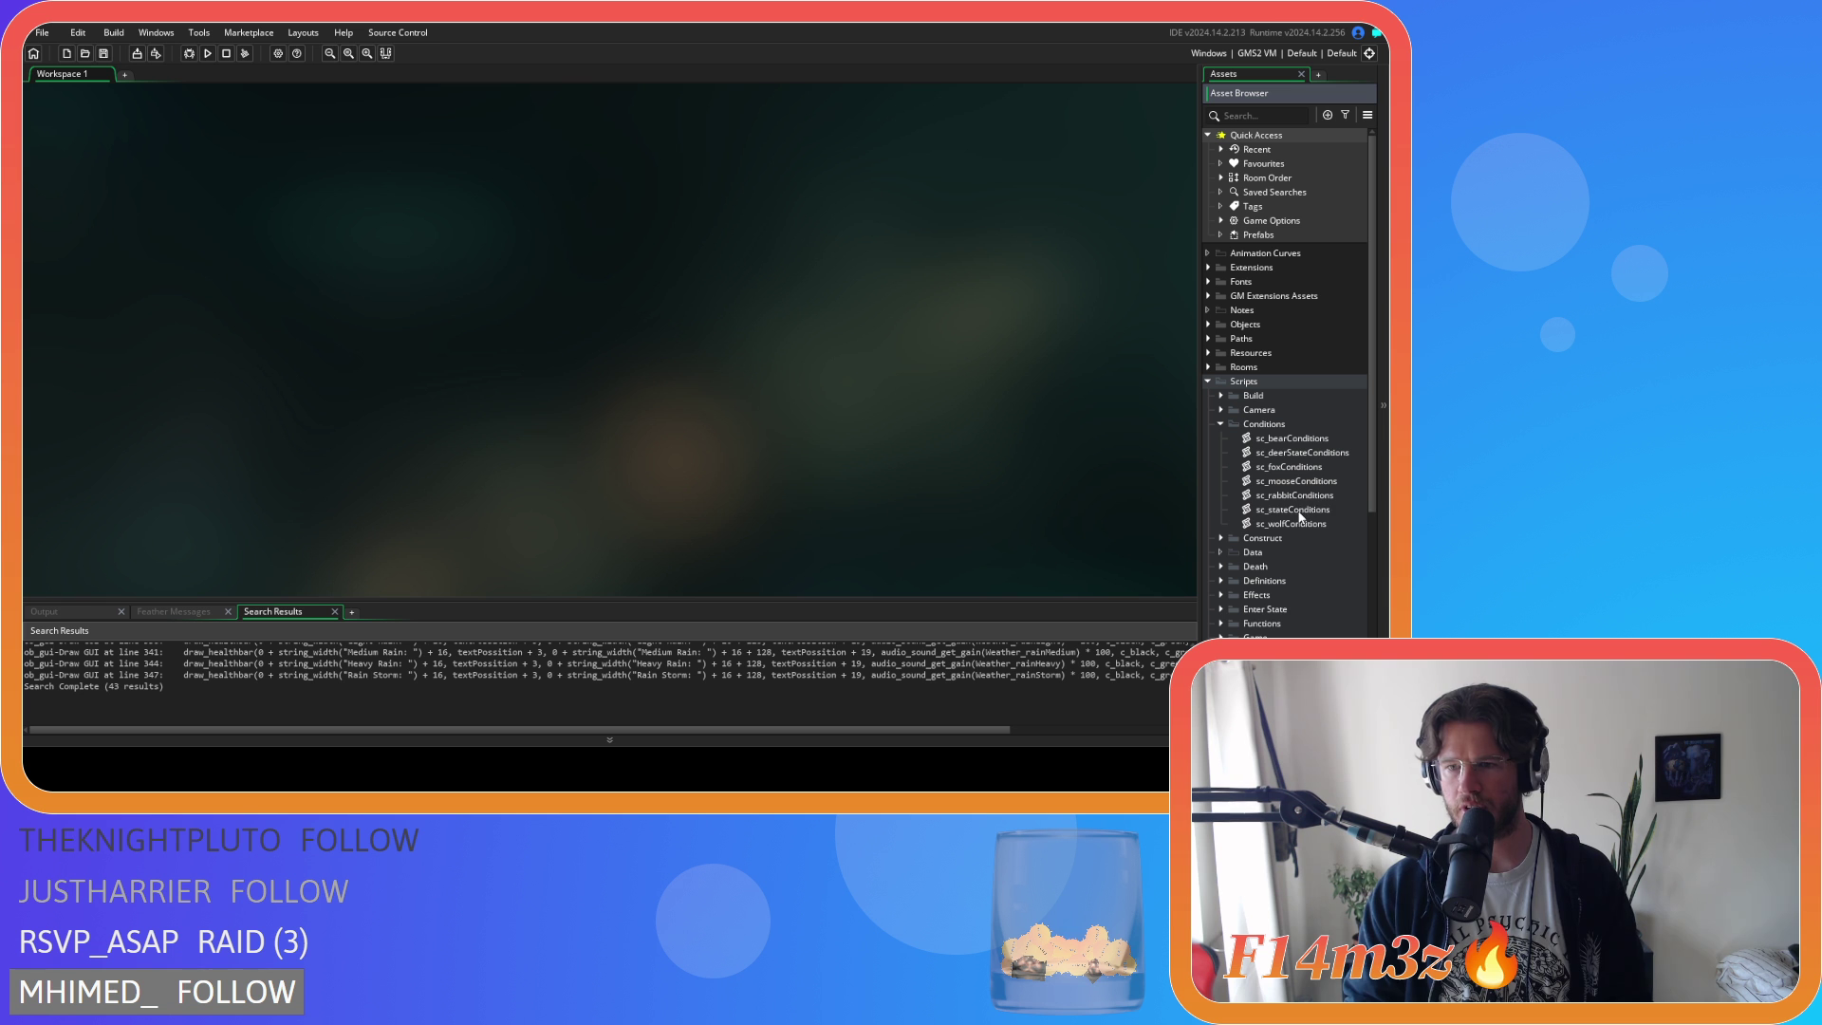
pyautogui.doubleClick(1298, 512)
pyautogui.click(551, 297)
pyautogui.hotkey('ctrl', 'f')
pyautogui.write('state_depositfish')
# Change the search to state_depositberries, then state_depositwater, and read the waterbearer branch.
pyautogui.scroll(3, 313, 427)
pyautogui.hscroll(-2, 314, 427)
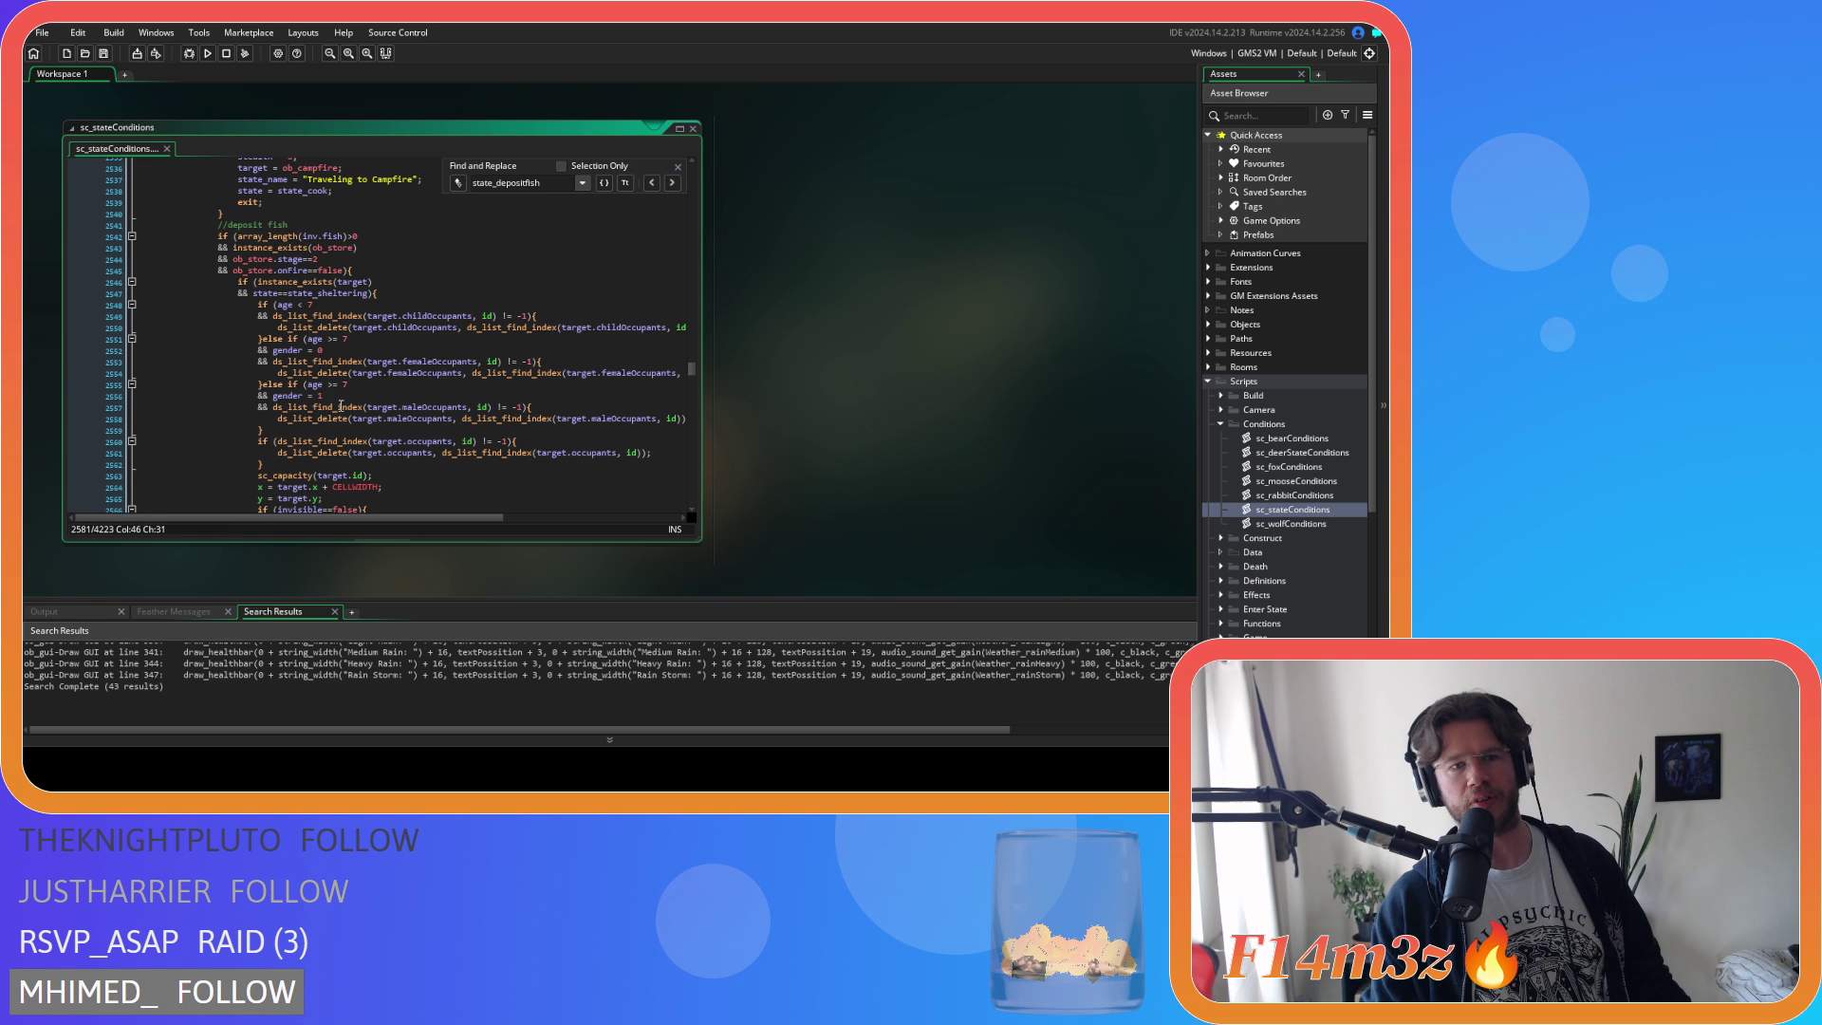
pyautogui.moveTo(539, 183); pyautogui.dragTo(526, 183)
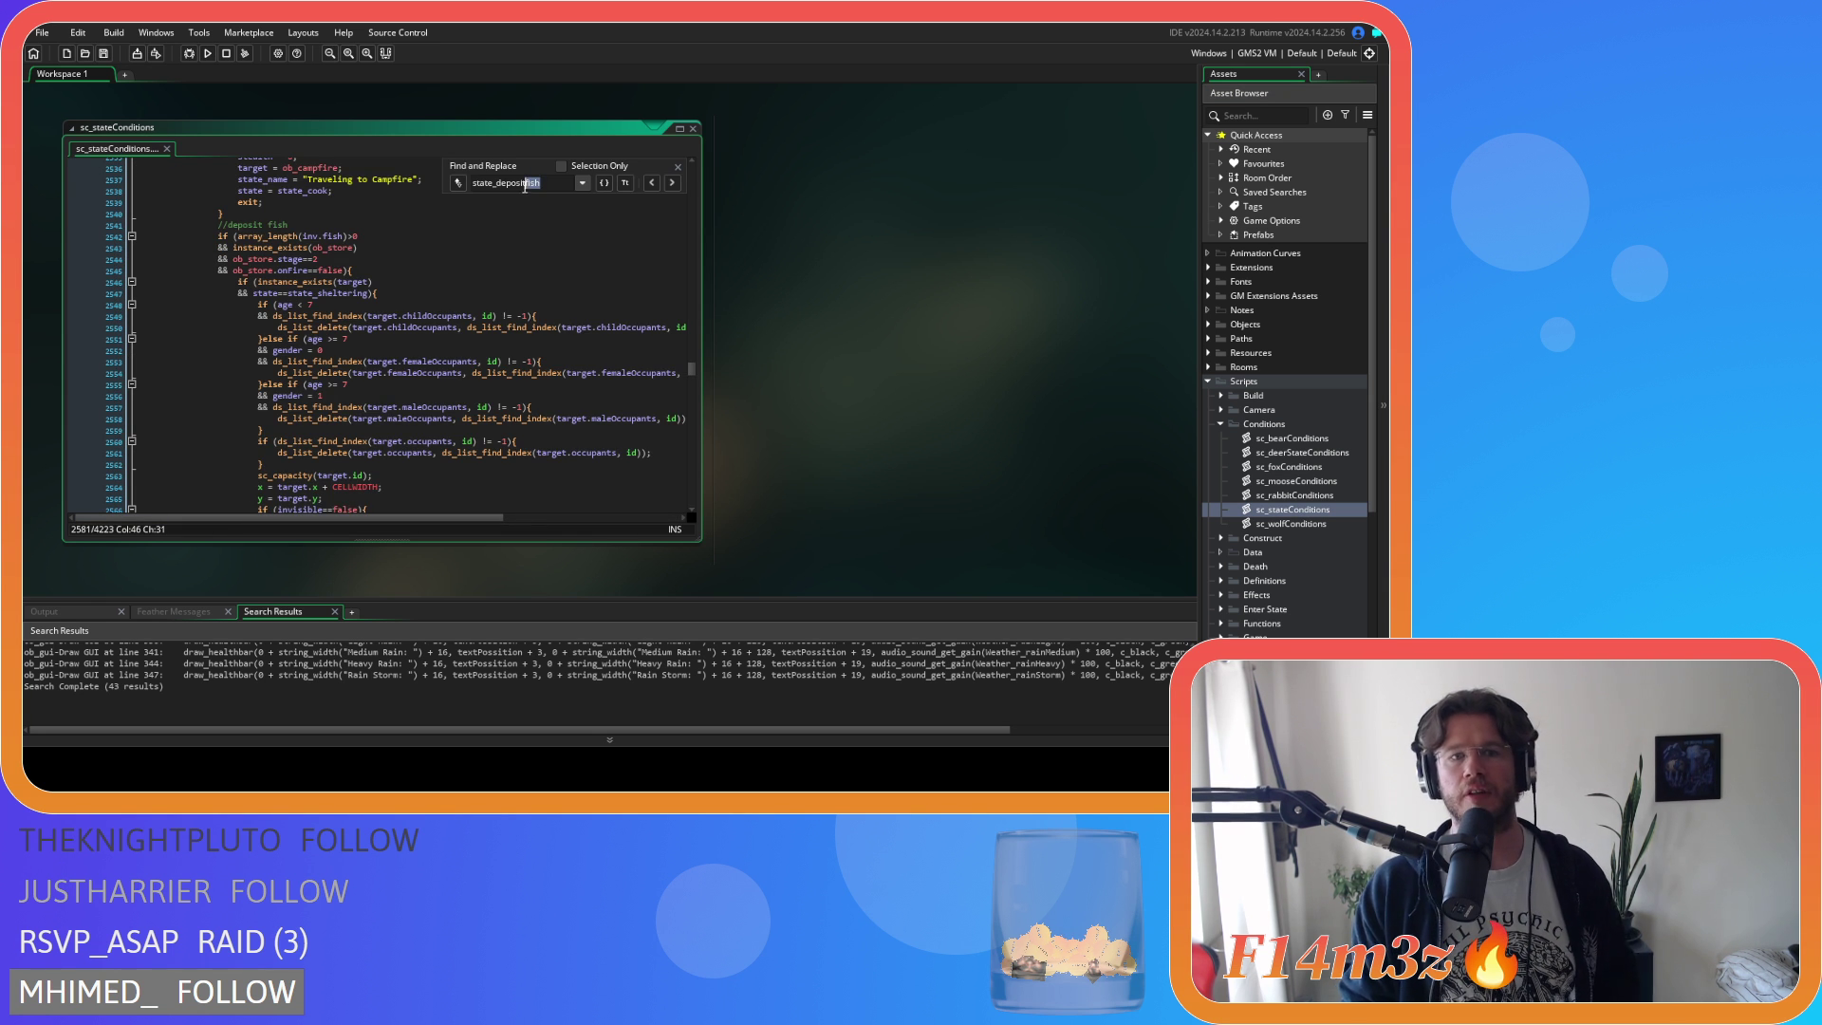
pyautogui.write('berries')
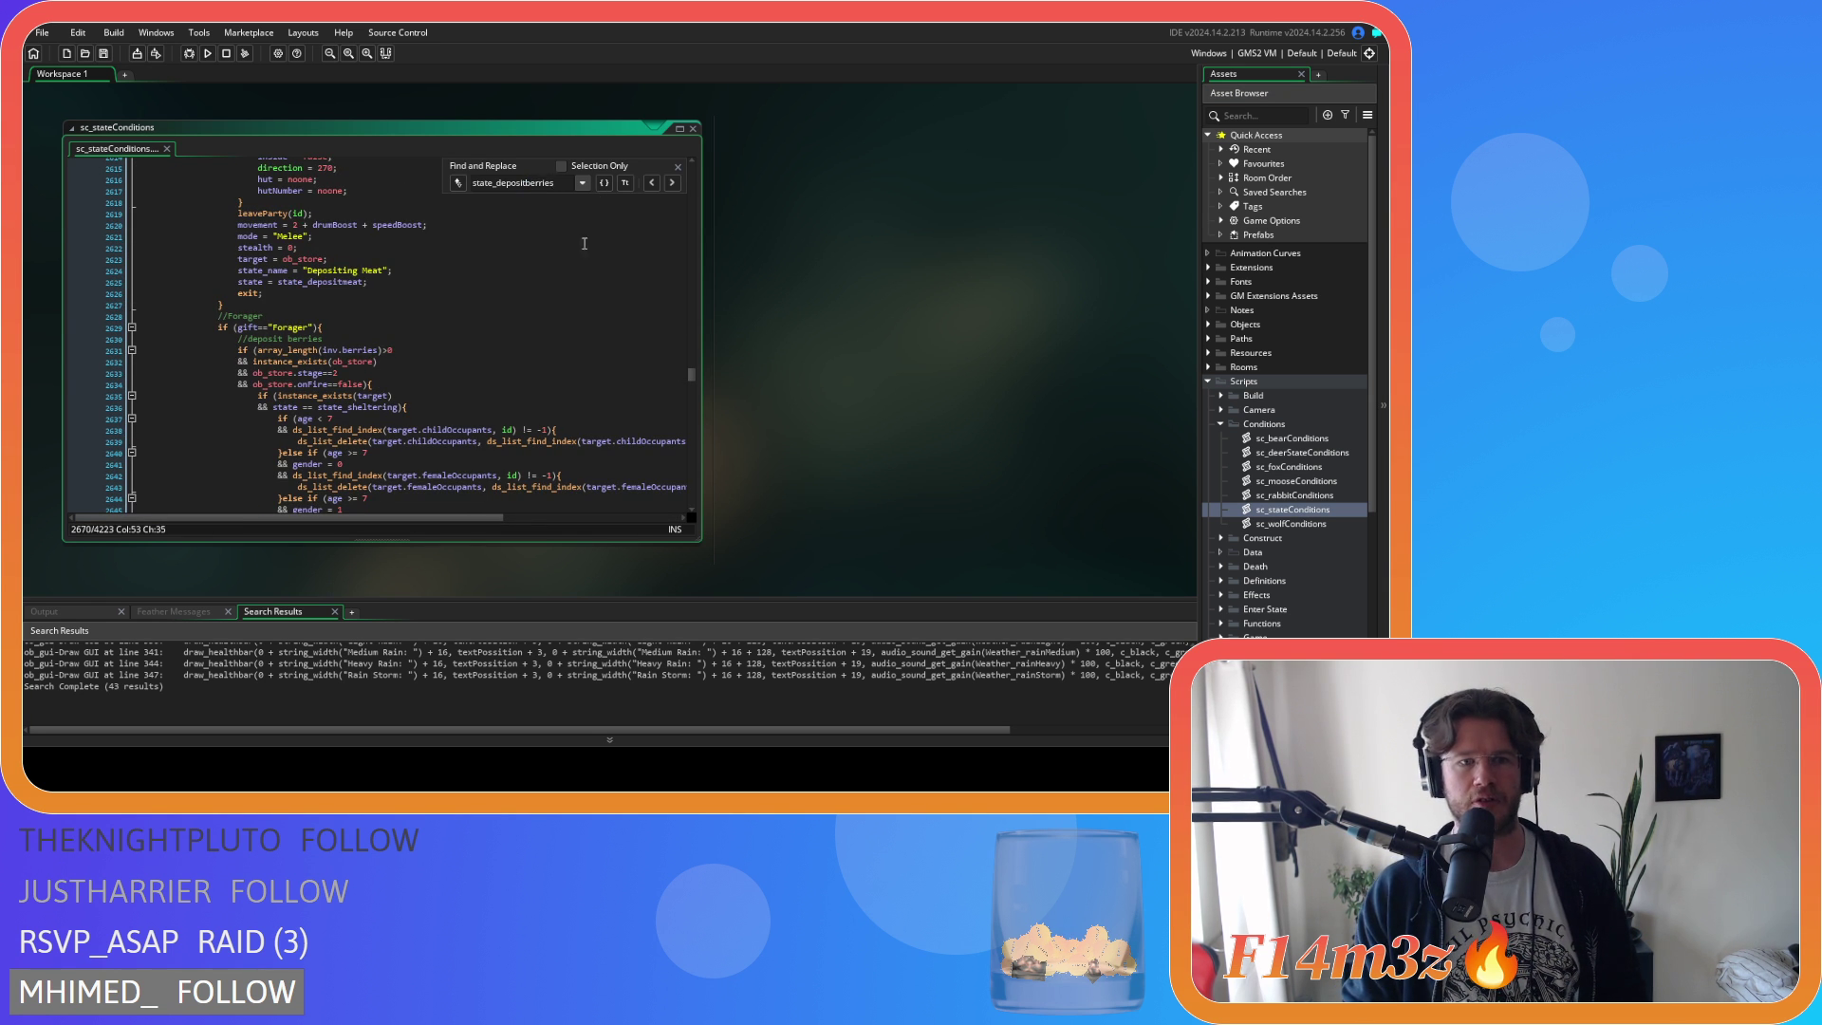
pyautogui.moveTo(554, 183); pyautogui.dragTo(527, 183)
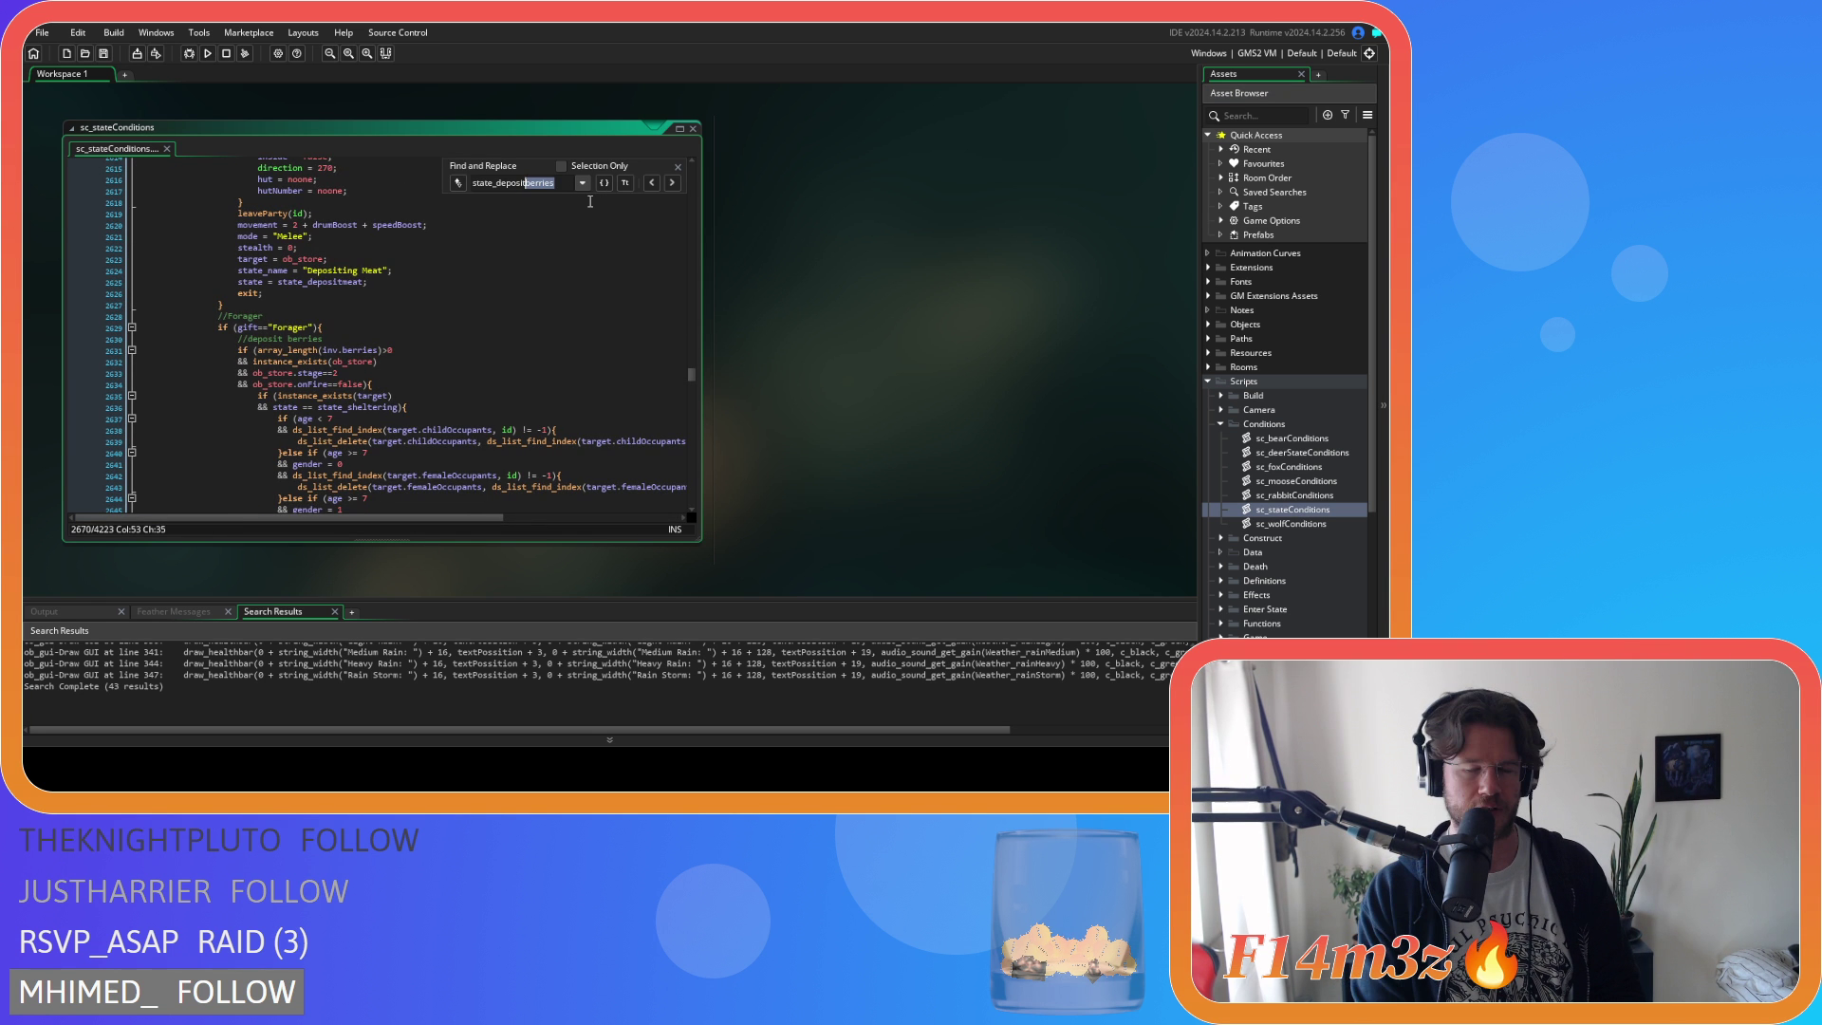
pyautogui.write('water')
pyautogui.scroll(16, 434, 342)
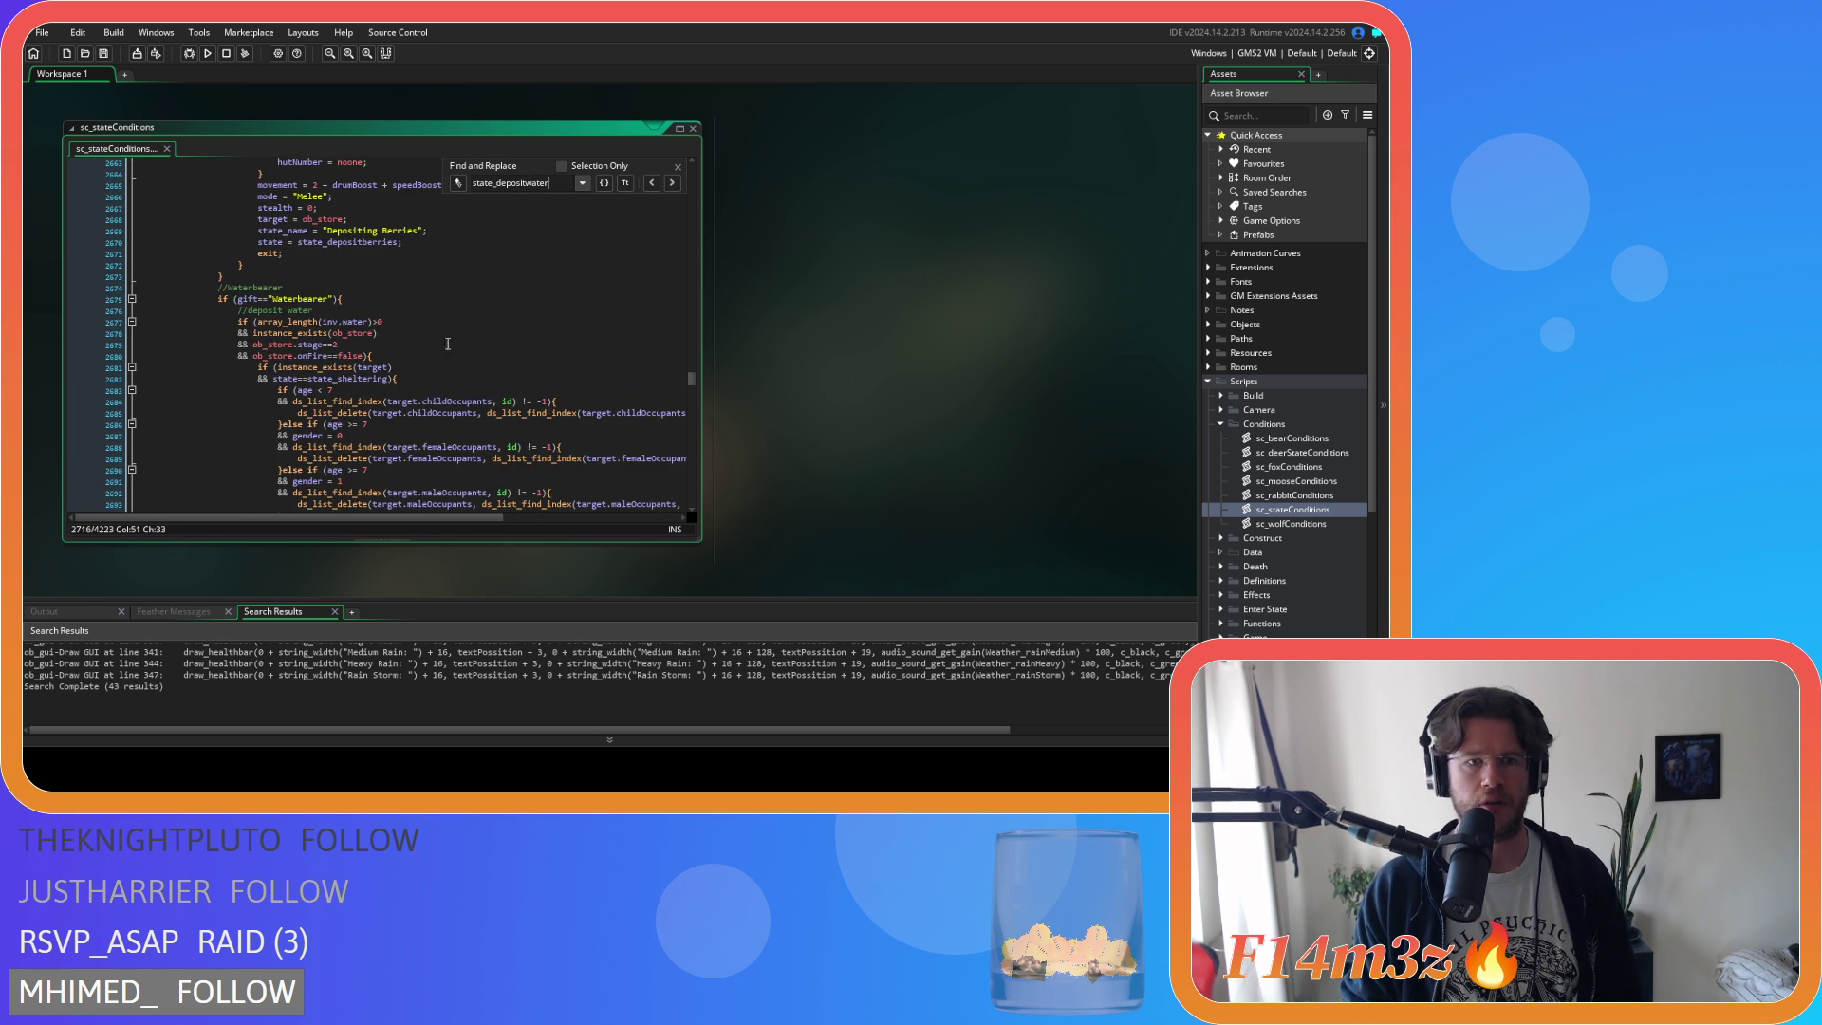
pyautogui.click(296, 321)
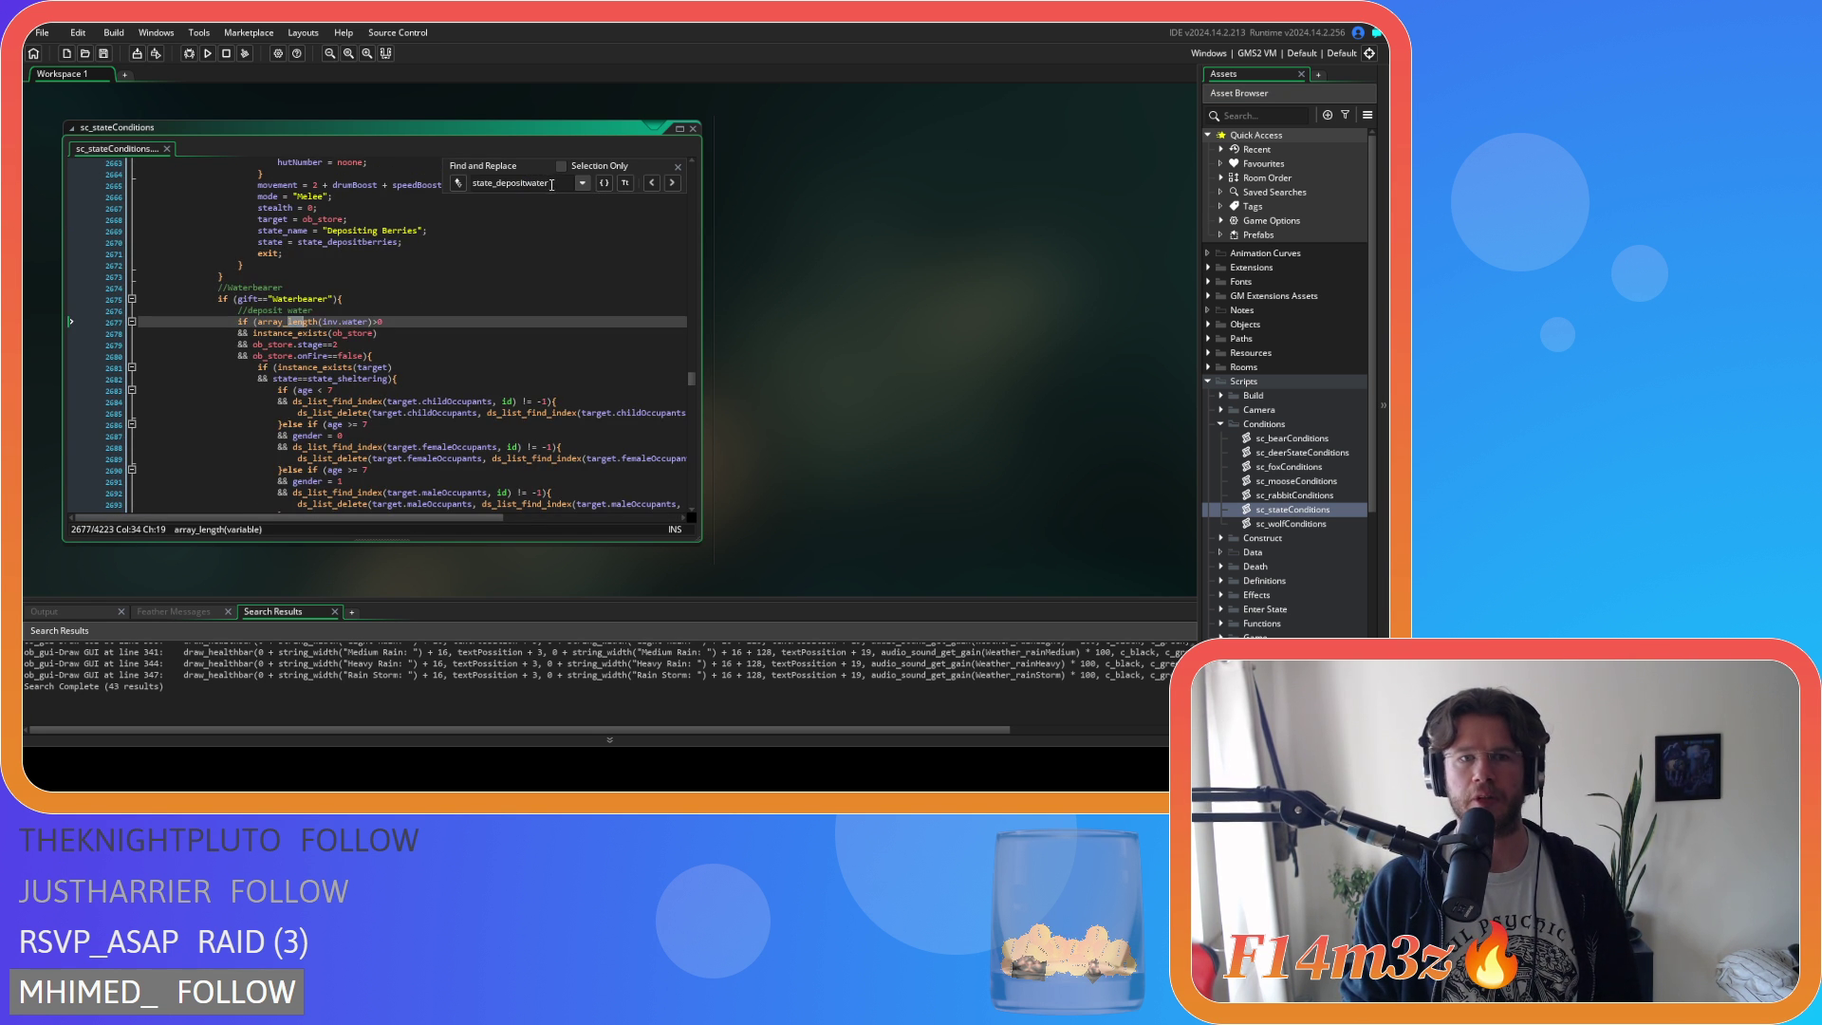
pyautogui.click(677, 167)
pyautogui.scroll(-6, 547, 334)
pyautogui.scroll(-7, 547, 334)
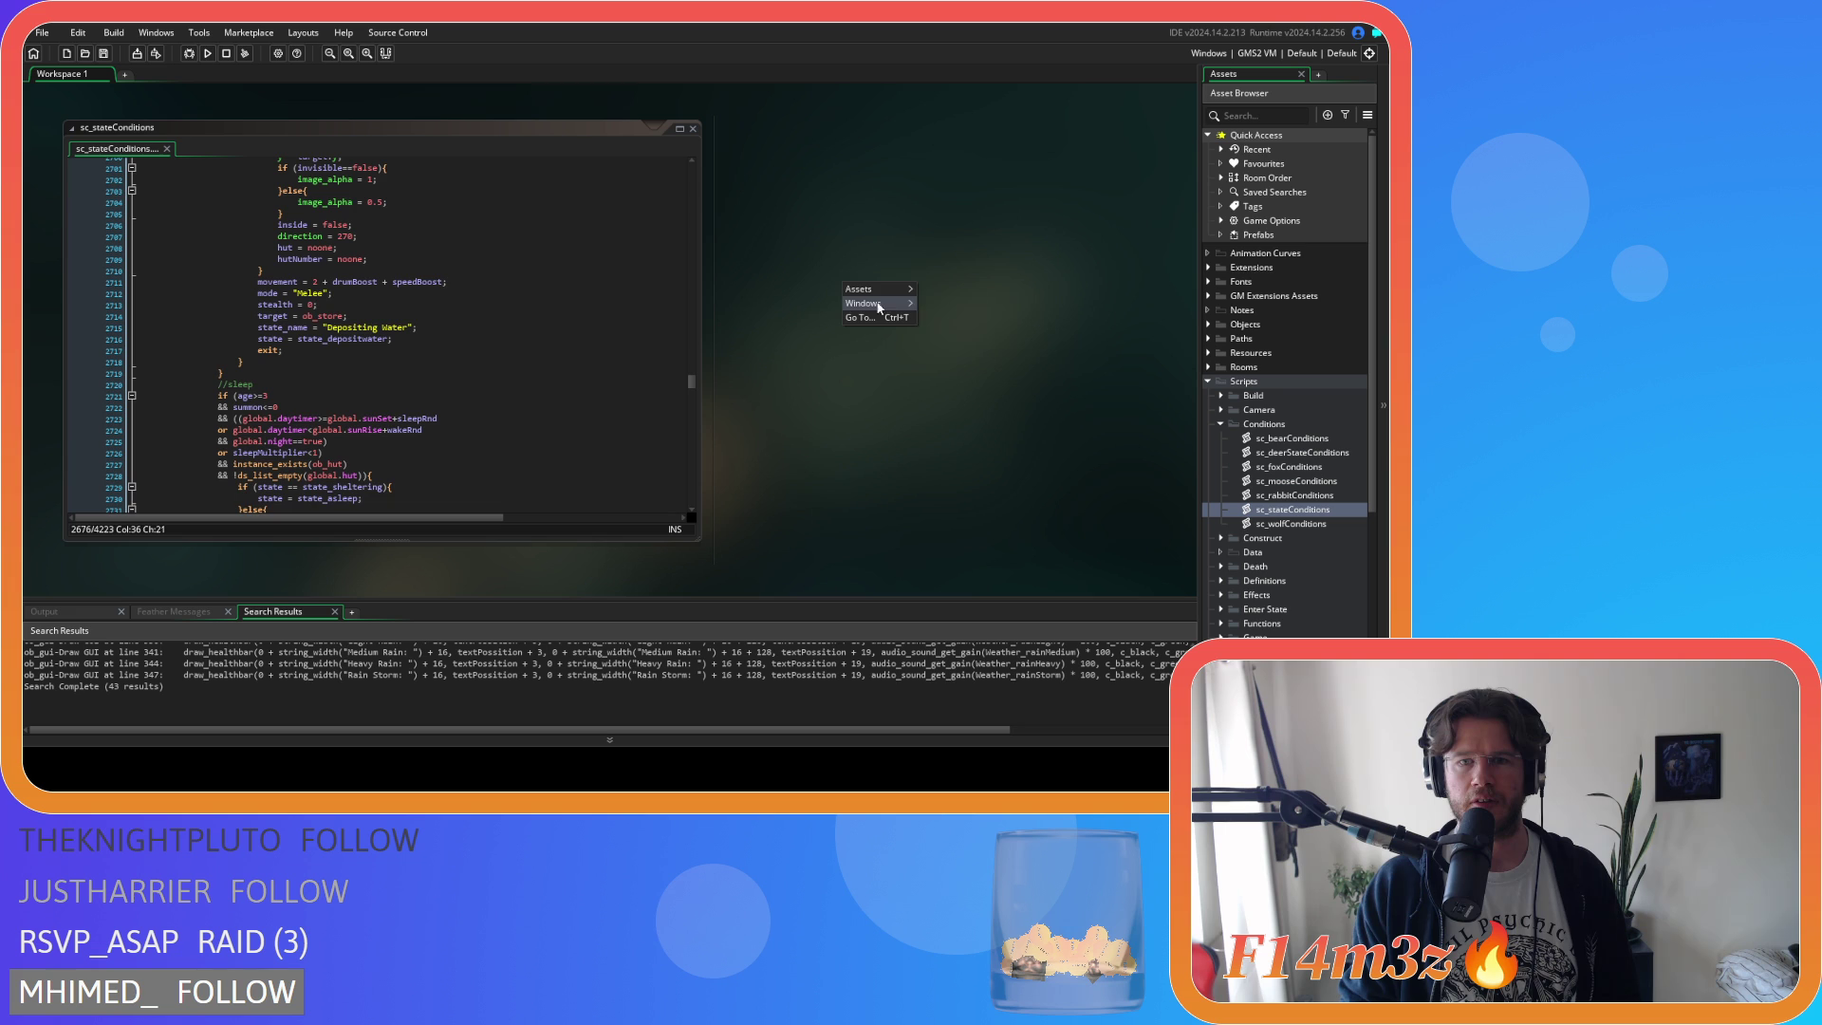
# Close sc_stateConditions with Ctrl+W, collapse the Scripts folder, and later expand it again.
pyautogui.click(969, 337)
pyautogui.hotkey('ctrl', 'w')
pyautogui.click(1207, 381)
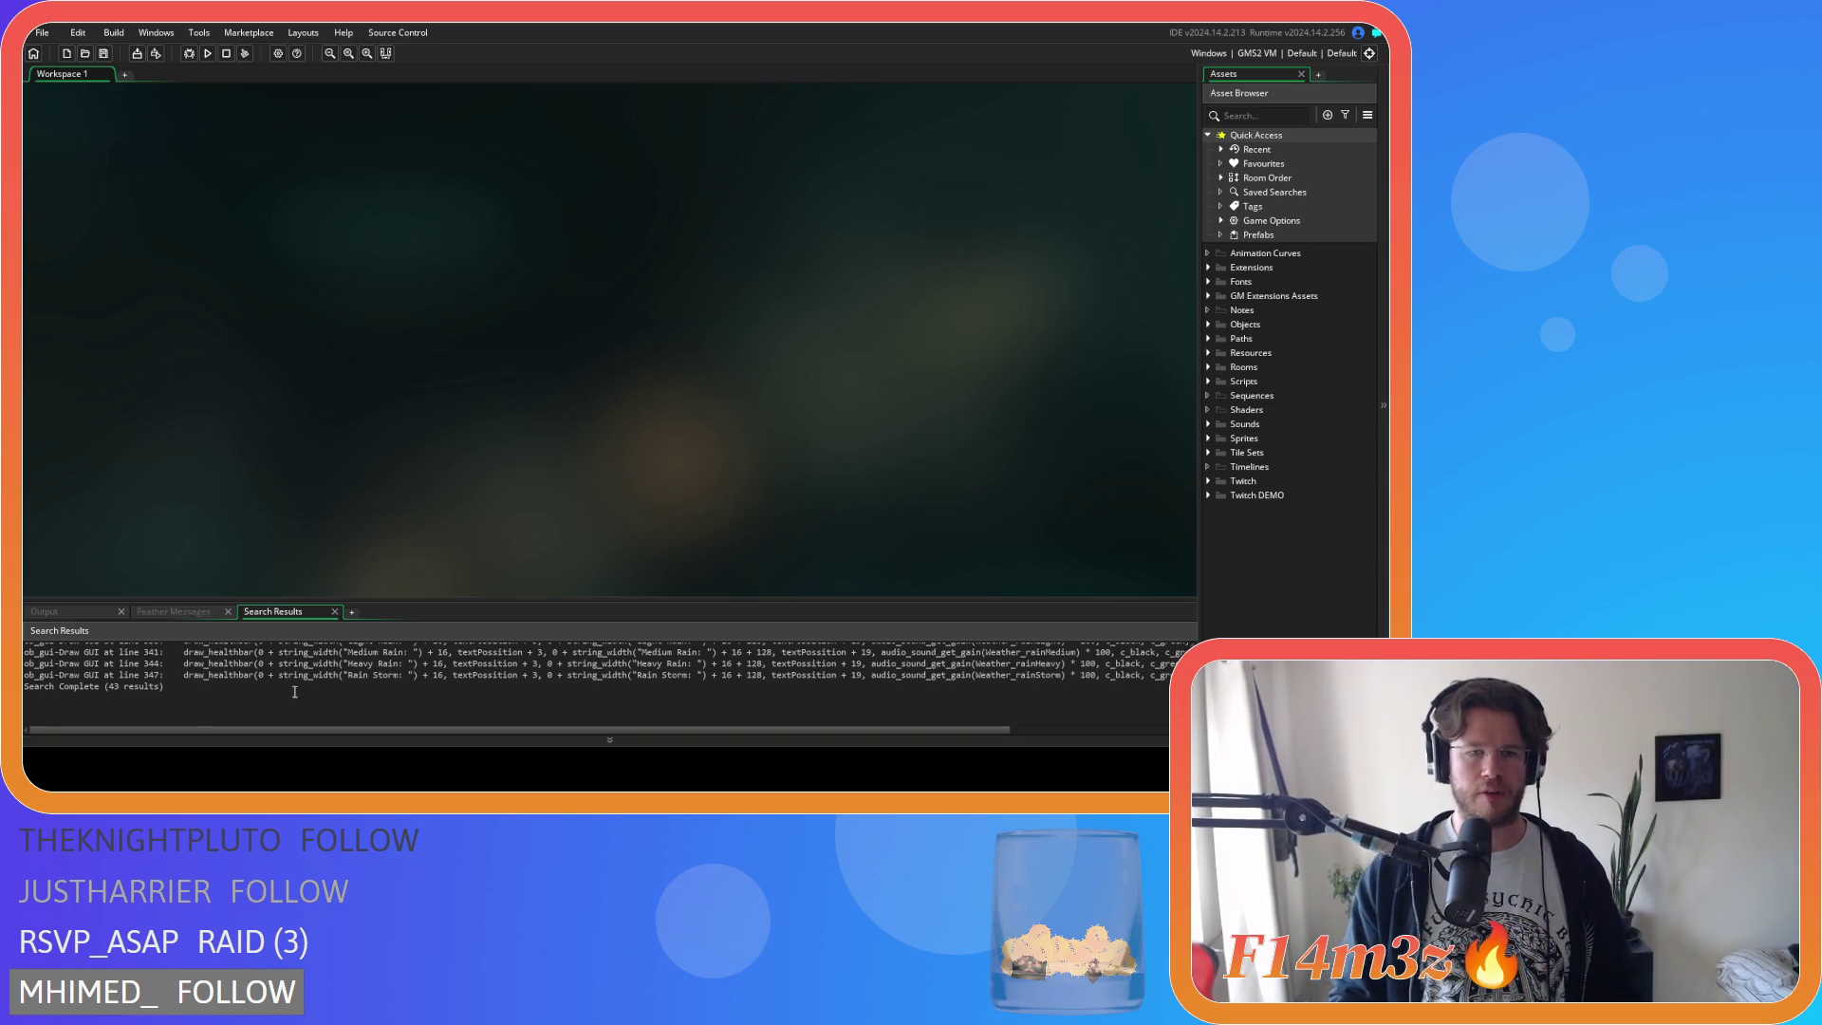
pyautogui.click(1208, 380)
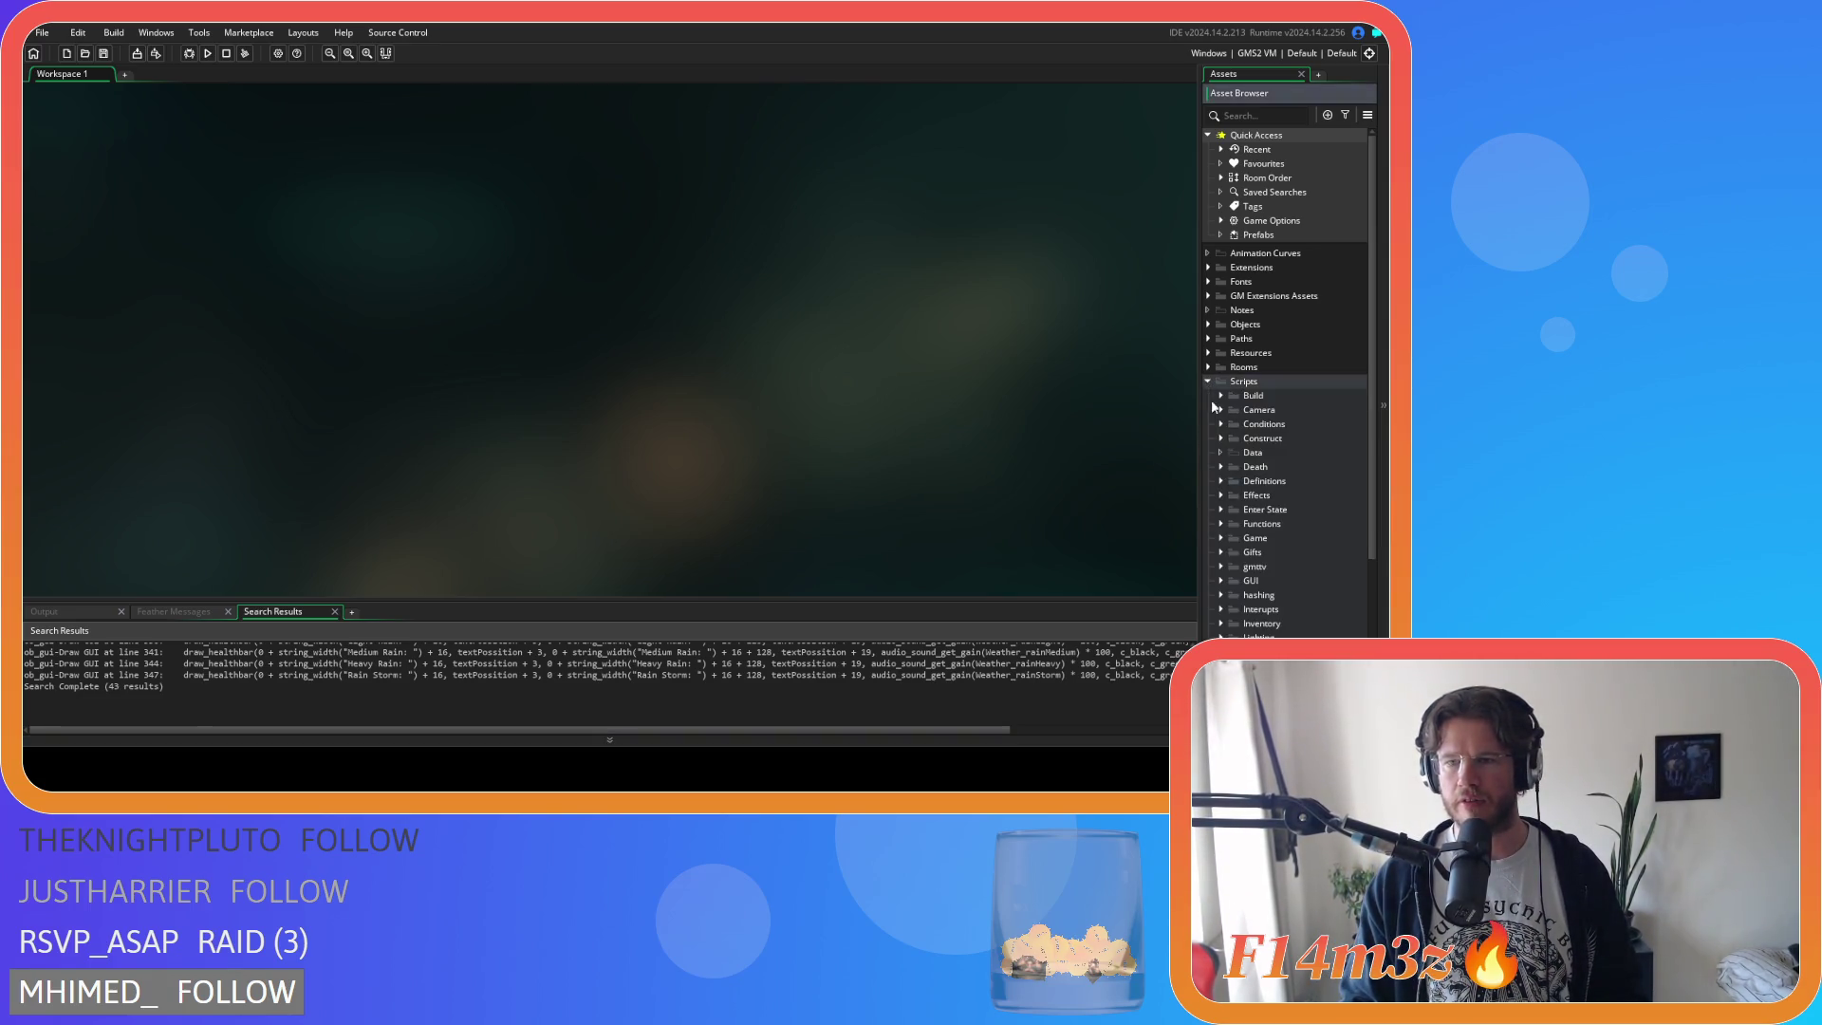
# Open sc_spawnPlants from Scripts > Spawn, read its bush spawning code, then close it.
pyautogui.scroll(-5, 1224, 531)
pyautogui.click(1221, 633)
pyautogui.scroll(-3, 1271, 589)
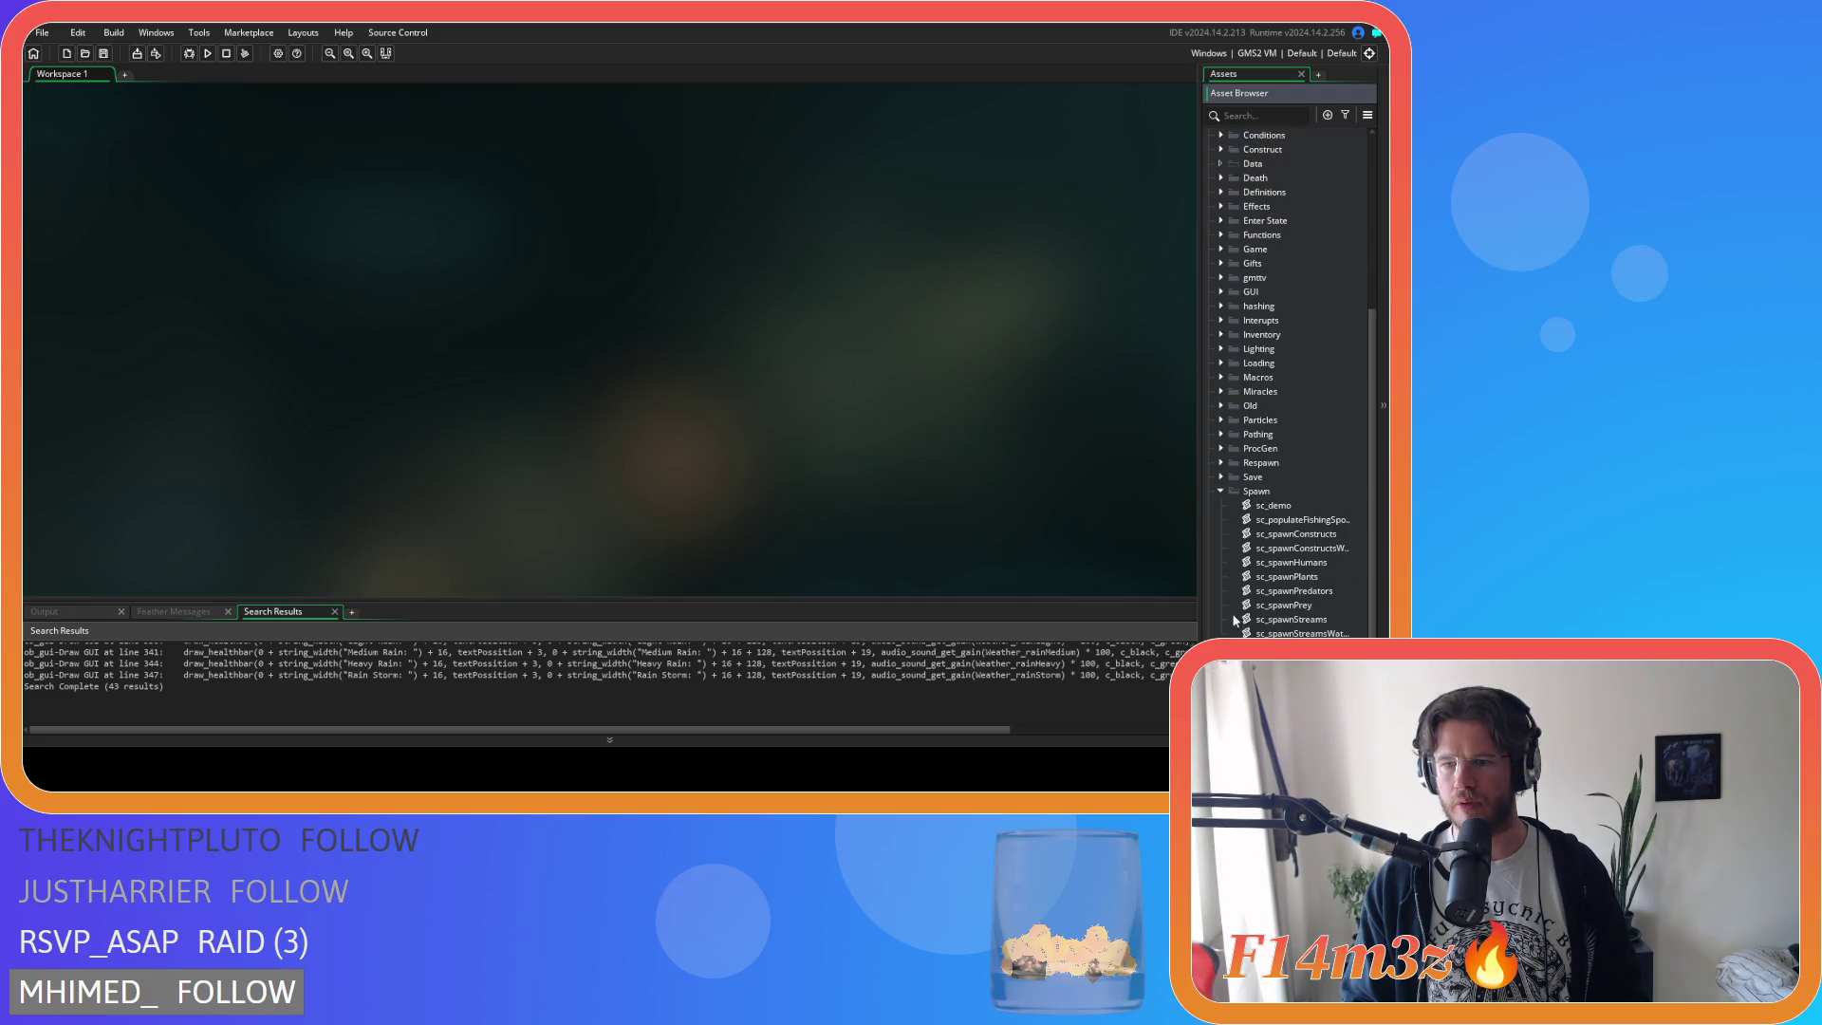
pyautogui.click(1317, 585)
pyautogui.doubleClick(1317, 586)
pyautogui.moveTo(692, 166); pyautogui.dragTo(689, 411)
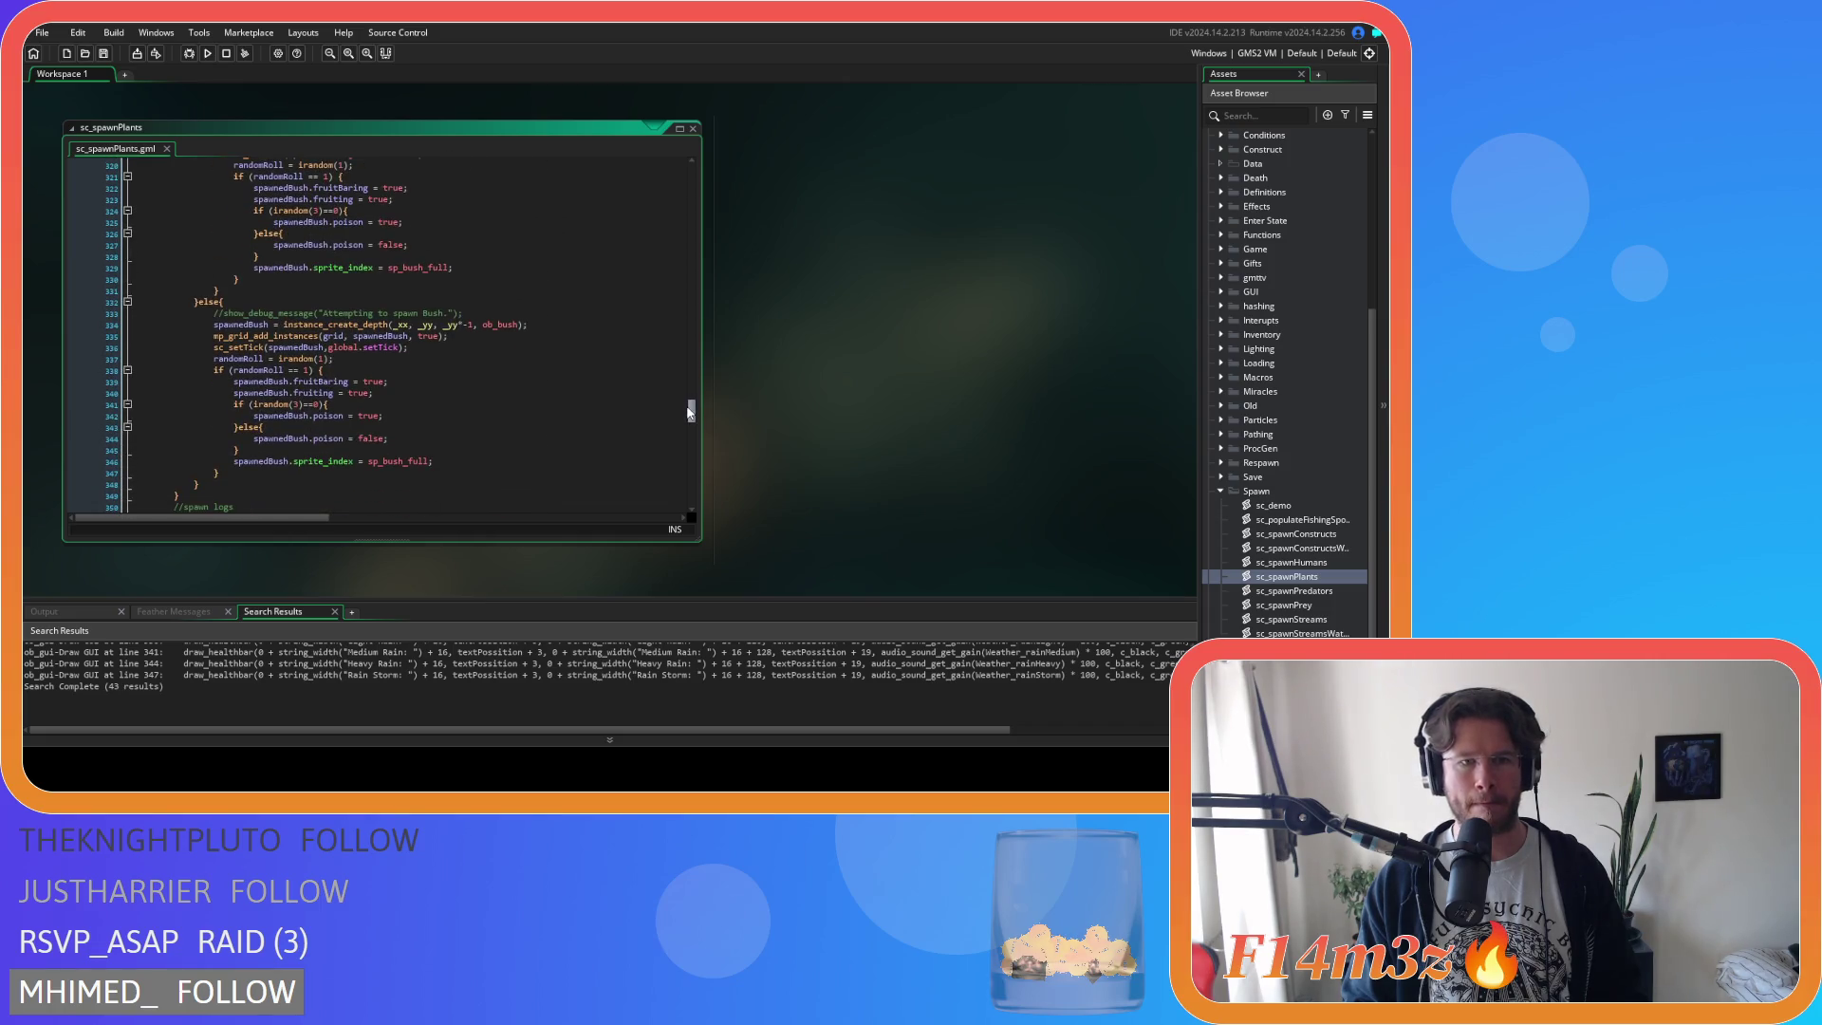
pyautogui.click(842, 220)
pyautogui.moveTo(882, 236)
pyautogui.click(947, 276)
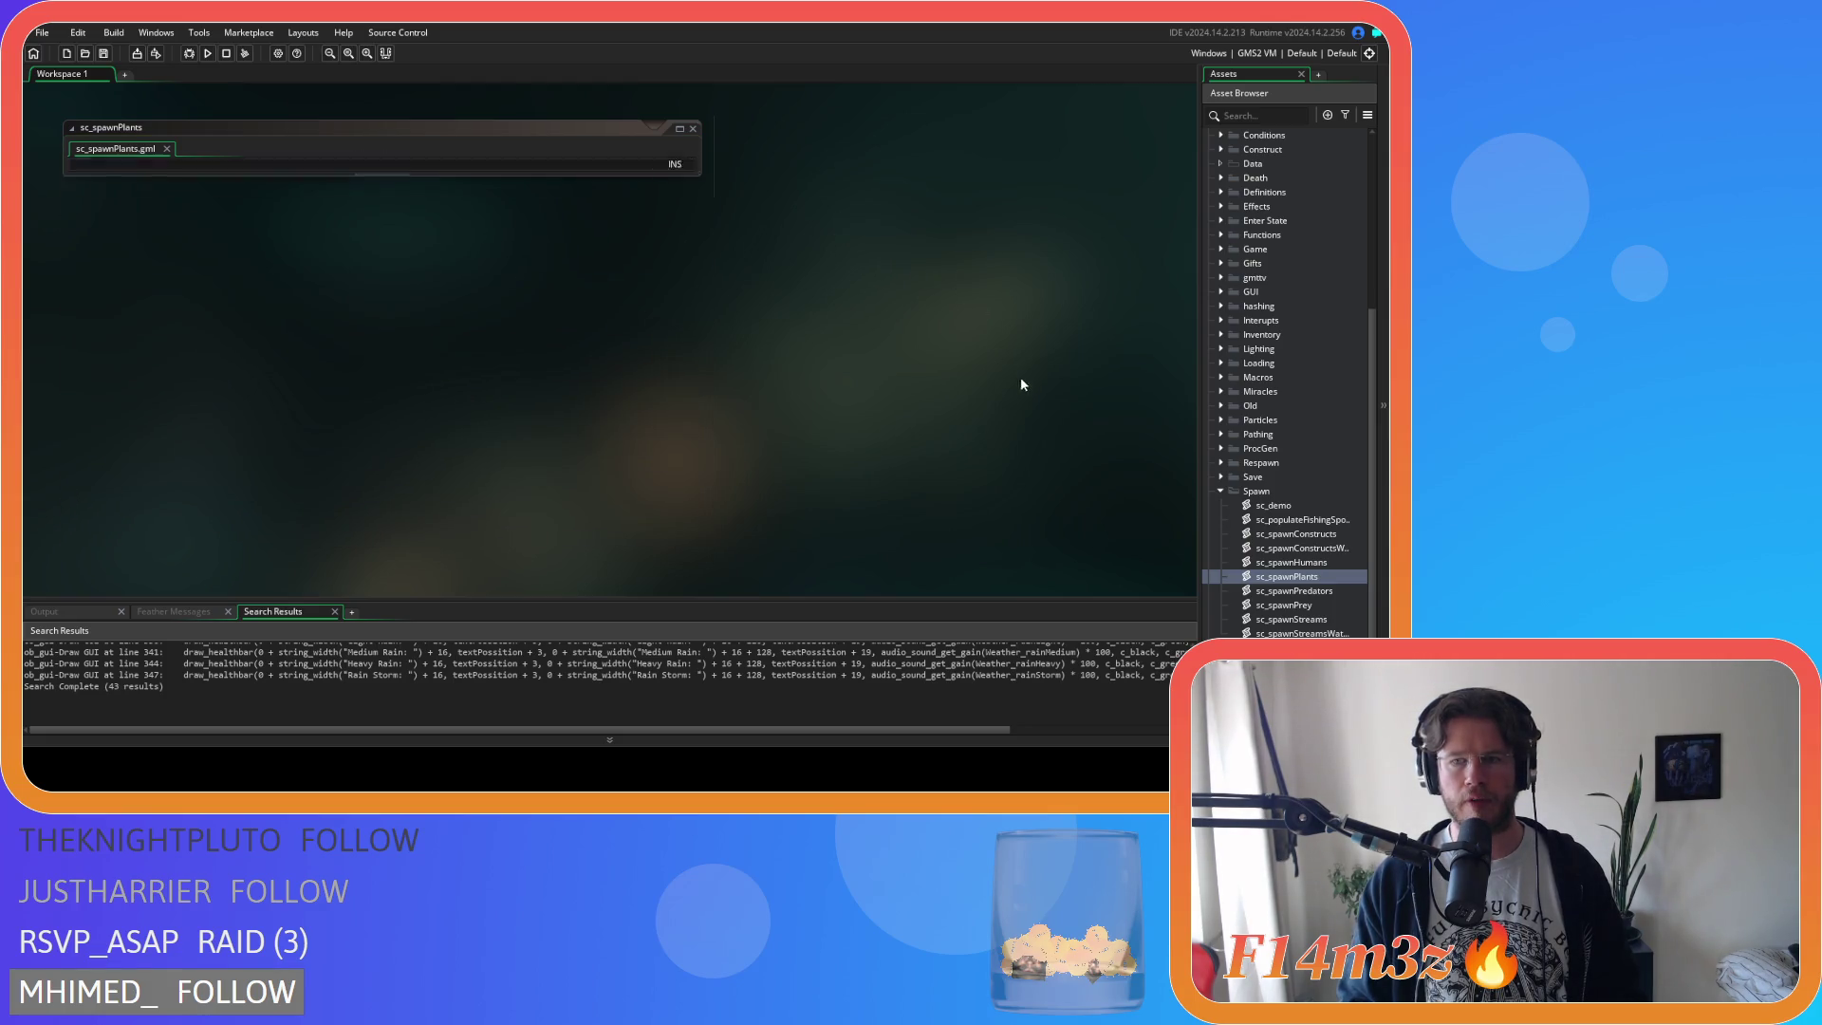
pyautogui.click(1222, 491)
# Open ob_bush from Objects > Plants and view its Draw End and Draw event code.
pyautogui.scroll(4, 1235, 437)
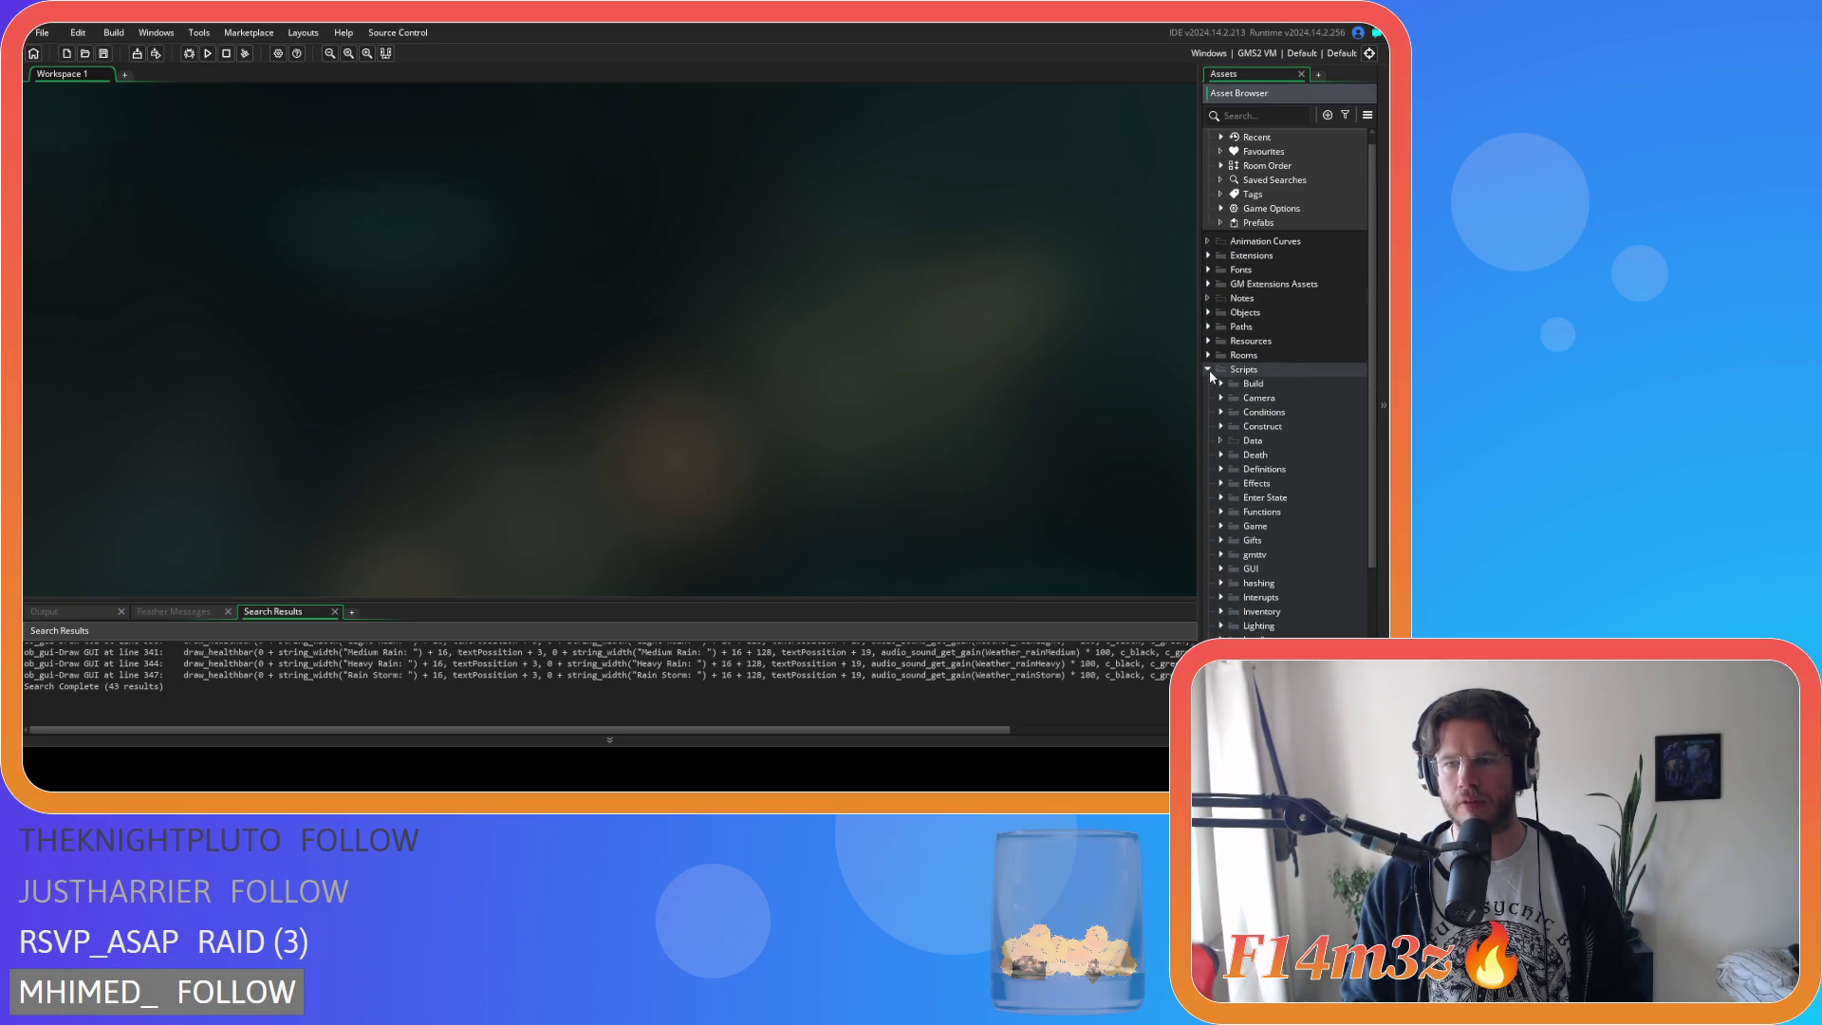
pyautogui.click(1208, 378)
pyautogui.click(1207, 325)
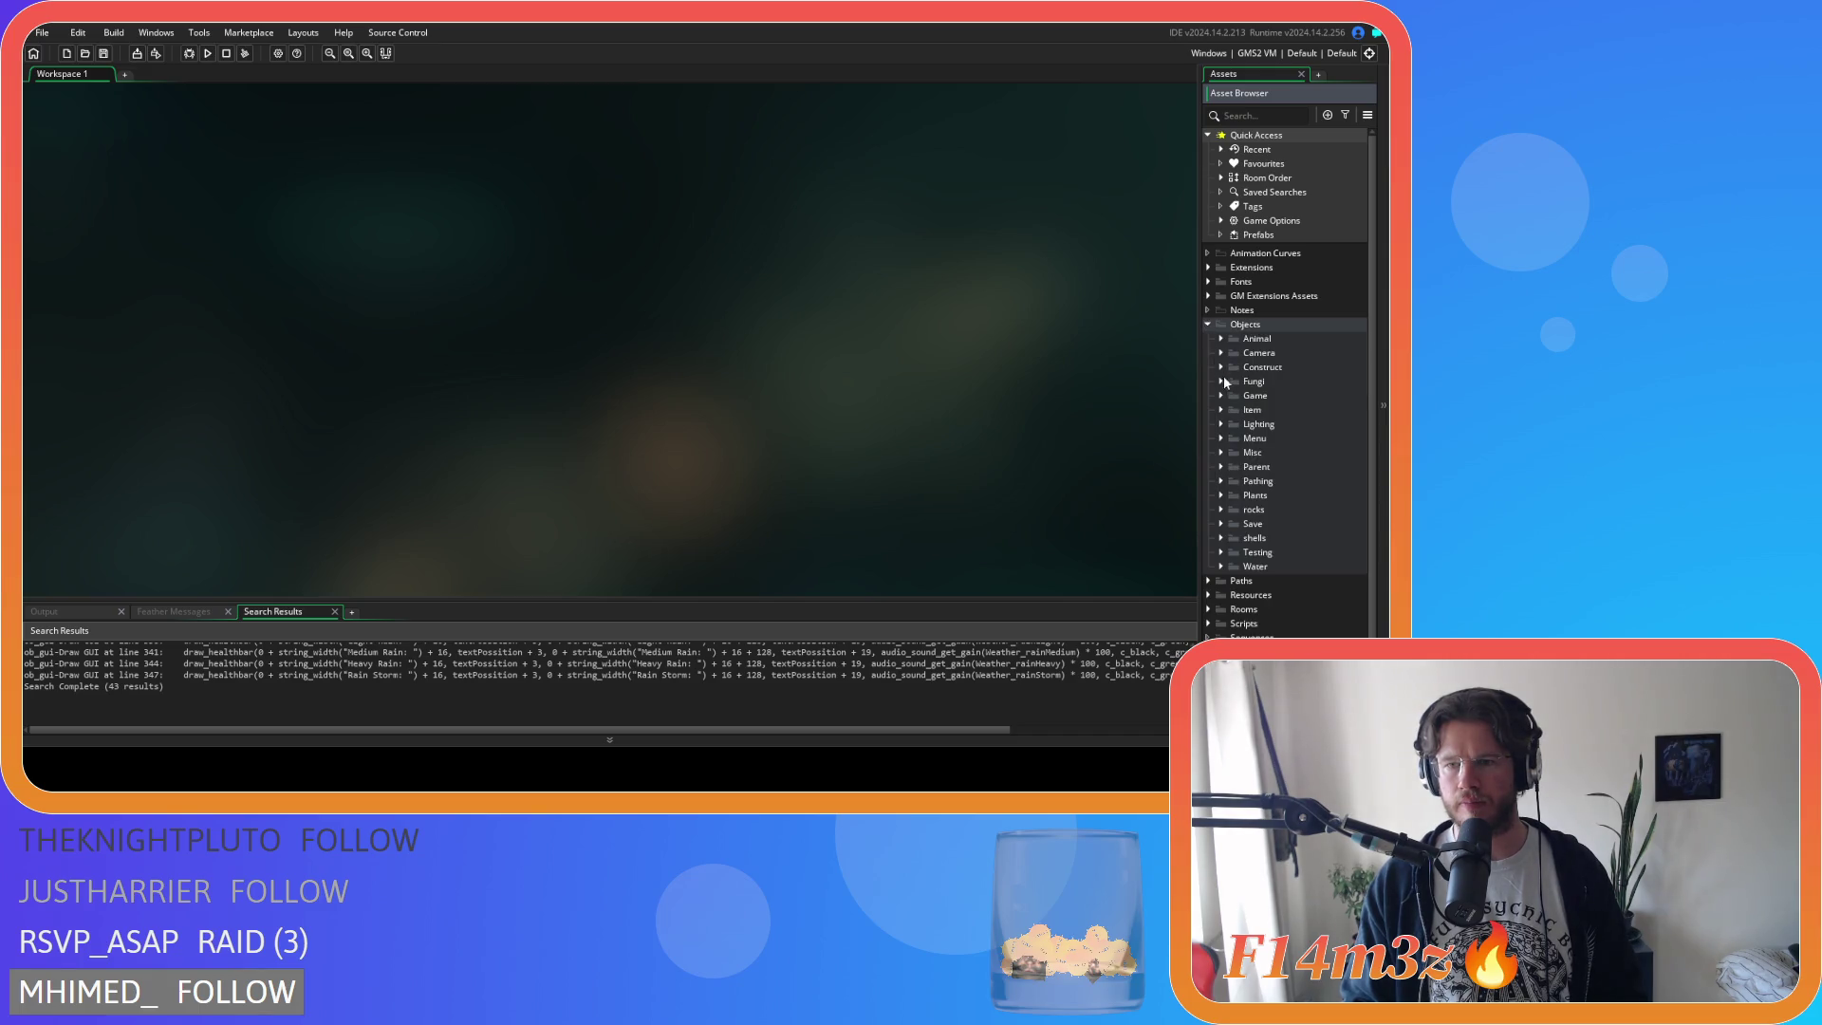
pyautogui.click(1221, 495)
pyautogui.doubleClick(1238, 510)
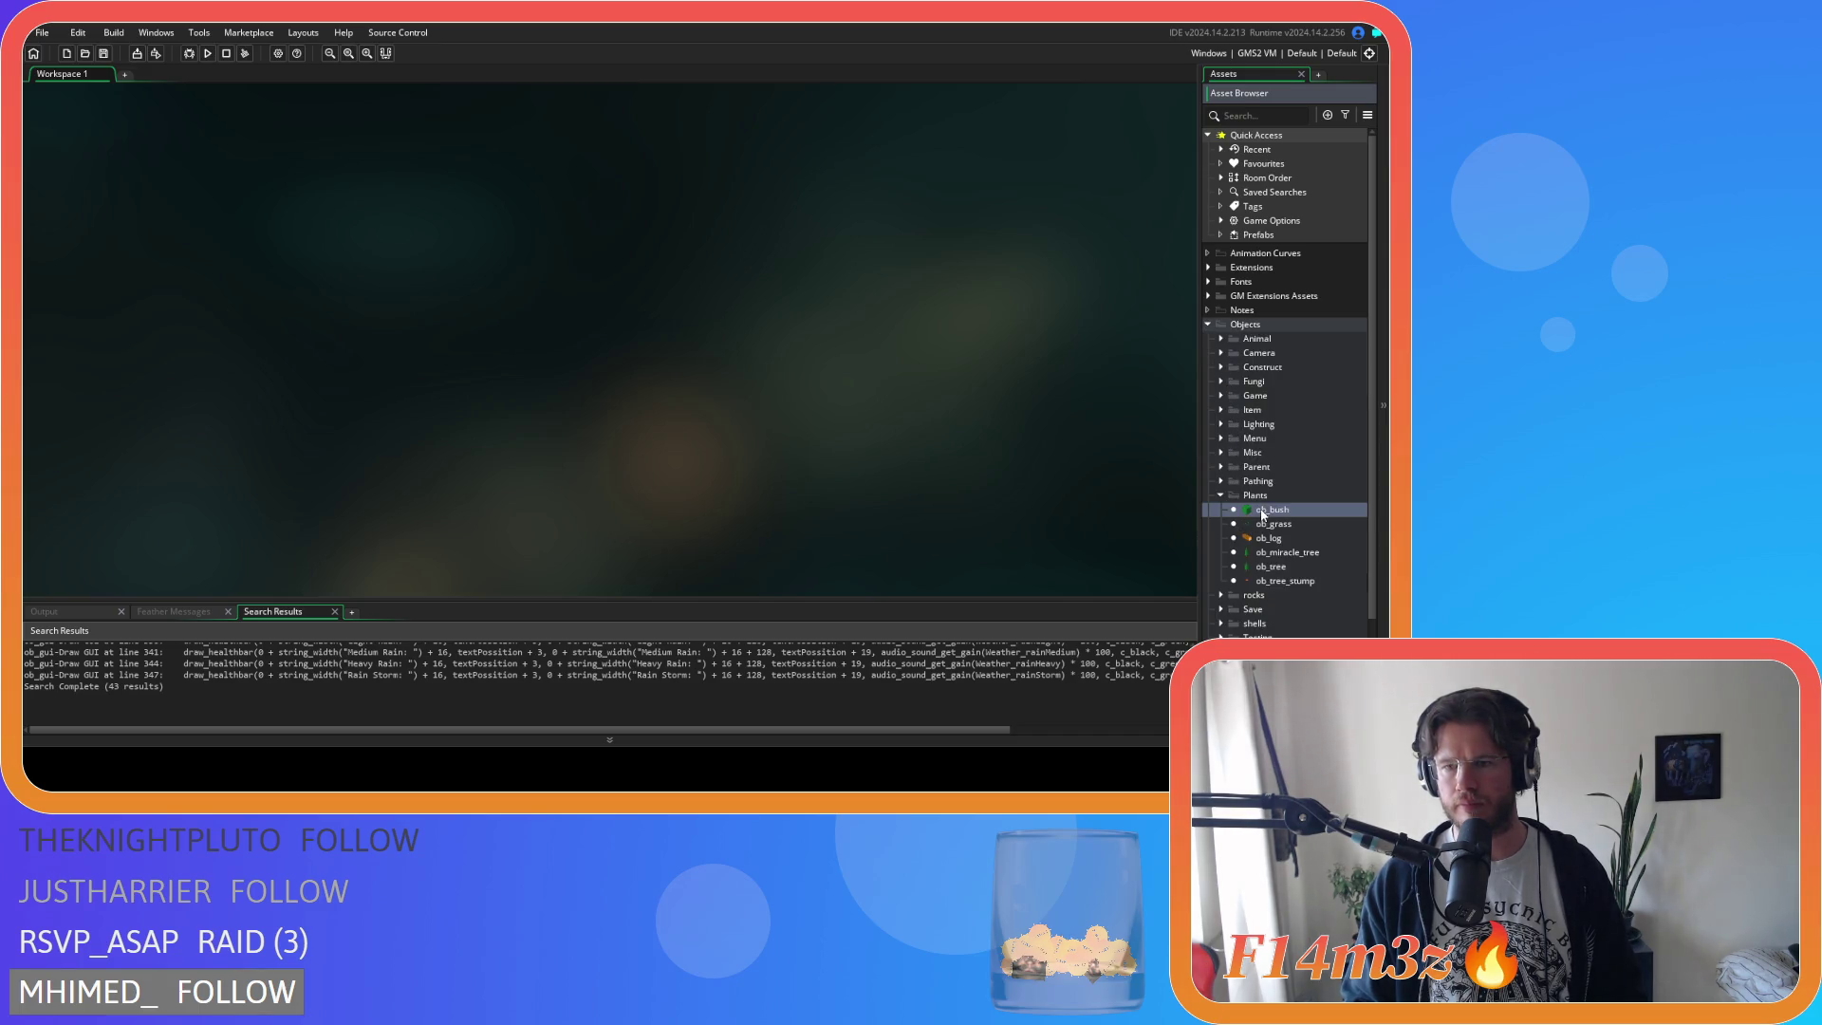
pyautogui.click(614, 205)
pyautogui.click(738, 209)
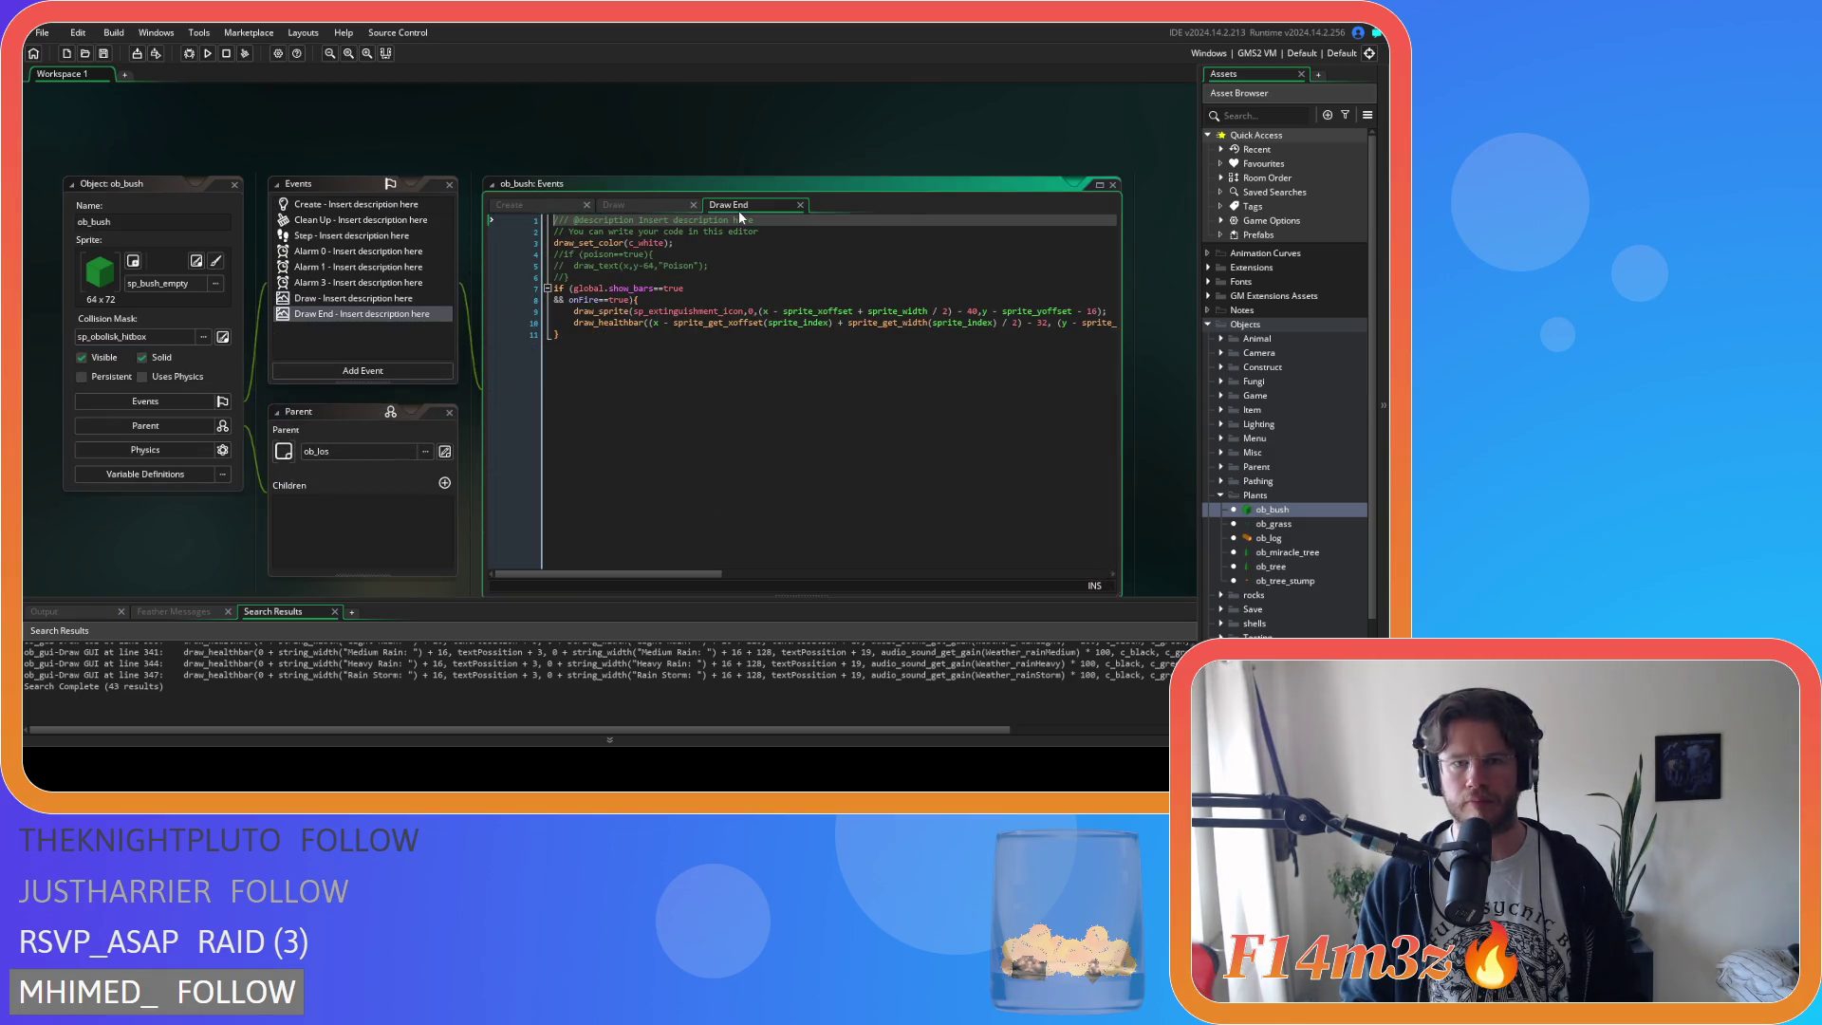
pyautogui.click(599, 209)
# Close ob_bush's Create, Draw and Draw End code tabs and the object, then collapse Objects.
pyautogui.click(586, 205)
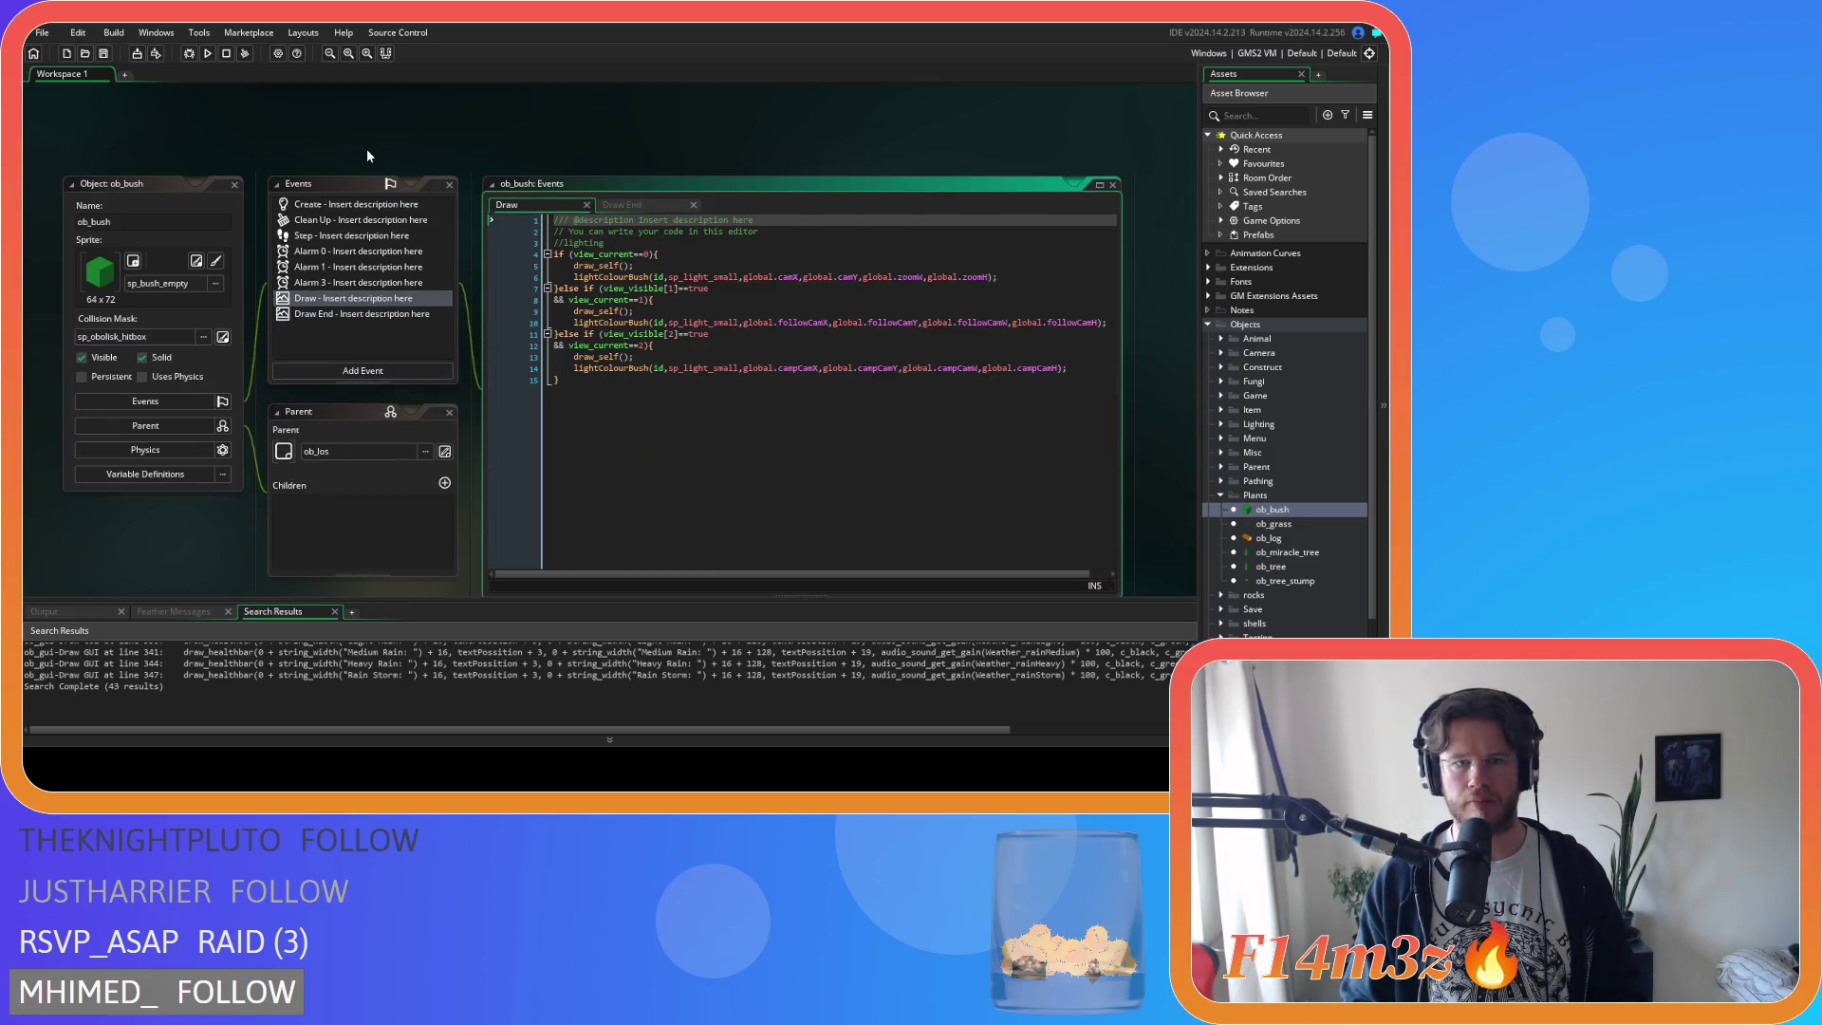
pyautogui.click(586, 205)
pyautogui.click(588, 205)
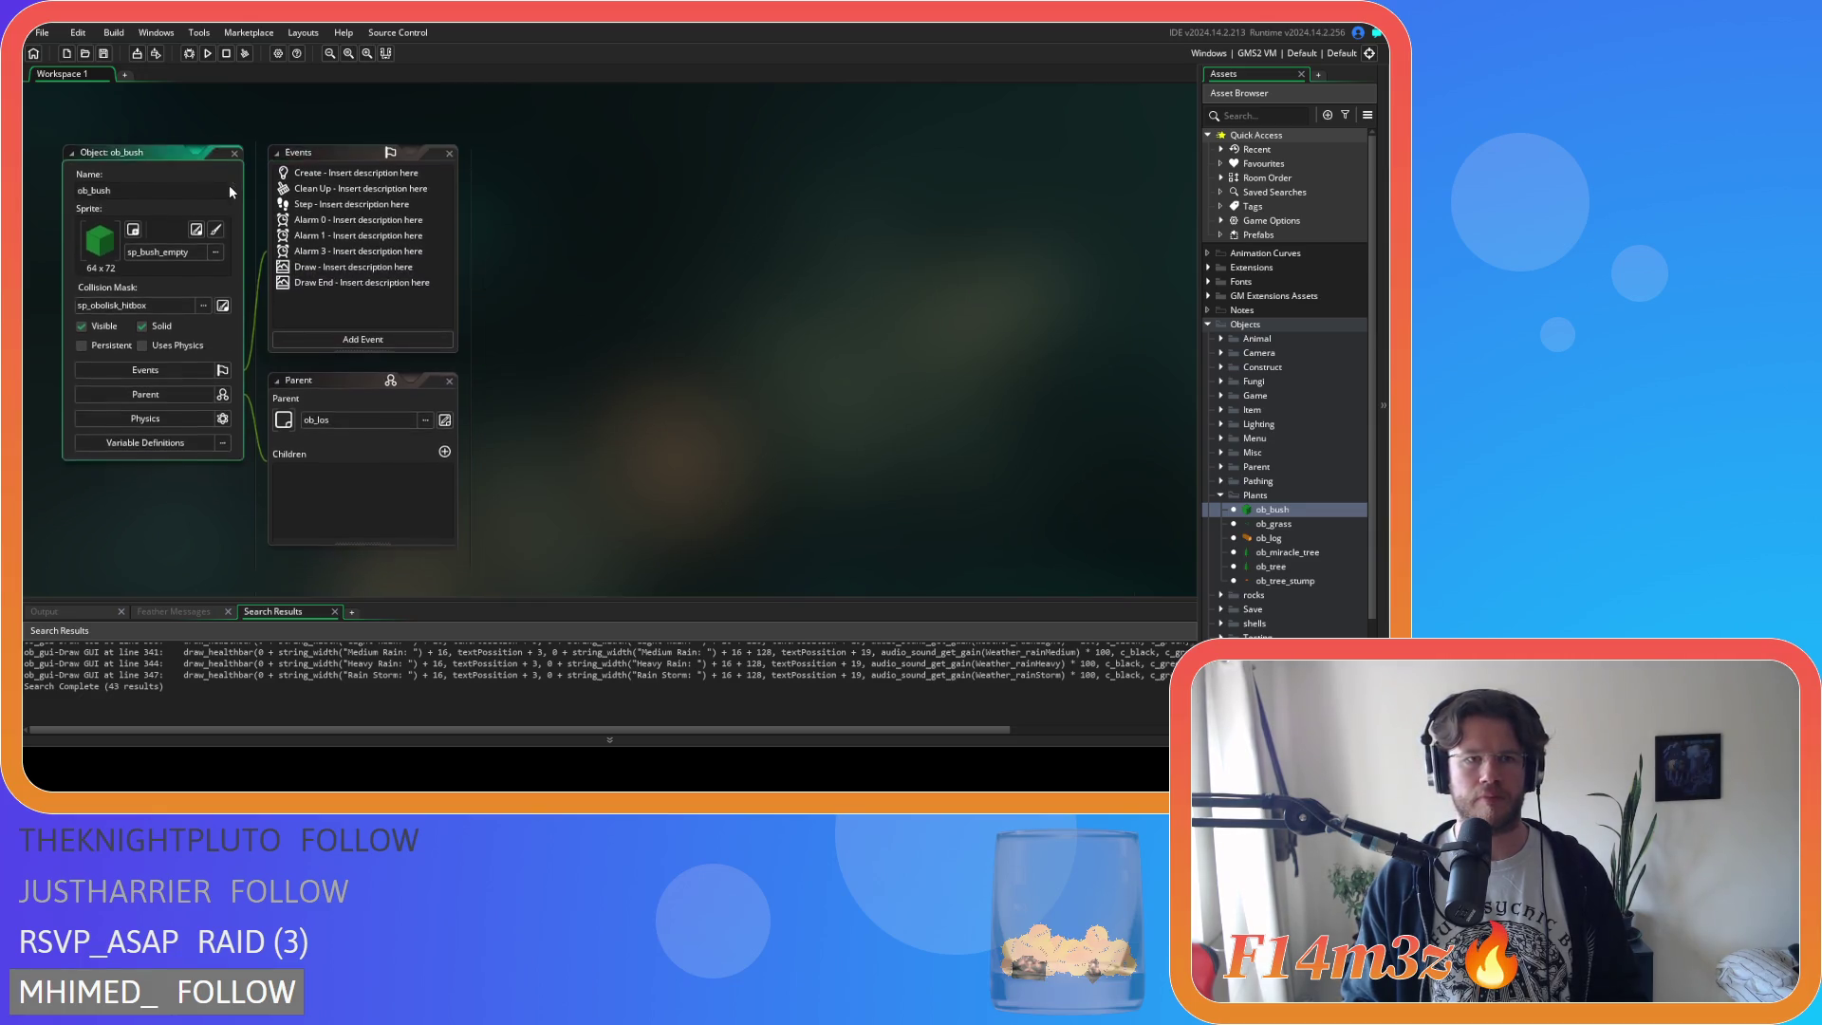
pyautogui.click(234, 155)
pyautogui.click(1220, 495)
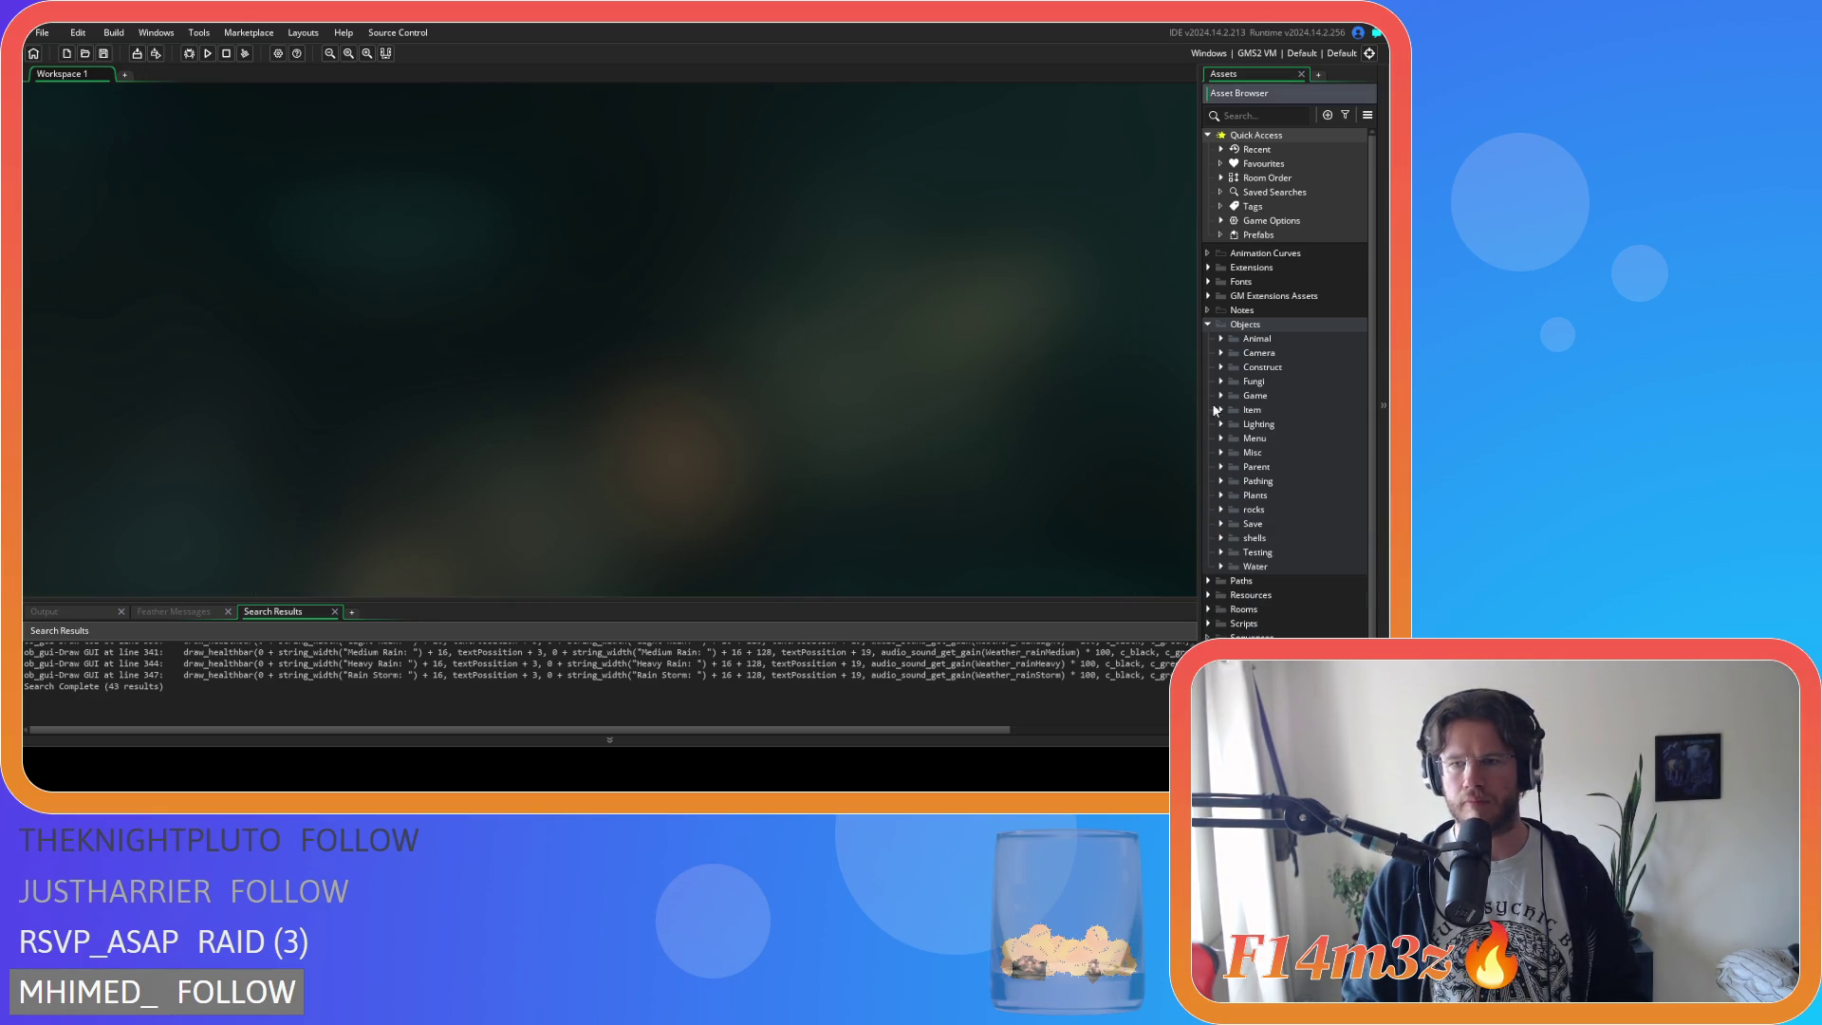
pyautogui.press('Left')
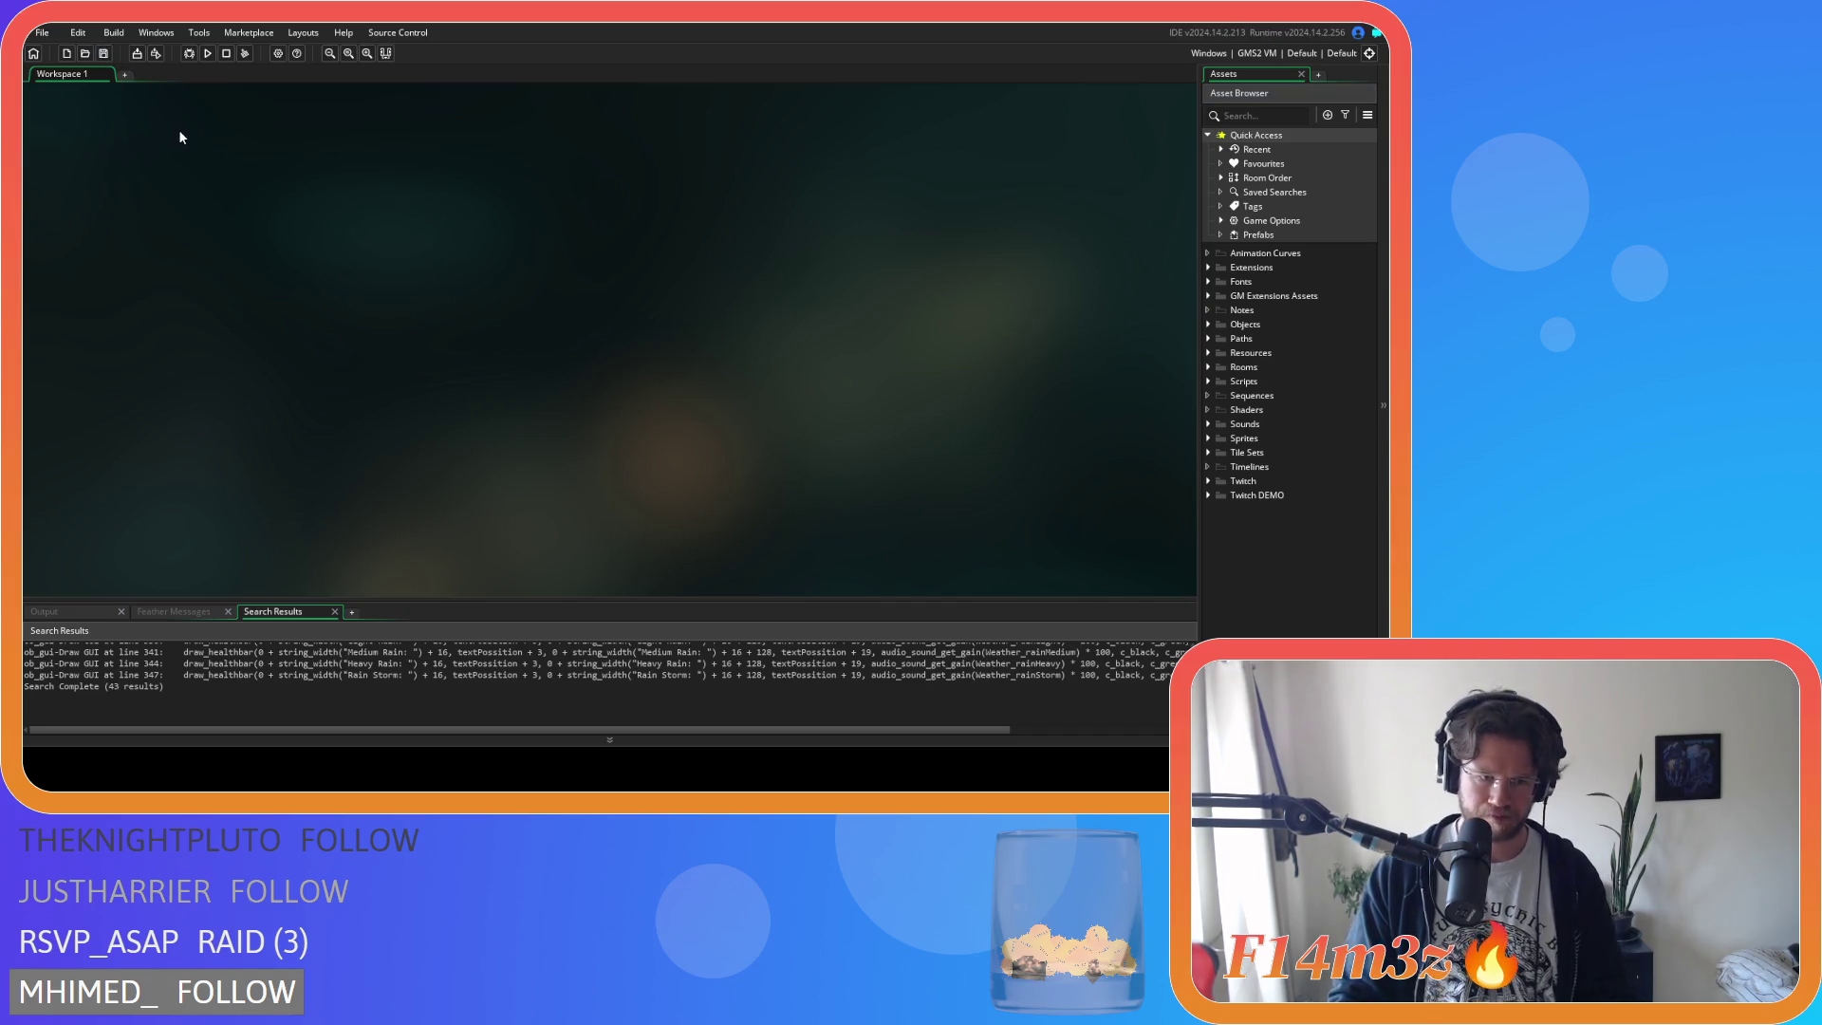